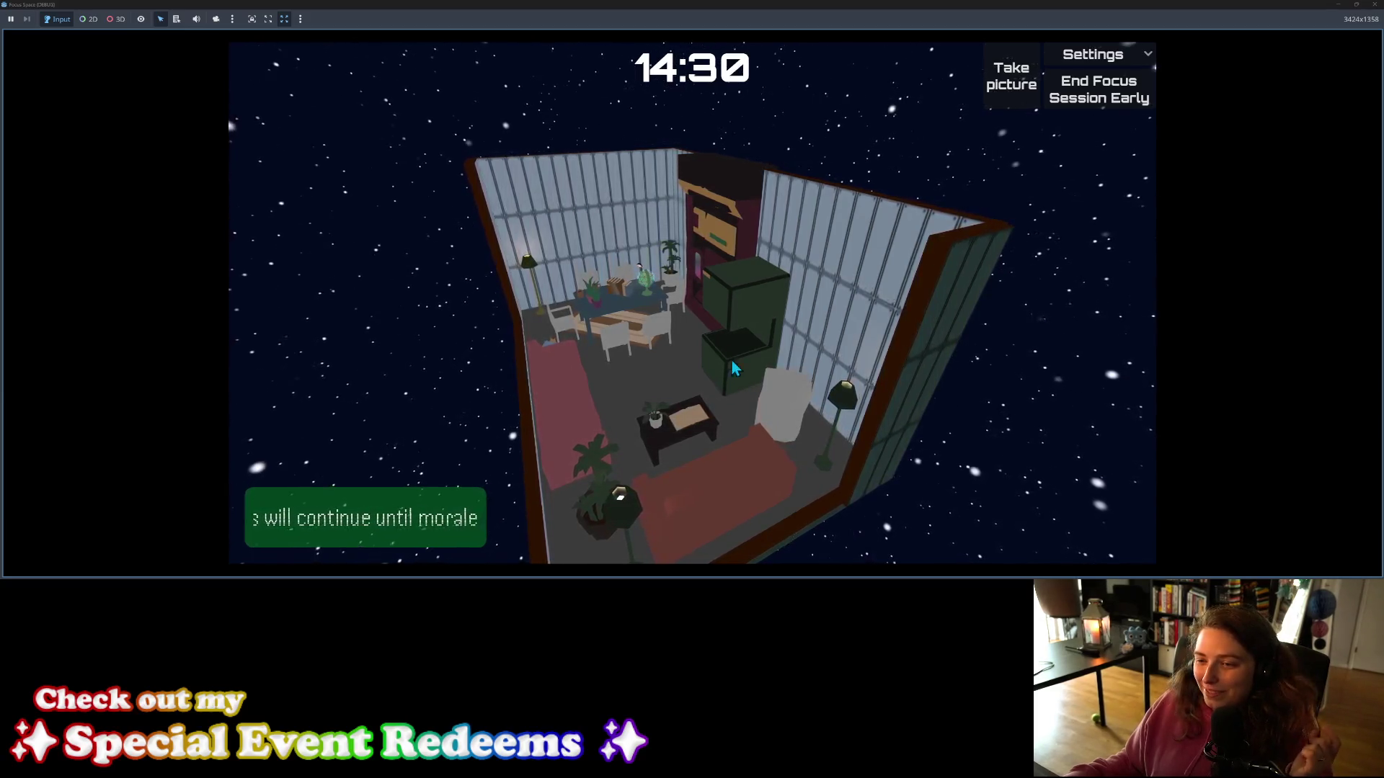
- End the focus session early and dismiss the Focus Finished summary
{"action": "left_click", "coordinate": [1125, 99]}
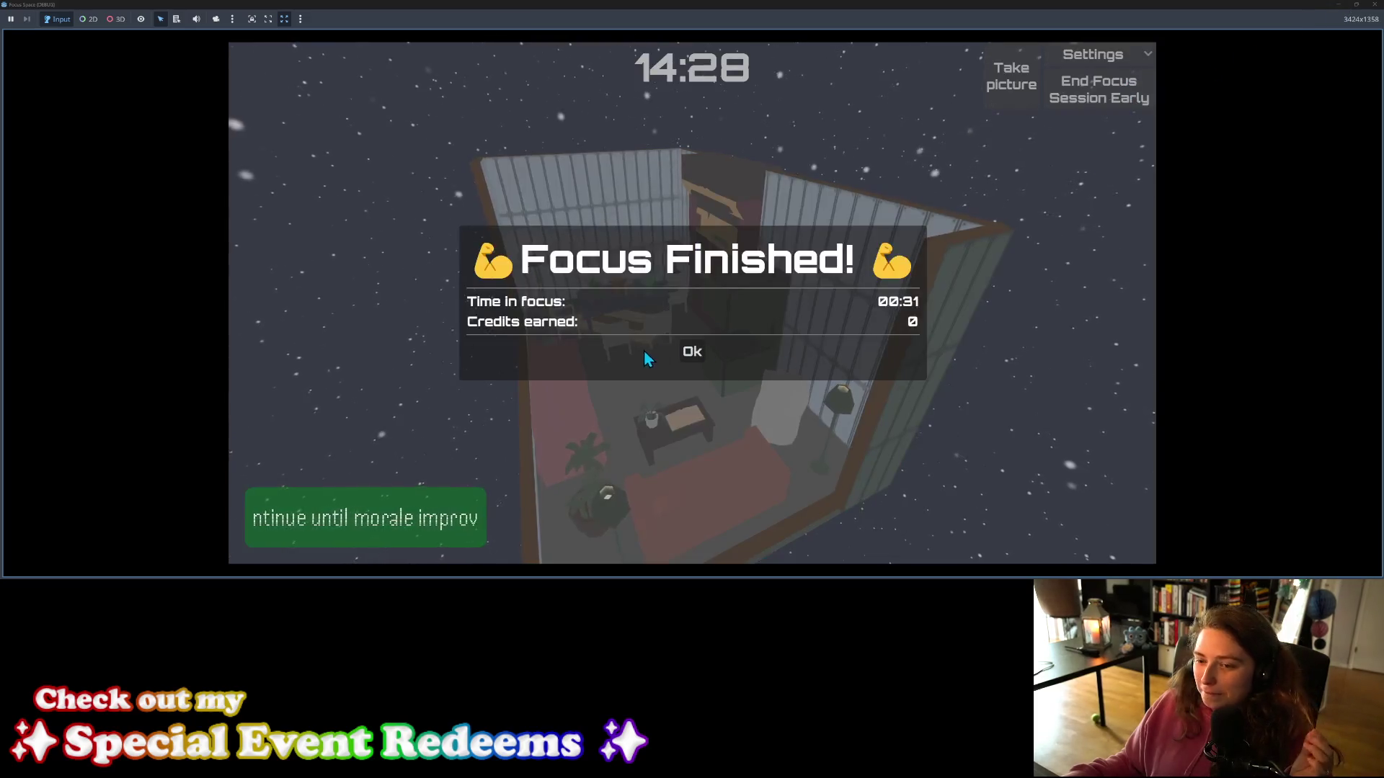
{"action": "left_click", "coordinate": [685, 353]}
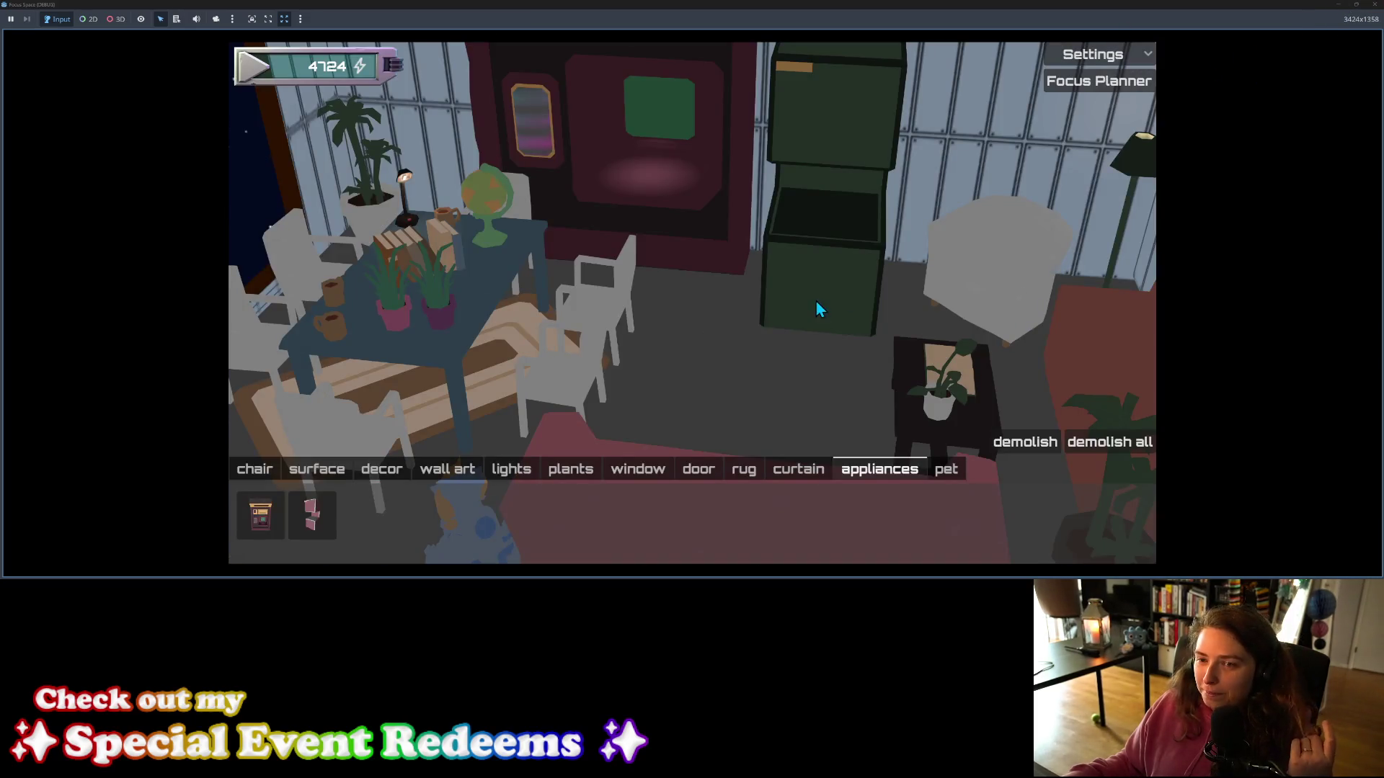
{"action": "scroll", "coordinate": [815, 300], "scroll_direction": "down", "scroll_amount": 5}
{"action": "scroll", "coordinate": [800, 295], "scroll_direction": "up", "scroll_amount": 3}
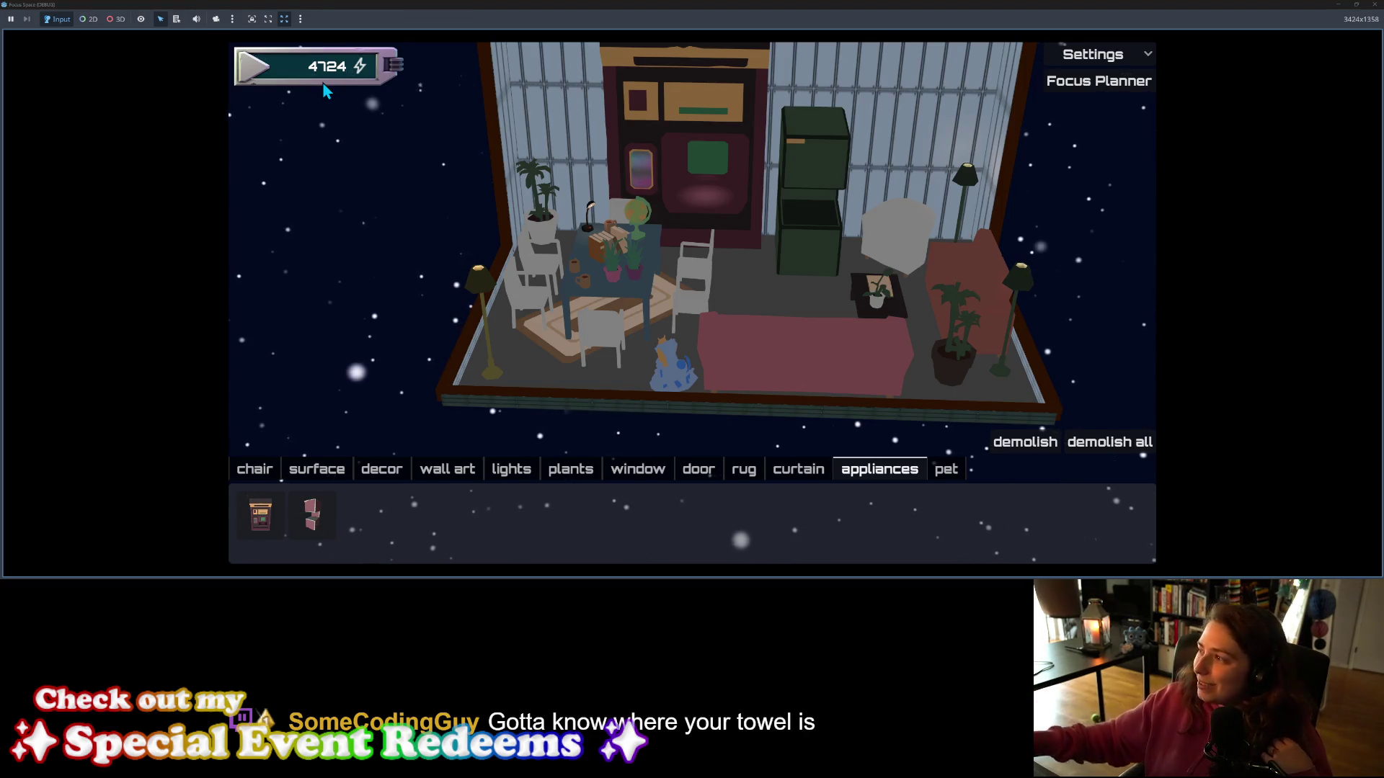
- Orbit and zoom the room camera toward the starry window and the rug
{"action": "mouse_move", "coordinate": [829, 248]}
{"action": "left_mouse_down"}
{"action": "mouse_move", "coordinate": [923, 310]}
{"action": "mouse_move", "coordinate": [887, 317]}
{"action": "left_mouse_up"}
{"action": "scroll", "coordinate": [714, 317], "scroll_direction": "up", "scroll_amount": 5}
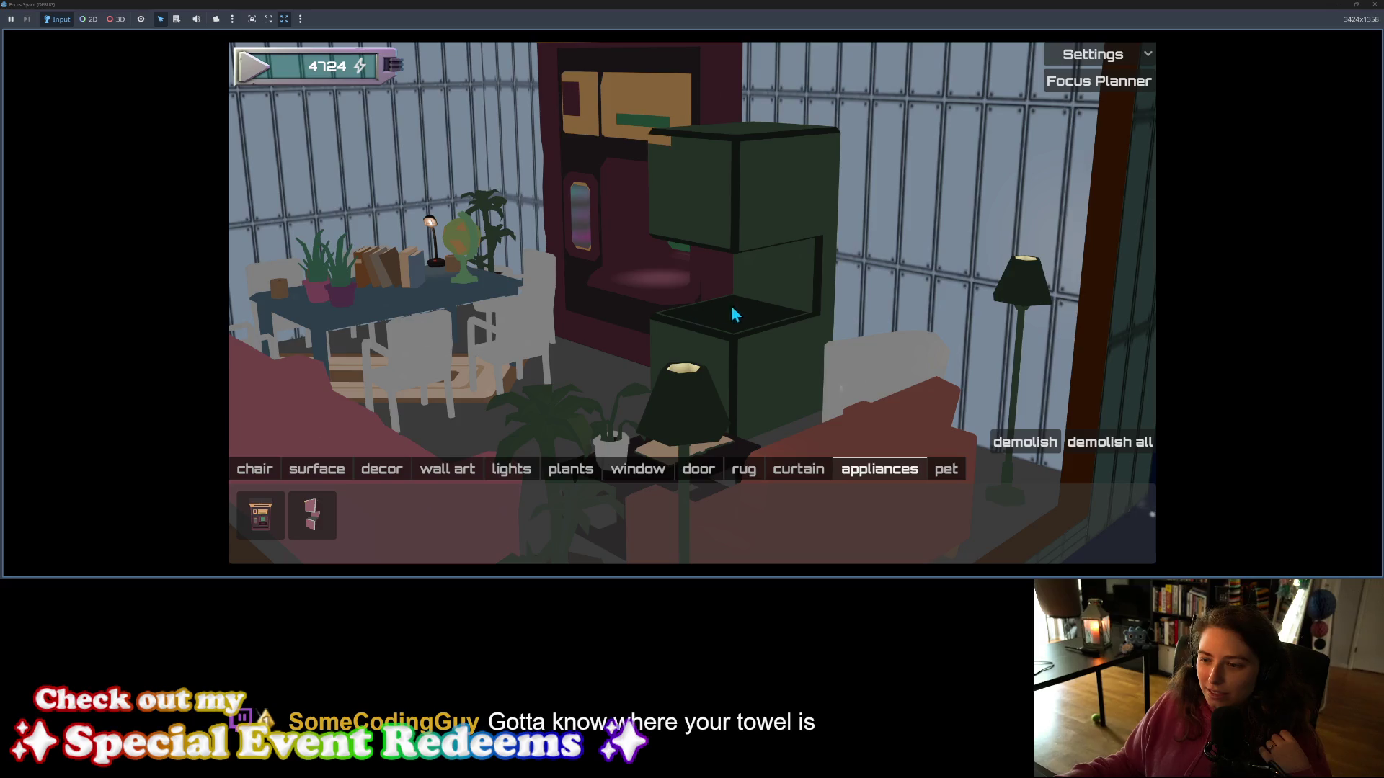
{"action": "left_click_drag", "start_coordinate": [735, 313], "coordinate": [632, 326]}
{"action": "scroll", "coordinate": [631, 322], "scroll_direction": "down", "scroll_amount": 5}
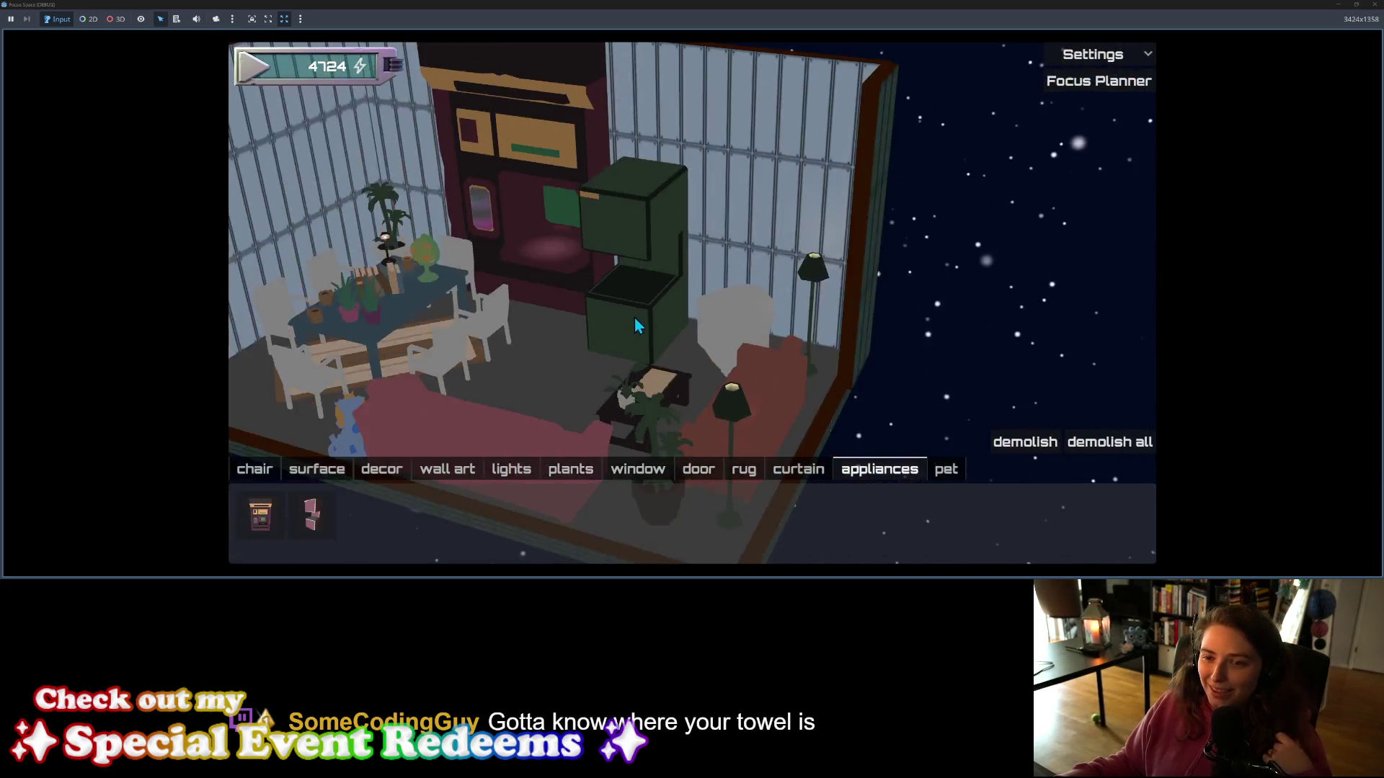
{"action": "scroll", "coordinate": [641, 320], "scroll_direction": "up", "scroll_amount": 2}
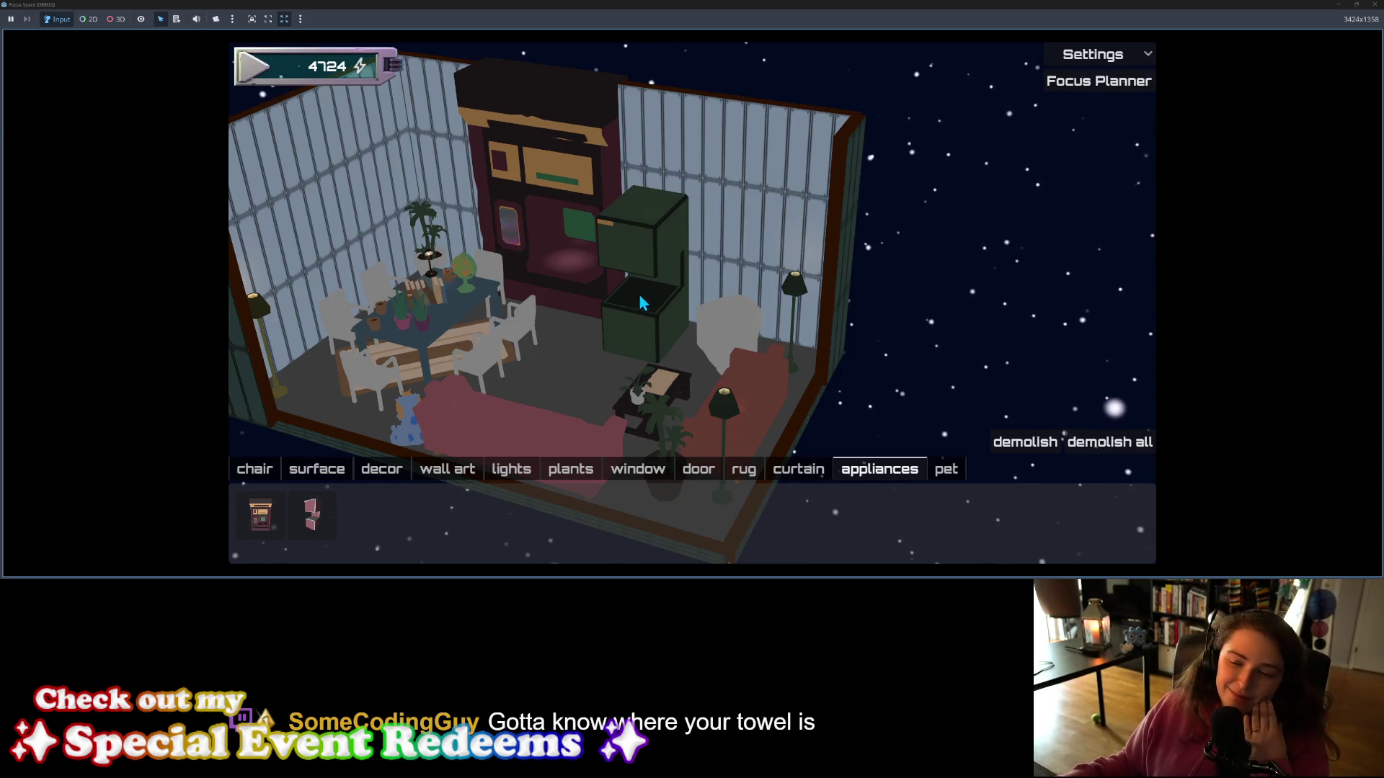
{"action": "mouse_move", "coordinate": [654, 310]}
{"action": "left_mouse_down"}
{"action": "mouse_move", "coordinate": [776, 315]}
{"action": "mouse_move", "coordinate": [785, 329]}
{"action": "left_mouse_up"}
{"action": "scroll", "coordinate": [777, 316], "scroll_direction": "up", "scroll_amount": 3}
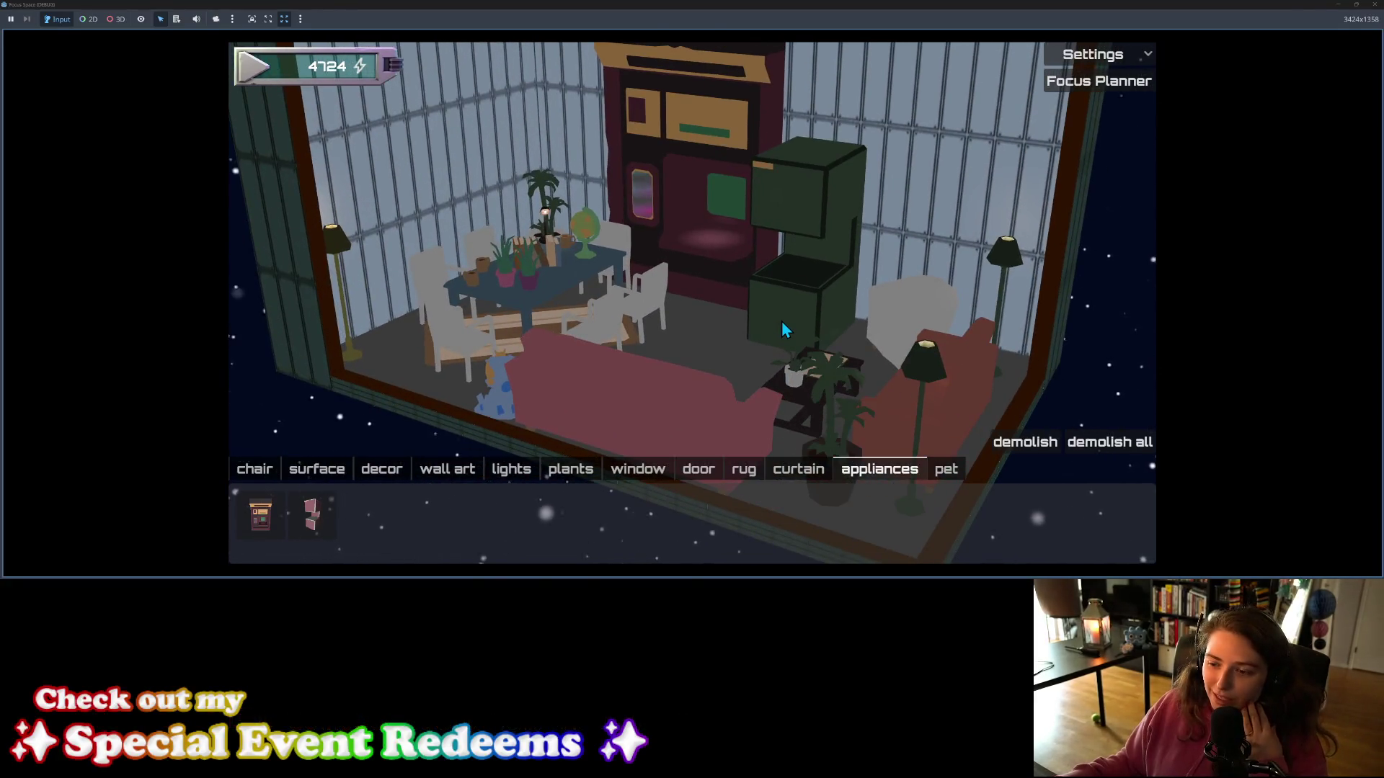
{"action": "scroll", "coordinate": [784, 328], "scroll_direction": "down", "scroll_amount": 3}
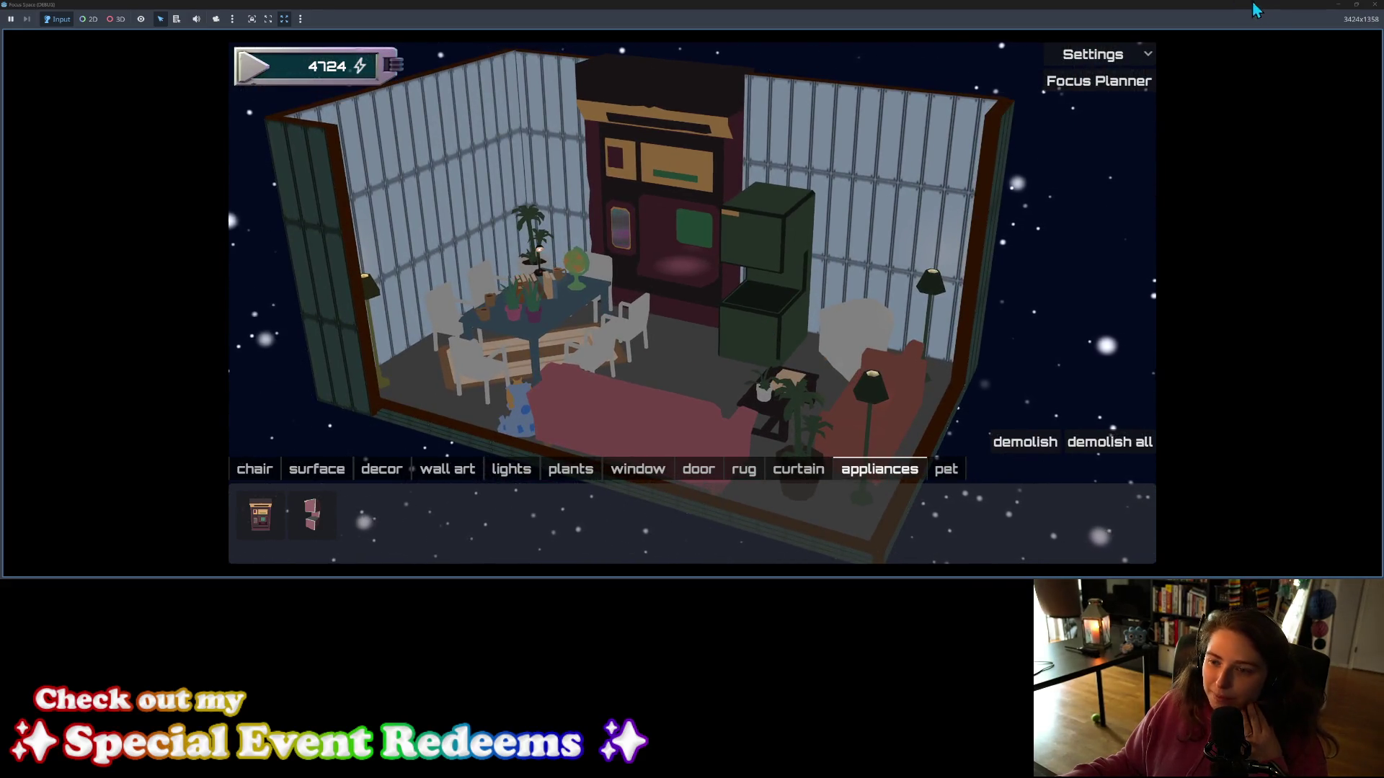
- Stop the running game and return to the editor's build_mode_ui scene
{"action": "left_click", "coordinate": [1374, 4]}
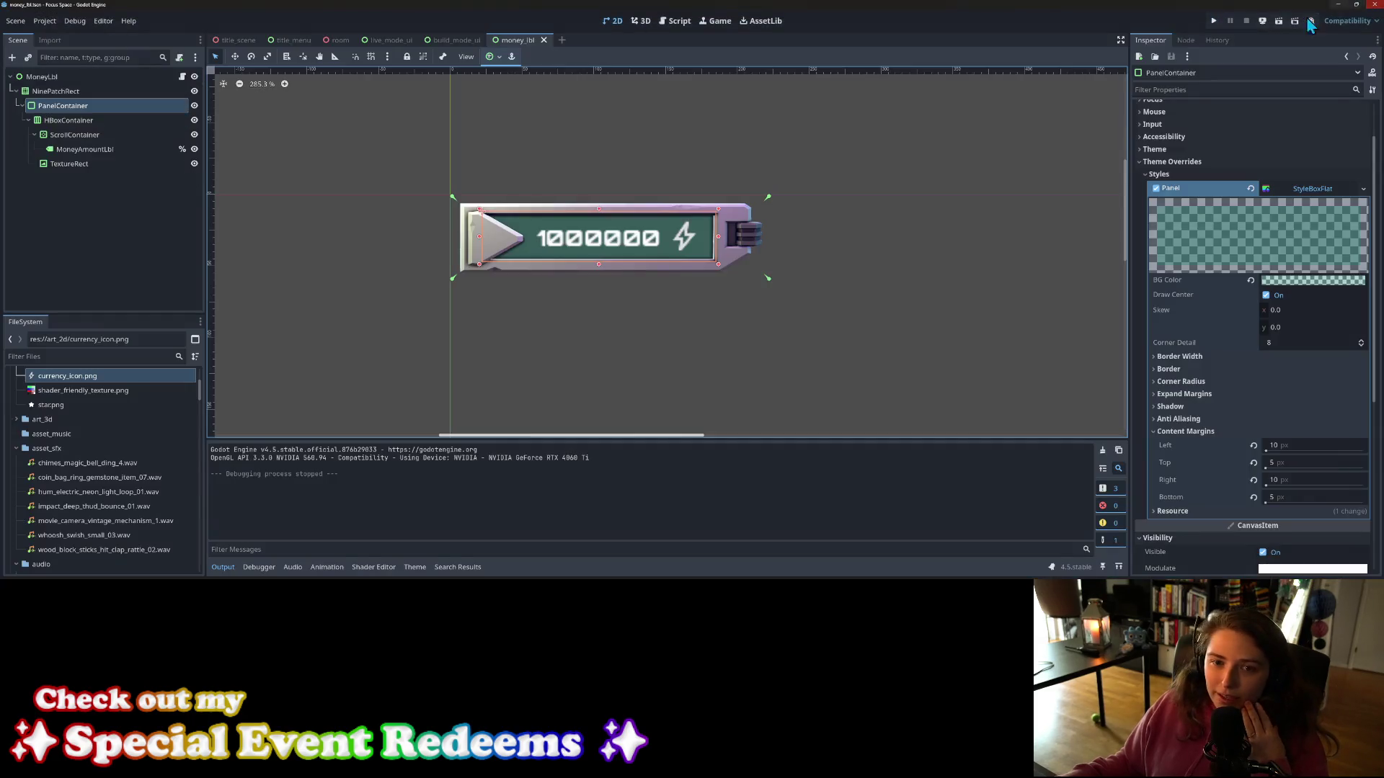
{"action": "left_click", "coordinate": [598, 338]}
{"action": "scroll", "coordinate": [651, 320], "scroll_direction": "down", "scroll_amount": 2}
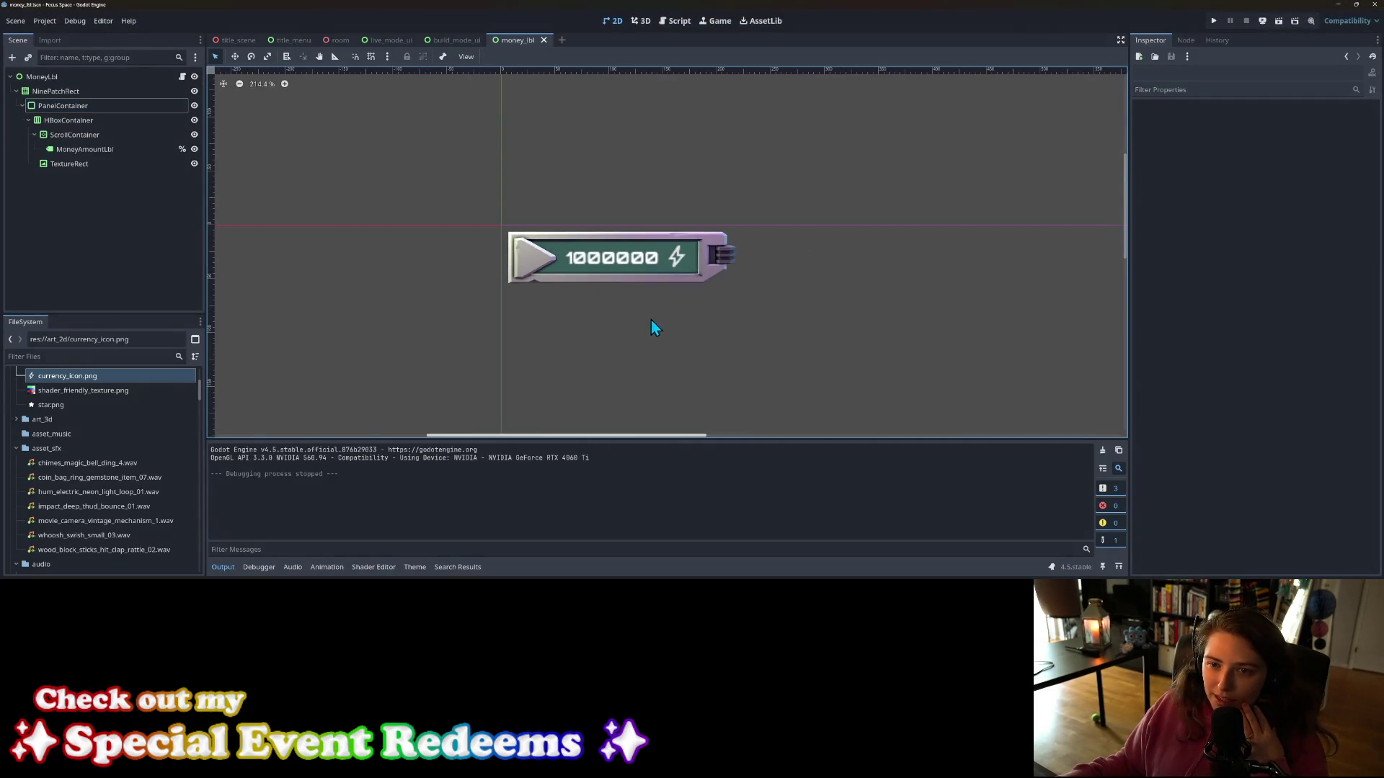
{"action": "scroll", "coordinate": [633, 317], "scroll_direction": "up", "scroll_amount": 2}
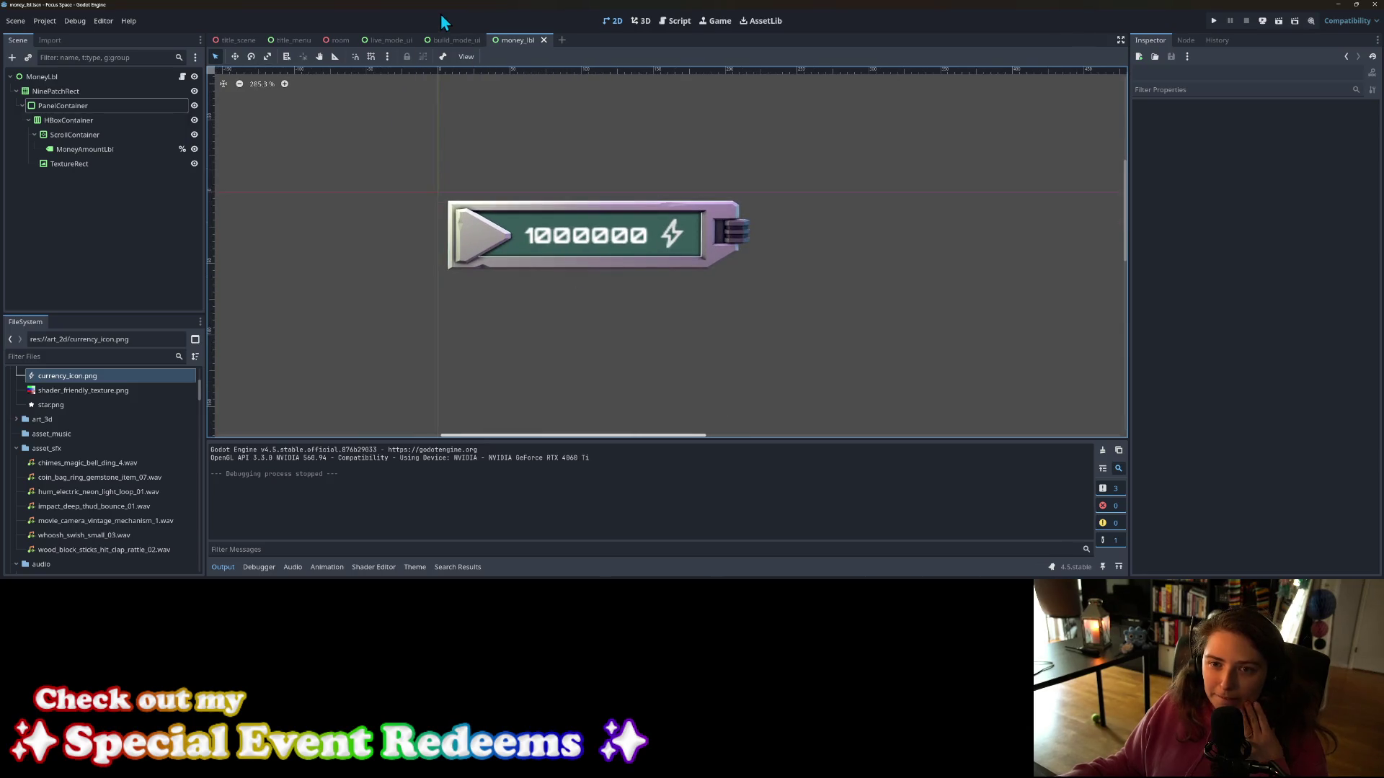
{"action": "left_click", "coordinate": [436, 41]}
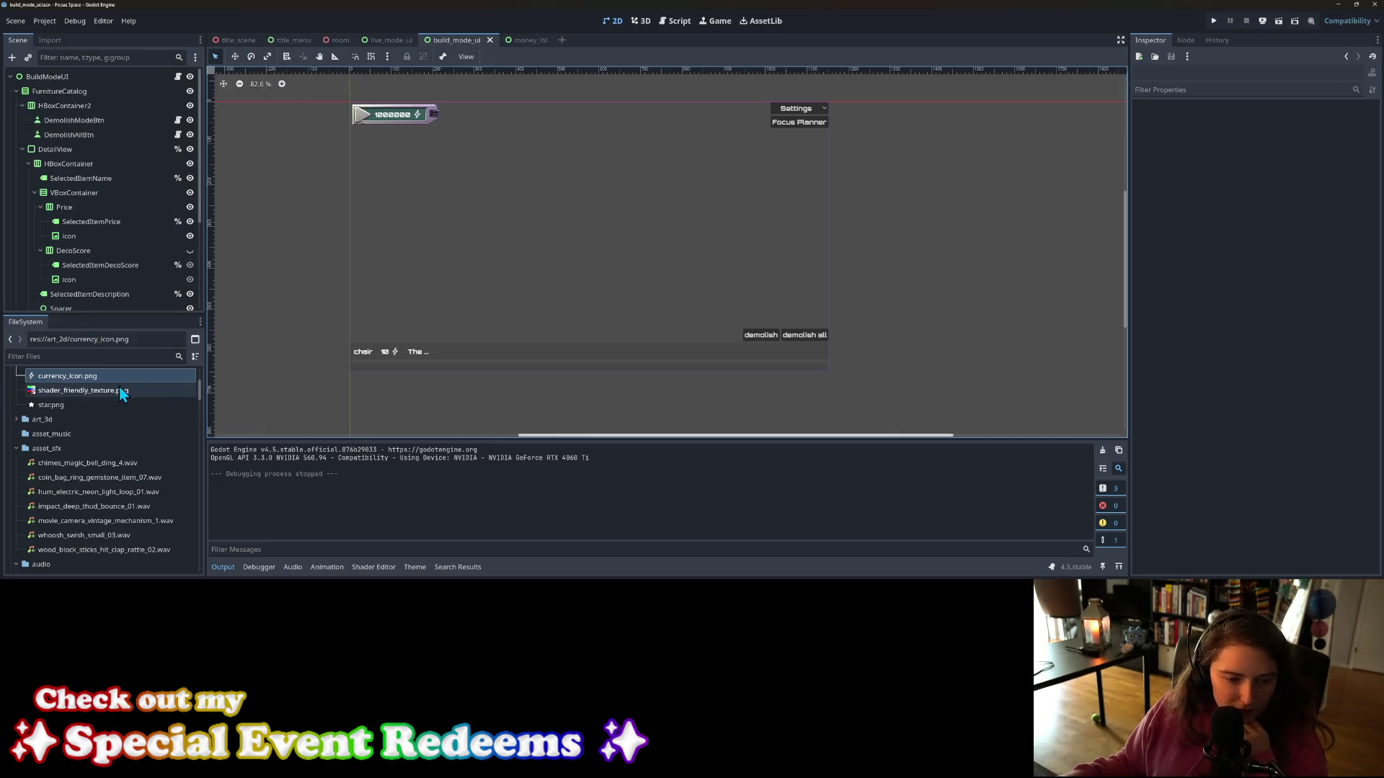
- Cut the MoneyLbl node out of the title_menu scene
{"action": "left_click", "coordinate": [291, 40]}
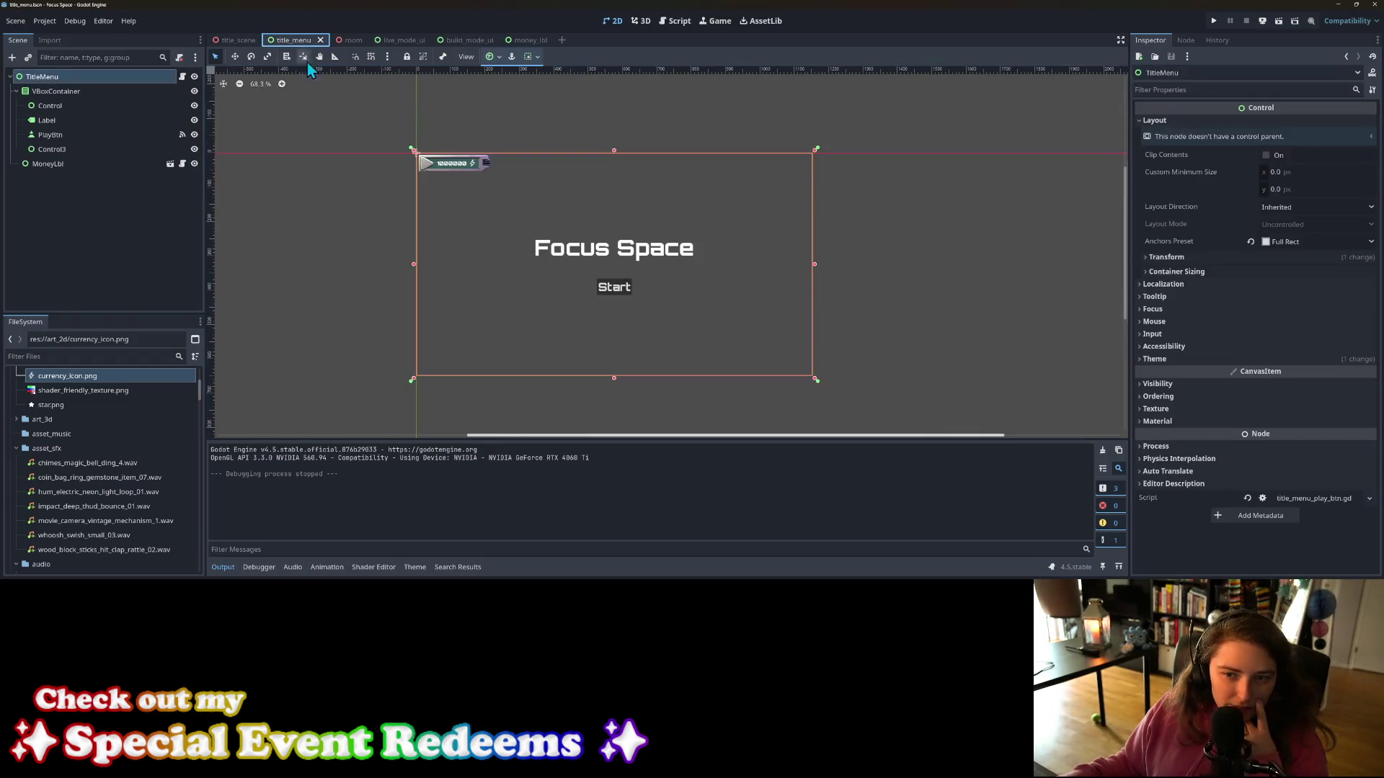
{"action": "left_click", "coordinate": [431, 158]}
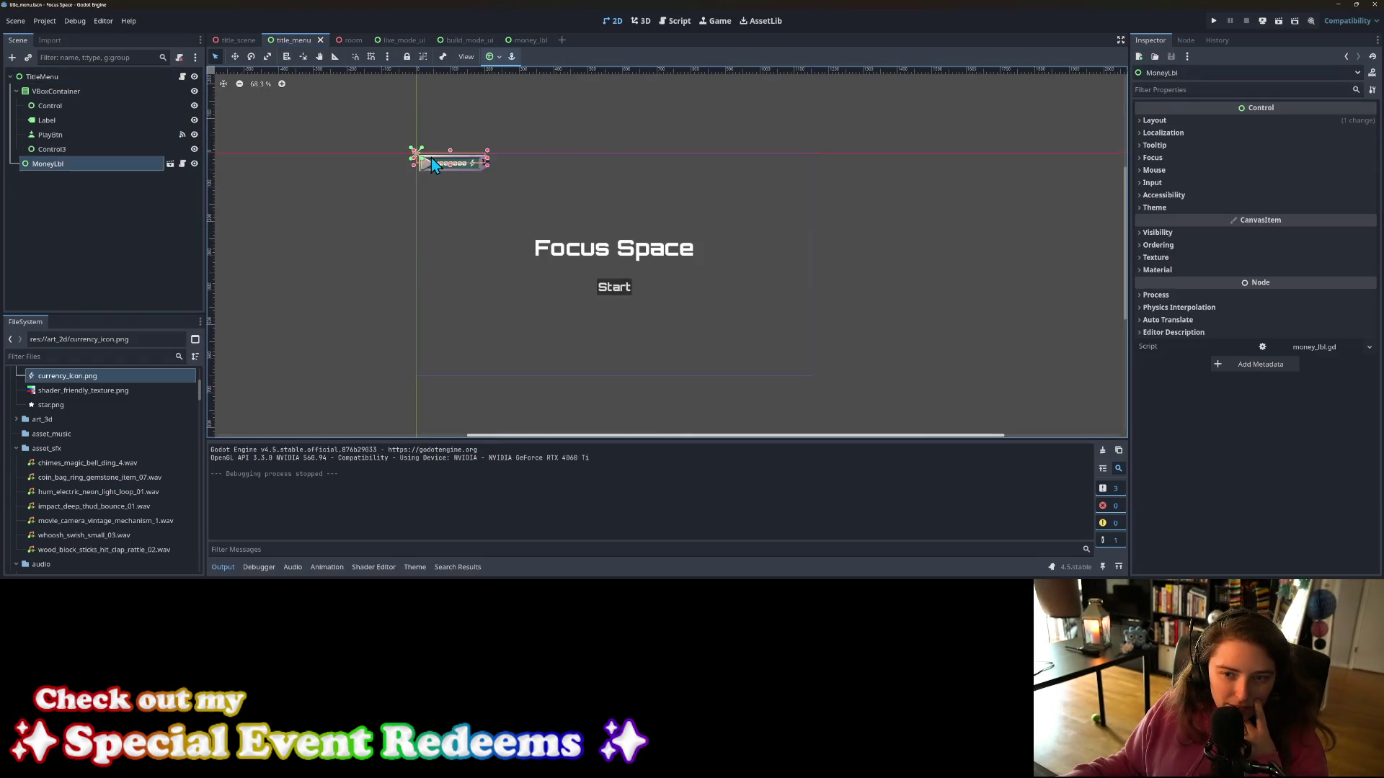
{"action": "left_click", "coordinate": [31, 204]}
{"action": "key", "text": "ctrl+x"}
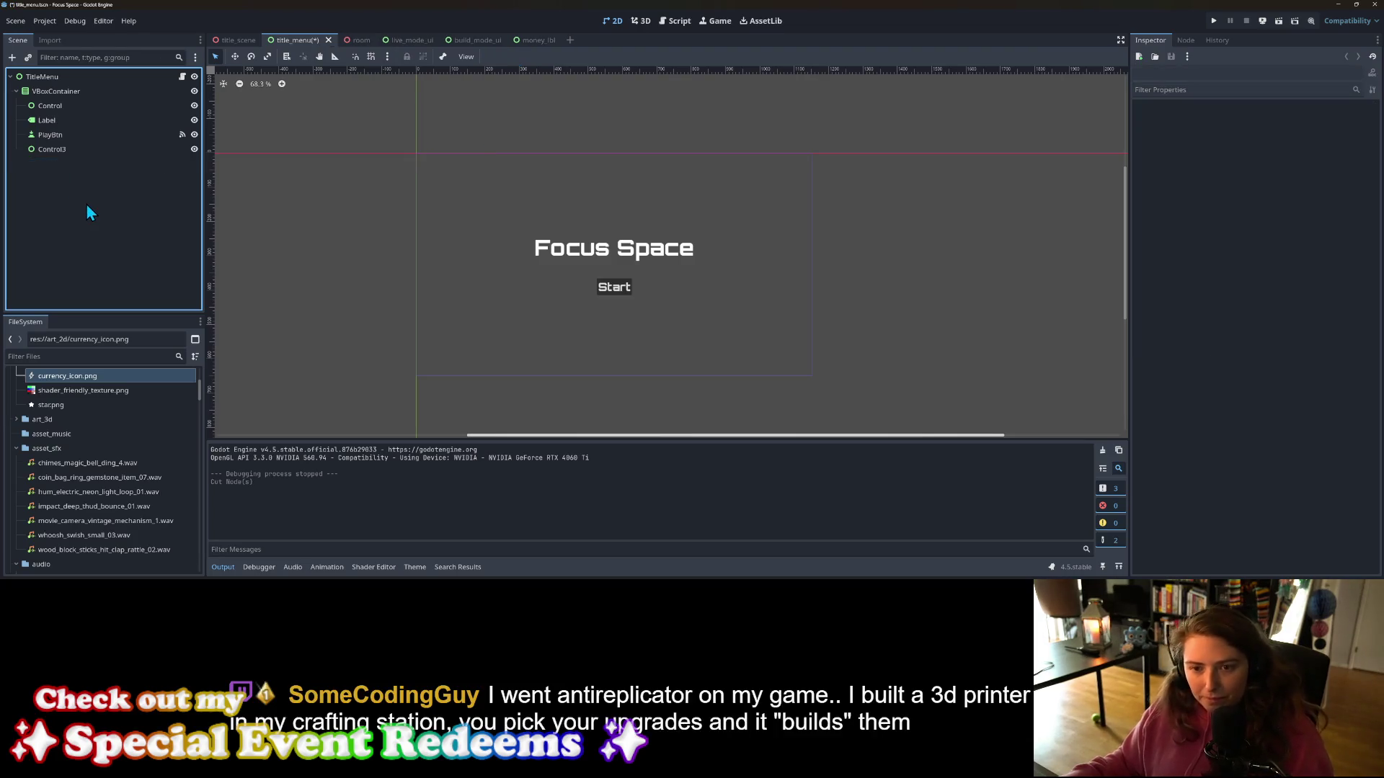
{"action": "left_click", "coordinate": [351, 40]}
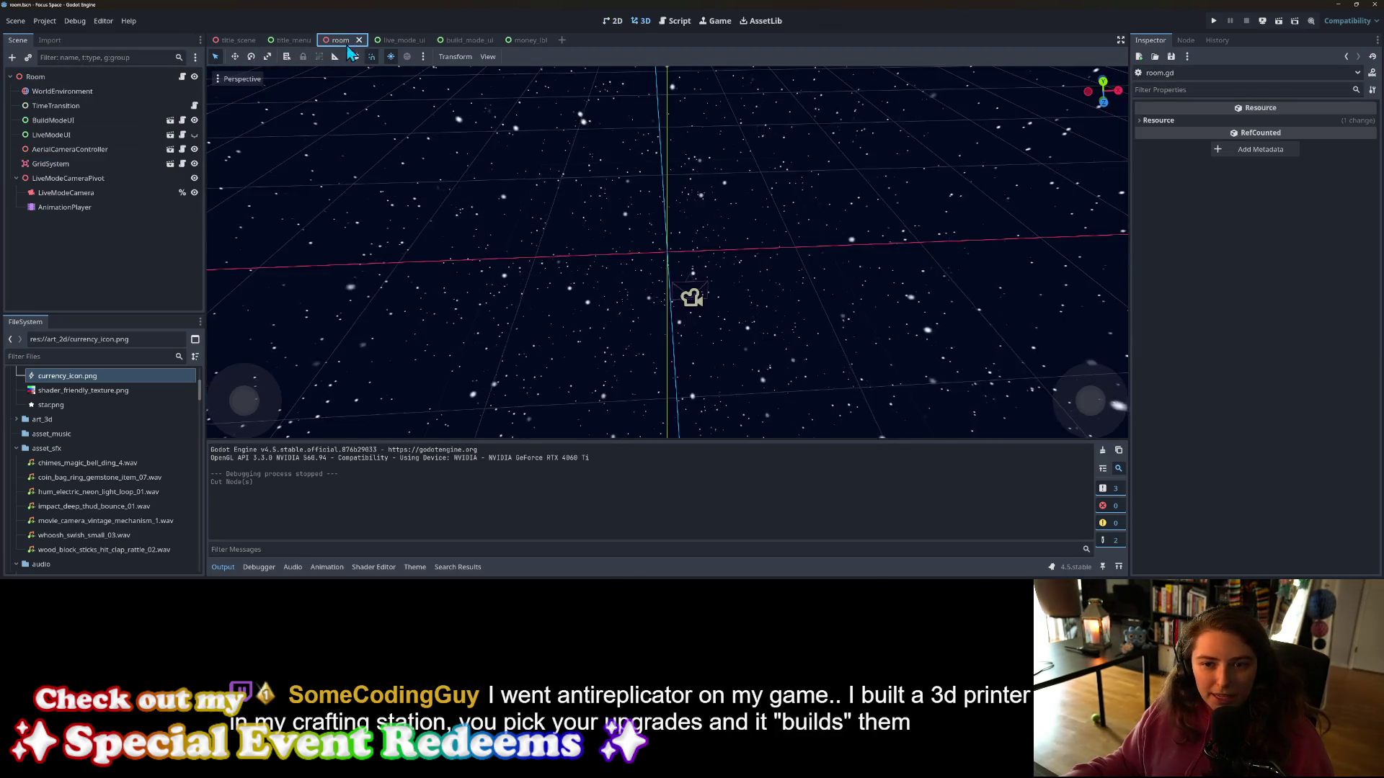
- Paste MoneyLbl under the TitleScene root and save title_scene
{"action": "left_click", "coordinate": [238, 40]}
{"action": "left_click", "coordinate": [613, 20]}
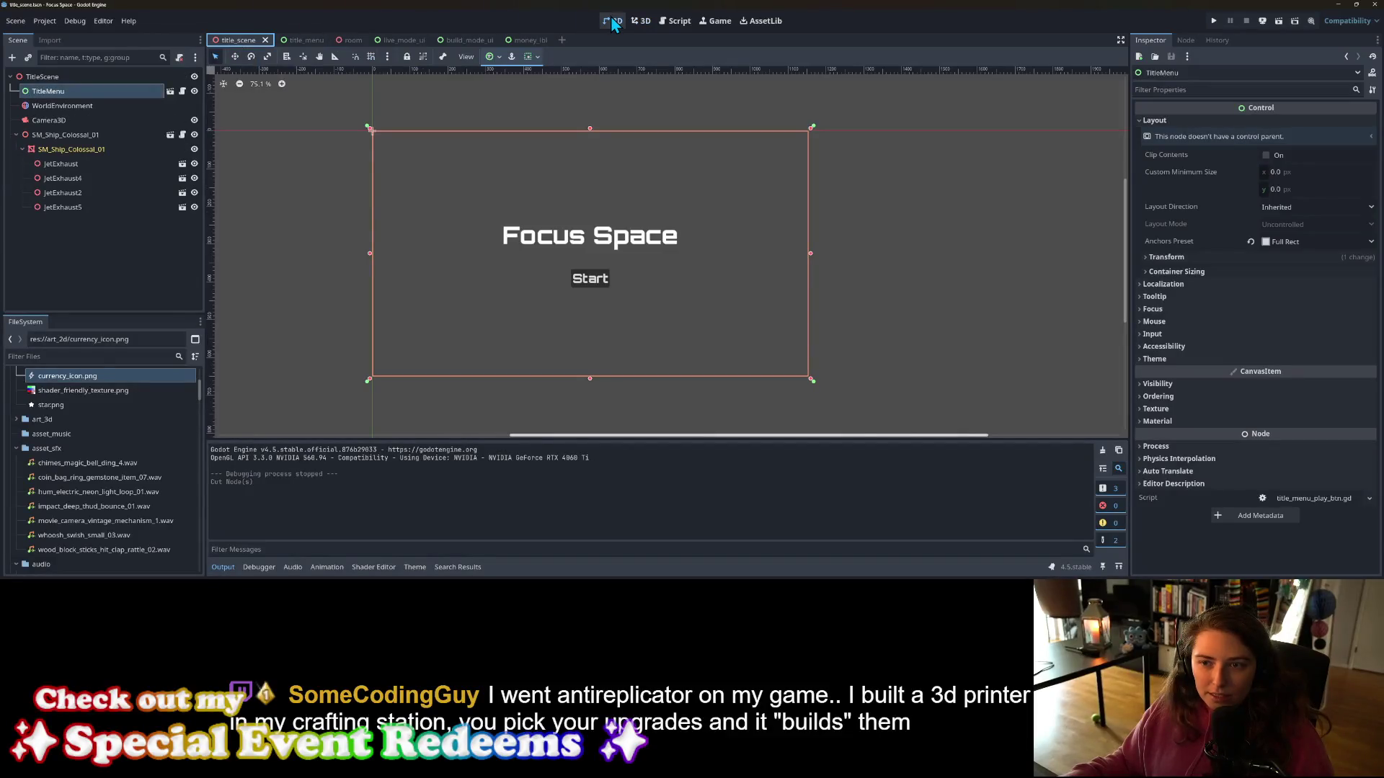
{"action": "left_click", "coordinate": [40, 73]}
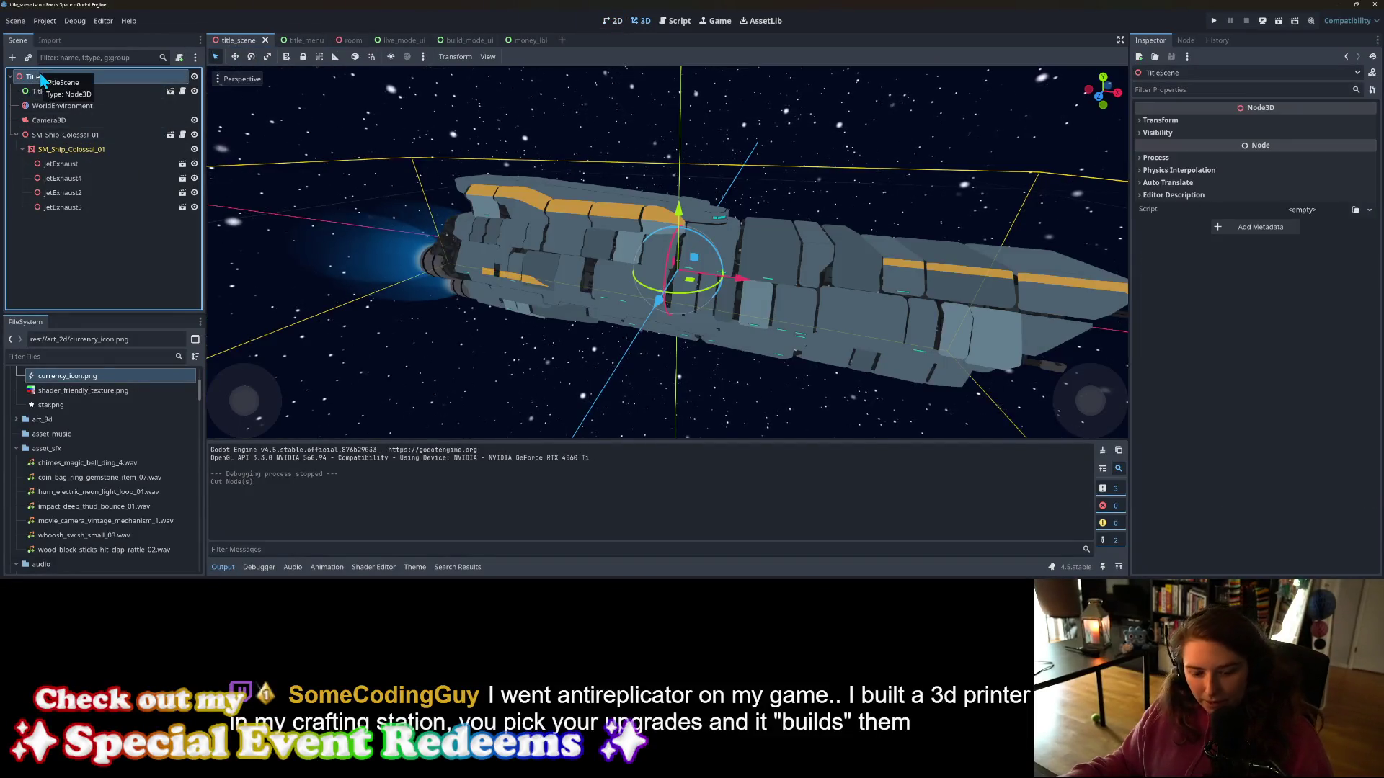
{"action": "key", "text": "ctrl+v"}
{"action": "key", "text": "ctrl+s"}
{"action": "left_click", "coordinate": [717, 242]}
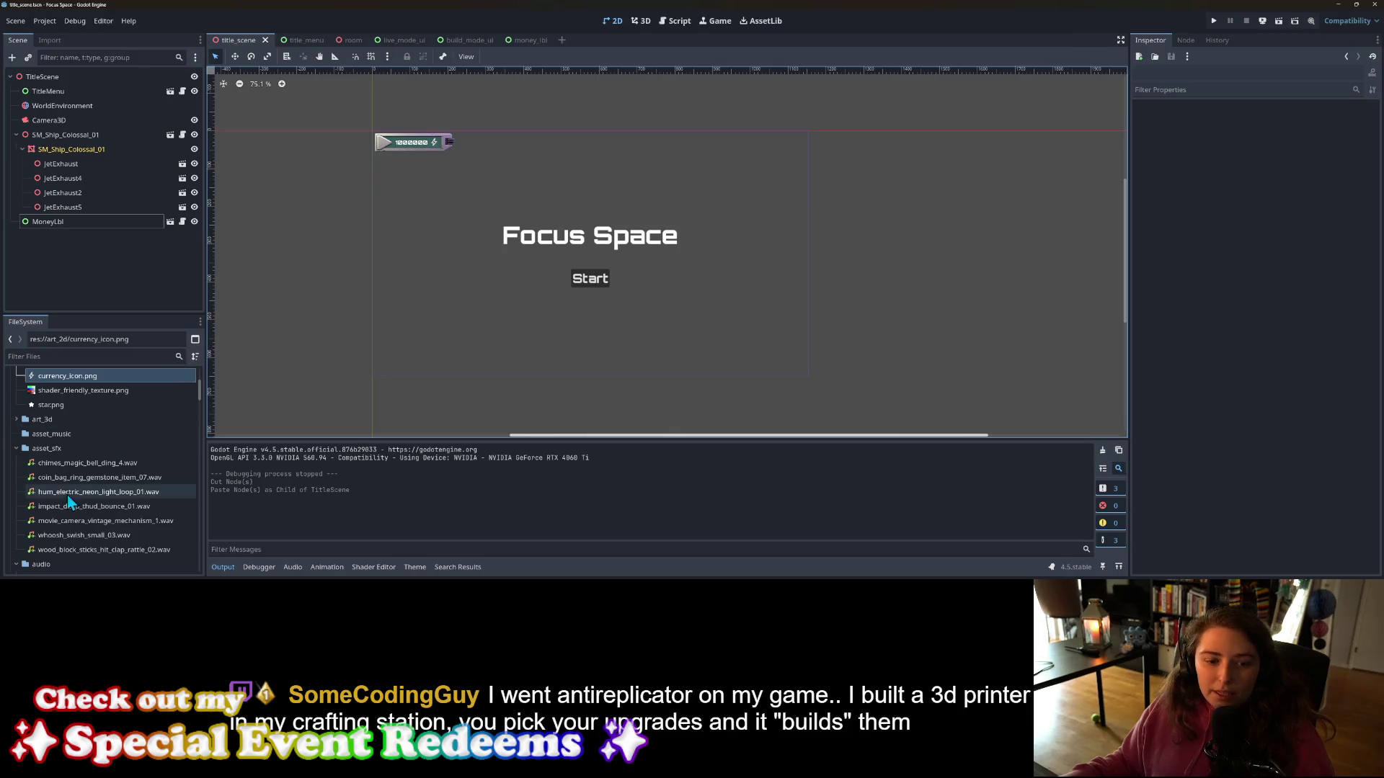
- Filter files for 'save', open save_manager.tscn and delete its MoneyLbl node
{"action": "left_click", "coordinate": [108, 356]}
{"action": "type", "text": "save"}
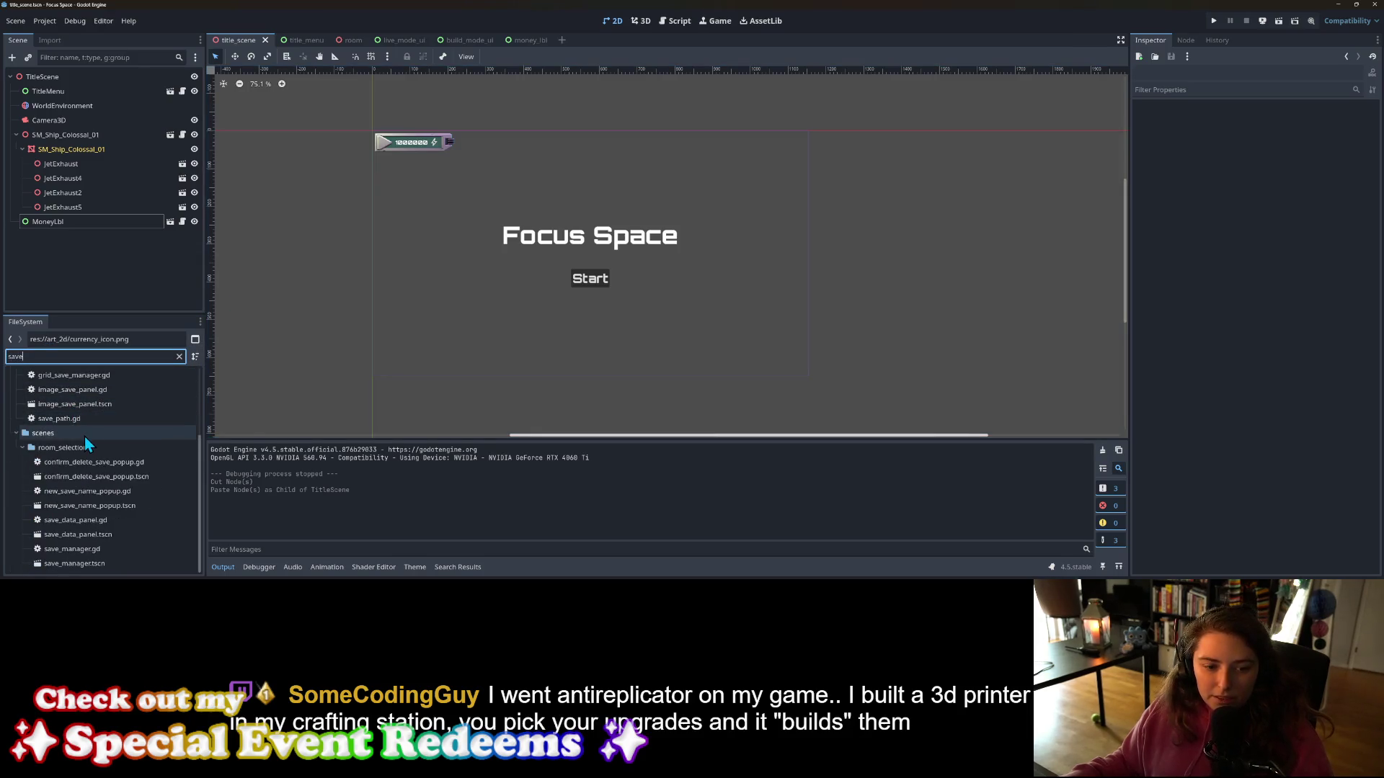
{"action": "double_click", "coordinate": [94, 562]}
{"action": "left_click", "coordinate": [67, 223]}
{"action": "key", "text": "Delete"}
{"action": "key", "text": "Return"}
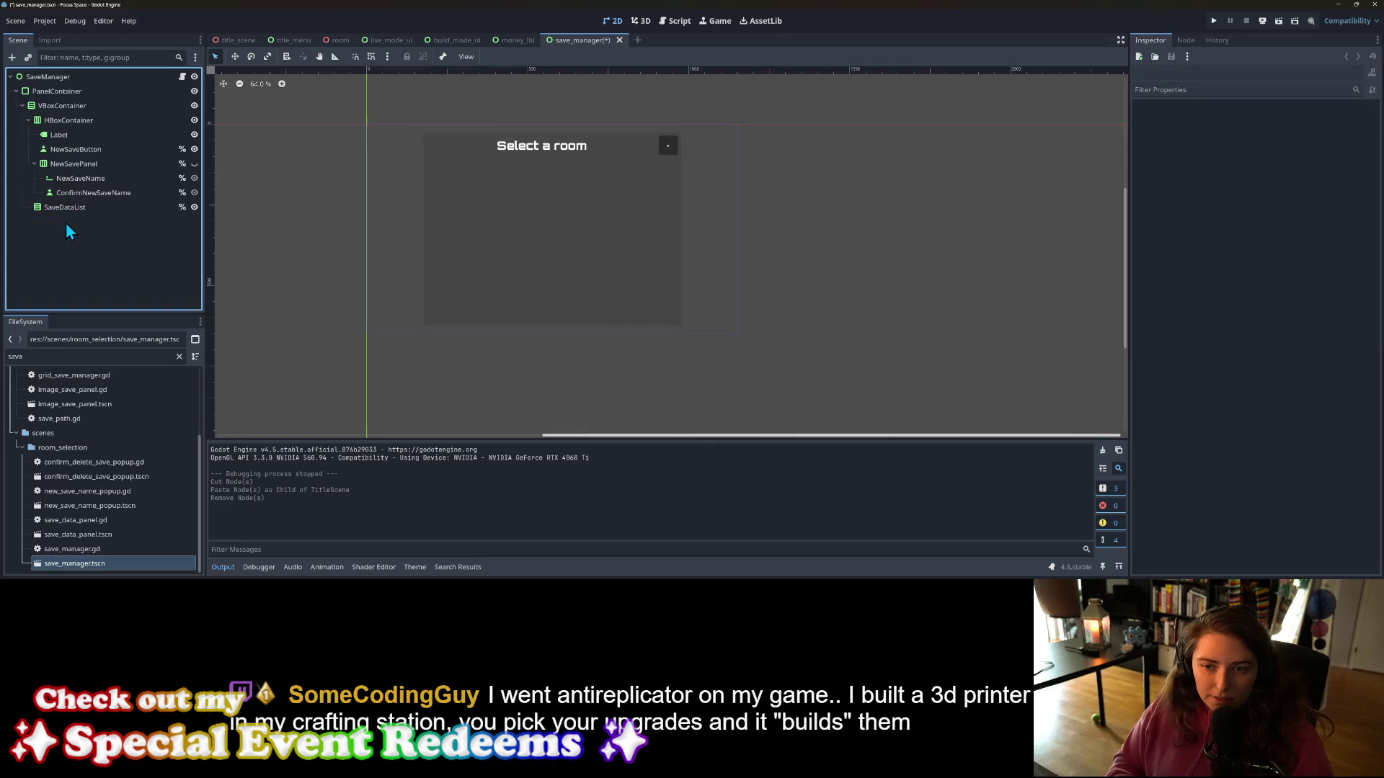
{"action": "left_click", "coordinate": [1218, 22]}
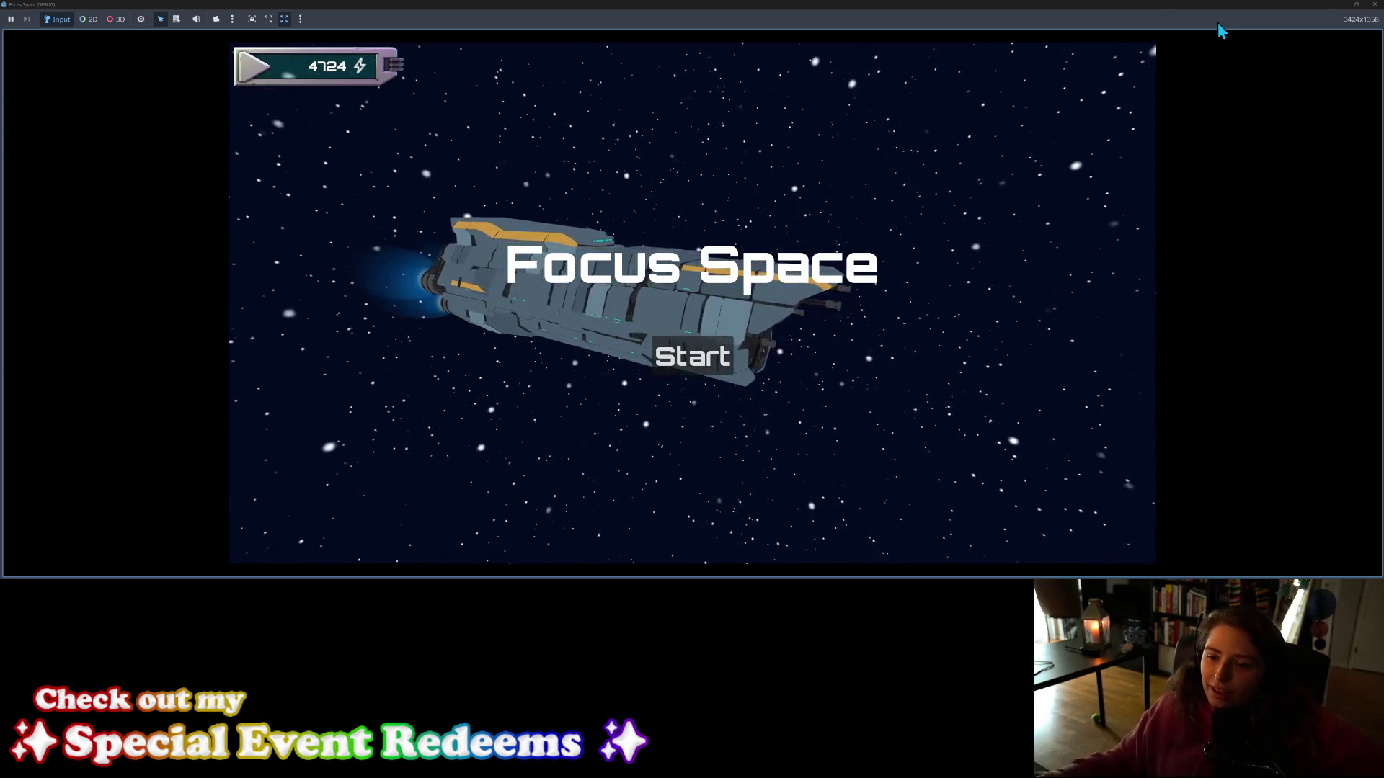
- Go from the title screen showing 4724 credits to room selection, then close the game
{"action": "left_click", "coordinate": [671, 349]}
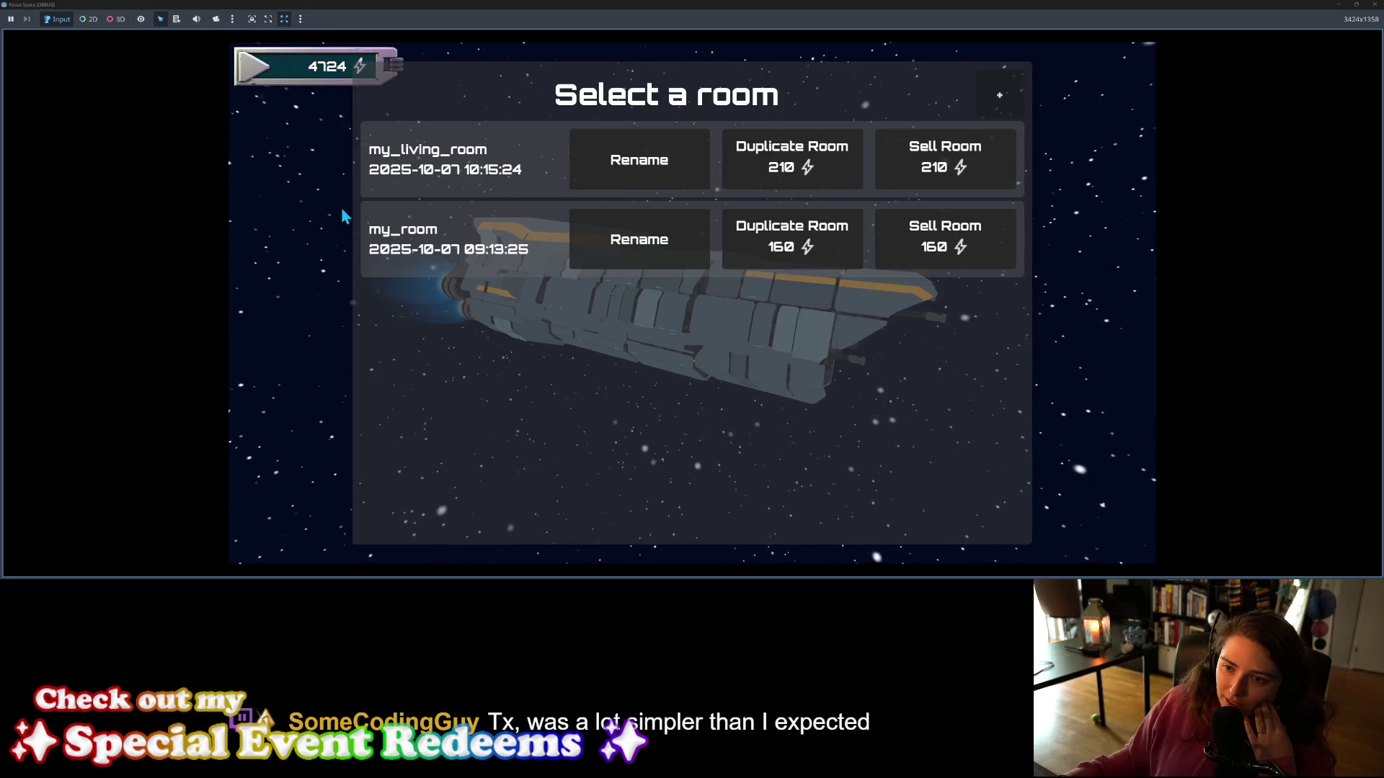
{"action": "left_click", "coordinate": [1373, 6]}
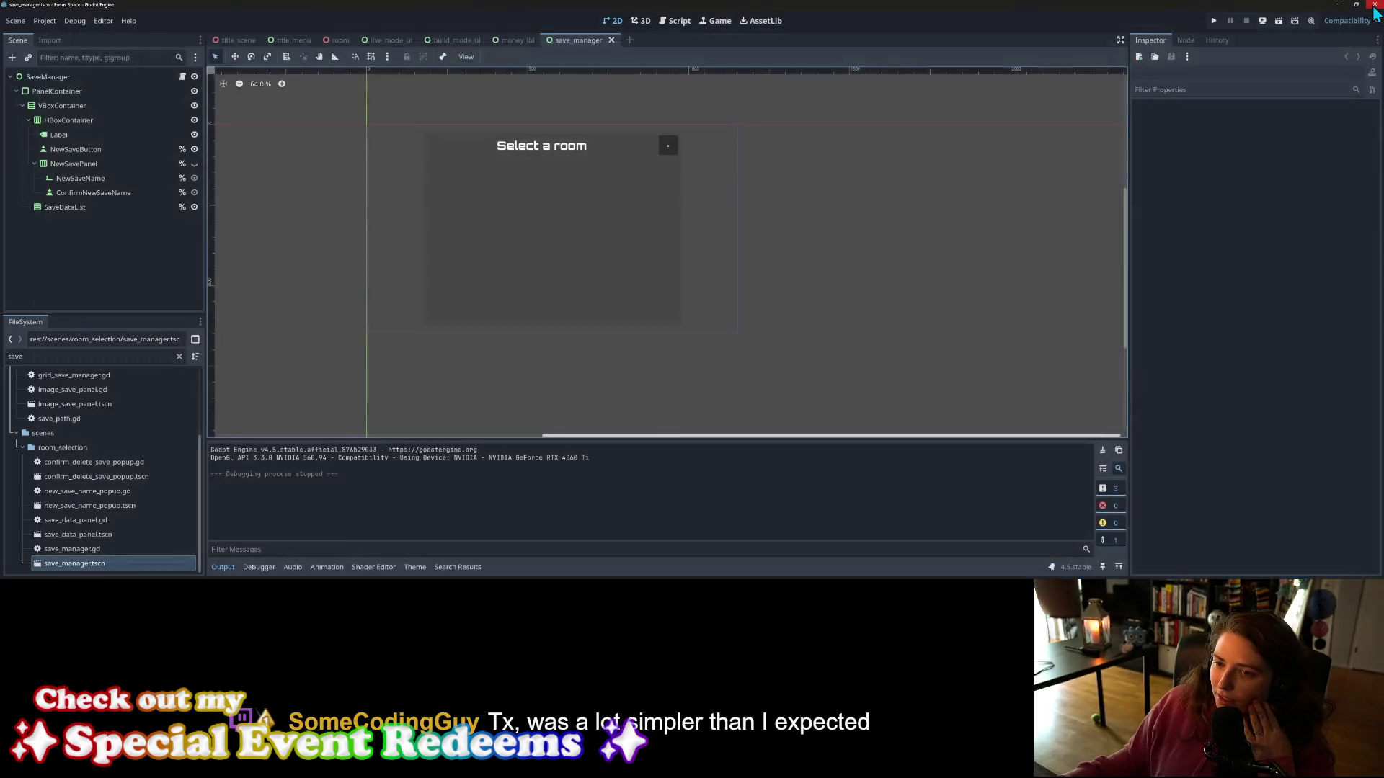
- Instance money_lbl.tscn as the last child of the SaveManager root
{"action": "left_click", "coordinate": [549, 235]}
{"action": "left_click", "coordinate": [45, 76]}
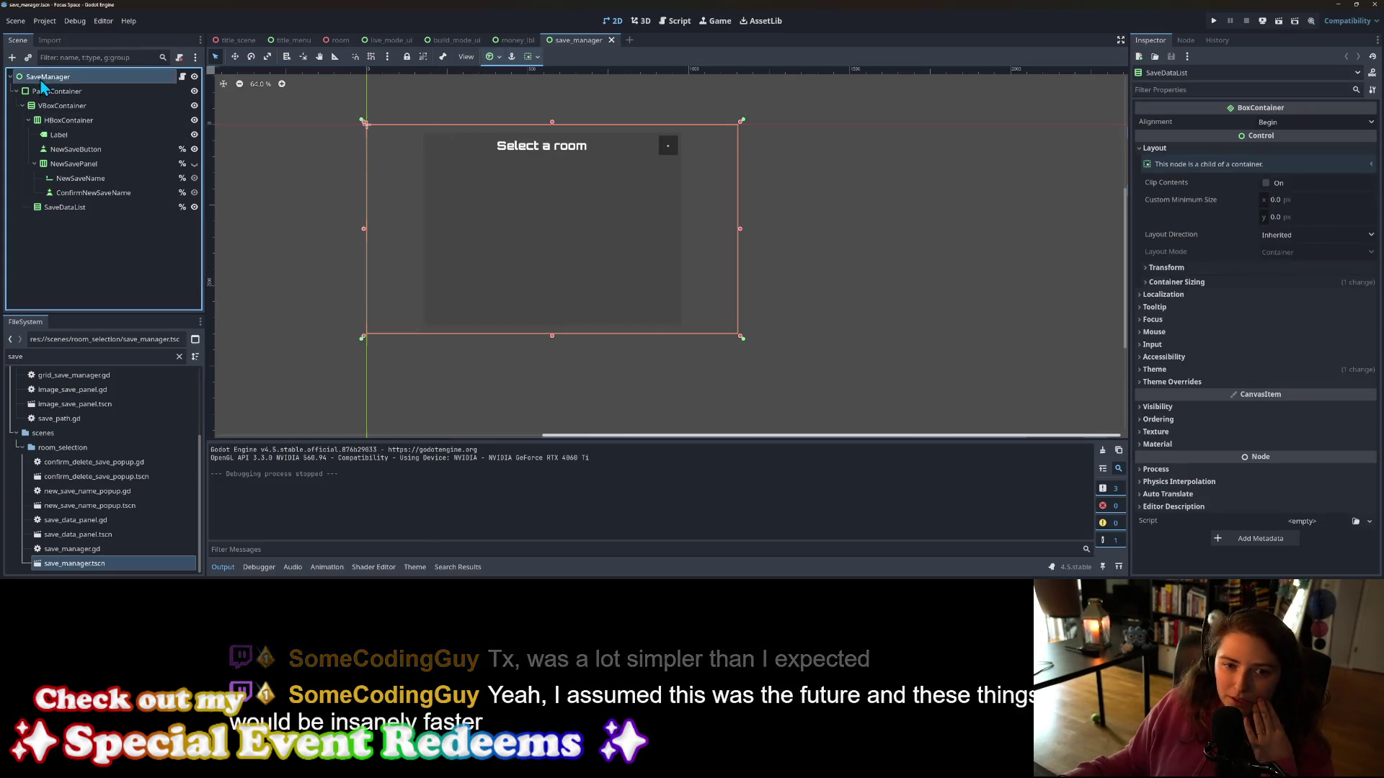
{"action": "left_click", "coordinate": [41, 91]}
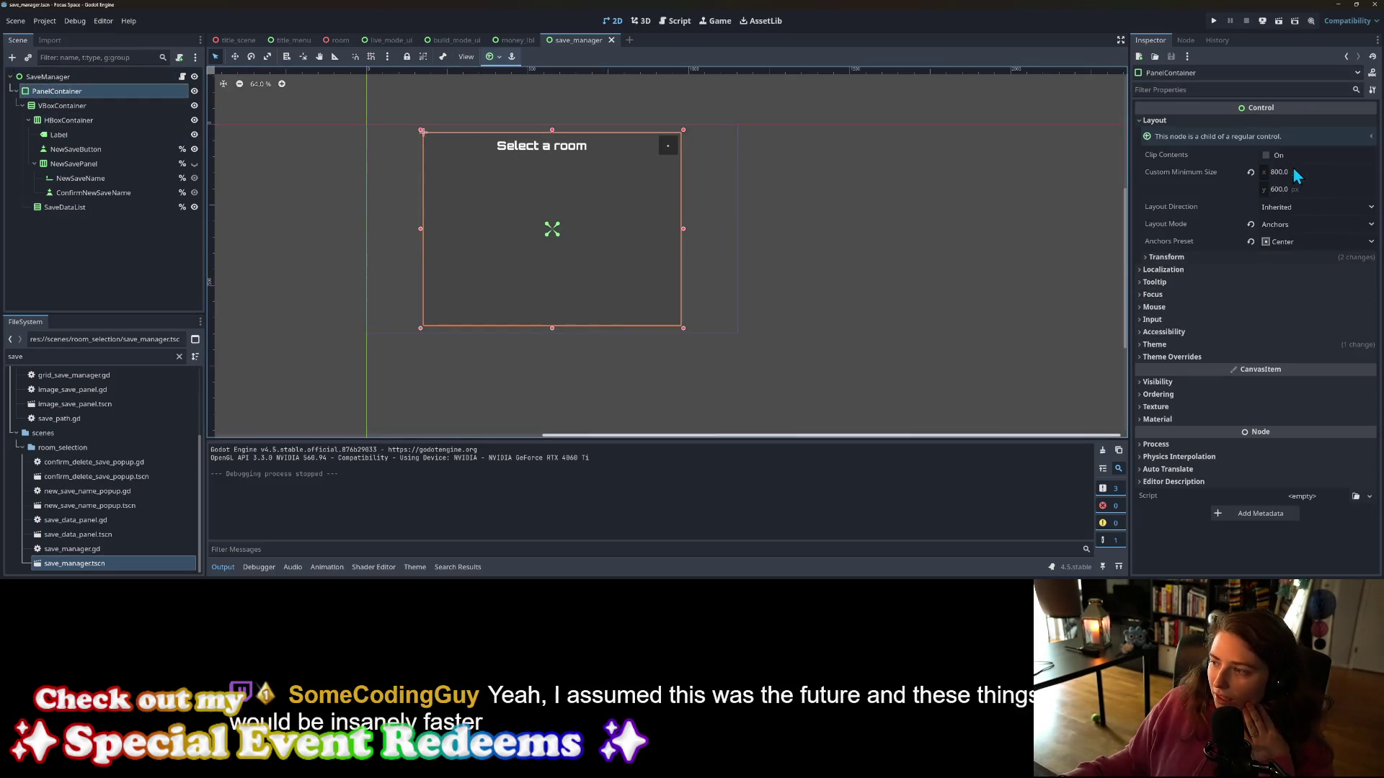
{"action": "left_click", "coordinate": [1314, 173]}
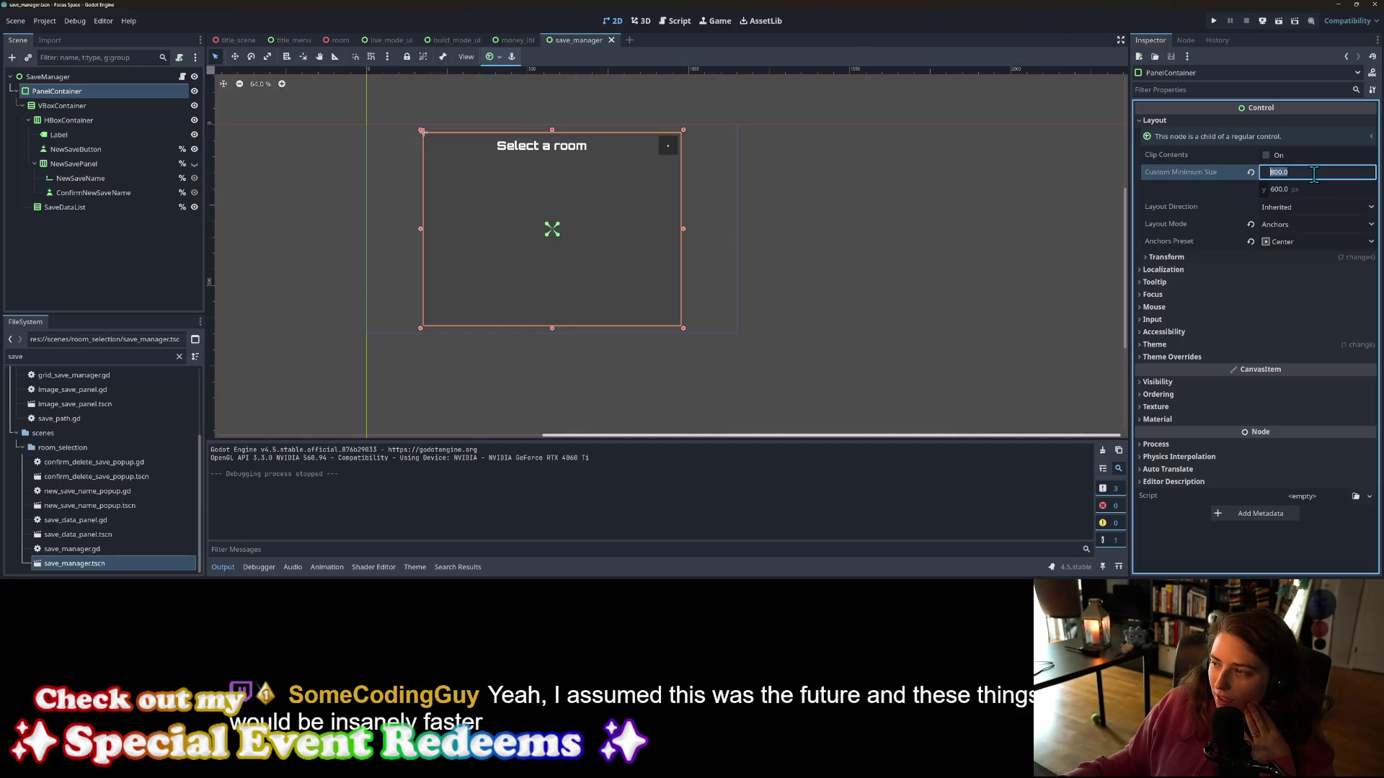
{"action": "left_click", "coordinate": [48, 76]}
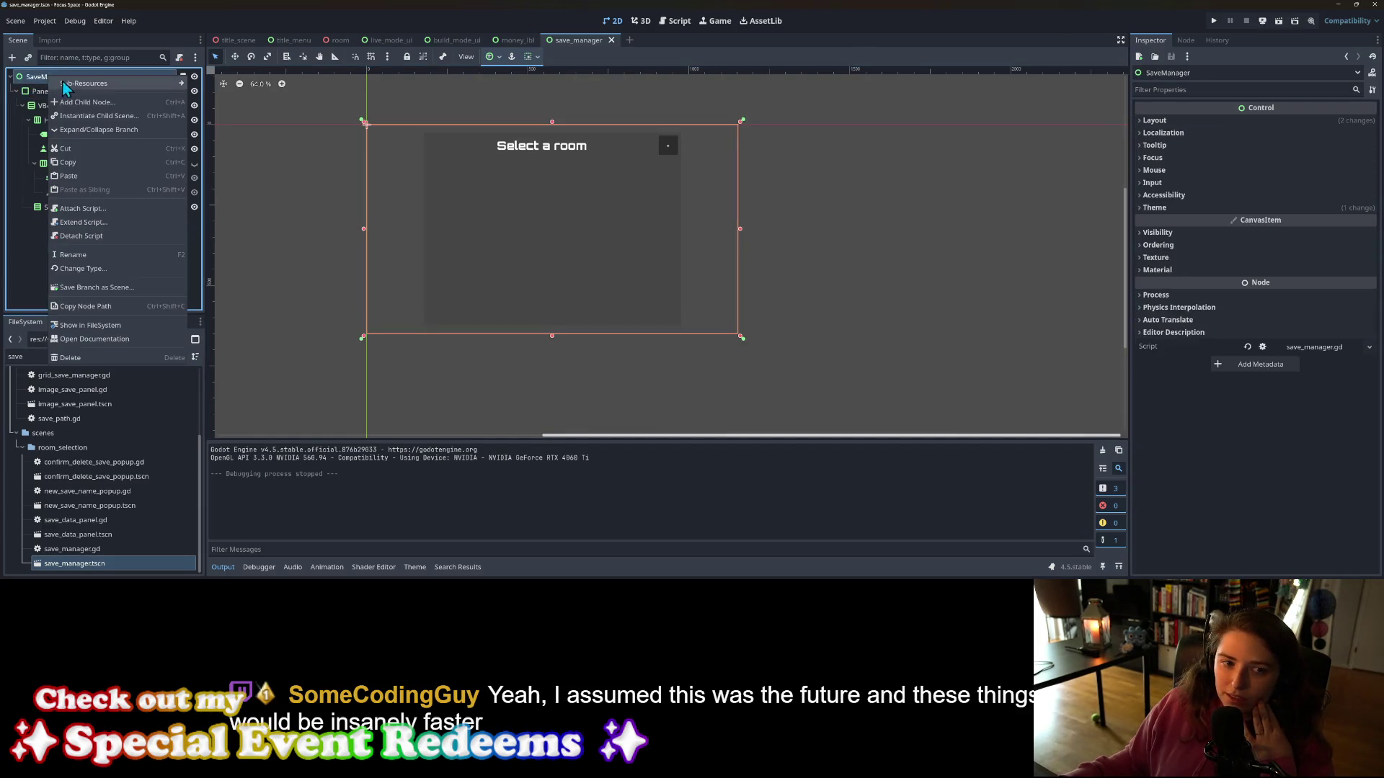
{"action": "key", "text": "ctrl+a"}
{"action": "type", "text": "pane"}
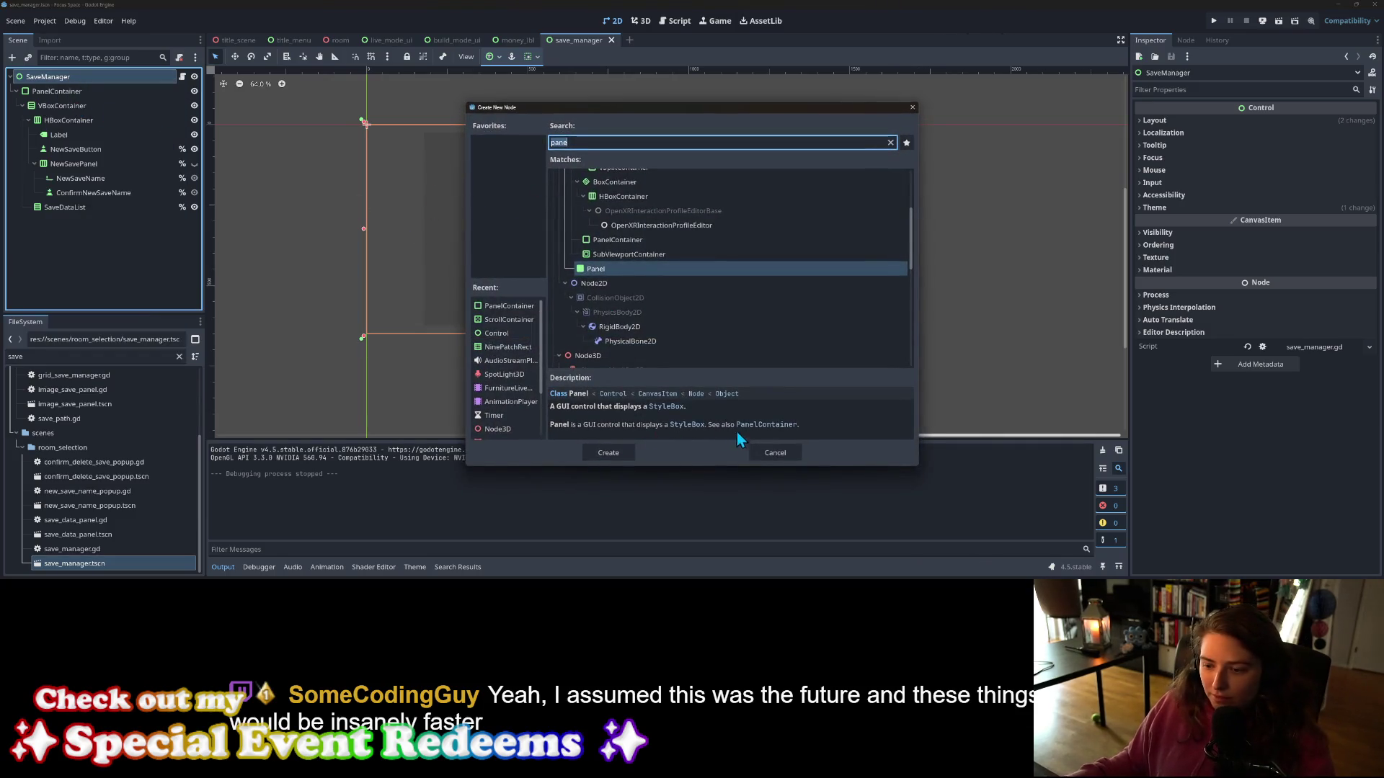
{"action": "left_click", "coordinate": [775, 453]}
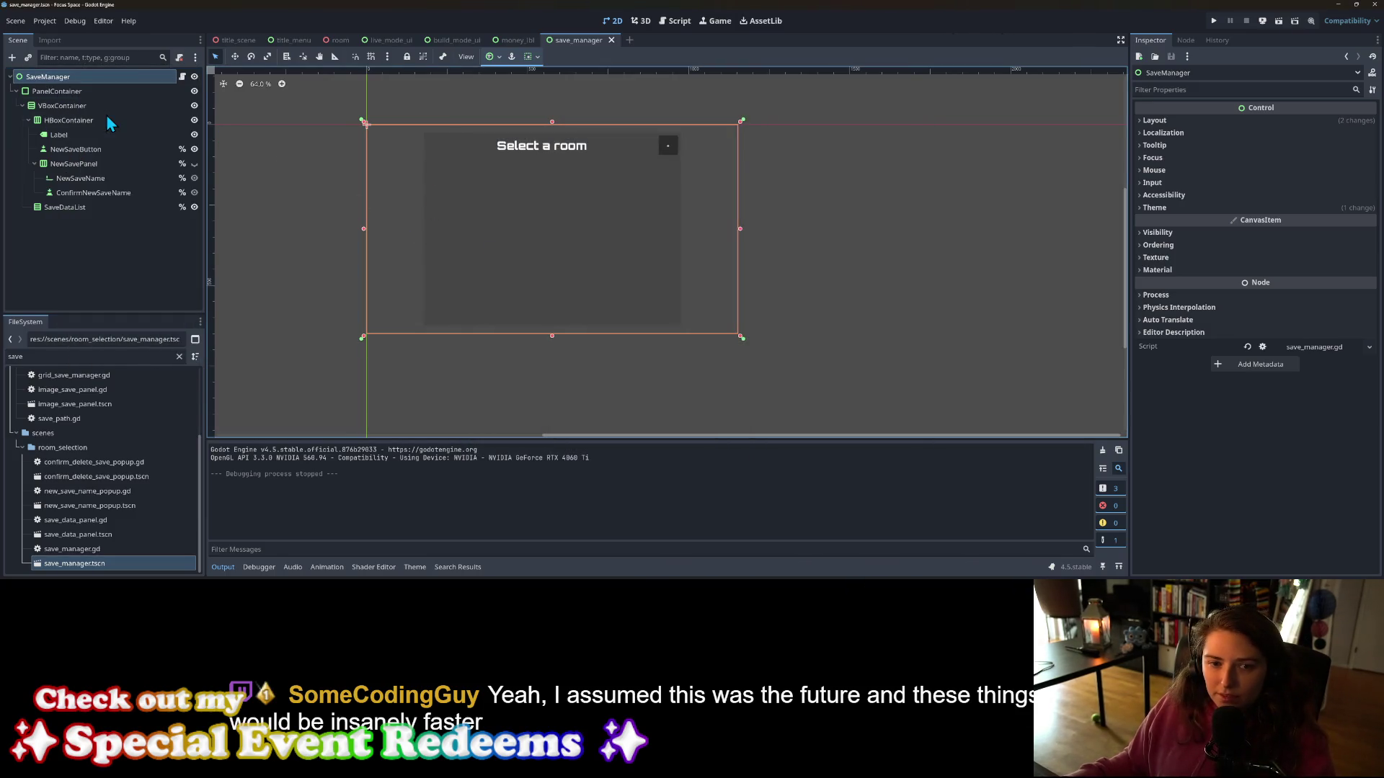
{"action": "key", "text": "ctrl+shift+a"}
{"action": "key", "text": "Return"}
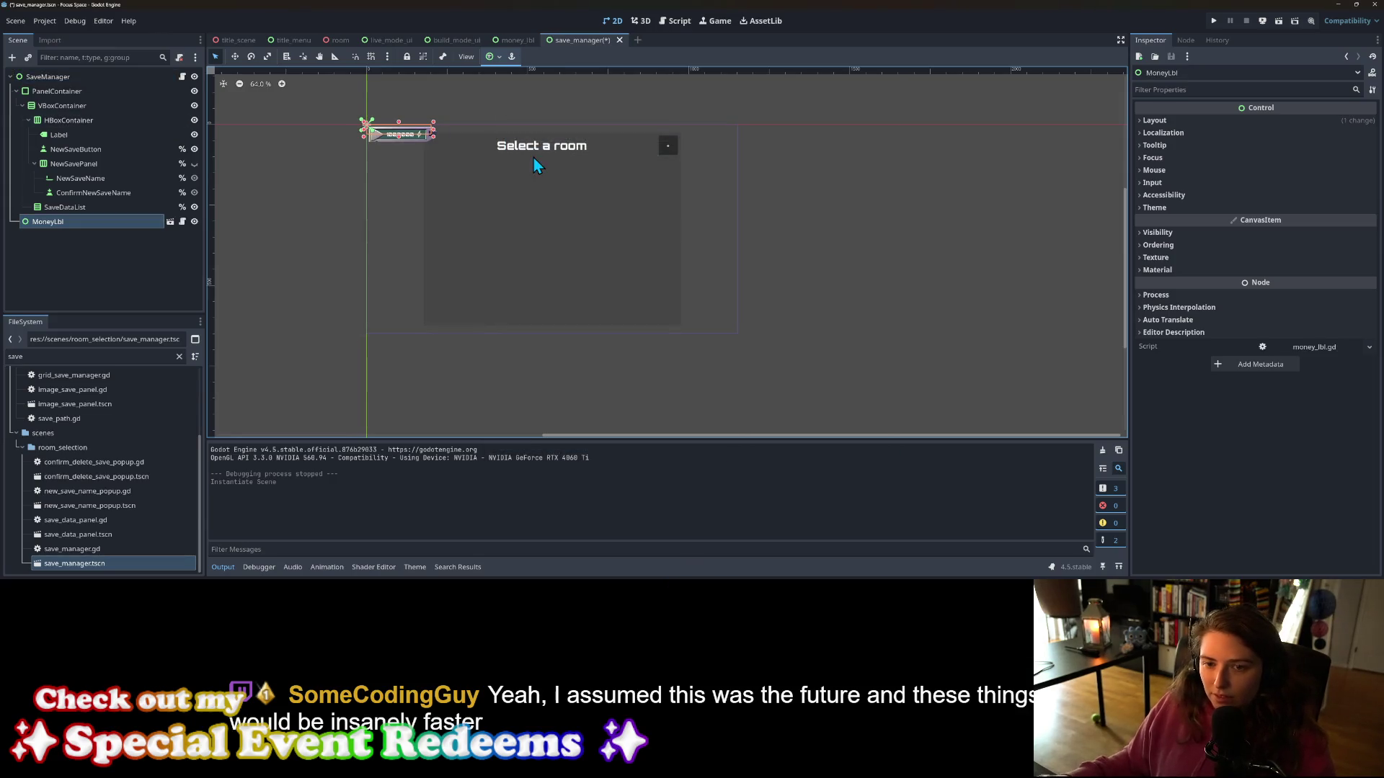
{"action": "left_click", "coordinate": [57, 91]}
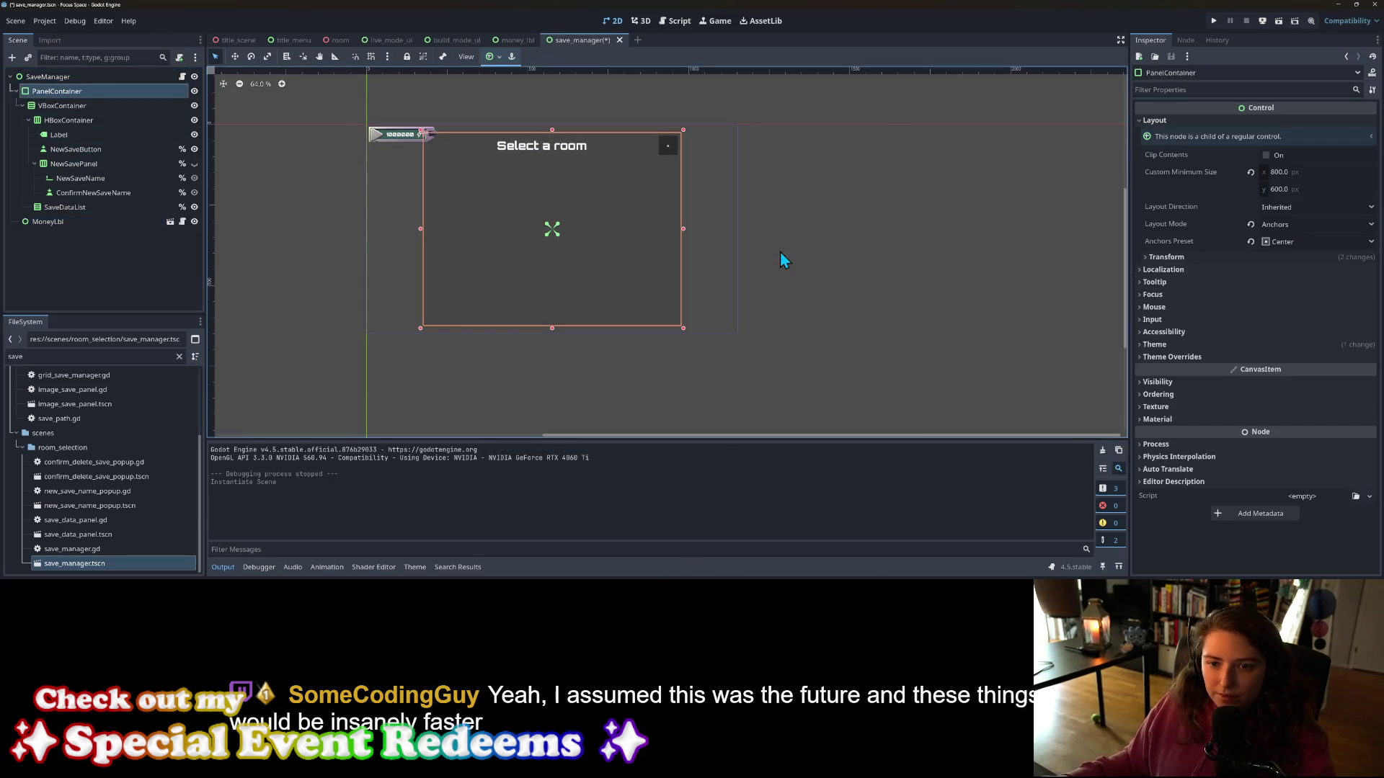
- Give the PanelContainer a custom minimum size of 800 × 500 px
{"action": "left_click", "coordinate": [1290, 177]}
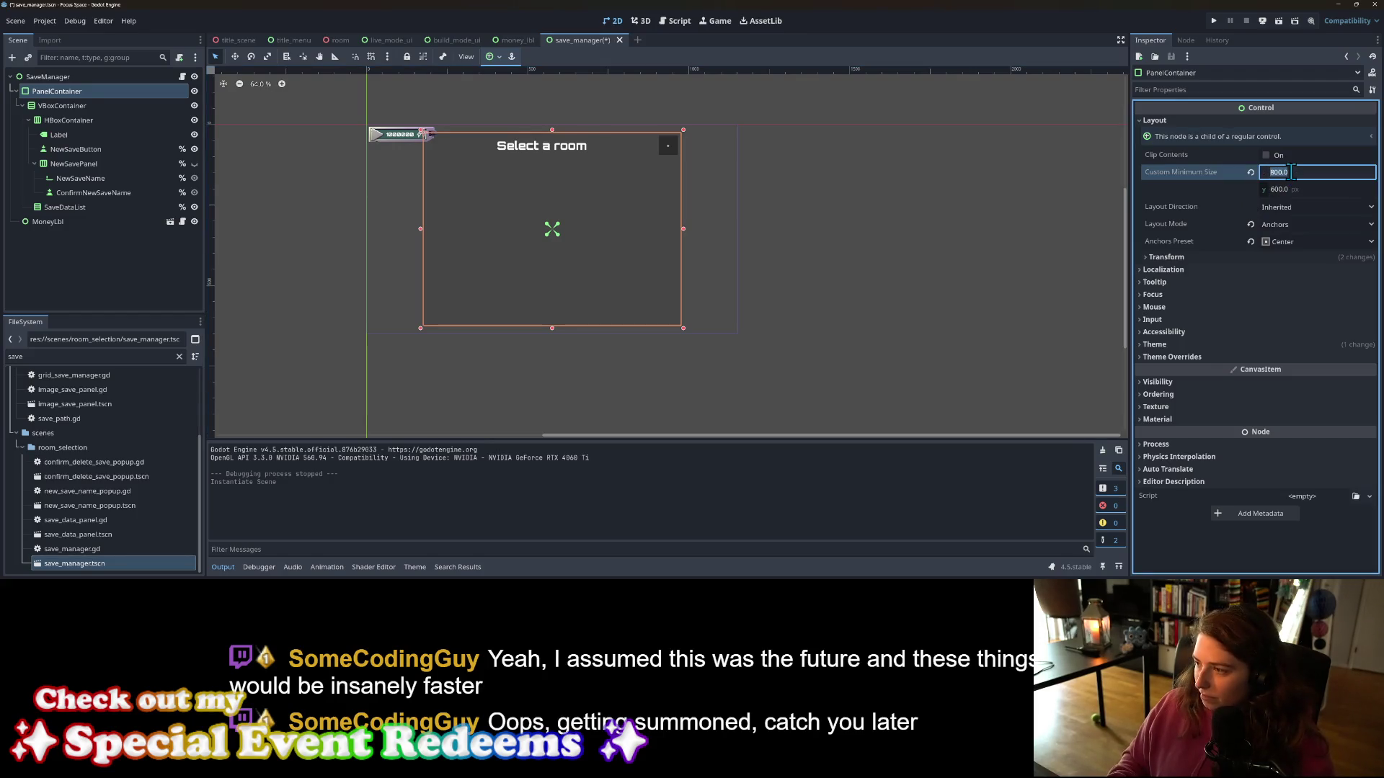
{"action": "type", "text": "60"}
{"action": "key", "text": "Return"}
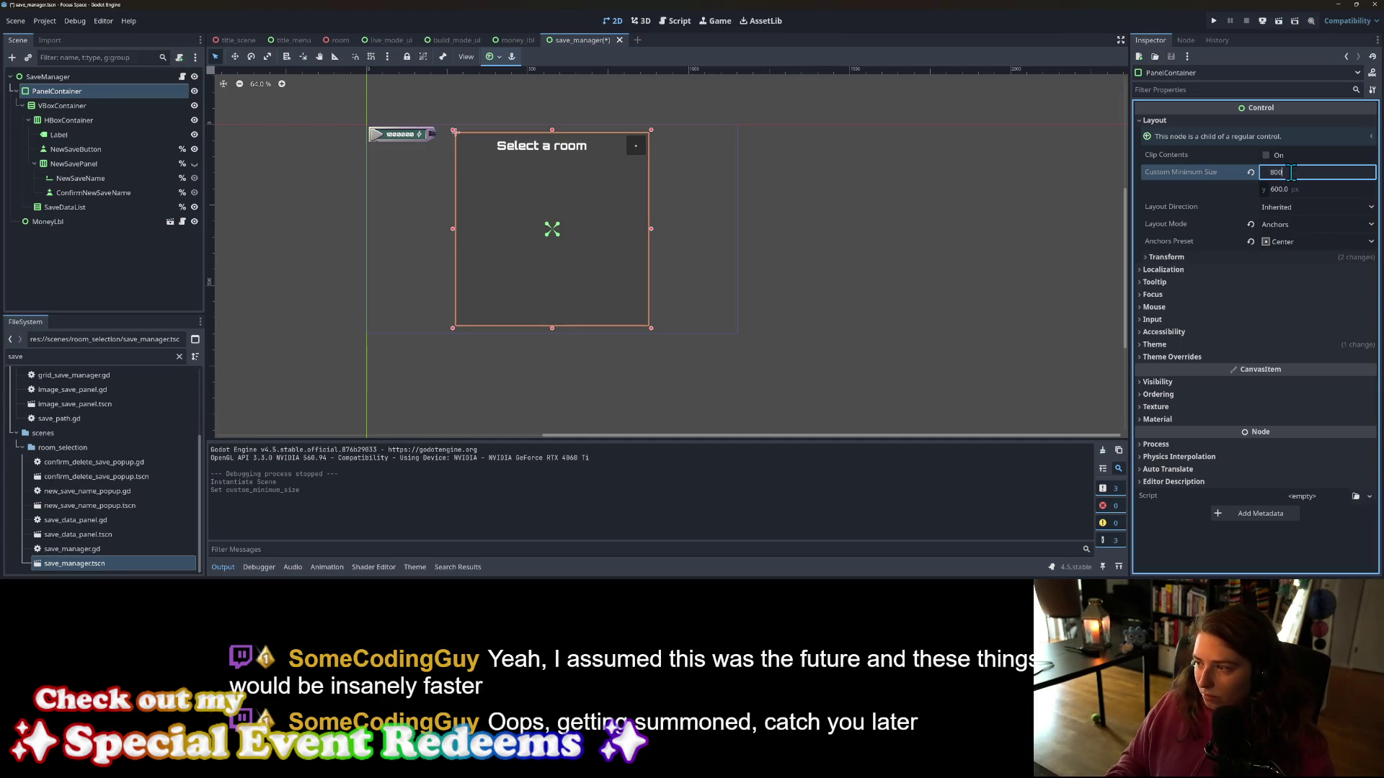
{"action": "key", "text": "Return"}
{"action": "left_click", "coordinate": [1295, 190]}
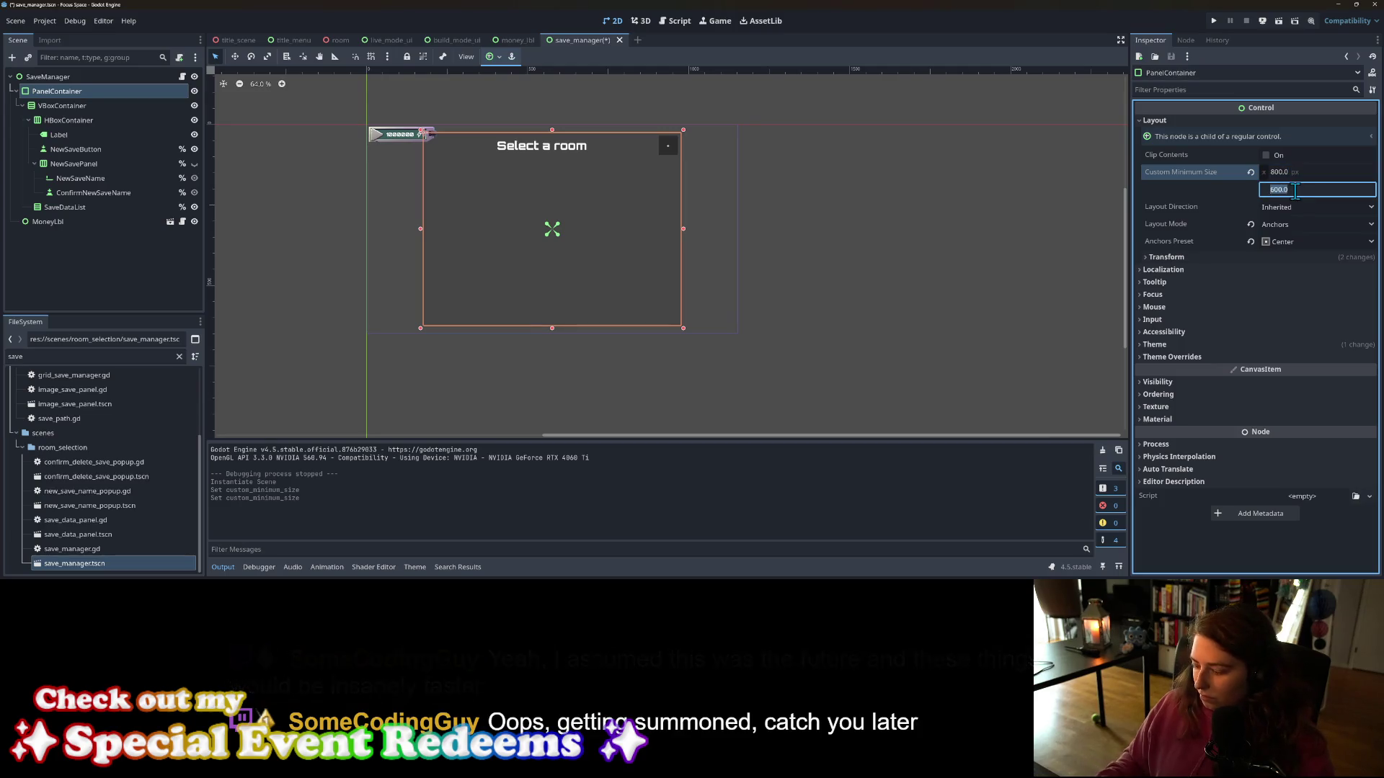
{"action": "type", "text": "500"}
{"action": "key", "text": "Return"}
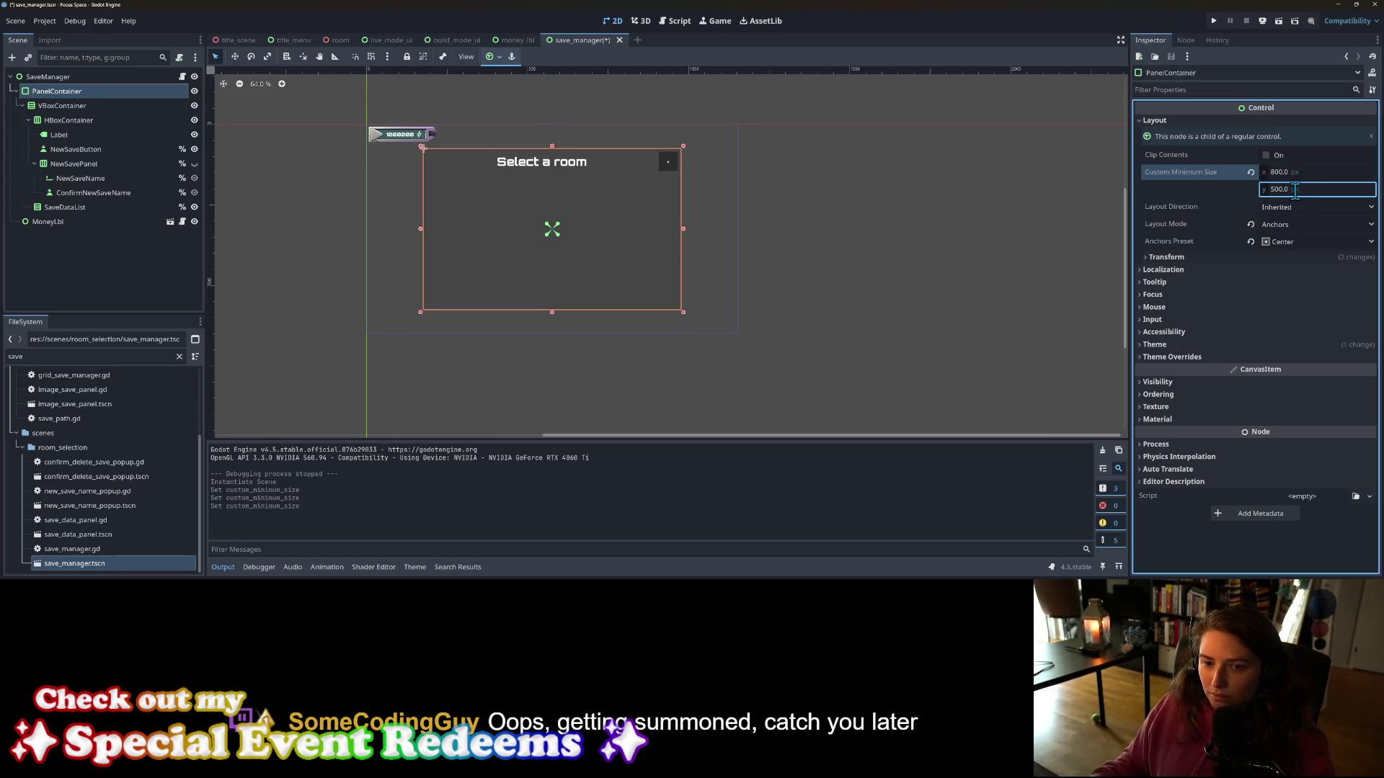
{"action": "scroll", "coordinate": [620, 181], "scroll_direction": "up", "scroll_amount": 4}
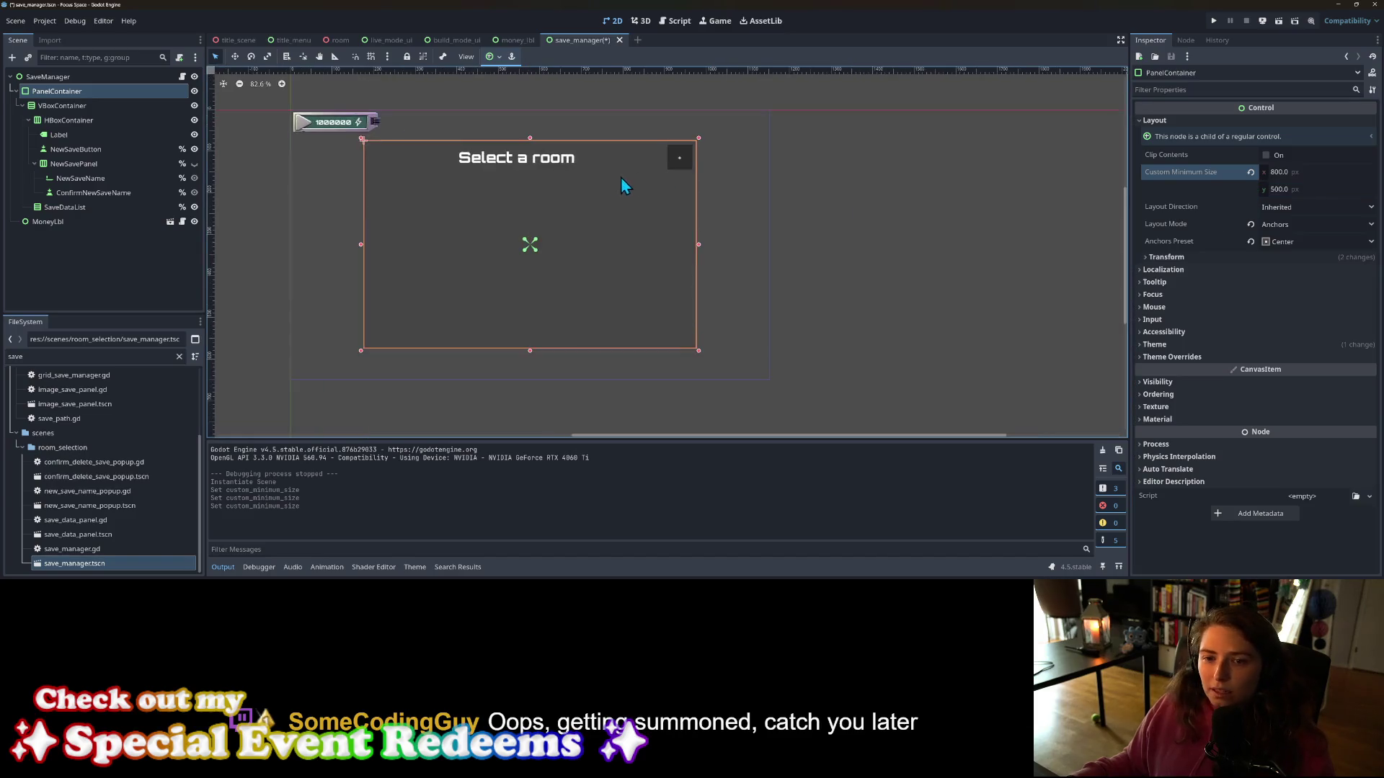
{"action": "scroll", "coordinate": [601, 160], "scroll_direction": "up", "scroll_amount": 1}
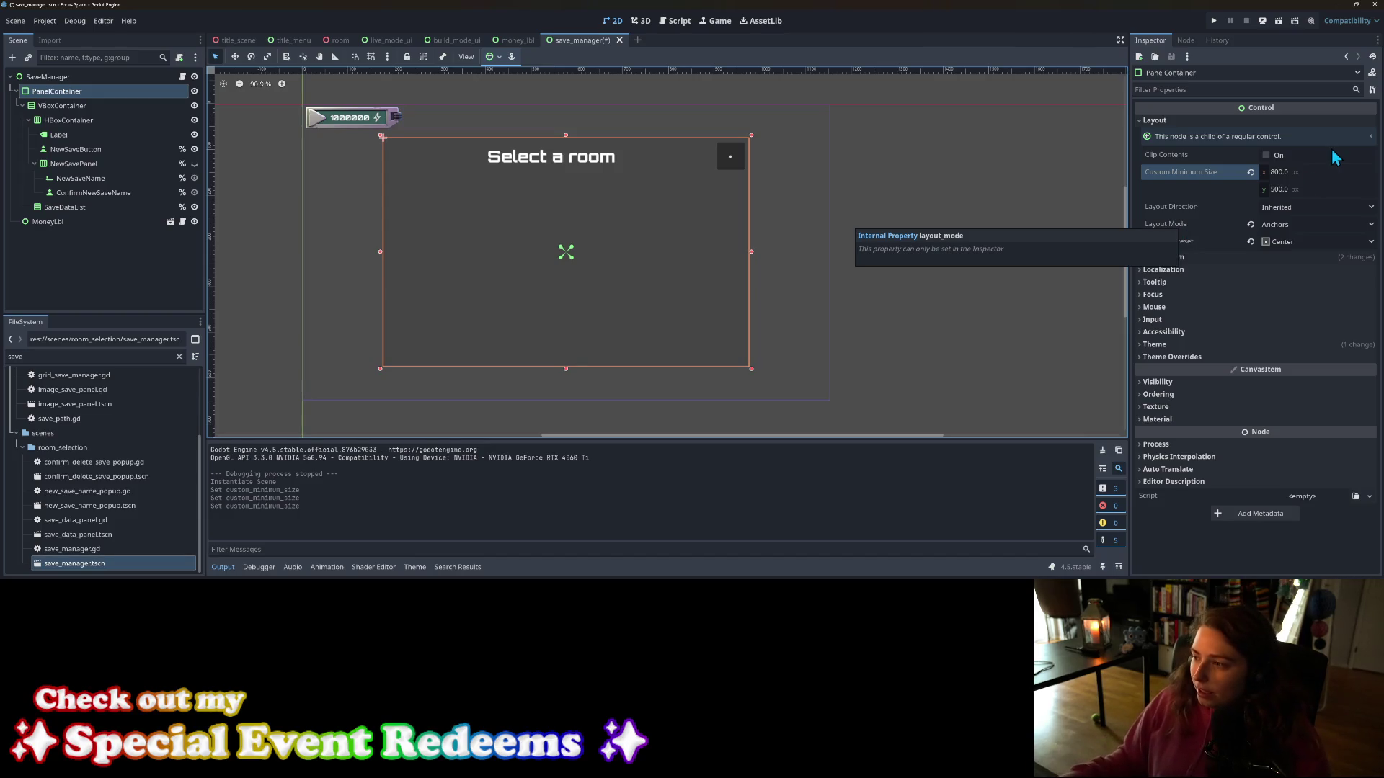
- Raise the panel's minimum width to 1000 and keep its minimum height at 500
{"action": "left_click", "coordinate": [1318, 171]}
{"action": "type", "text": "00"}
{"action": "key", "text": "Return"}
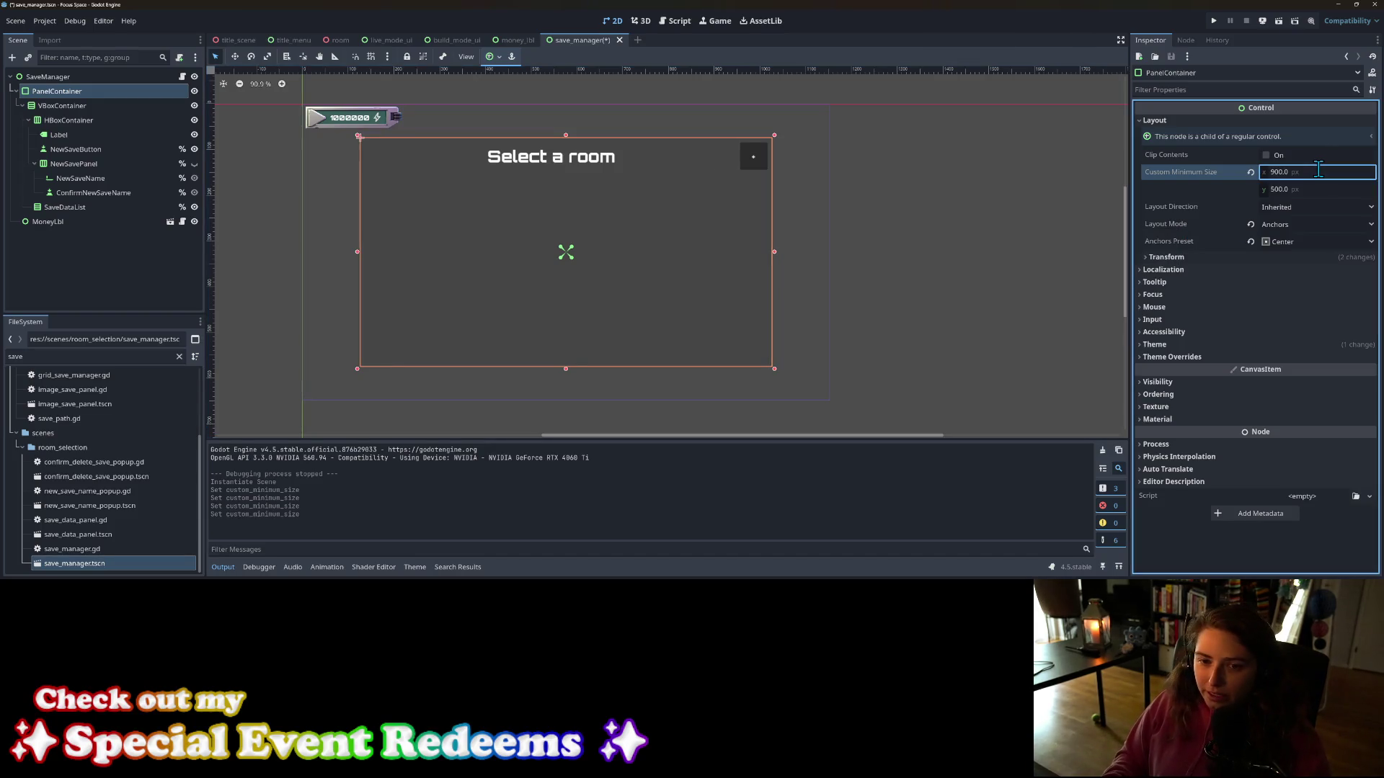
{"action": "left_click", "coordinate": [1318, 171]}
{"action": "type", "text": "1000"}
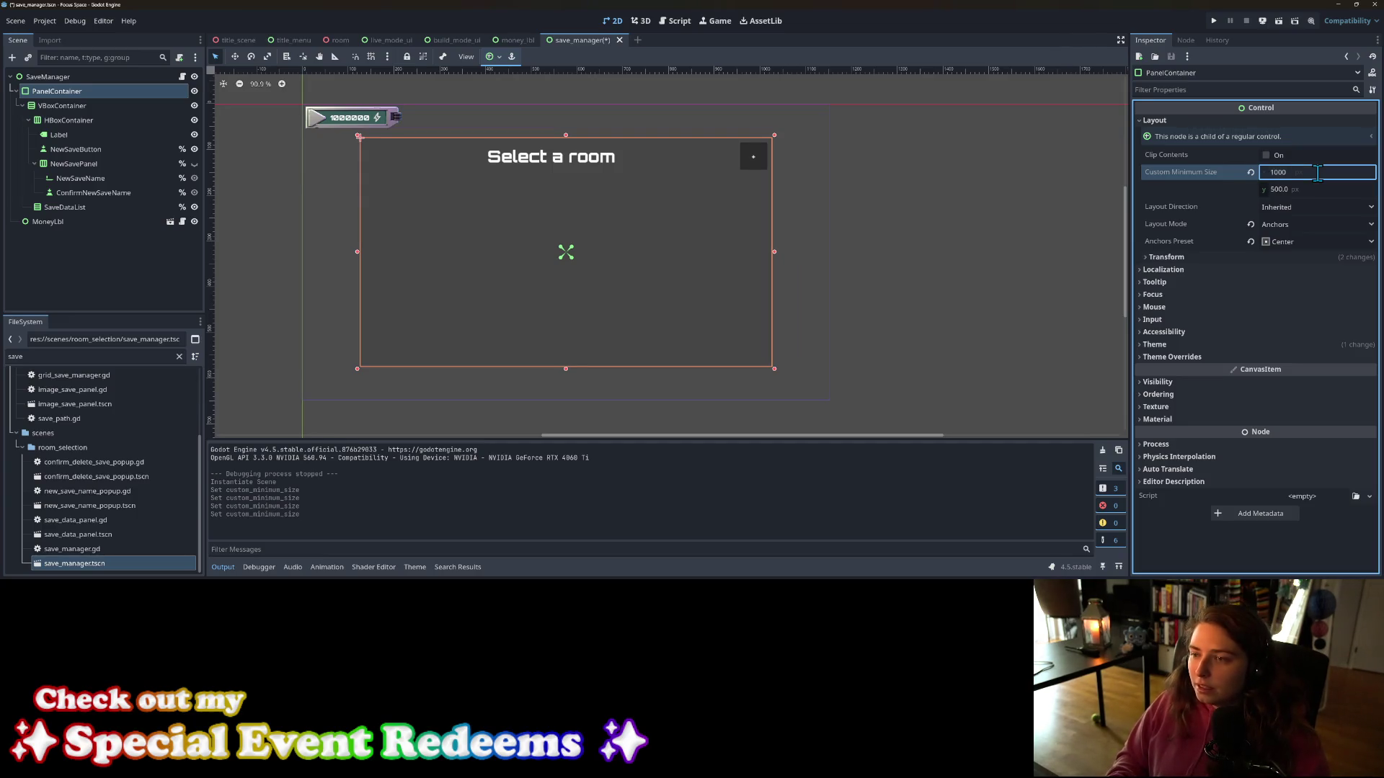
{"action": "key", "text": "Return"}
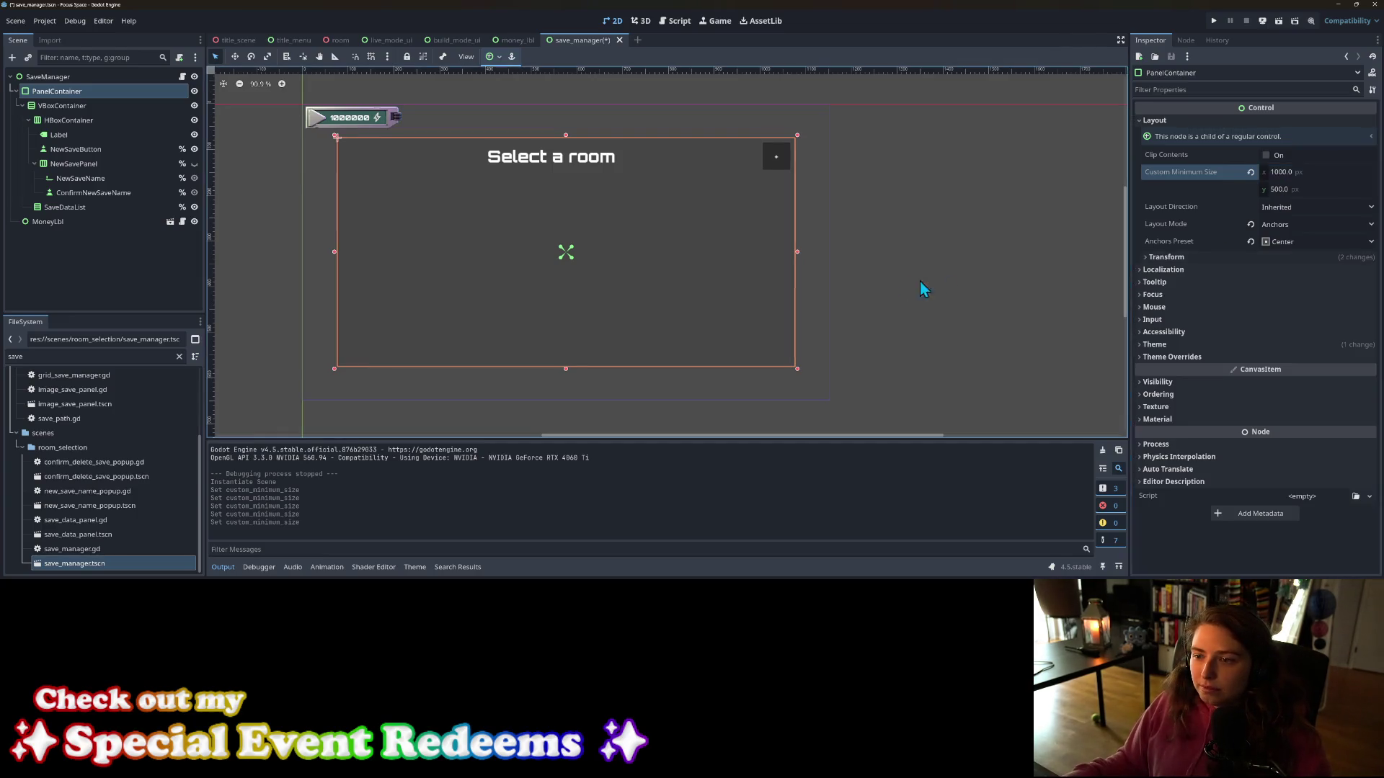
{"action": "left_click", "coordinate": [901, 270]}
{"action": "left_click", "coordinate": [343, 151]}
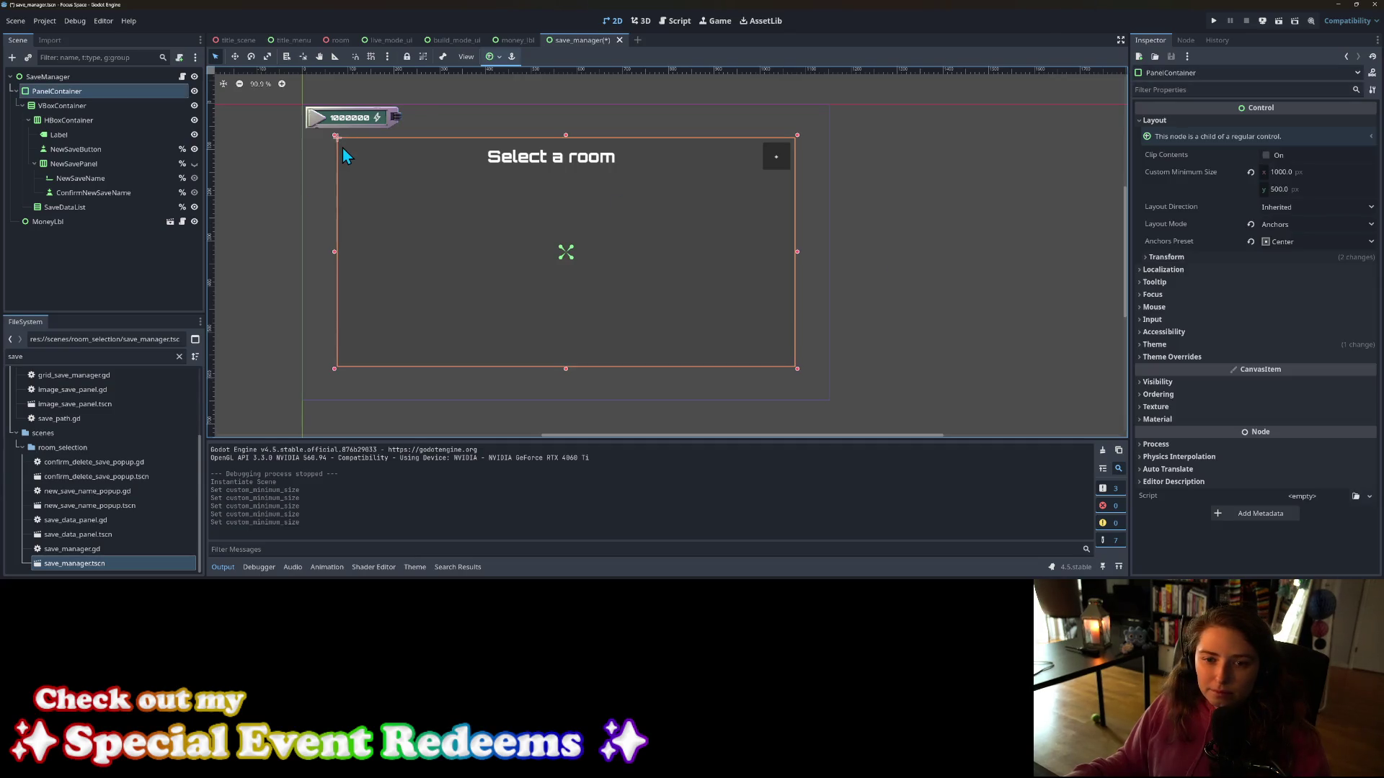
{"action": "left_click", "coordinate": [1280, 190]}
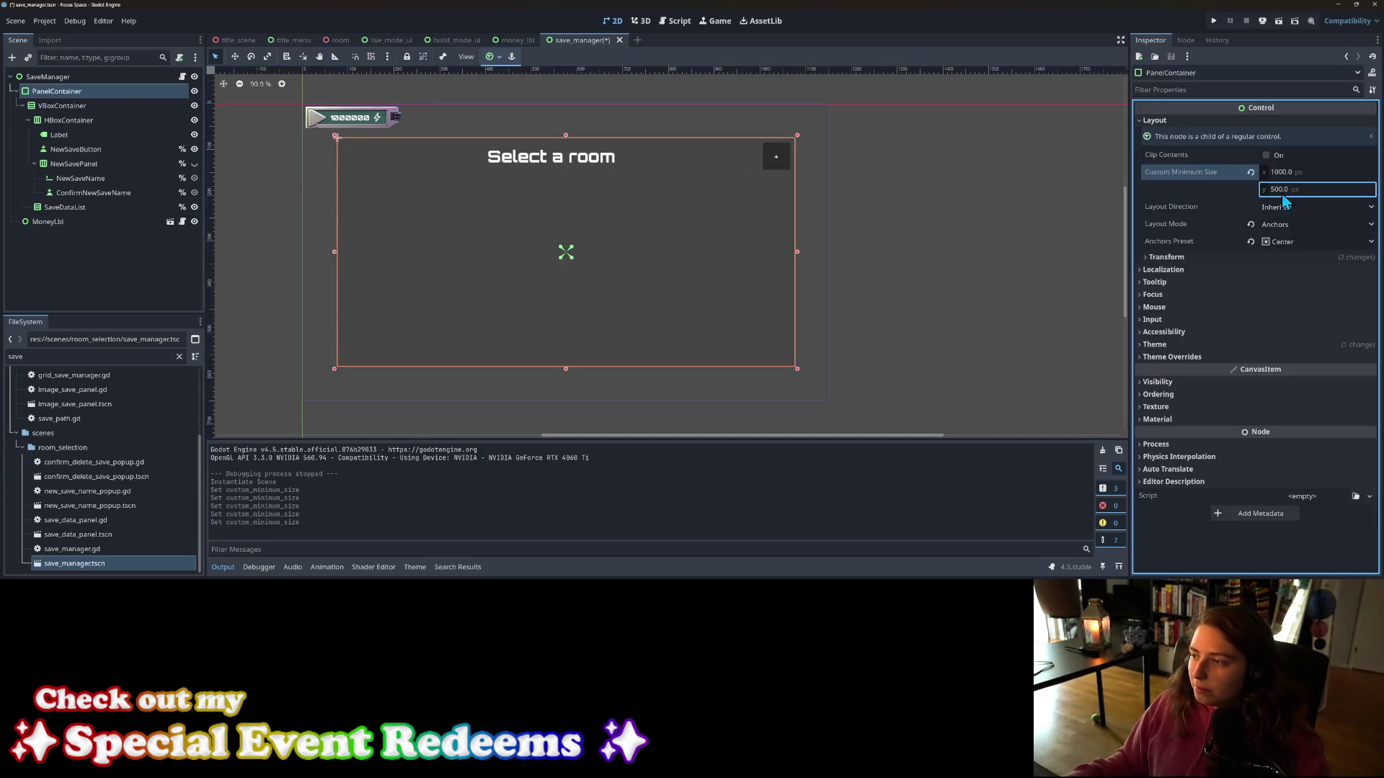
{"action": "type", "text": "400"}
{"action": "key", "text": "Return"}
{"action": "left_click", "coordinate": [1277, 189]}
{"action": "type", "text": "450"}
{"action": "key", "text": "Return"}
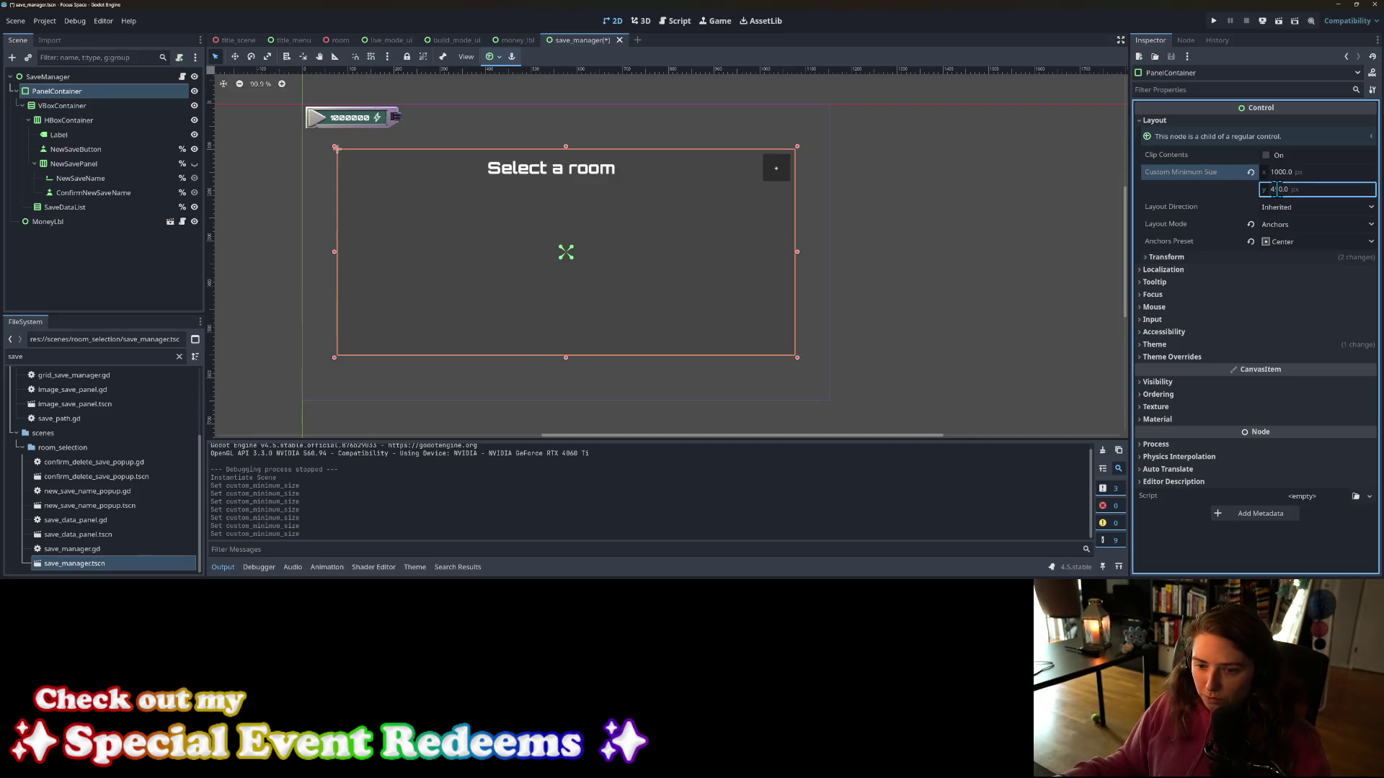
{"action": "left_click", "coordinate": [1276, 190]}
{"action": "type", "text": "500"}
{"action": "key", "text": "Return"}
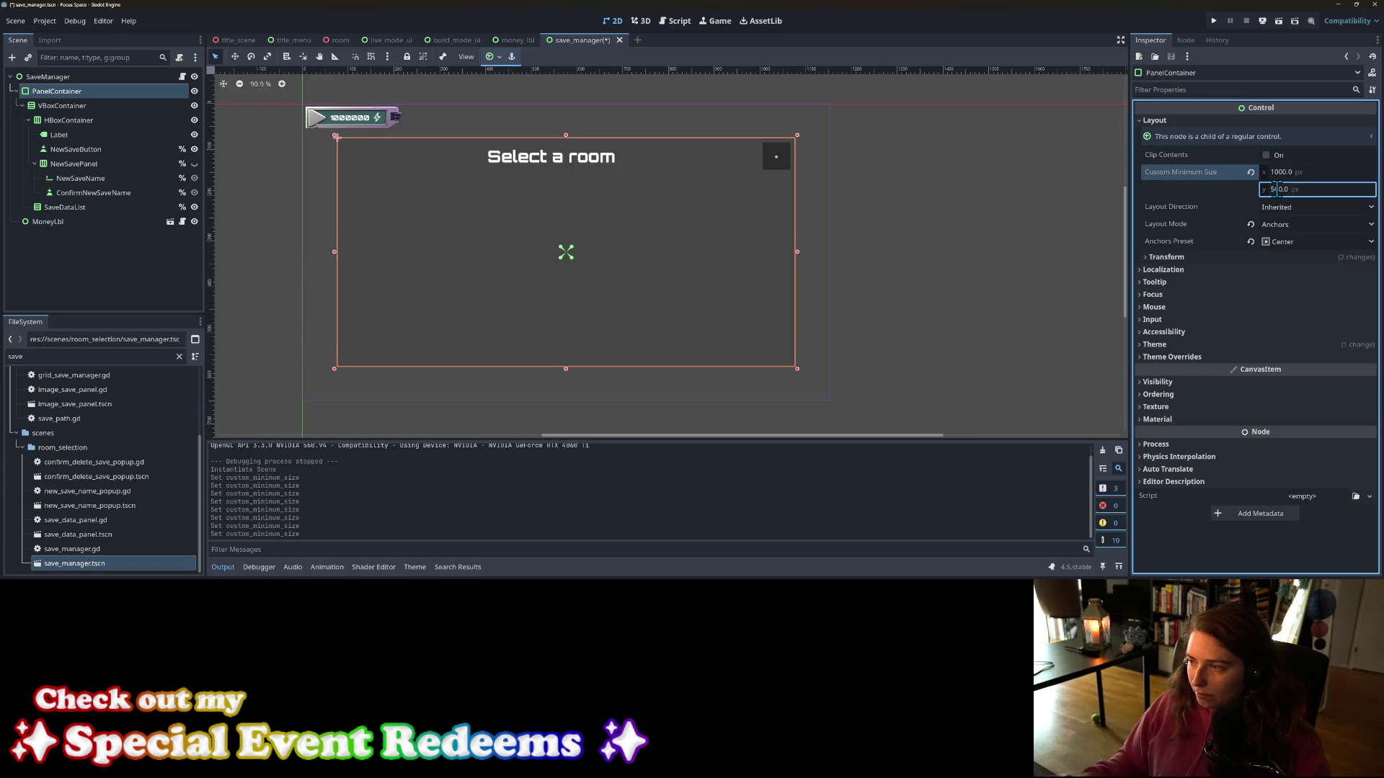
- Check the anchor presets and drag the room panel slightly lower with the Move tool
{"action": "left_click", "coordinate": [80, 76]}
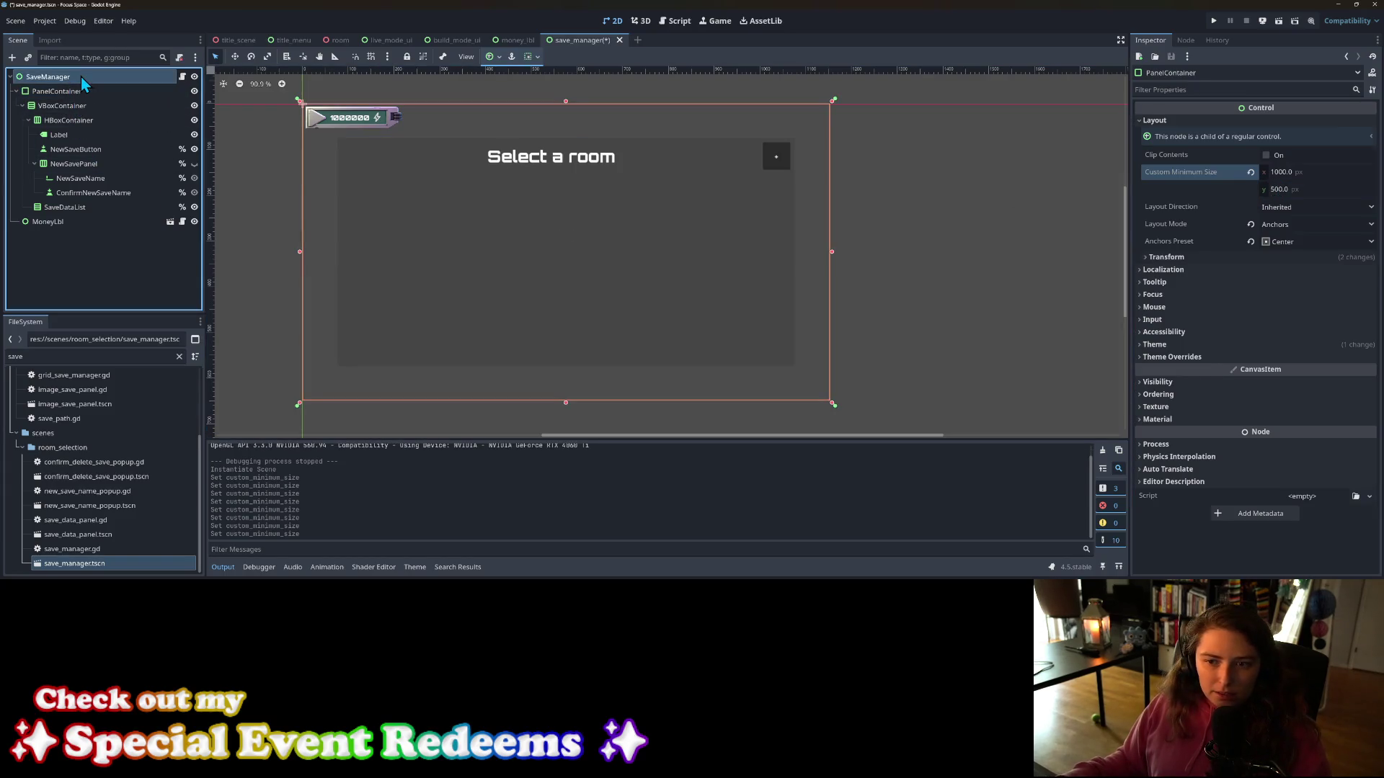
{"action": "left_click", "coordinate": [80, 91]}
{"action": "left_click", "coordinate": [494, 57]}
{"action": "left_click", "coordinate": [494, 58]}
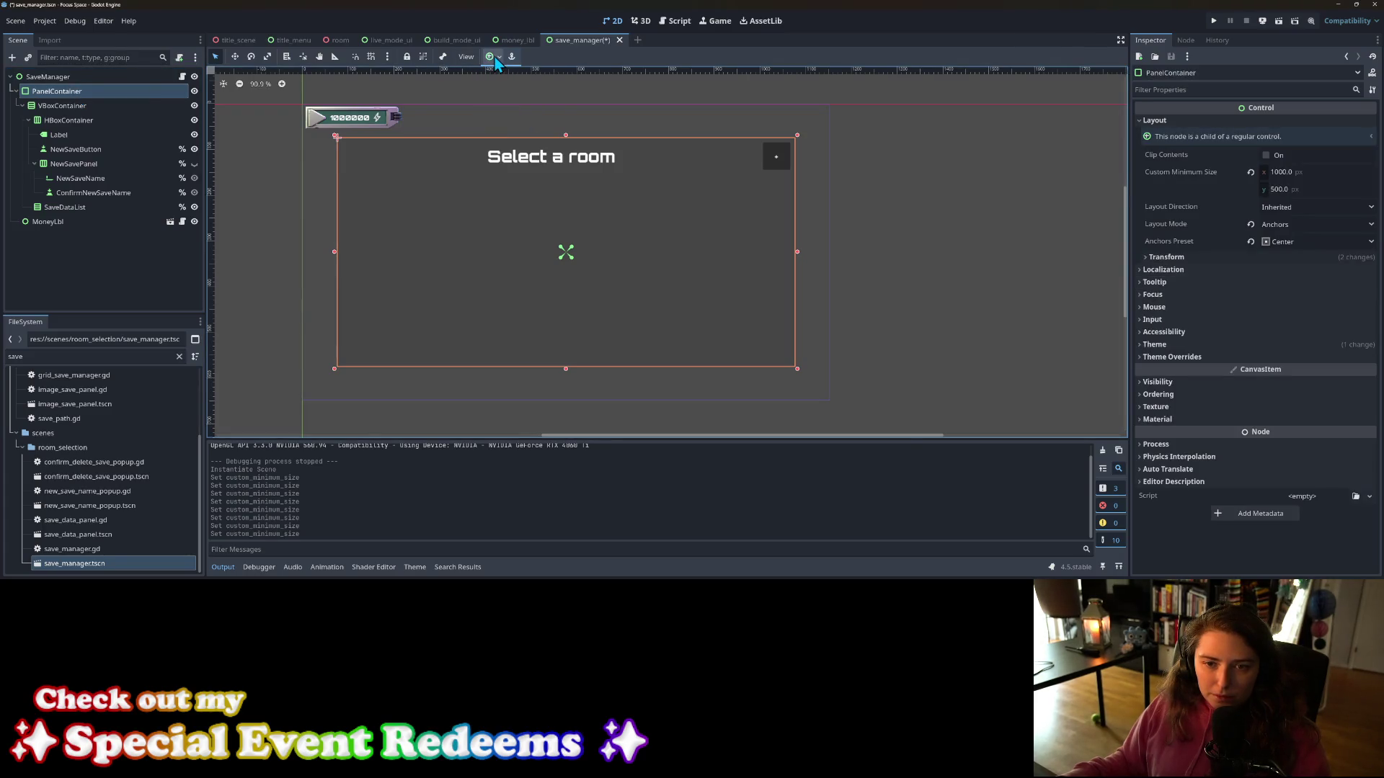
{"action": "left_click", "coordinate": [548, 201]}
{"action": "left_click", "coordinate": [362, 142]}
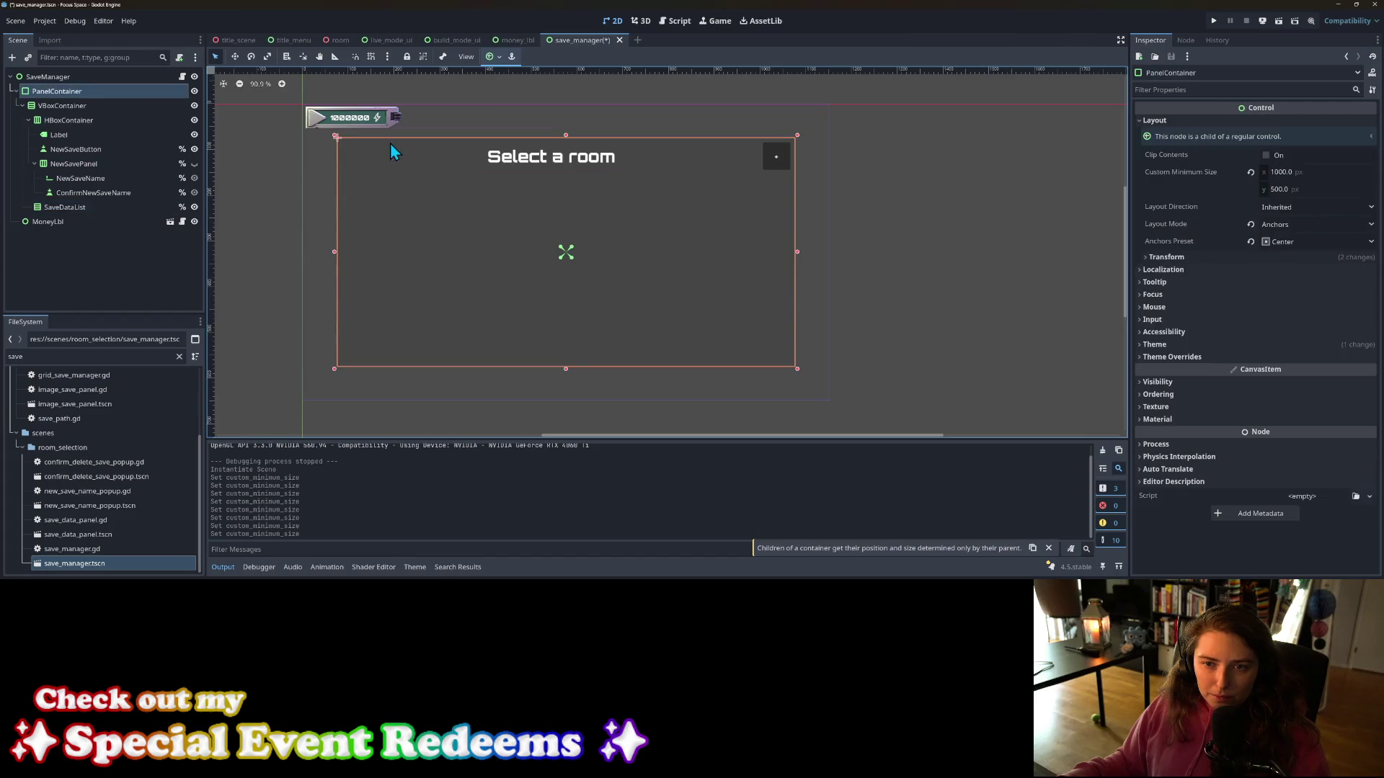
{"action": "left_click", "coordinate": [234, 60]}
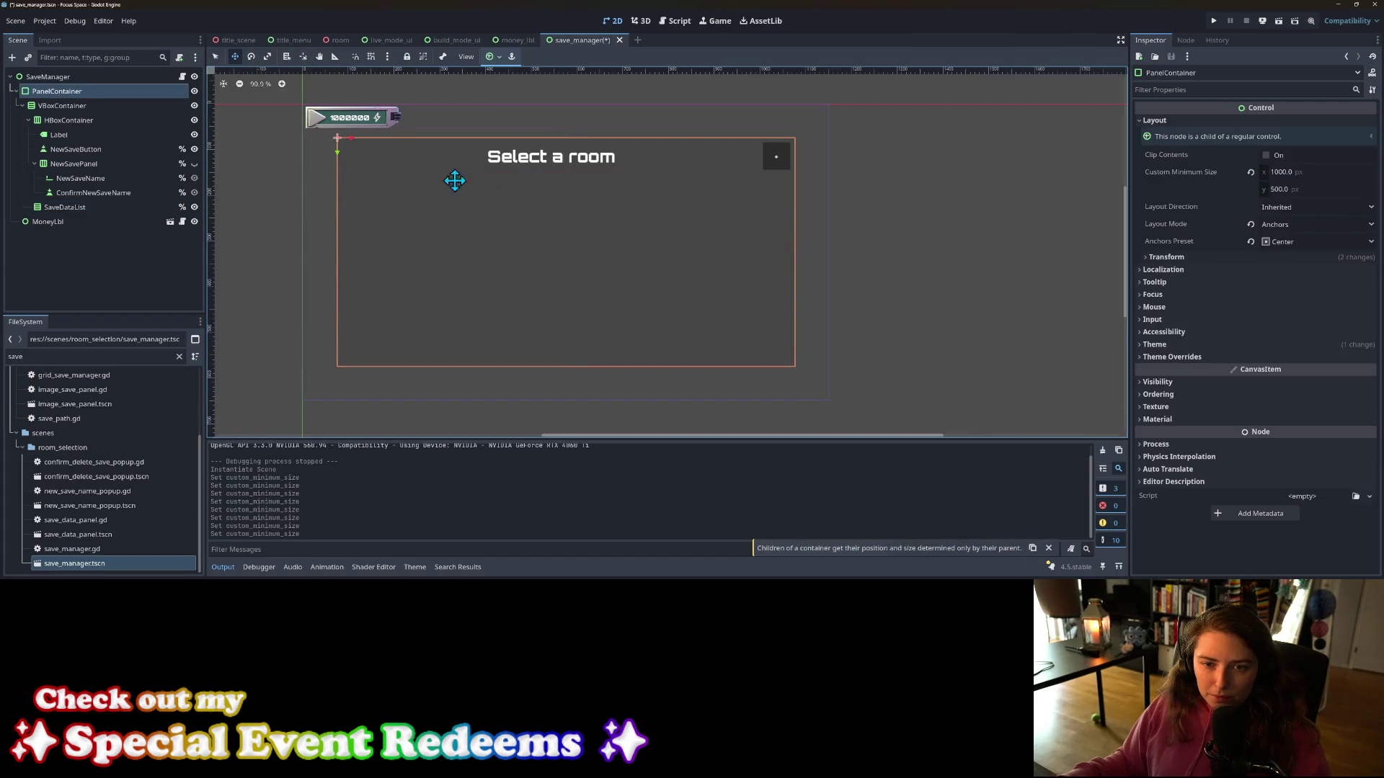
{"action": "left_click_drag", "start_coordinate": [336, 149], "coordinate": [336, 169]}
- Save save_manager, then delete its MoneyLbl node and run the game
{"action": "key", "text": "ctrl+s"}
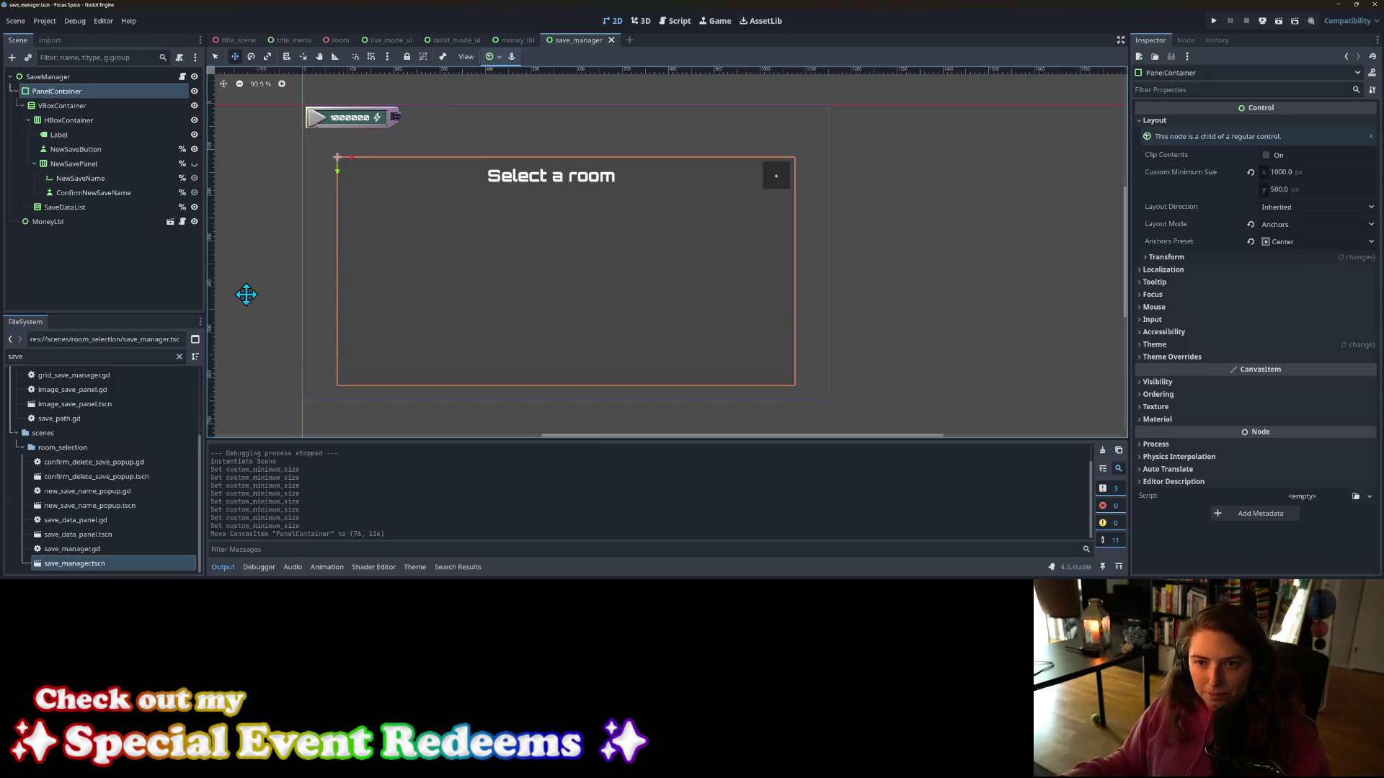
{"action": "left_click", "coordinate": [508, 141]}
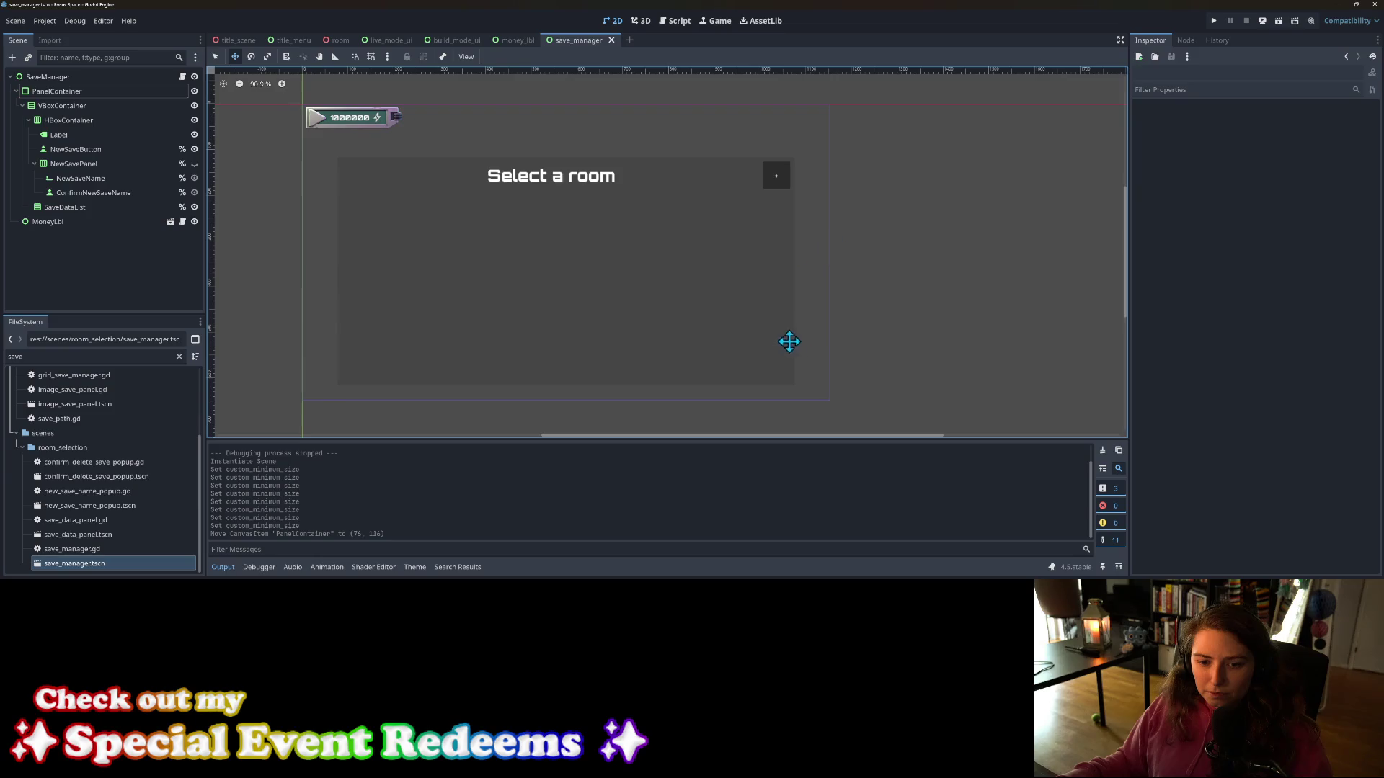
{"action": "left_click", "coordinate": [179, 286]}
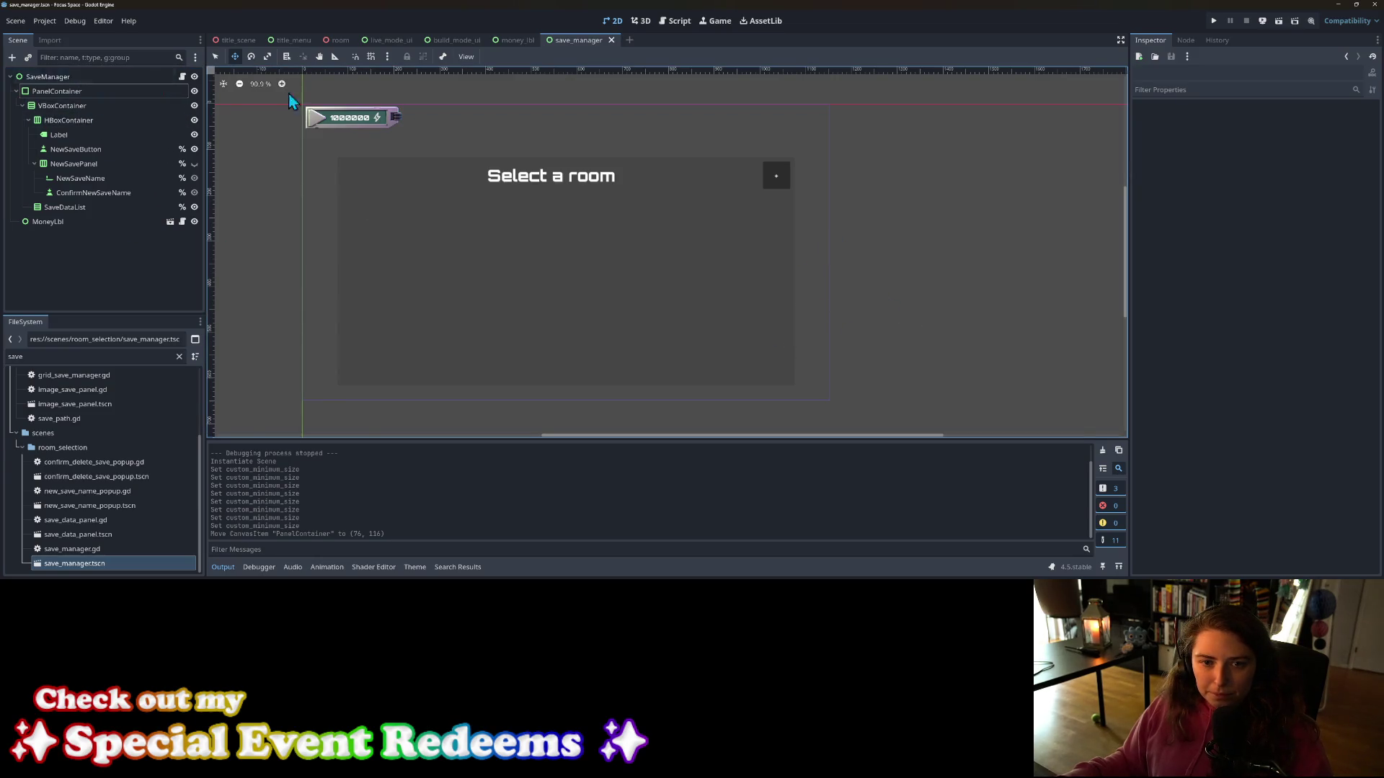
{"action": "left_click", "coordinate": [33, 225]}
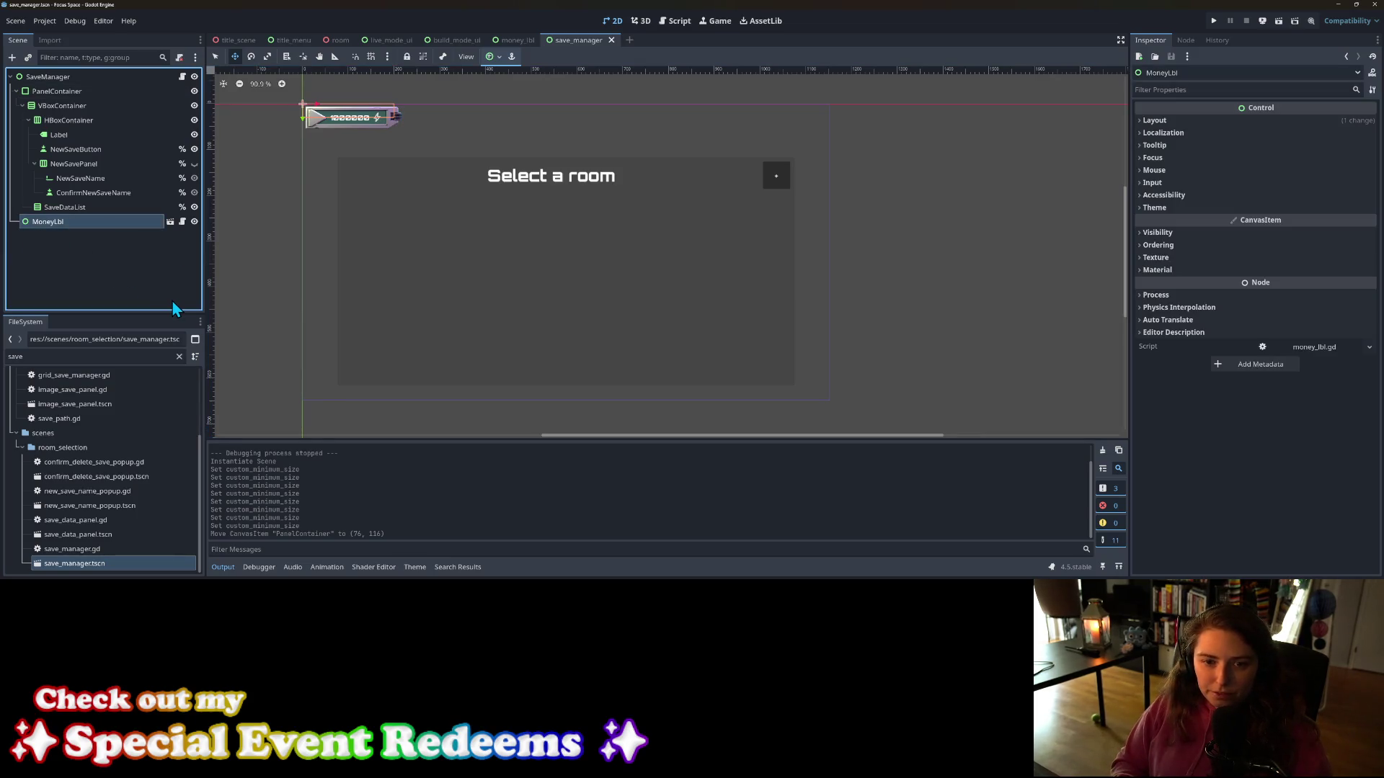
{"action": "key", "text": "Delete"}
{"action": "key", "text": "Return"}
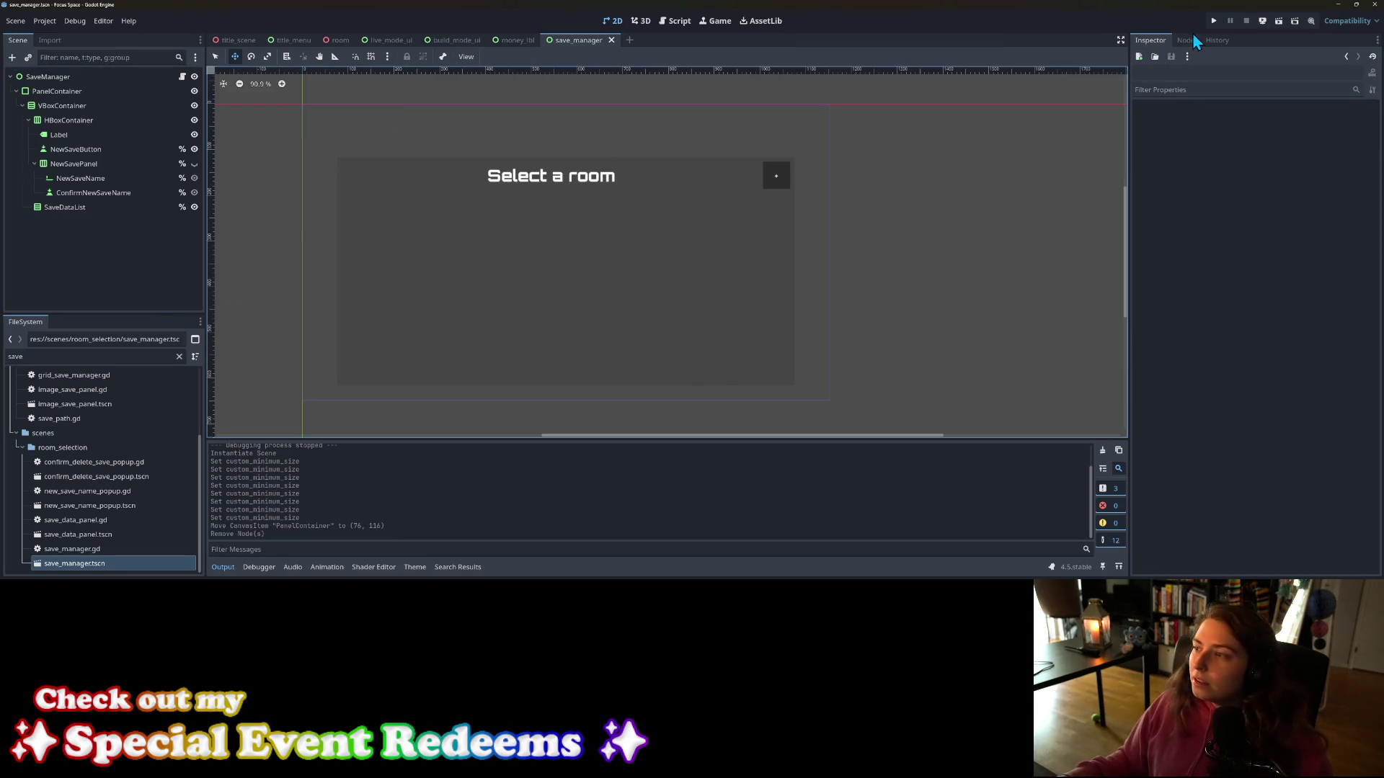
{"action": "left_click", "coordinate": [1214, 20]}
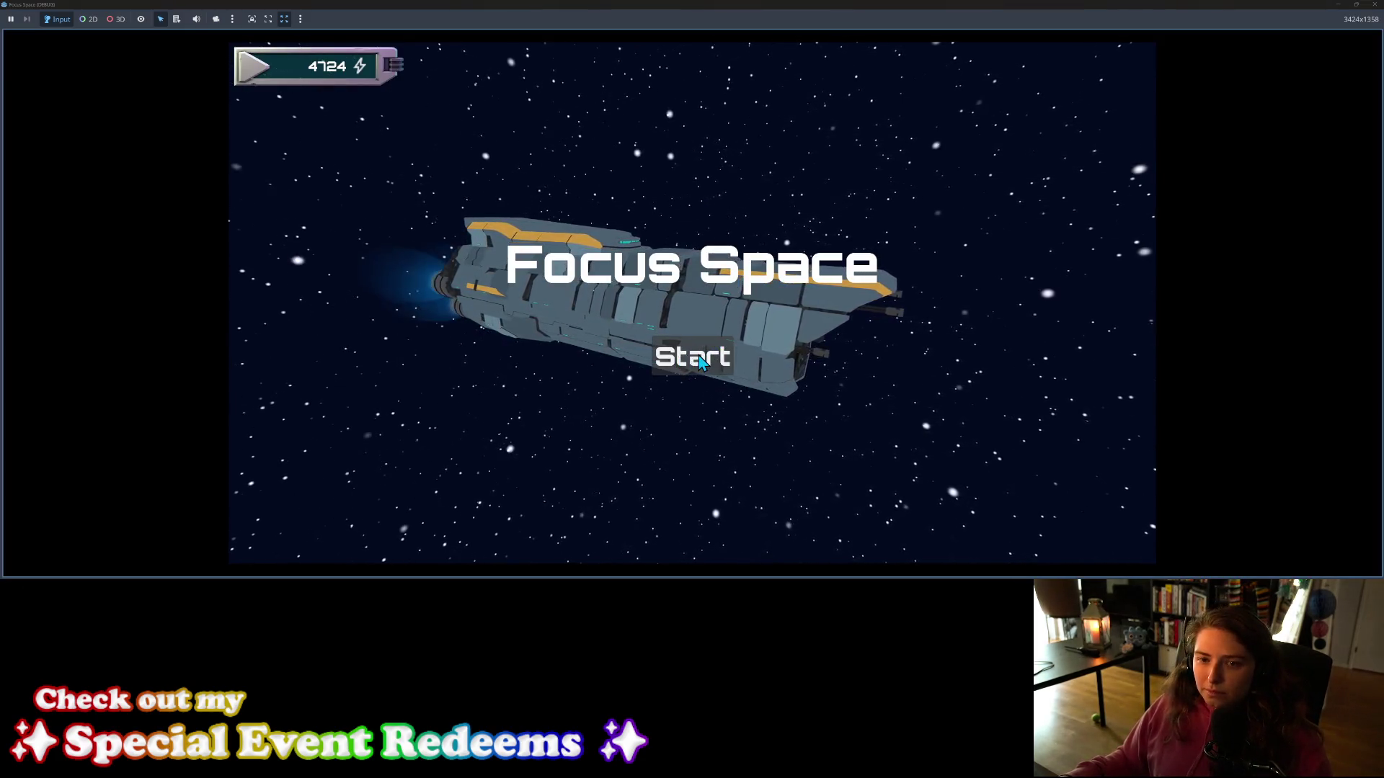
- Start the game, open the room list, and dismiss the New room name prompt
{"action": "left_click", "coordinate": [700, 363]}
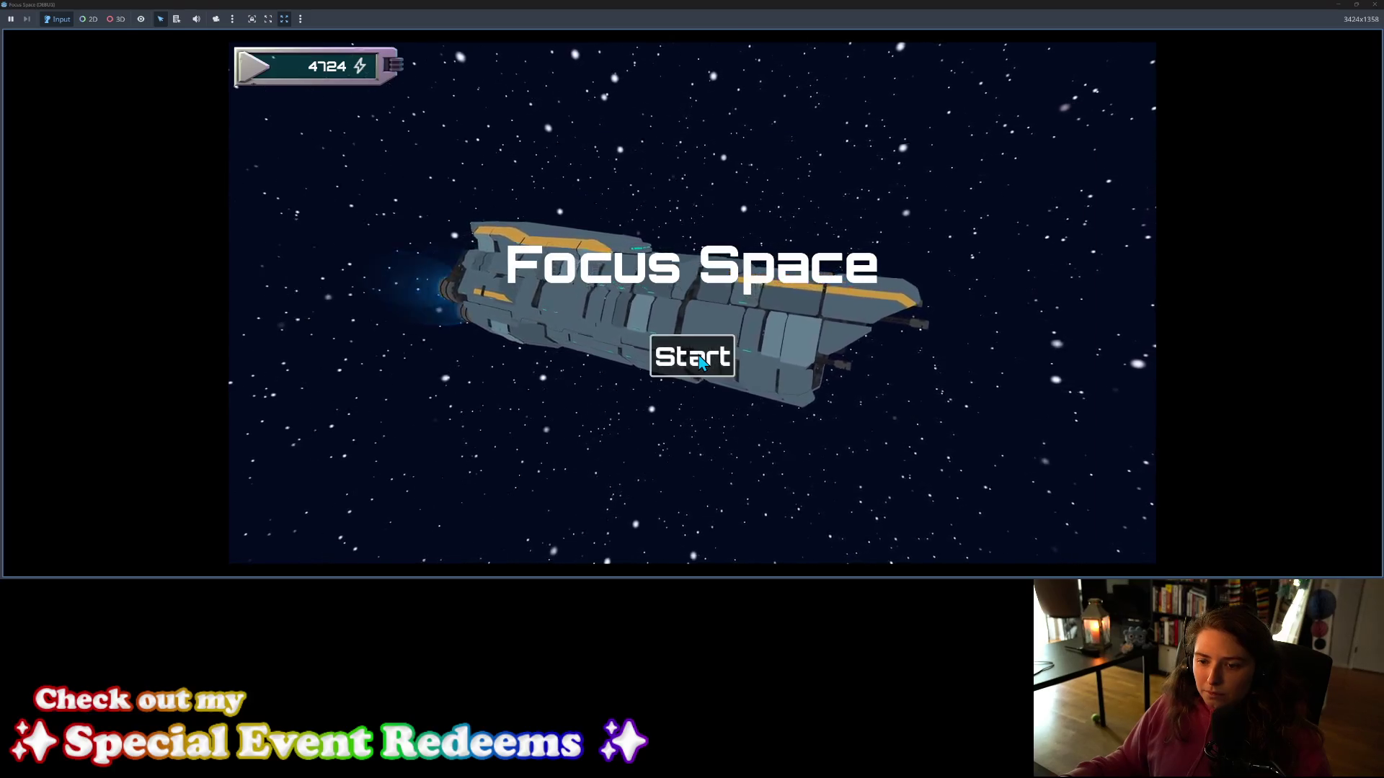
{"action": "left_click", "coordinate": [699, 356]}
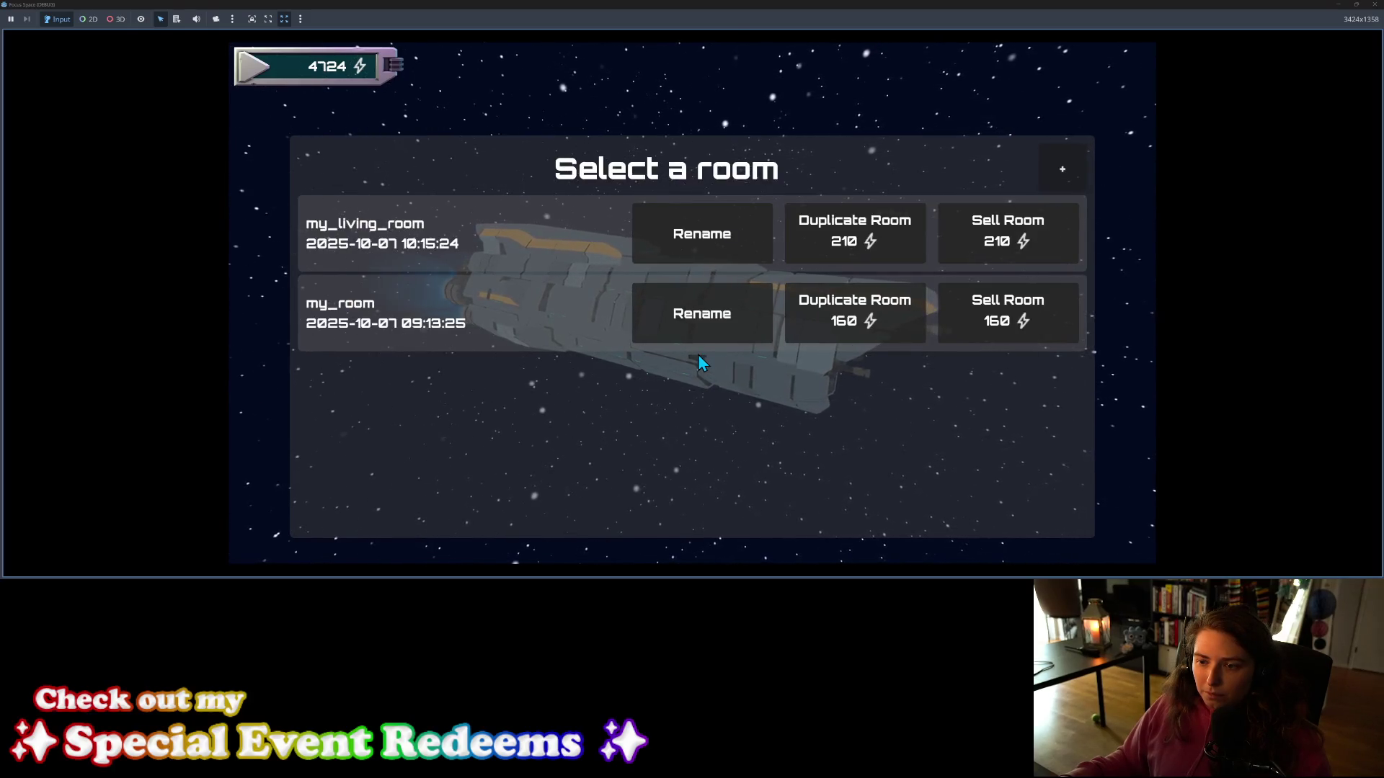
{"action": "left_click", "coordinate": [1079, 160]}
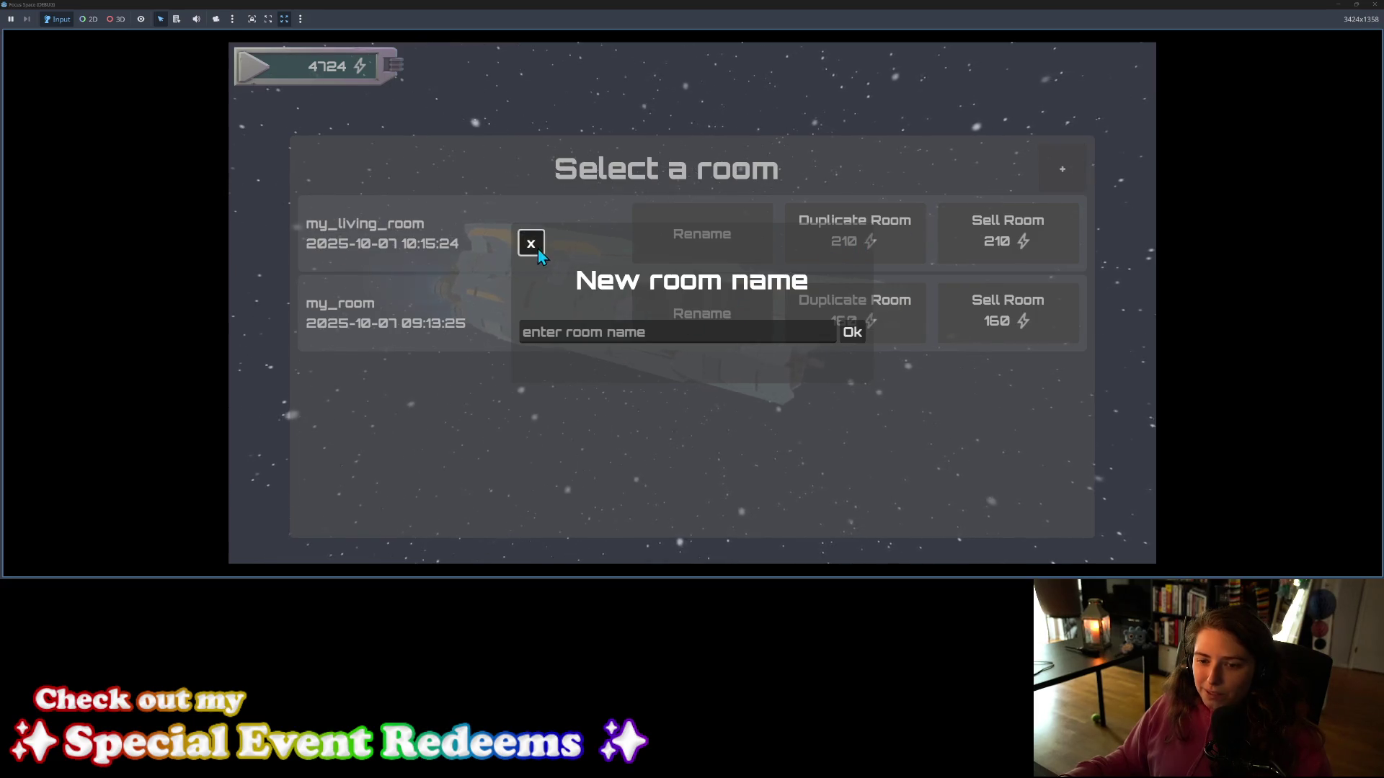
{"action": "left_click", "coordinate": [534, 245]}
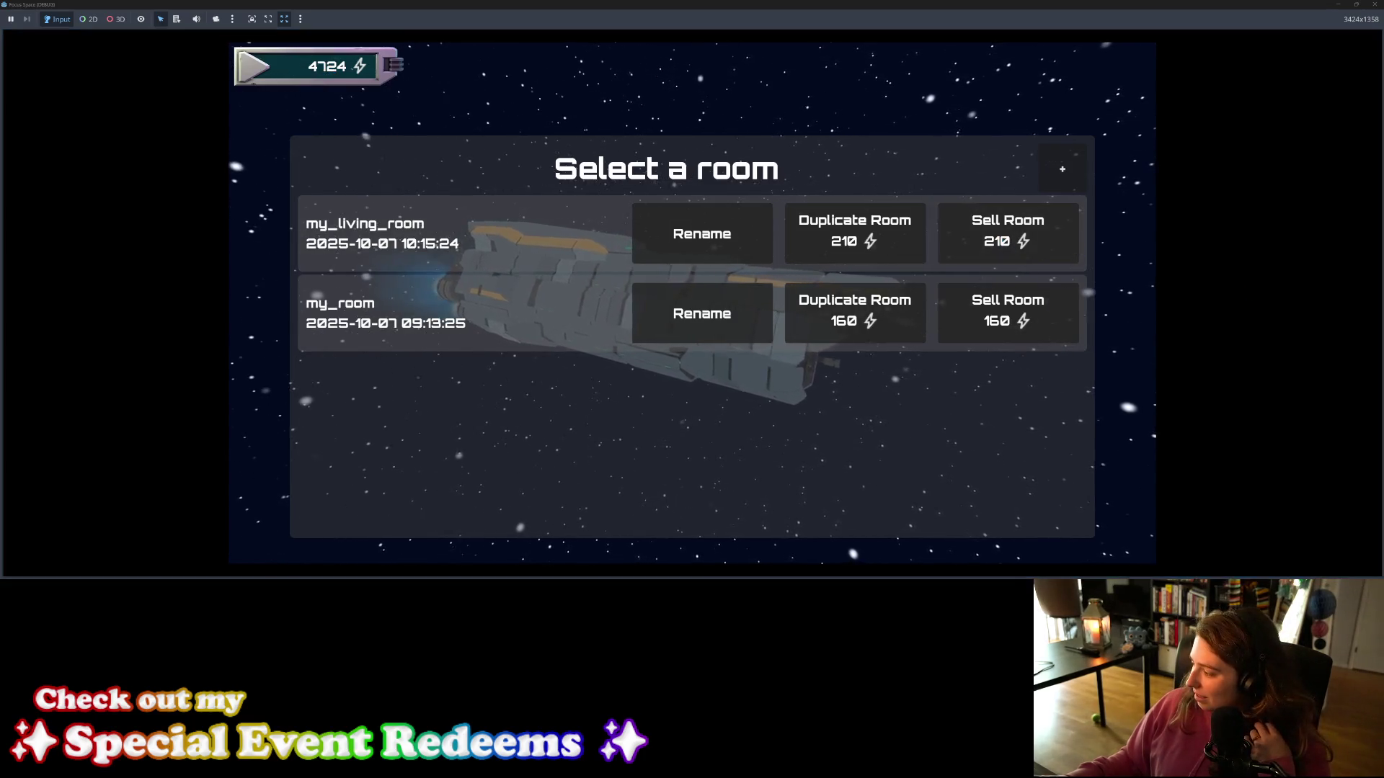
{"action": "key", "text": "alt+Tab"}
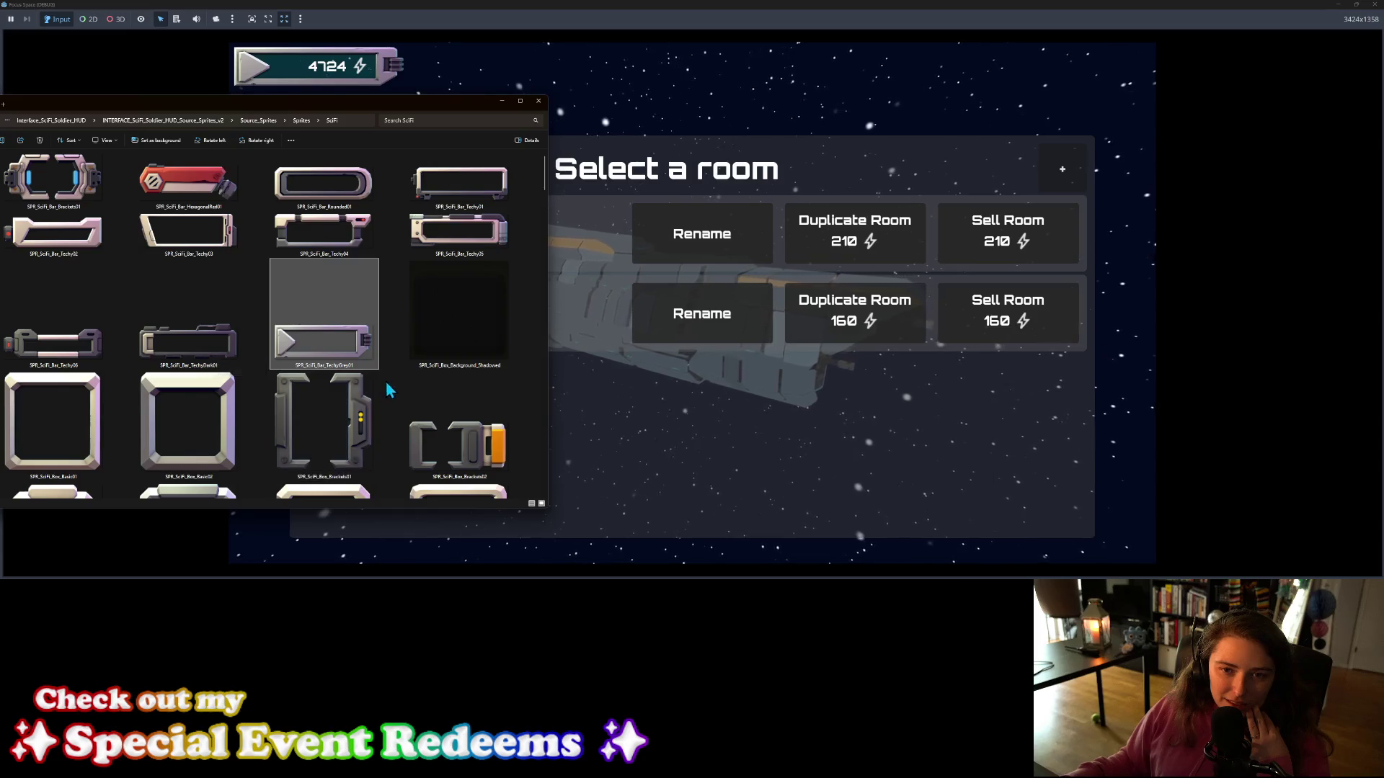
- Browse the SciFi sprites folder and pick the beige Frame_Bracket_Techy02 sprite
{"action": "scroll", "coordinate": [405, 395], "scroll_direction": "down", "scroll_amount": 3}
{"action": "scroll", "coordinate": [405, 395], "scroll_direction": "up", "scroll_amount": 3}
{"action": "scroll", "coordinate": [405, 395], "scroll_direction": "down", "scroll_amount": 5}
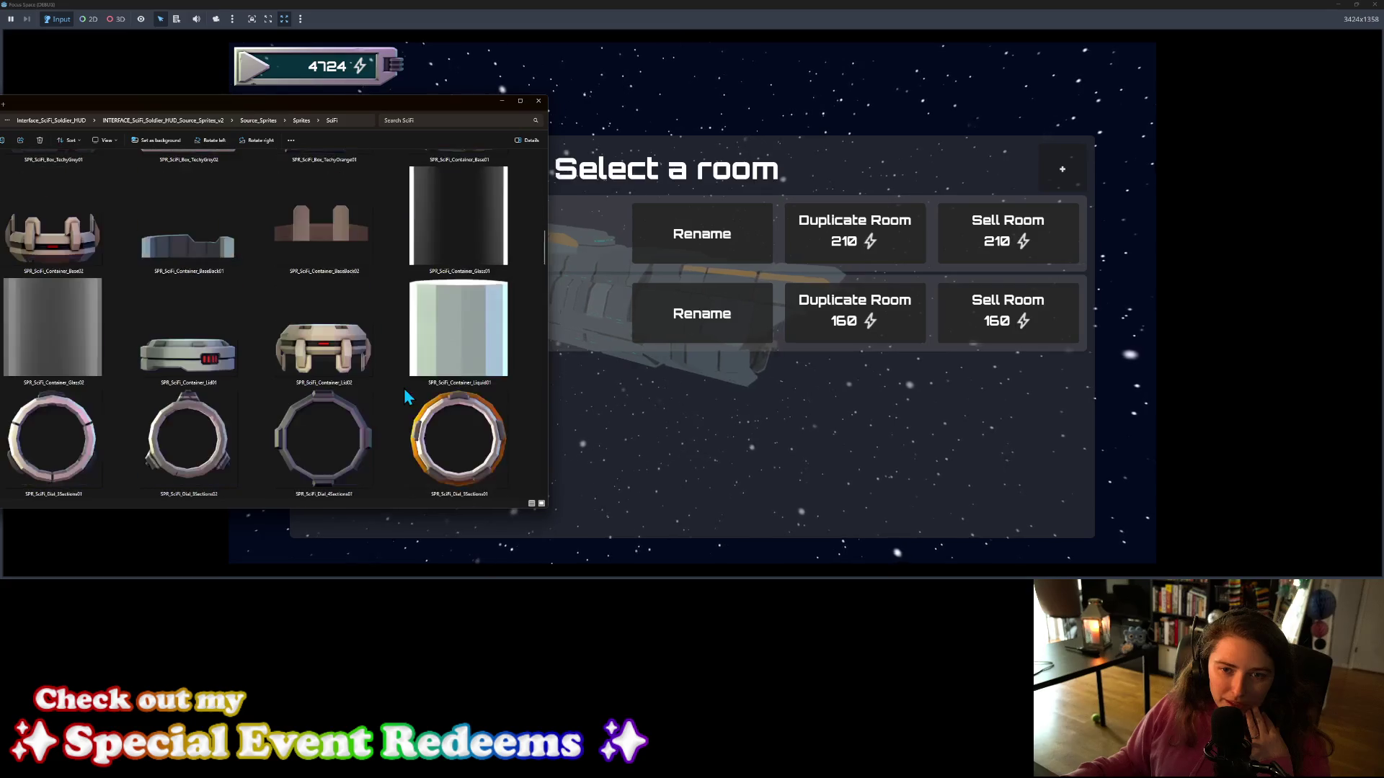
{"action": "scroll", "coordinate": [404, 394], "scroll_direction": "down", "scroll_amount": 5}
{"action": "scroll", "coordinate": [407, 396], "scroll_direction": "down", "scroll_amount": 5}
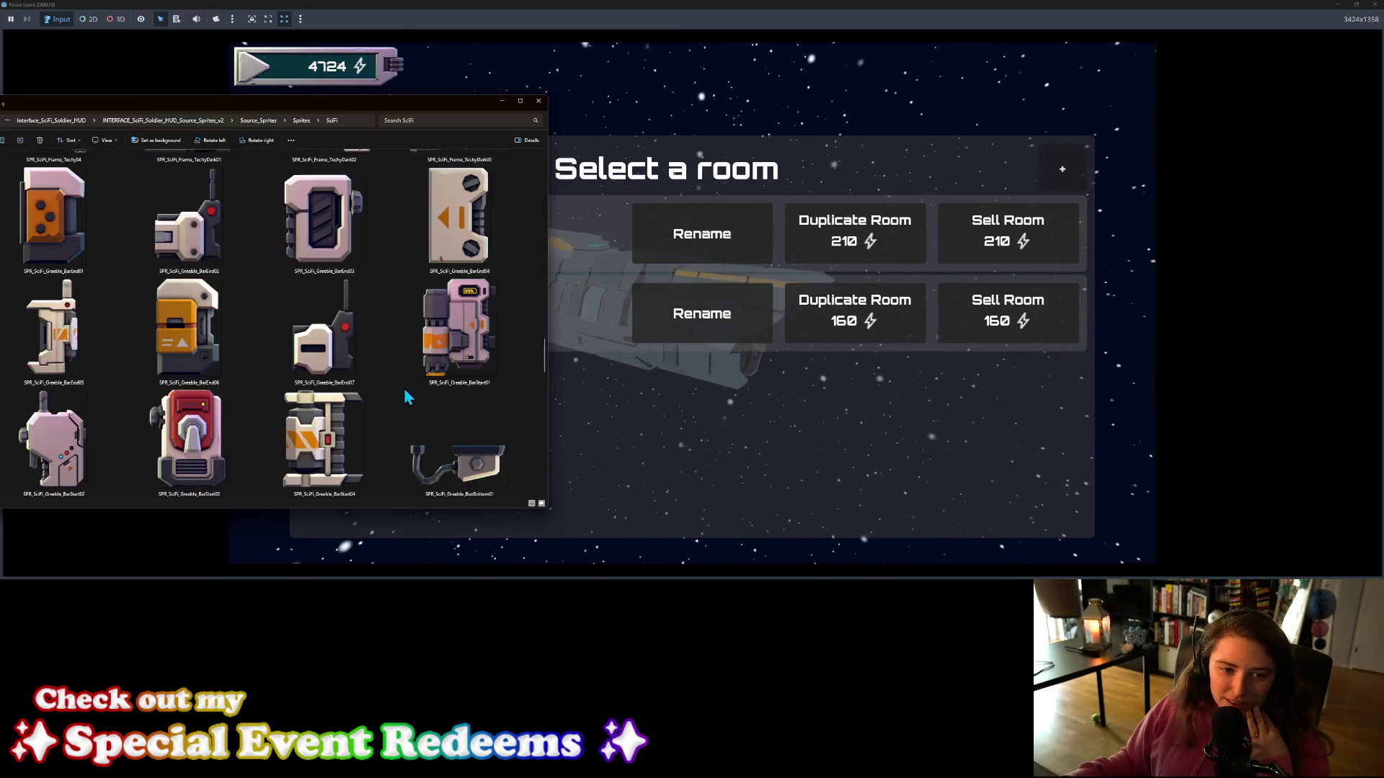
{"action": "scroll", "coordinate": [405, 397], "scroll_direction": "down", "scroll_amount": 3}
{"action": "scroll", "coordinate": [405, 397], "scroll_direction": "down", "scroll_amount": 3}
{"action": "scroll", "coordinate": [405, 396], "scroll_direction": "up", "scroll_amount": 3}
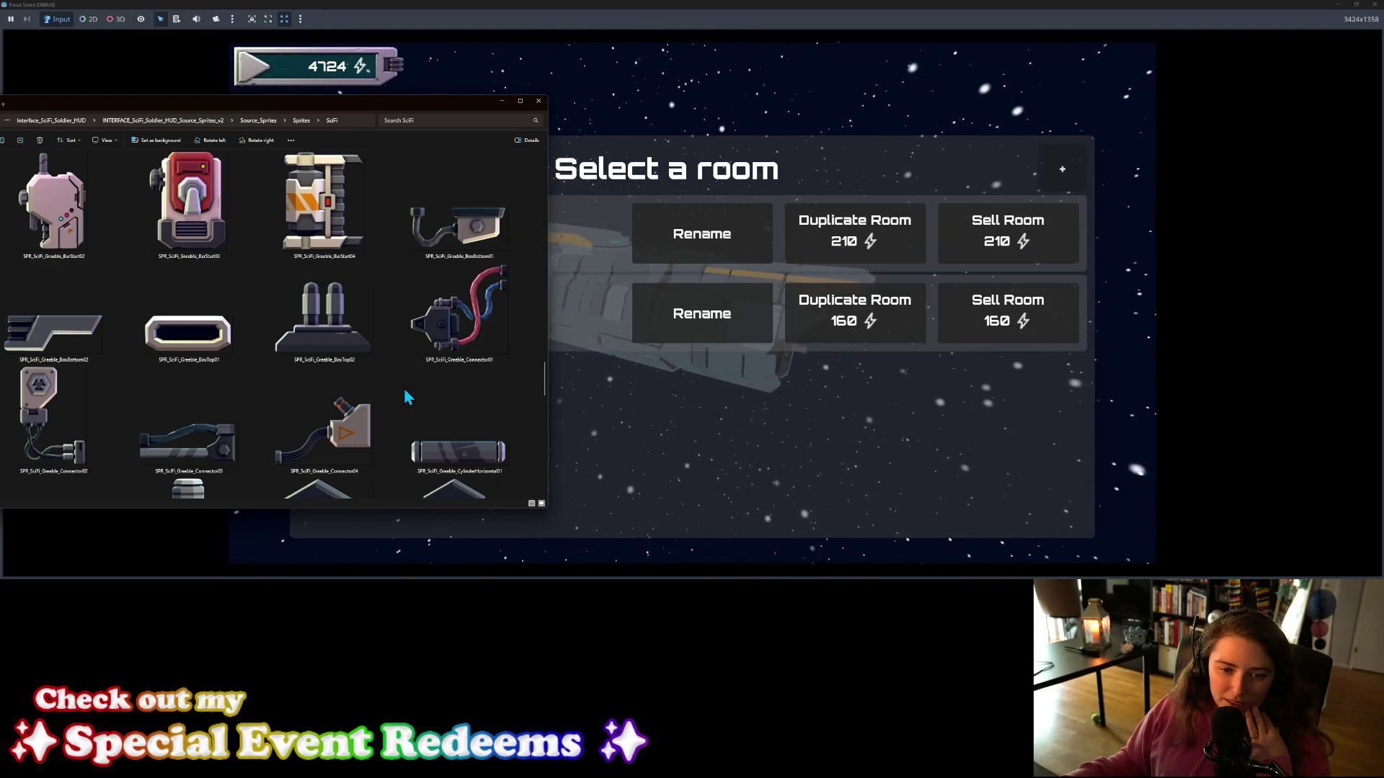
{"action": "scroll", "coordinate": [405, 396], "scroll_direction": "down", "scroll_amount": 5}
{"action": "scroll", "coordinate": [406, 396], "scroll_direction": "down", "scroll_amount": 4}
{"action": "scroll", "coordinate": [405, 397], "scroll_direction": "up", "scroll_amount": 8}
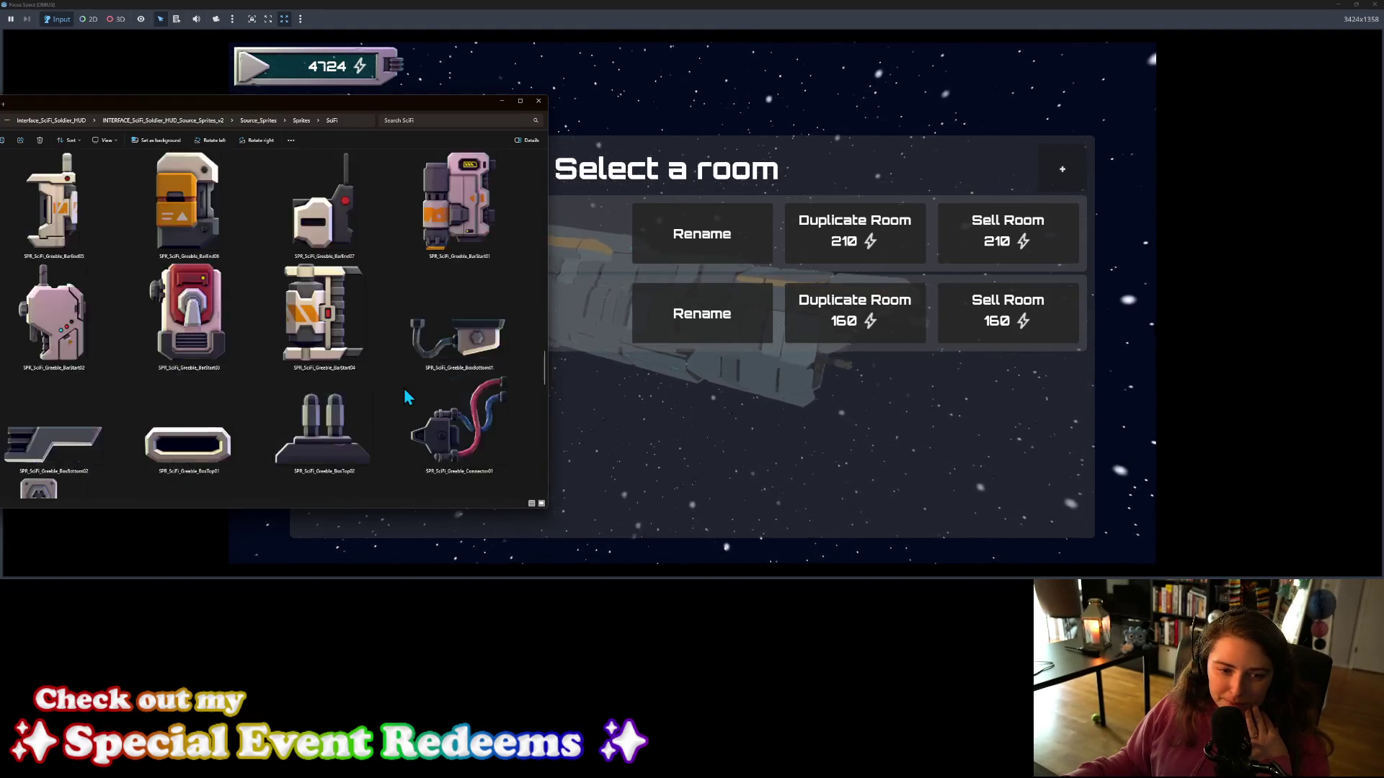
{"action": "scroll", "coordinate": [406, 397], "scroll_direction": "down", "scroll_amount": 5}
{"action": "scroll", "coordinate": [405, 396], "scroll_direction": "up", "scroll_amount": 12}
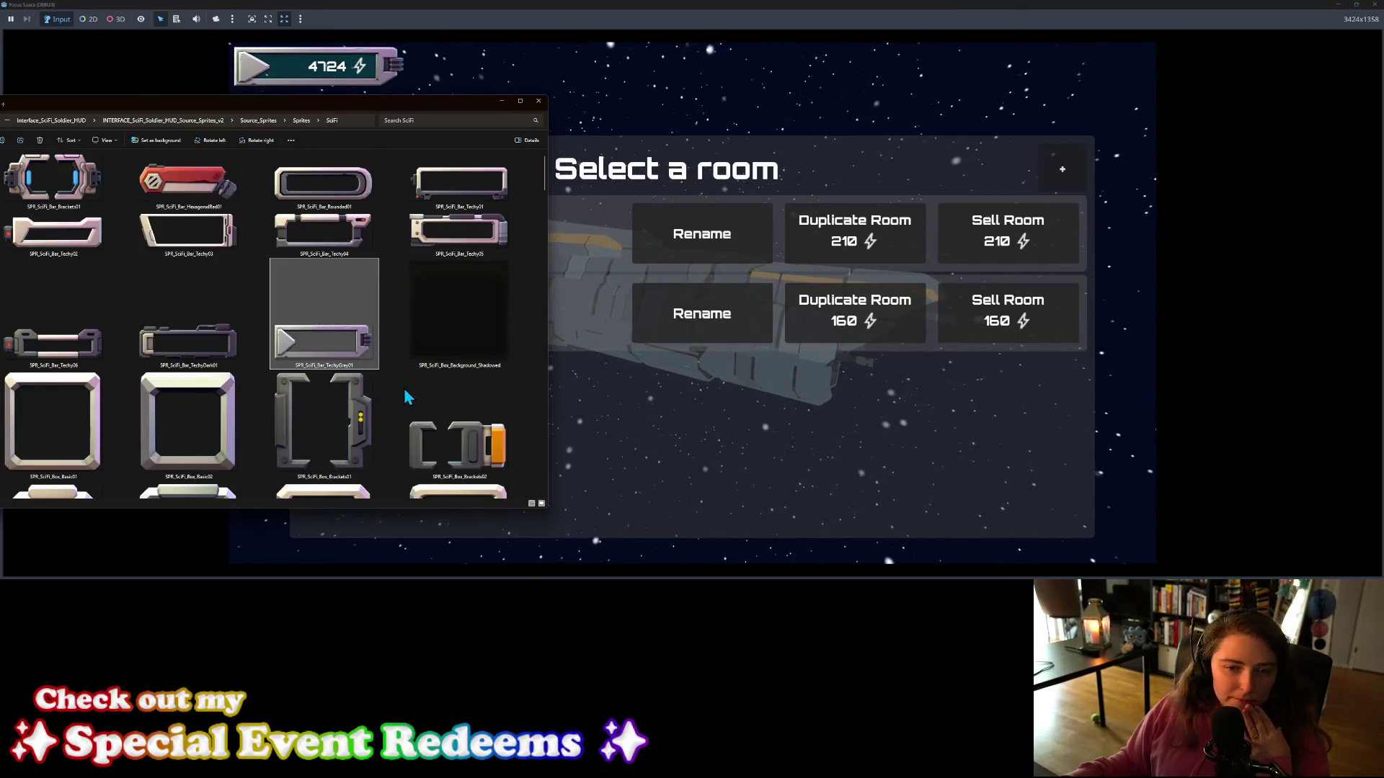
{"action": "scroll", "coordinate": [405, 395], "scroll_direction": "down", "scroll_amount": 4}
{"action": "scroll", "coordinate": [406, 396], "scroll_direction": "up", "scroll_amount": 6}
{"action": "scroll", "coordinate": [405, 396], "scroll_direction": "down", "scroll_amount": 6}
{"action": "scroll", "coordinate": [405, 396], "scroll_direction": "up", "scroll_amount": 4}
{"action": "scroll", "coordinate": [406, 395], "scroll_direction": "up", "scroll_amount": 3}
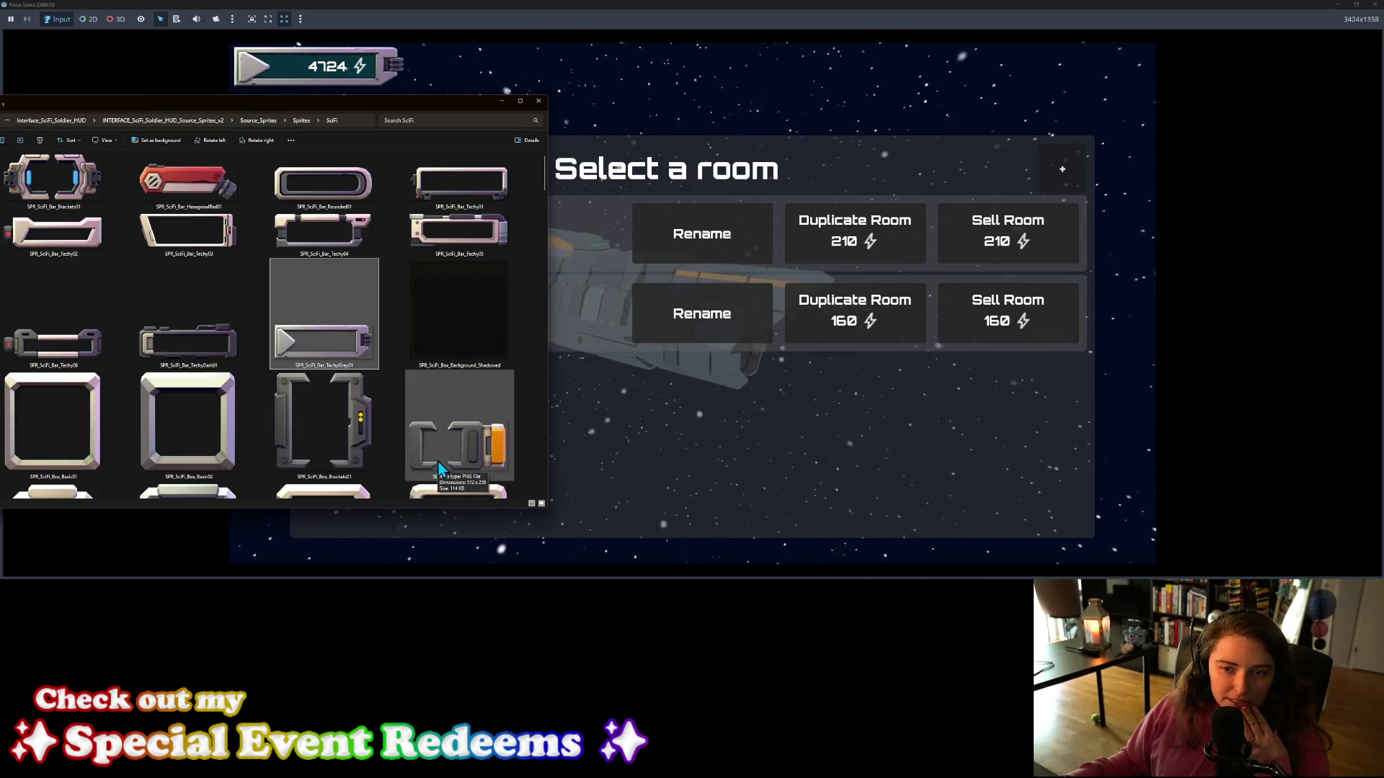
{"action": "scroll", "coordinate": [439, 467], "scroll_direction": "down", "scroll_amount": 5}
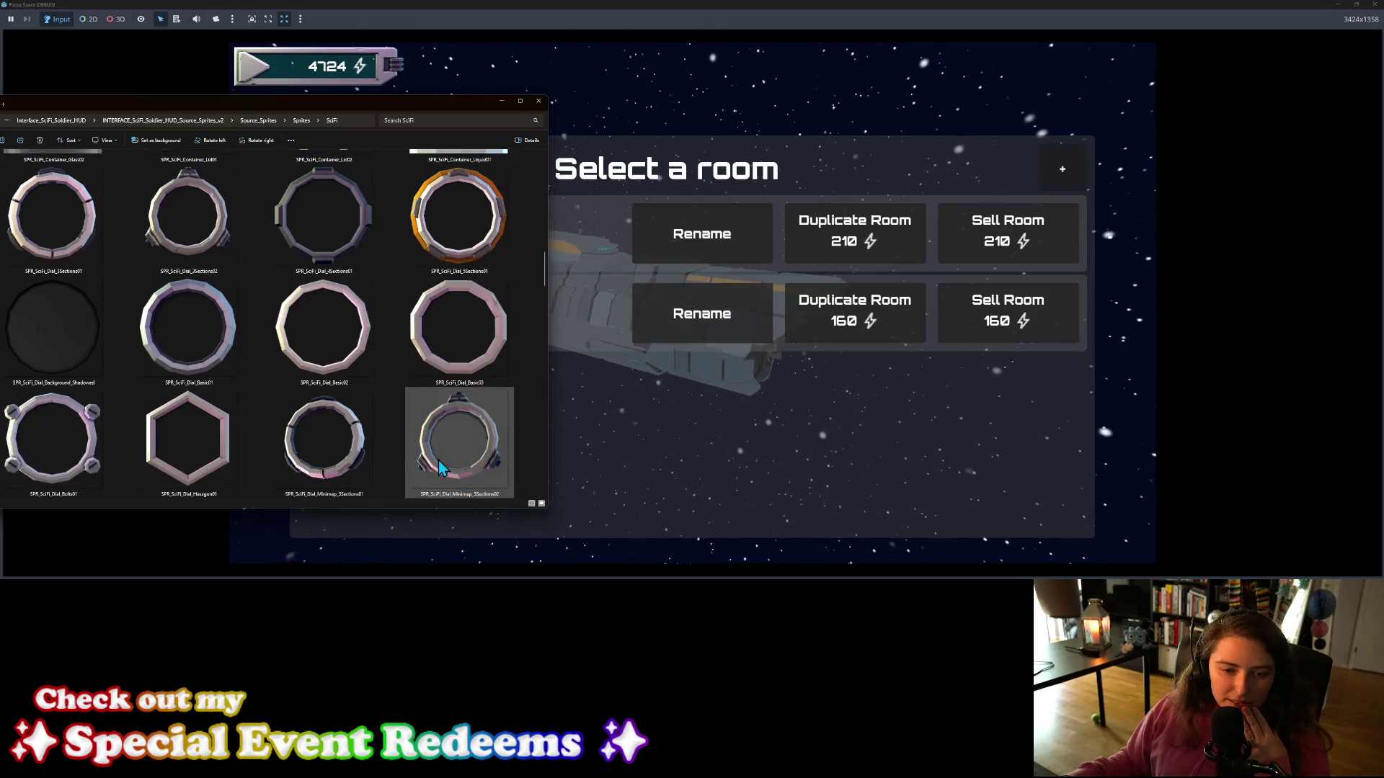
{"action": "scroll", "coordinate": [440, 467], "scroll_direction": "down", "scroll_amount": 5}
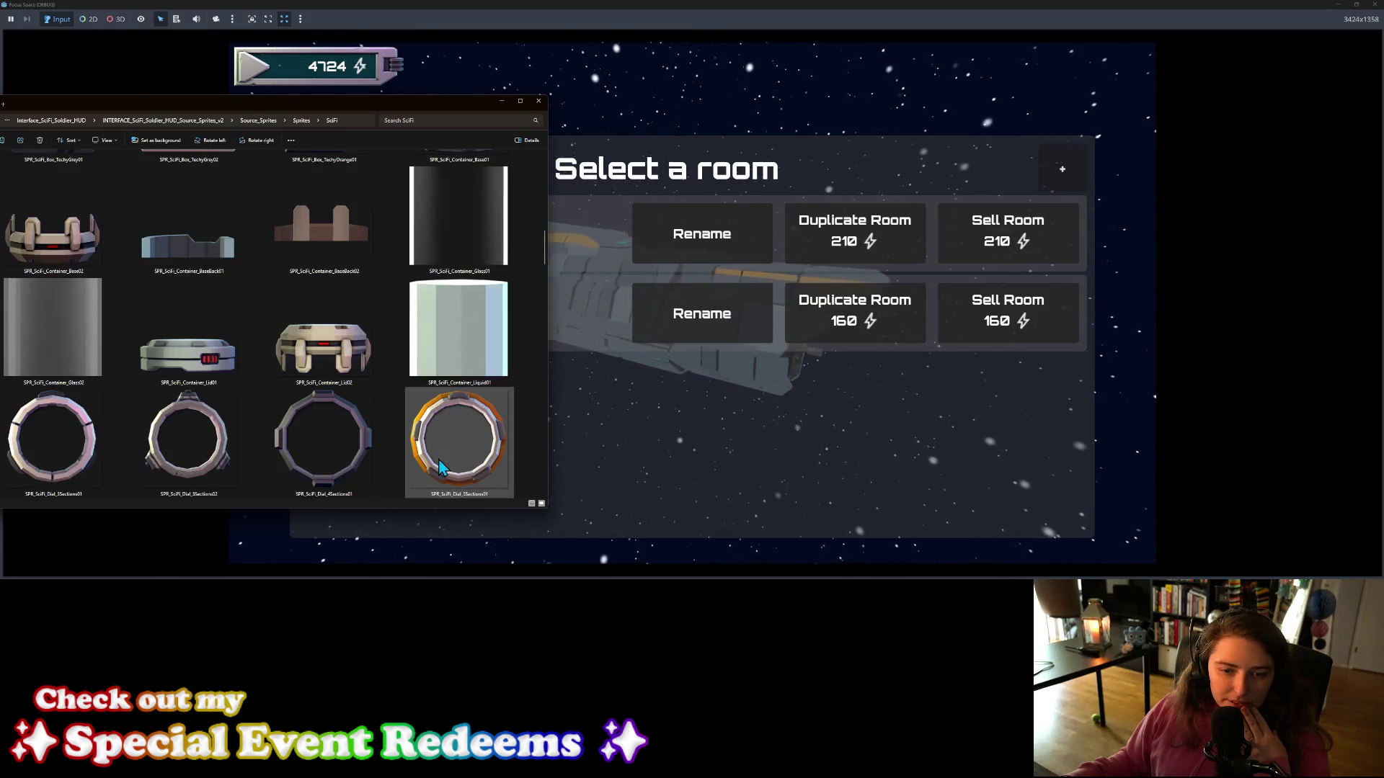
{"action": "scroll", "coordinate": [441, 467], "scroll_direction": "down", "scroll_amount": 4}
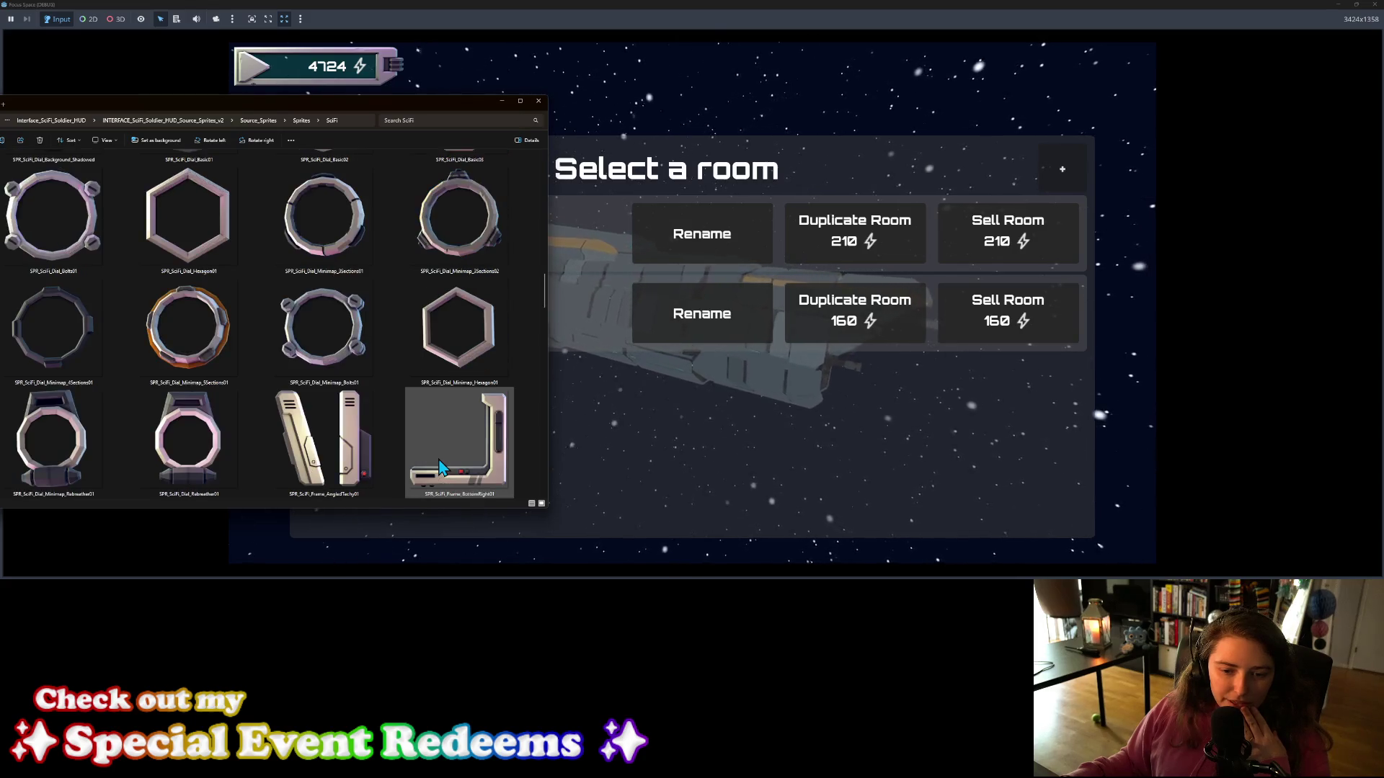
{"action": "scroll", "coordinate": [442, 467], "scroll_direction": "down", "scroll_amount": 2}
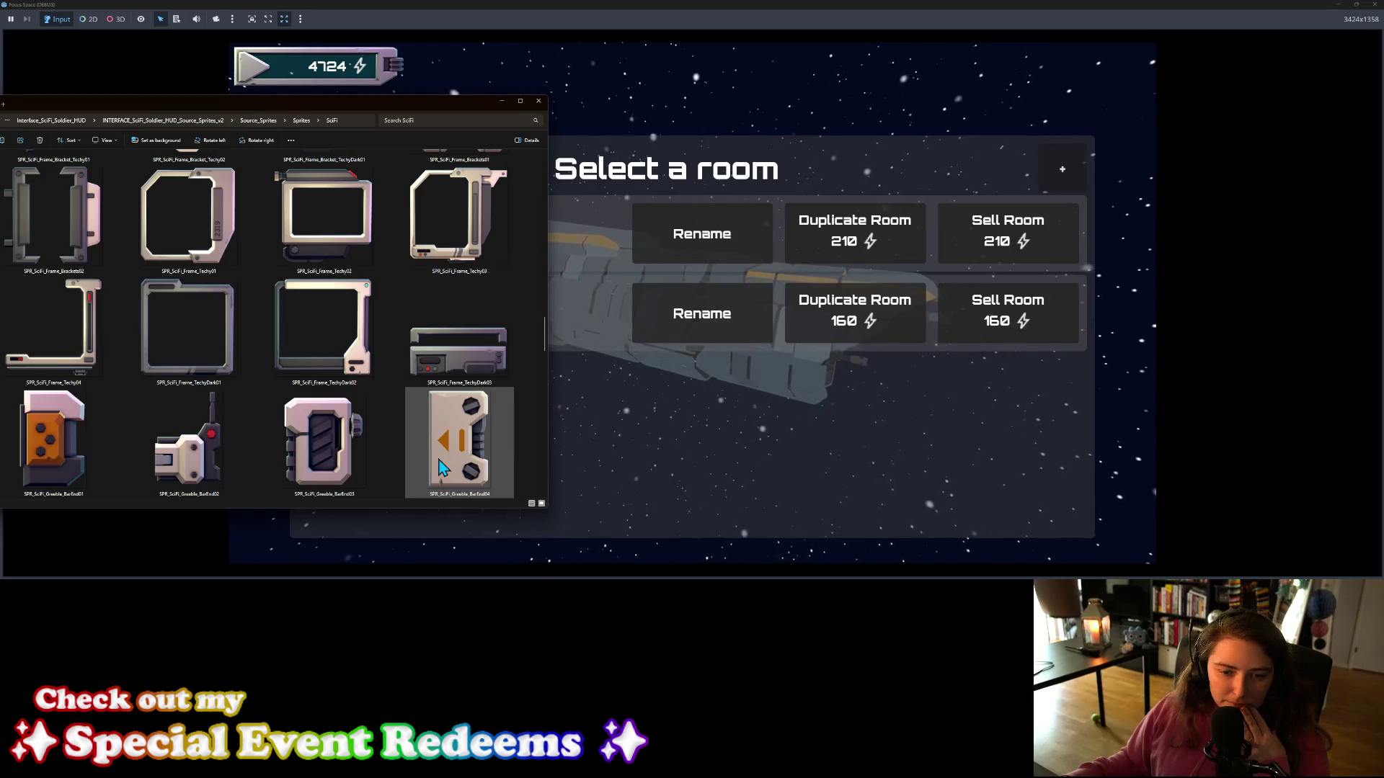
{"action": "scroll", "coordinate": [441, 467], "scroll_direction": "up", "scroll_amount": 2}
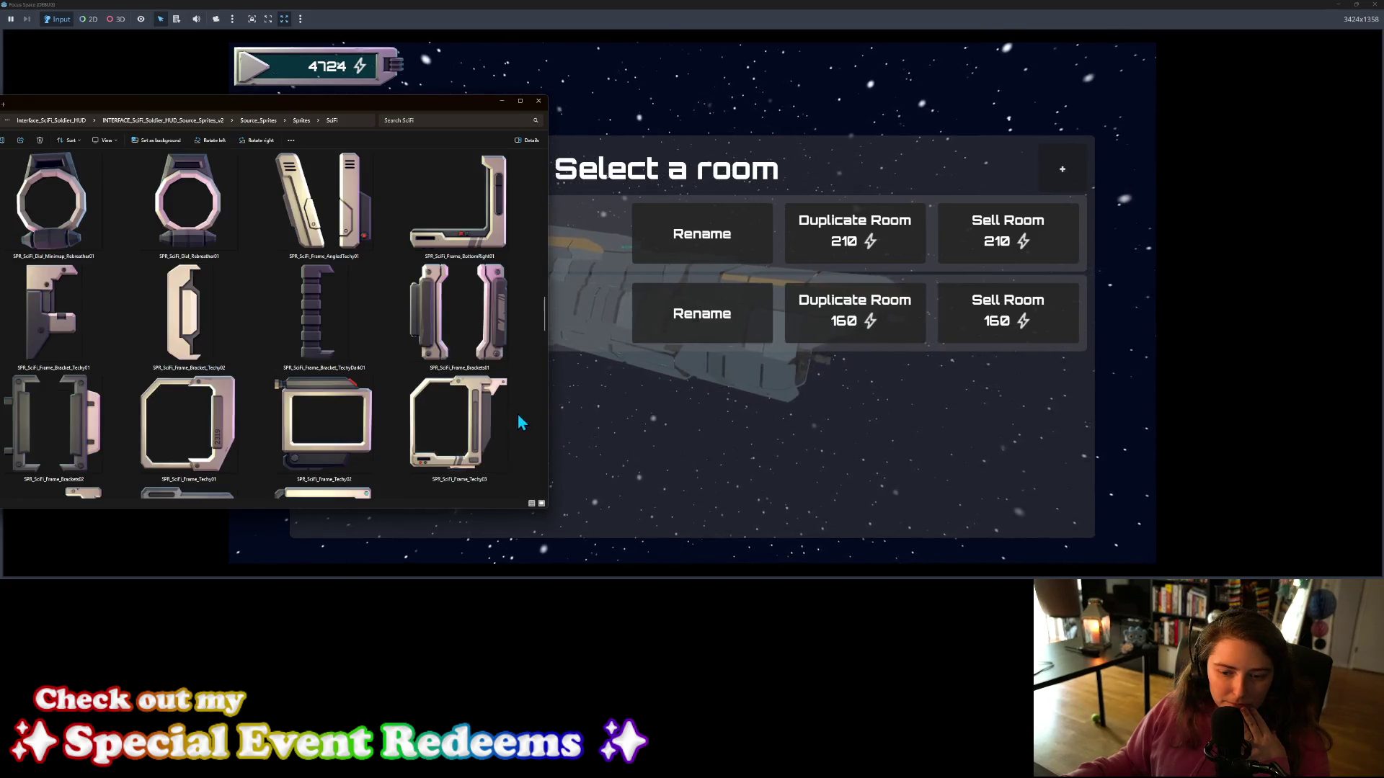
{"action": "mouse_move", "coordinate": [543, 321]}
{"action": "left_mouse_down"}
{"action": "mouse_move", "coordinate": [546, 298]}
{"action": "mouse_move", "coordinate": [545, 325]}
{"action": "left_mouse_up"}
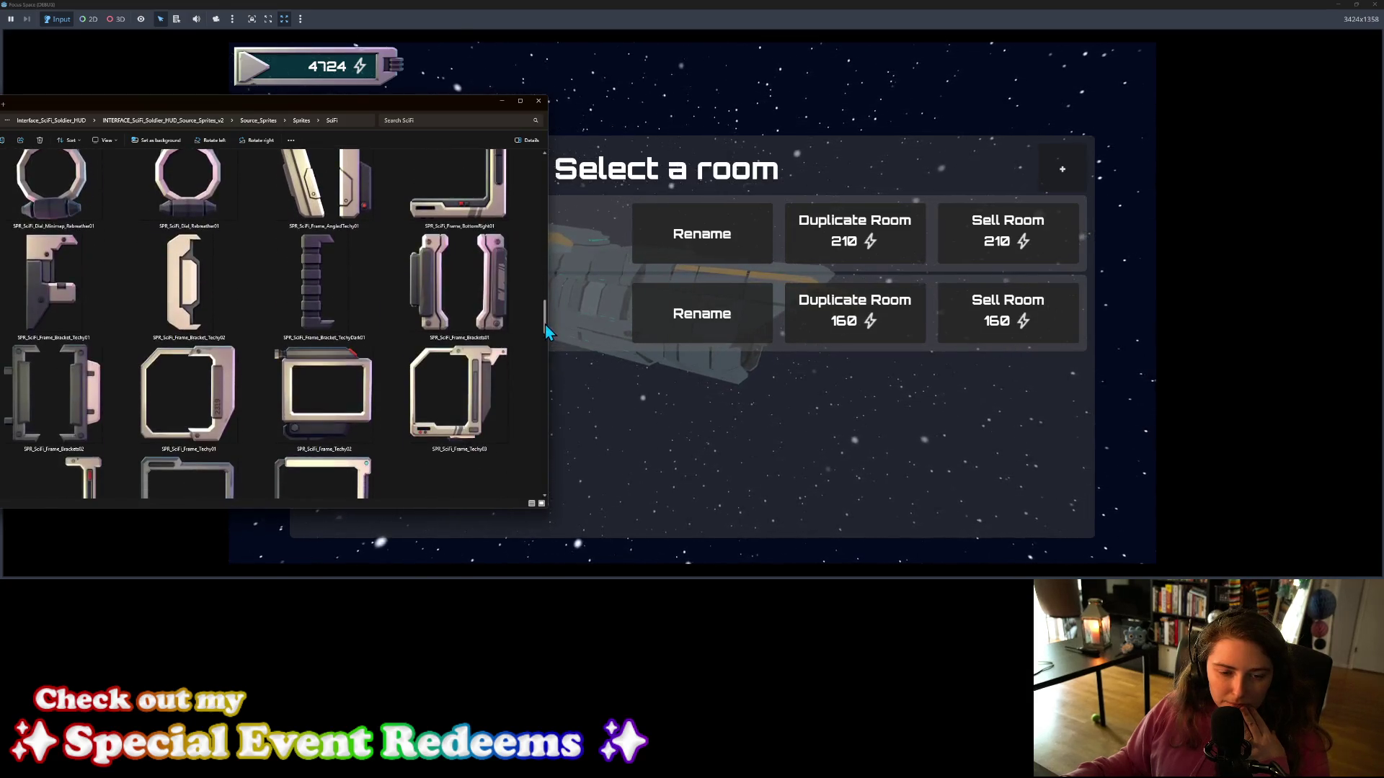
{"action": "left_click", "coordinate": [219, 310]}
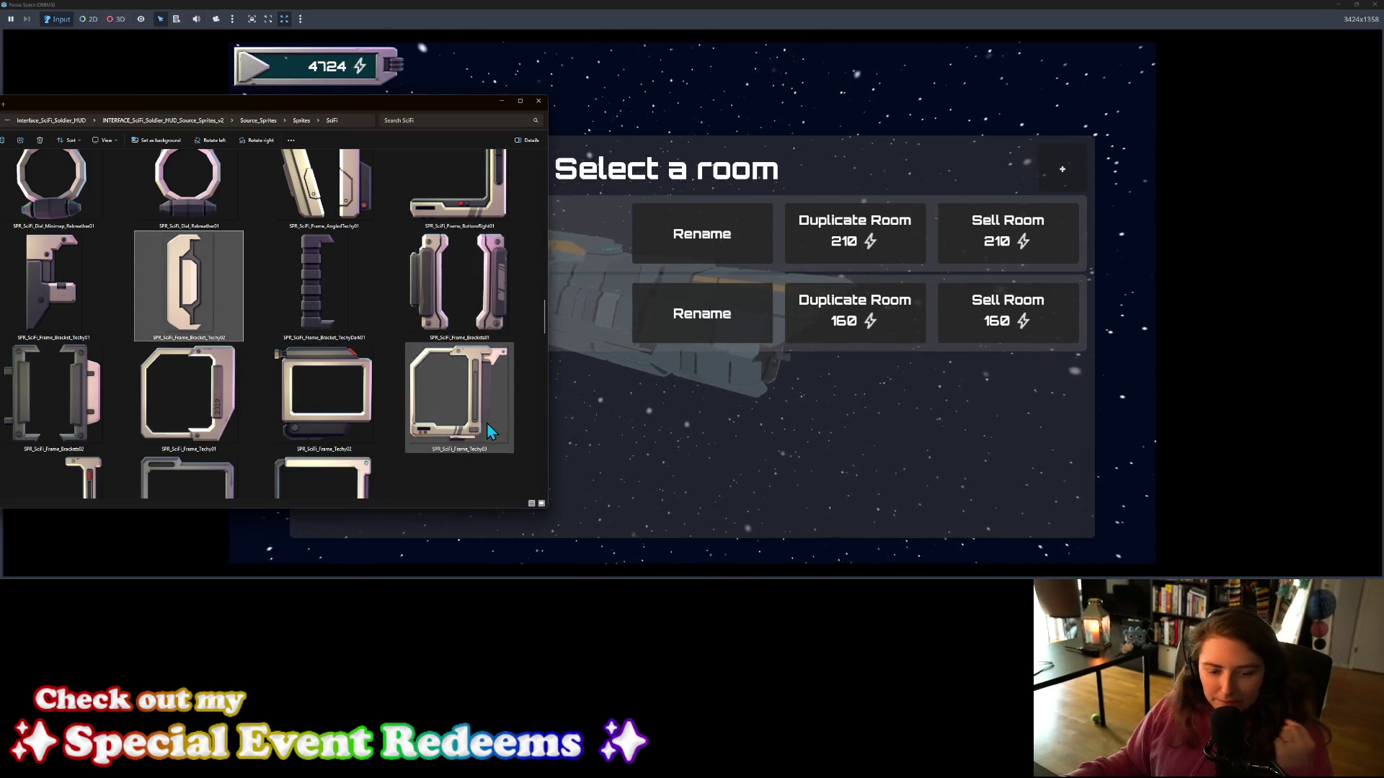
- Copy the sprite into the project's ui folder, skipping the replace prompt, and close the game
{"action": "scroll", "coordinate": [195, 392], "scroll_direction": "down", "scroll_amount": 2}
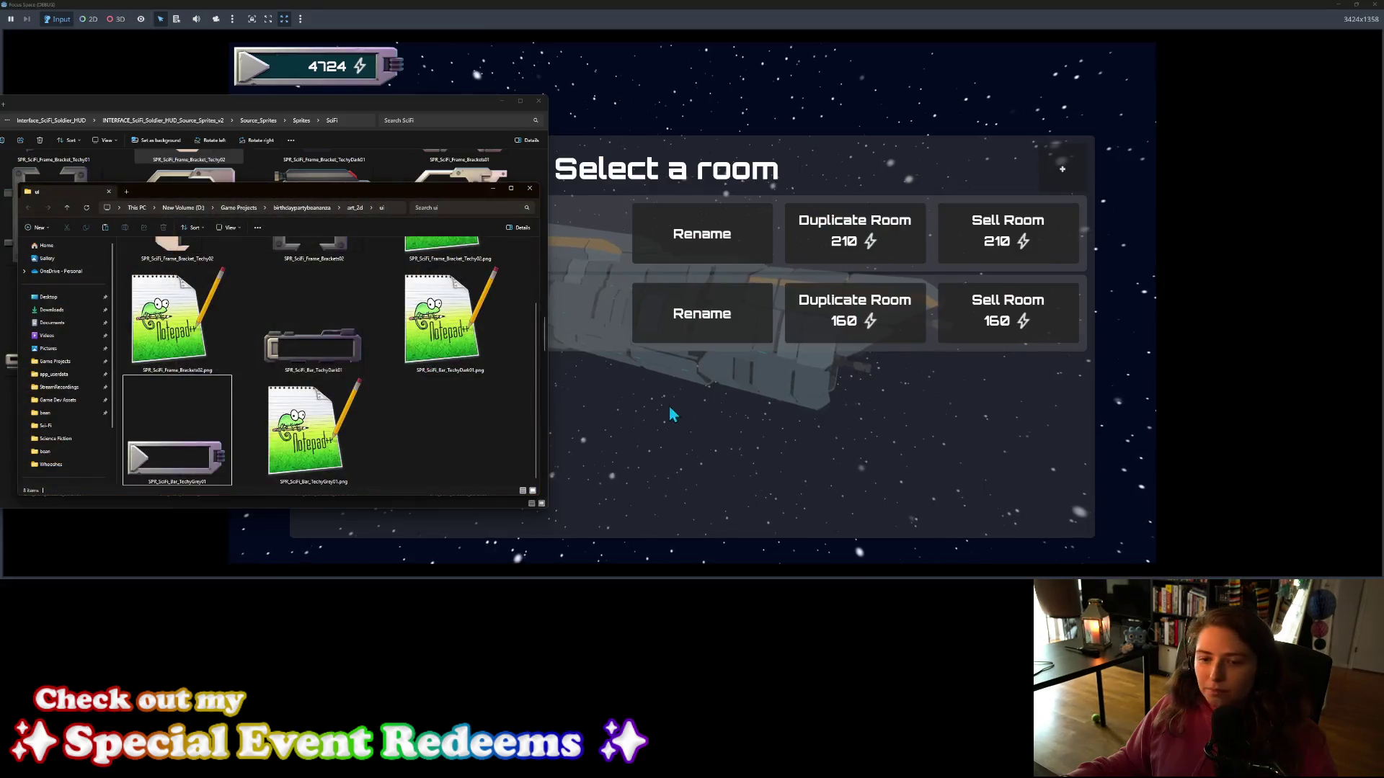
{"action": "left_click_drag", "start_coordinate": [668, 405], "coordinate": [449, 418]}
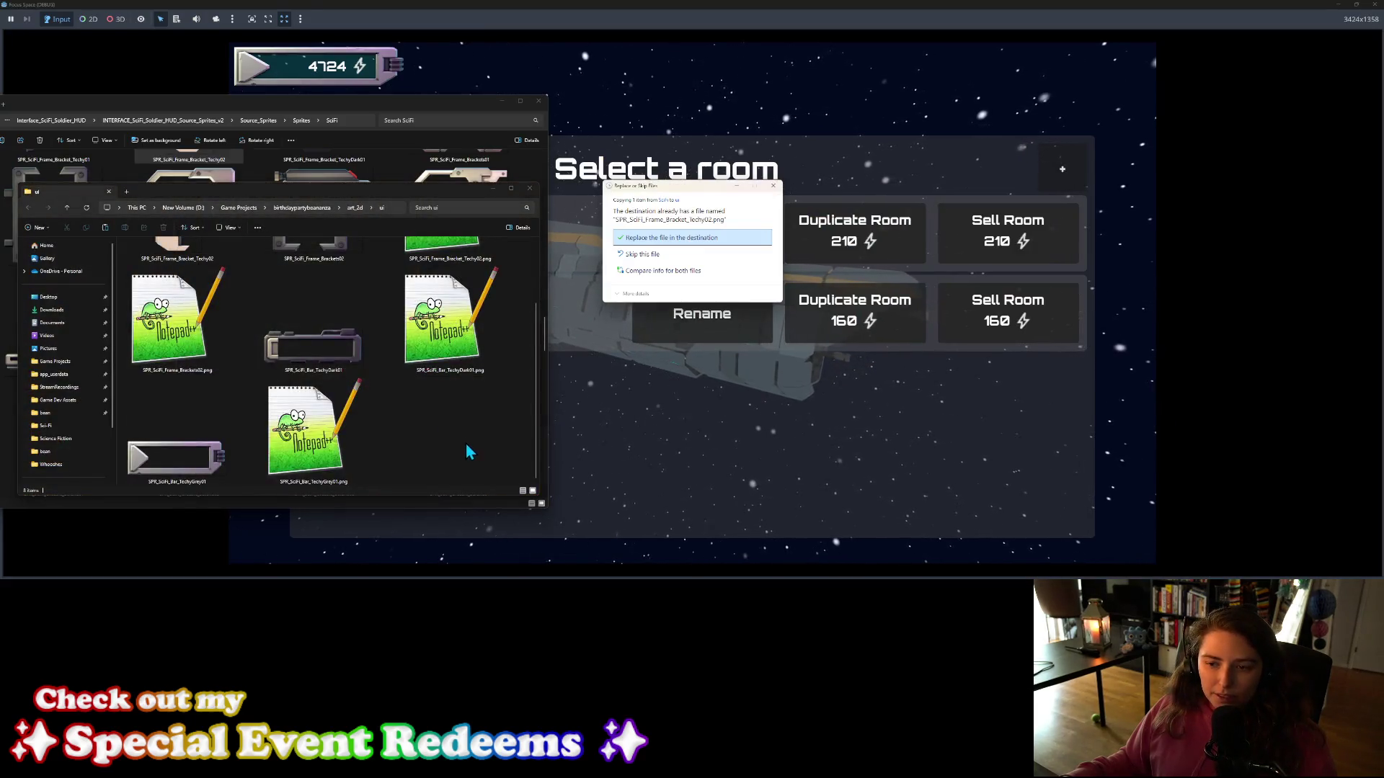
{"action": "left_click", "coordinate": [773, 186]}
{"action": "left_click", "coordinate": [1325, 9]}
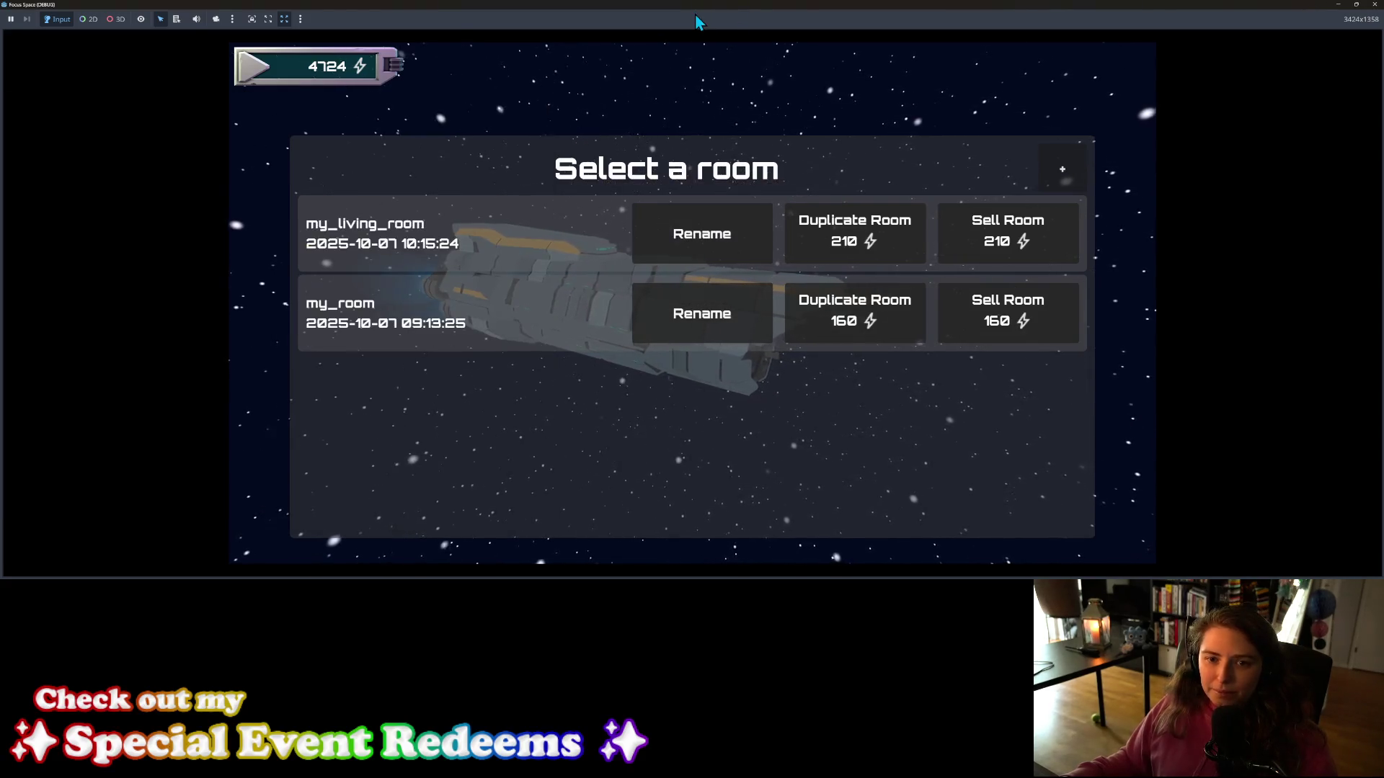
{"action": "left_click", "coordinate": [1374, 4]}
{"action": "left_click", "coordinate": [534, 9]}
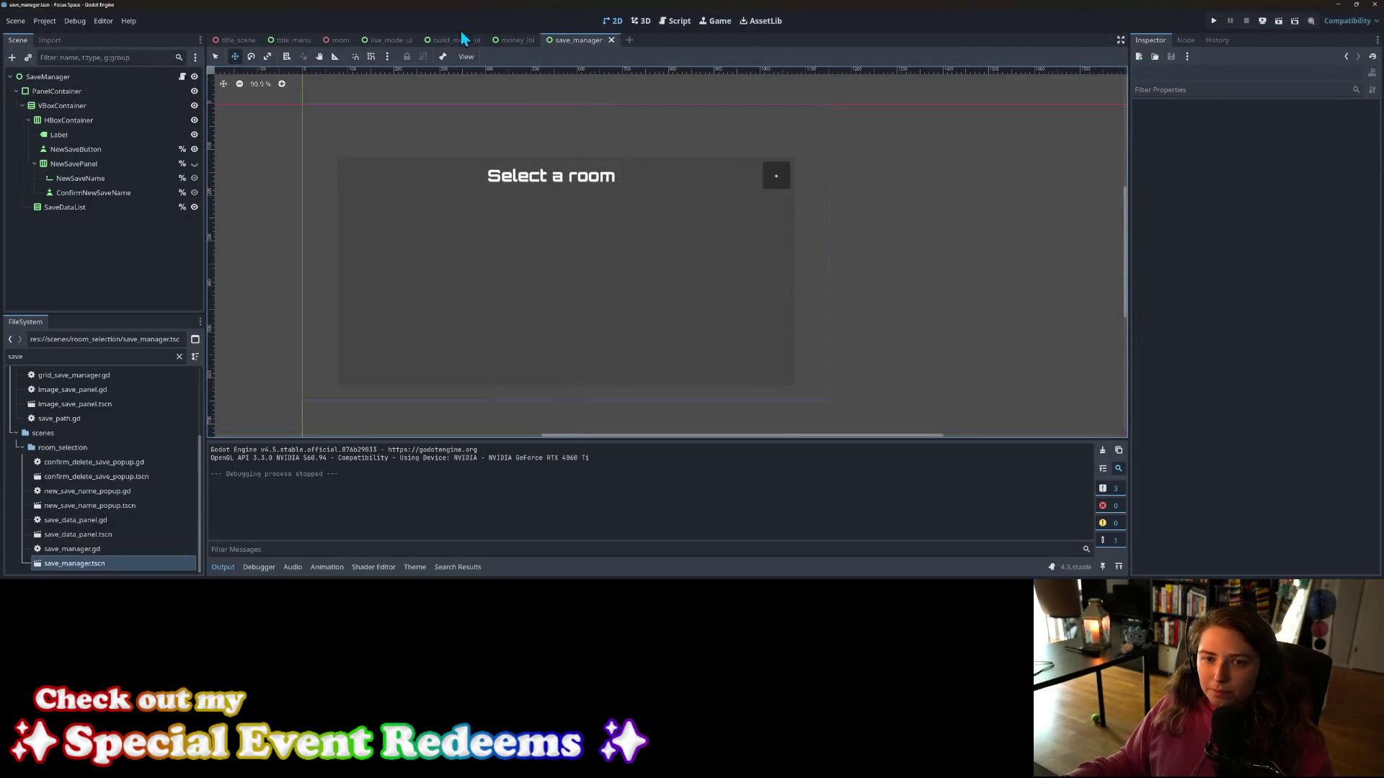
- In money_lbl, give the NinePatchRect the beige bracket texture and reset its sizes
{"action": "left_click", "coordinate": [516, 46]}
{"action": "left_click", "coordinate": [65, 91]}
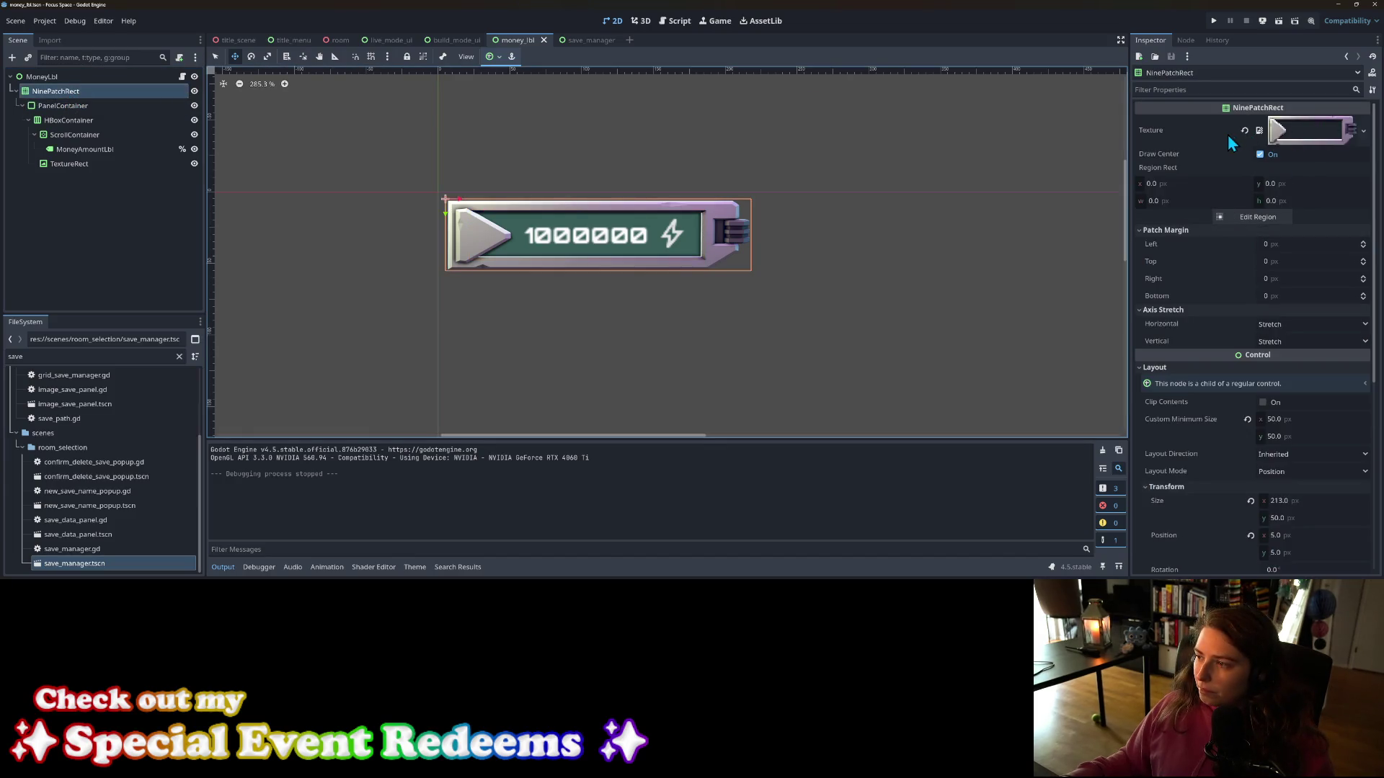
{"action": "left_click", "coordinate": [1240, 132]}
{"action": "left_click", "coordinate": [1243, 130]}
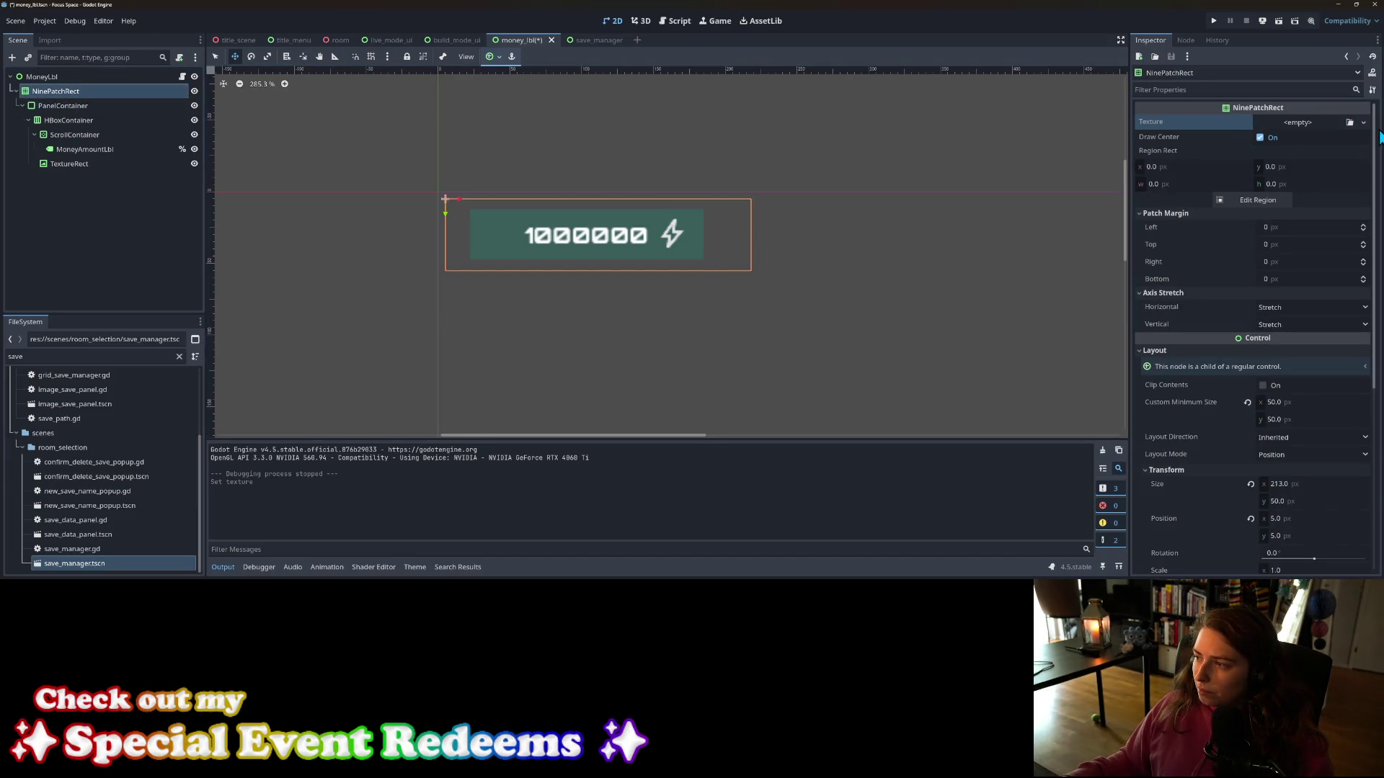
{"action": "left_click", "coordinate": [1349, 122]}
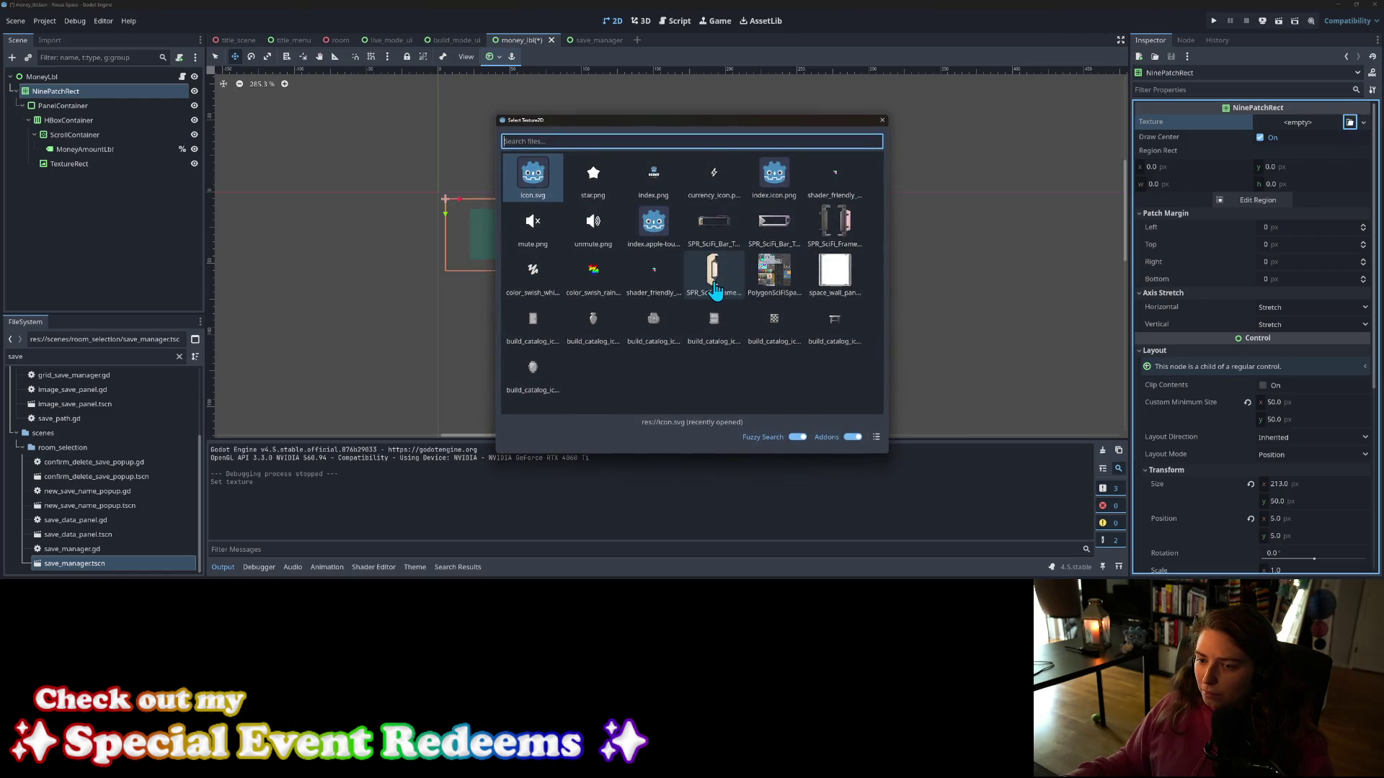
{"action": "double_click", "coordinate": [710, 278]}
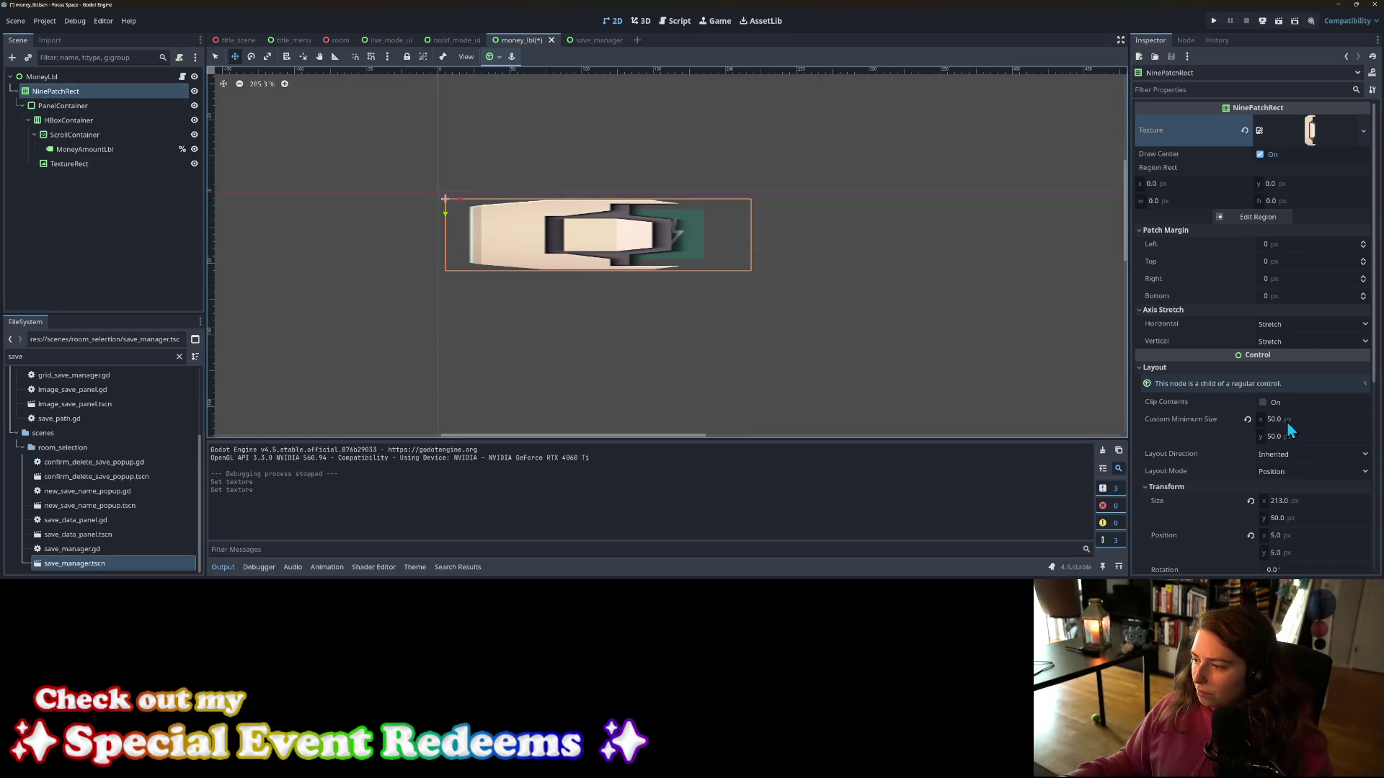
{"action": "left_click", "coordinate": [1247, 420]}
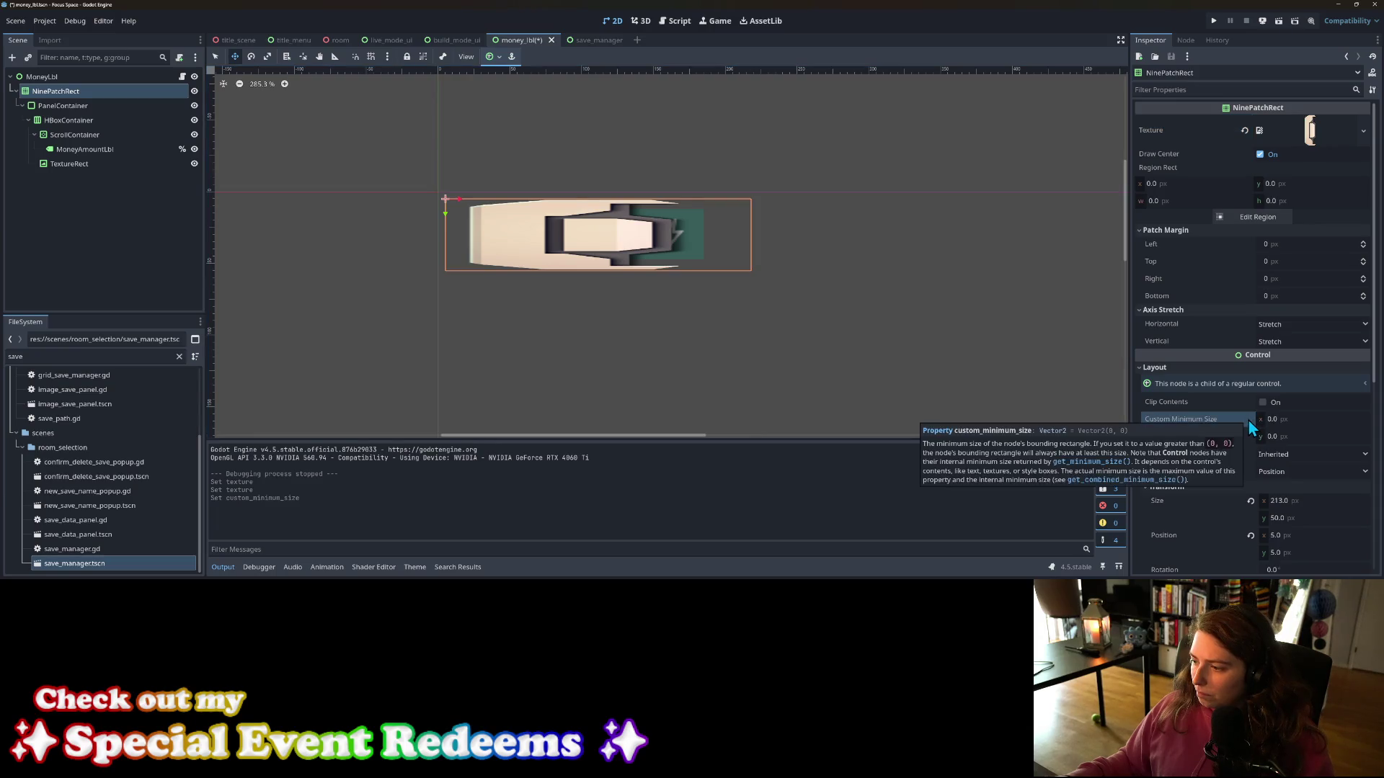
{"action": "left_click", "coordinate": [1249, 500]}
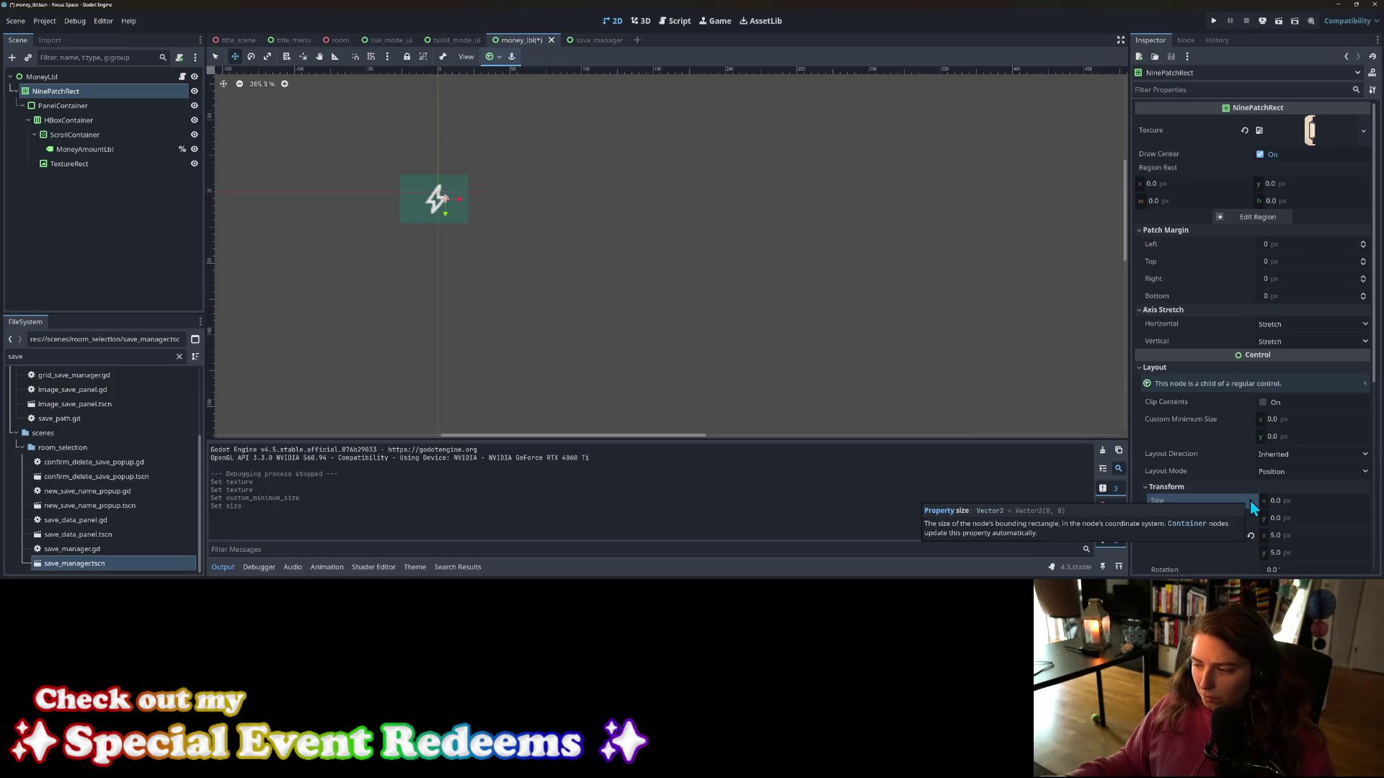
- Move PanelContainer out of the NinePatchRect under MoneyLbl and anchor the frame Left Wide
{"action": "key", "text": "ctrl+x"}
{"action": "key", "text": "ctrl+z"}
{"action": "key", "text": "ctrl+z"}
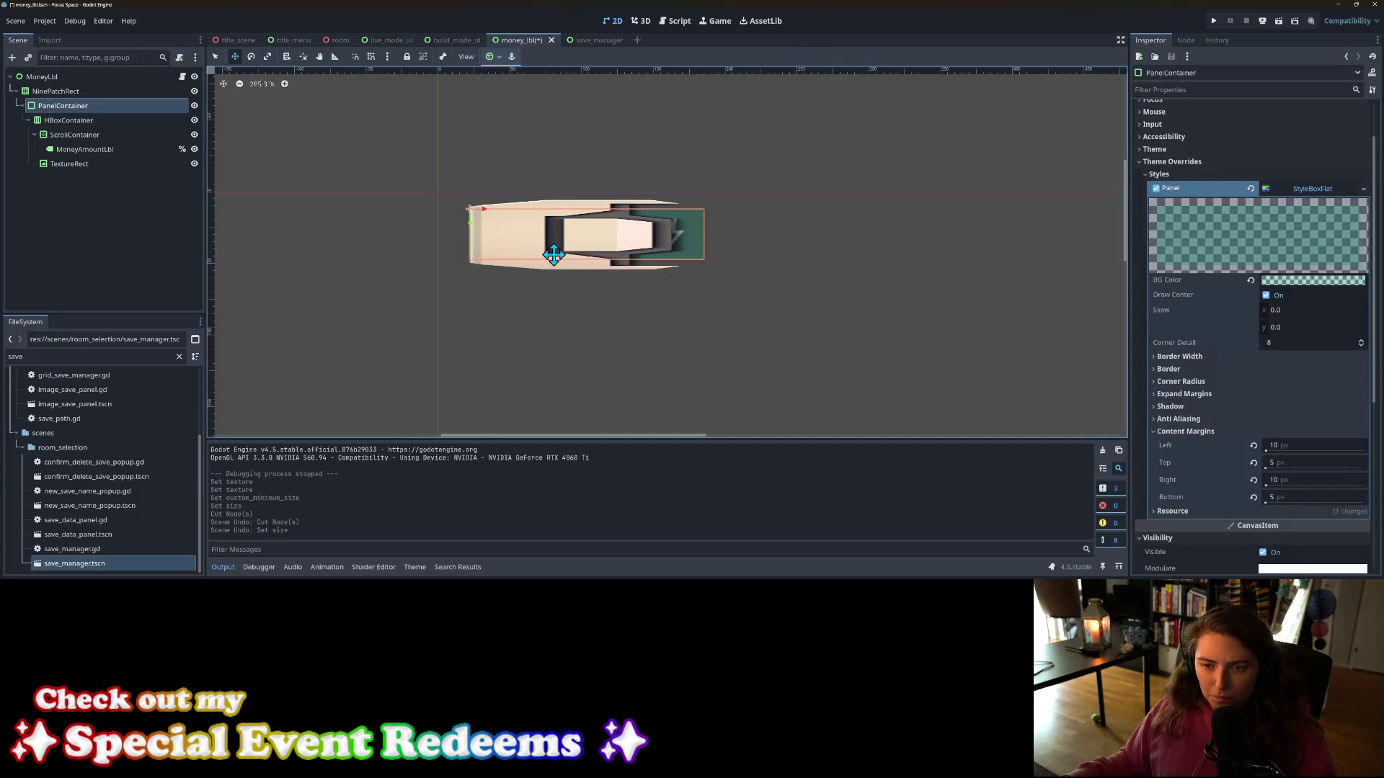
{"action": "left_click", "coordinate": [57, 93]}
{"action": "left_click_drag", "start_coordinate": [57, 106], "coordinate": [36, 86]}
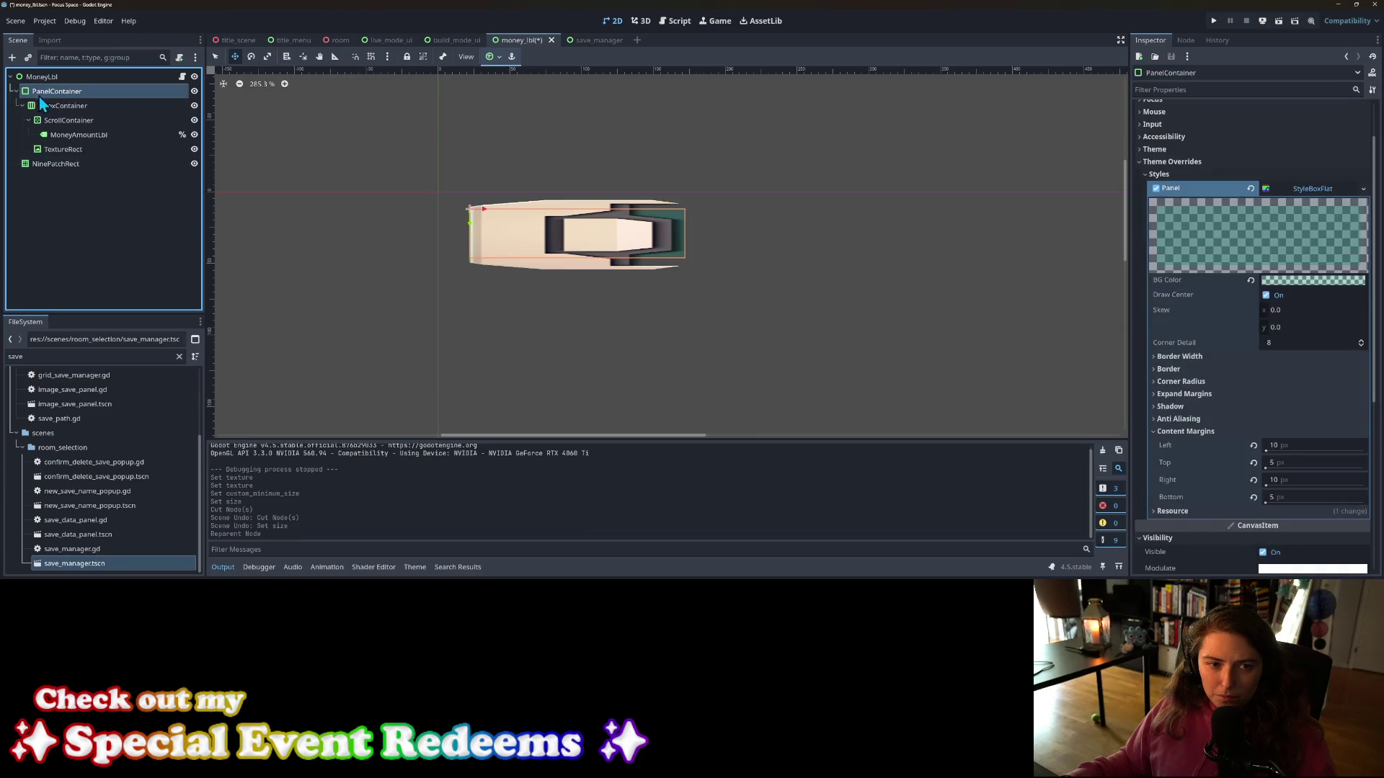
{"action": "left_click", "coordinate": [43, 165]}
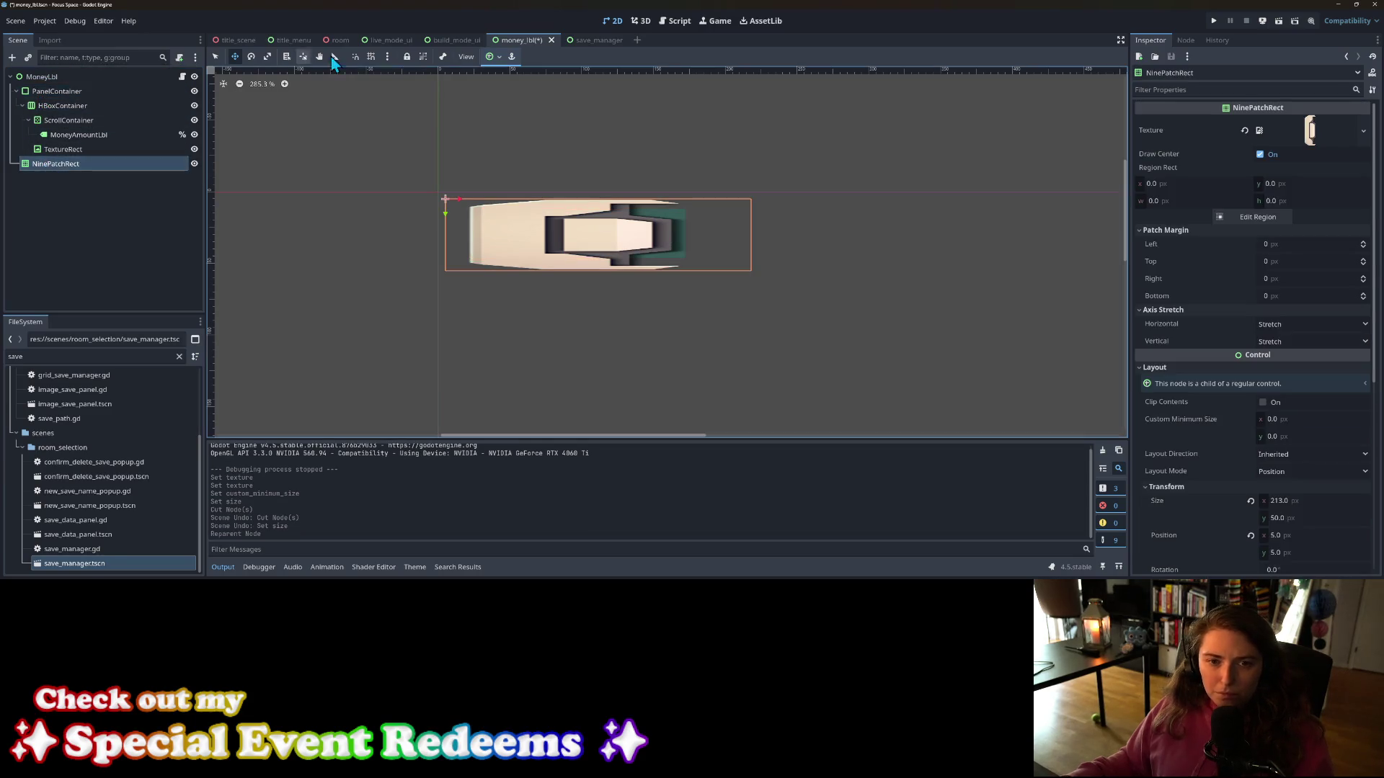
{"action": "left_click", "coordinate": [496, 57]}
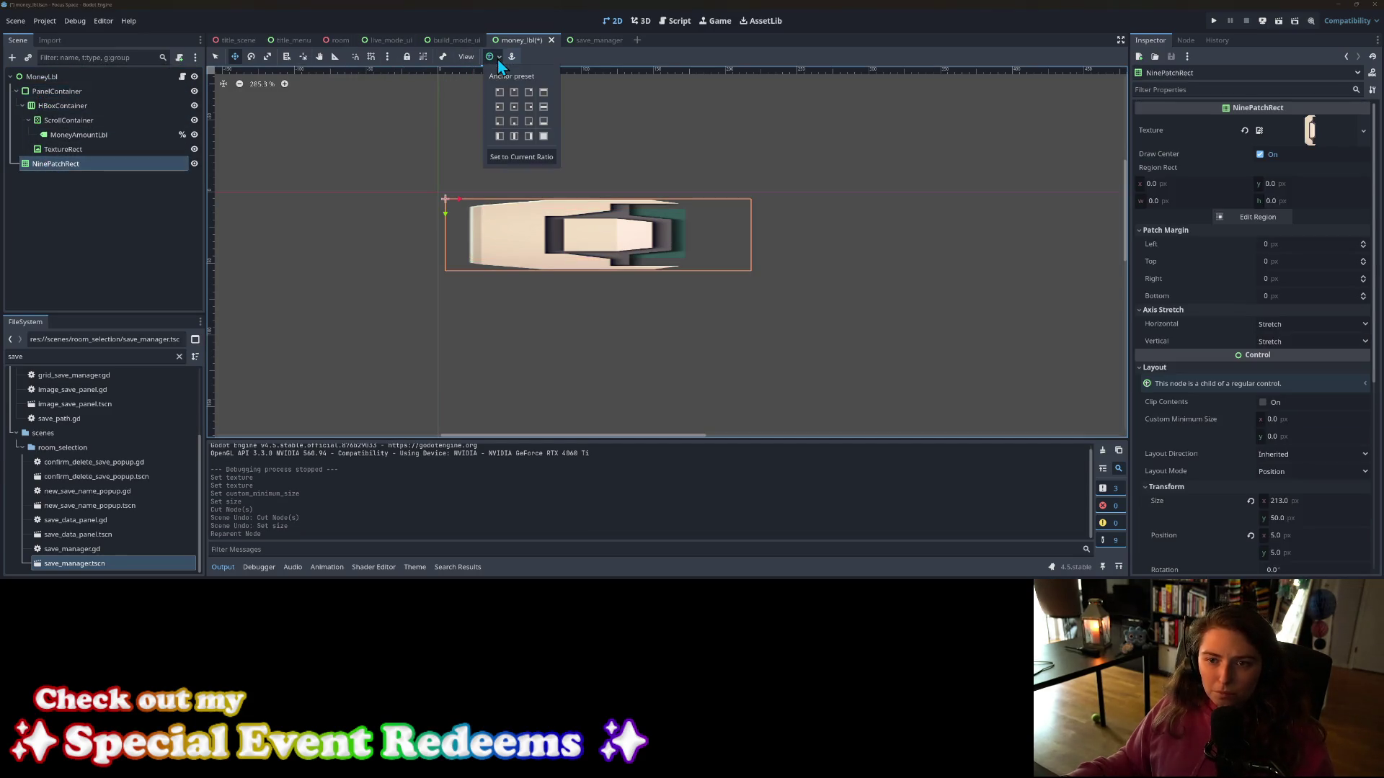
{"action": "left_click", "coordinate": [502, 136]}
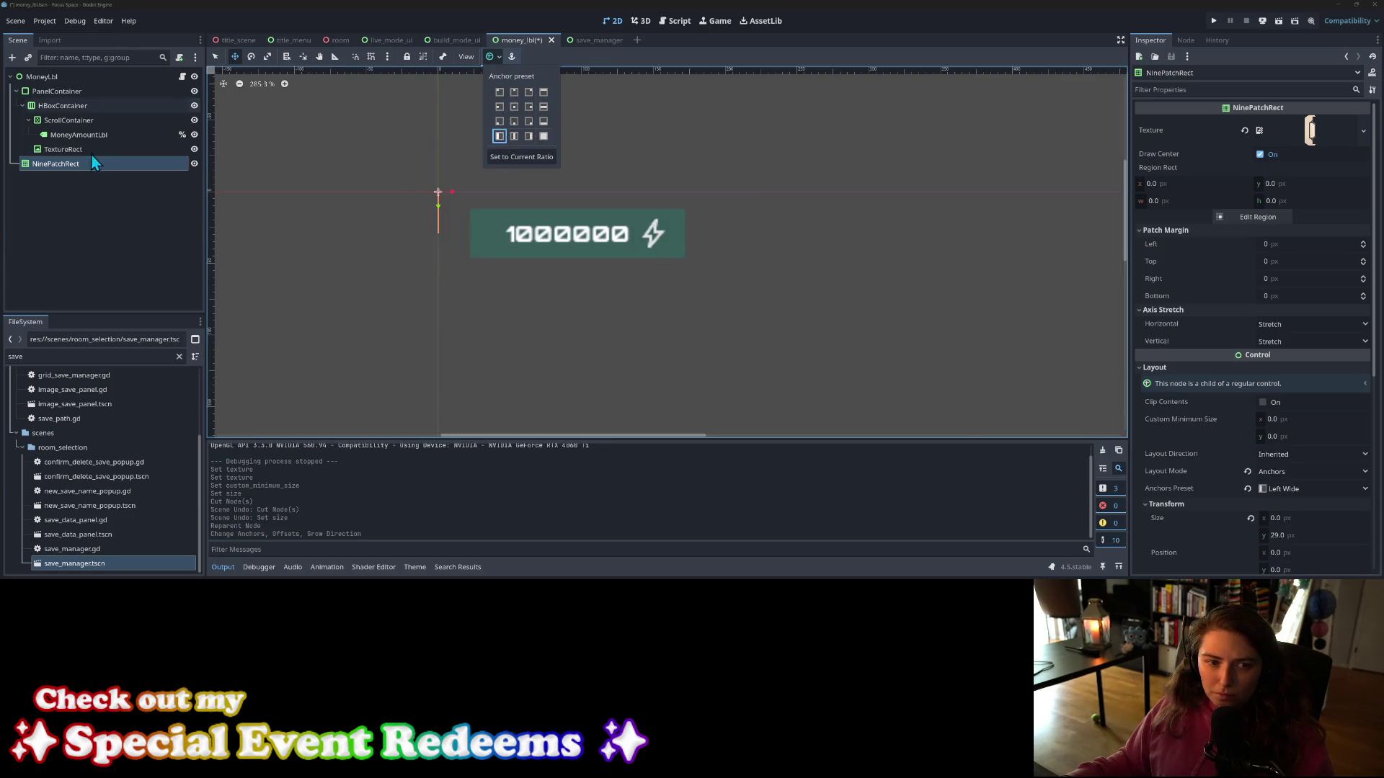
{"action": "left_click", "coordinate": [45, 96]}
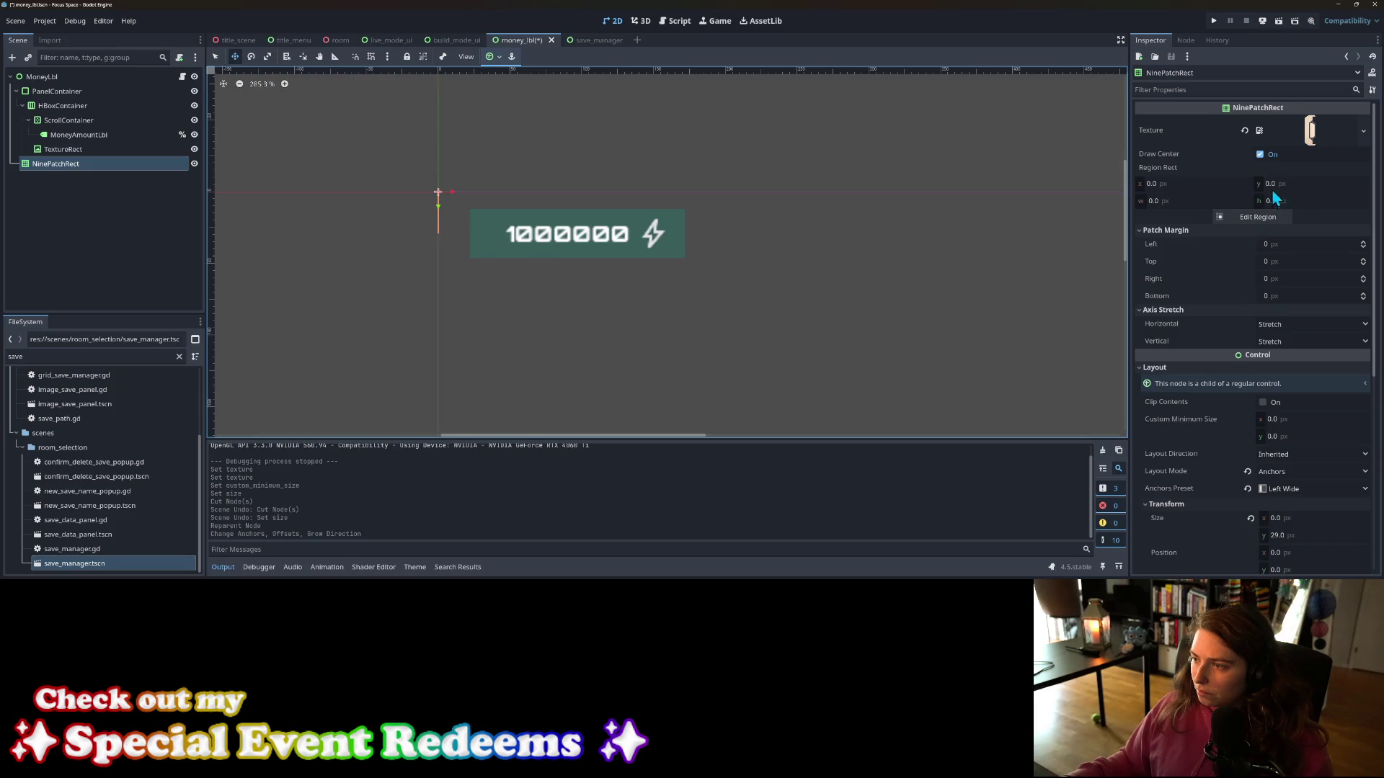
{"action": "right_click", "coordinate": [101, 162]}
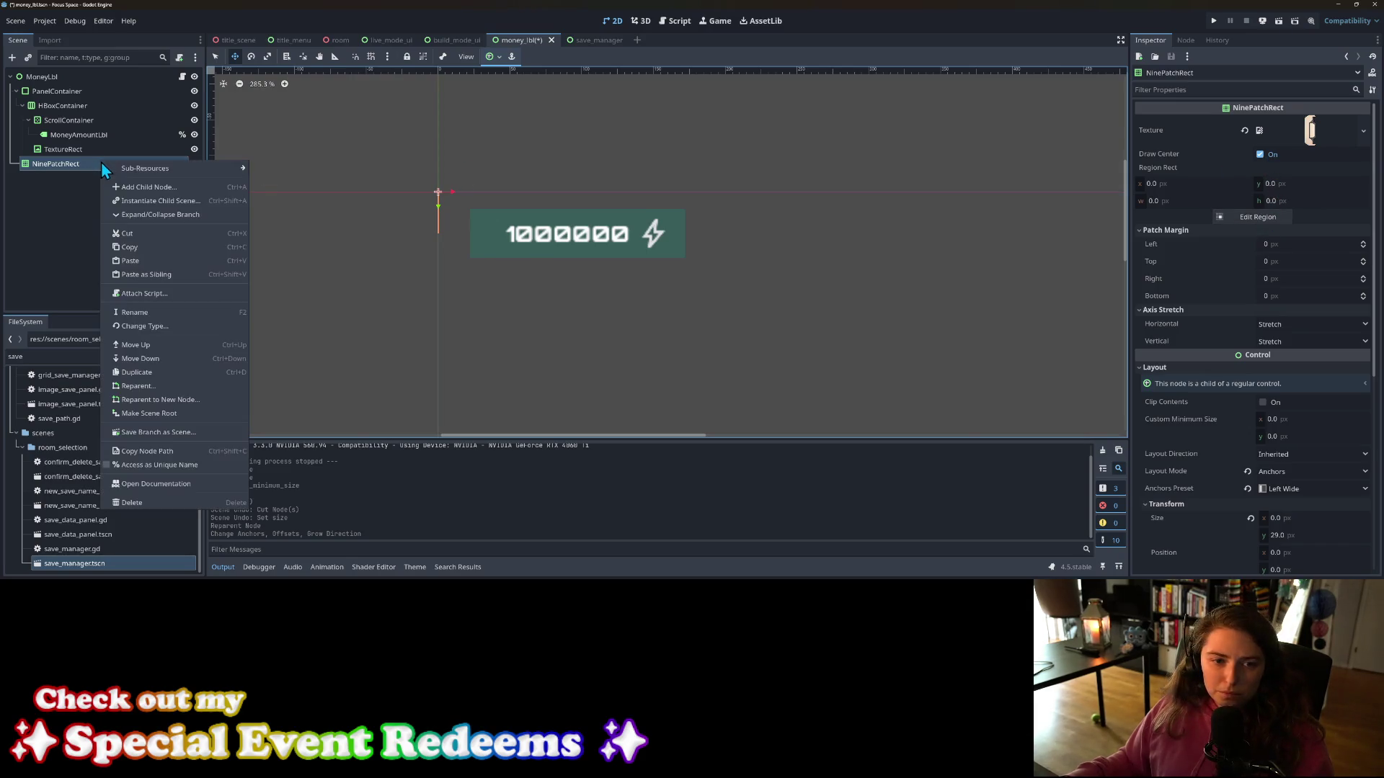
- Change the NinePatchRect frame node's type to TextureRect, keeping its name
{"action": "left_click", "coordinate": [159, 326]}
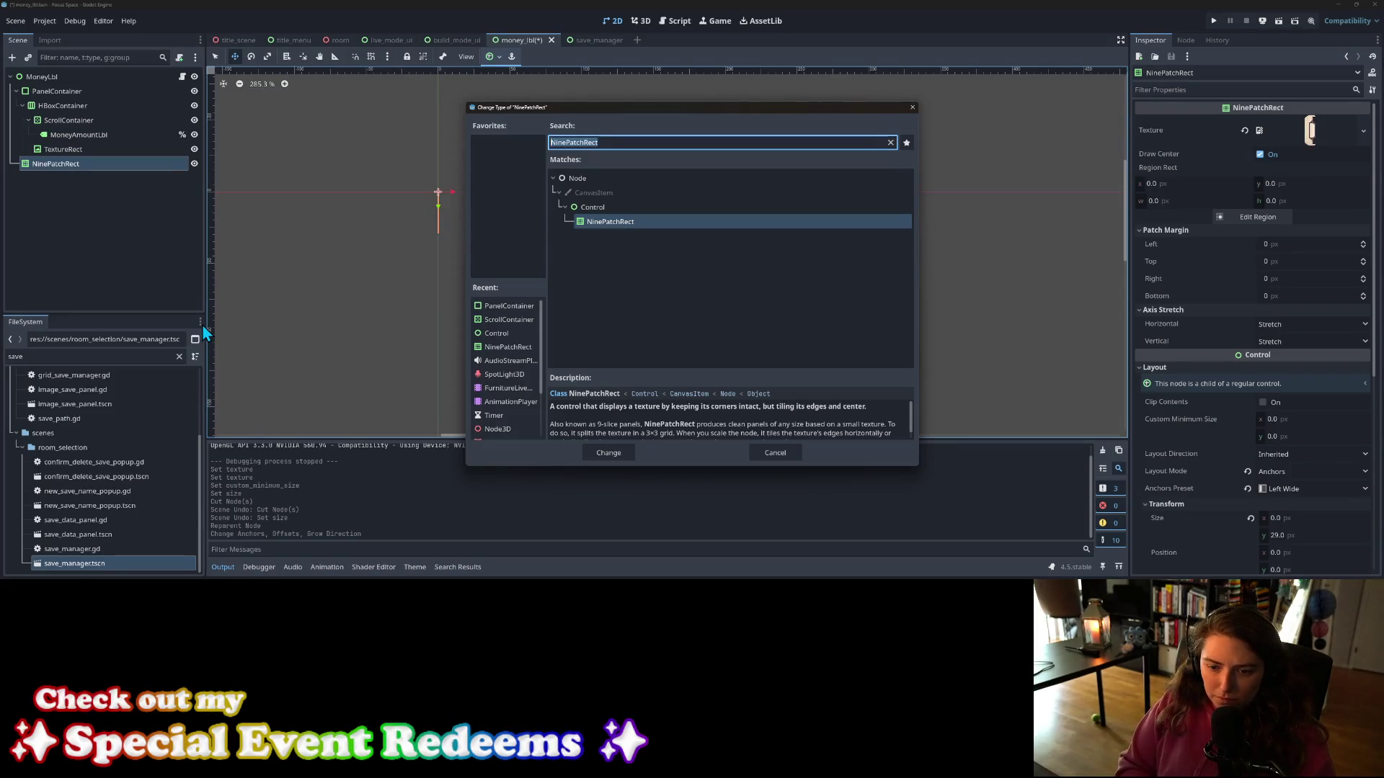
{"action": "type", "text": "tex"}
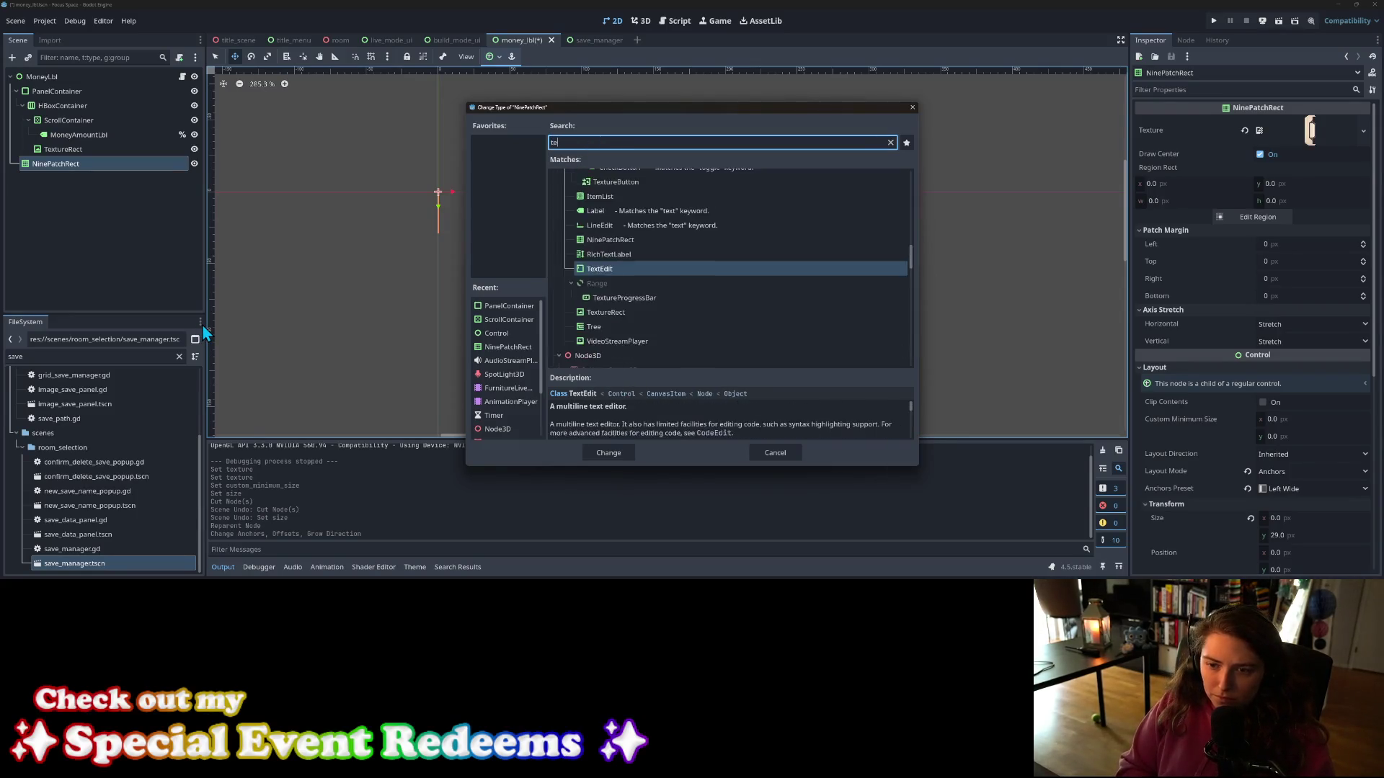
{"action": "key", "text": "Down"}
{"action": "key", "text": "Down"}
{"action": "key", "text": "Down"}
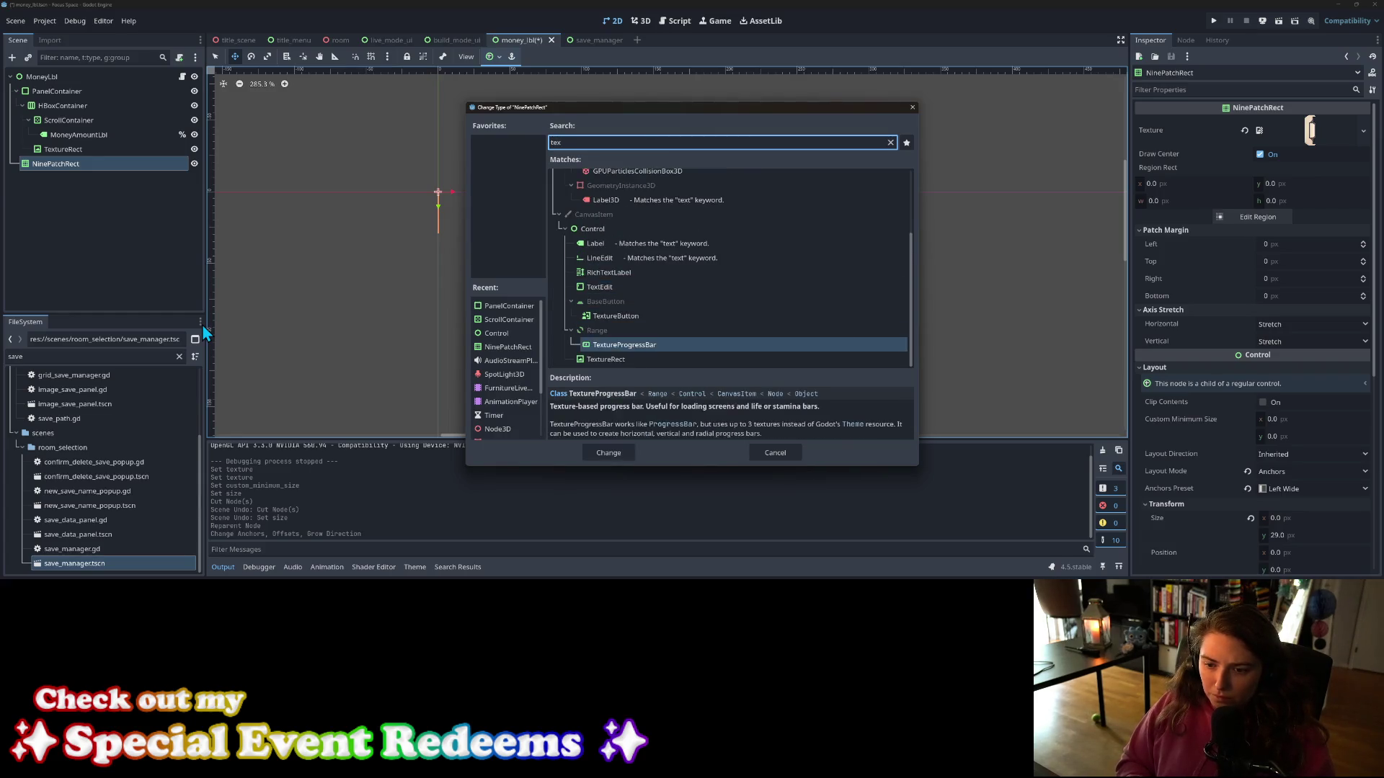
{"action": "key", "text": "Return"}
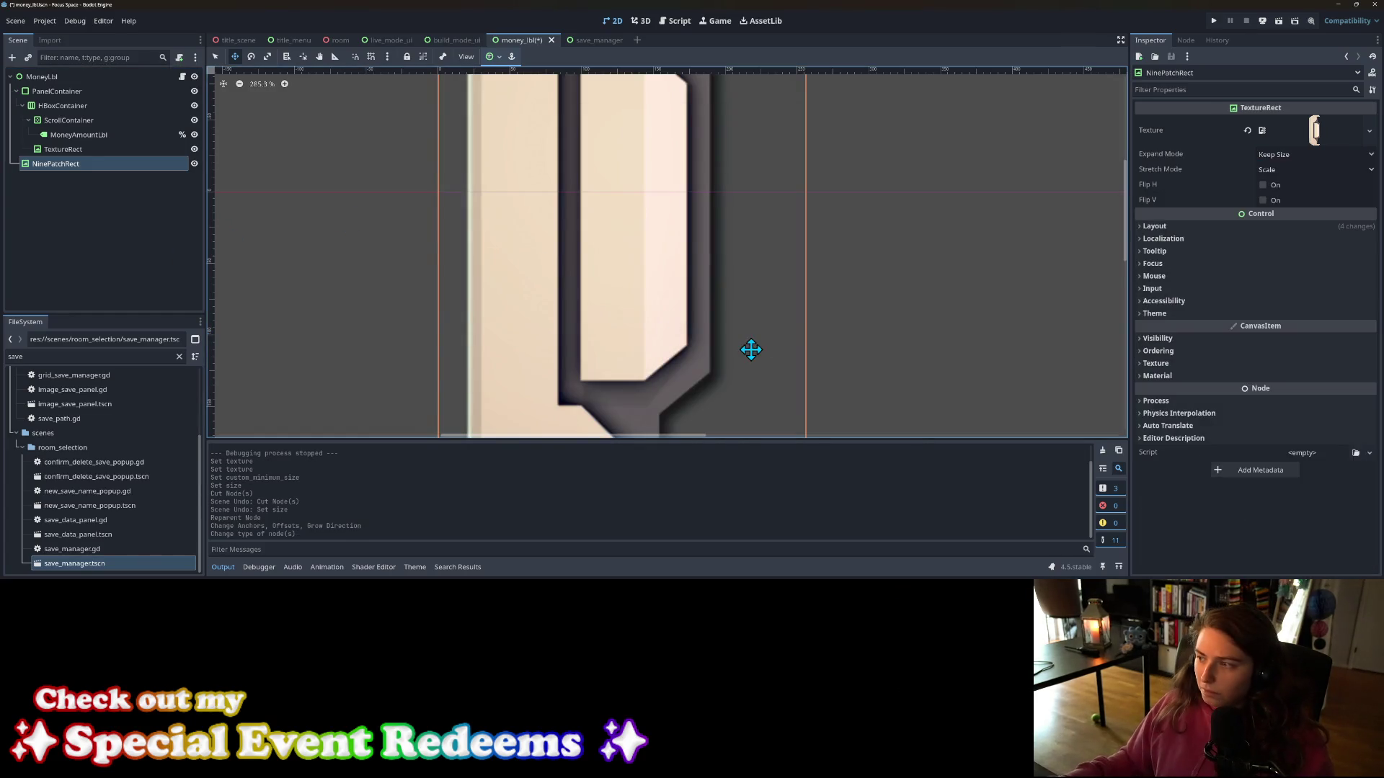
{"action": "left_click", "coordinate": [1316, 155]}
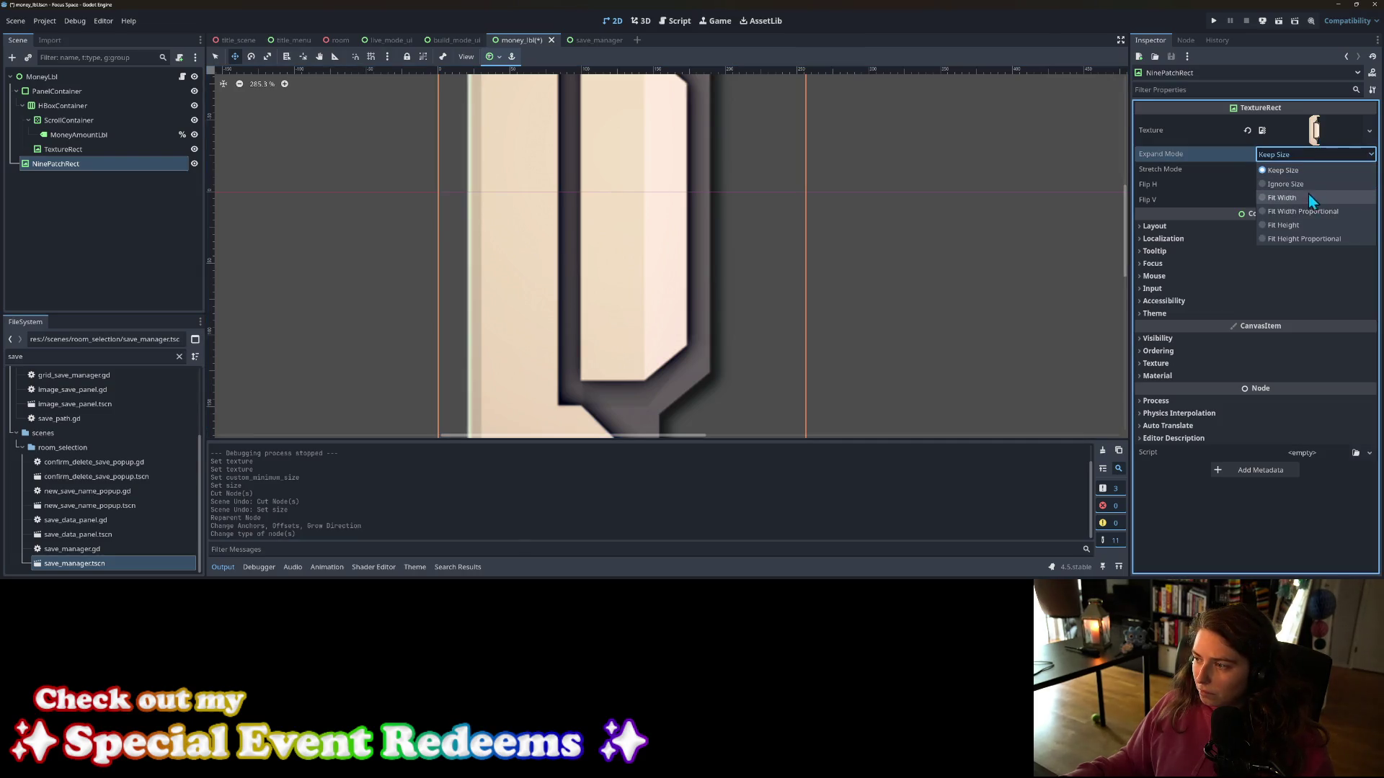
- Try Fit Height and then Fit Width Proportional as the frame texture's expand mode
{"action": "left_click", "coordinate": [1307, 225]}
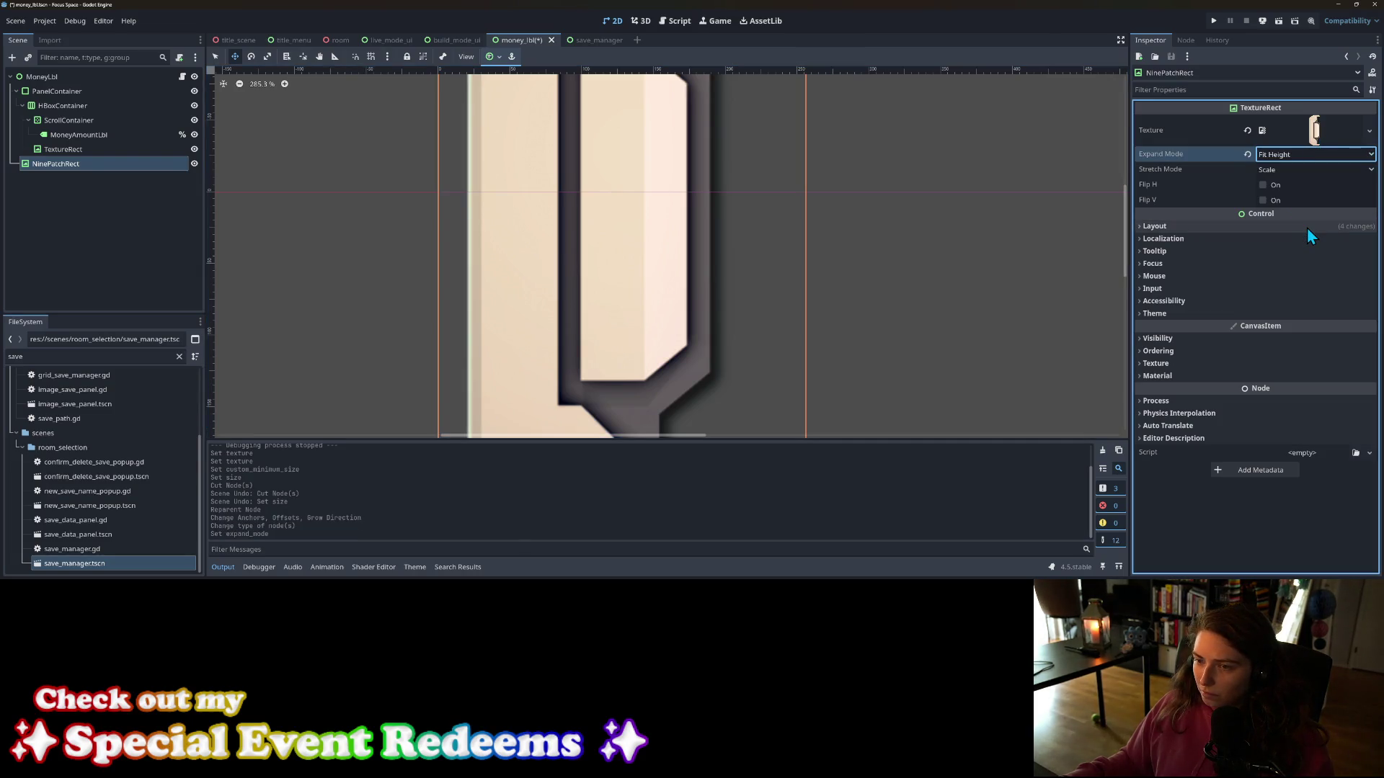
{"action": "left_click", "coordinate": [1290, 160]}
{"action": "left_click", "coordinate": [1309, 209]}
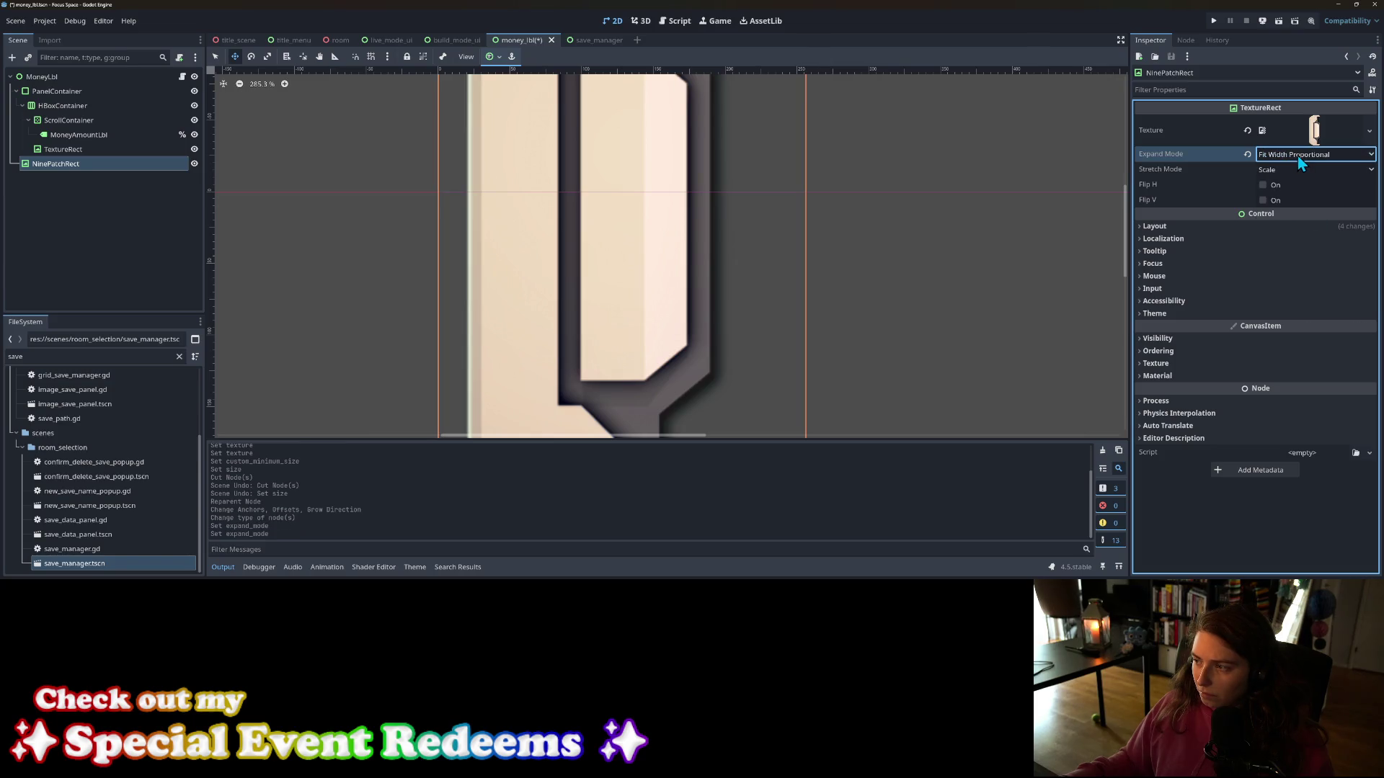
- Move NinePatchRect above PanelContainer in the Scene tree, undoing the accidental reparent
{"action": "left_click_drag", "start_coordinate": [33, 166], "coordinate": [50, 92]}
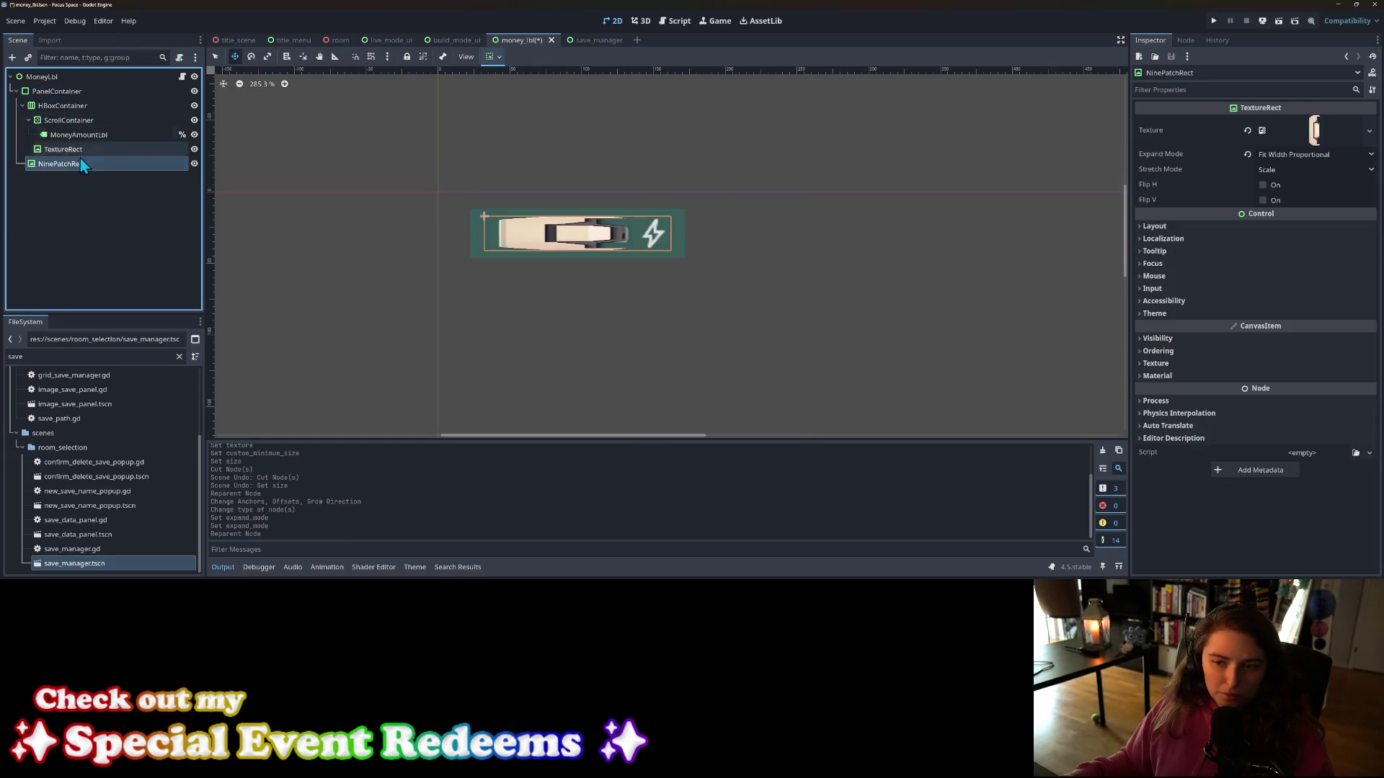
{"action": "mouse_move", "coordinate": [36, 162]}
{"action": "left_mouse_down"}
{"action": "mouse_move", "coordinate": [45, 76]}
{"action": "mouse_move", "coordinate": [36, 93]}
{"action": "left_mouse_up"}
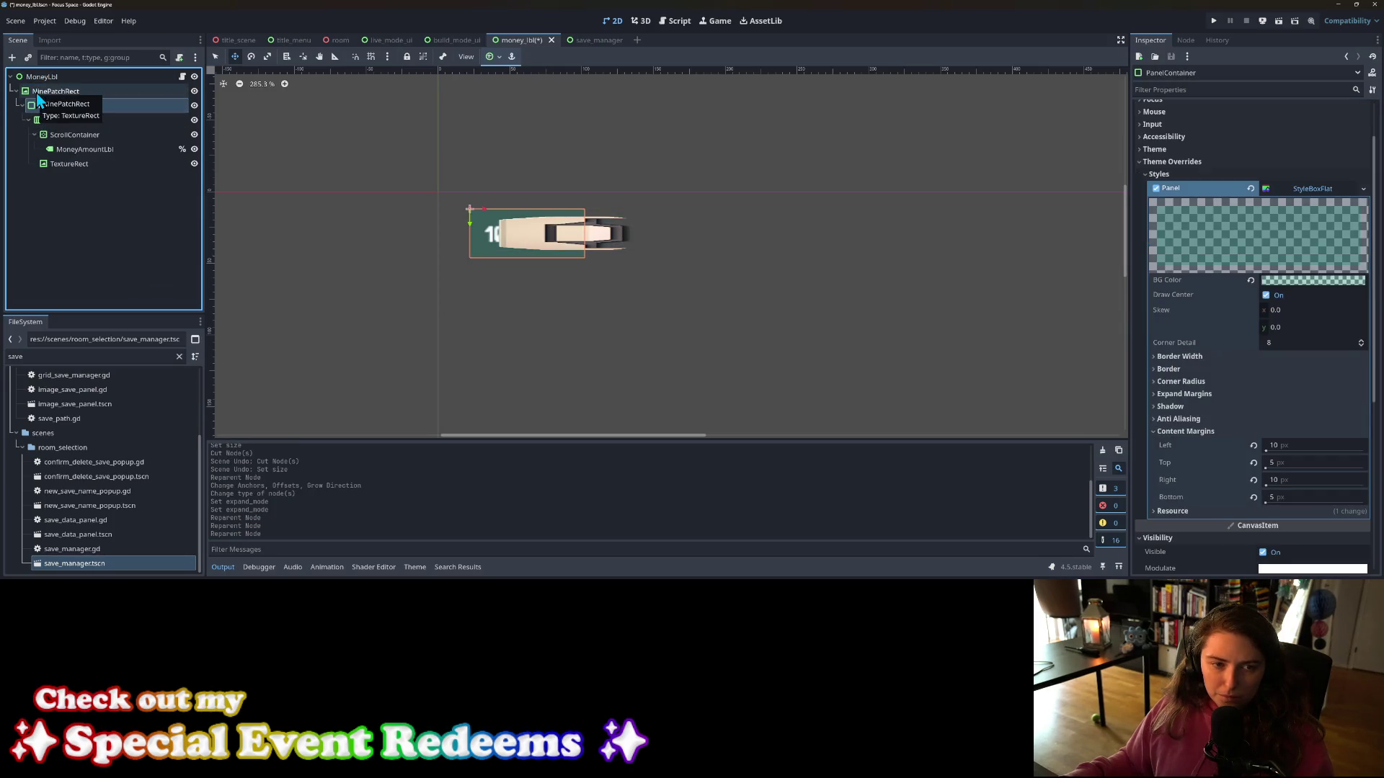
{"action": "key", "text": "ctrl+z"}
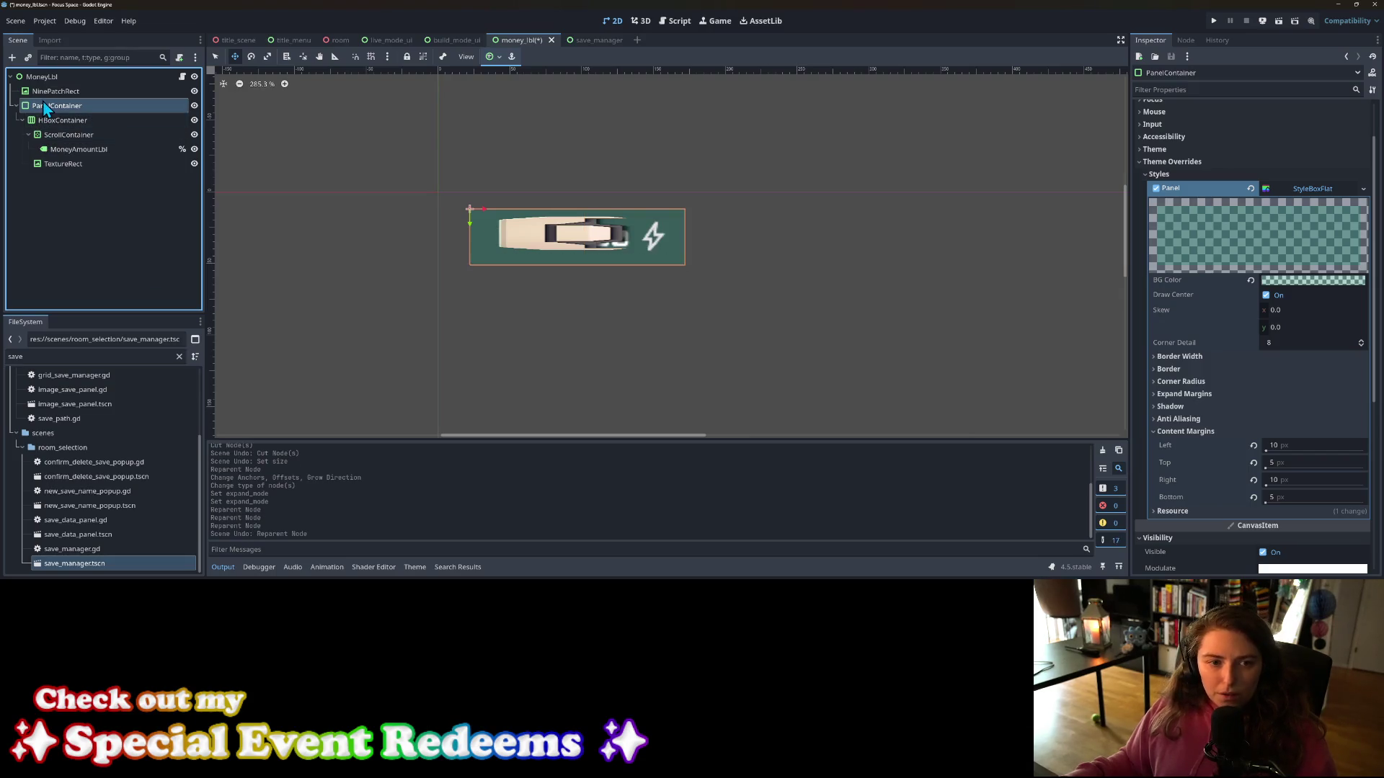
{"action": "left_click", "coordinate": [52, 94]}
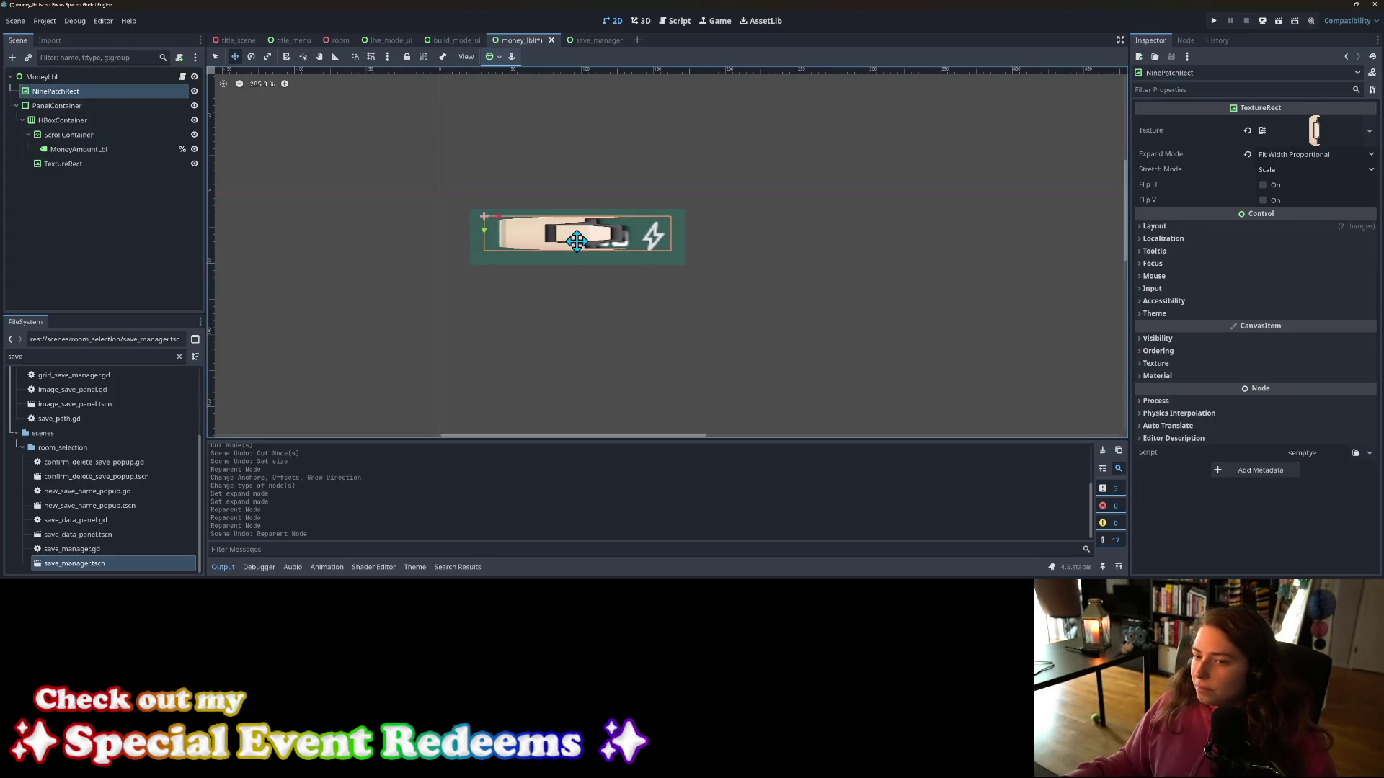
- Set the frame's Expand Mode to Fit Height Proportional
{"action": "left_click", "coordinate": [1296, 152]}
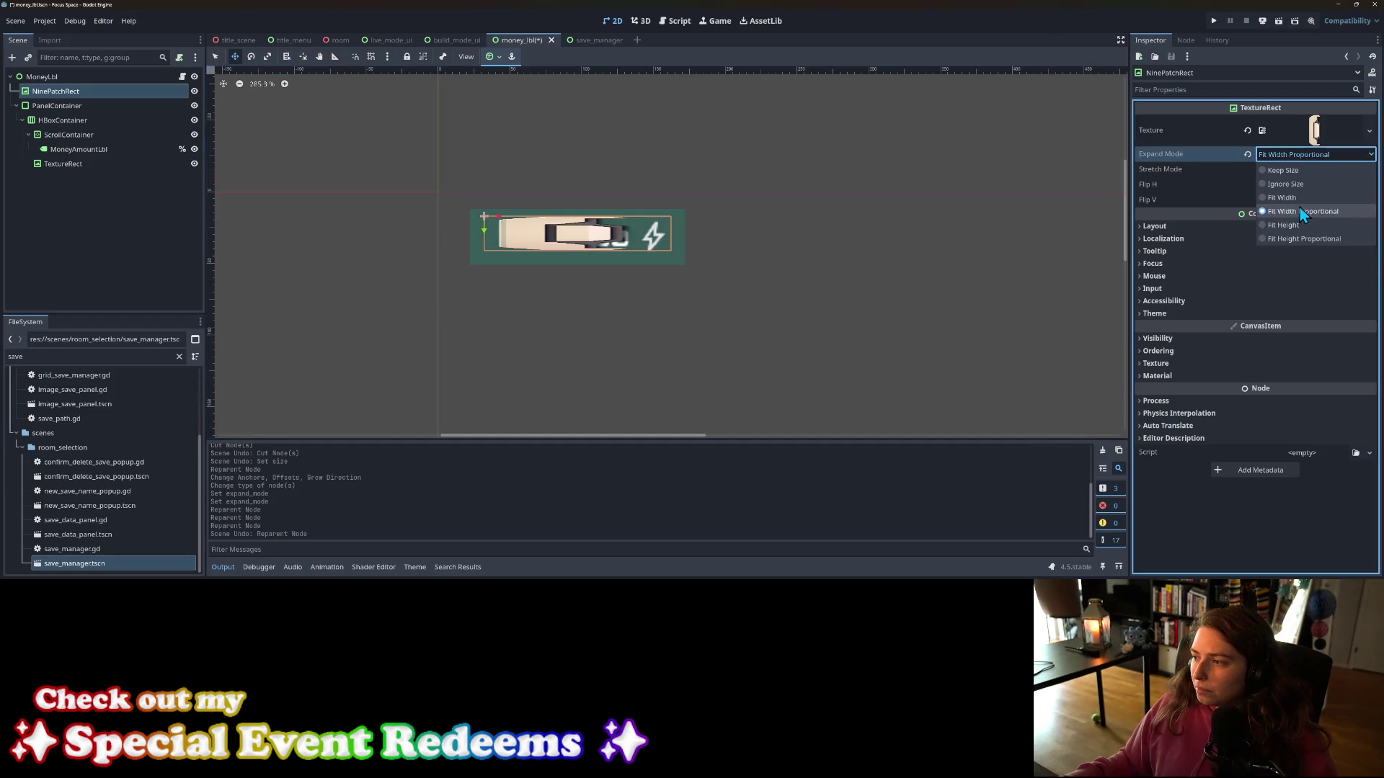
{"action": "left_click", "coordinate": [1299, 238]}
{"action": "scroll", "coordinate": [704, 231], "scroll_direction": "down", "scroll_amount": 2}
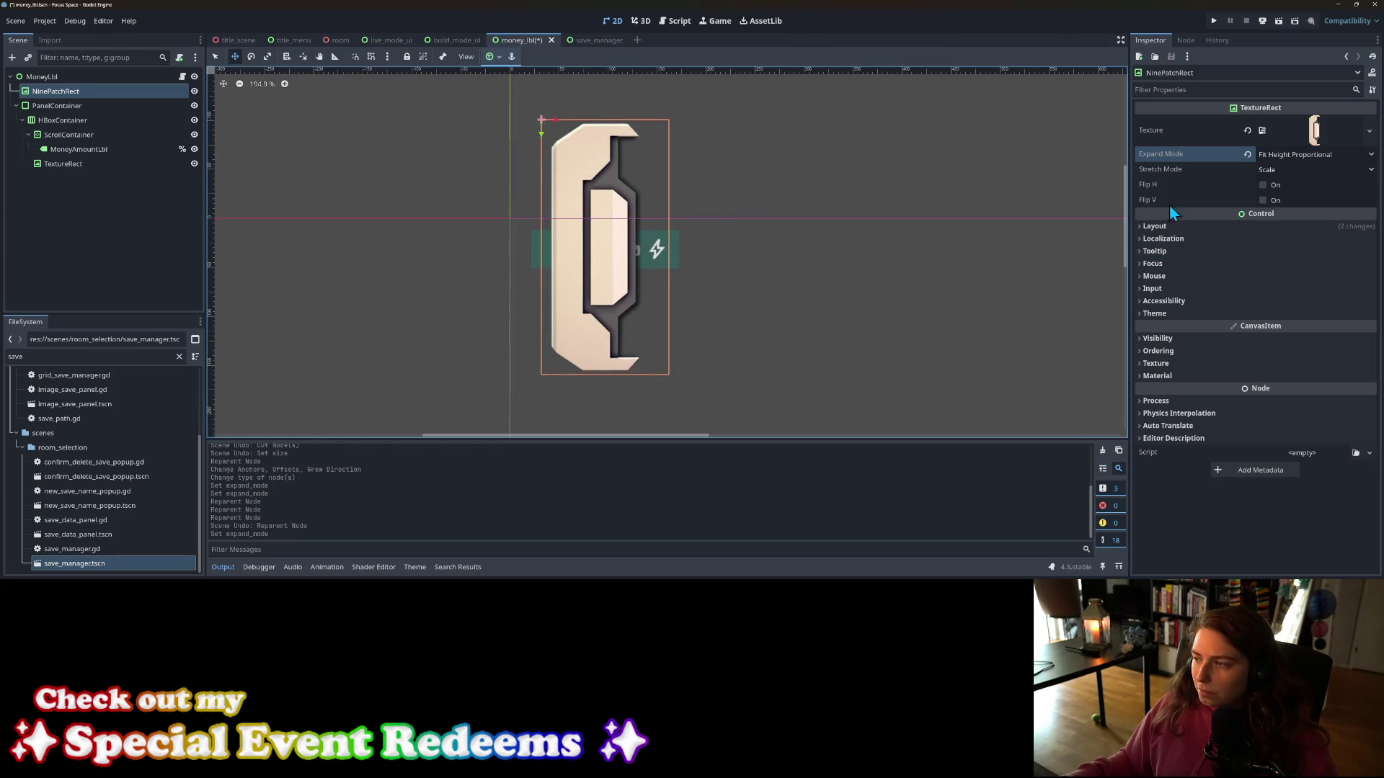
{"action": "left_click", "coordinate": [1274, 226]}
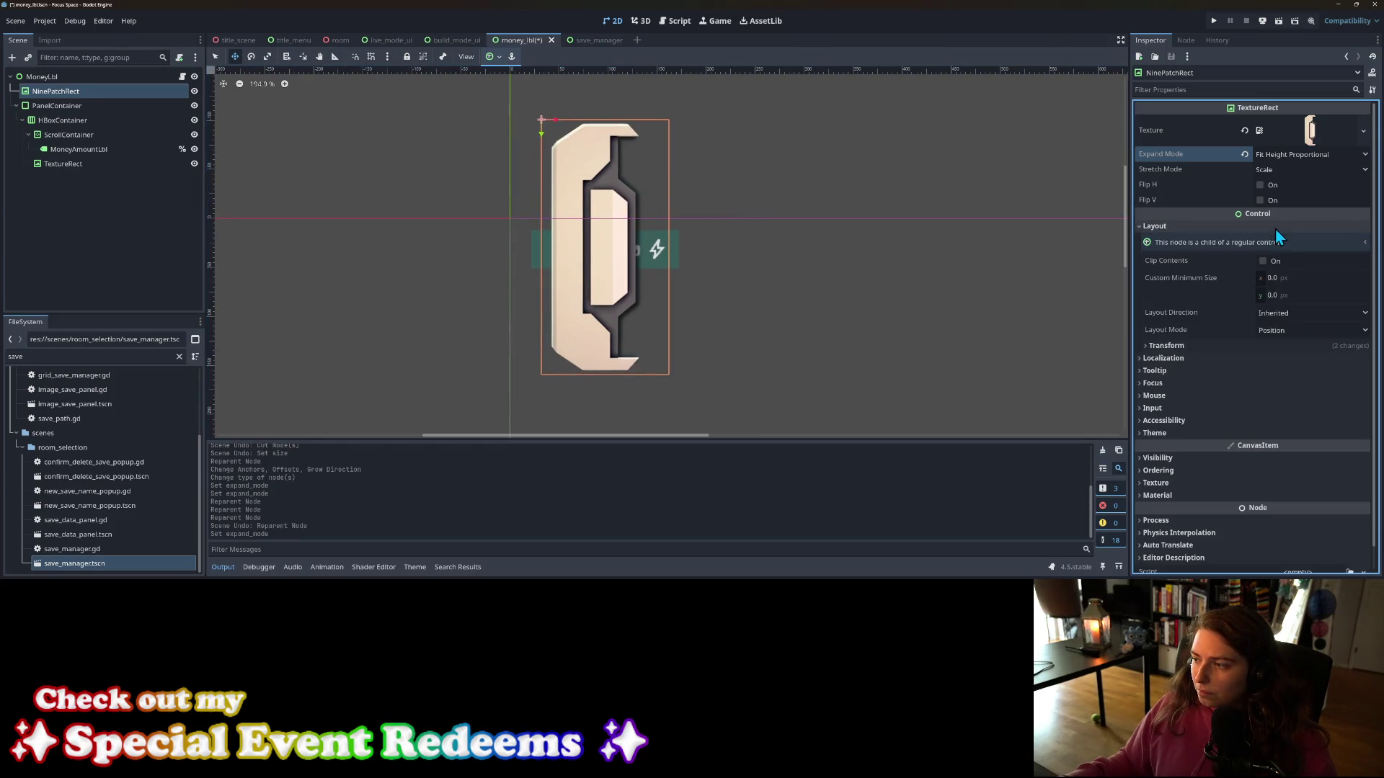
- Show the bracket's Transform values and switch its expand mode to Fit Width Proportional
{"action": "left_click", "coordinate": [1200, 347]}
{"action": "left_click", "coordinate": [1322, 375]}
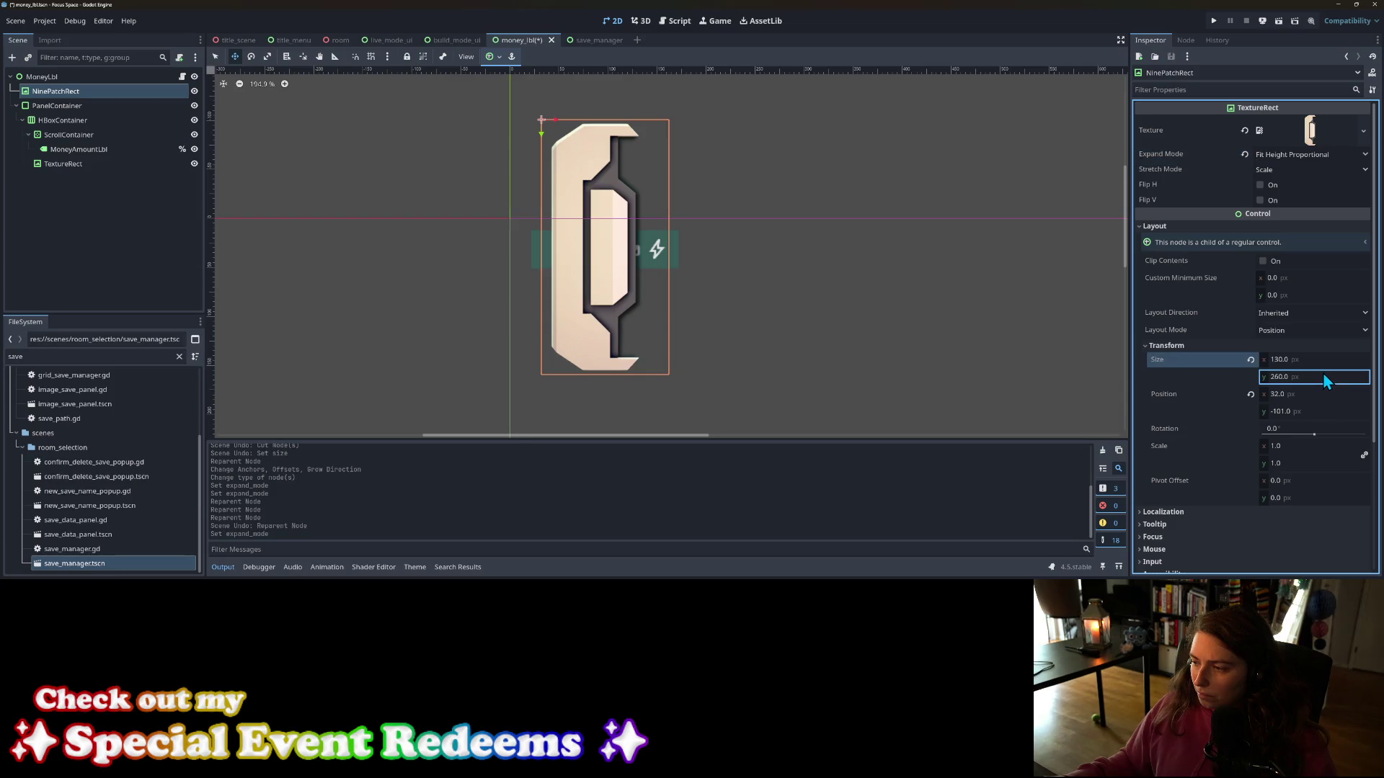
{"action": "key", "text": "Return"}
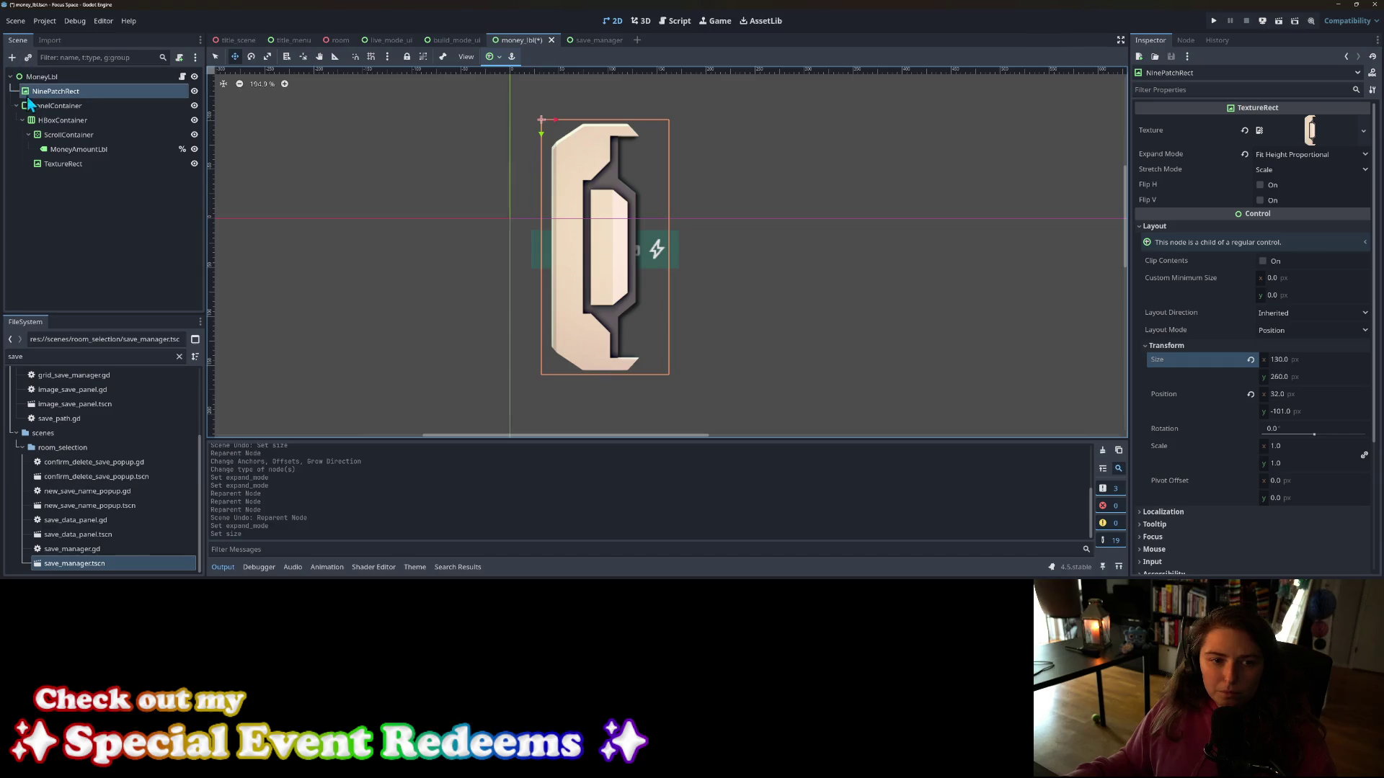
{"action": "left_click", "coordinate": [1281, 152]}
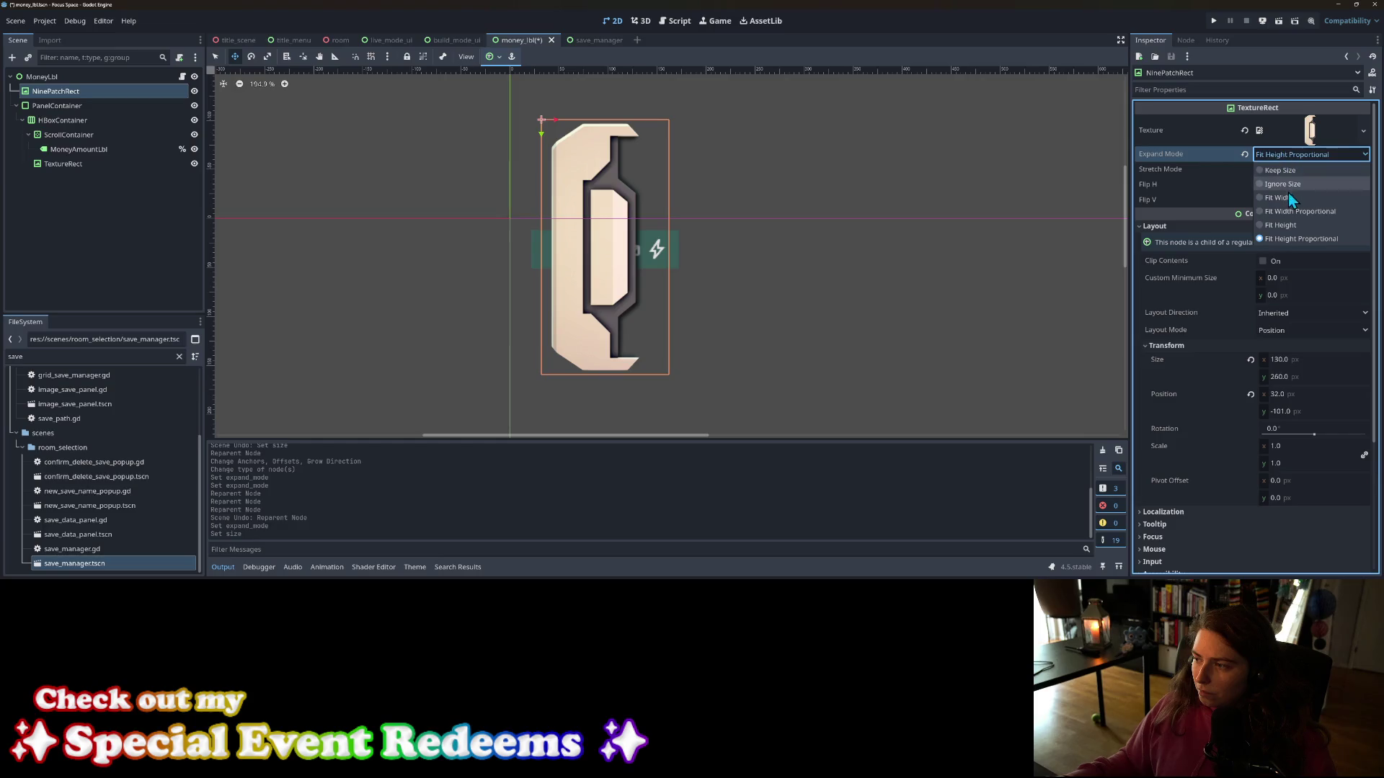
{"action": "left_click", "coordinate": [1301, 212]}
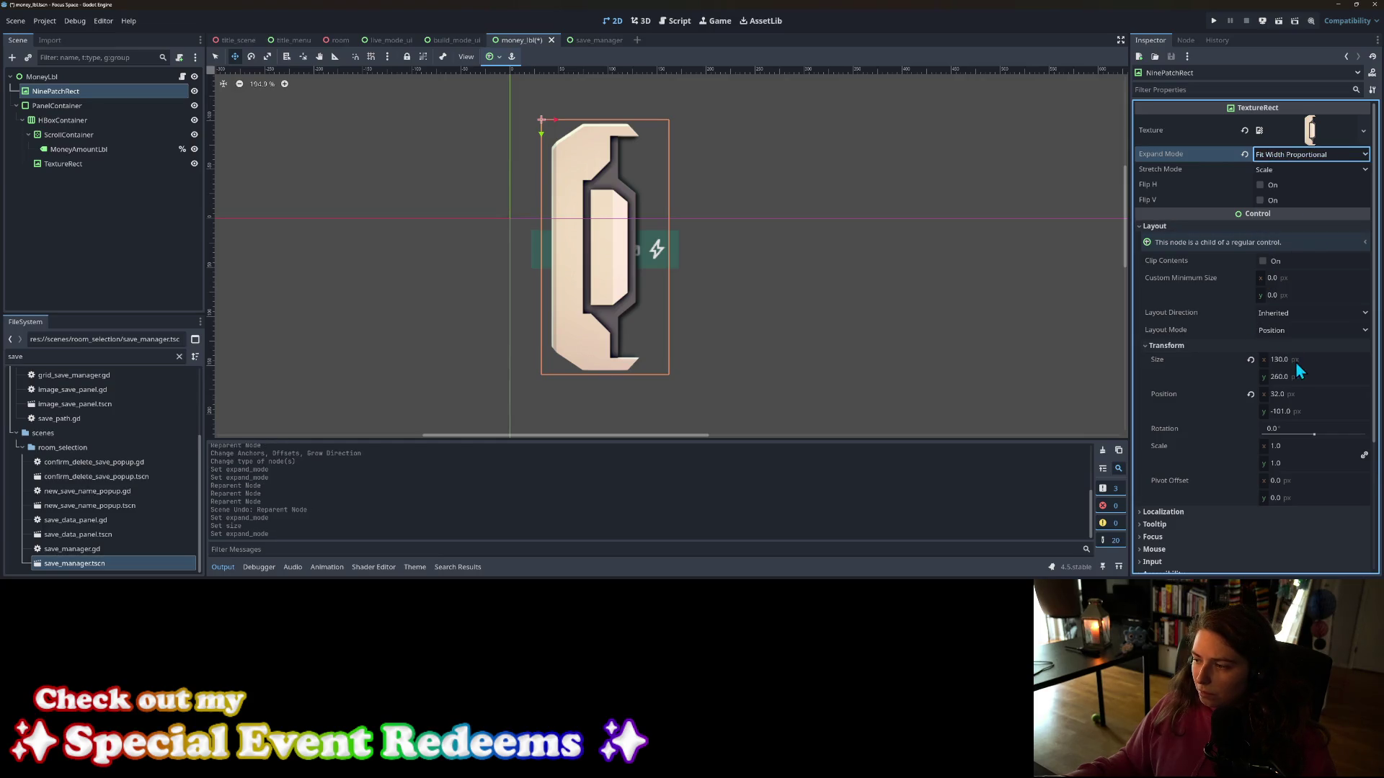
- Try bracket heights of 100 and 50 px and set its width to 25 px
{"action": "left_click_drag", "start_coordinate": [1306, 376], "coordinate": [1296, 376]}
{"action": "left_click", "coordinate": [1324, 376]}
{"action": "type", "text": "100"}
{"action": "key", "text": "Return"}
{"action": "left_click", "coordinate": [1323, 372]}
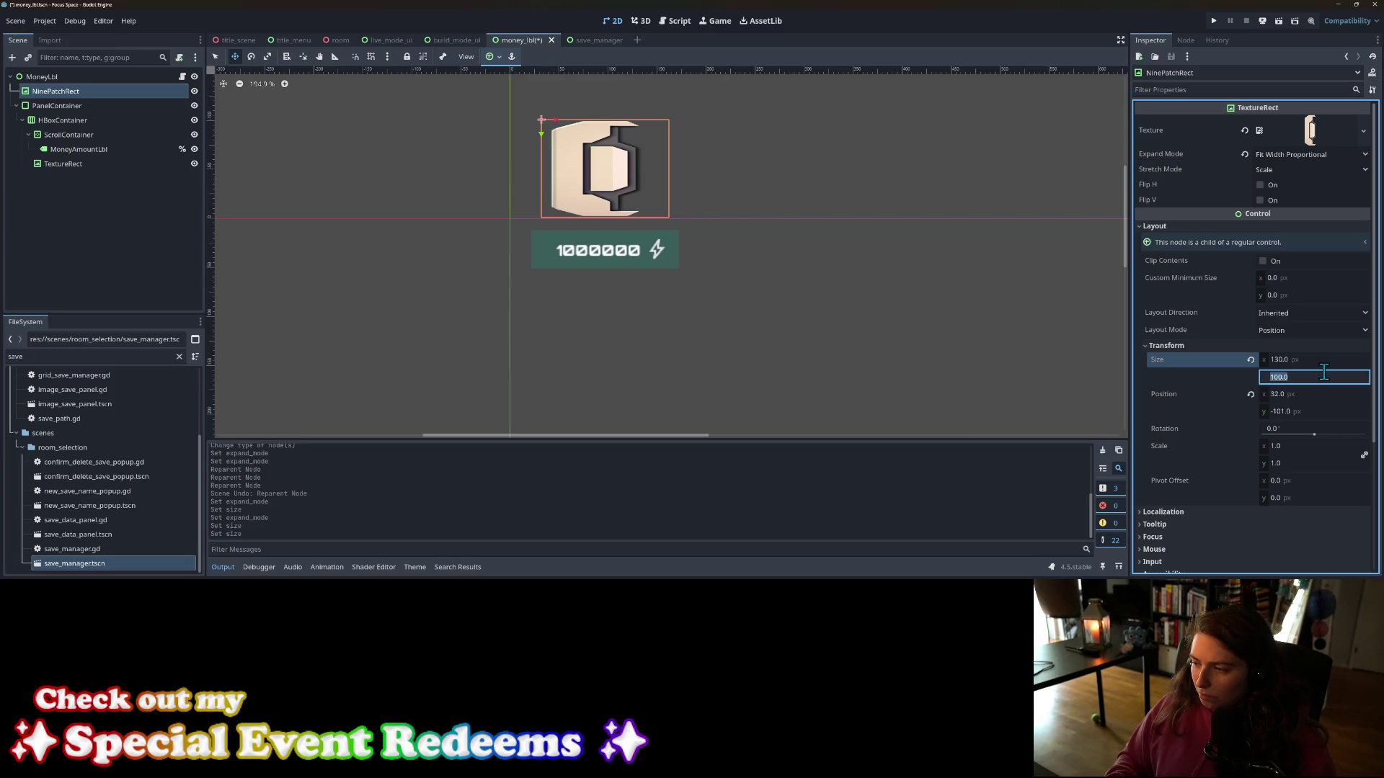
{"action": "type", "text": "50"}
{"action": "key", "text": "Return"}
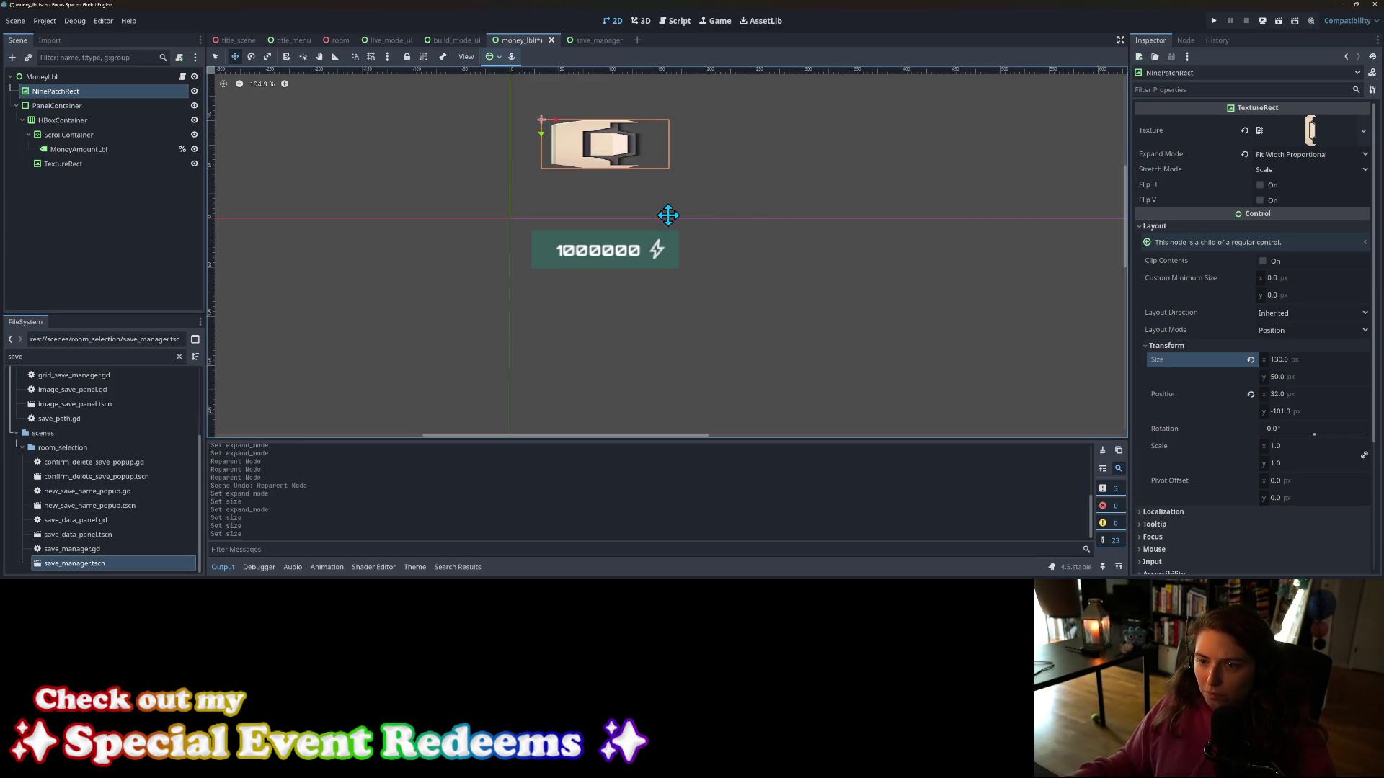
{"action": "left_click", "coordinate": [1251, 361]}
{"action": "left_click", "coordinate": [1289, 375]}
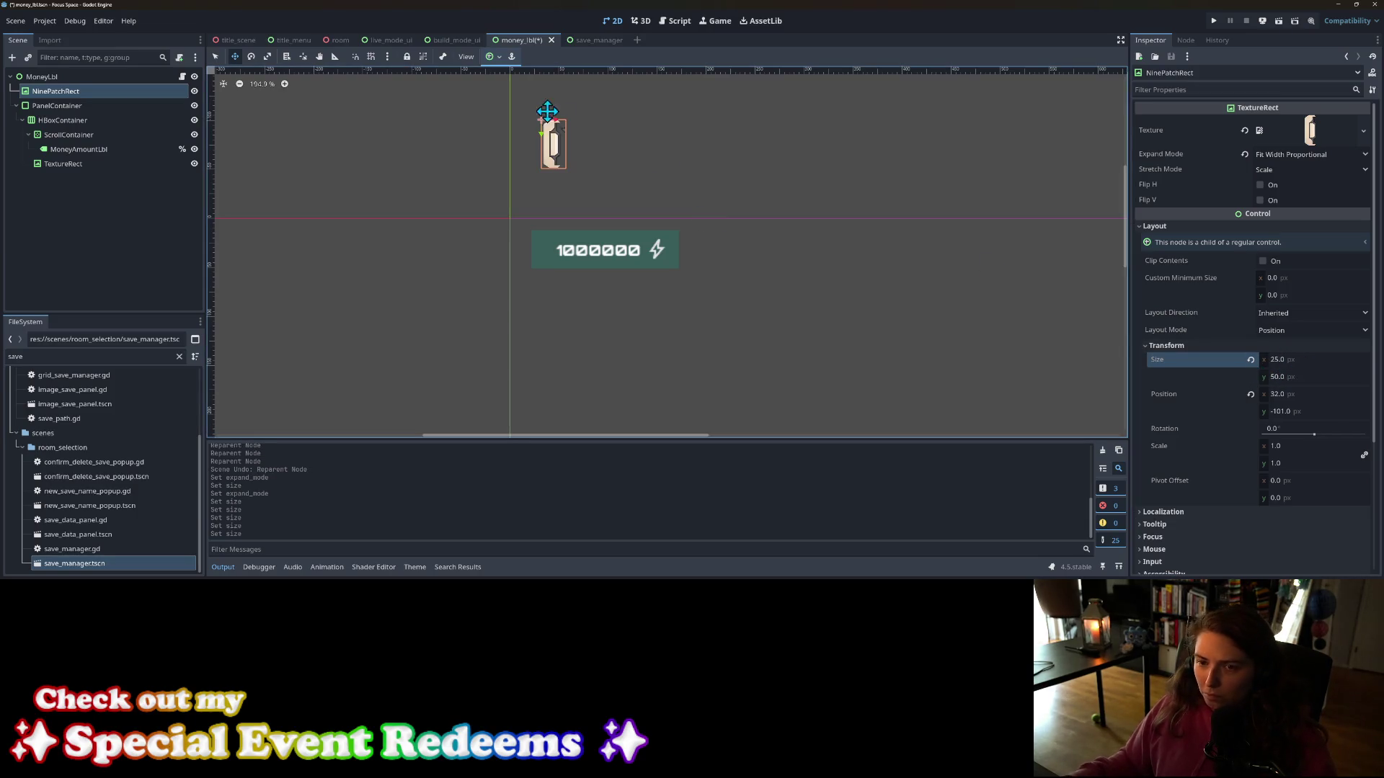
- Set the bracket height to 40 px and drag it beside the teal money panel
{"action": "left_click_drag", "start_coordinate": [554, 147], "coordinate": [537, 245]}
{"action": "scroll", "coordinate": [536, 245], "scroll_direction": "up", "scroll_amount": 2}
{"action": "scroll", "coordinate": [537, 245], "scroll_direction": "up", "scroll_amount": 5}
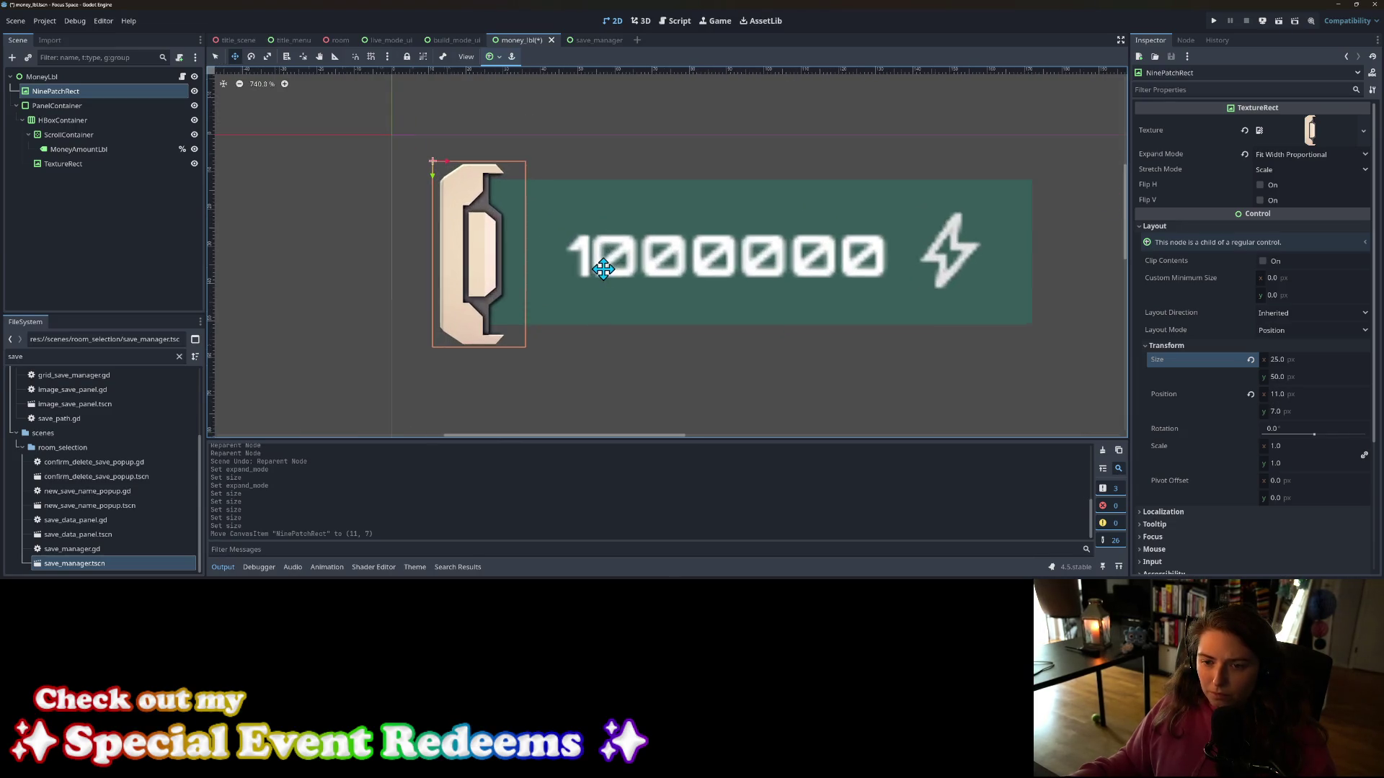
{"action": "scroll", "coordinate": [581, 296], "scroll_direction": "up", "scroll_amount": 2}
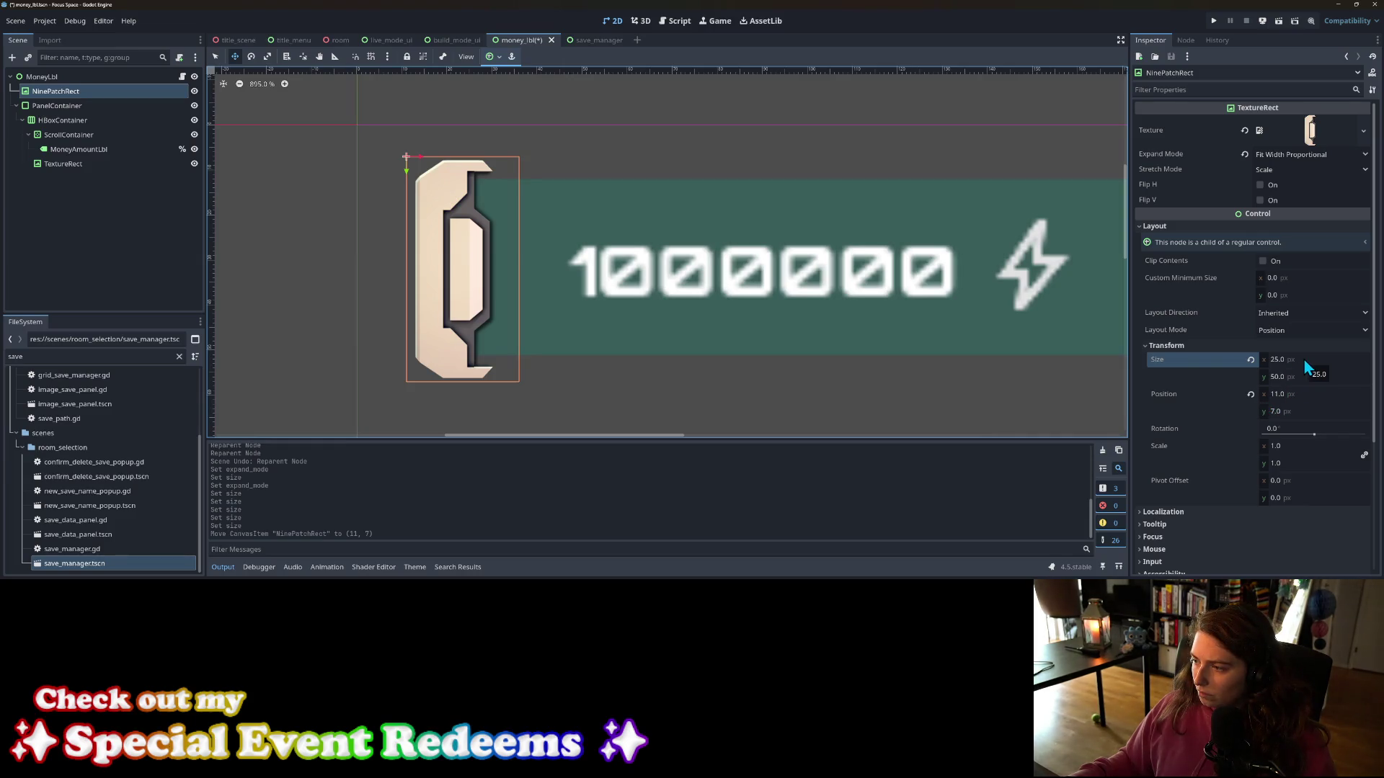
{"action": "left_click_drag", "start_coordinate": [1294, 374], "coordinate": [1352, 387]}
{"action": "left_click", "coordinate": [1349, 377]}
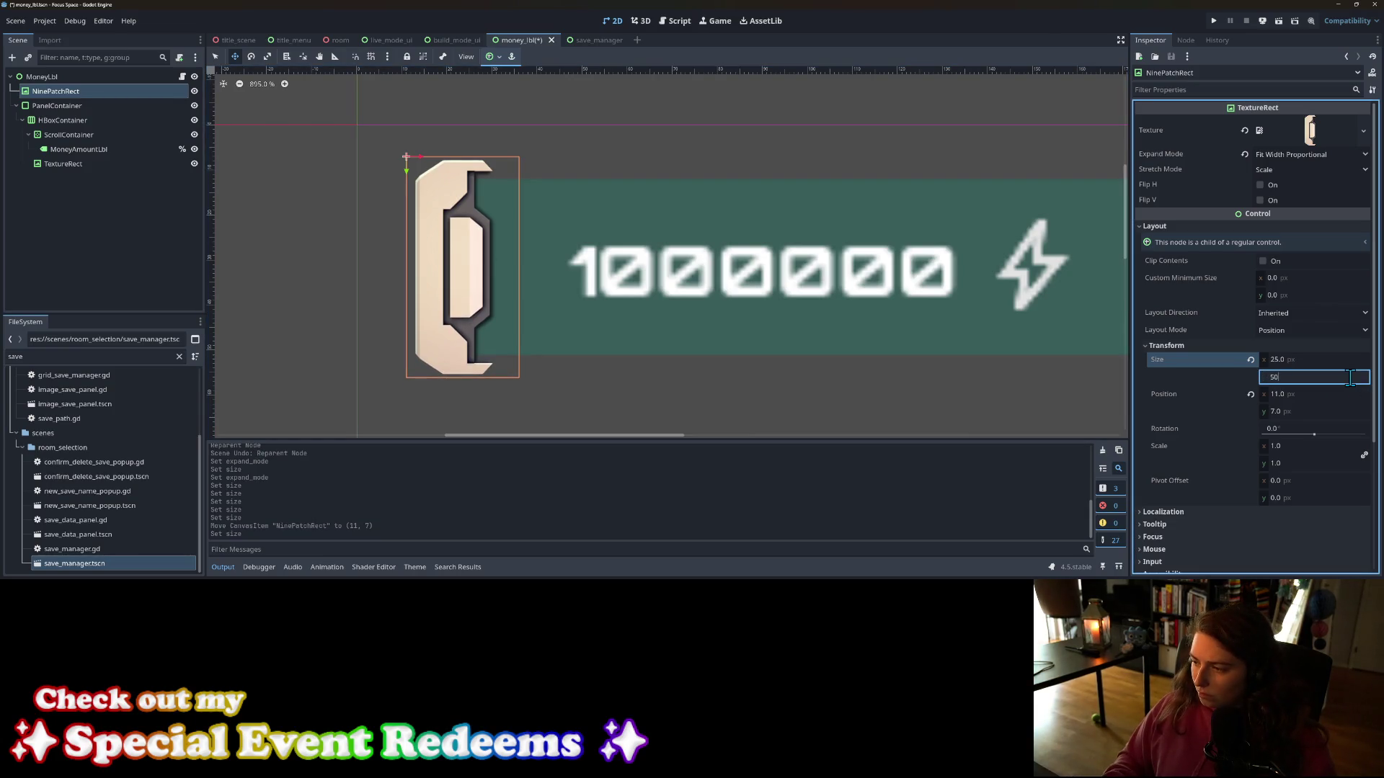
{"action": "key", "text": "BackSpace"}
{"action": "key", "text": "BackSpace"}
{"action": "type", "text": "40"}
{"action": "key", "text": "Return"}
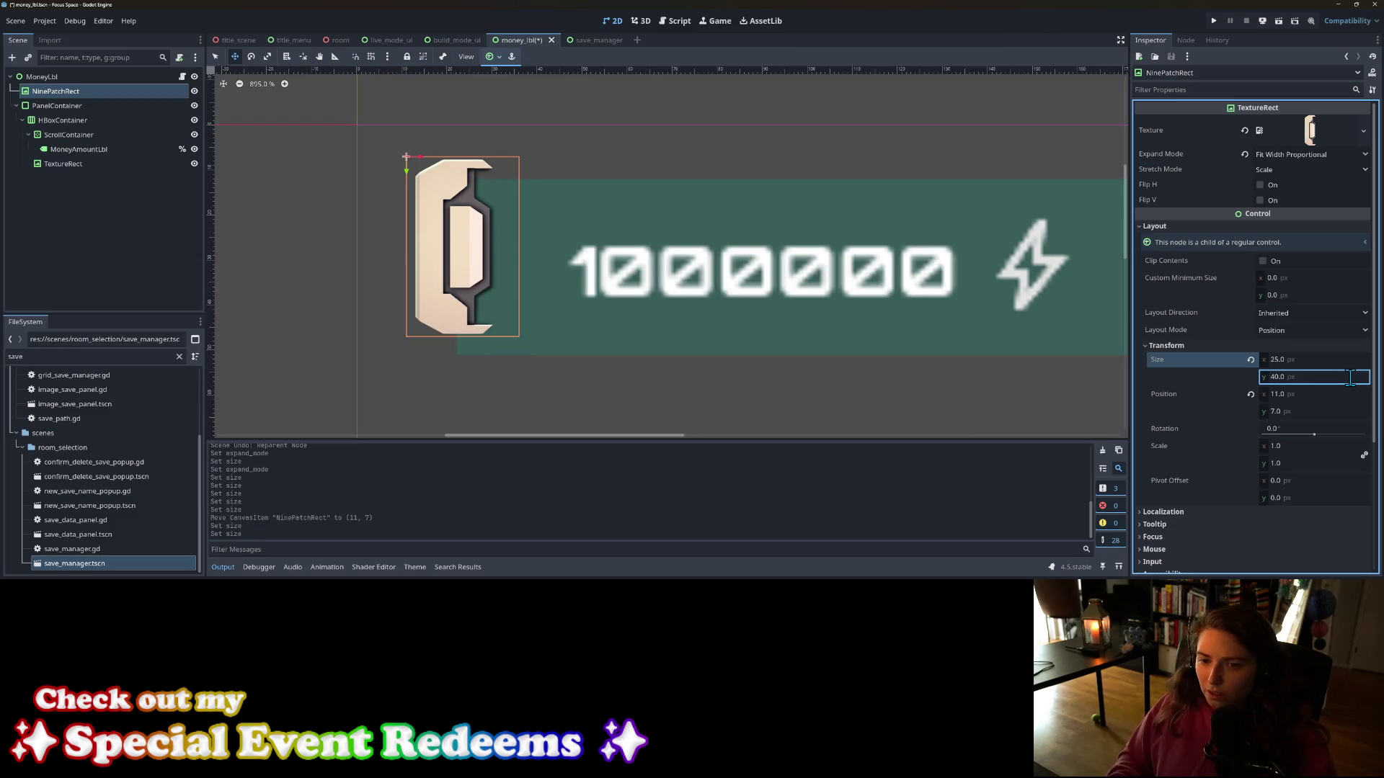
{"action": "left_click_drag", "start_coordinate": [420, 247], "coordinate": [448, 265]}
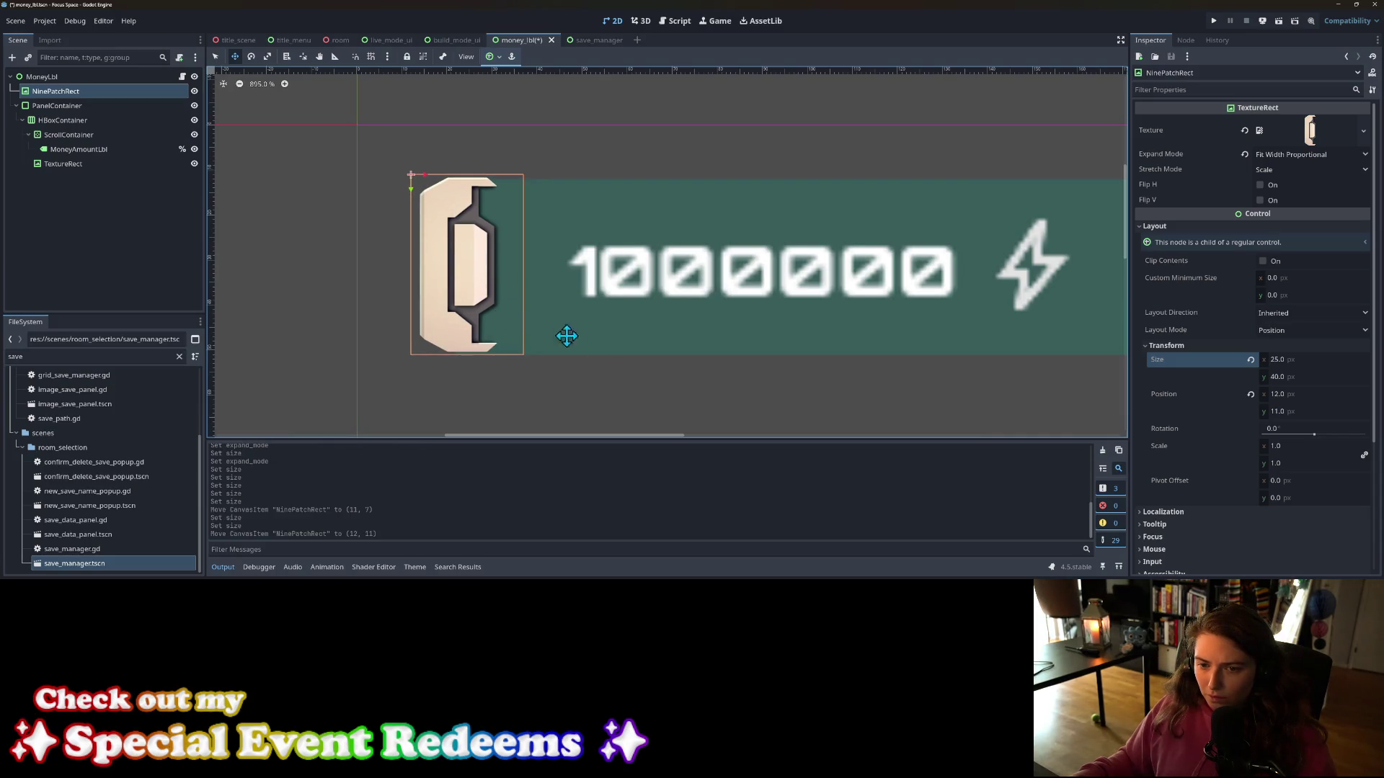
{"action": "left_click", "coordinate": [268, 57]}
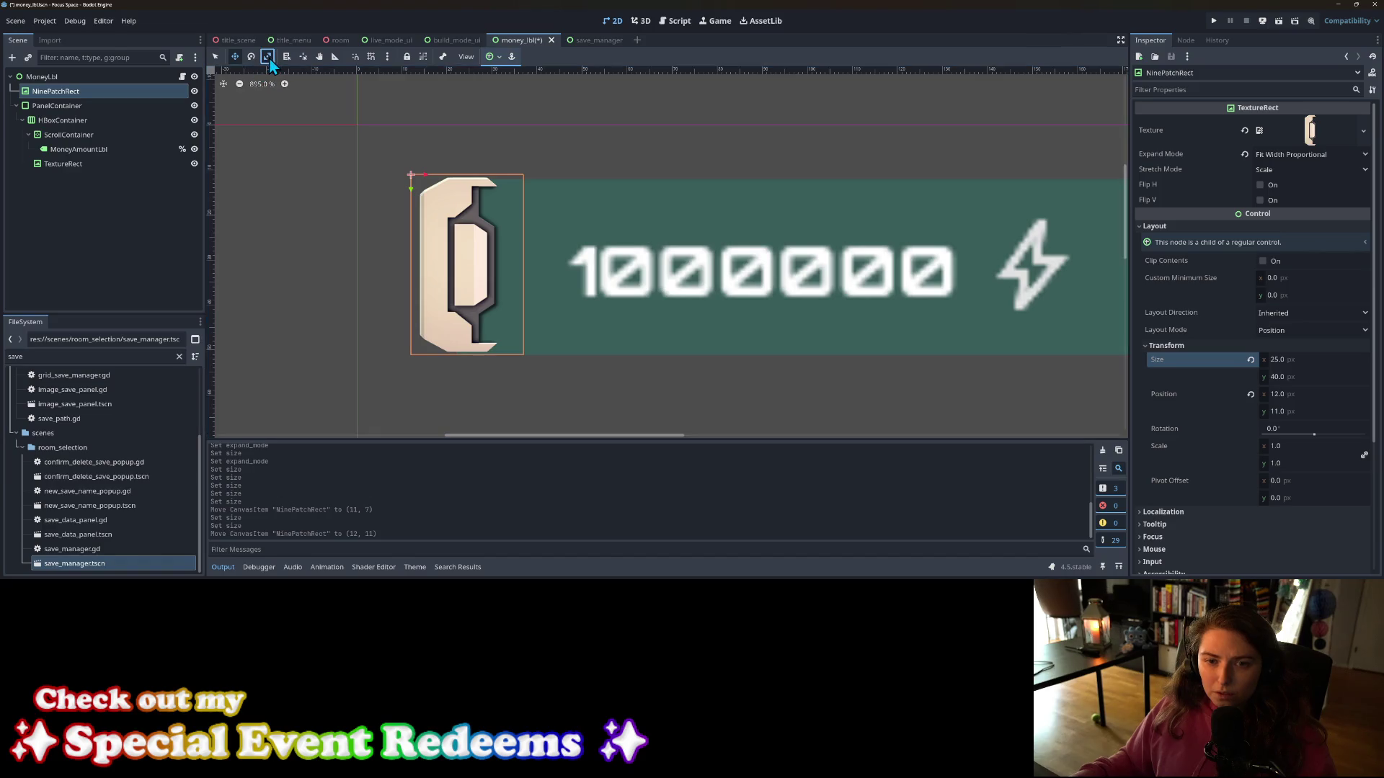
- Stretch the bracket to scale y 1.08, nudge it into place and preview the label
{"action": "left_click_drag", "start_coordinate": [409, 192], "coordinate": [408, 189]}
{"action": "left_click", "coordinate": [235, 56]}
{"action": "left_click_drag", "start_coordinate": [449, 295], "coordinate": [448, 291]}
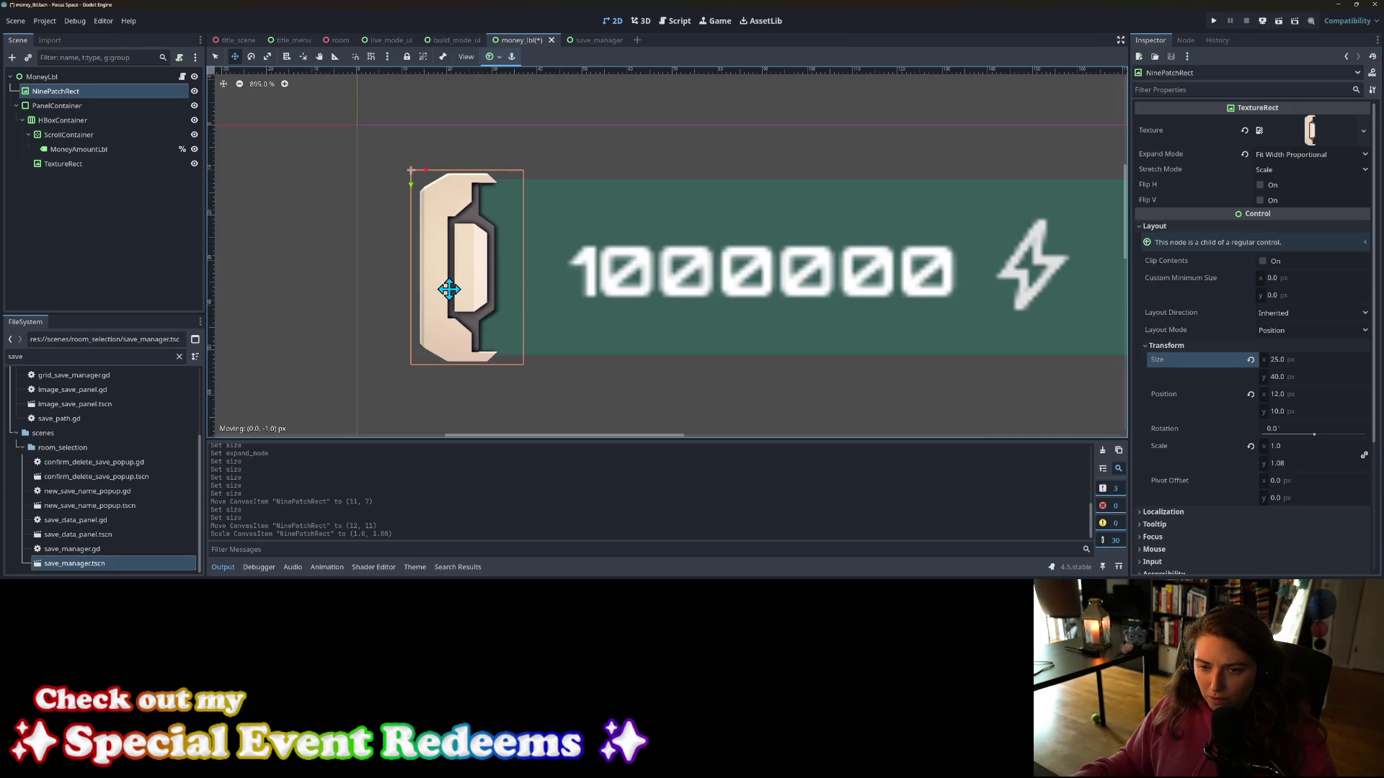
{"action": "left_click_drag", "start_coordinate": [448, 289], "coordinate": [450, 292]}
{"action": "scroll", "coordinate": [618, 318], "scroll_direction": "down", "scroll_amount": 3}
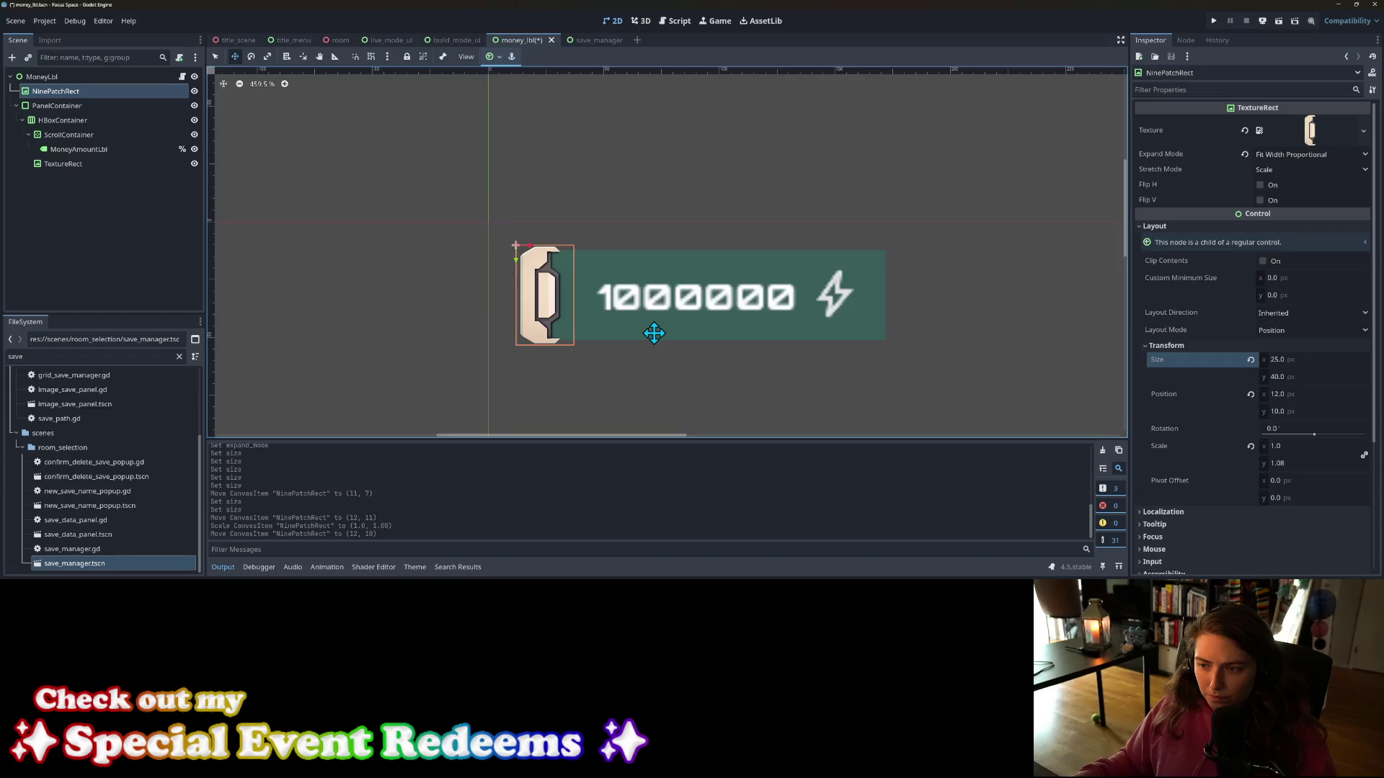
{"action": "scroll", "coordinate": [660, 364], "scroll_direction": "down", "scroll_amount": 4}
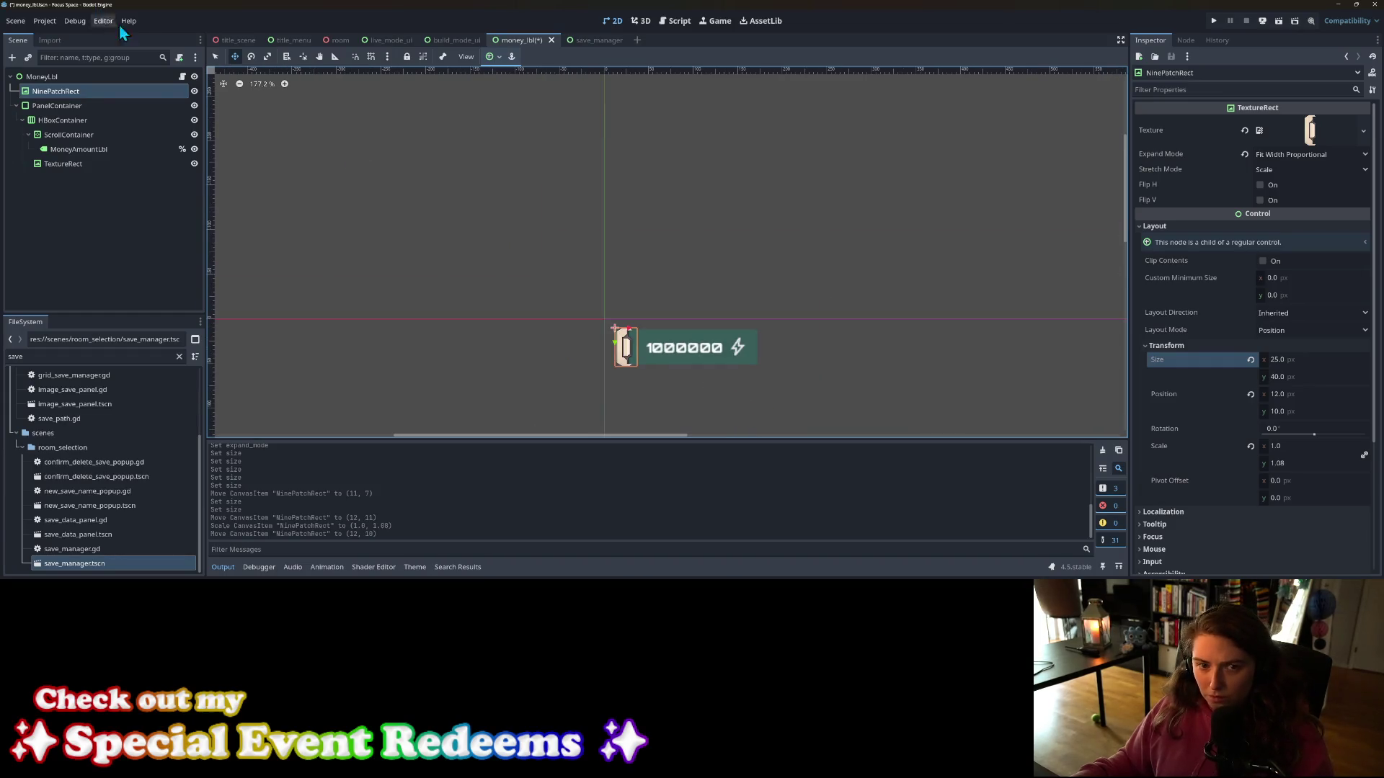
{"action": "left_click", "coordinate": [505, 288]}
{"action": "scroll", "coordinate": [520, 302], "scroll_direction": "down", "scroll_amount": 3}
{"action": "left_click_drag", "start_coordinate": [621, 366], "coordinate": [516, 188]}
{"action": "scroll", "coordinate": [492, 322], "scroll_direction": "up", "scroll_amount": 2}
{"action": "scroll", "coordinate": [504, 309], "scroll_direction": "up", "scroll_amount": 8}
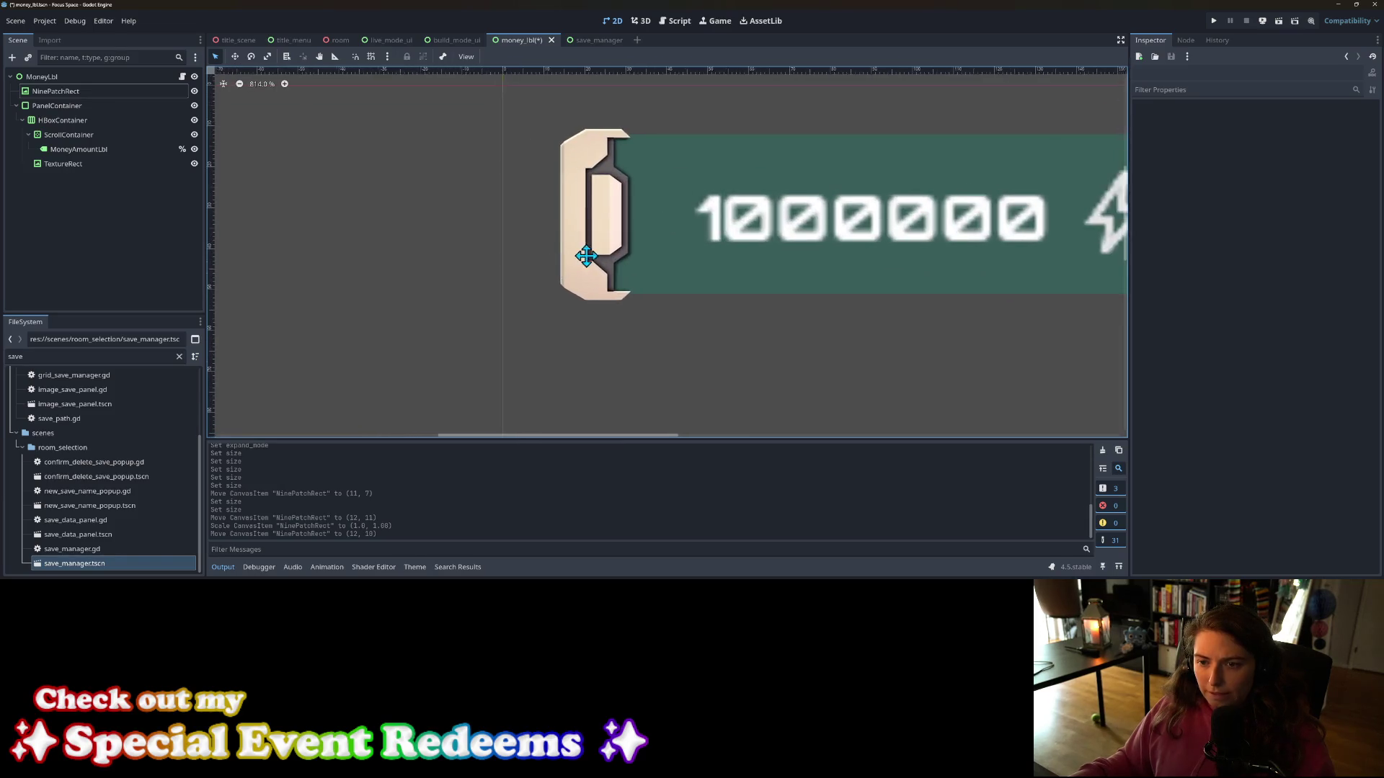
{"action": "left_click_drag", "start_coordinate": [382, 282], "coordinate": [373, 291]}
- Reset the bracket's position to (0, 0) and set its pivot offset y to 20
{"action": "left_click", "coordinate": [377, 279]}
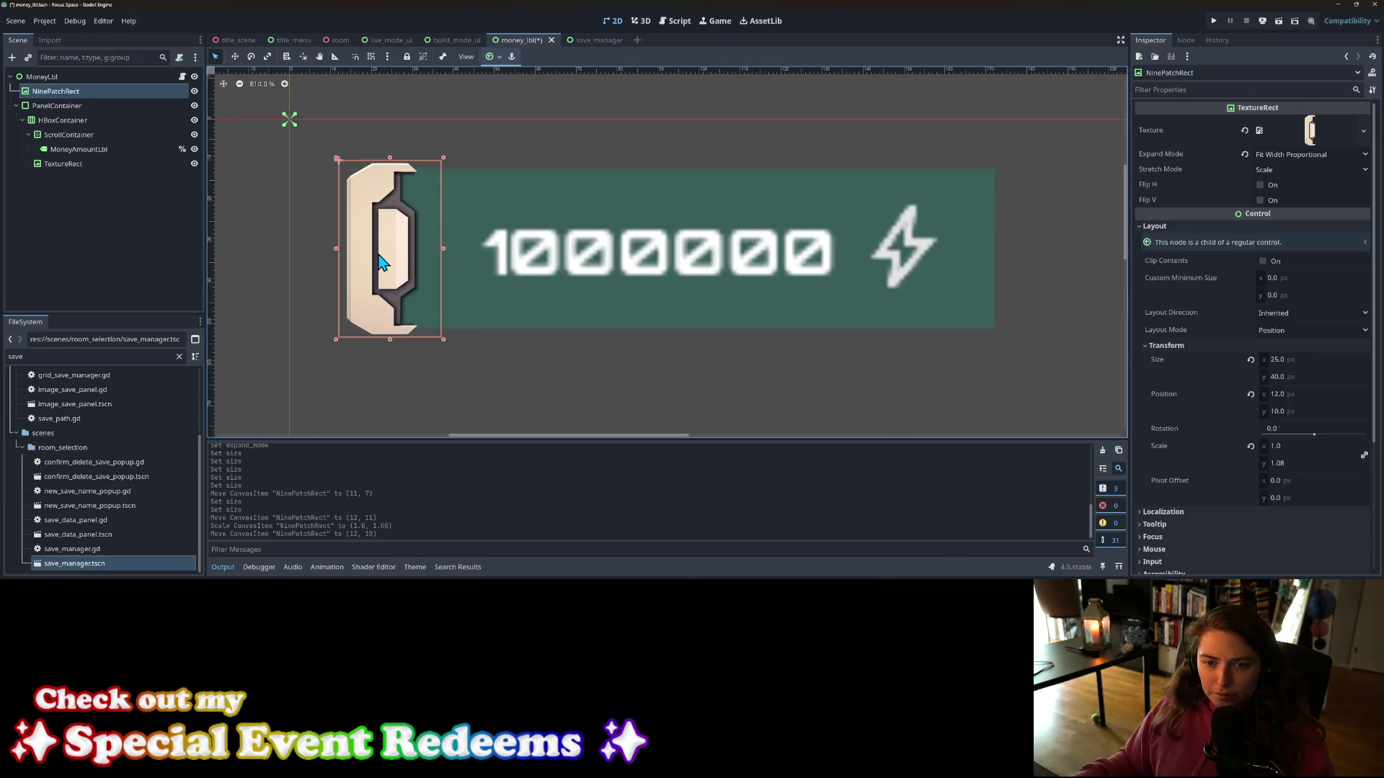
{"action": "scroll", "coordinate": [432, 293], "scroll_direction": "up", "scroll_amount": 1}
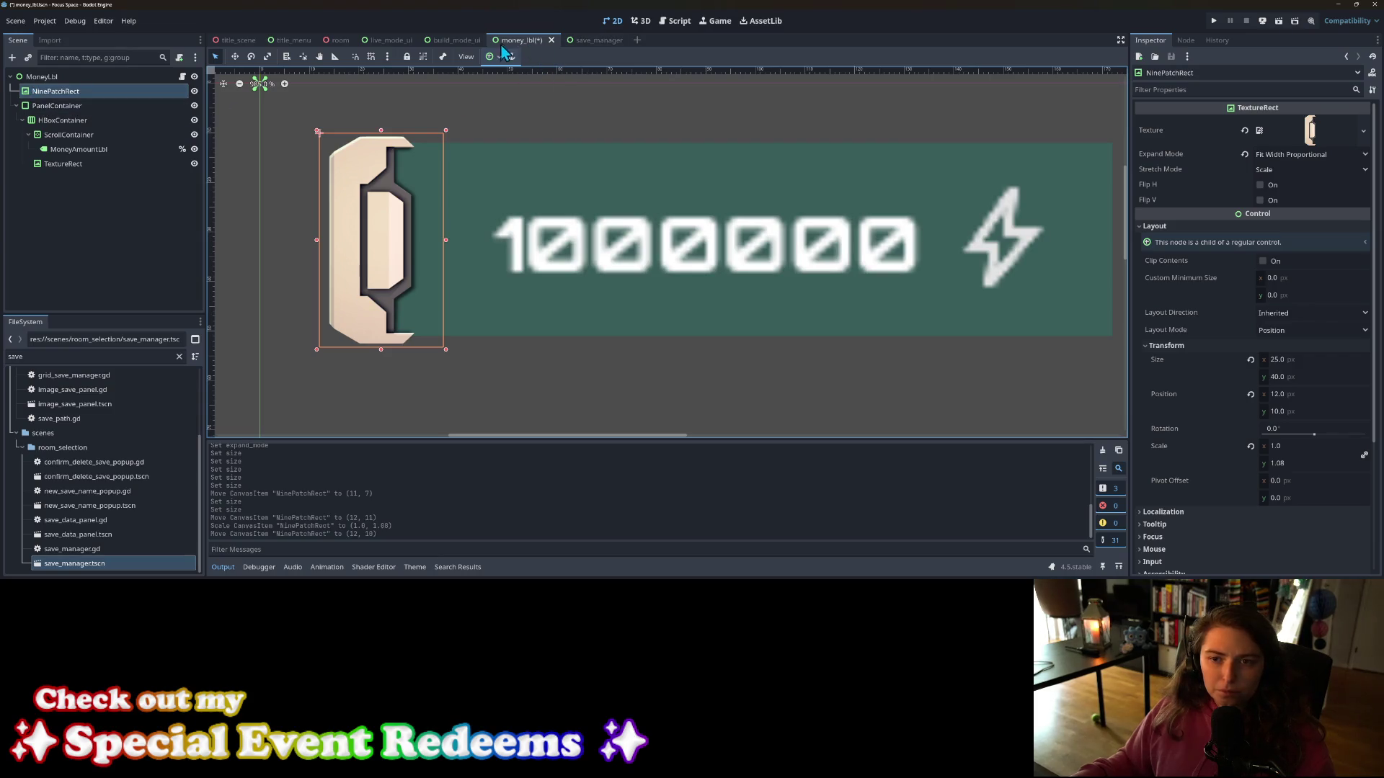
{"action": "left_click", "coordinate": [1251, 395]}
{"action": "scroll", "coordinate": [549, 322], "scroll_direction": "down", "scroll_amount": 3}
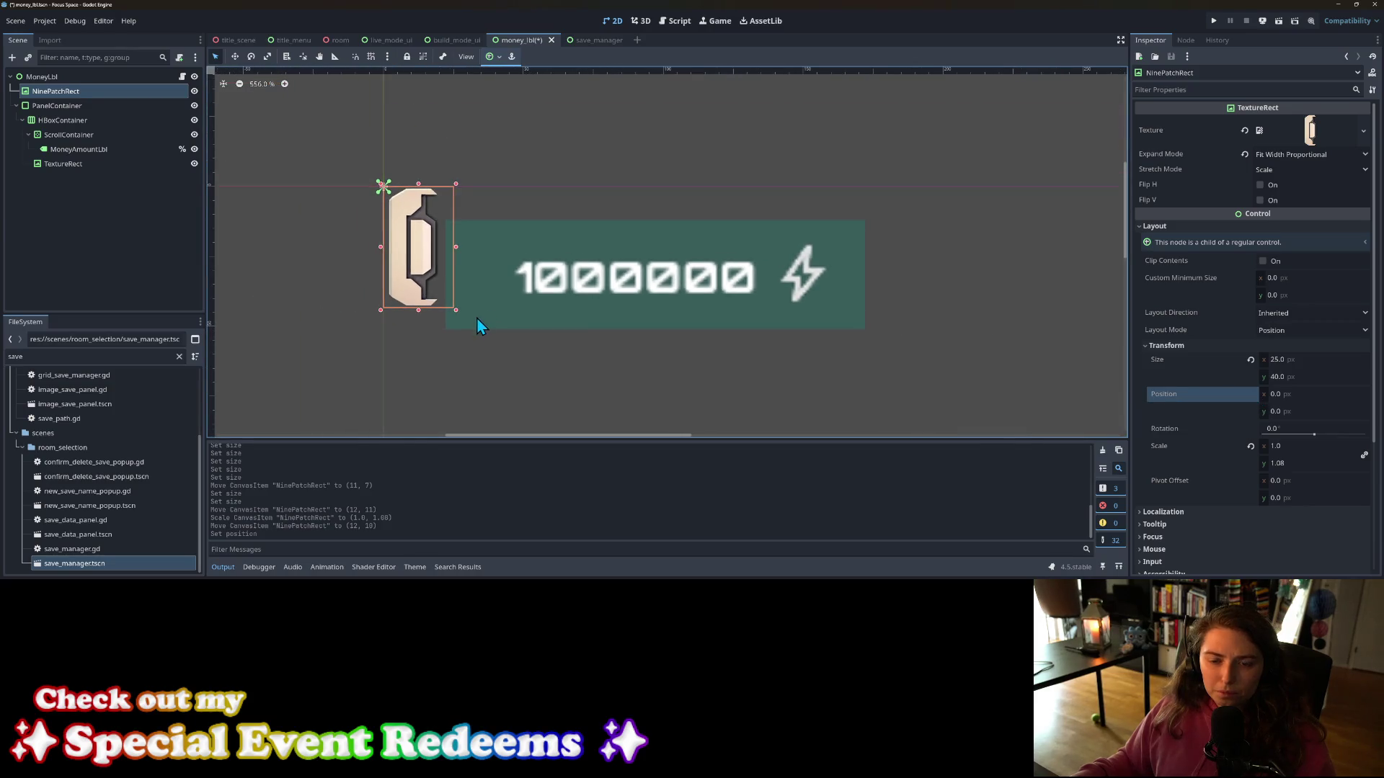
{"action": "left_click", "coordinate": [1295, 480]}
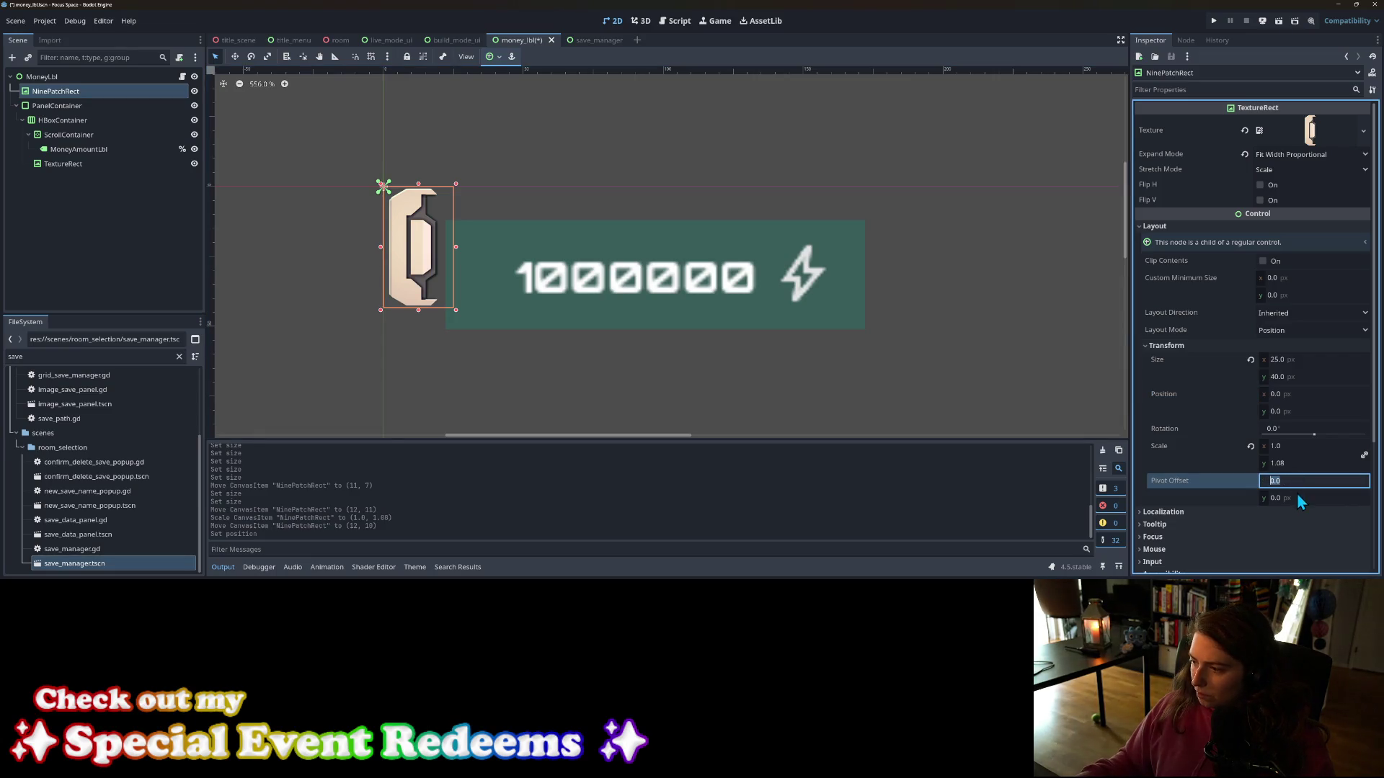
{"action": "left_click", "coordinate": [1295, 498]}
{"action": "type", "text": "20"}
{"action": "key", "text": "Return"}
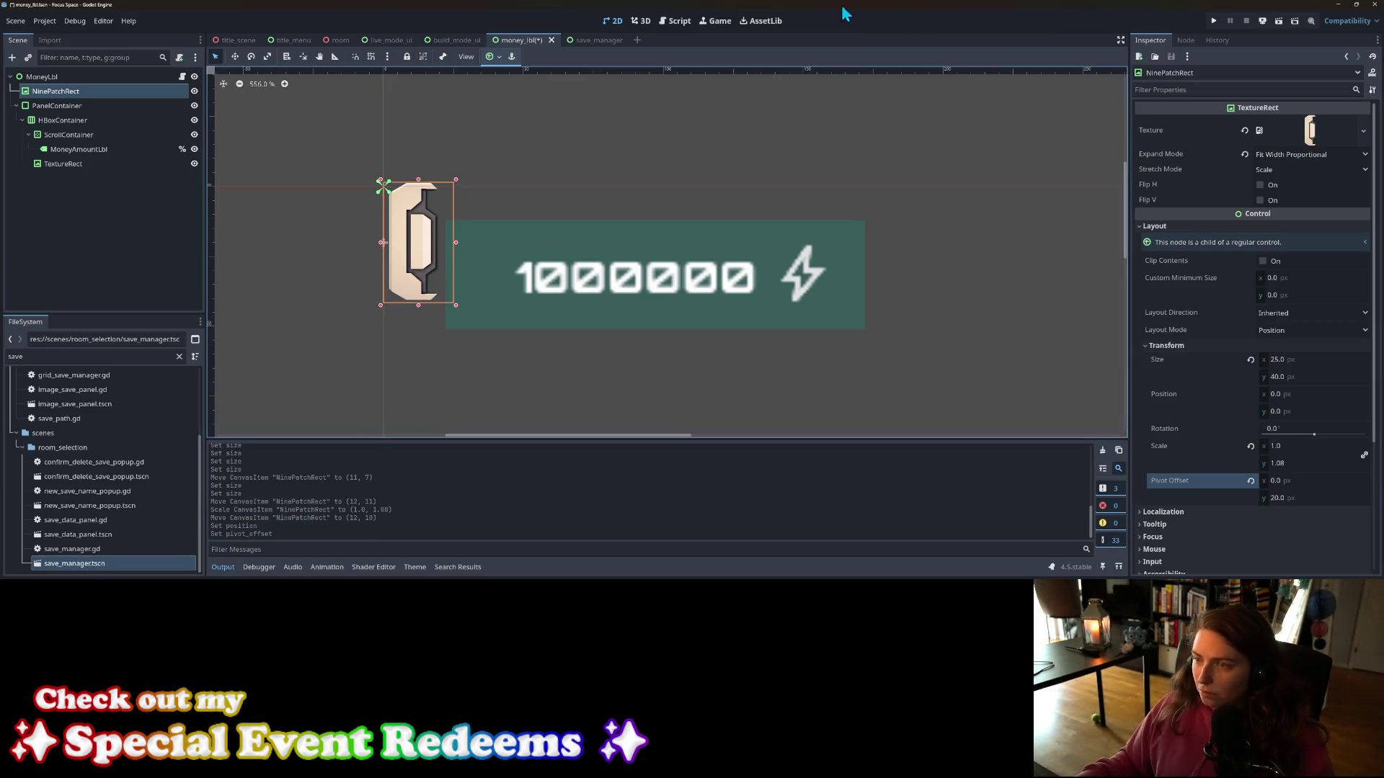
- Anchor the frame with the Top Left preset and set its pivot offset y to 0
{"action": "left_click", "coordinate": [491, 58]}
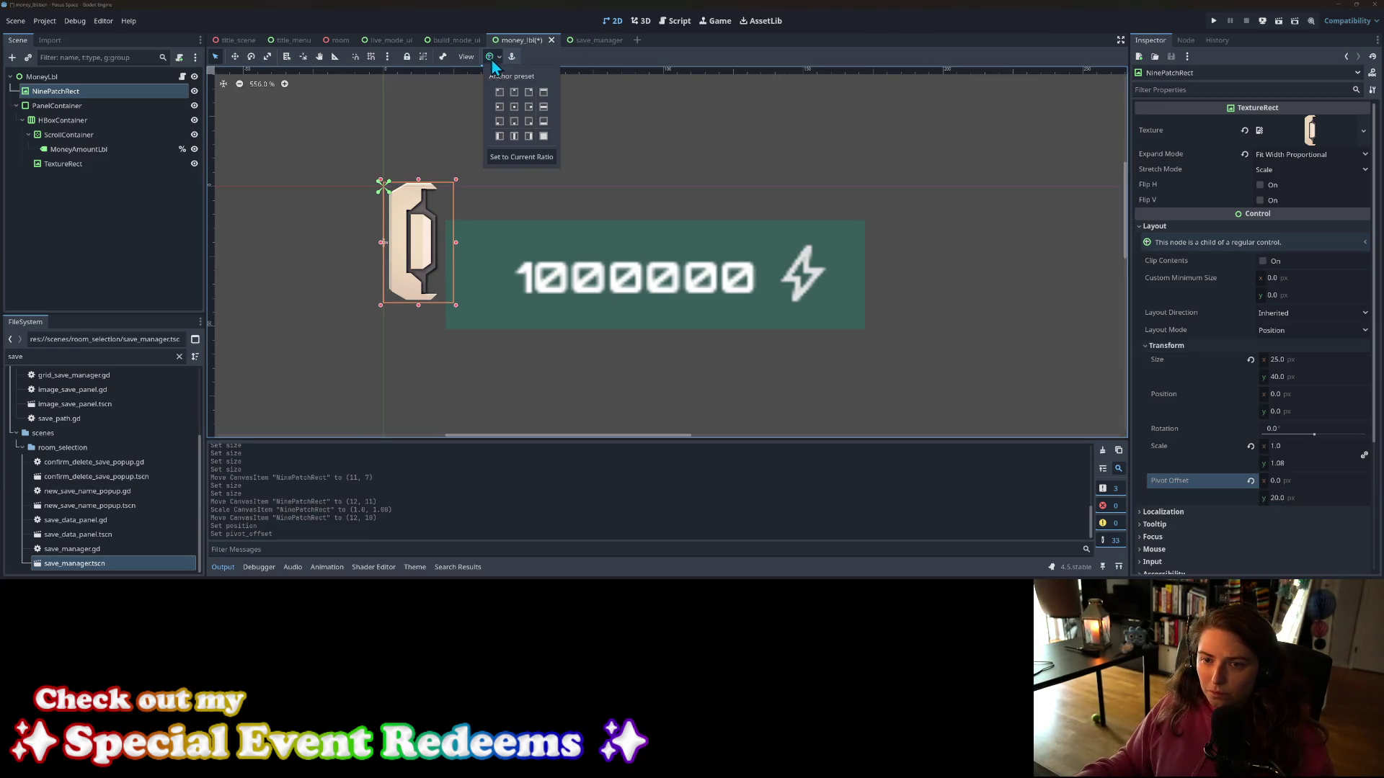
{"action": "left_click", "coordinate": [500, 108]}
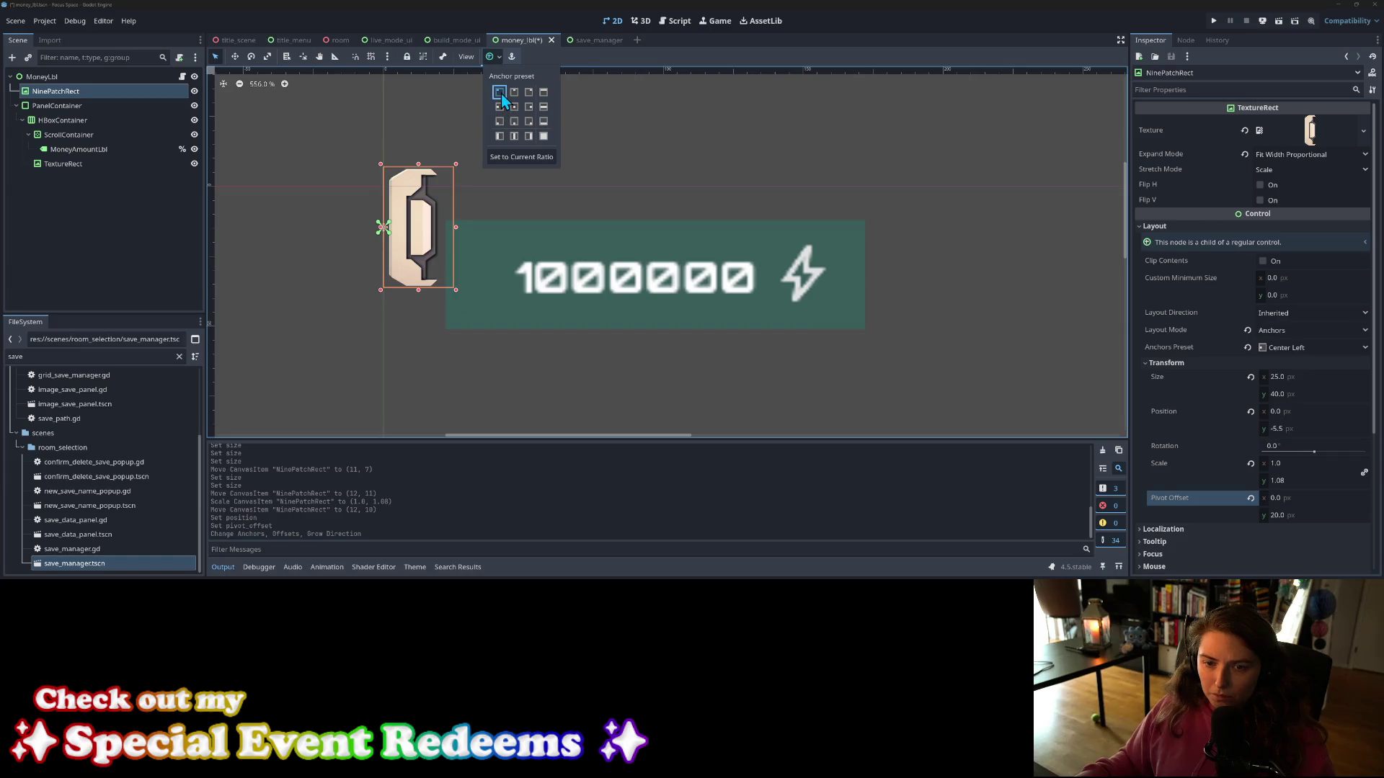
{"action": "left_click", "coordinate": [500, 93]}
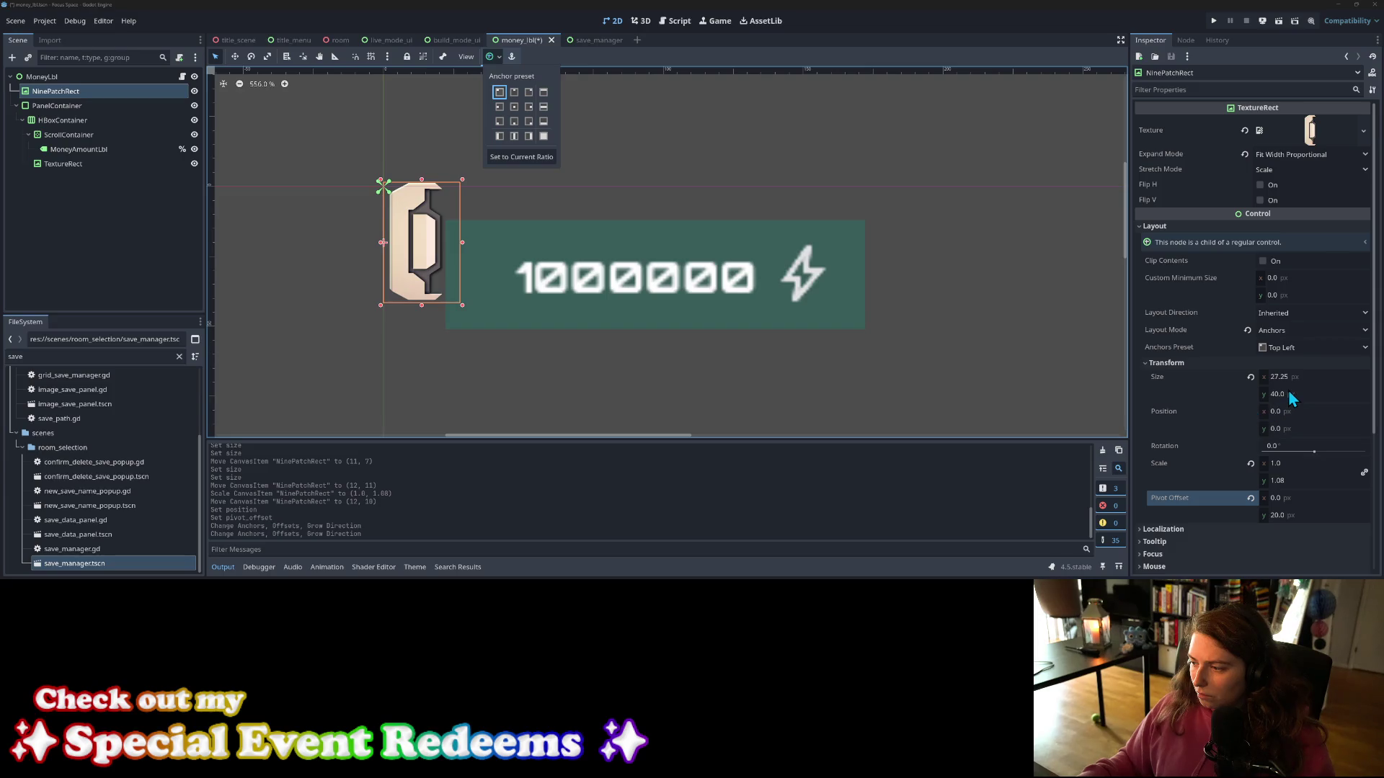
{"action": "left_click", "coordinate": [1300, 518]}
{"action": "left_click", "coordinate": [1308, 516]}
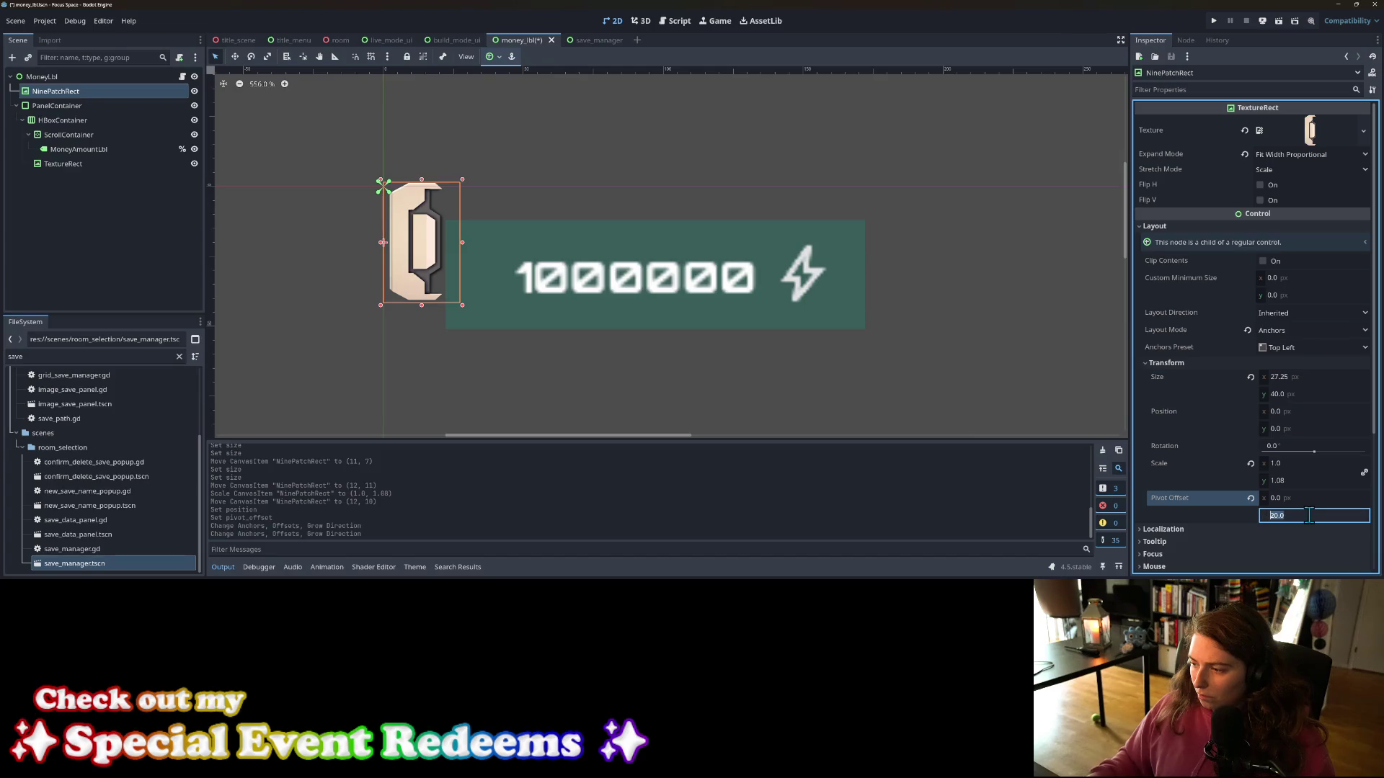
{"action": "type", "text": "0"}
{"action": "key", "text": "Return"}
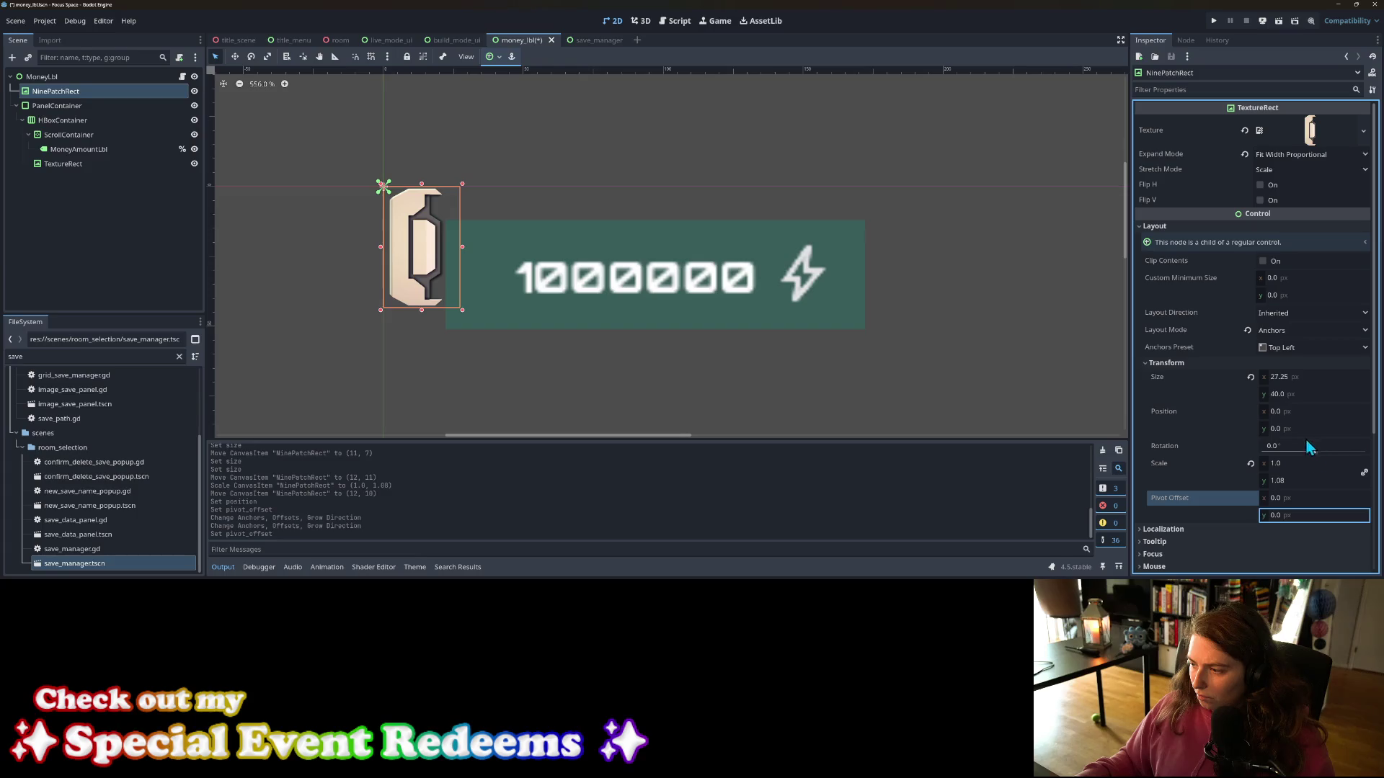
- Set the frame's position y to -20
{"action": "left_click", "coordinate": [1302, 395]}
{"action": "left_click", "coordinate": [1317, 428]}
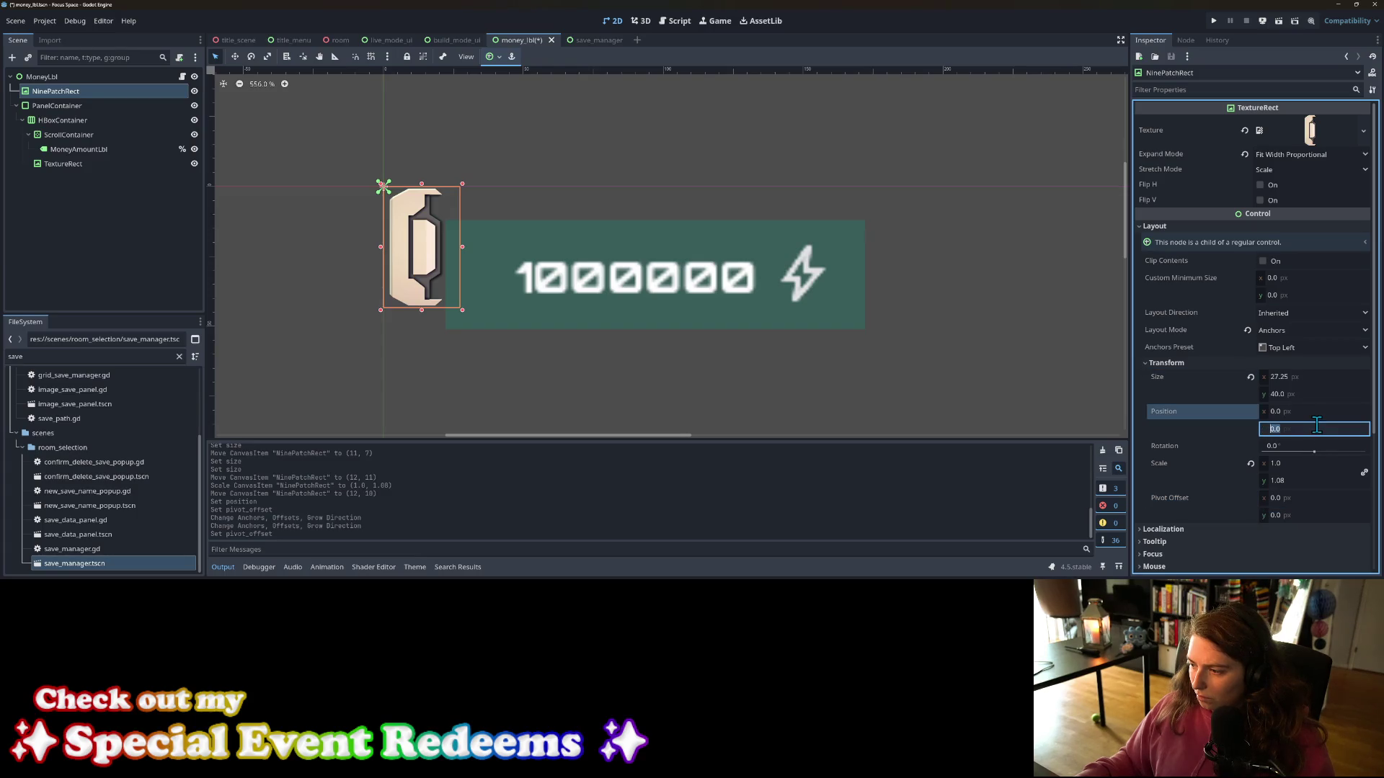
{"action": "type", "text": "20"}
{"action": "key", "text": "Return"}
{"action": "type", "text": "-20"}
{"action": "key", "text": "Return"}
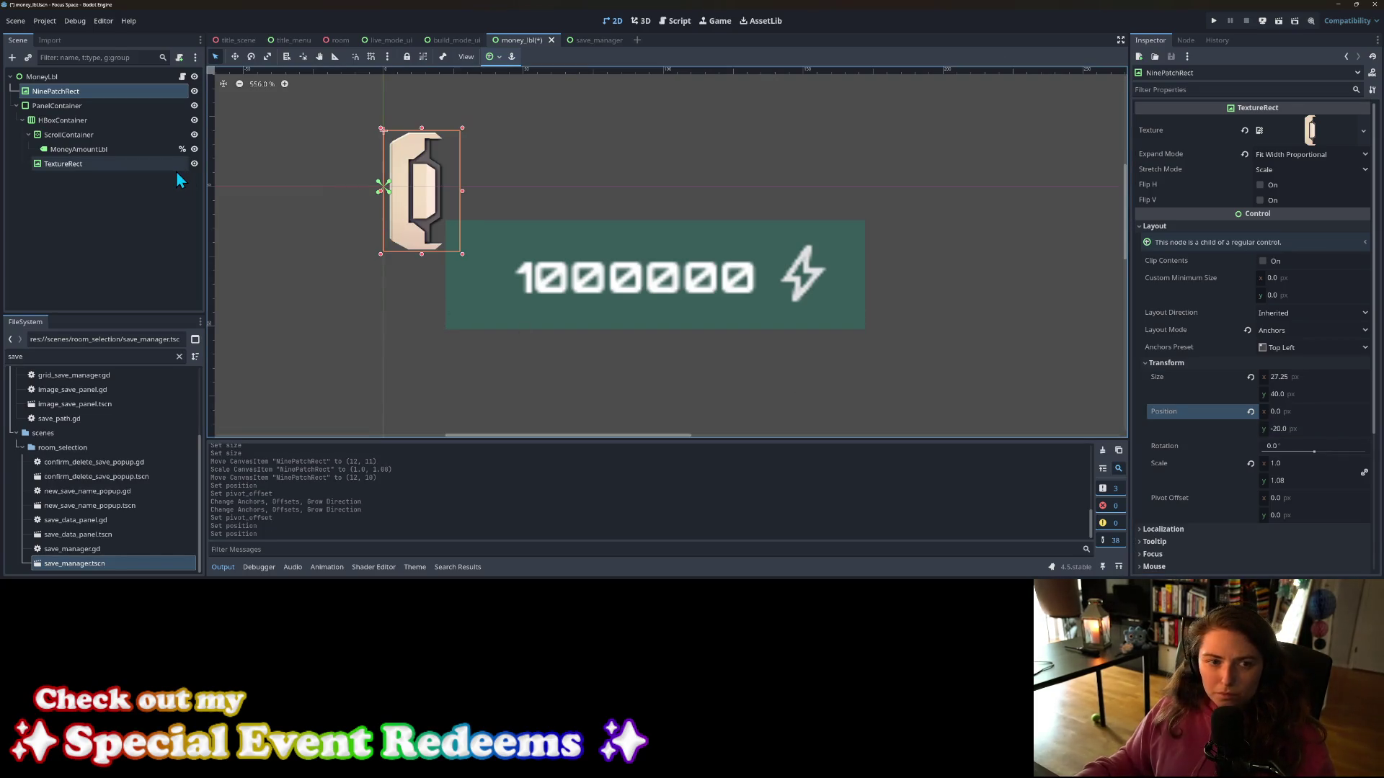
- Reselect the NinePatchRect frame and set its position to (5, 5)
{"action": "left_click", "coordinate": [46, 108]}
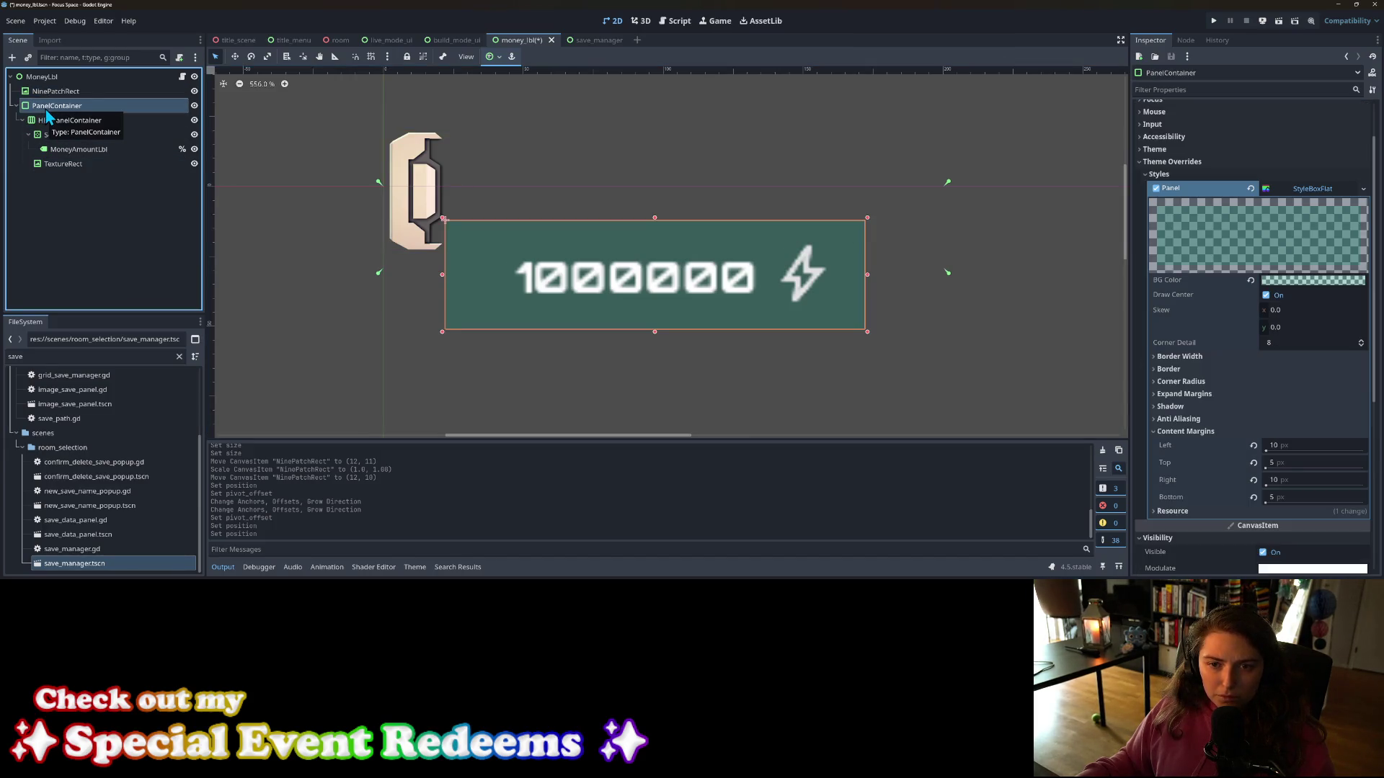
{"action": "left_click", "coordinate": [41, 81]}
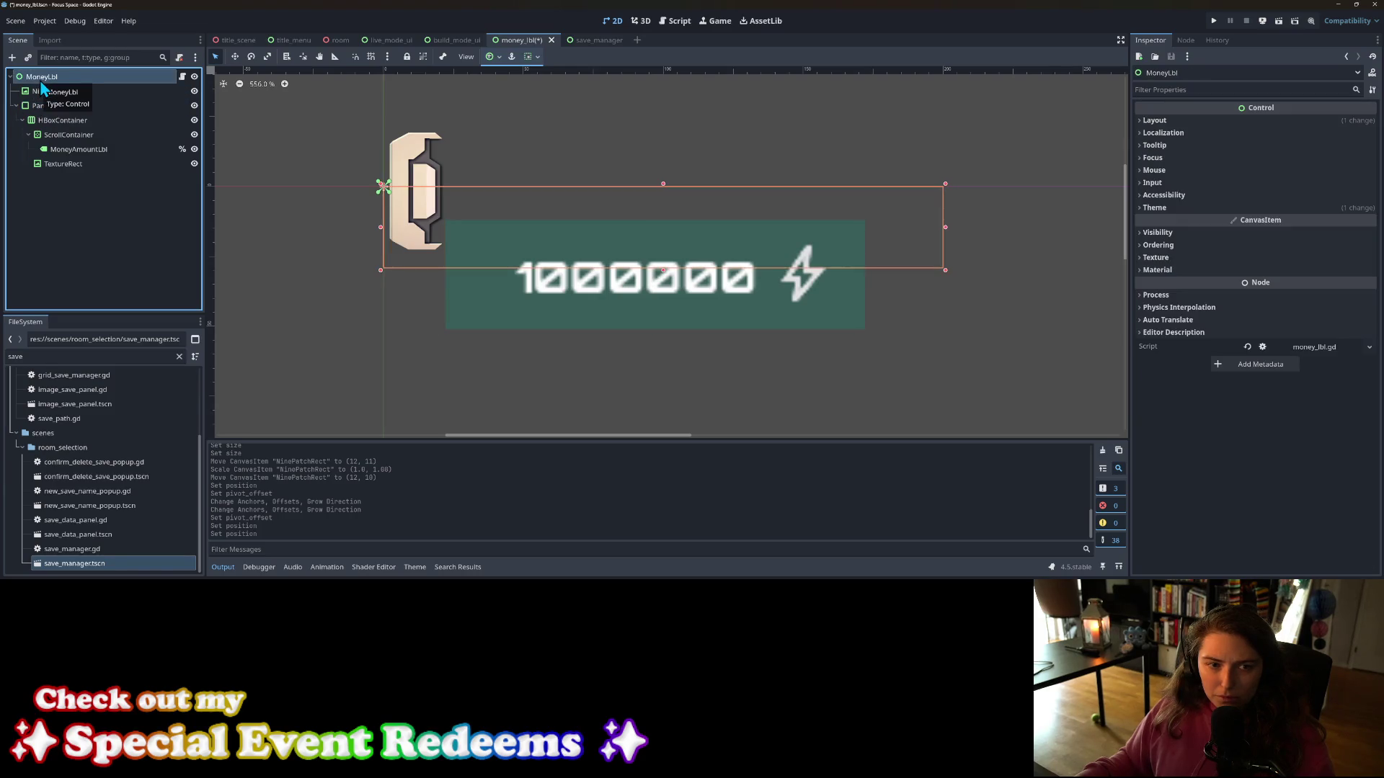
{"action": "left_click", "coordinate": [45, 91]}
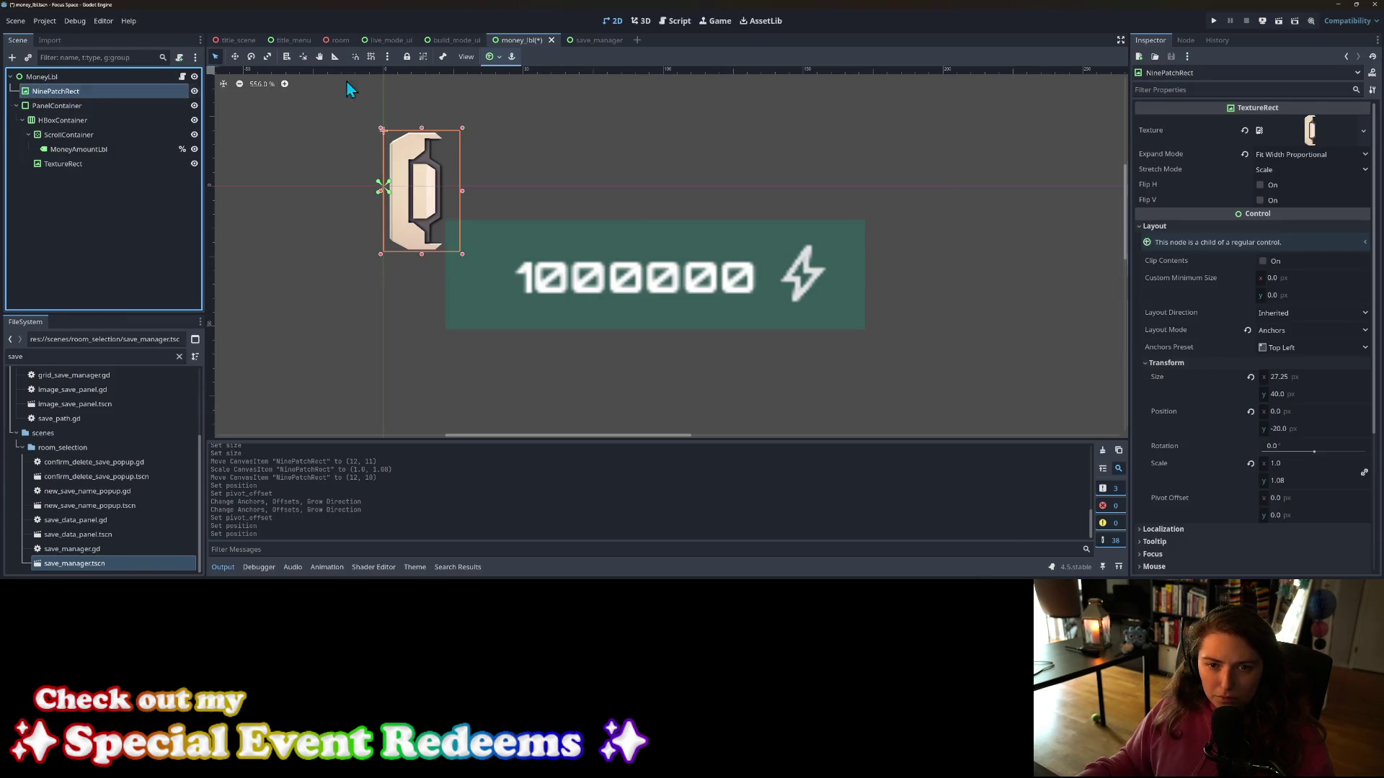
{"action": "left_click", "coordinate": [1251, 411]}
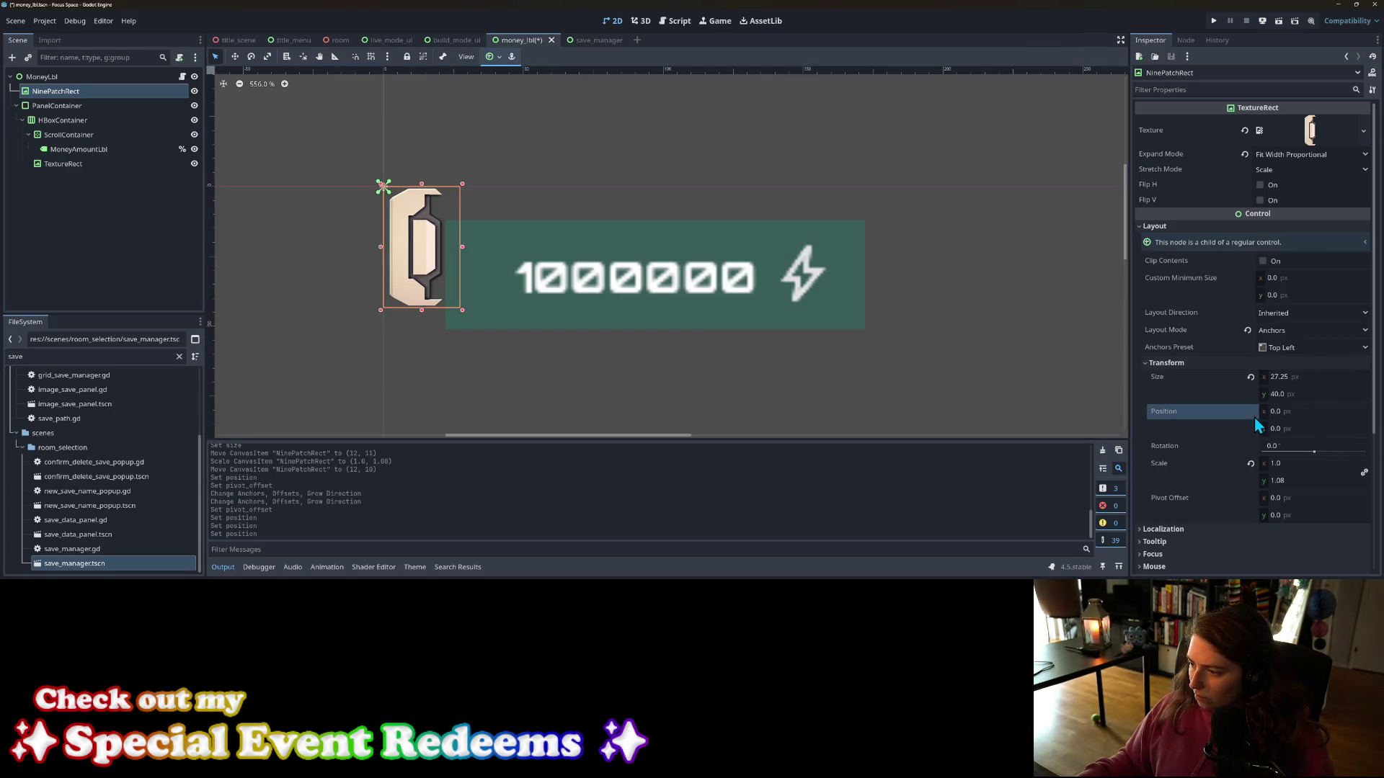
{"action": "left_click", "coordinate": [1308, 429]}
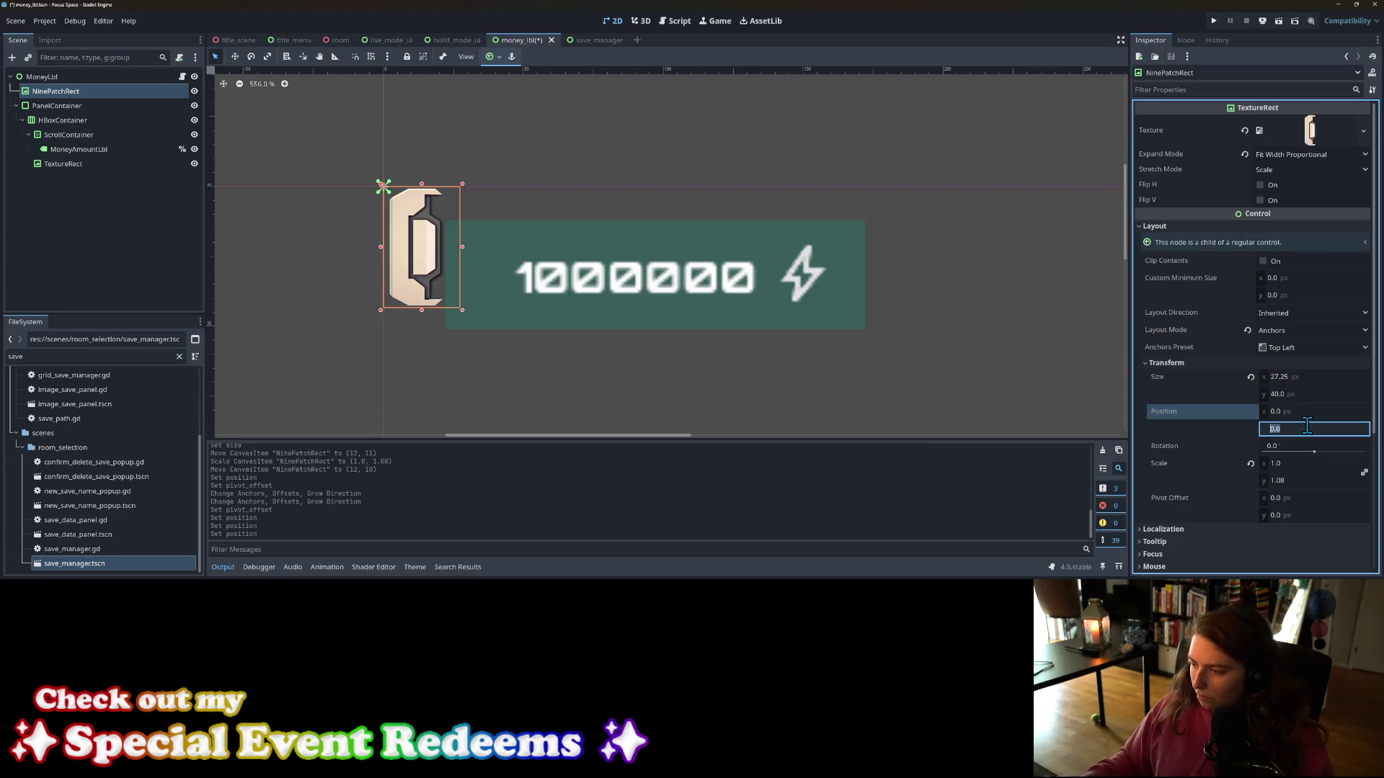
{"action": "type", "text": "5"}
{"action": "key", "text": "Return"}
{"action": "left_click", "coordinate": [1295, 411]}
{"action": "type", "text": "5"}
{"action": "key", "text": "Return"}
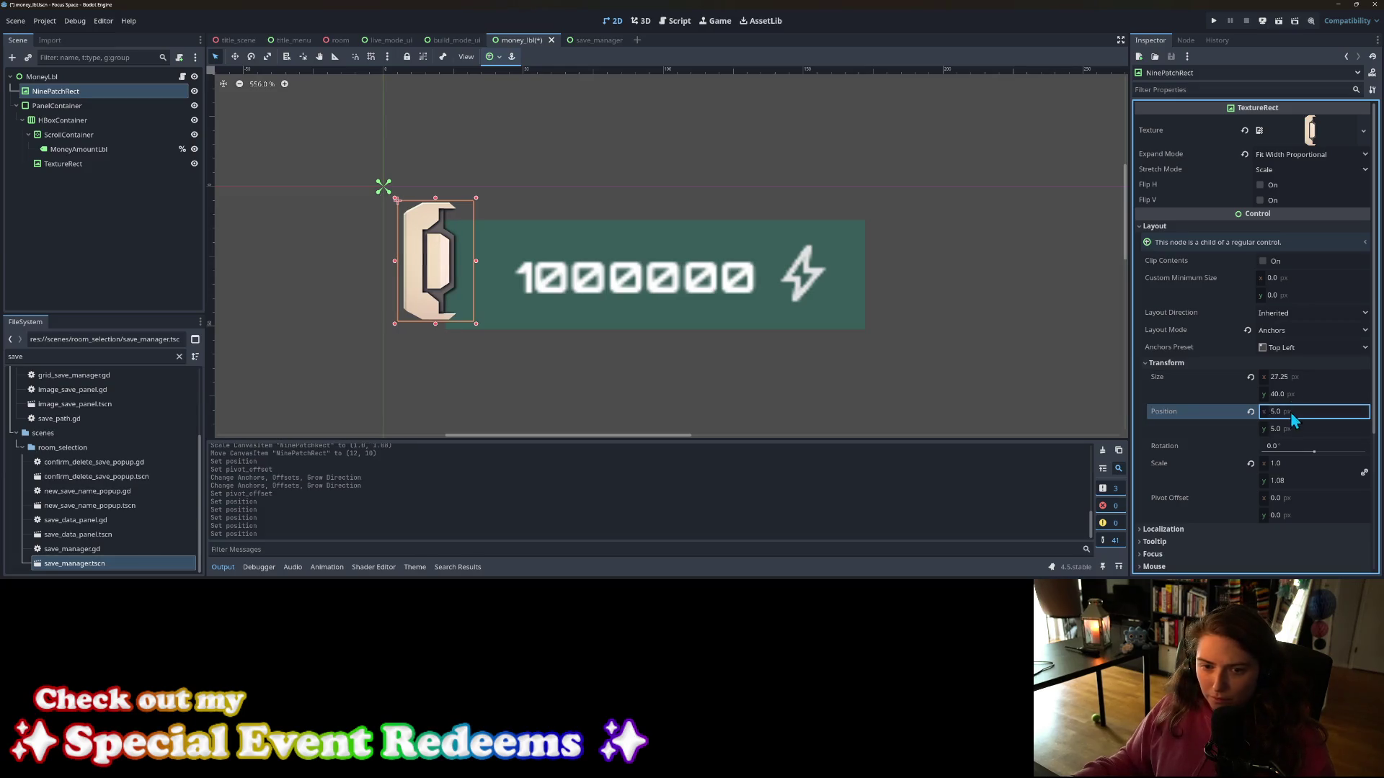
{"action": "left_click", "coordinate": [58, 105]}
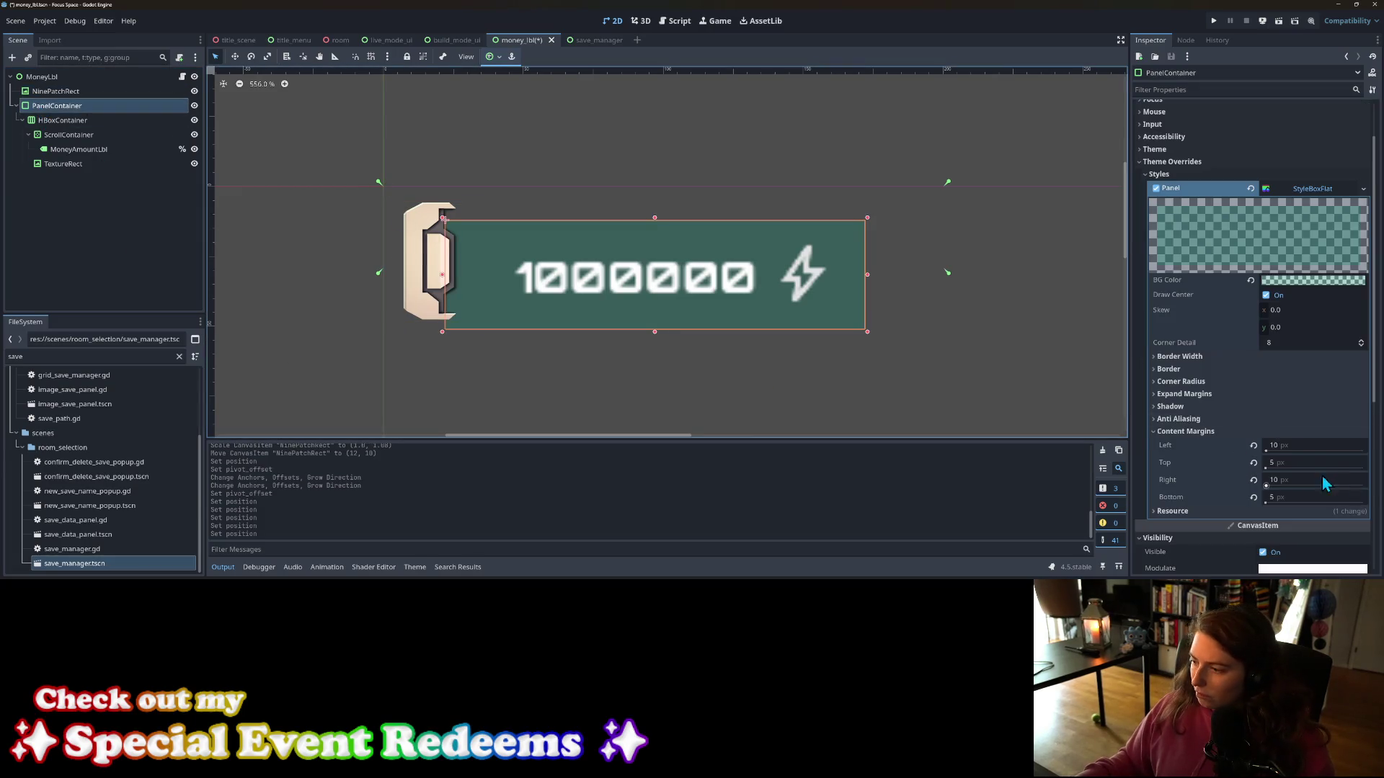
- Set the PanelContainer's Transform position to (5, 5)
{"action": "left_click", "coordinate": [1312, 191]}
{"action": "scroll", "coordinate": [1246, 330], "scroll_direction": "up", "scroll_amount": 1}
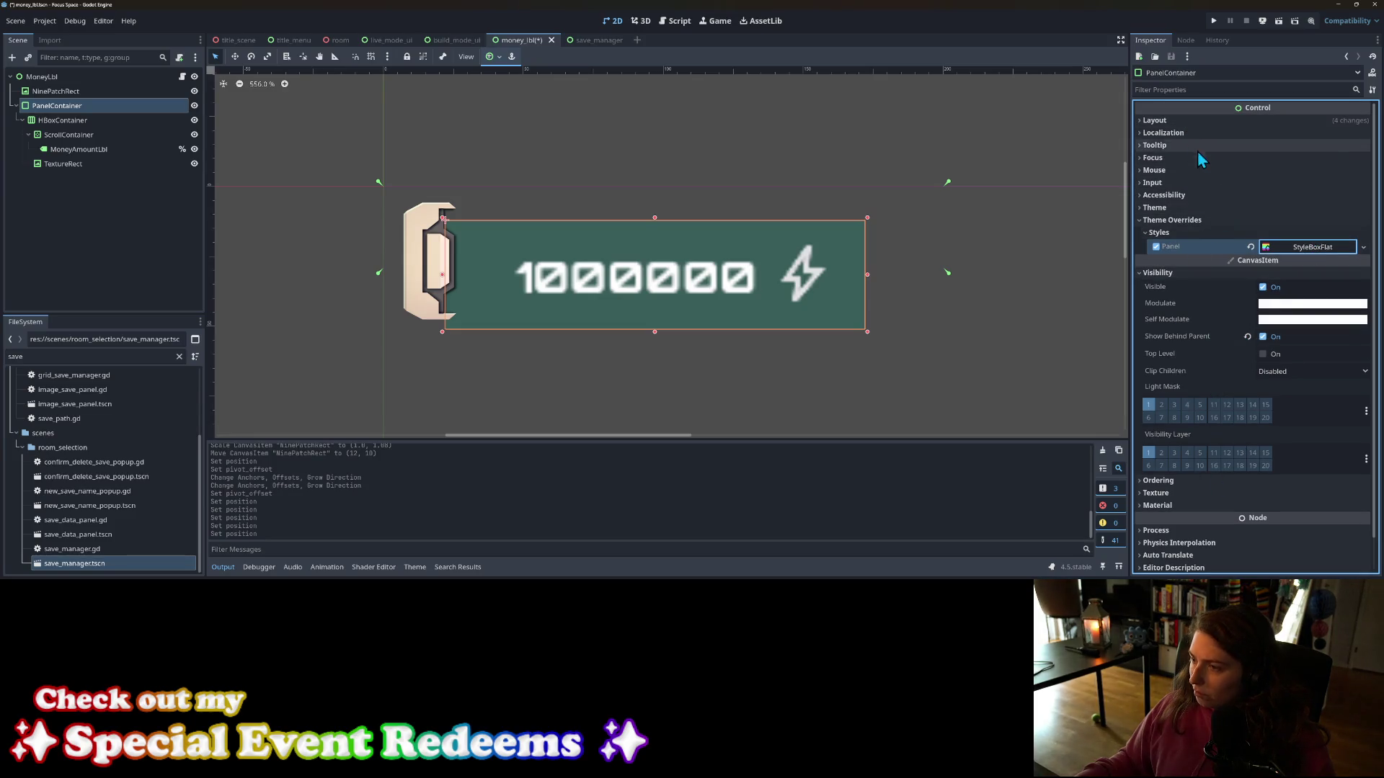
{"action": "left_click", "coordinate": [1178, 121]}
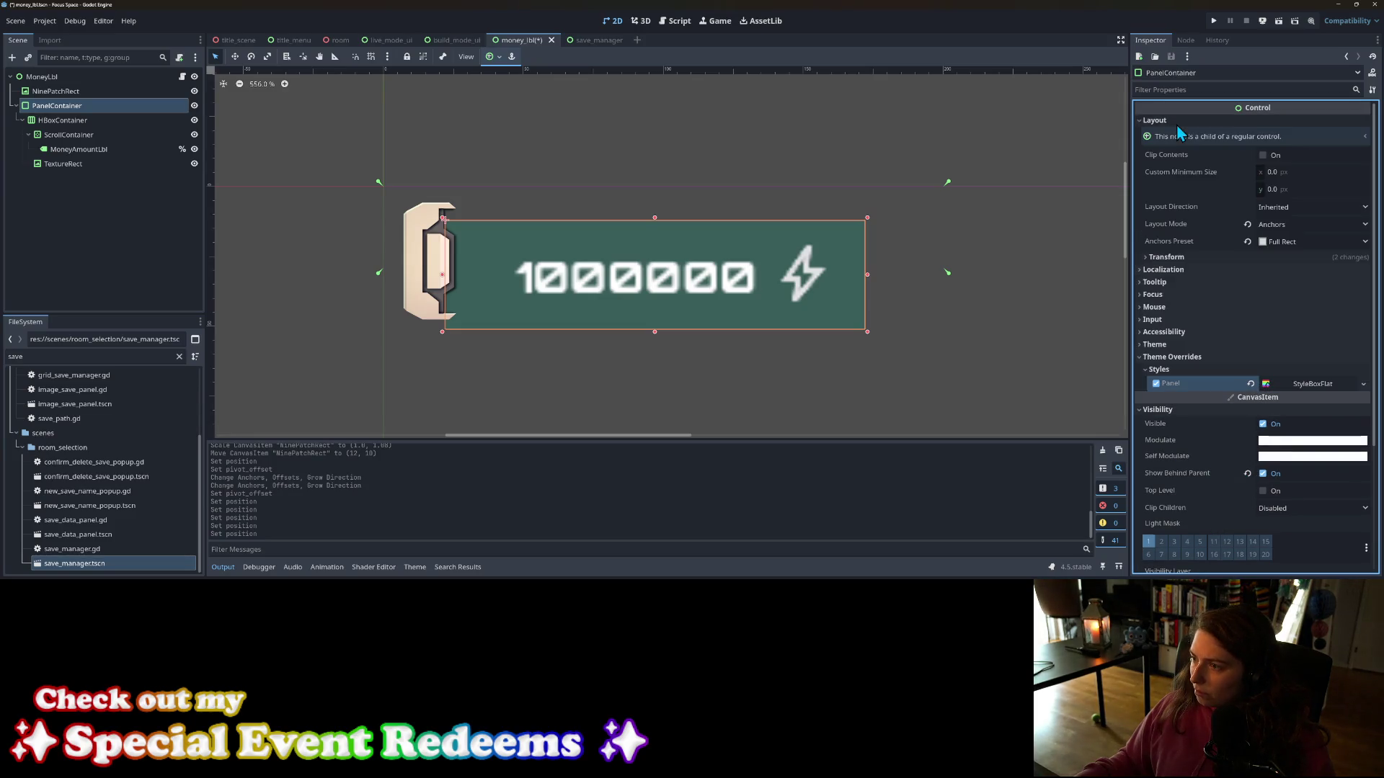
{"action": "left_click", "coordinate": [1181, 259]}
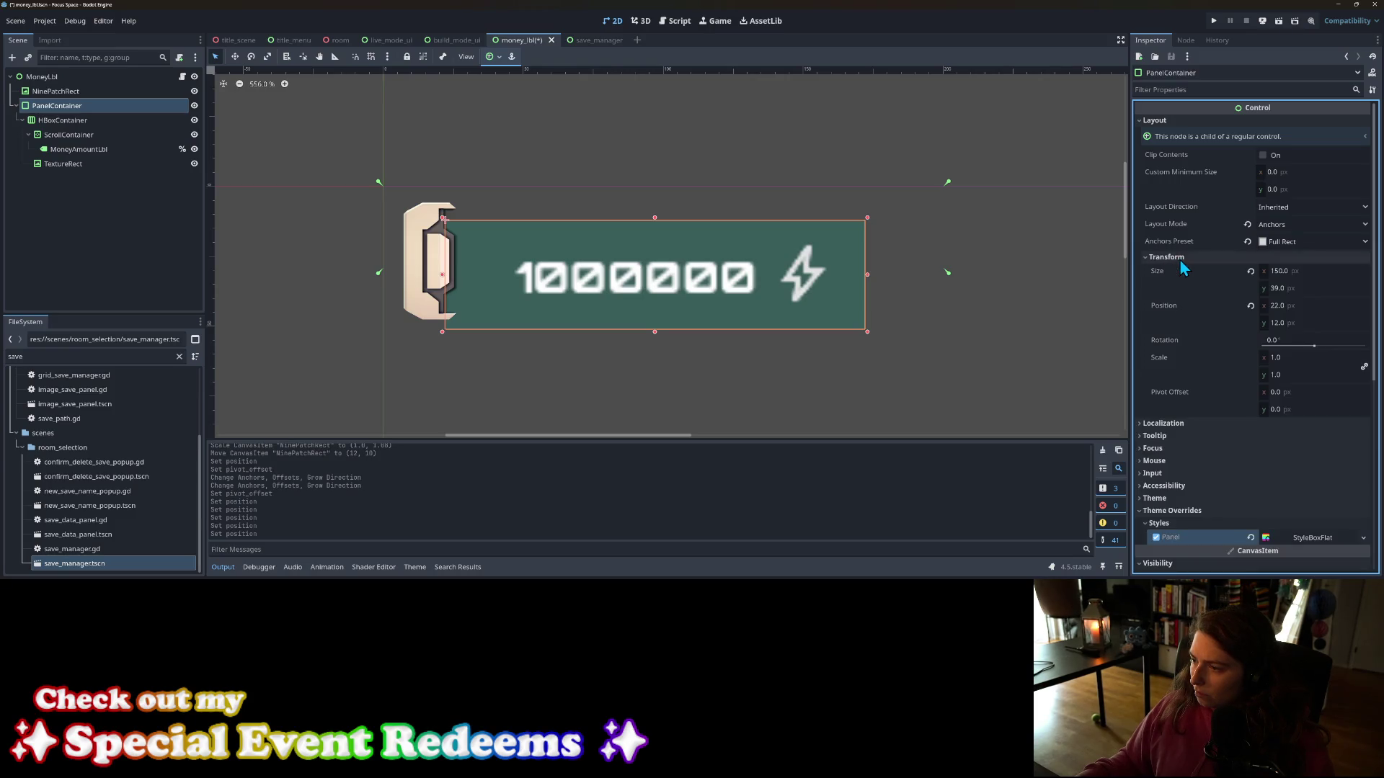
{"action": "left_click", "coordinate": [1297, 307]}
{"action": "type", "text": "5"}
{"action": "key", "text": "Return"}
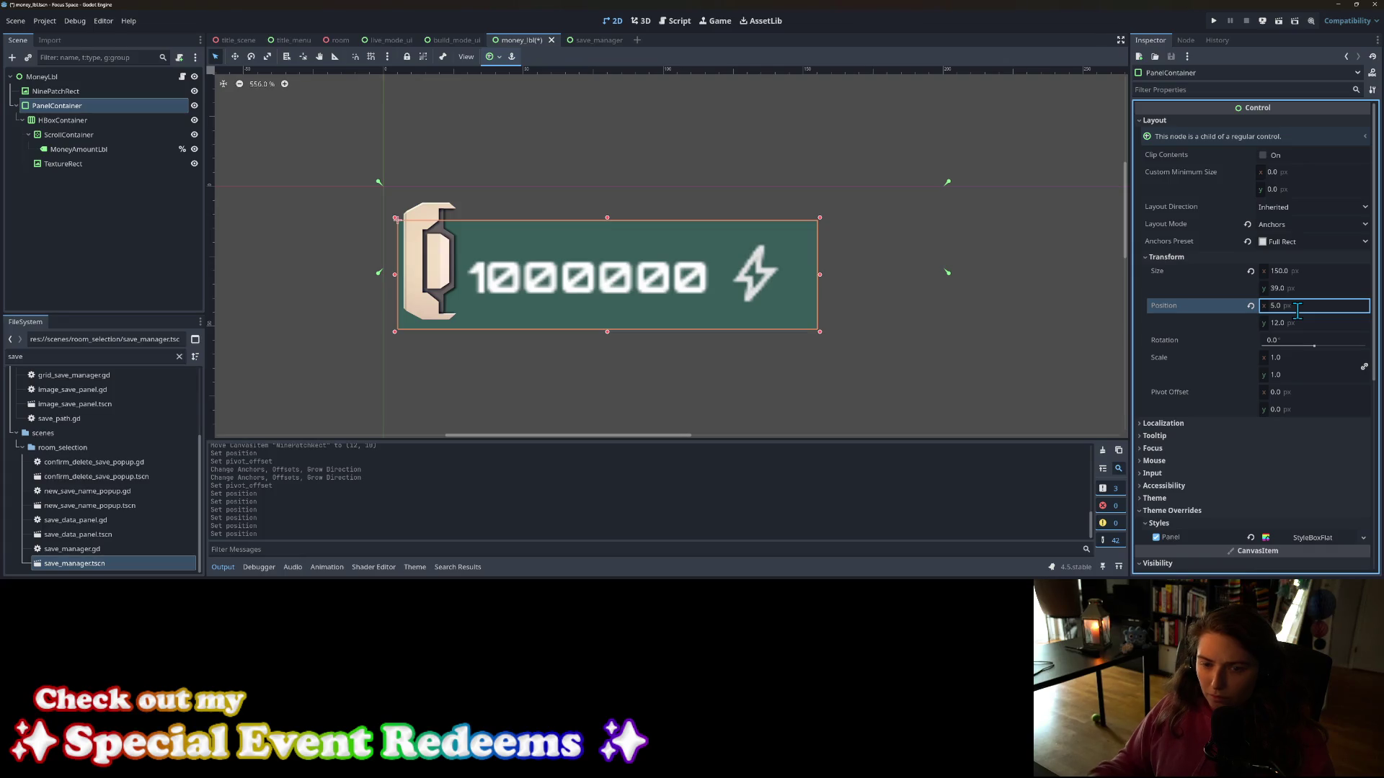
{"action": "left_click", "coordinate": [1296, 322]}
{"action": "type", "text": "5"}
{"action": "key", "text": "Return"}
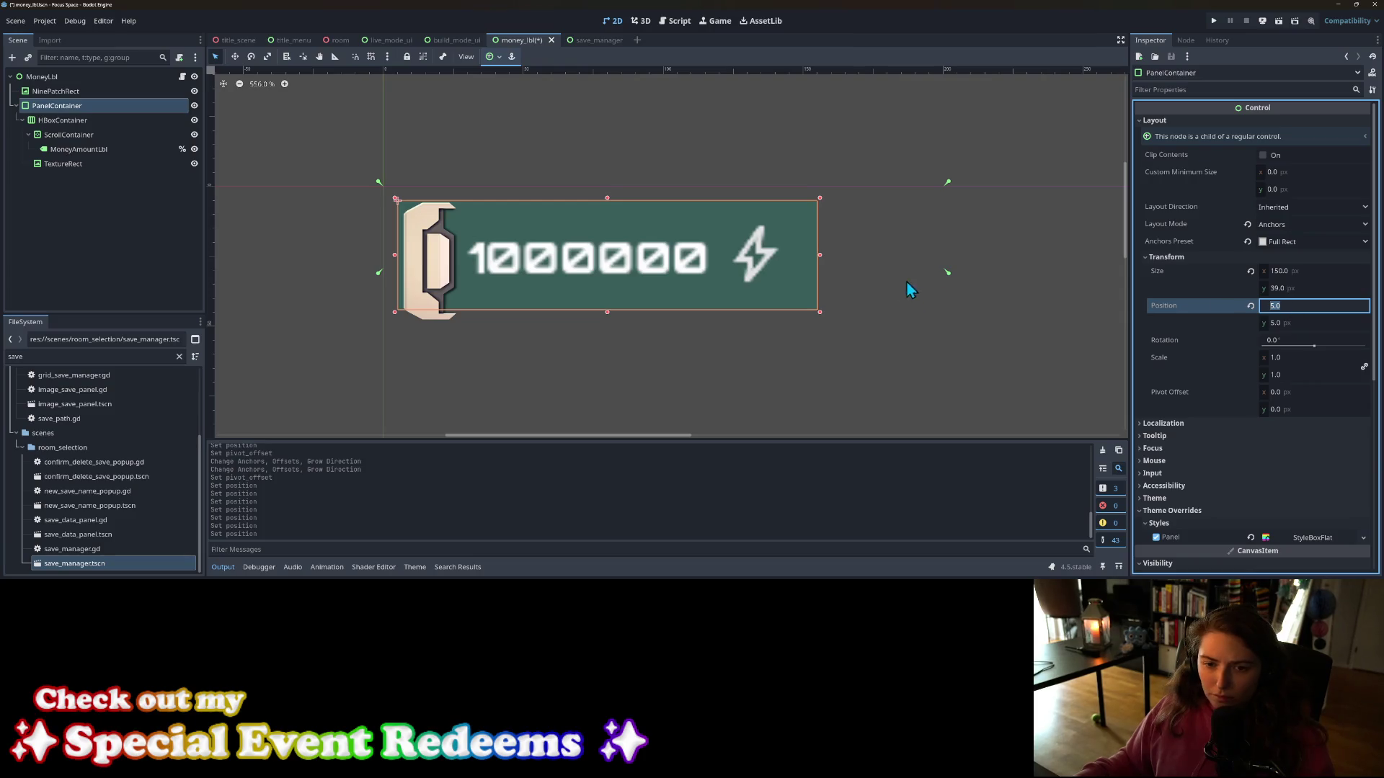
- Drag the panel's corner and bottom handles to make it 142 × 38 at (13, 8)
{"action": "left_click_drag", "start_coordinate": [394, 198], "coordinate": [417, 206]}
{"action": "left_click_drag", "start_coordinate": [619, 314], "coordinate": [620, 317]}
{"action": "left_click", "coordinate": [668, 378]}
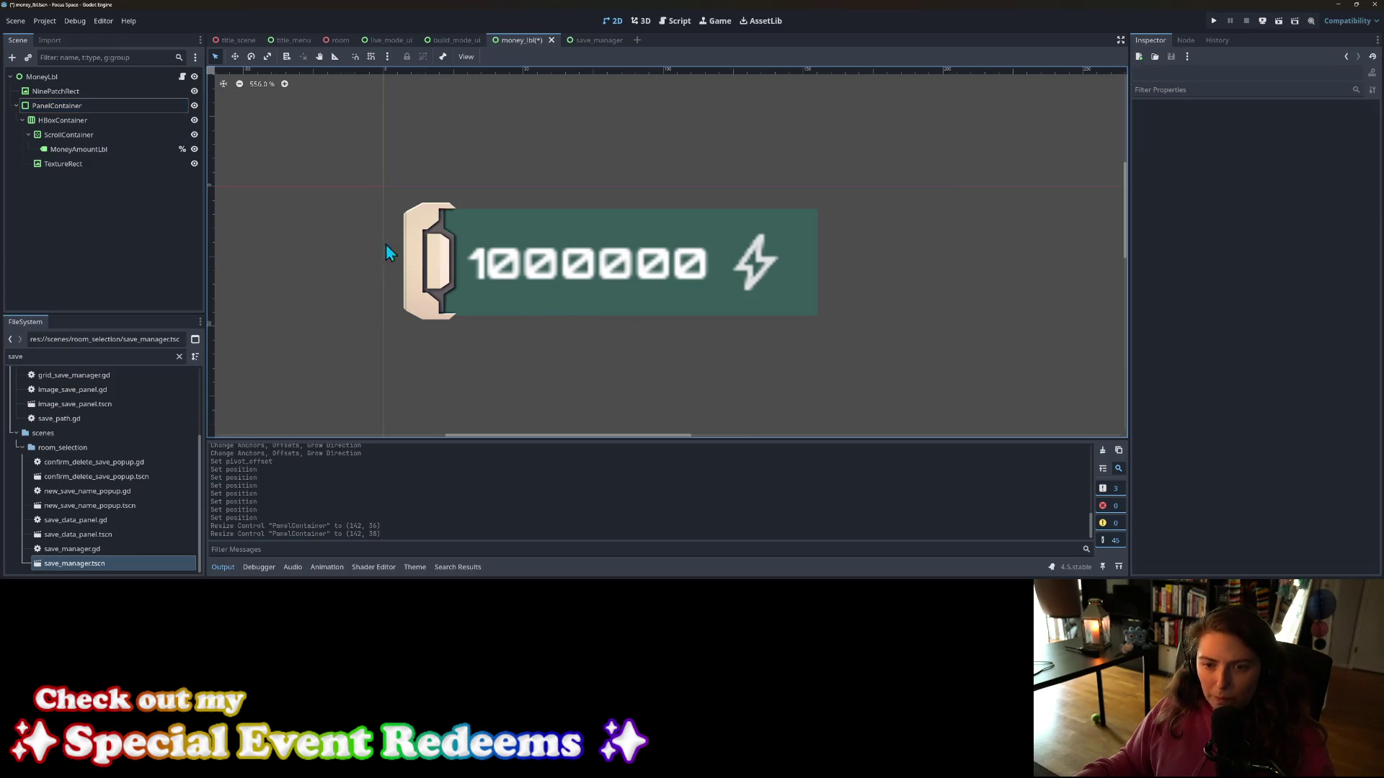
{"action": "left_click", "coordinate": [602, 308]}
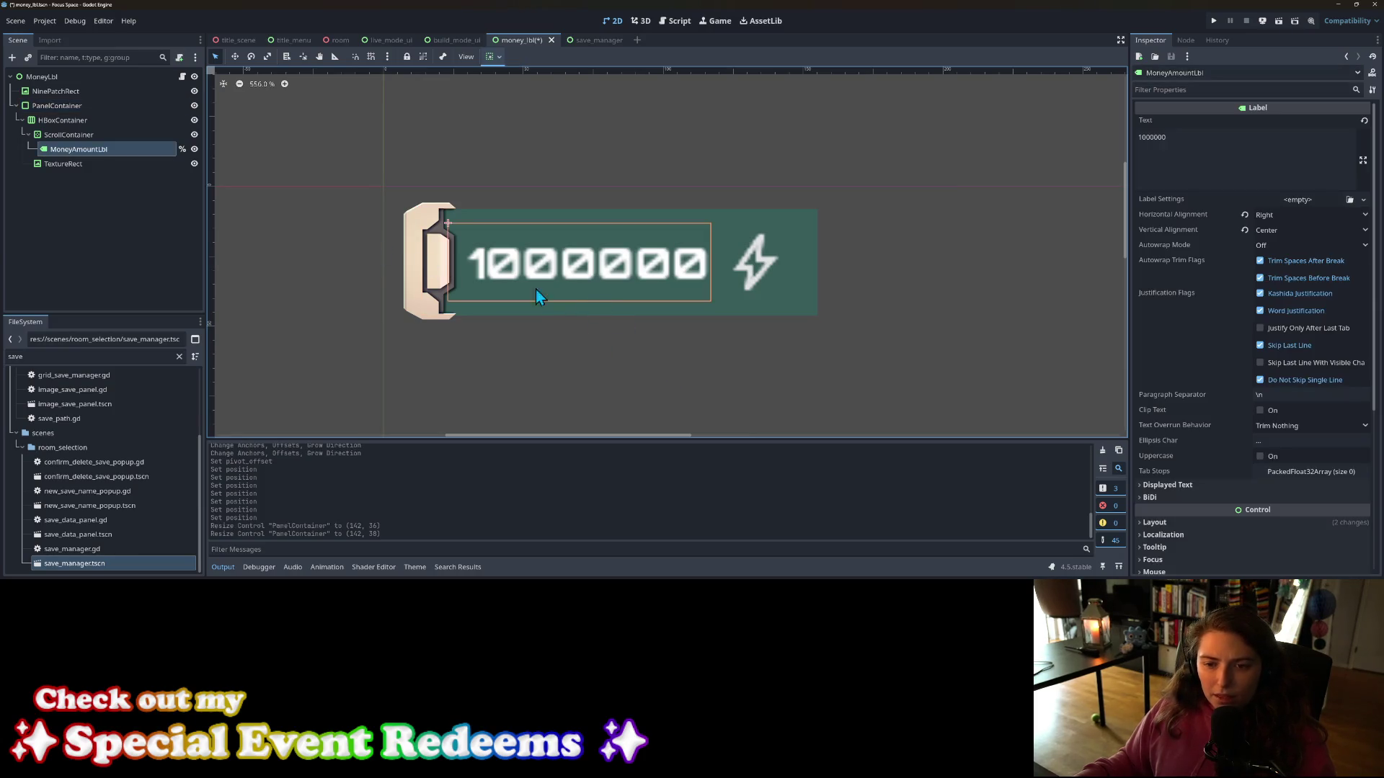
{"action": "left_click", "coordinate": [56, 110]}
{"action": "scroll", "coordinate": [228, 210], "scroll_direction": "up", "scroll_amount": 1}
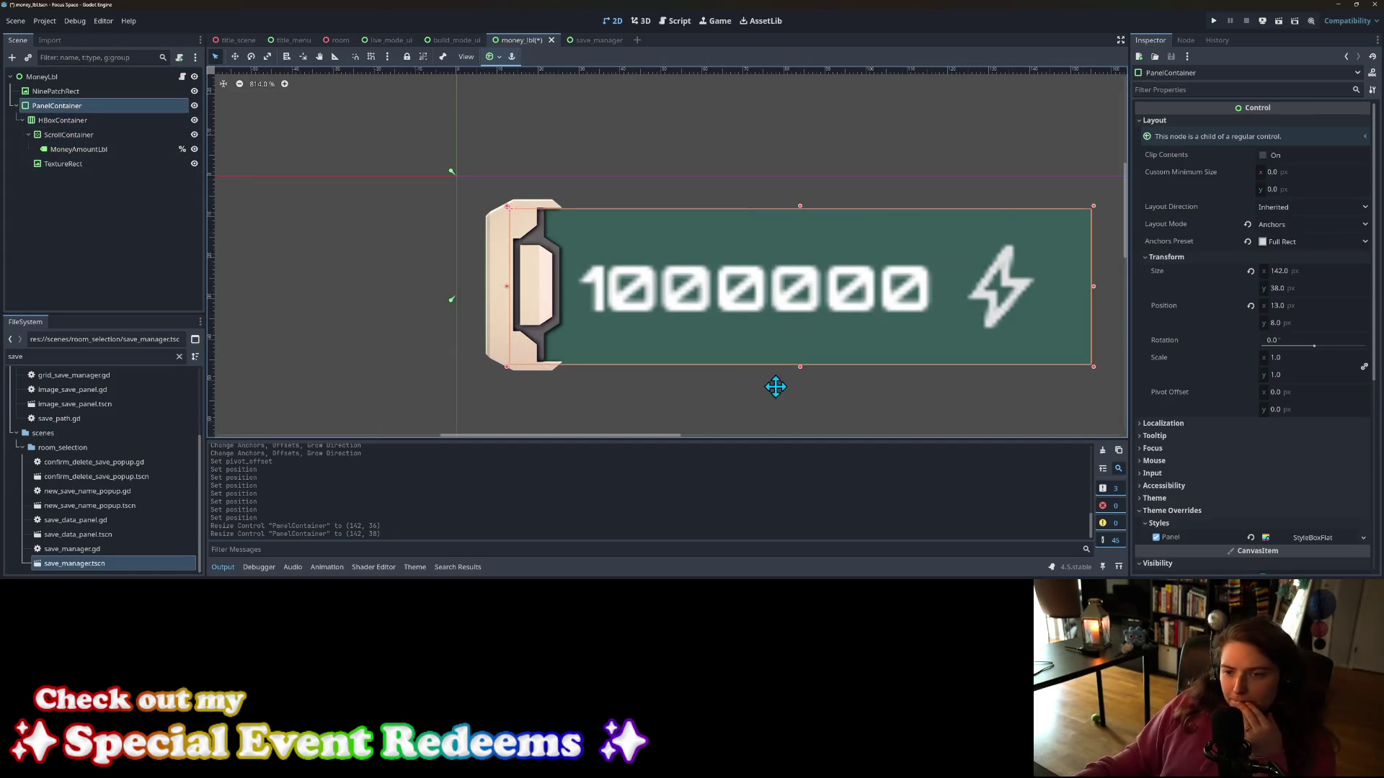
{"action": "scroll", "coordinate": [592, 375], "scroll_direction": "up", "scroll_amount": 1}
{"action": "mouse_move", "coordinate": [592, 375]}
{"action": "left_mouse_down"}
{"action": "mouse_move", "coordinate": [639, 370]}
{"action": "mouse_move", "coordinate": [651, 389]}
{"action": "left_mouse_up"}
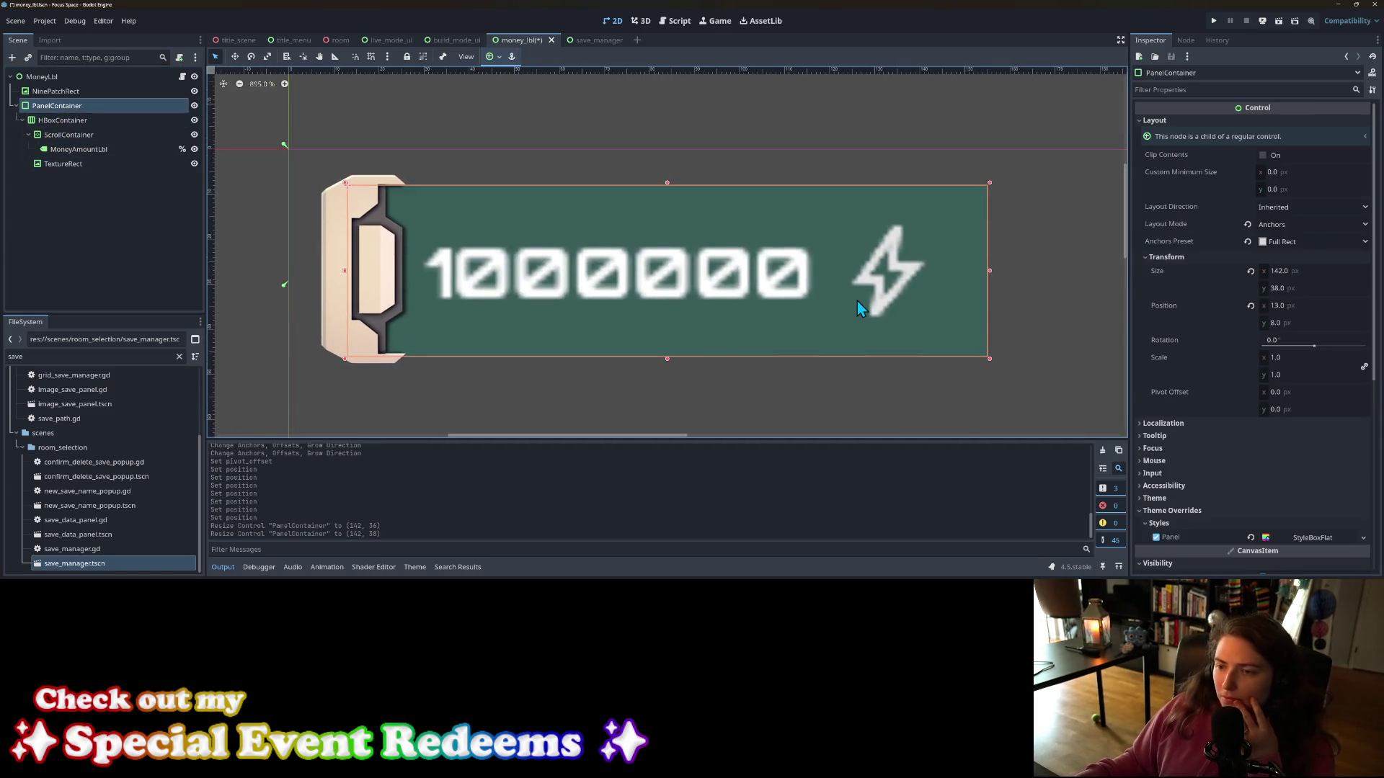
{"action": "scroll", "coordinate": [1239, 464], "scroll_direction": "down", "scroll_amount": 3}
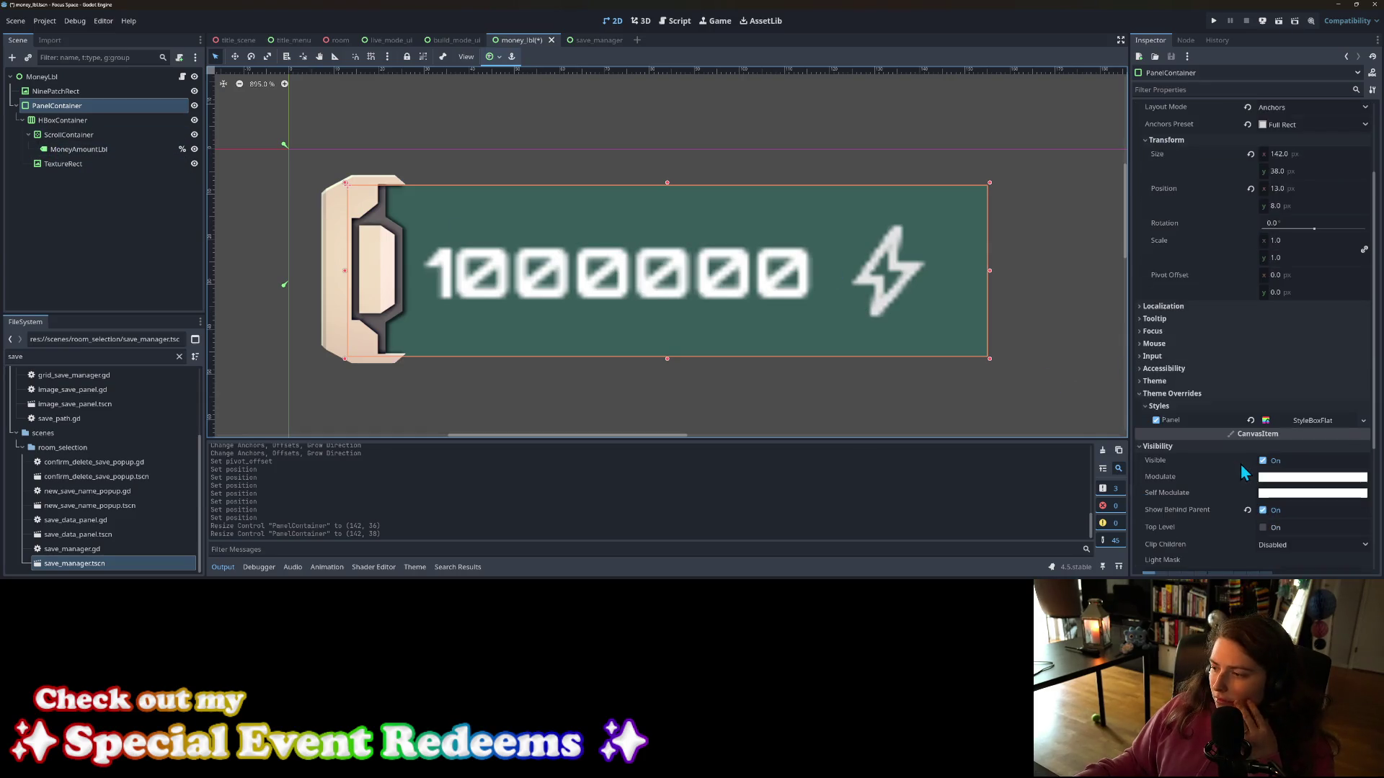
{"action": "scroll", "coordinate": [1263, 476], "scroll_direction": "down", "scroll_amount": 5}
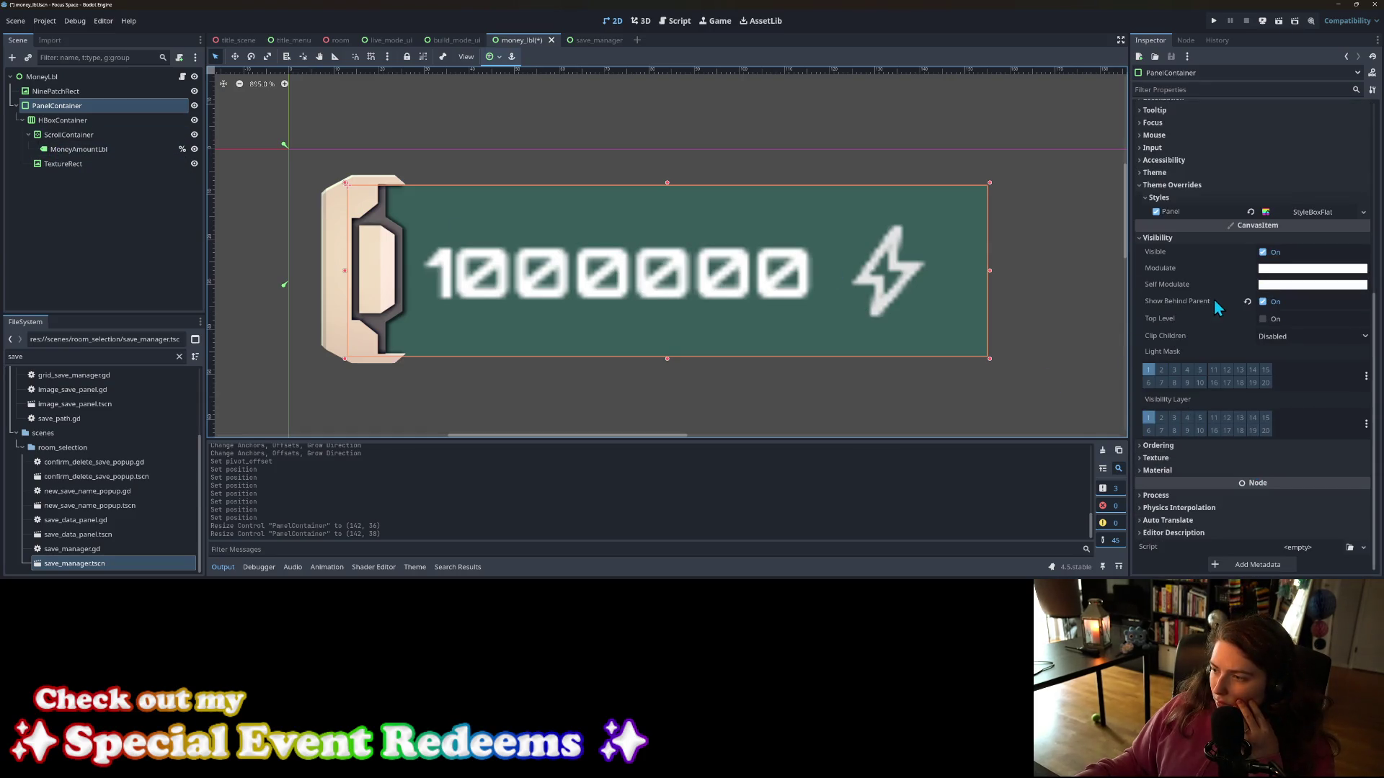
- Set the panel's StyleBoxFlat right content margin to 0
{"action": "mouse_move", "coordinate": [1213, 299]}
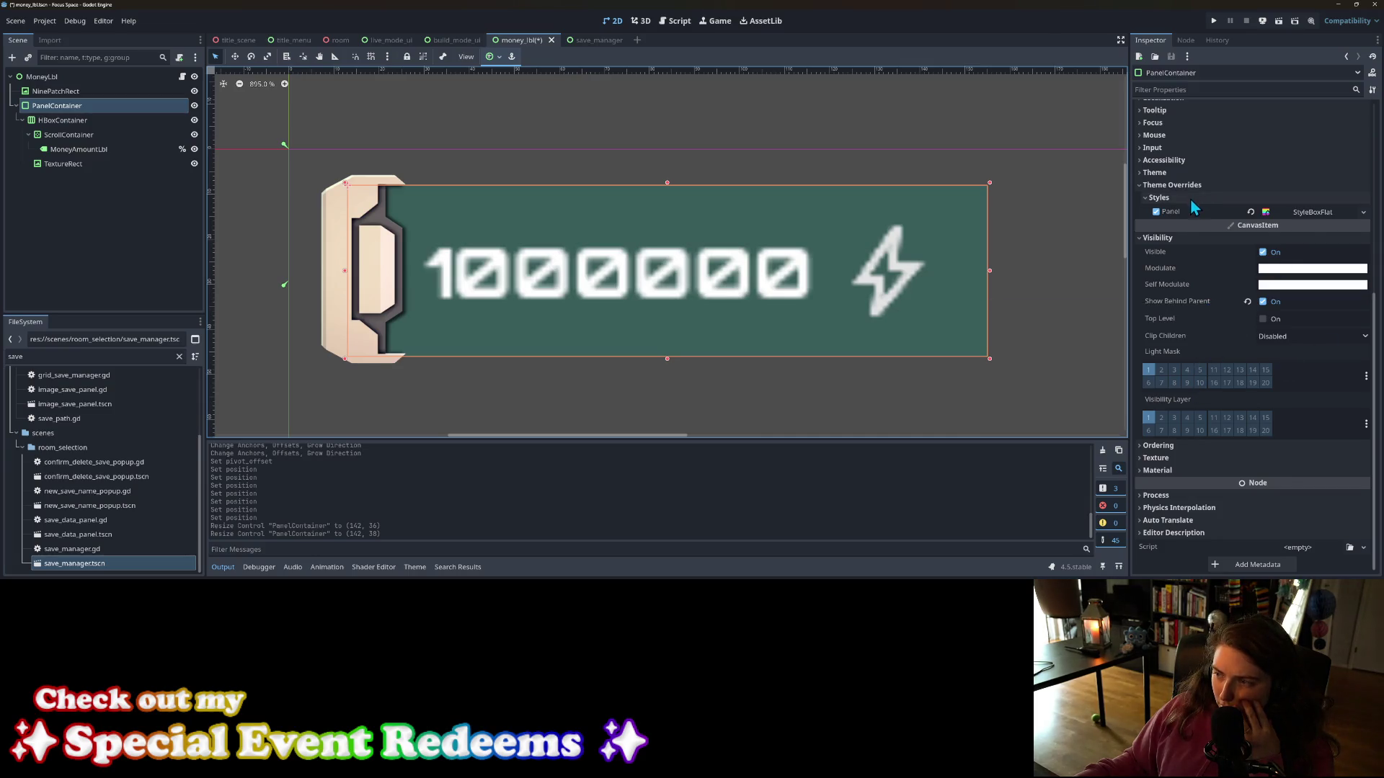
{"action": "left_click", "coordinate": [1307, 212]}
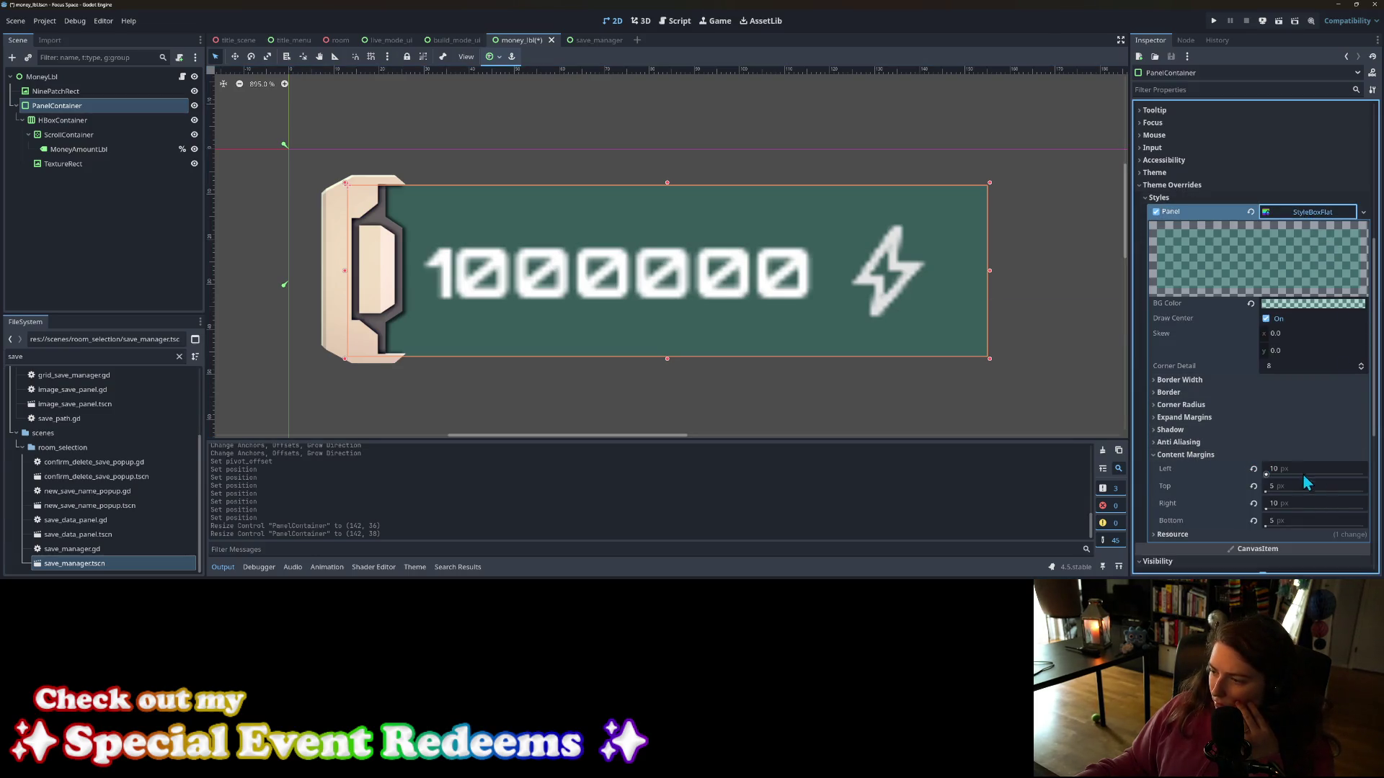
{"action": "left_click", "coordinate": [1290, 506]}
{"action": "type", "text": "5"}
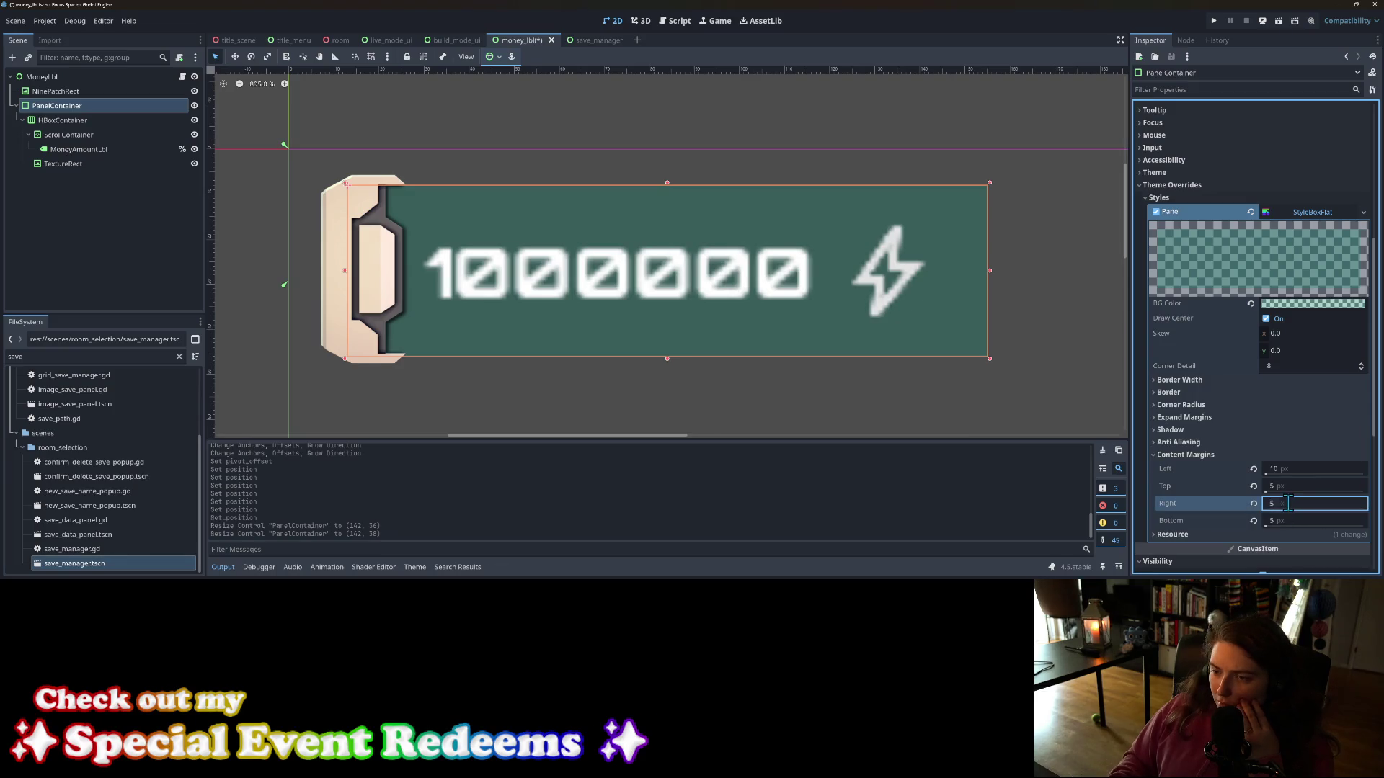
{"action": "key", "text": "Return"}
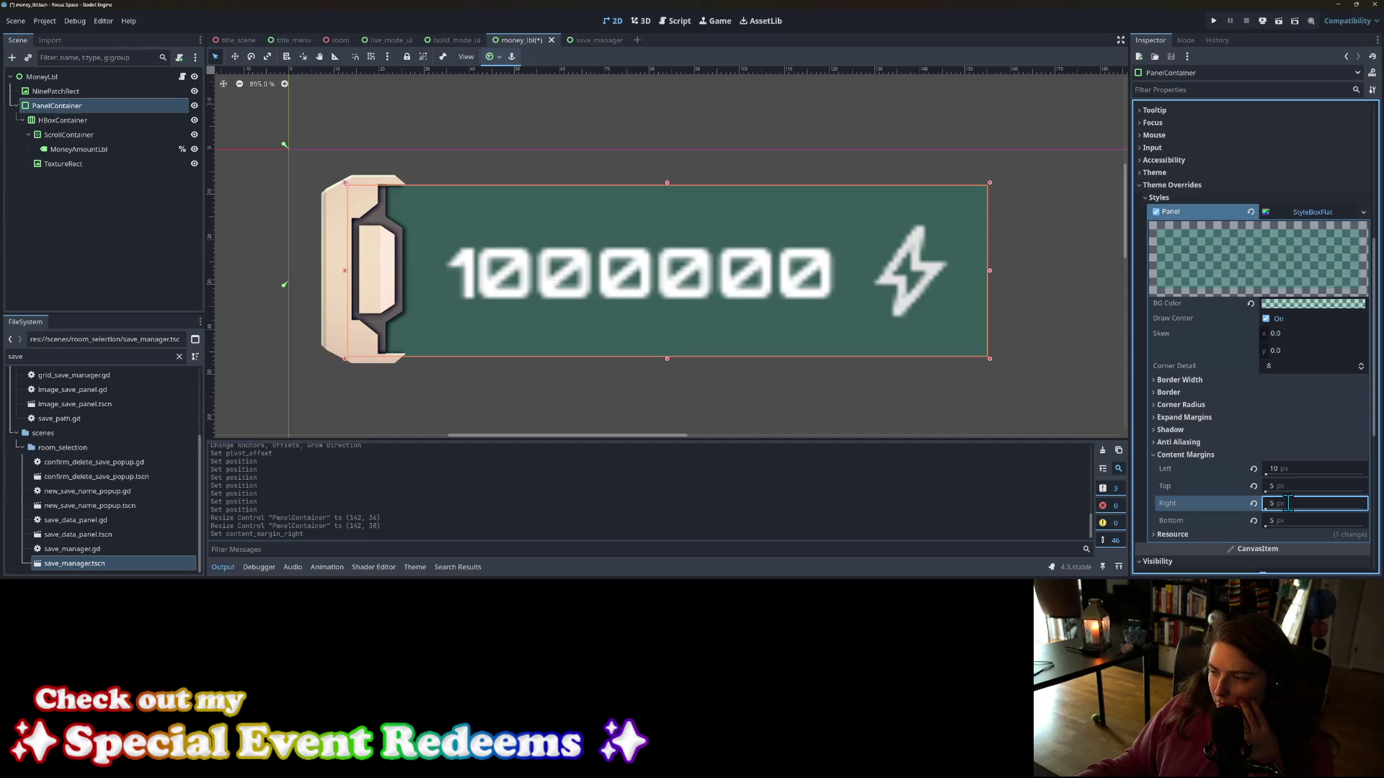
{"action": "type", "text": "0"}
{"action": "key", "text": "Return"}
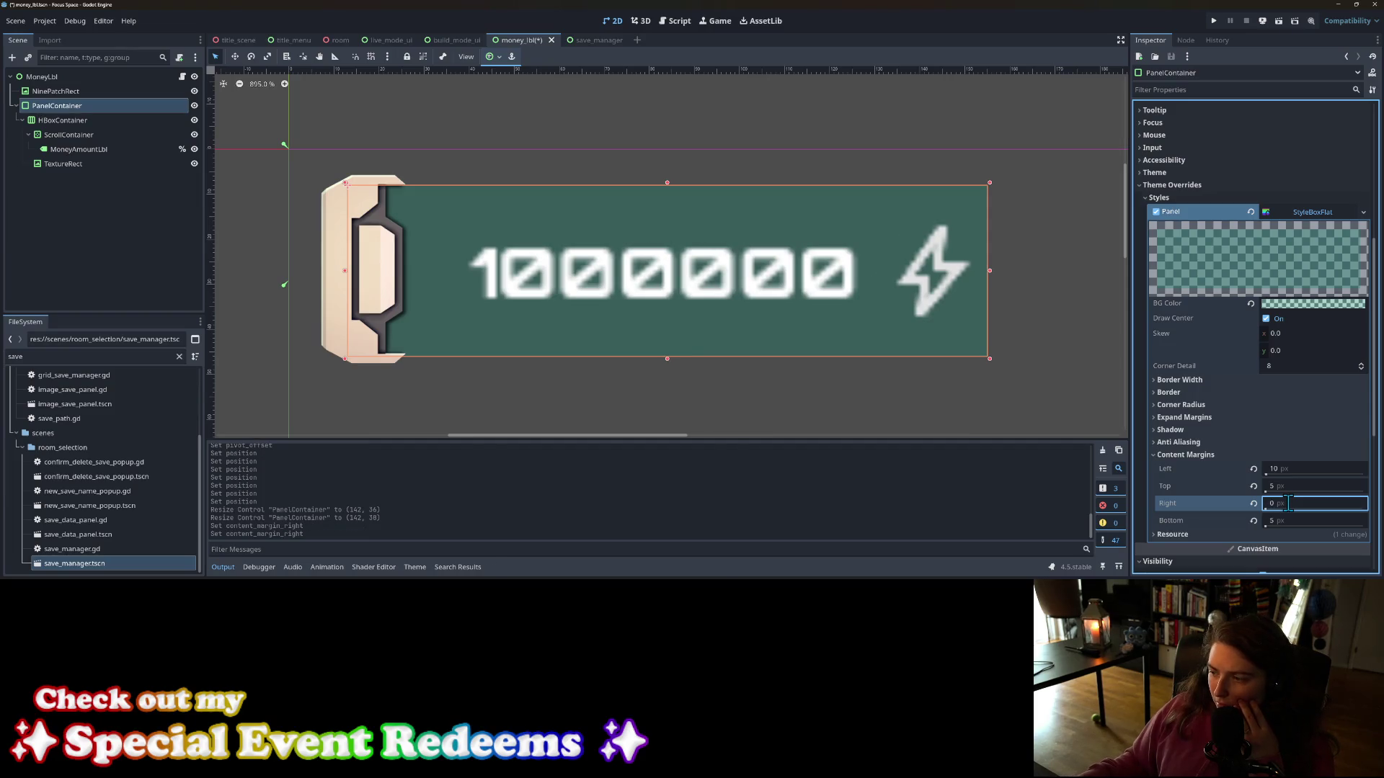
{"action": "left_click", "coordinate": [991, 291]}
- Narrow the panel to 127 × 38 by pulling its edges in behind the cap
{"action": "left_click_drag", "start_coordinate": [989, 272], "coordinate": [956, 272]}
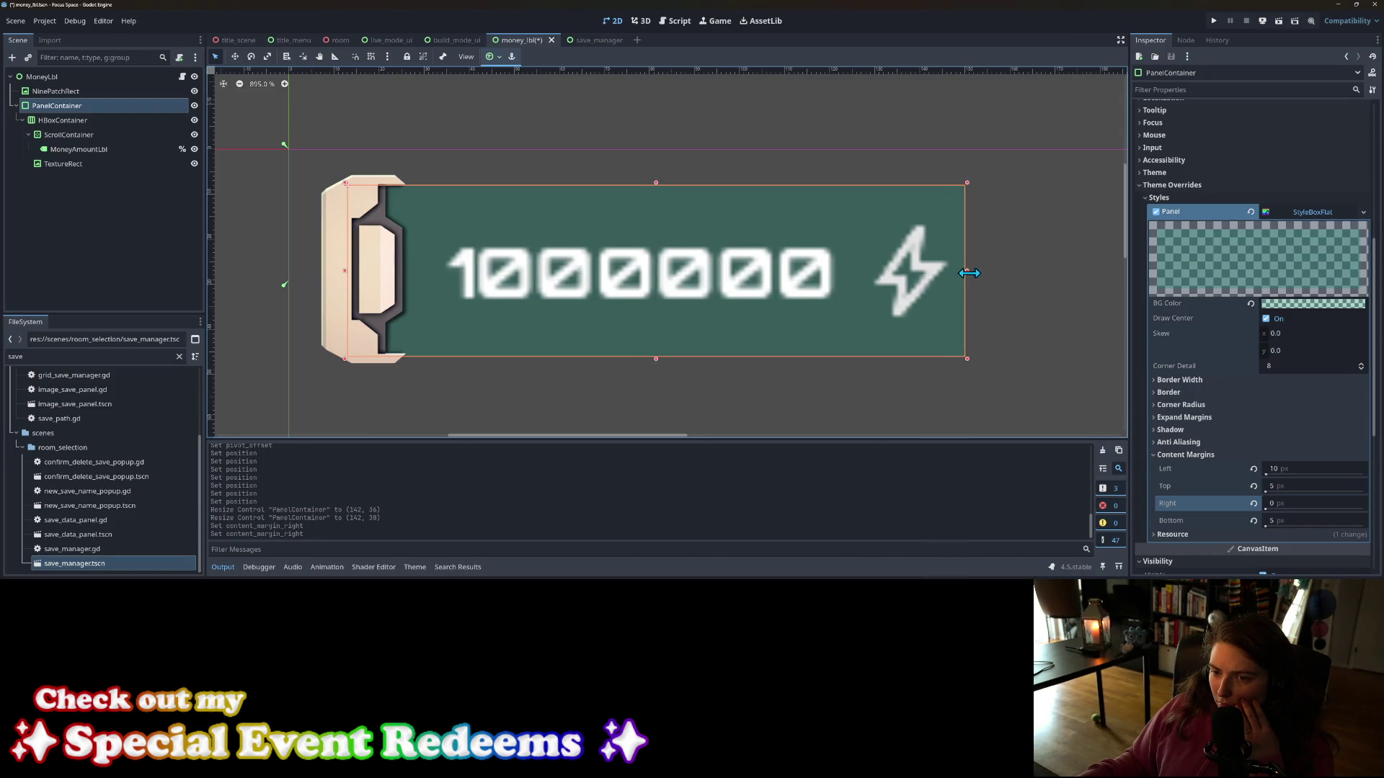
{"action": "mouse_move", "coordinate": [956, 277]}
{"action": "left_mouse_down"}
{"action": "mouse_move", "coordinate": [936, 278]}
{"action": "mouse_move", "coordinate": [954, 281]}
{"action": "left_mouse_up"}
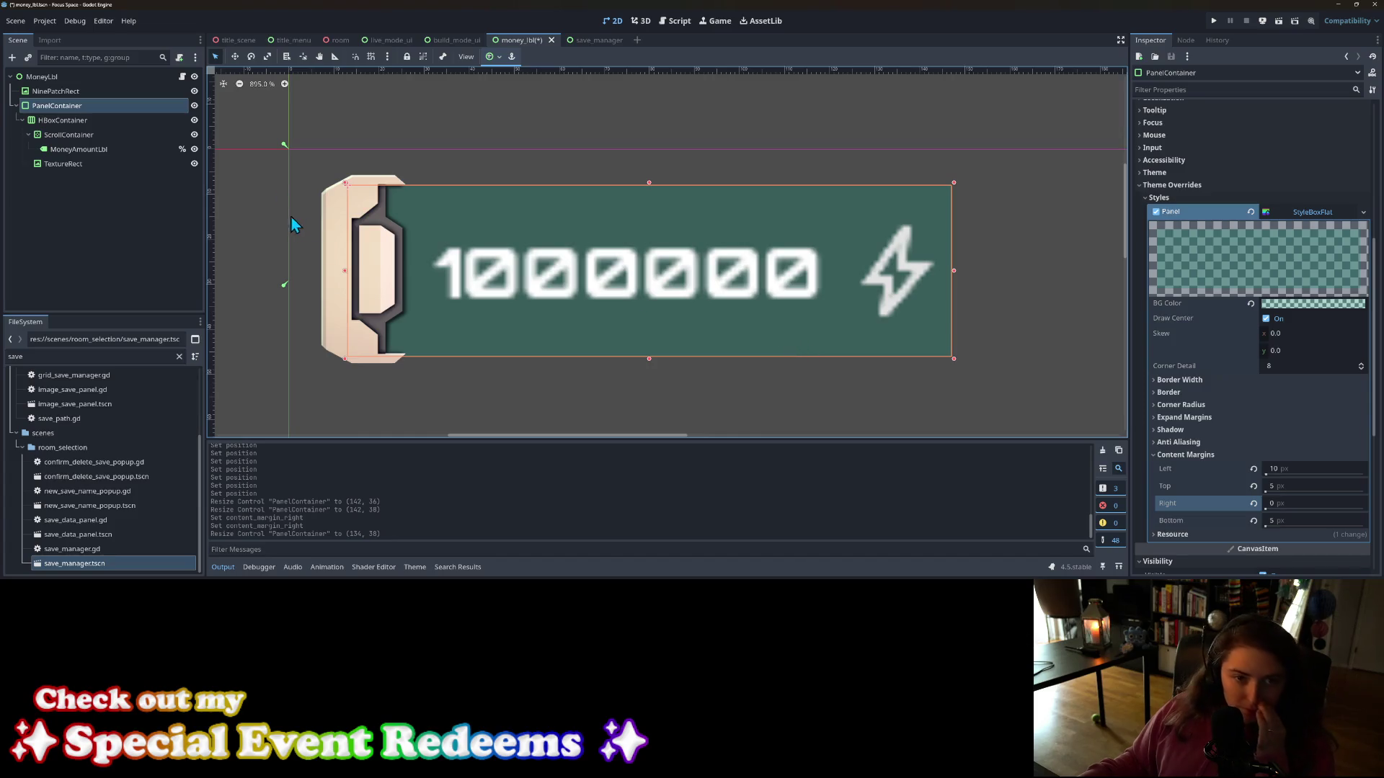
{"action": "left_click", "coordinate": [64, 135]}
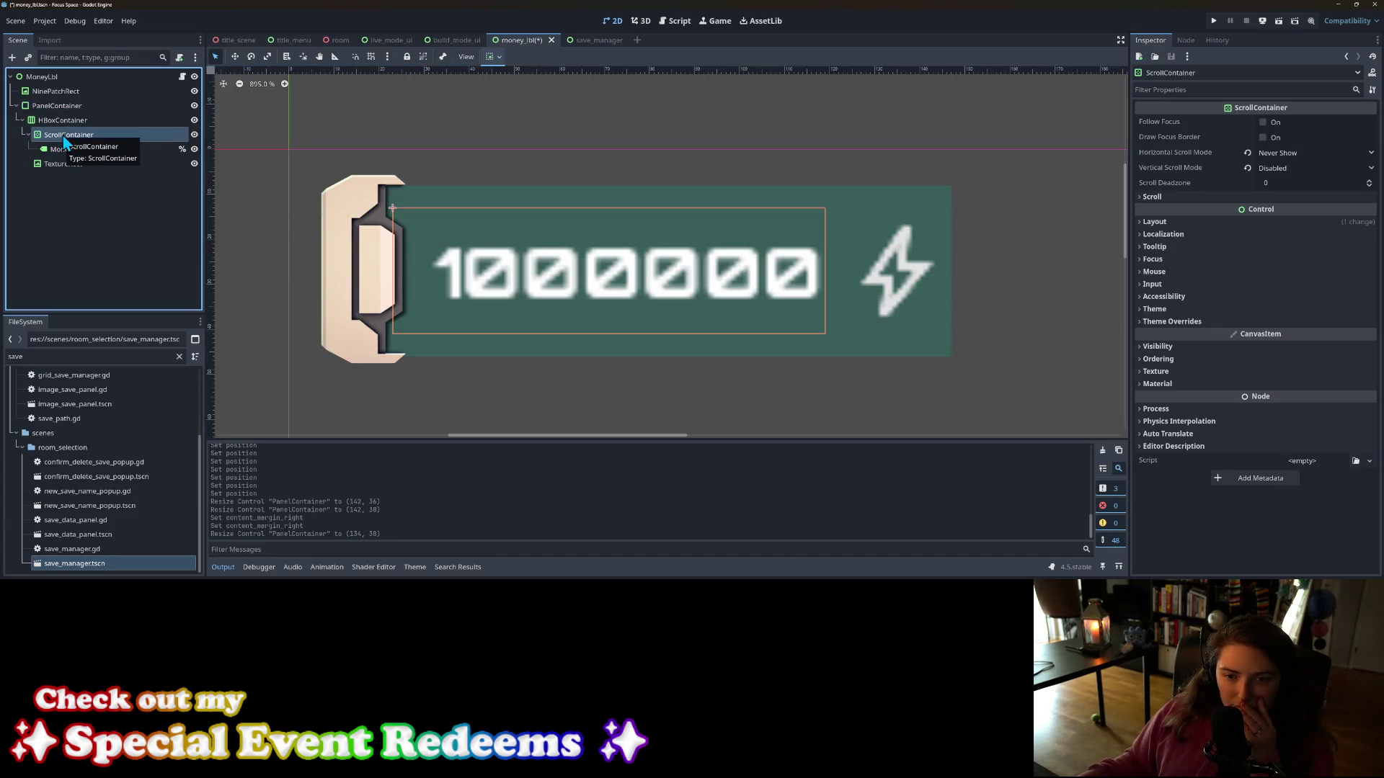
{"action": "left_click", "coordinate": [48, 117]}
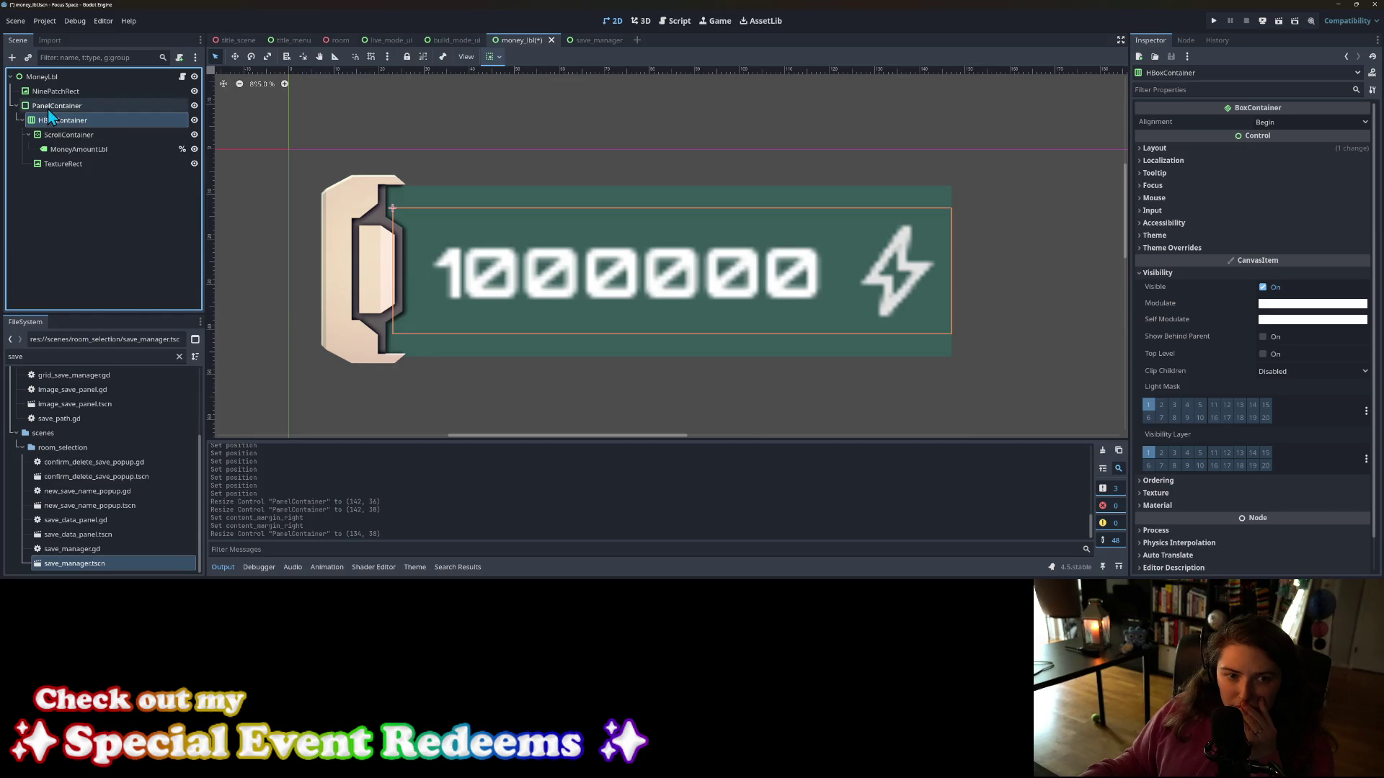
{"action": "left_click", "coordinate": [48, 108]}
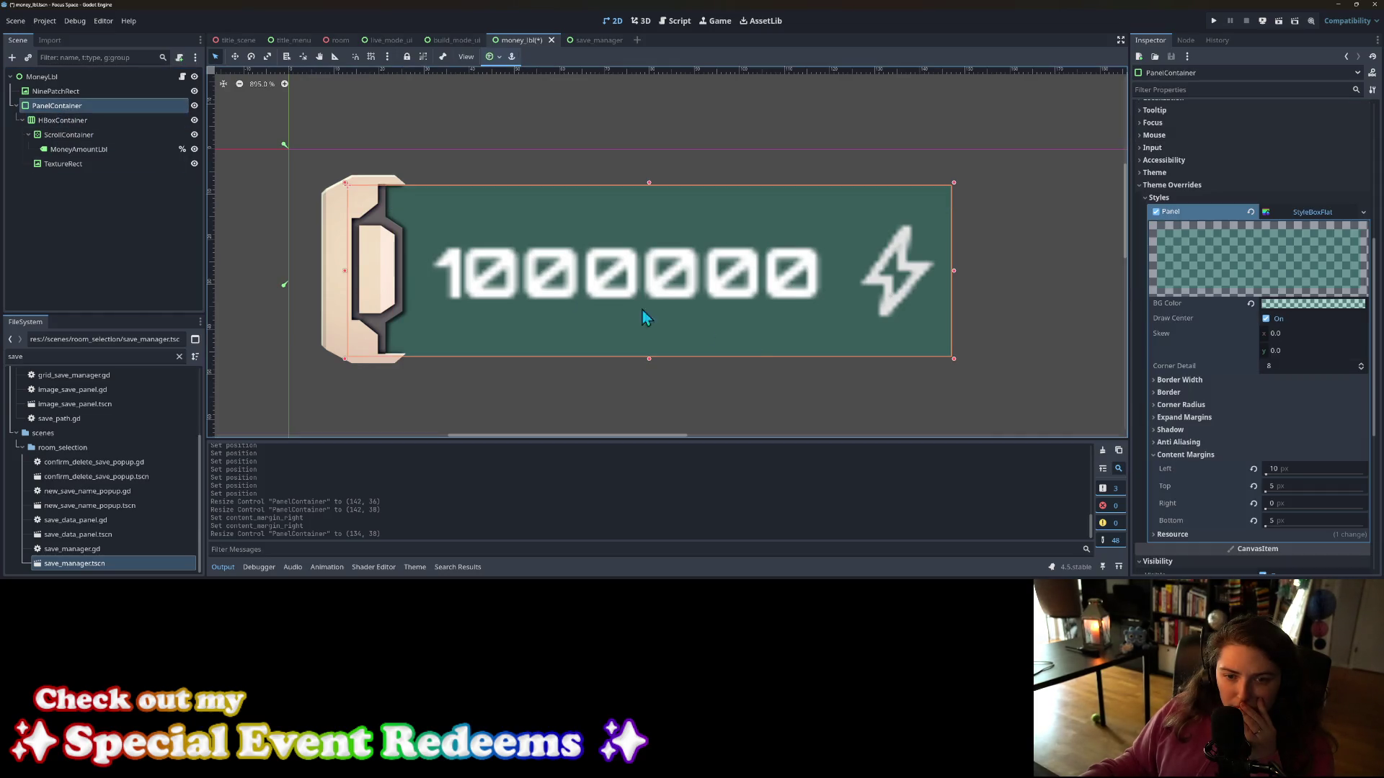
{"action": "left_click_drag", "start_coordinate": [346, 276], "coordinate": [365, 271]}
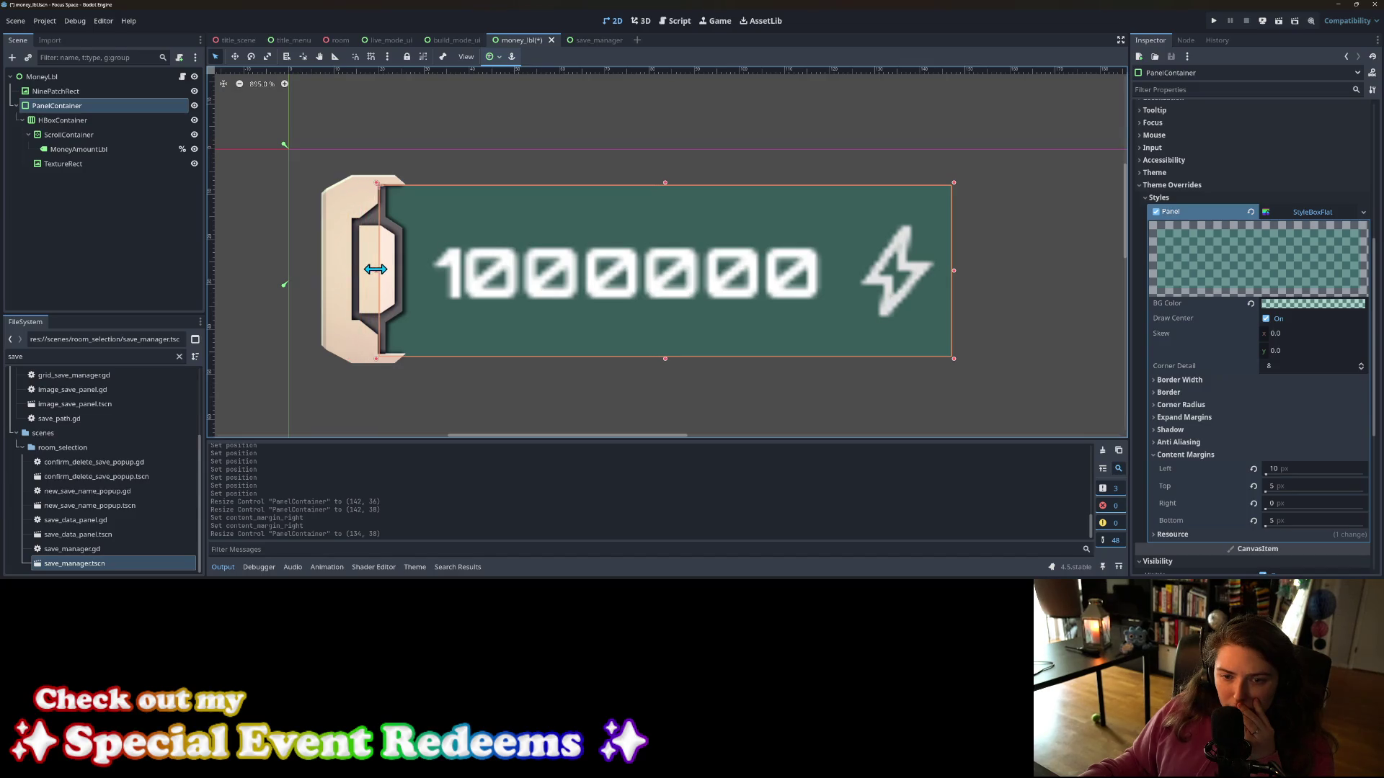
{"action": "left_click", "coordinate": [75, 122]}
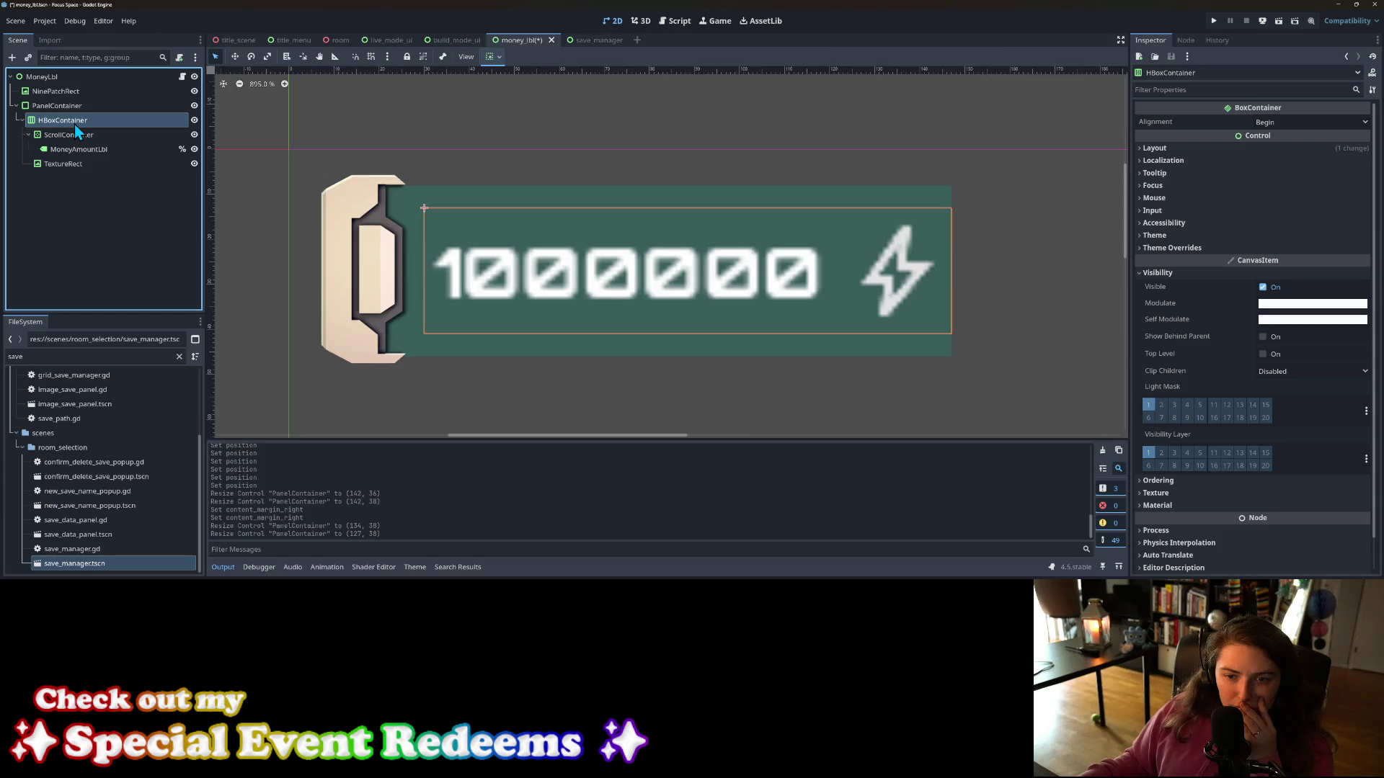
{"action": "left_click", "coordinate": [57, 105]}
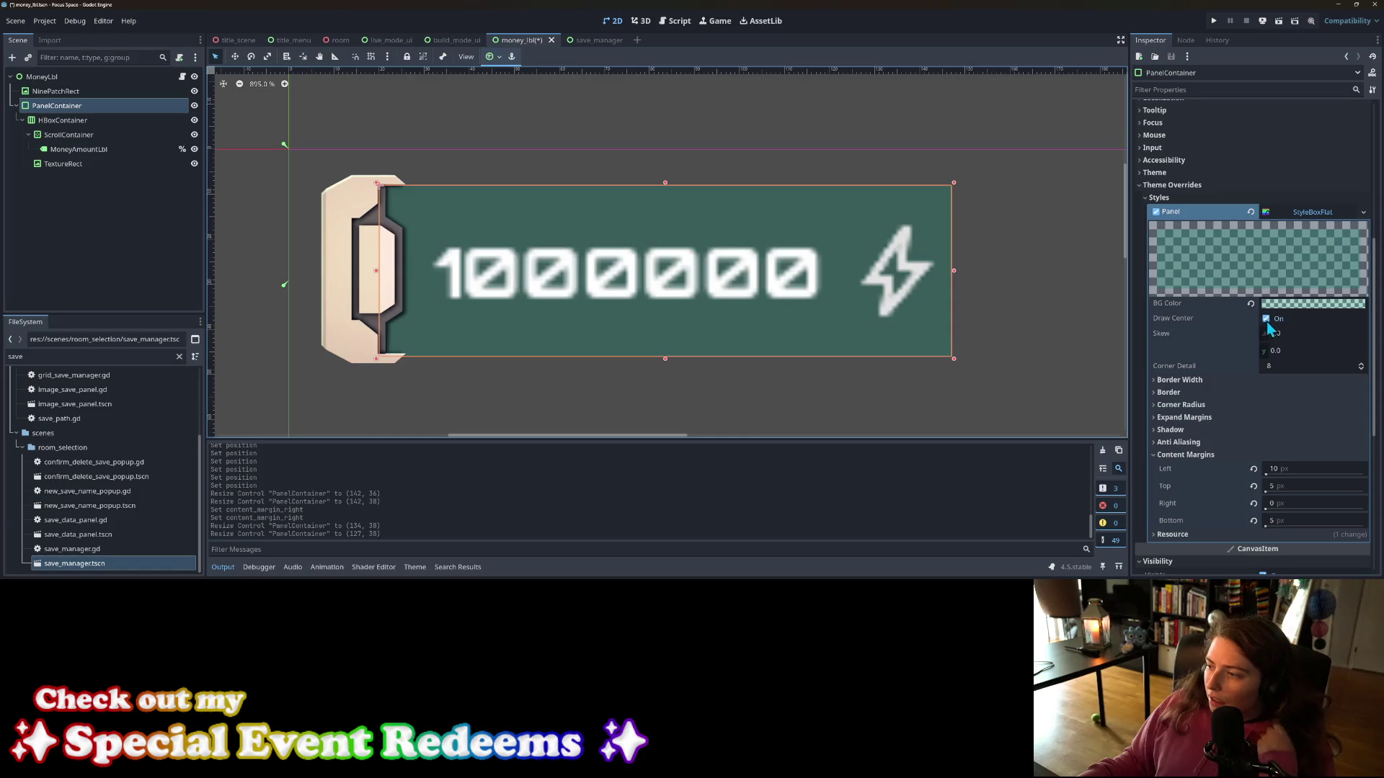
- Round the panel's top-right and bottom-right corners to 10 px and preview the result
{"action": "left_click", "coordinate": [1205, 405]}
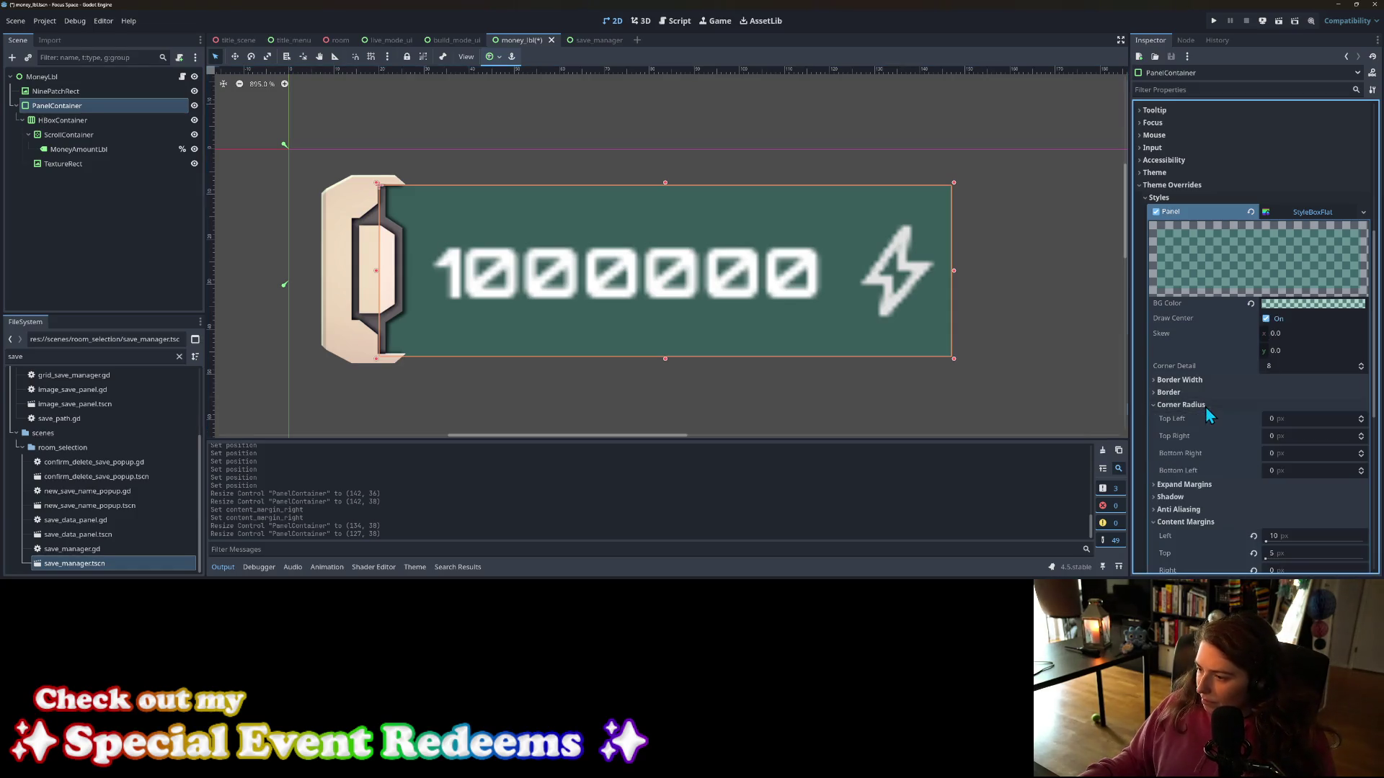
{"action": "left_click", "coordinate": [1288, 436]}
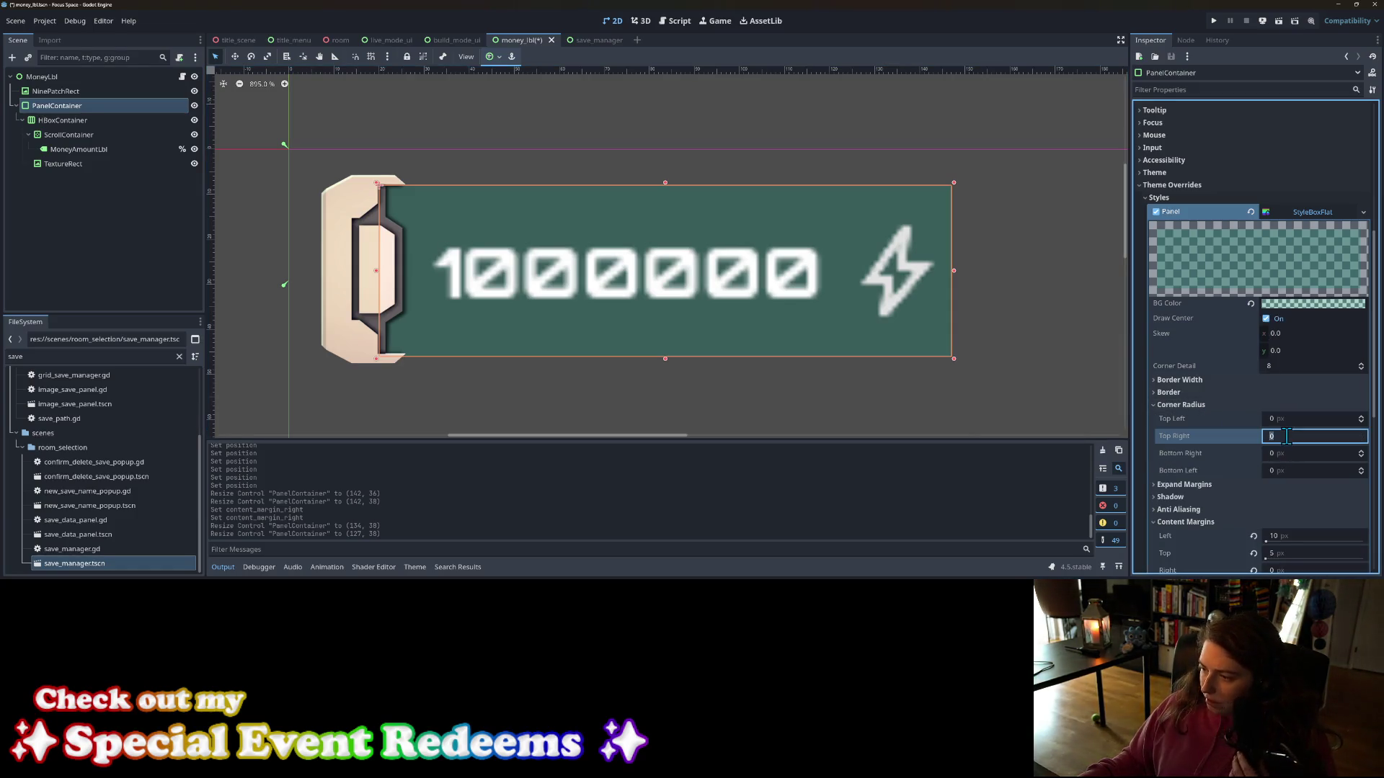
{"action": "type", "text": "5"}
{"action": "key", "text": "Return"}
{"action": "left_click", "coordinate": [1287, 436]}
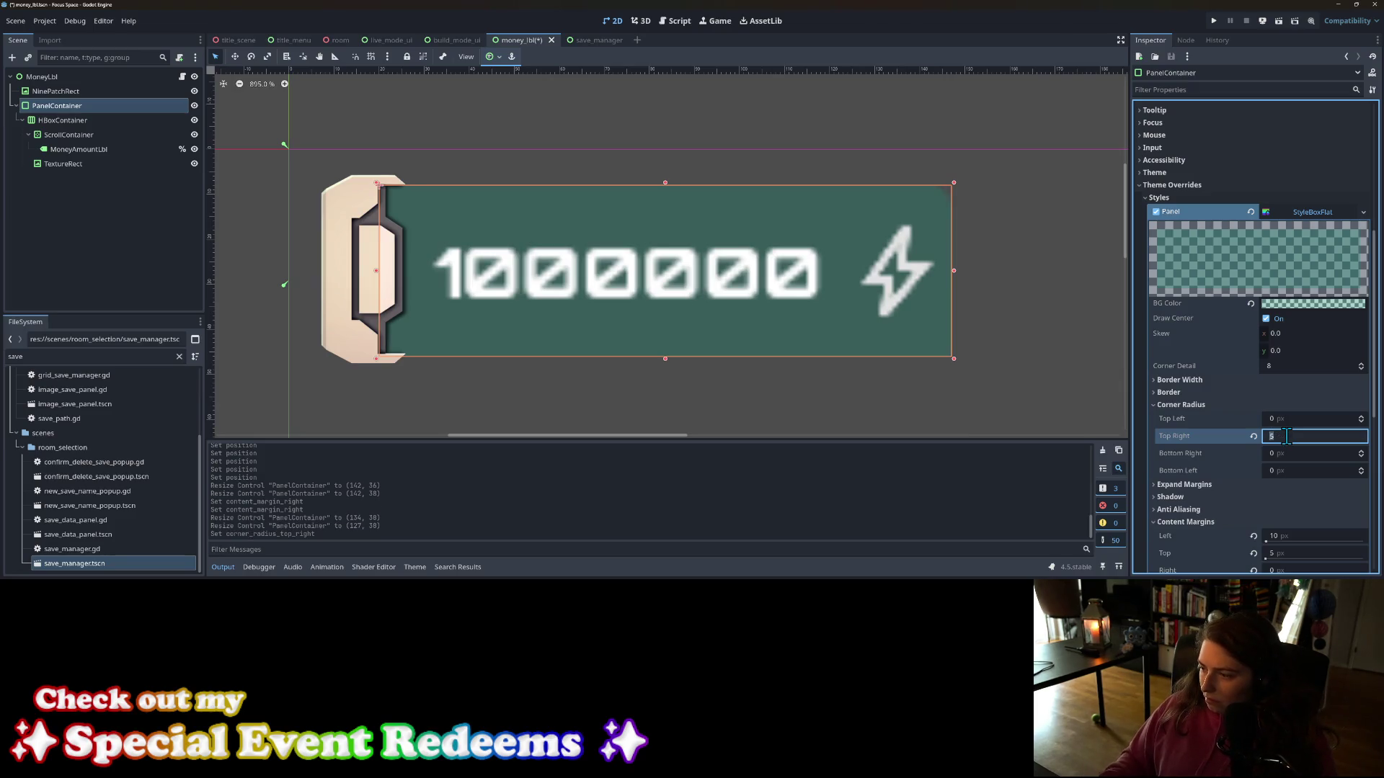
{"action": "key", "text": "Return"}
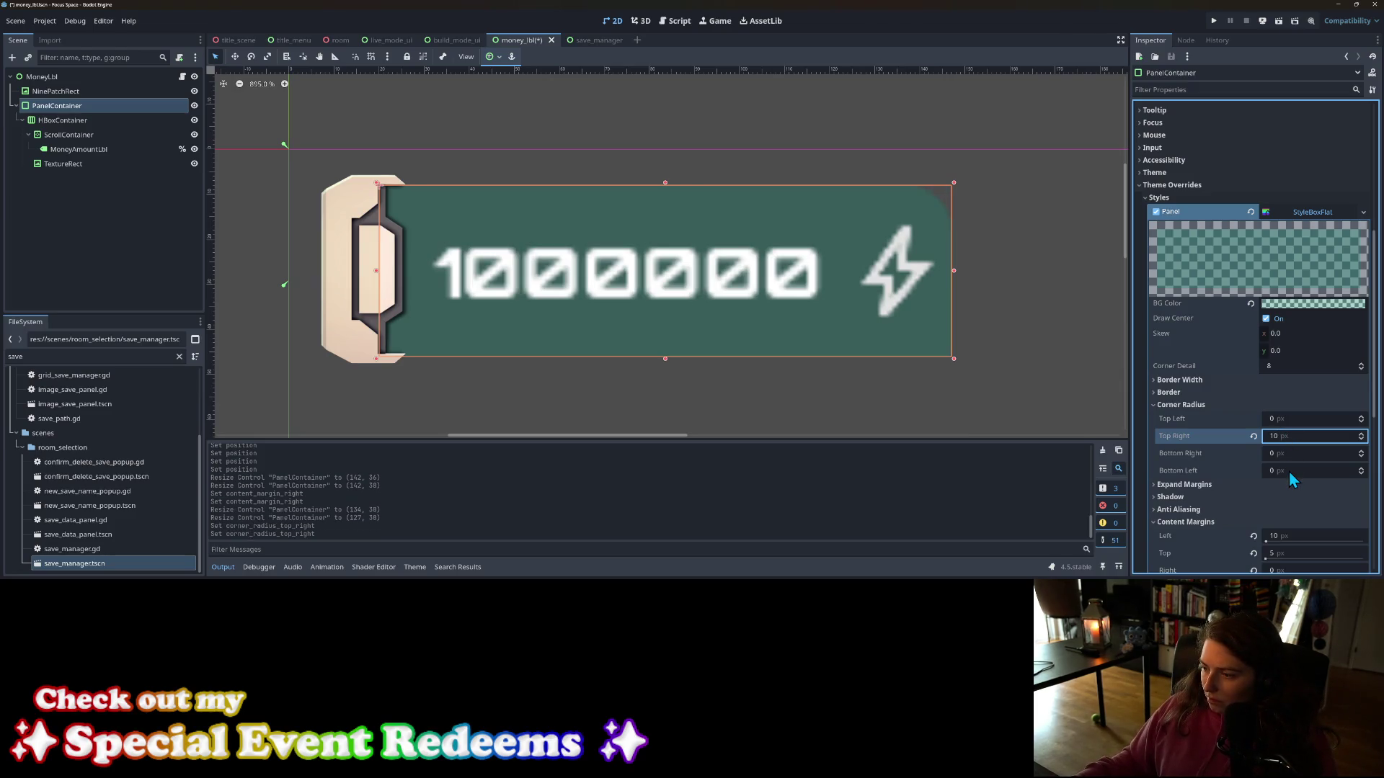
{"action": "left_click", "coordinate": [1291, 454]}
{"action": "type", "text": "10"}
{"action": "key", "text": "Return"}
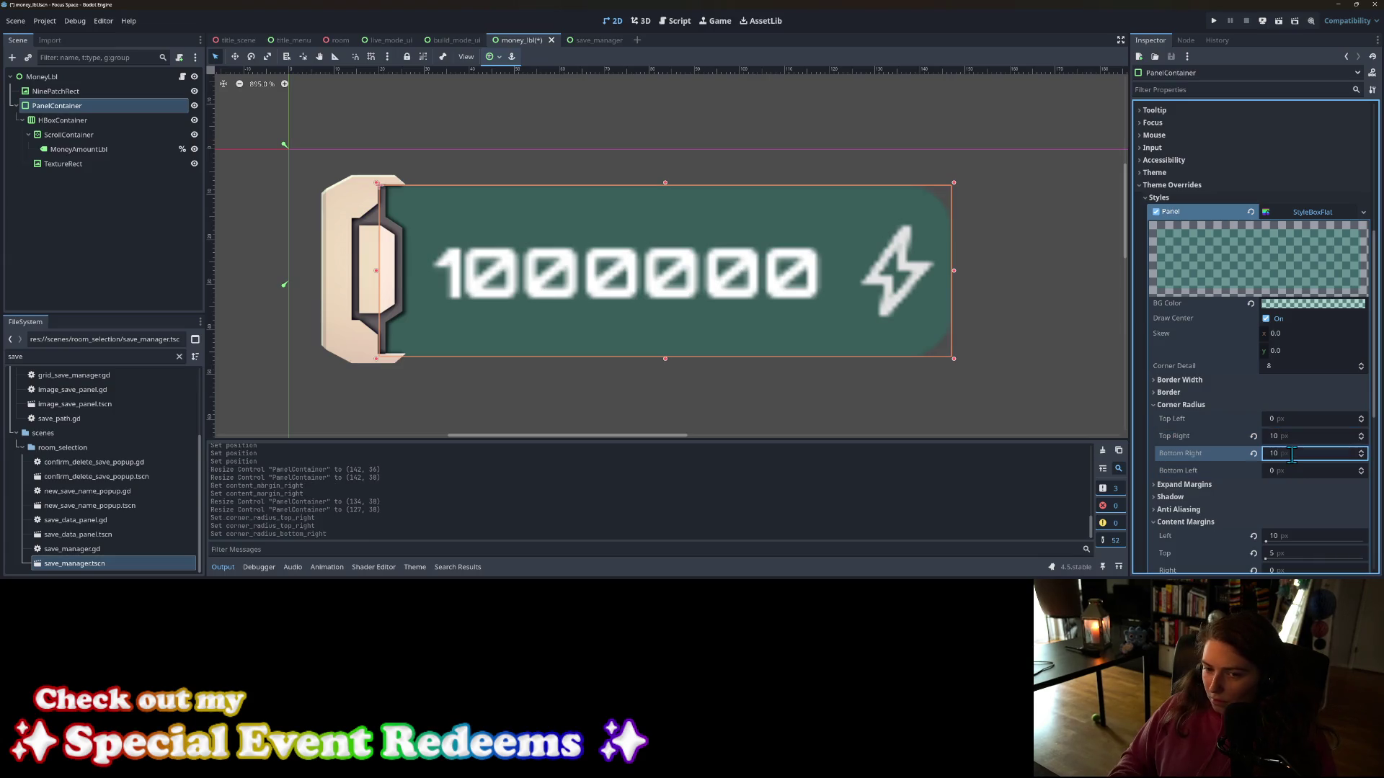
{"action": "scroll", "coordinate": [865, 347], "scroll_direction": "down", "scroll_amount": 3}
{"action": "left_click", "coordinate": [1009, 400]}
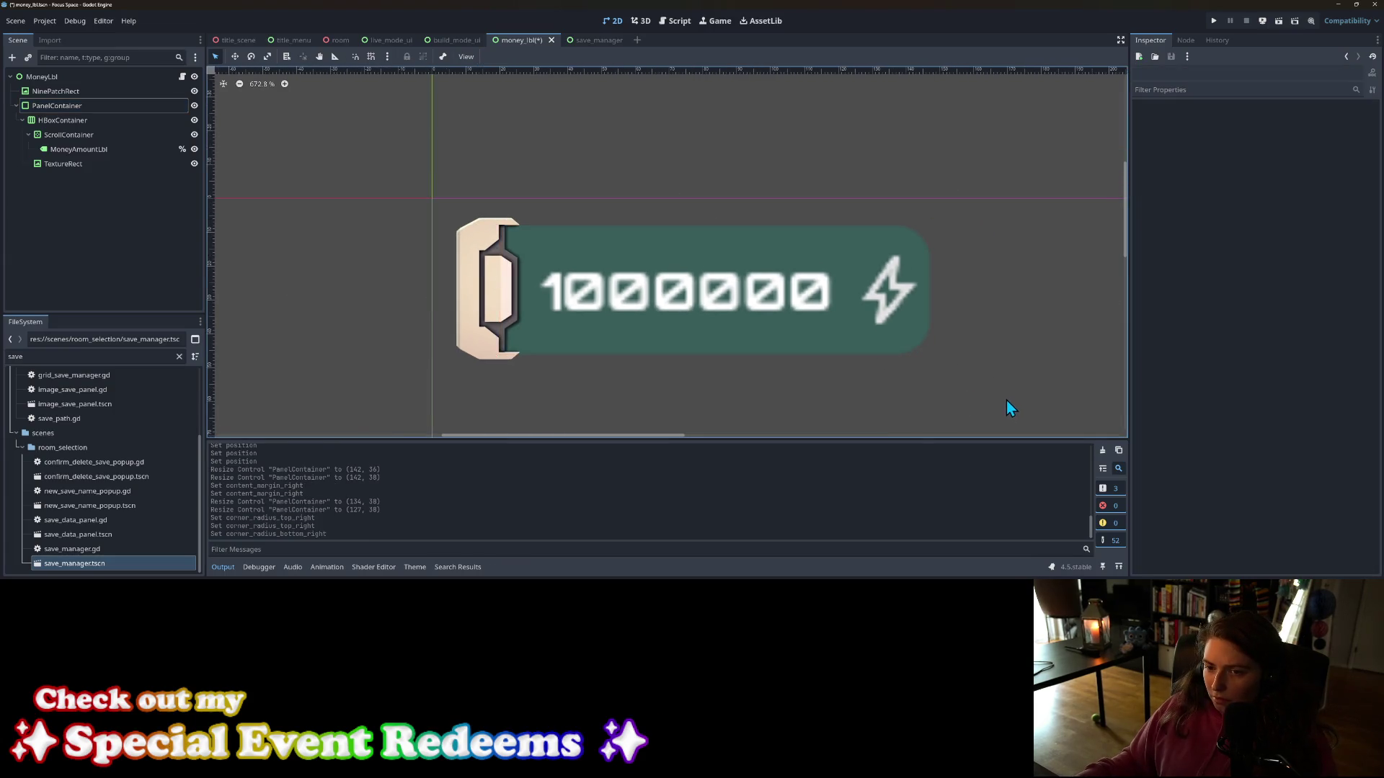
- Reduce the top-right and bottom-right corner radii to 2 px
{"action": "left_click", "coordinate": [65, 106]}
{"action": "left_click", "coordinate": [1304, 437]}
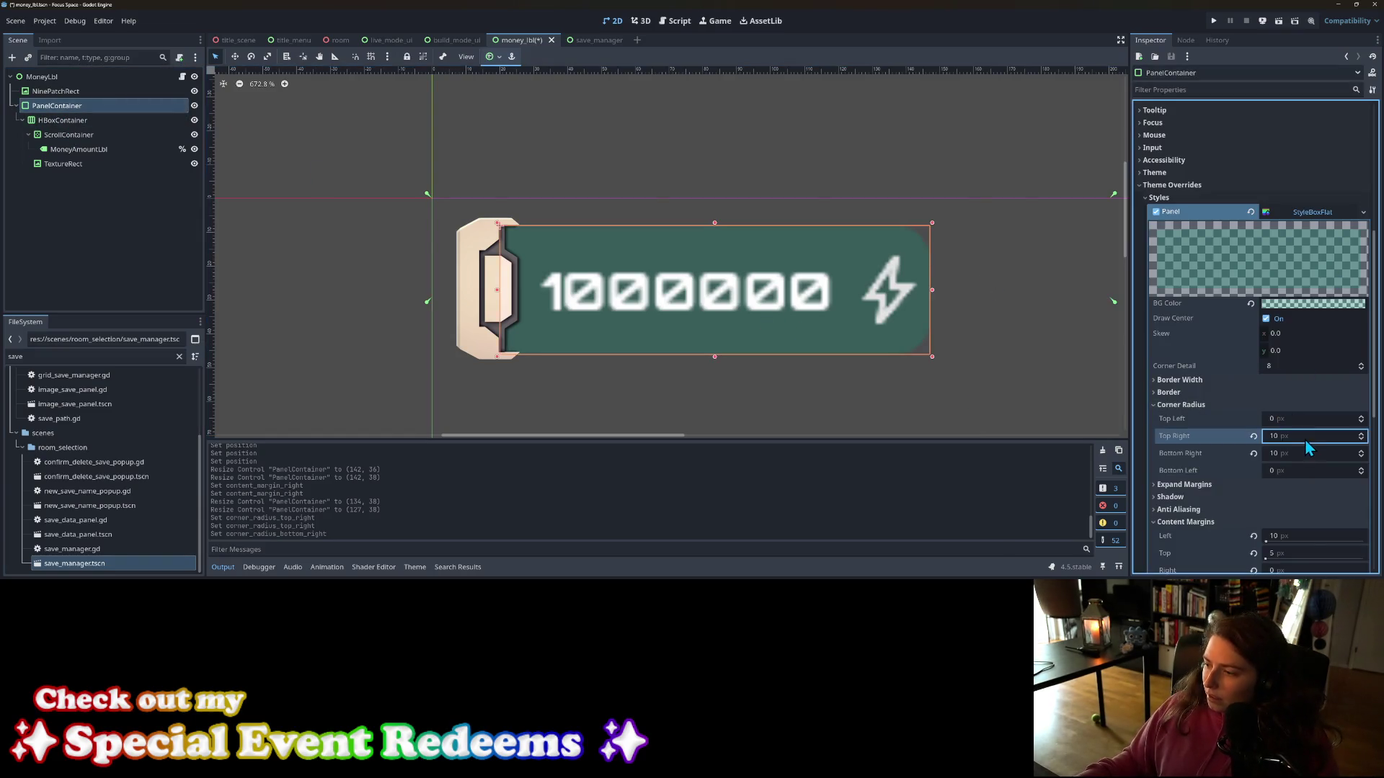
{"action": "type", "text": "2"}
{"action": "key", "text": "Tab"}
{"action": "type", "text": "2"}
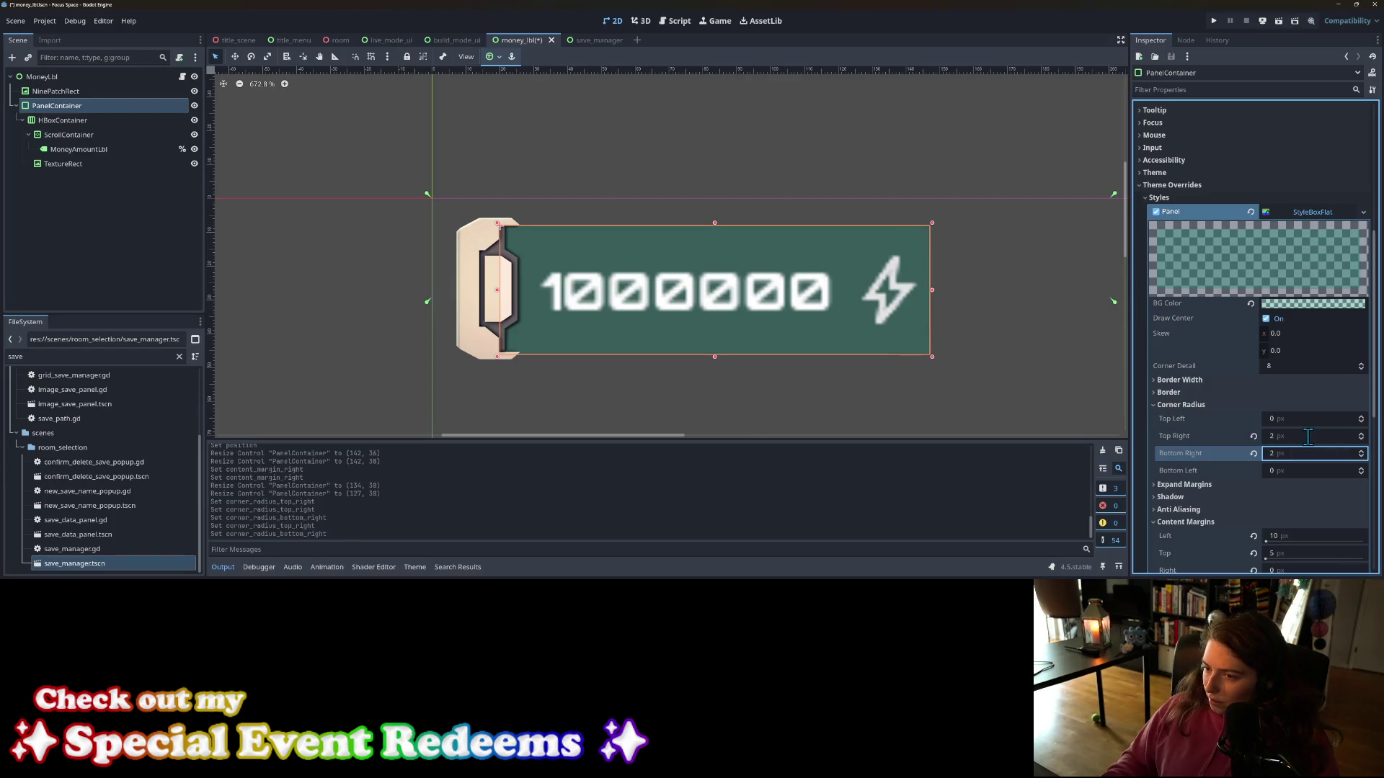
{"action": "left_click", "coordinate": [982, 392]}
{"action": "scroll", "coordinate": [994, 378], "scroll_direction": "down", "scroll_amount": 1}
{"action": "mouse_move", "coordinate": [972, 370]}
{"action": "left_mouse_down"}
{"action": "mouse_move", "coordinate": [846, 365]}
{"action": "mouse_move", "coordinate": [908, 365]}
{"action": "left_mouse_up"}
{"action": "left_click", "coordinate": [58, 105]}
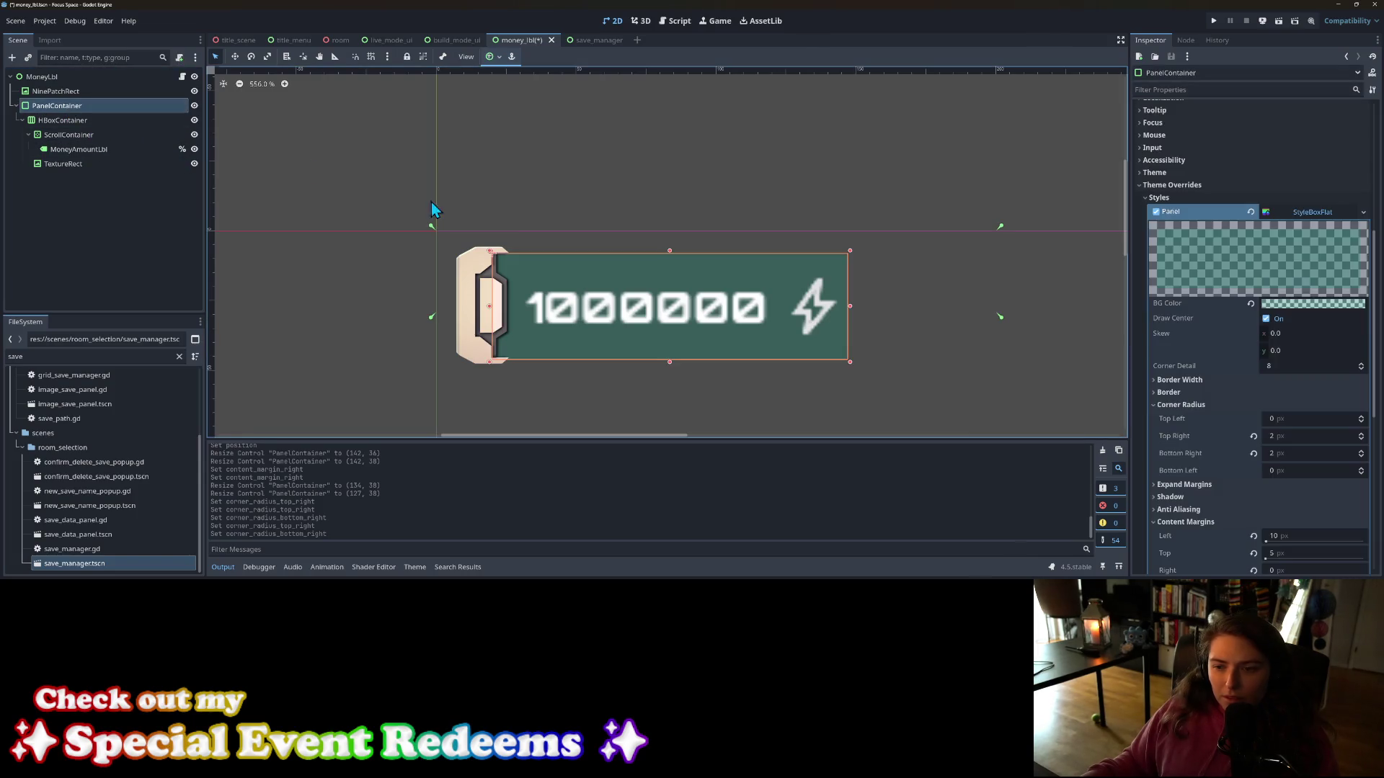
- Give the number panel's StyleBoxFlat a 2 px shadow with offset (1, 1)
{"action": "scroll", "coordinate": [1186, 495], "scroll_direction": "down", "scroll_amount": 3}
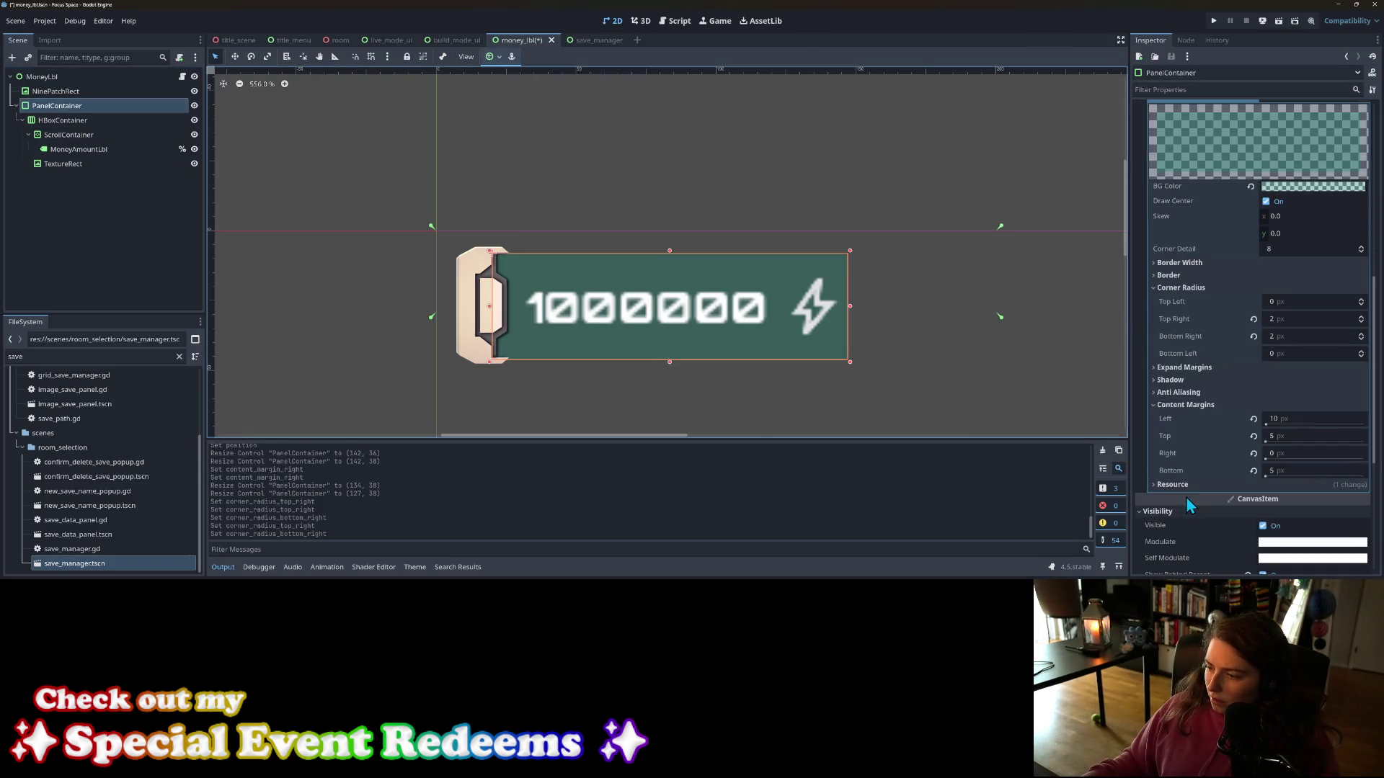
{"action": "left_click", "coordinate": [1195, 381]}
{"action": "left_click", "coordinate": [1304, 412]}
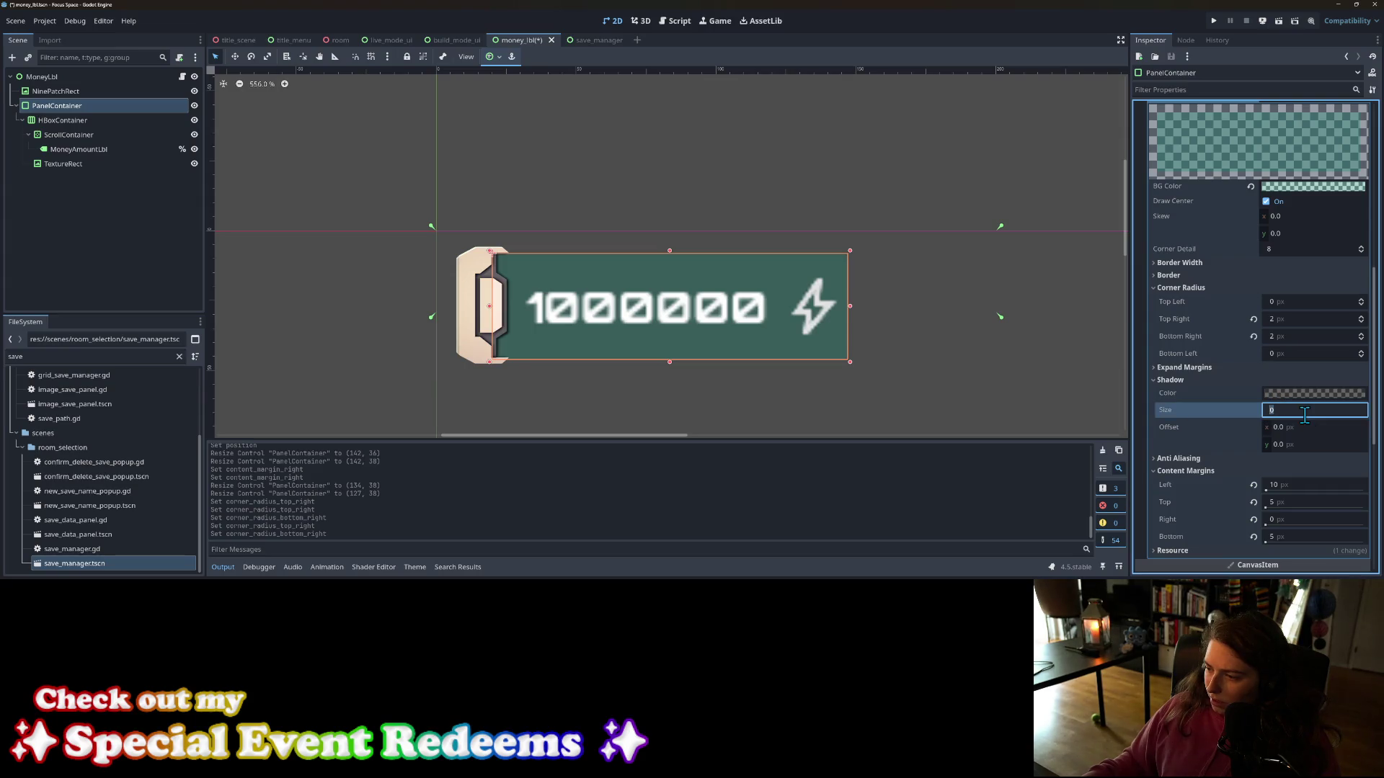
{"action": "type", "text": "2"}
{"action": "key", "text": "Return"}
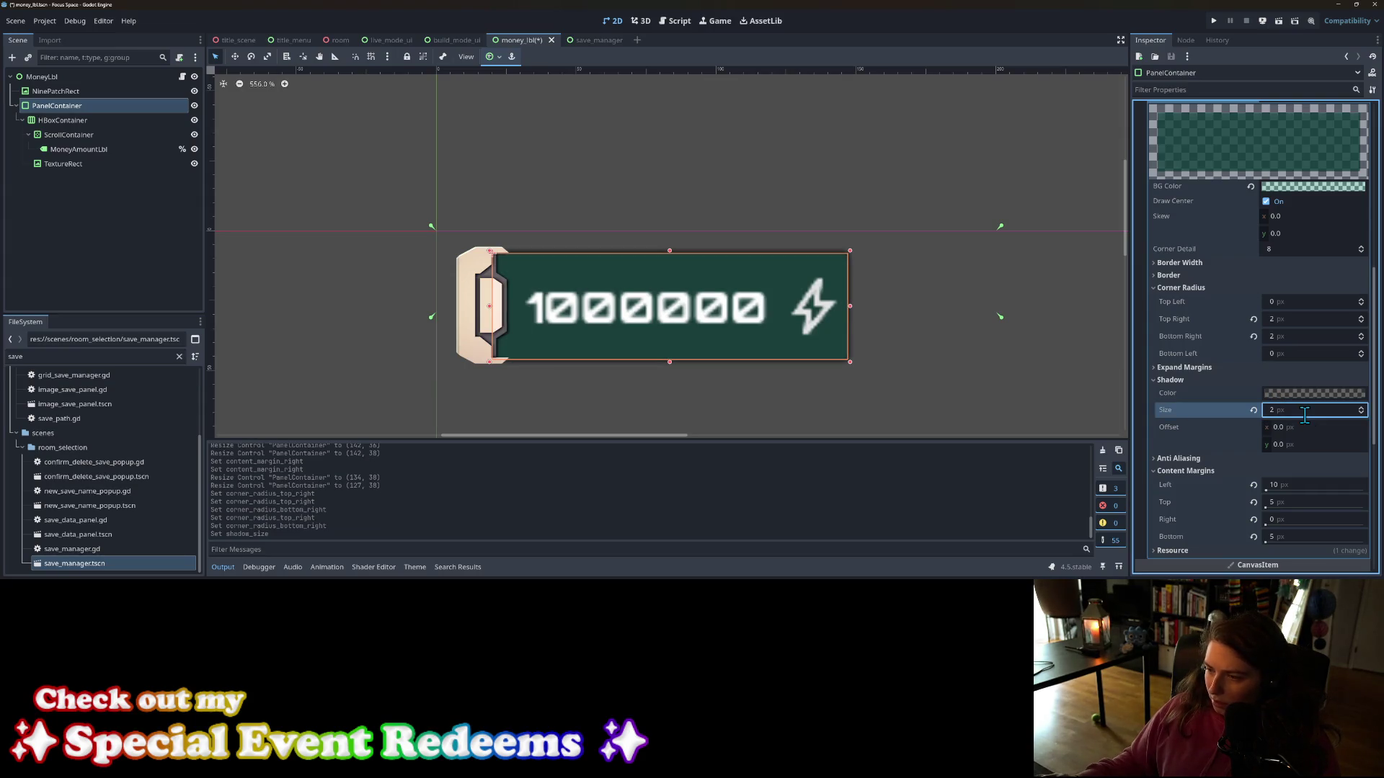
{"action": "left_click", "coordinate": [1308, 428]}
{"action": "key", "text": "Tab"}
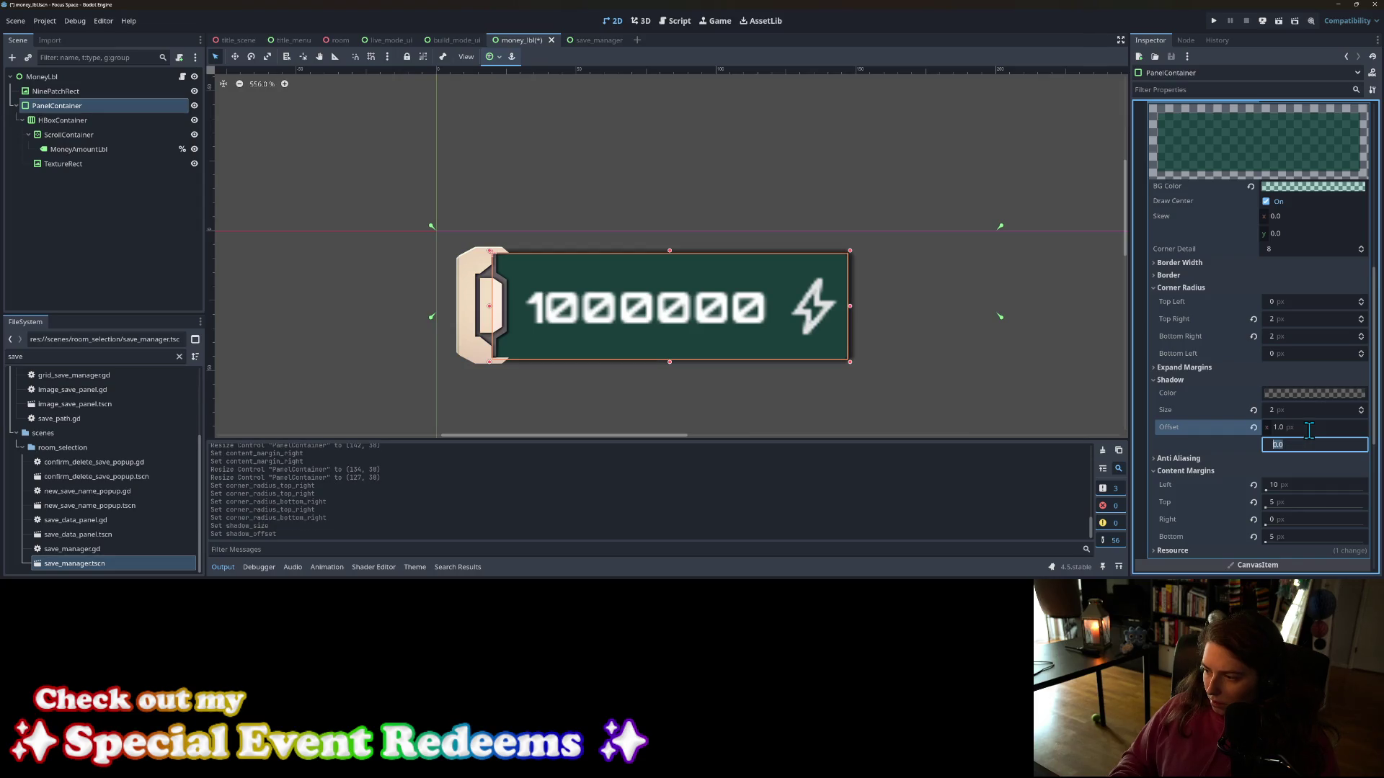
{"action": "type", "text": "1"}
{"action": "key", "text": "Return"}
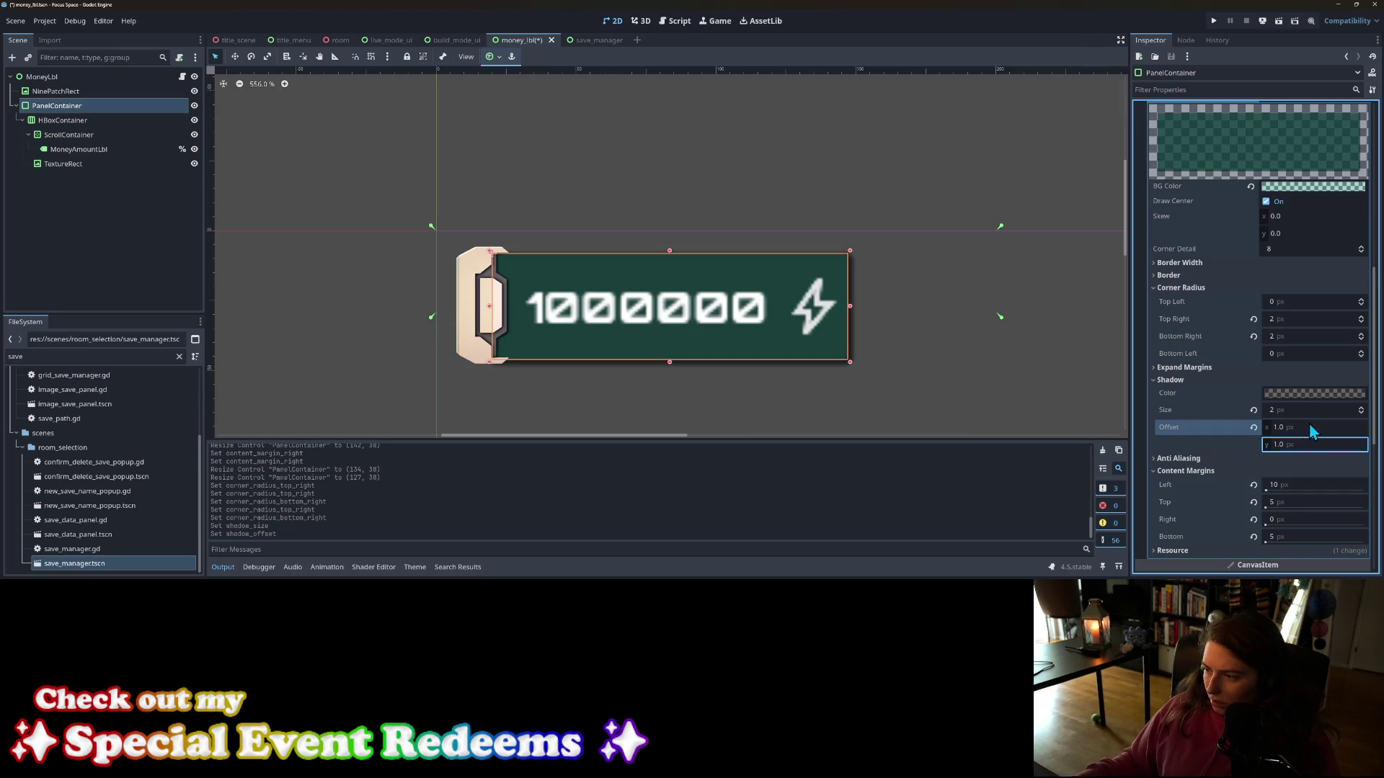
{"action": "left_click", "coordinate": [981, 397]}
{"action": "scroll", "coordinate": [846, 389], "scroll_direction": "up", "scroll_amount": 3}
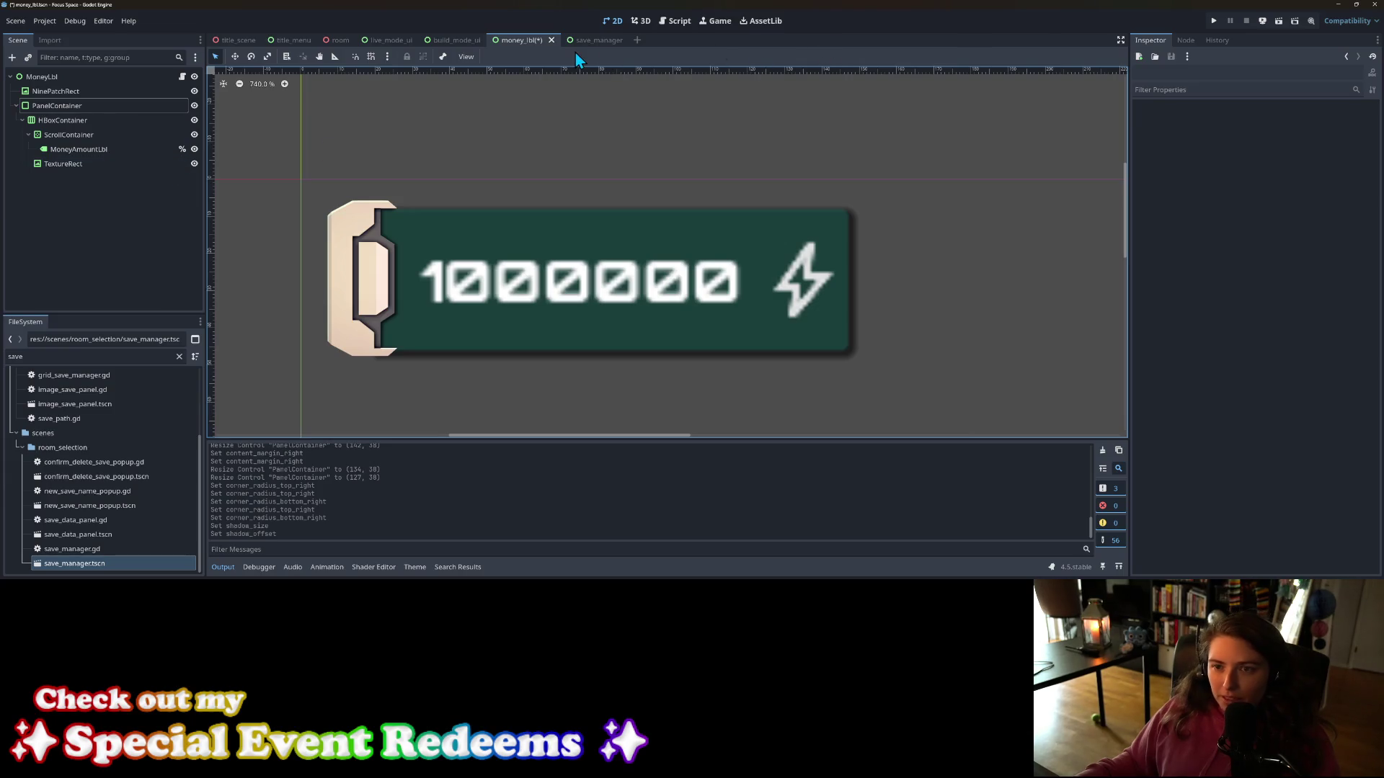
- Run the project, check the framed 1000000 money counter in the HUD, then close the game
{"action": "left_click", "coordinate": [1213, 20]}
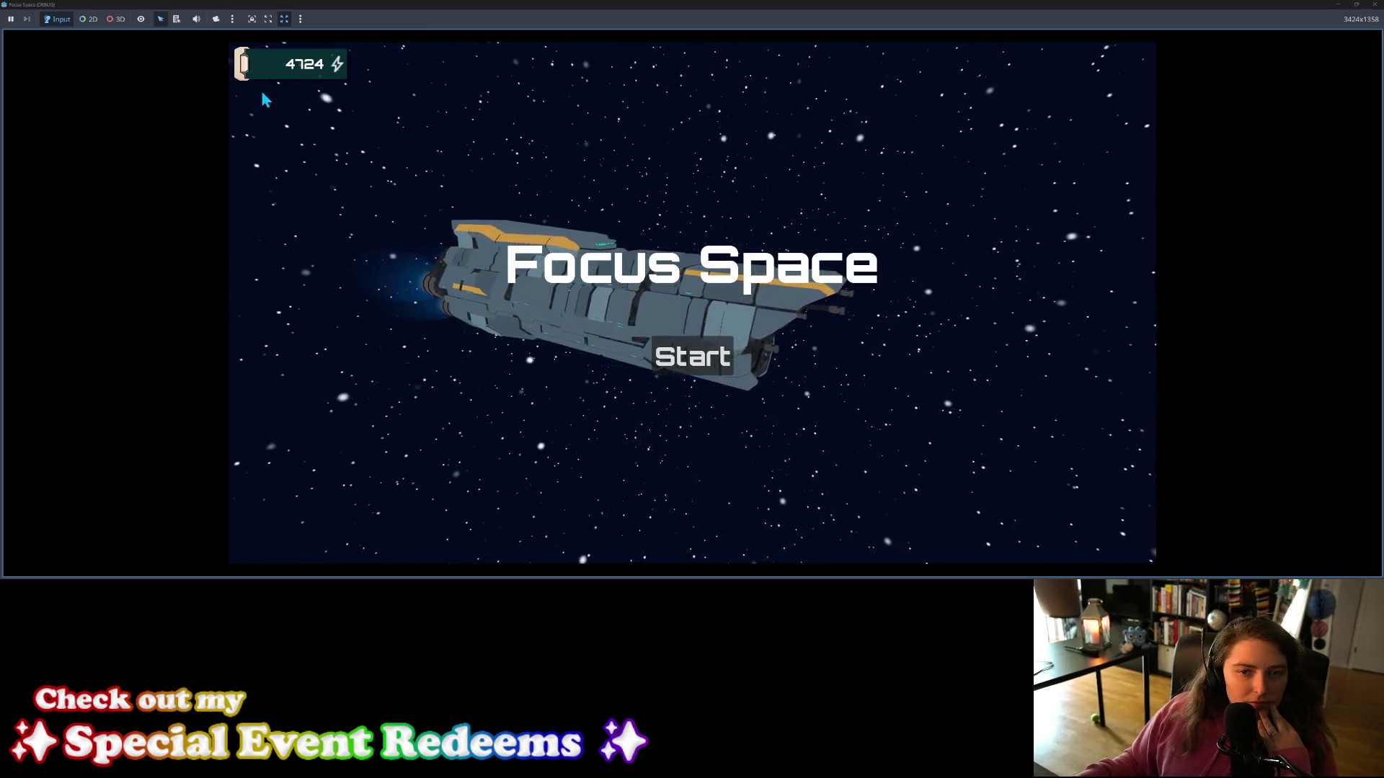
{"action": "left_click", "coordinate": [1375, 5]}
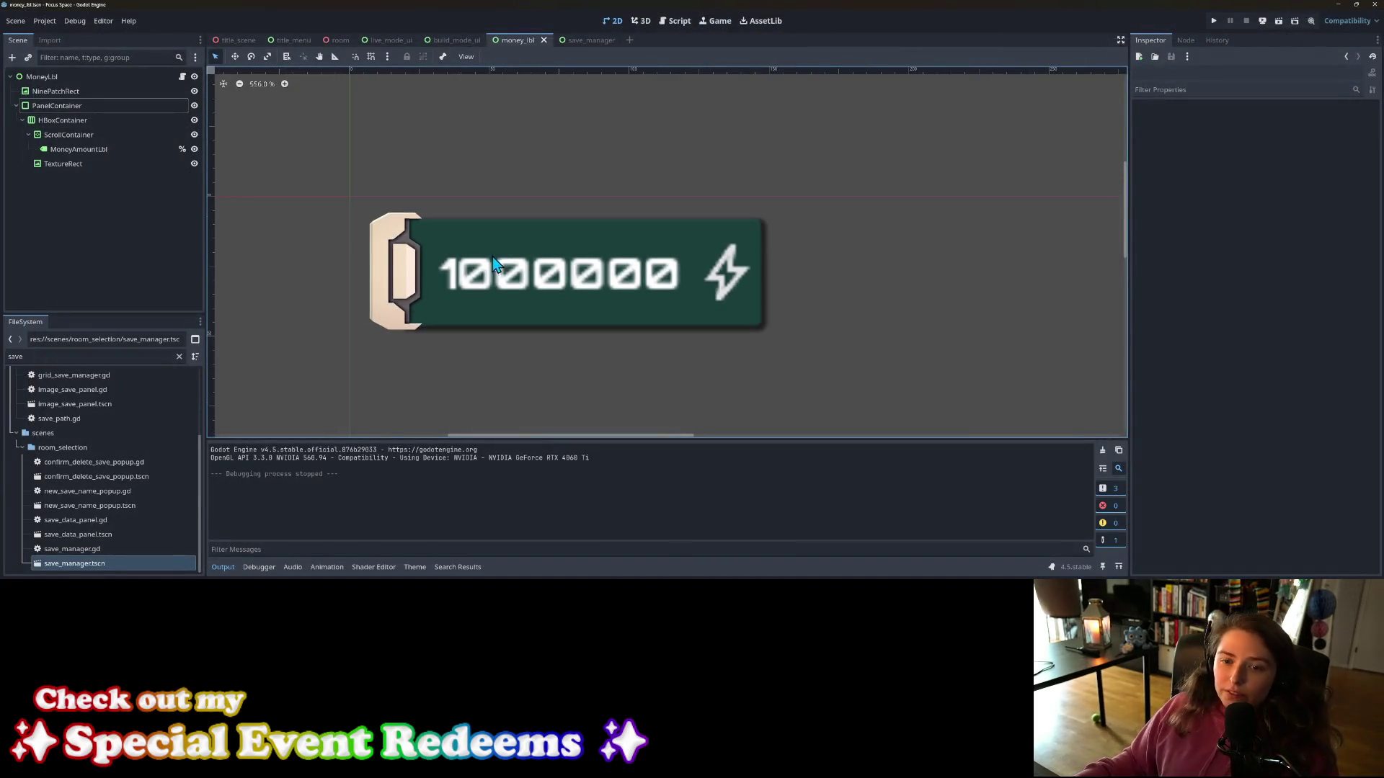
- Undo the shadow, corner rounding, resizing, anchor and reparenting changes back to the frame texture setup
{"action": "scroll", "coordinate": [497, 284], "scroll_direction": "down", "scroll_amount": 2}
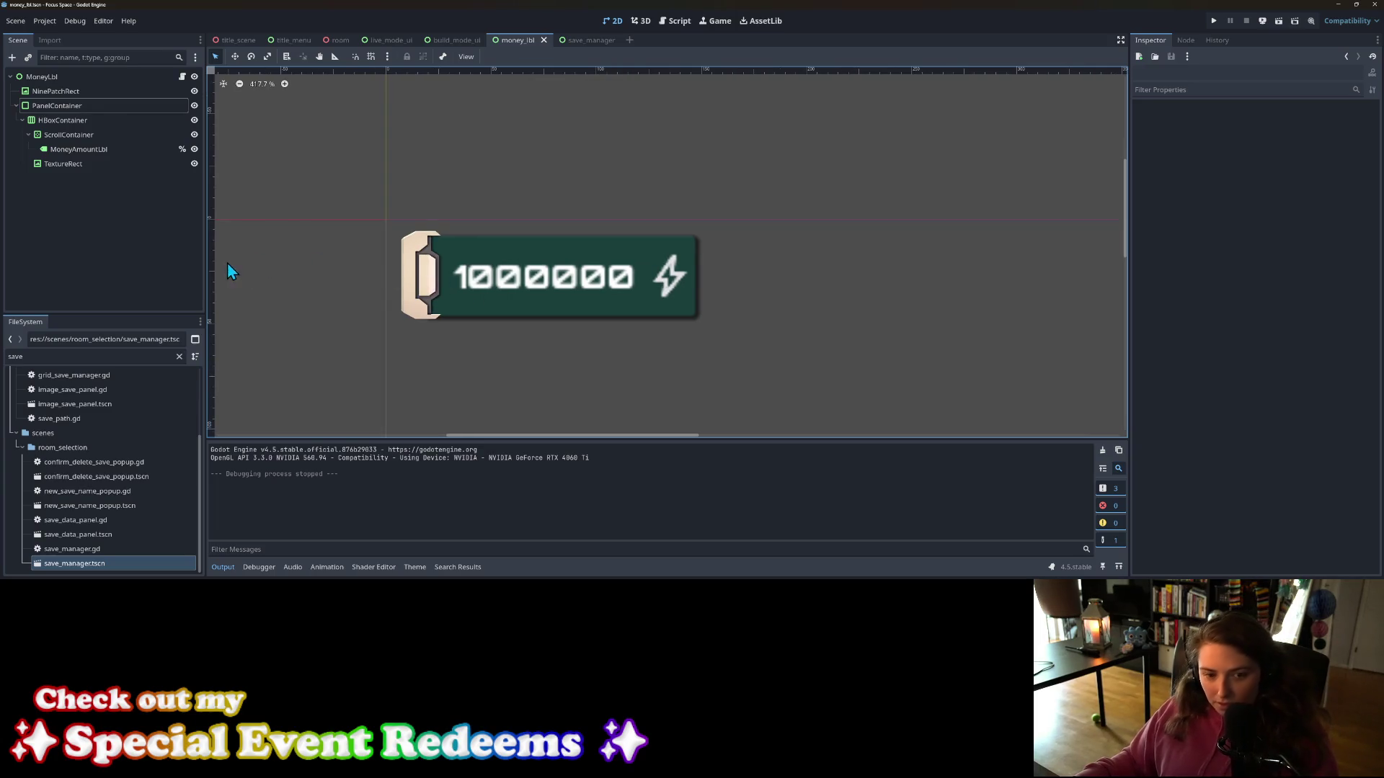
{"action": "key", "text": "ctrl+z"}
{"action": "key", "text": "ctrl+z"}
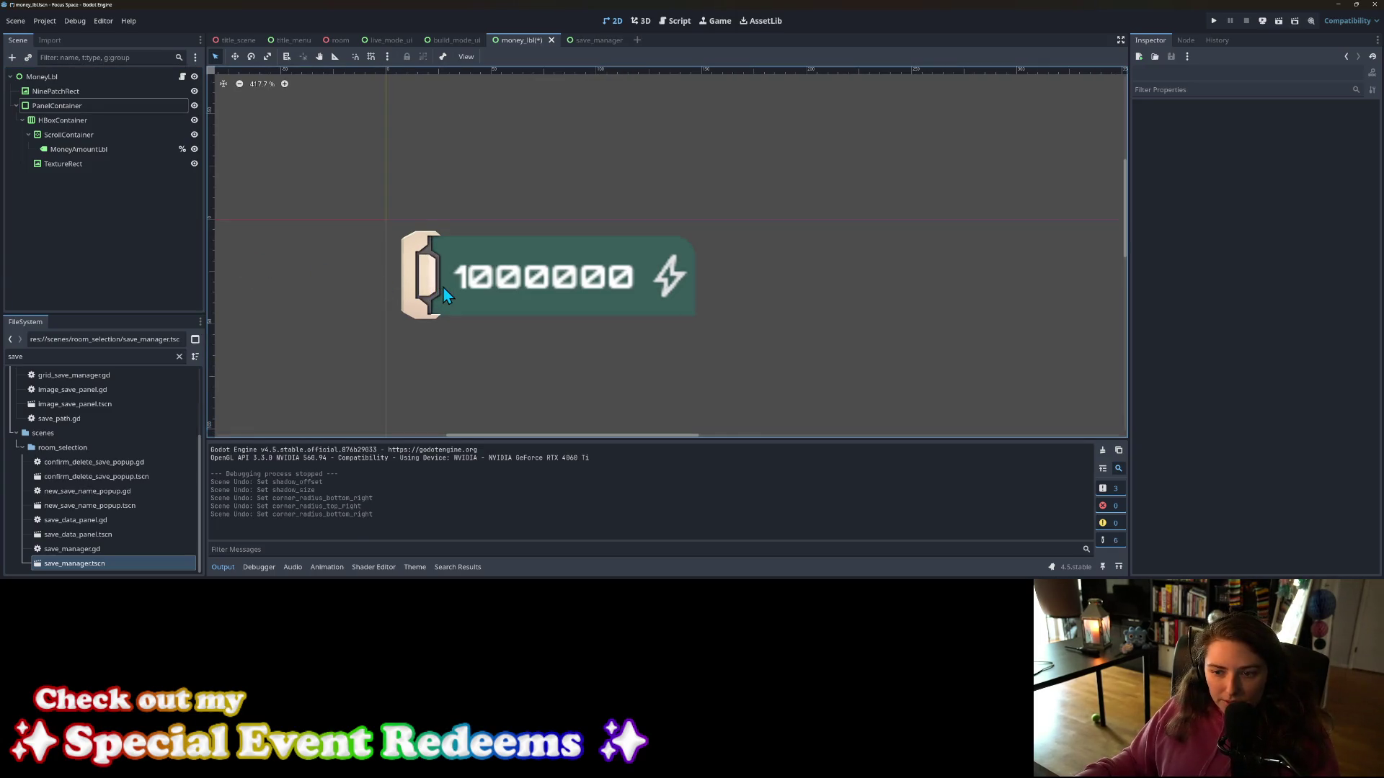
{"action": "key", "text": "ctrl+z"}
{"action": "key", "text": "ctrl+z"}
{"action": "key", "text": "ctrl+z"}
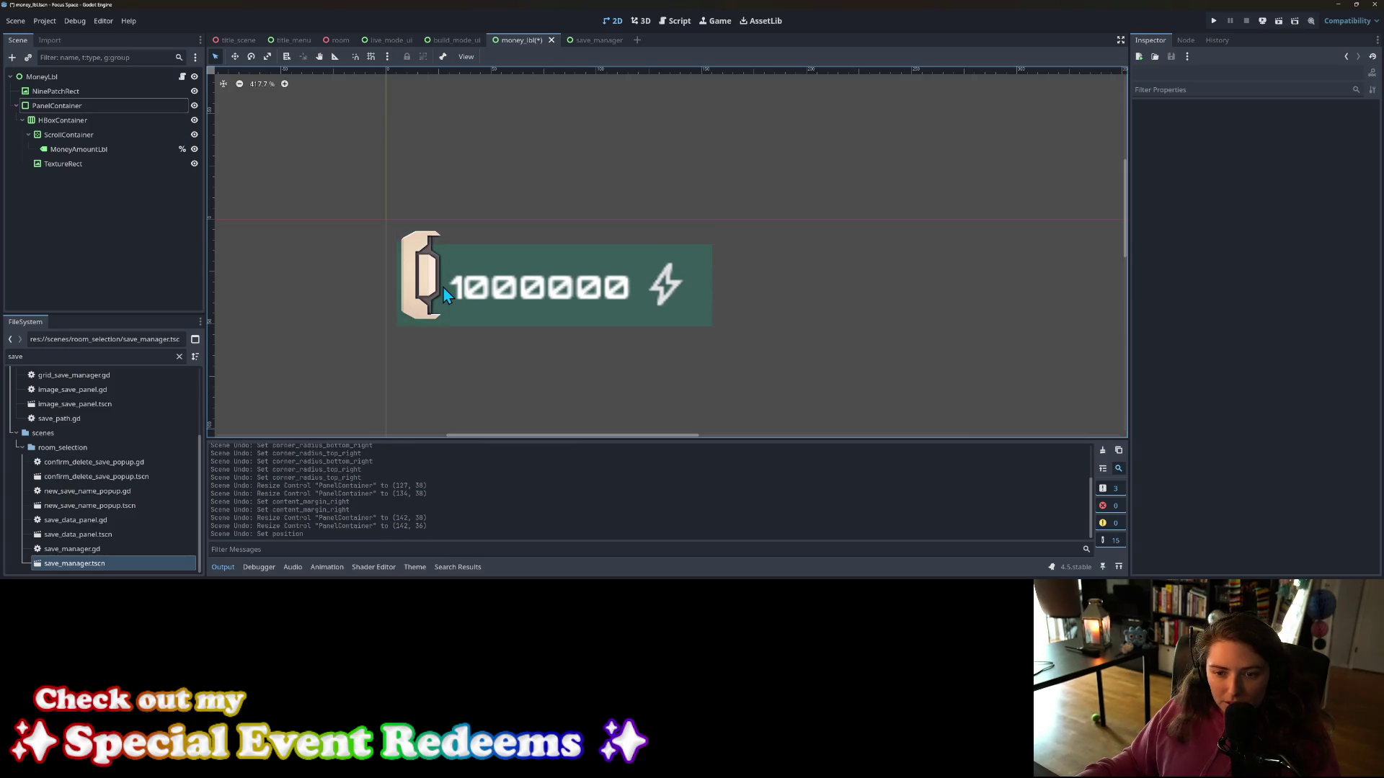
{"action": "key", "text": "ctrl+z"}
{"action": "key", "text": "ctrl+z"}
{"action": "key", "text": "ctrl+z"}
{"action": "key", "text": "ctrl+z"}
{"action": "key", "text": "ctrl+z"}
{"action": "key", "text": "ctrl+z"}
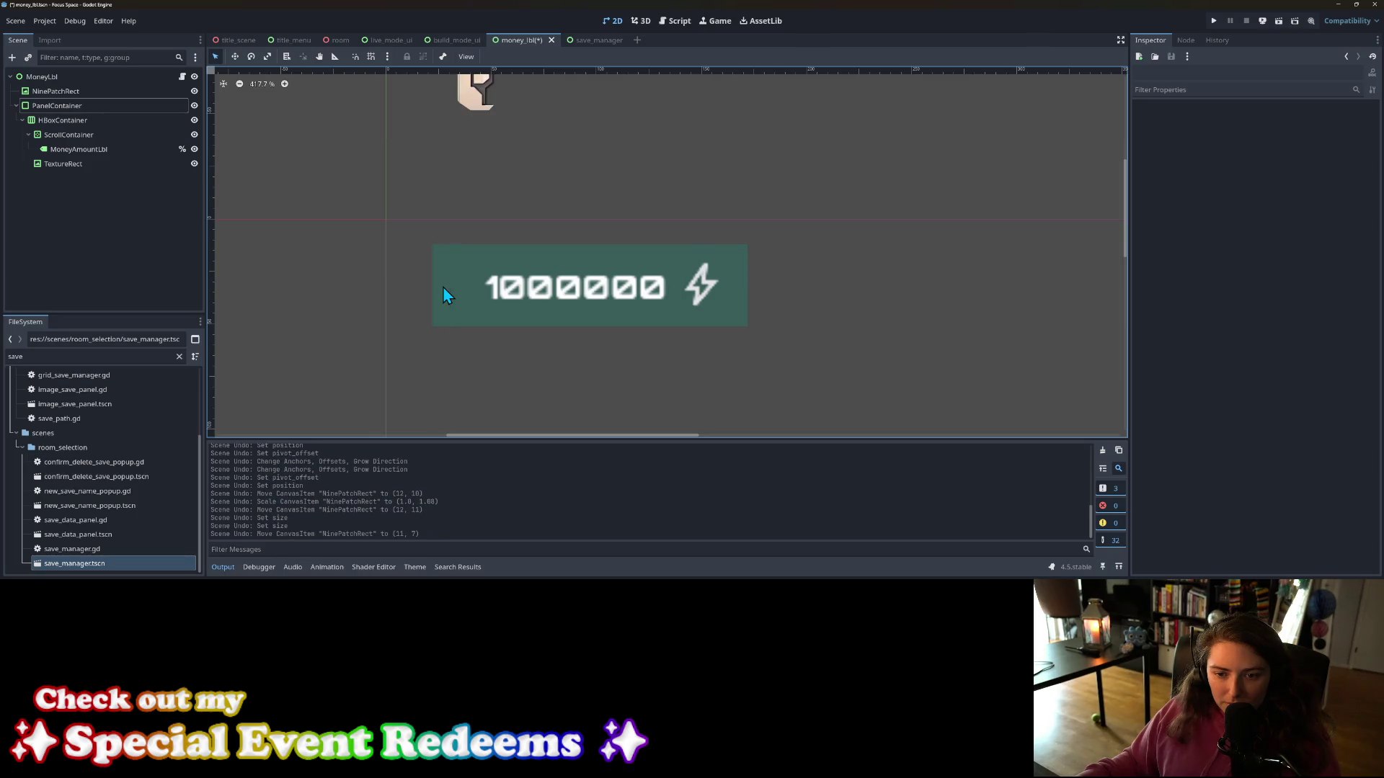
{"action": "key", "text": "ctrl+z"}
{"action": "key", "text": "ctrl+z"}
{"action": "key", "text": "ctrl+z"}
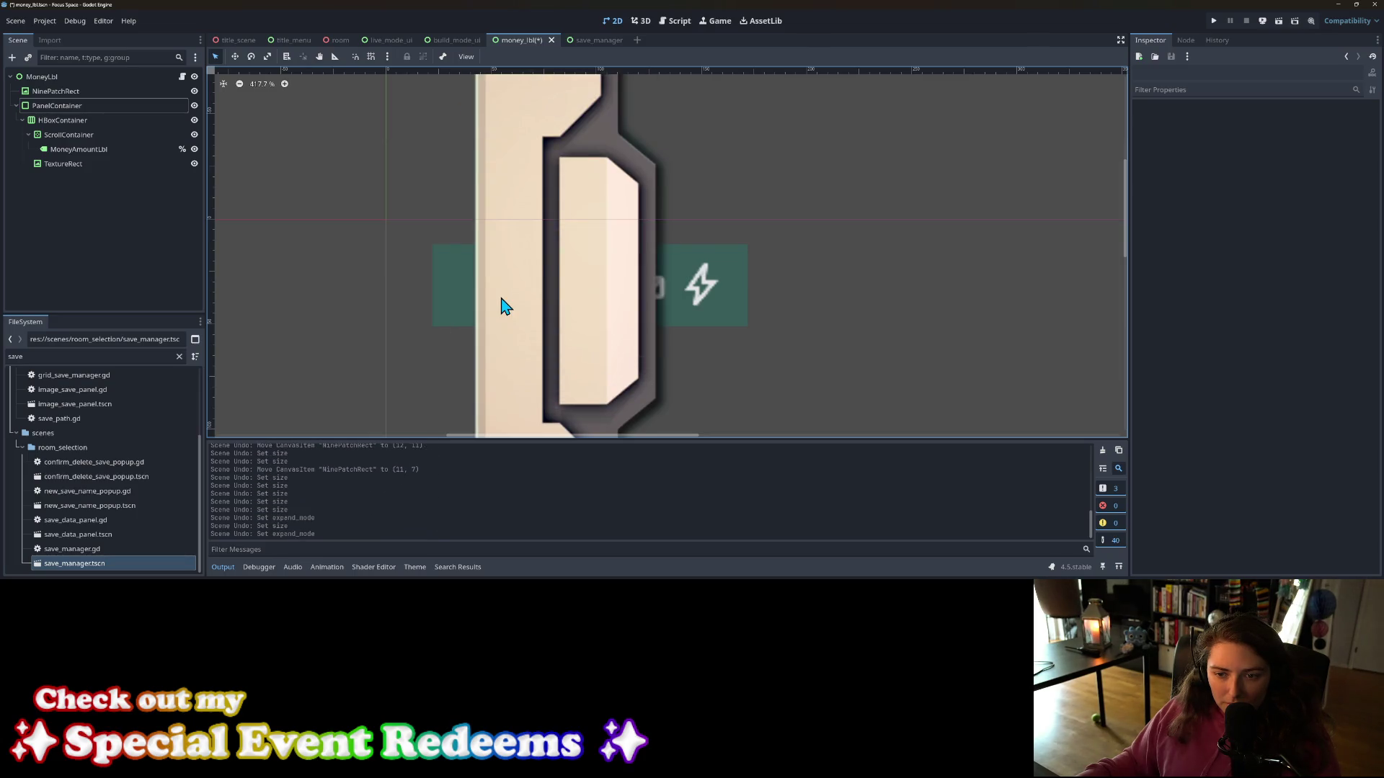
{"action": "key", "text": "ctrl+z"}
{"action": "key", "text": "ctrl+z"}
{"action": "key", "text": "ctrl+z"}
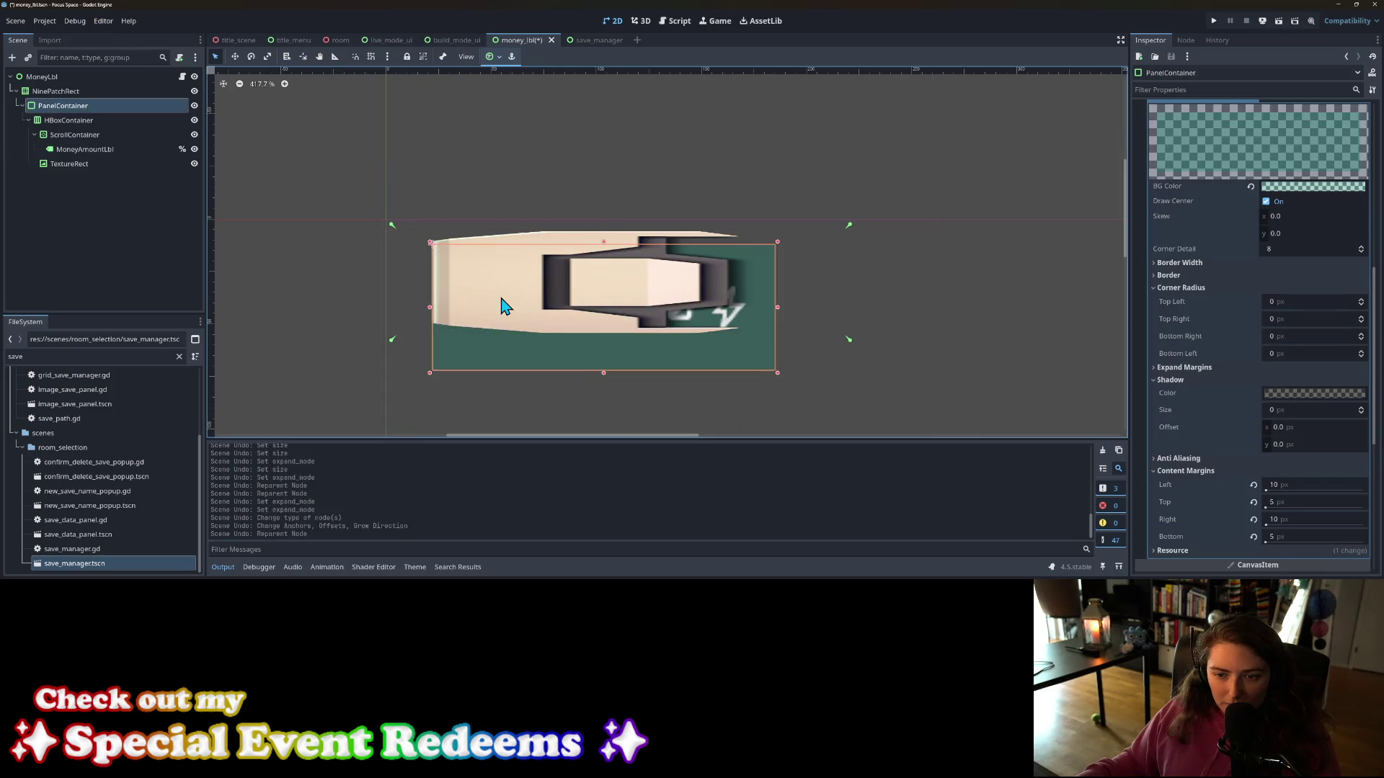
{"action": "key", "text": "ctrl+z"}
{"action": "key", "text": "ctrl+z"}
{"action": "key", "text": "ctrl+z"}
{"action": "key", "text": "ctrl+z"}
{"action": "key", "text": "ctrl+z"}
- Step the history around the texture compression and frame texture, ending with the texture change undone
{"action": "scroll", "coordinate": [500, 306], "scroll_direction": "down", "scroll_amount": 3}
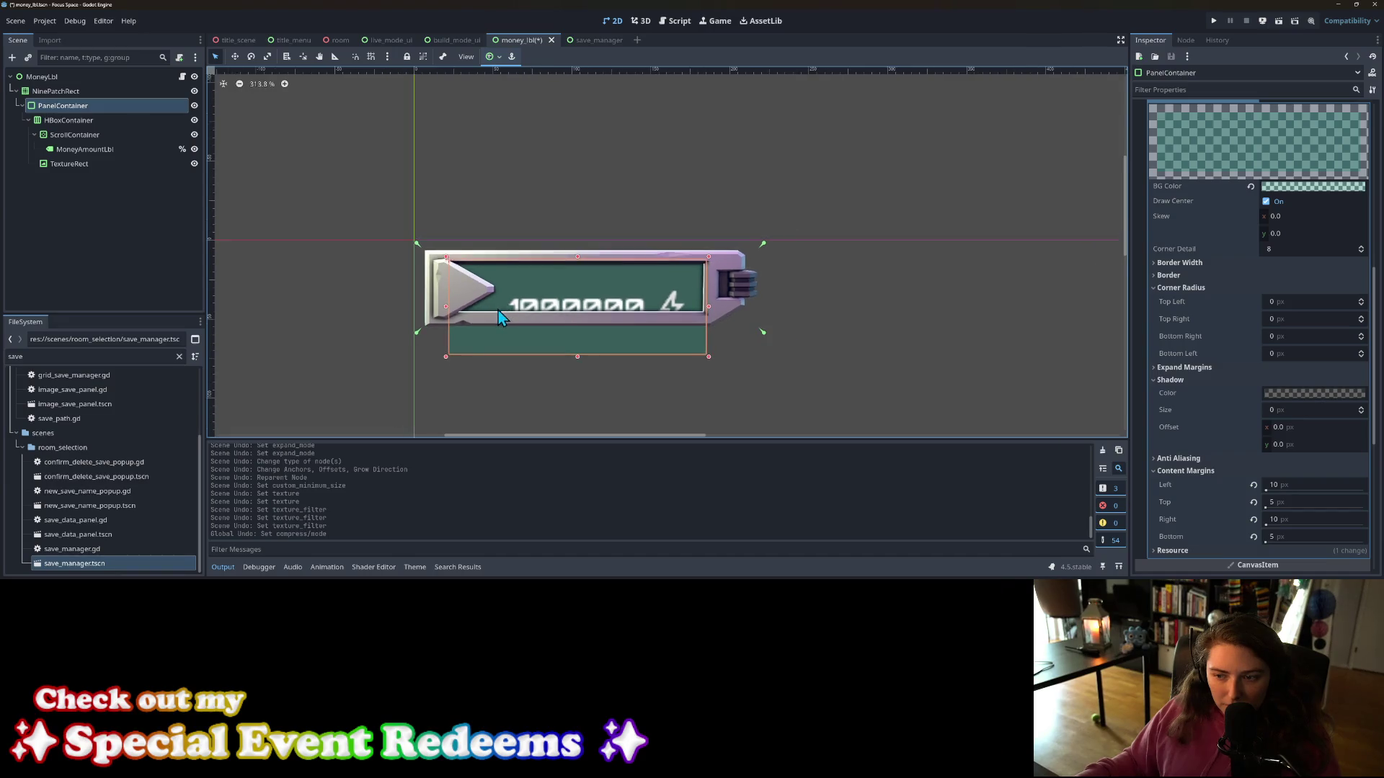
{"action": "left_click", "coordinate": [131, 223]}
{"action": "key", "text": "ctrl+z"}
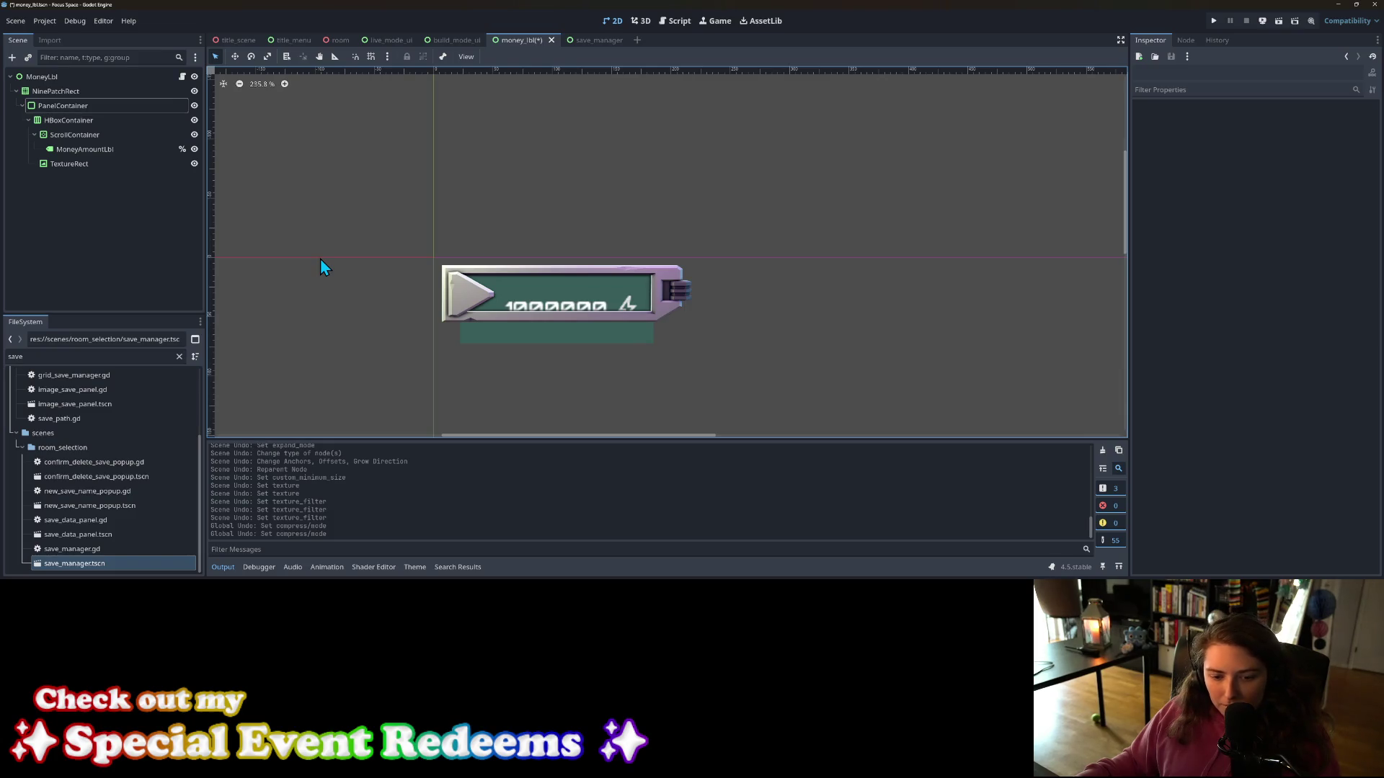
{"action": "key", "text": "ctrl+shift+z"}
{"action": "key", "text": "ctrl+shift+z"}
{"action": "key", "text": "ctrl+shift+z"}
{"action": "key", "text": "ctrl+shift+z"}
{"action": "key", "text": "ctrl+shift+z"}
{"action": "key", "text": "ctrl+shift+z"}
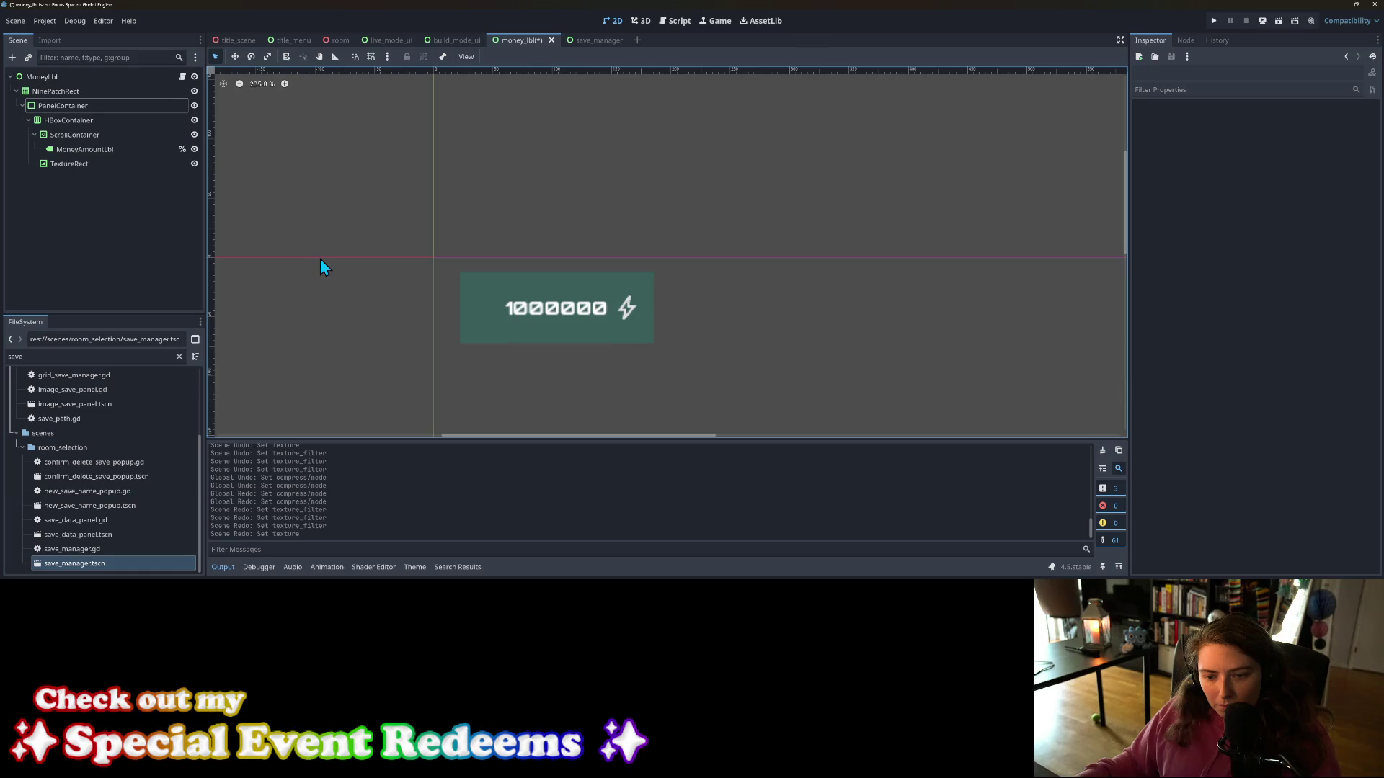
{"action": "key", "text": "ctrl+shift+z"}
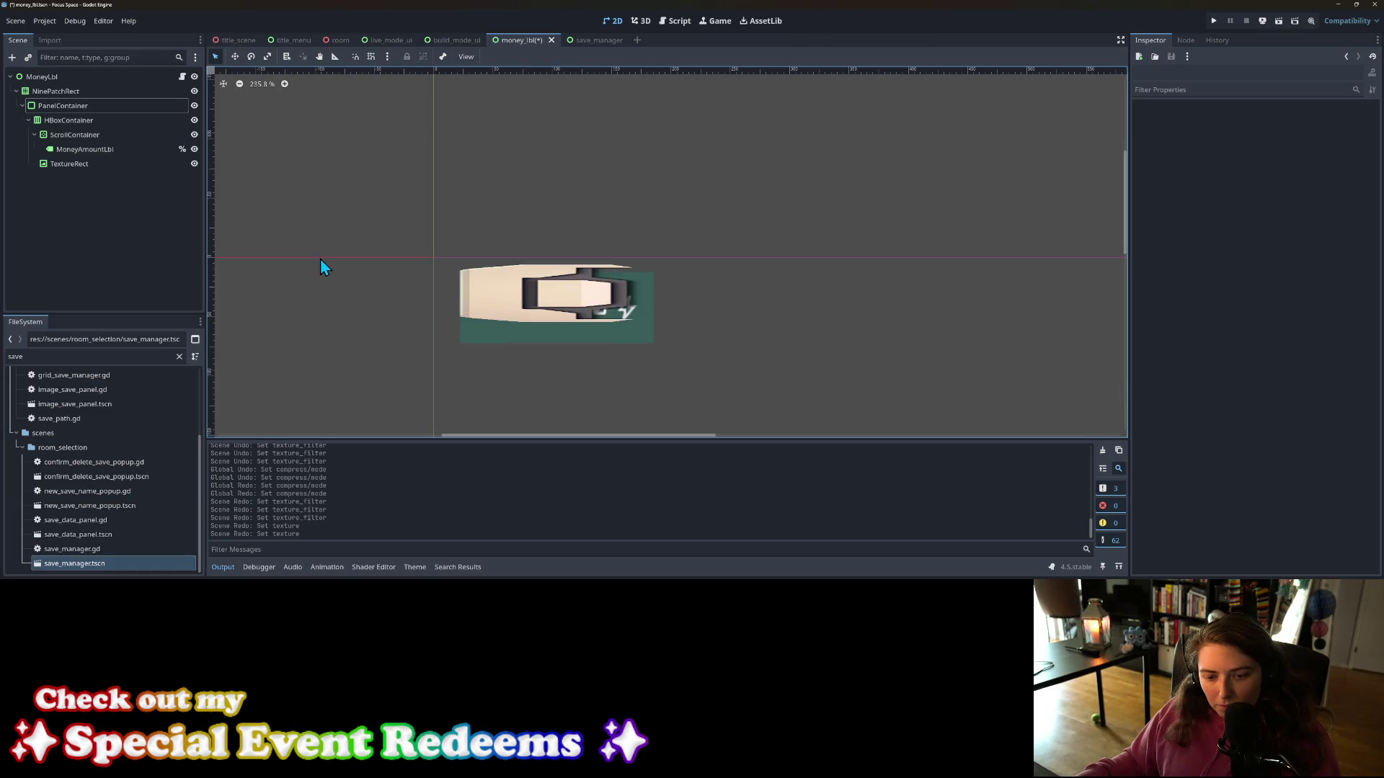
{"action": "key", "text": "ctrl+z"}
{"action": "key", "text": "ctrl+z"}
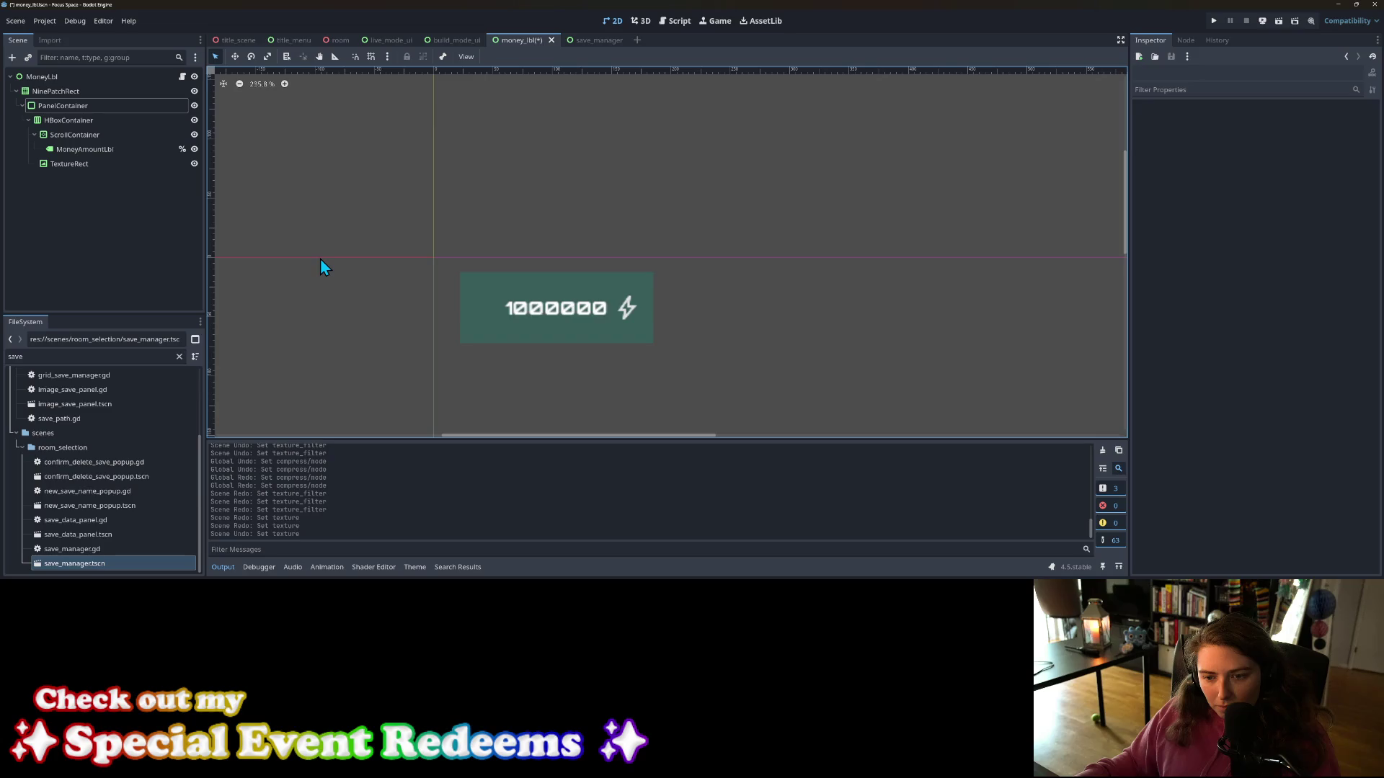
- Pull the PanelContainer's bottom edge up to fit inside the purple frame and save the scene
{"action": "left_click", "coordinate": [57, 122]}
{"action": "left_click", "coordinate": [58, 108]}
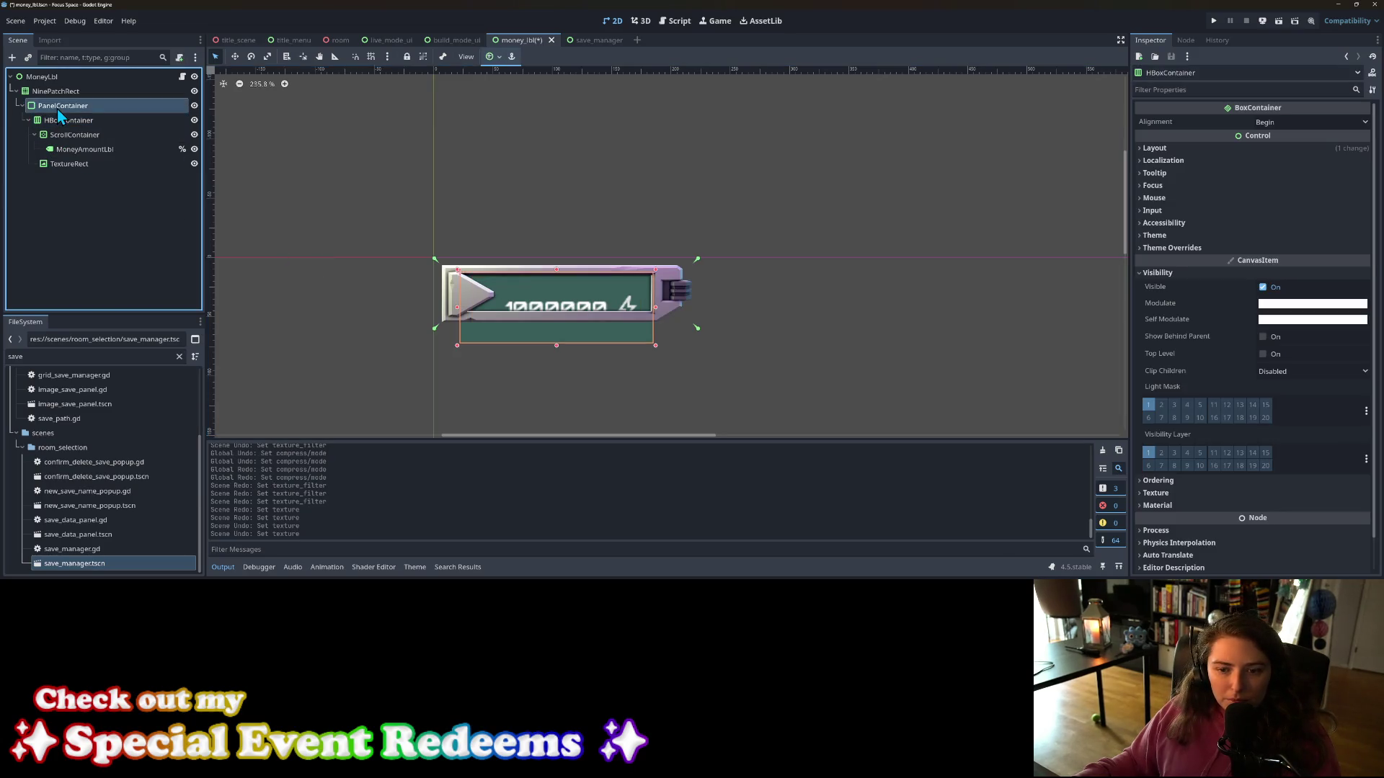
{"action": "left_click", "coordinate": [59, 94]}
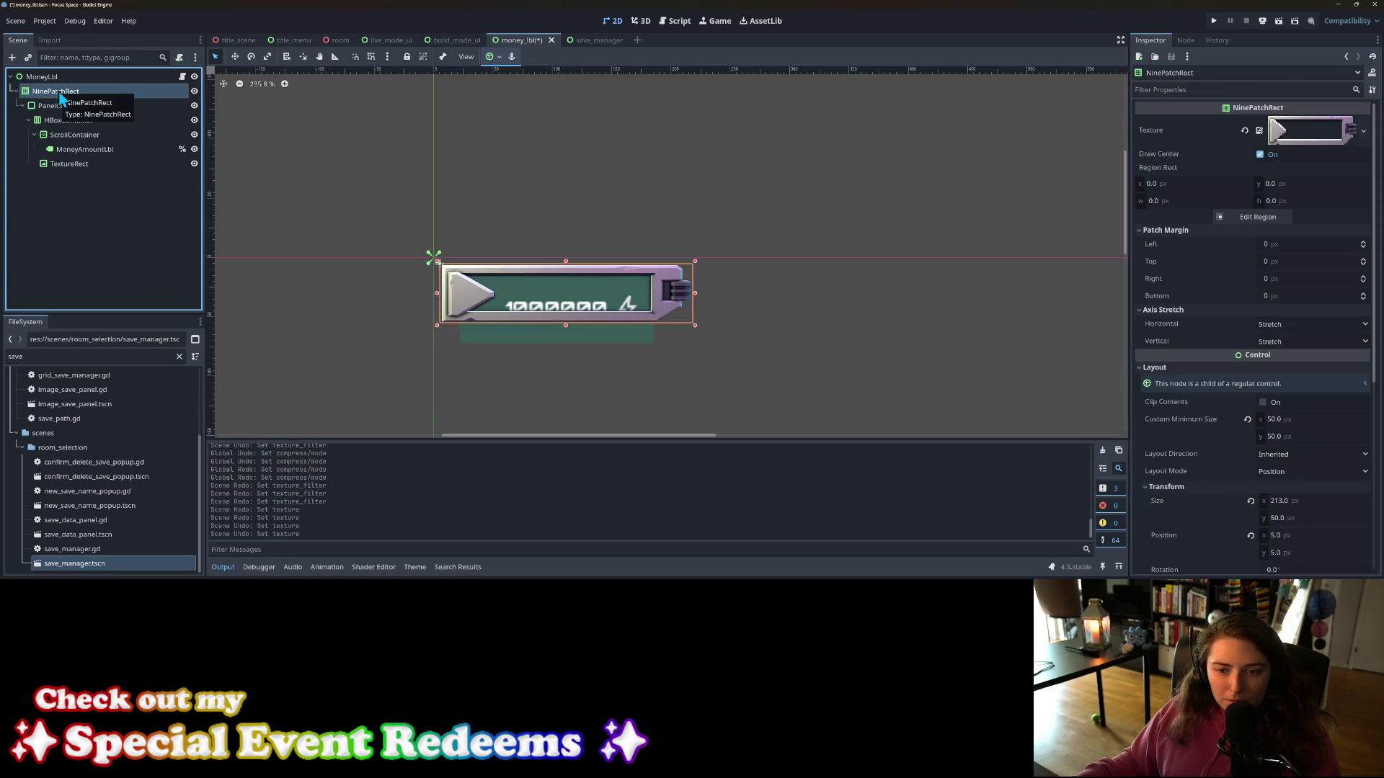
{"action": "left_click", "coordinate": [61, 106]}
{"action": "scroll", "coordinate": [483, 306], "scroll_direction": "up", "scroll_amount": 3}
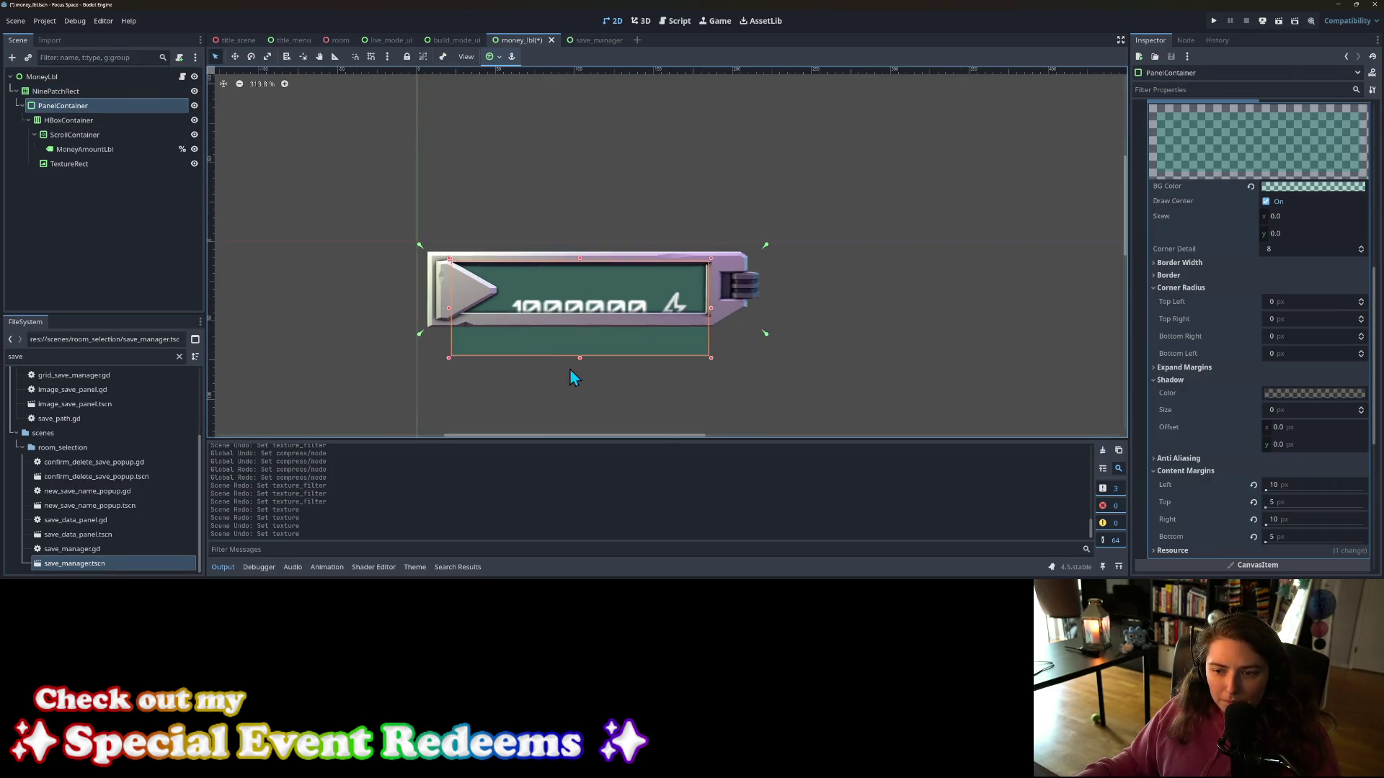
{"action": "left_click_drag", "start_coordinate": [579, 357], "coordinate": [577, 321]}
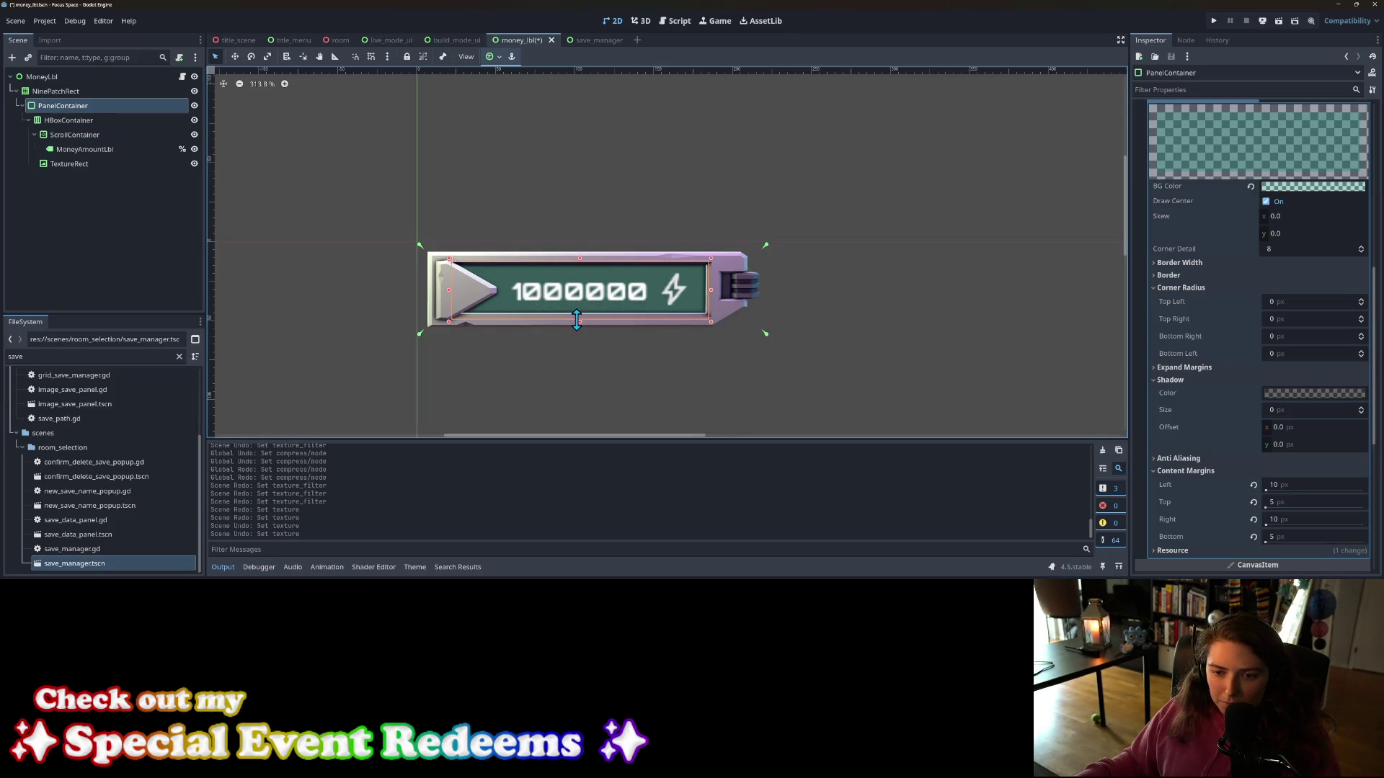
{"action": "left_click_drag", "start_coordinate": [576, 320], "coordinate": [576, 317]}
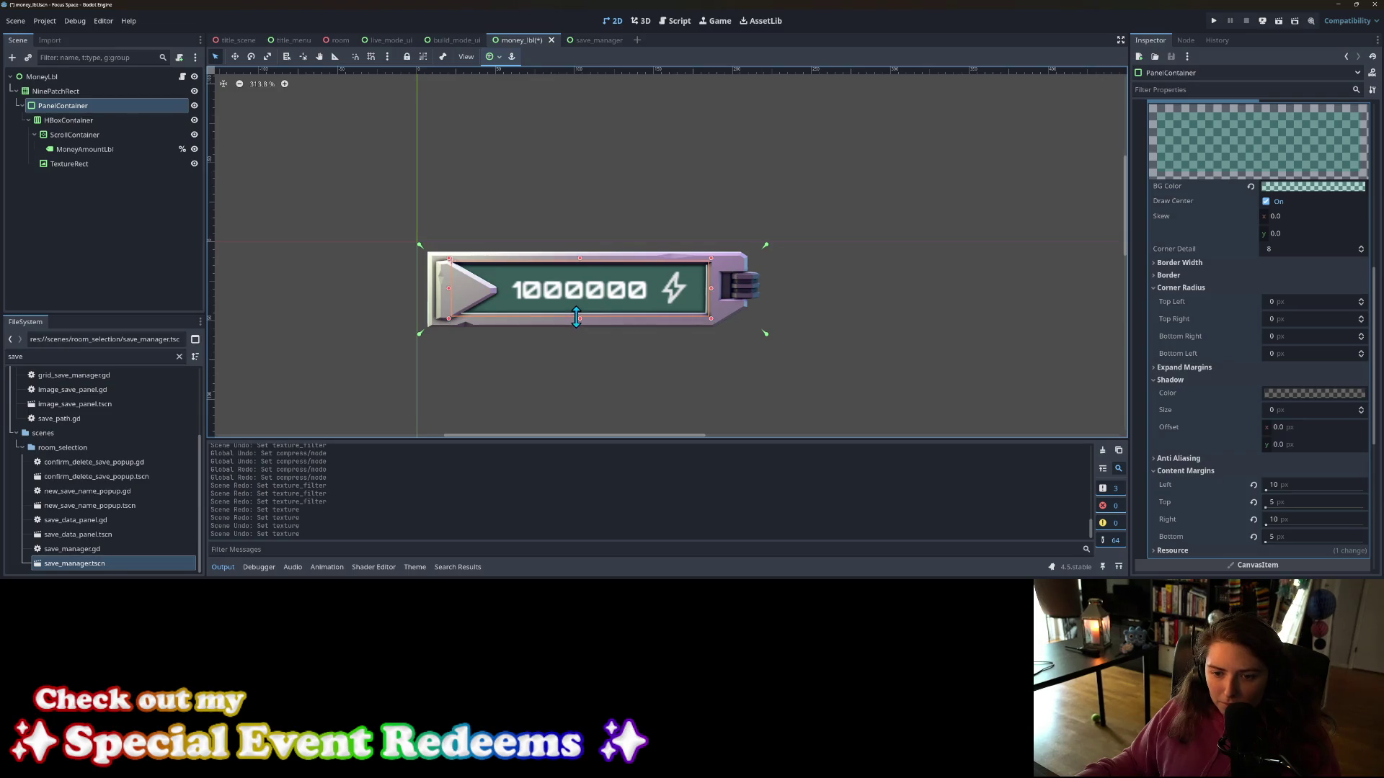
{"action": "key", "text": "ctrl+s"}
- Recentre the canvas on the money label and run the game to check it
{"action": "scroll", "coordinate": [559, 309], "scroll_direction": "up", "scroll_amount": 4}
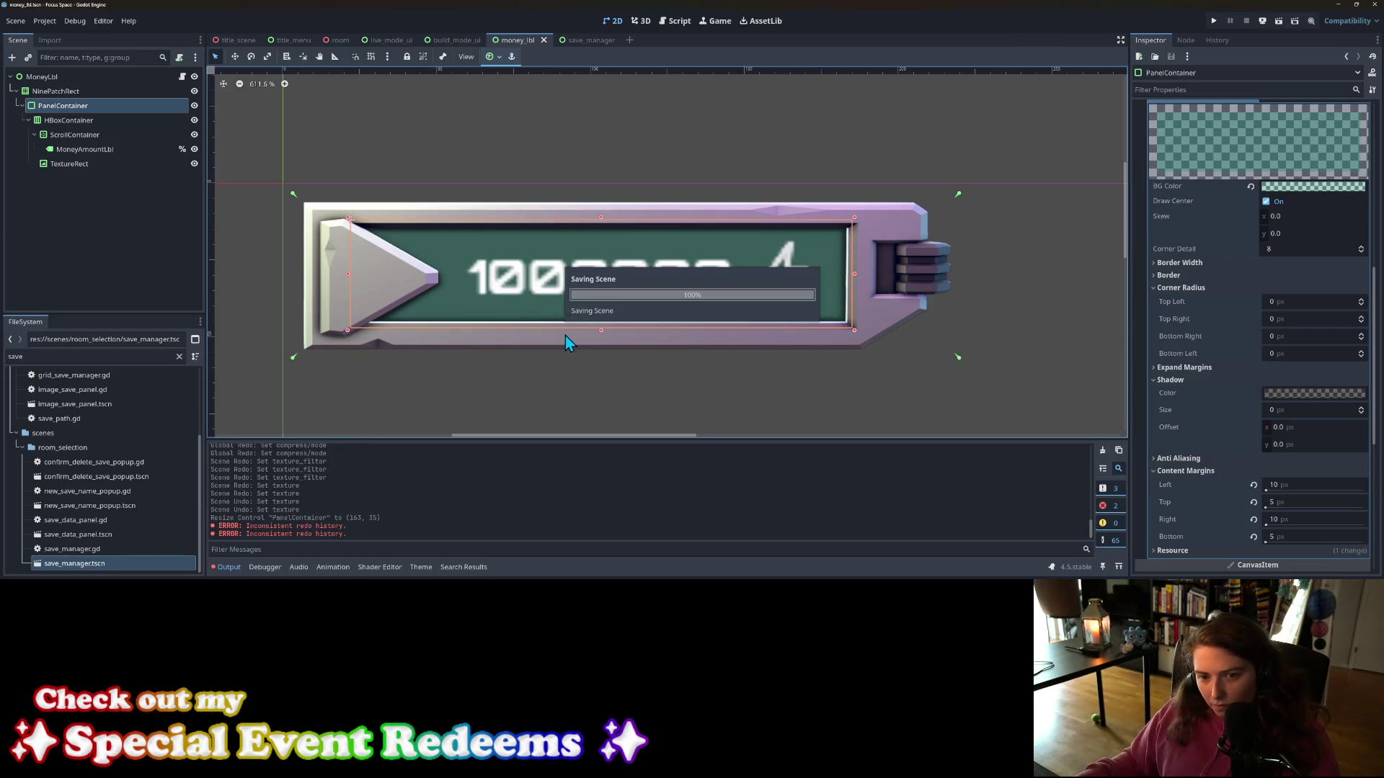
{"action": "scroll", "coordinate": [565, 336], "scroll_direction": "down", "scroll_amount": 3}
{"action": "left_click", "coordinate": [737, 405]}
{"action": "scroll", "coordinate": [713, 389], "scroll_direction": "down", "scroll_amount": 9}
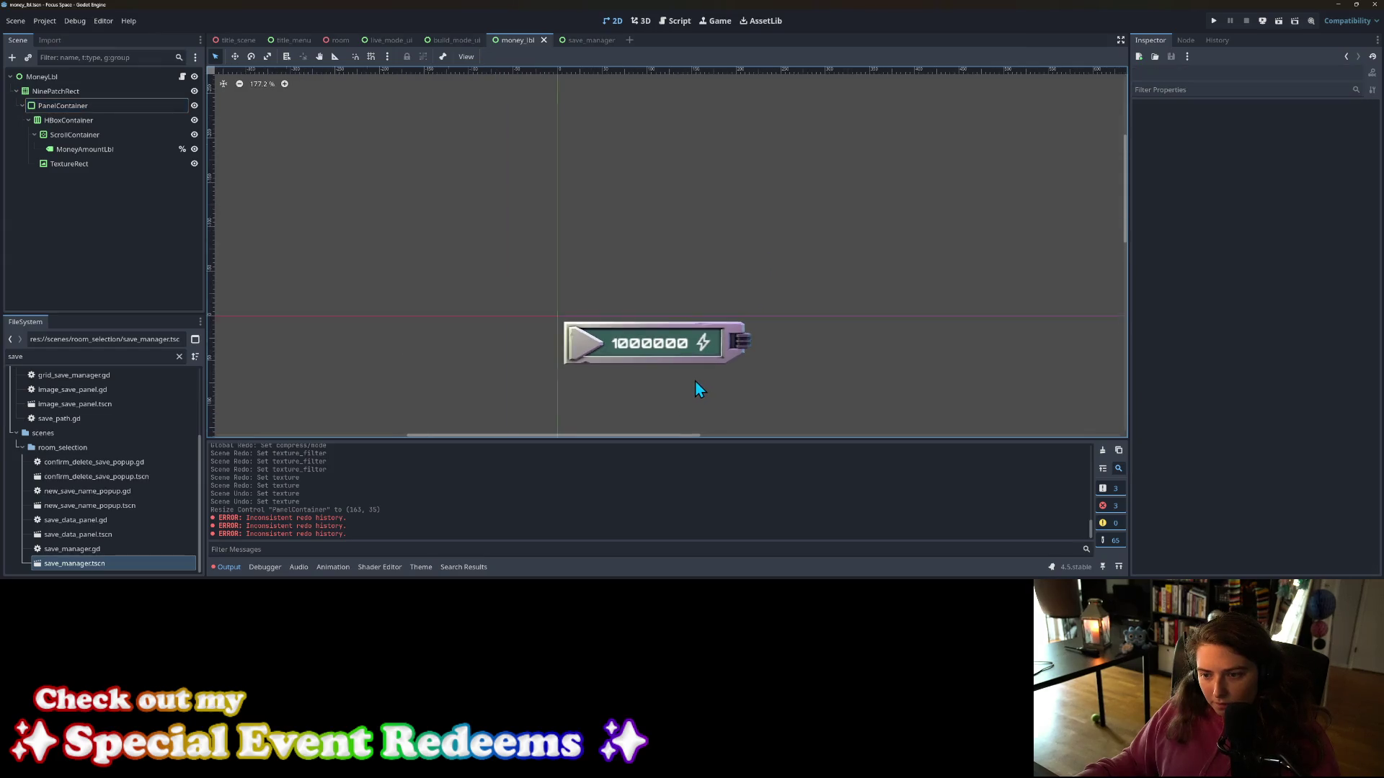
{"action": "mouse_move", "coordinate": [717, 388]}
{"action": "left_mouse_down"}
{"action": "mouse_move", "coordinate": [571, 251]}
{"action": "mouse_move", "coordinate": [447, 188]}
{"action": "mouse_move", "coordinate": [525, 238]}
{"action": "mouse_move", "coordinate": [498, 291]}
{"action": "left_mouse_up"}
{"action": "scroll", "coordinate": [498, 291], "scroll_direction": "up", "scroll_amount": 4}
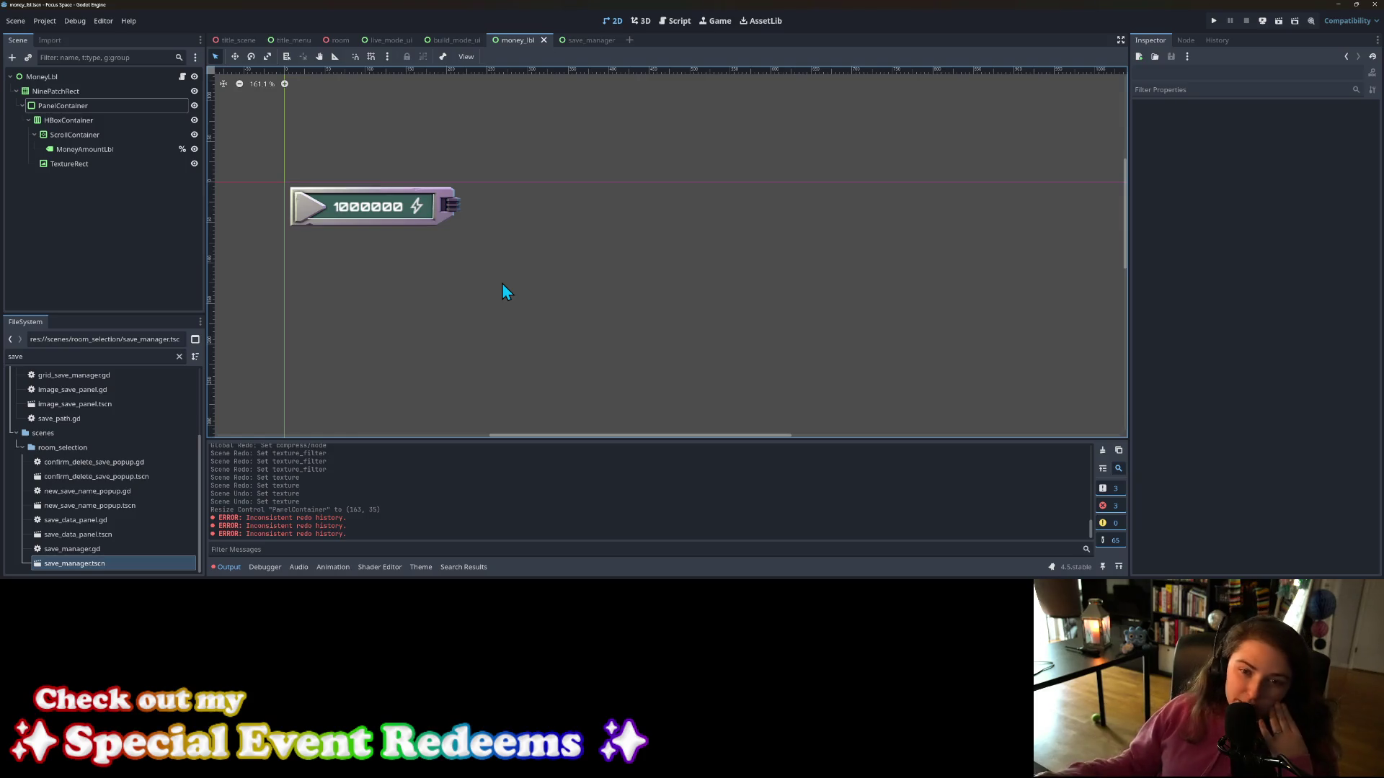
{"action": "left_click", "coordinate": [1213, 20]}
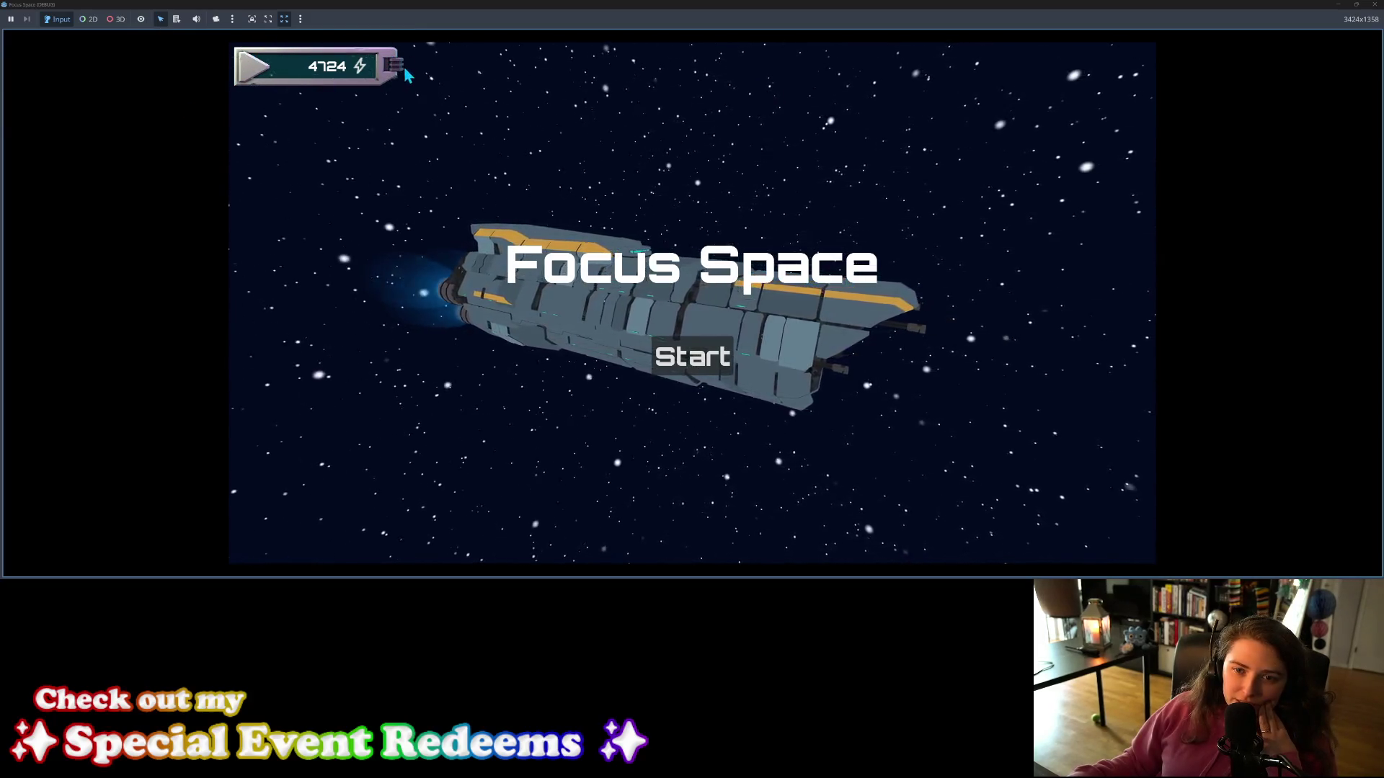
{"action": "left_click", "coordinate": [1374, 4]}
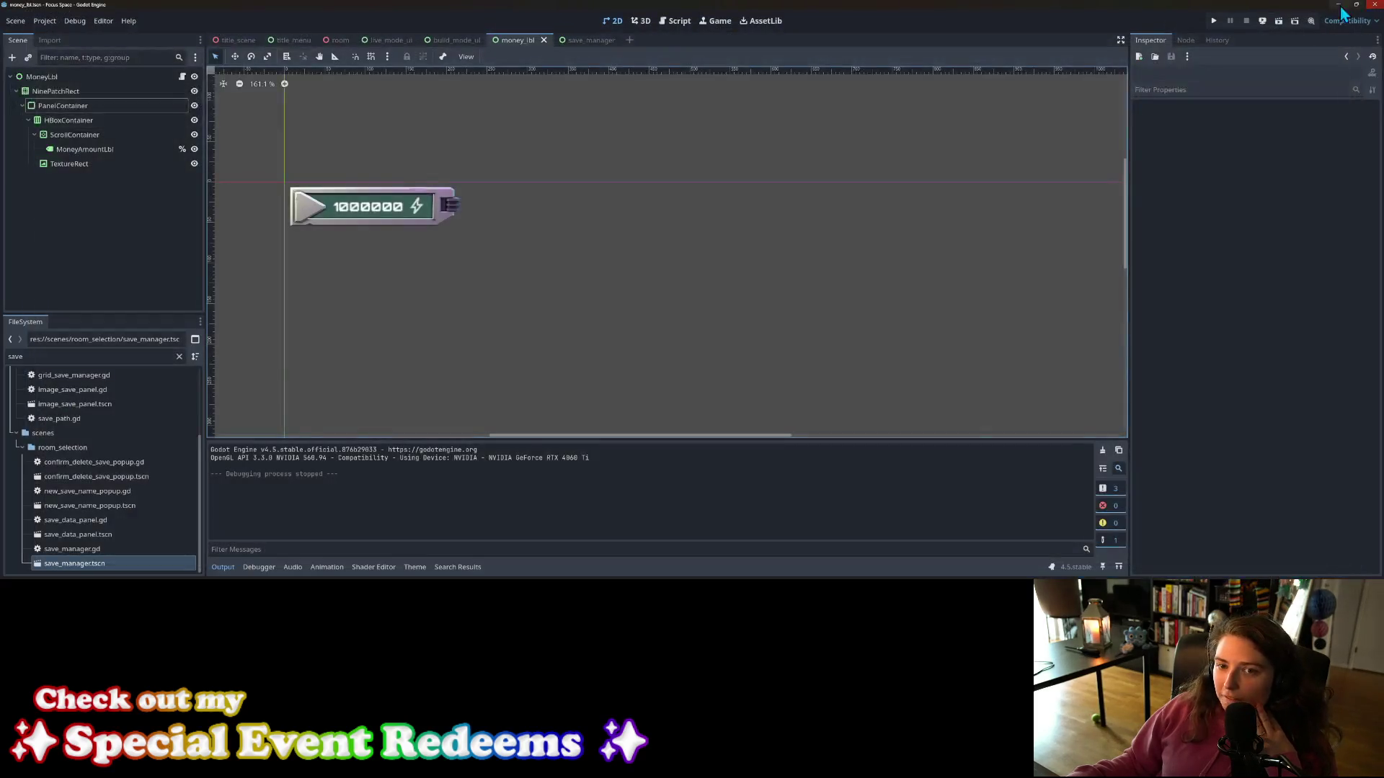
- Switch to File Explorer and browse the SciFi sprite pack for a frame sprite
{"action": "left_click", "coordinate": [43, 92]}
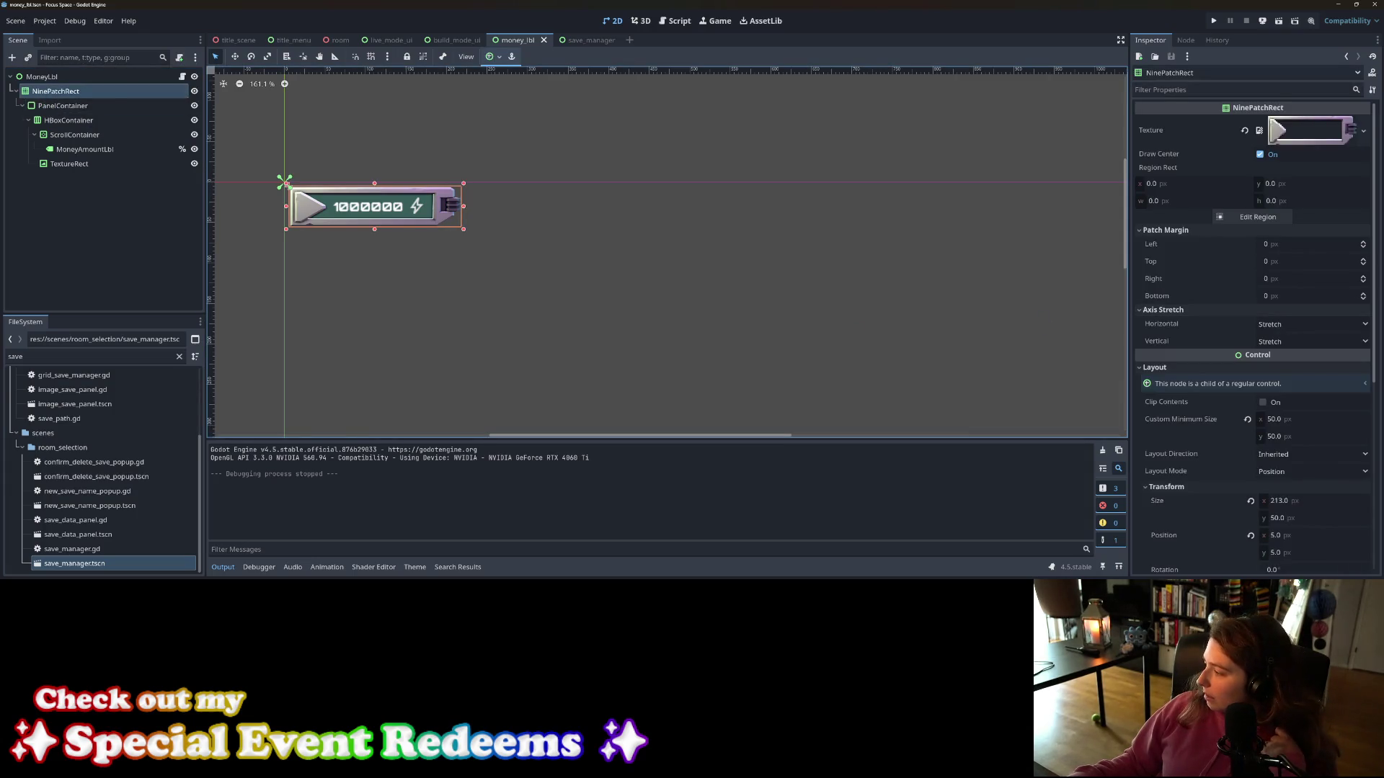
{"action": "key", "text": "alt+Tab"}
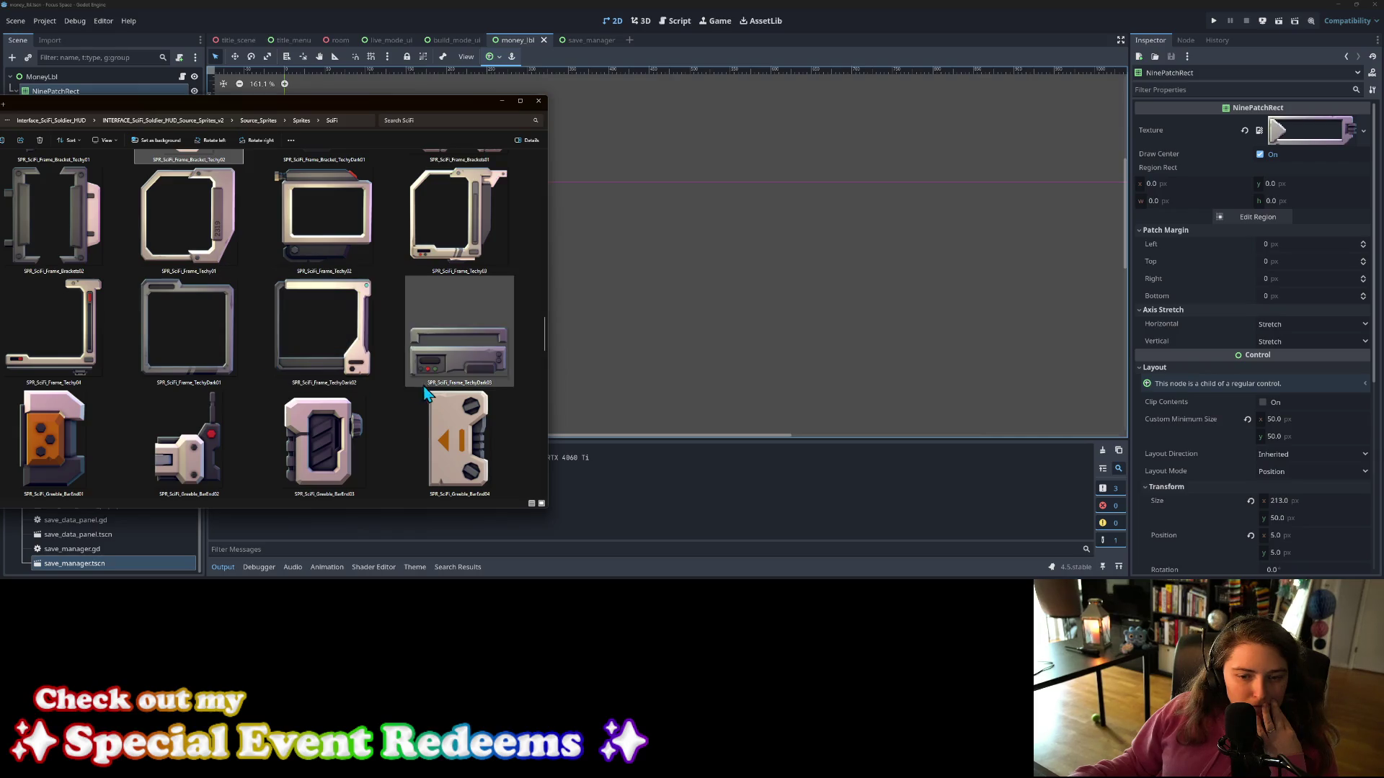
{"action": "scroll", "coordinate": [400, 374], "scroll_direction": "up", "scroll_amount": 2}
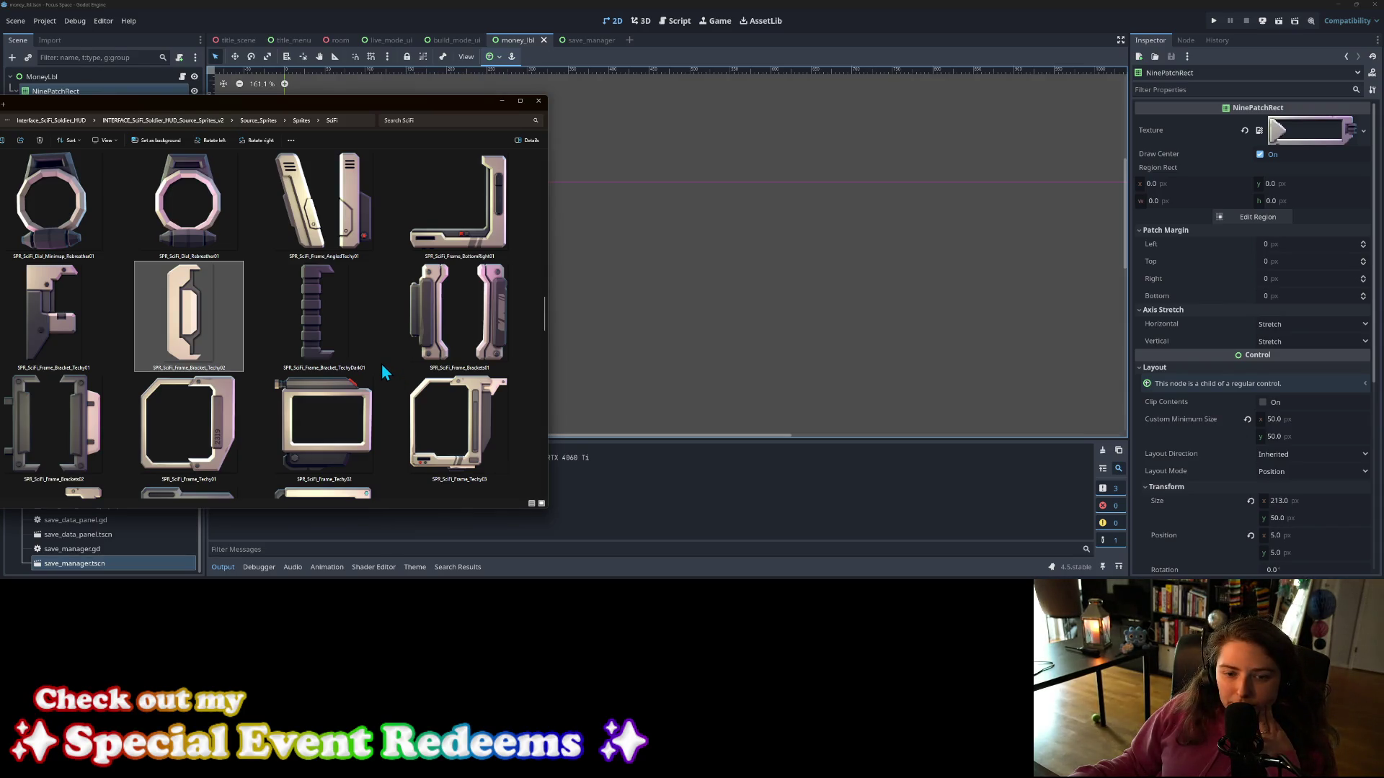
{"action": "scroll", "coordinate": [384, 372], "scroll_direction": "up", "scroll_amount": 5}
{"action": "scroll", "coordinate": [382, 367], "scroll_direction": "up", "scroll_amount": 3}
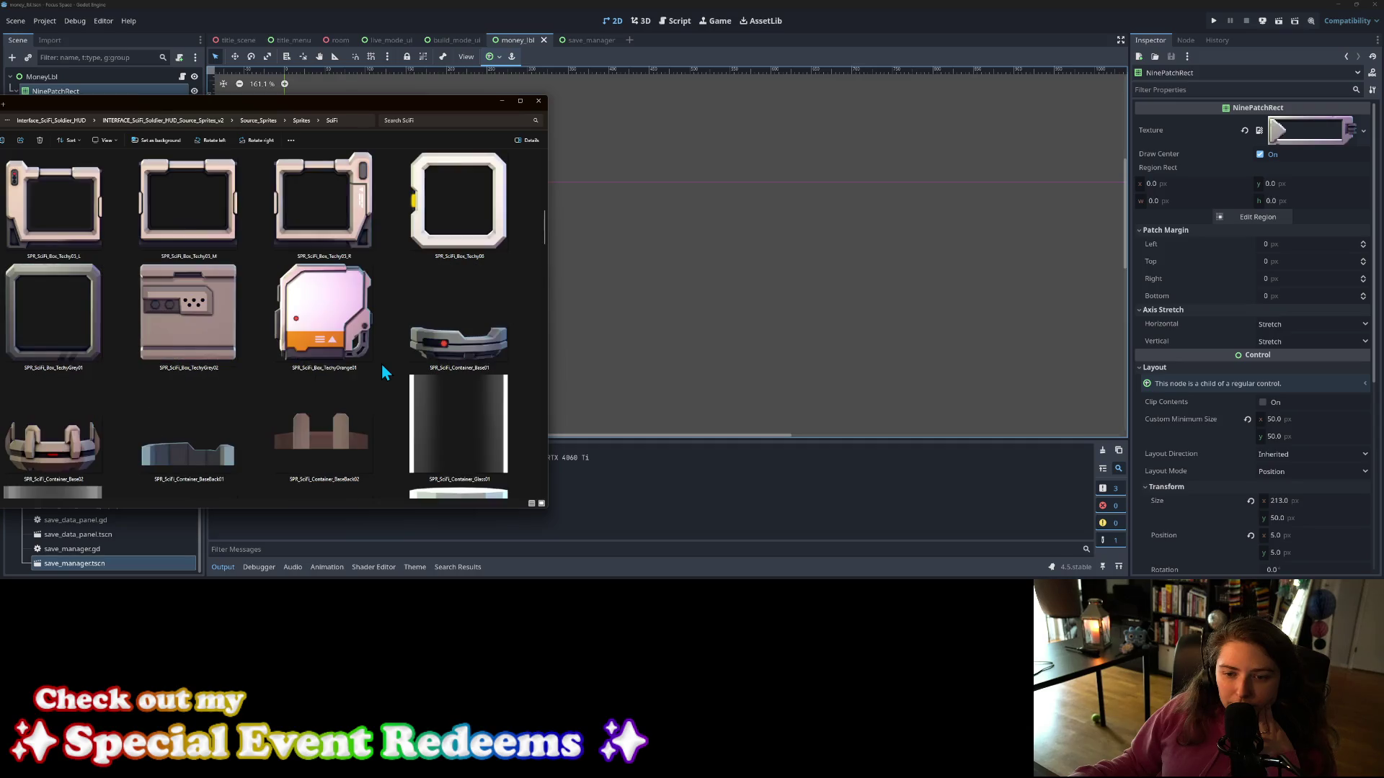
{"action": "scroll", "coordinate": [382, 367], "scroll_direction": "up", "scroll_amount": 2}
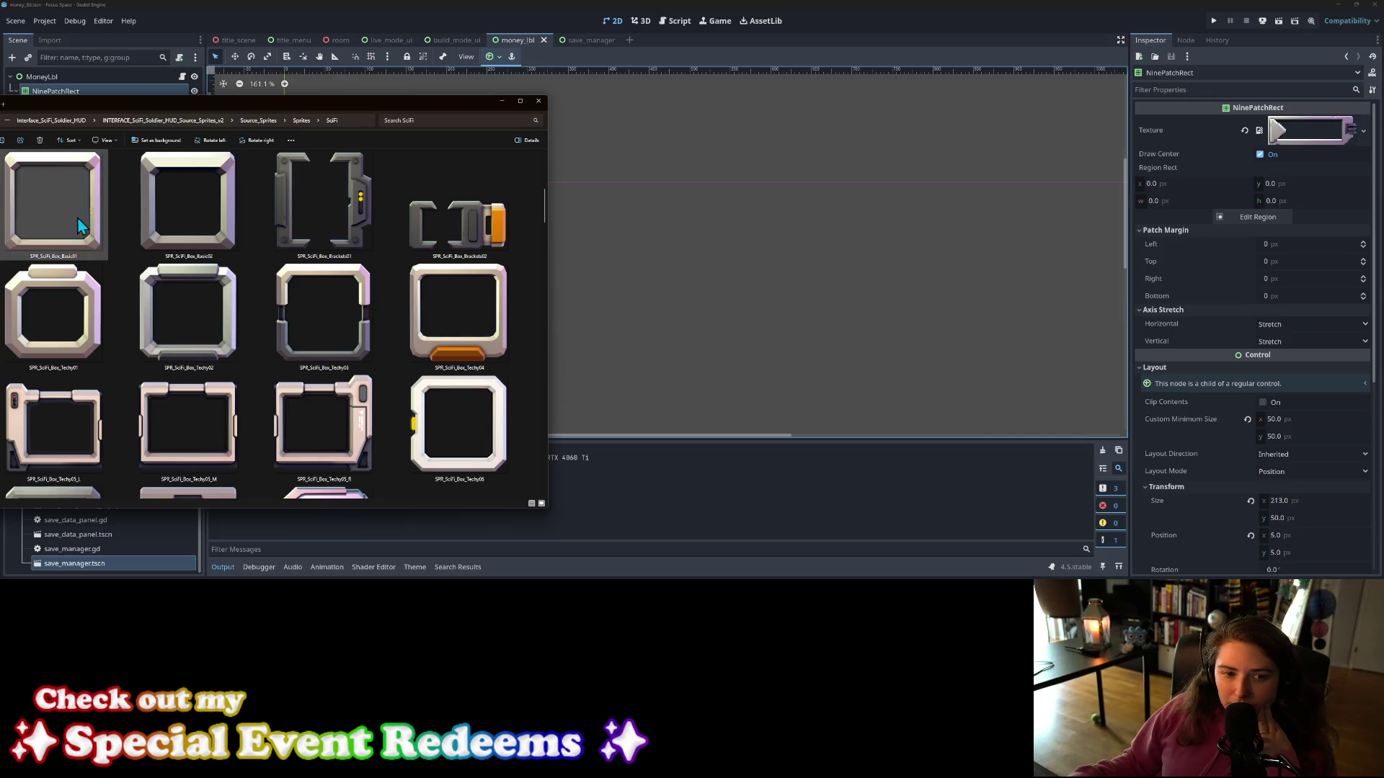
{"action": "scroll", "coordinate": [77, 218], "scroll_direction": "up", "scroll_amount": 2}
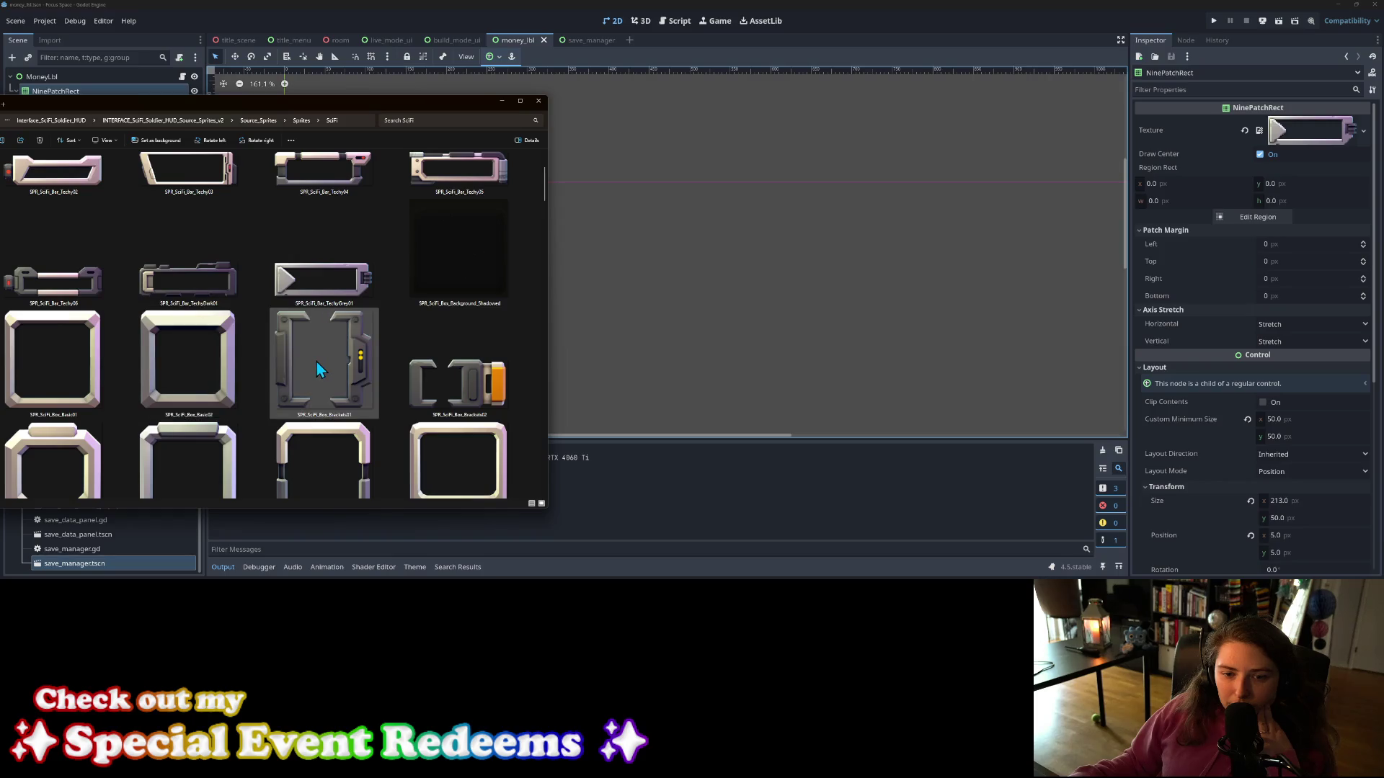
{"action": "scroll", "coordinate": [318, 362], "scroll_direction": "up", "scroll_amount": 1}
{"action": "scroll", "coordinate": [317, 364], "scroll_direction": "down", "scroll_amount": 3}
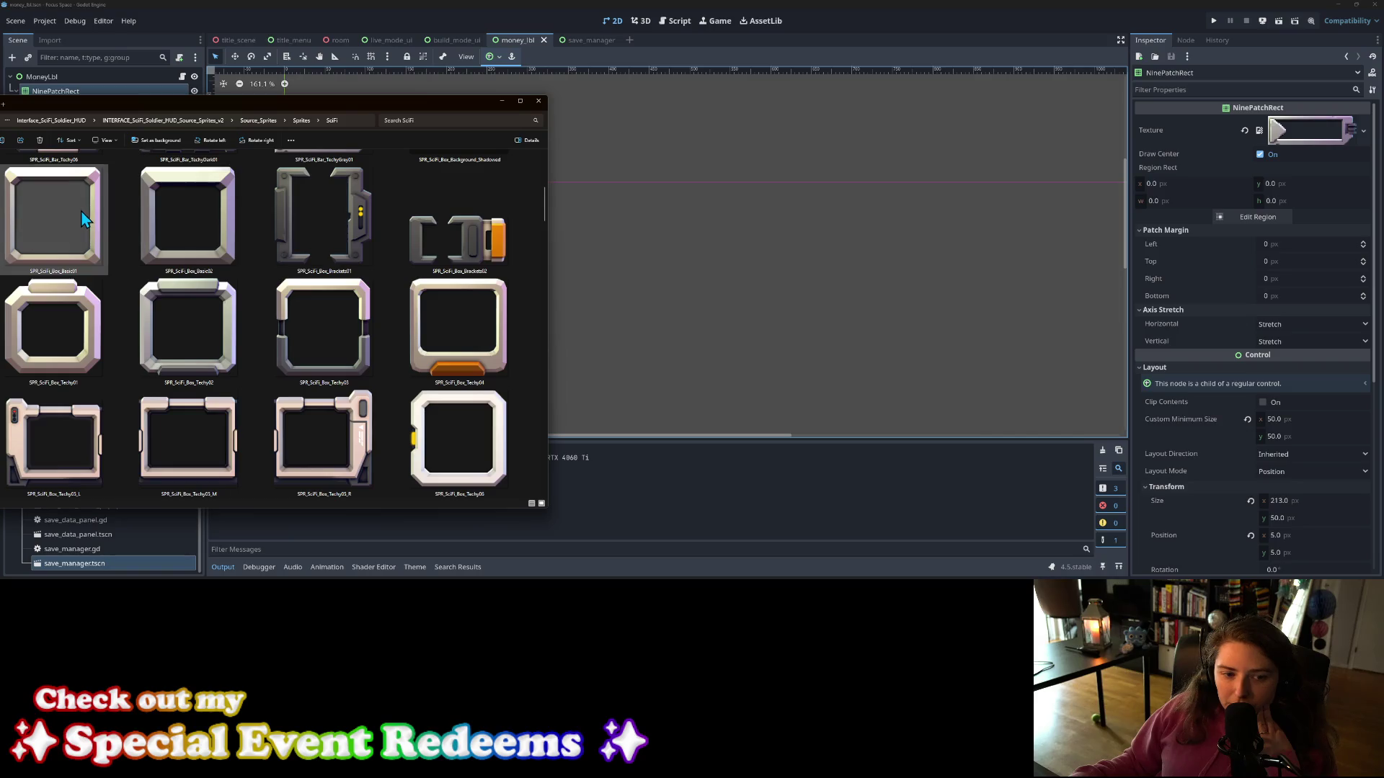
{"action": "scroll", "coordinate": [237, 285], "scroll_direction": "down", "scroll_amount": 3}
{"action": "scroll", "coordinate": [241, 288], "scroll_direction": "up", "scroll_amount": 3}
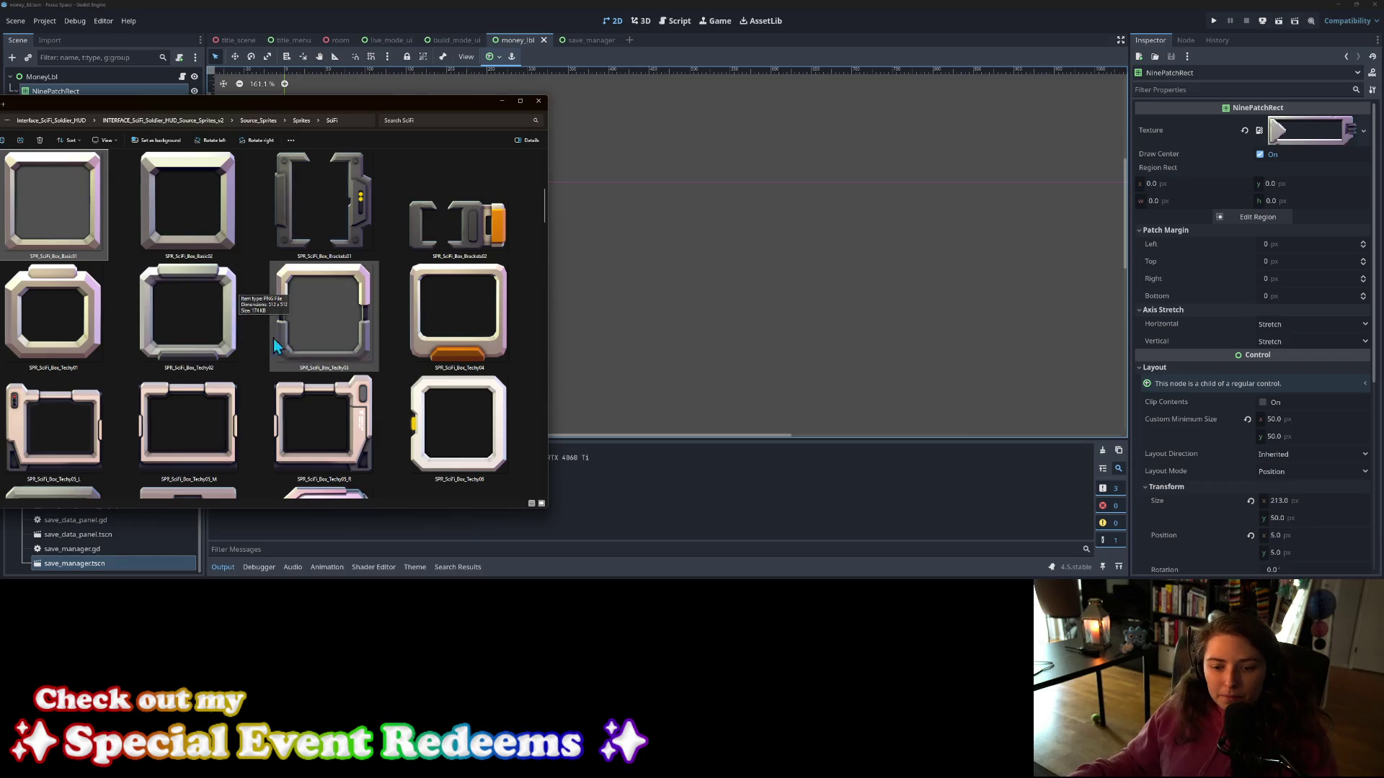
{"action": "scroll", "coordinate": [432, 425], "scroll_direction": "up", "scroll_amount": 3}
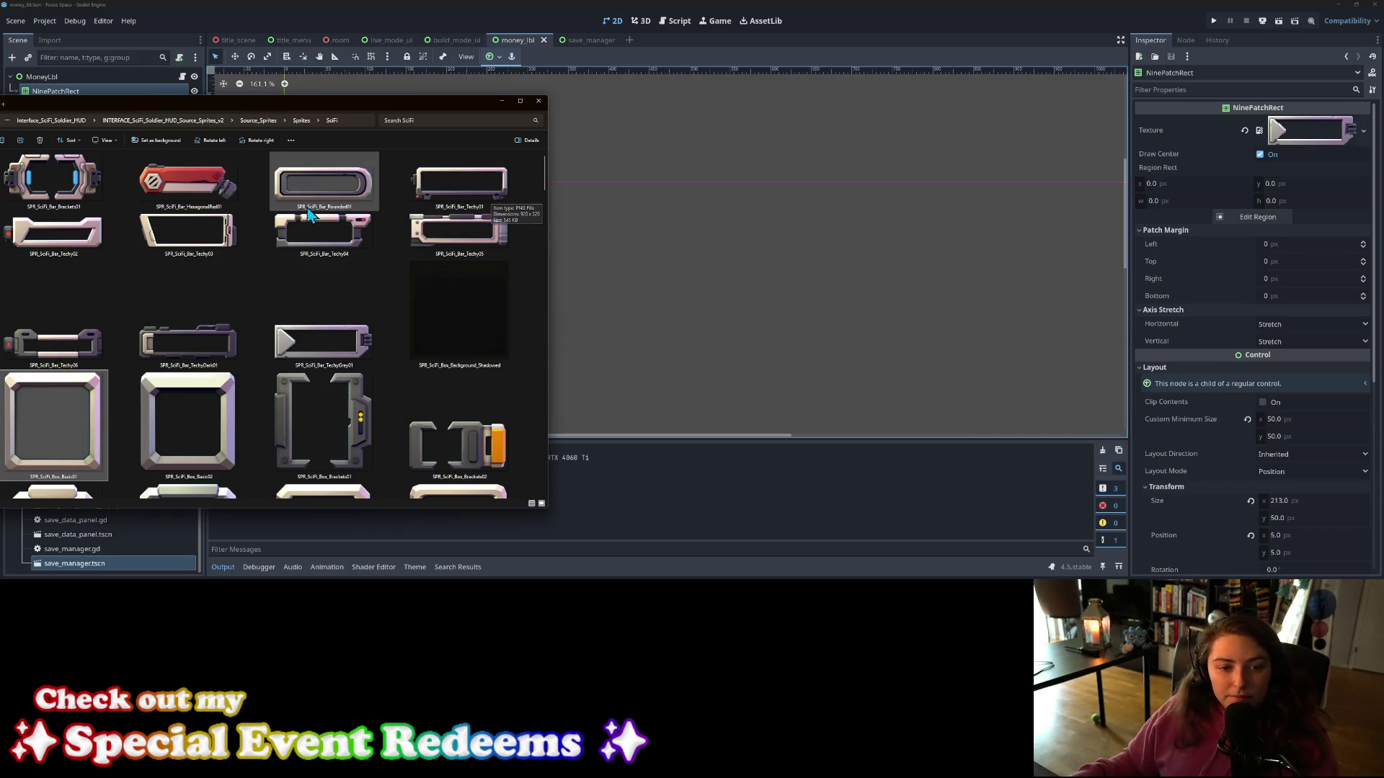
- Copy SPR_SciFi_Bar_Techy03.png into the project's art_2d/ui folder and return to Godot
{"action": "mouse_move", "coordinate": [184, 122]}
{"action": "left_mouse_down"}
{"action": "mouse_move", "coordinate": [797, 137]}
{"action": "mouse_move", "coordinate": [807, 123]}
{"action": "left_mouse_up"}
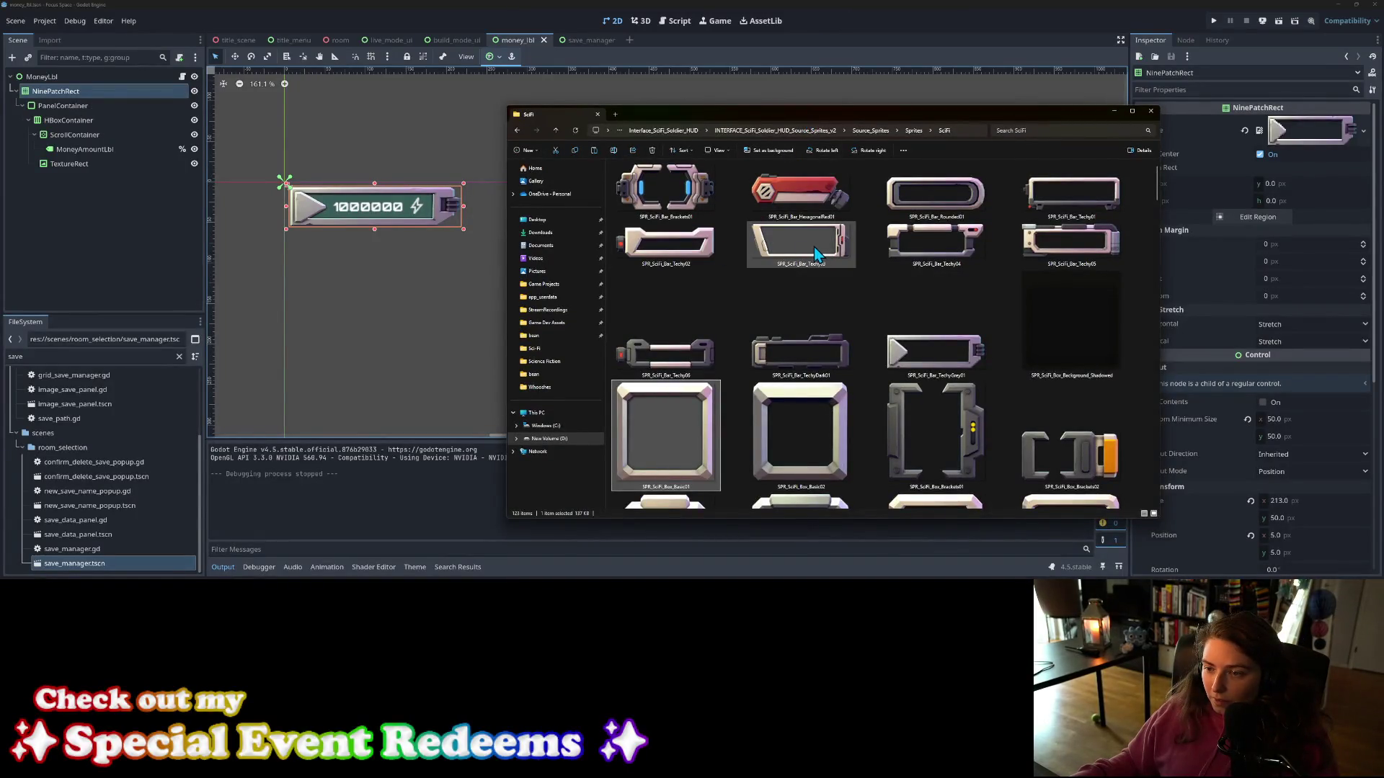
{"action": "left_click", "coordinate": [836, 261]}
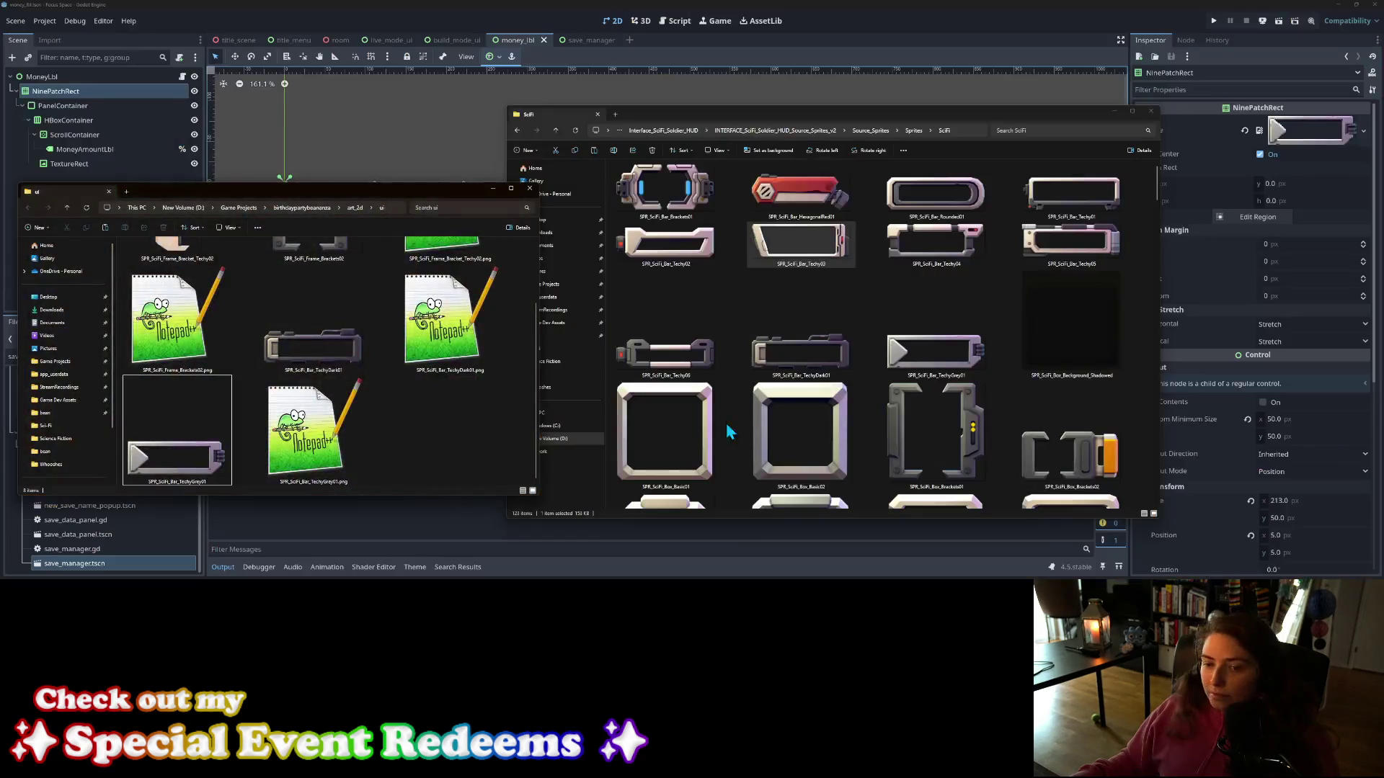
{"action": "key", "text": "ctrl+v"}
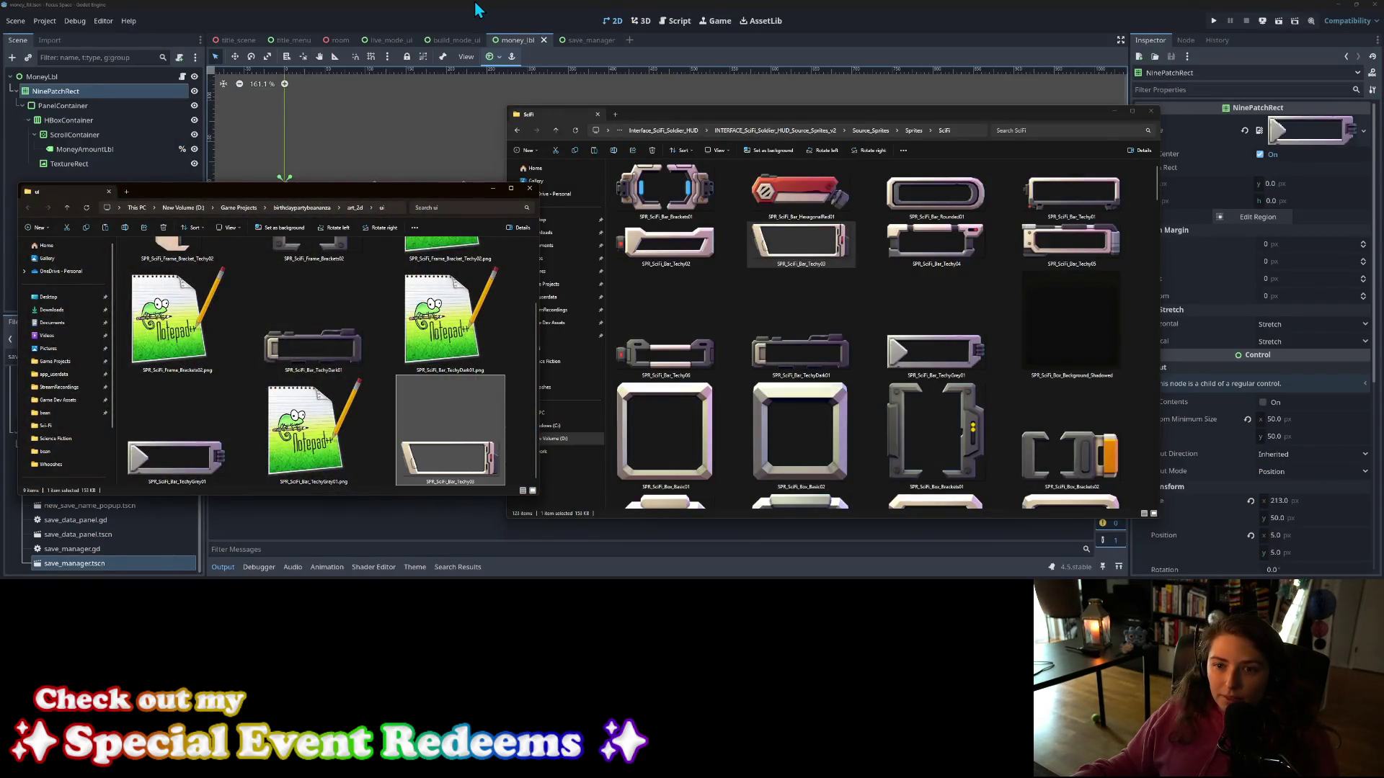
{"action": "left_click", "coordinate": [479, 7]}
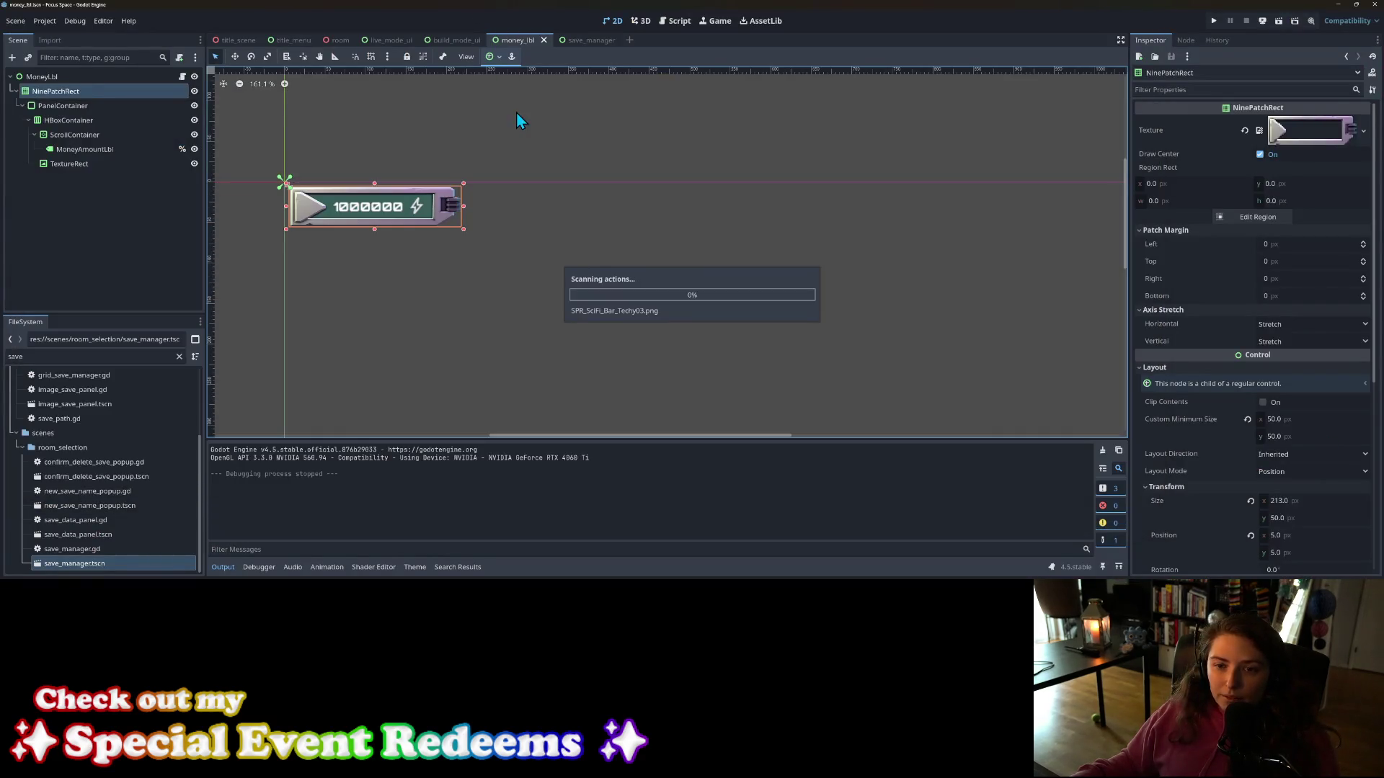
- Set the NinePatchRect texture to SPR_SciFi_Bar_Techy03 via Quick Load
{"action": "left_click", "coordinate": [1365, 137]}
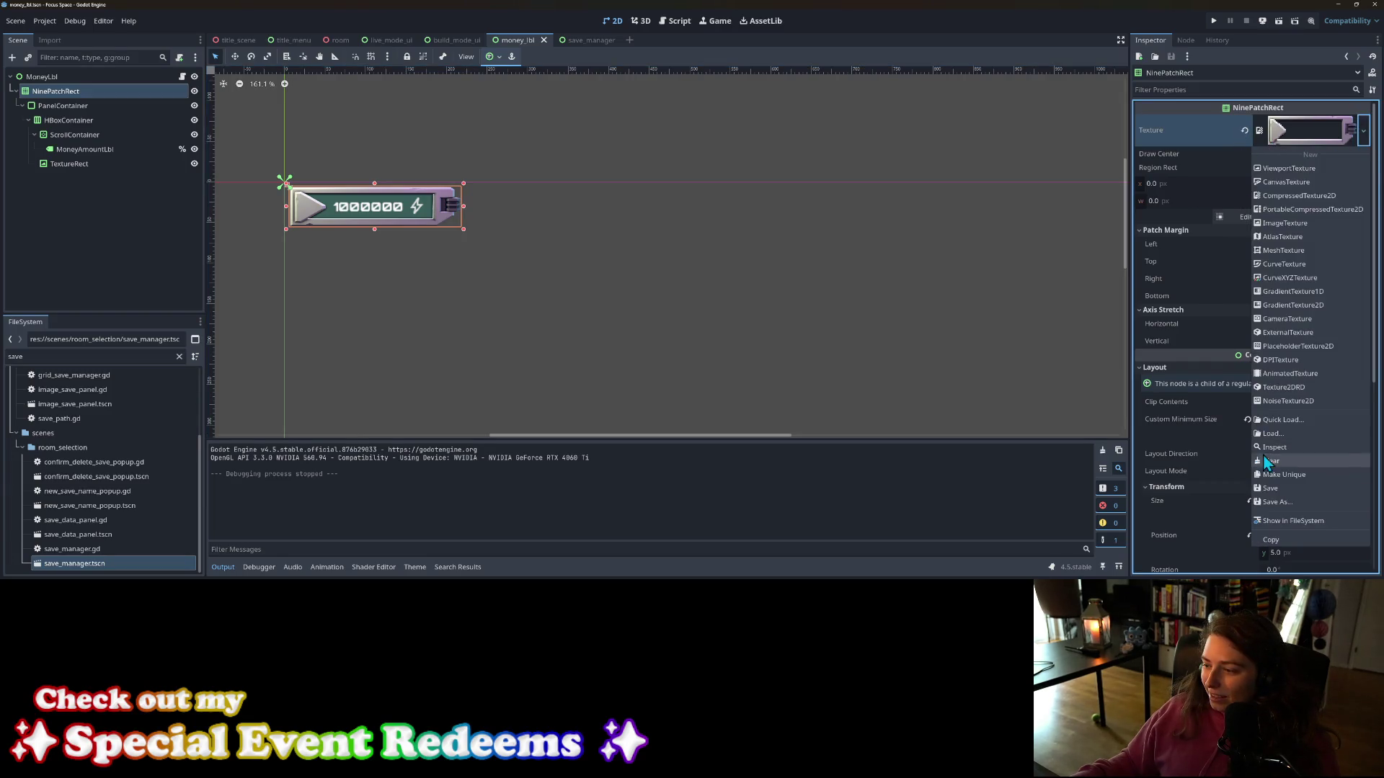
{"action": "left_click", "coordinate": [1281, 419]}
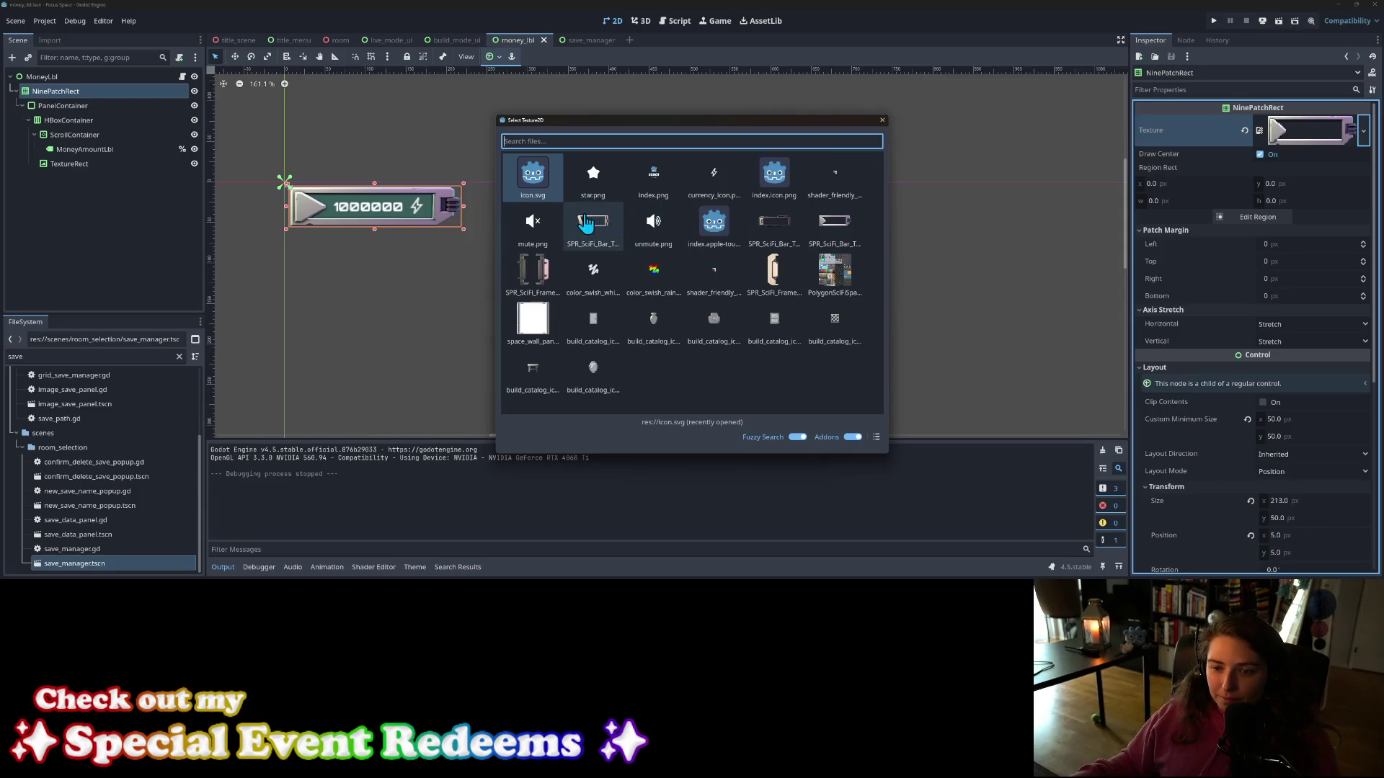
{"action": "left_click", "coordinate": [590, 222]}
{"action": "scroll", "coordinate": [249, 181], "scroll_direction": "up", "scroll_amount": 4}
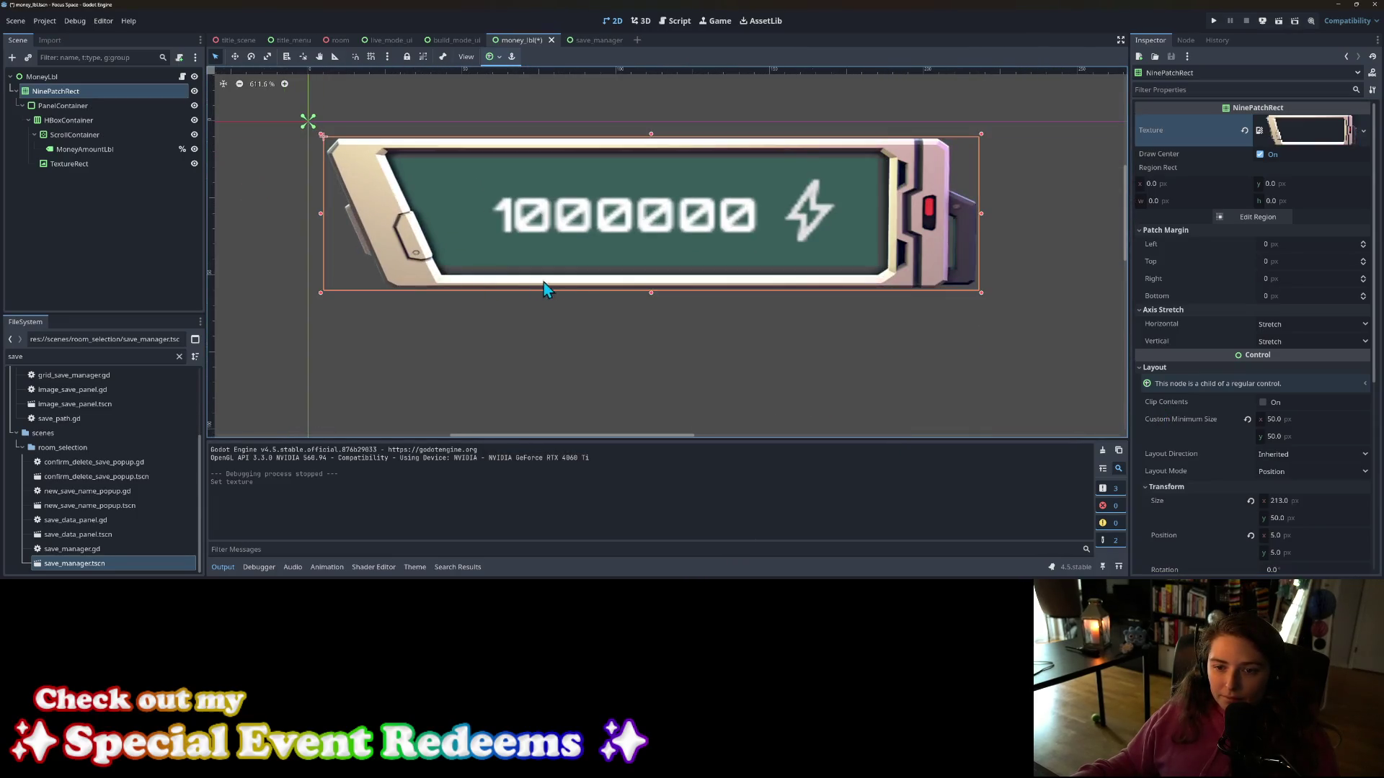
{"action": "left_click_drag", "start_coordinate": [572, 283], "coordinate": [496, 304]}
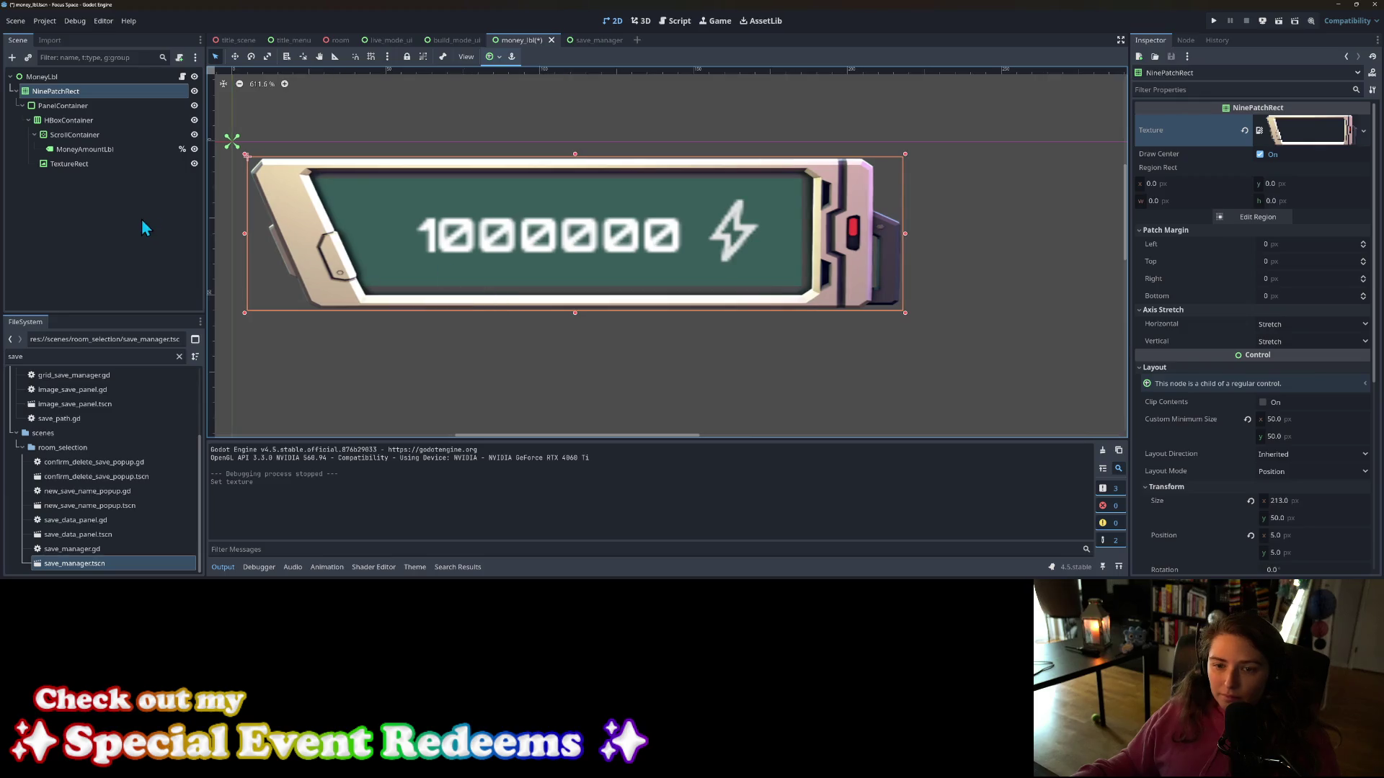
- Stretch the PanelContainer's top, bottom and right edges to fill the frame window at 168 × 43
{"action": "left_click", "coordinate": [64, 106]}
{"action": "left_click_drag", "start_coordinate": [551, 177], "coordinate": [550, 164]}
{"action": "left_click_drag", "start_coordinate": [550, 292], "coordinate": [549, 301]}
{"action": "left_click_drag", "start_coordinate": [804, 235], "coordinate": [818, 233]}
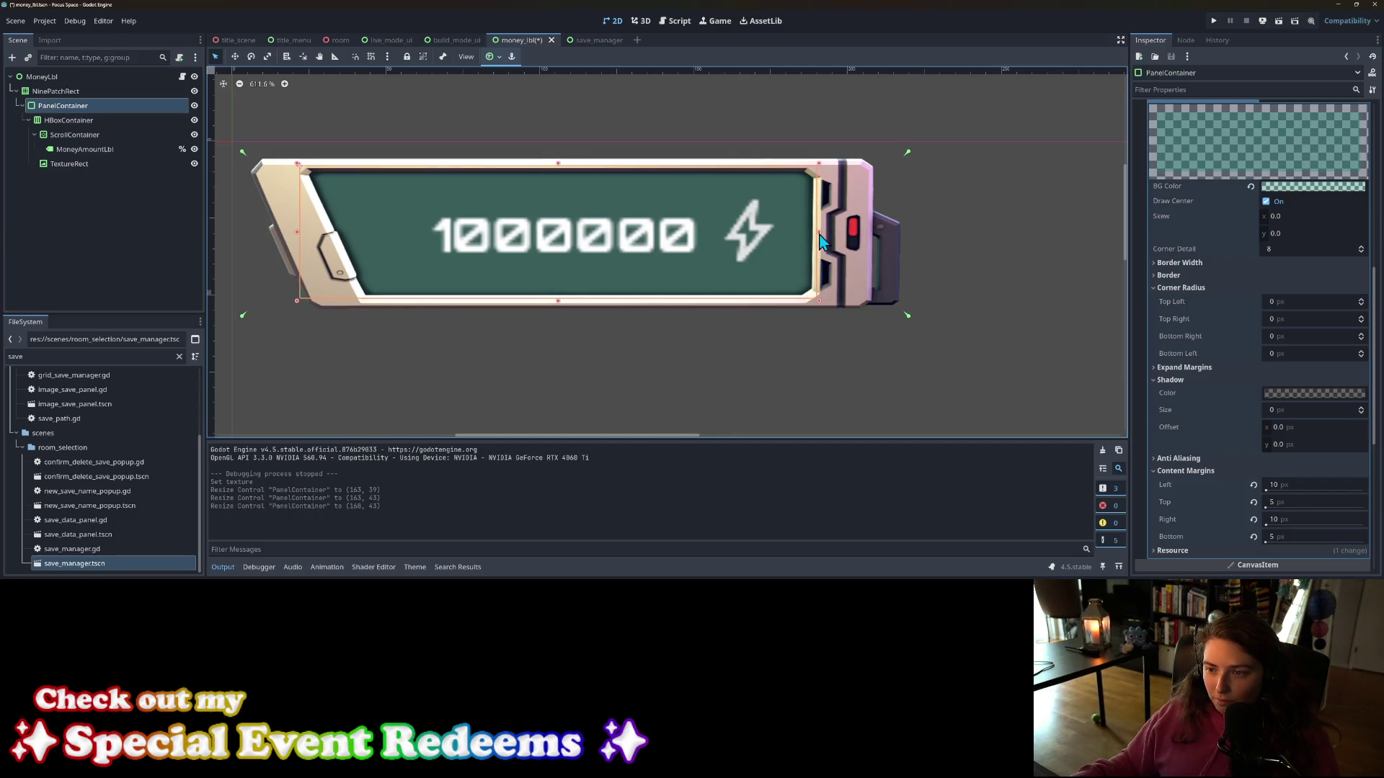
- Widen the number panel slightly further to the right
{"action": "left_click", "coordinate": [49, 121]}
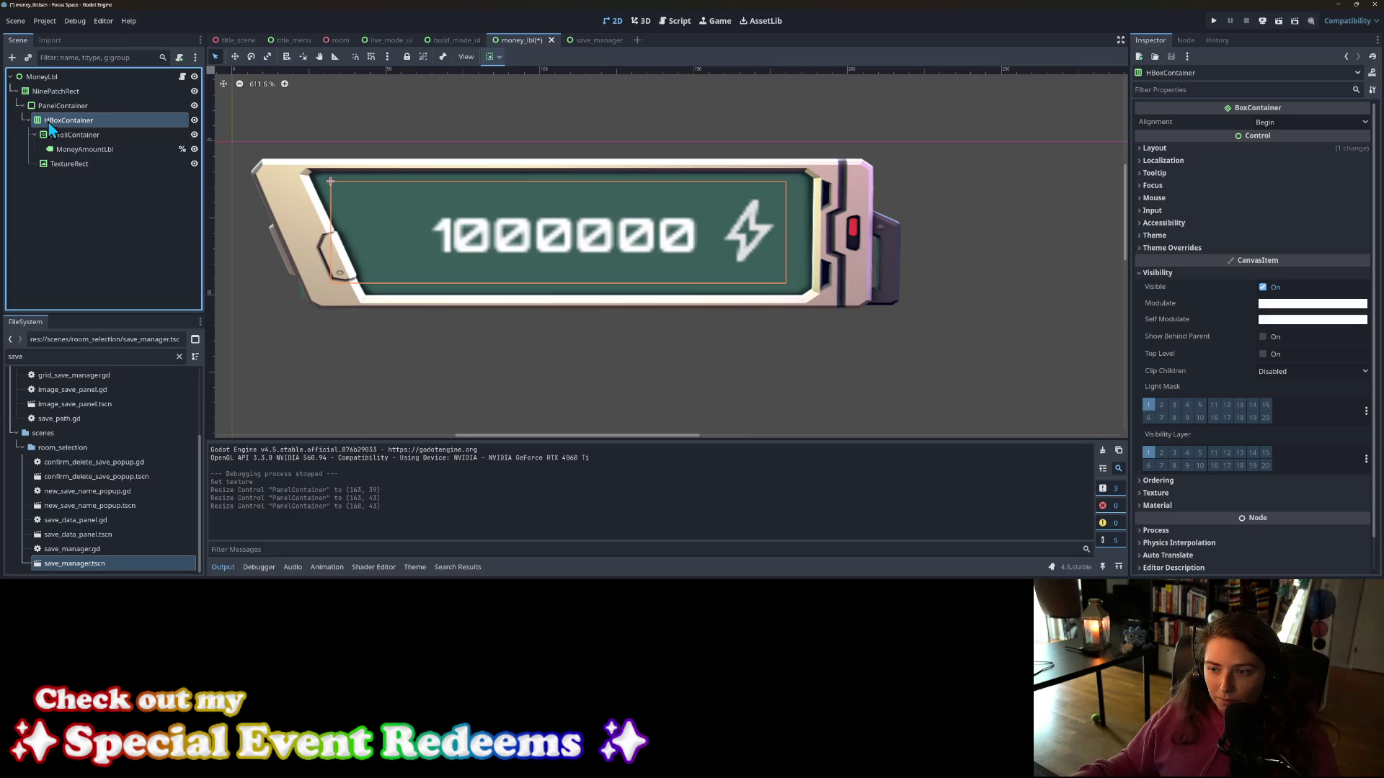
{"action": "left_click", "coordinate": [53, 107]}
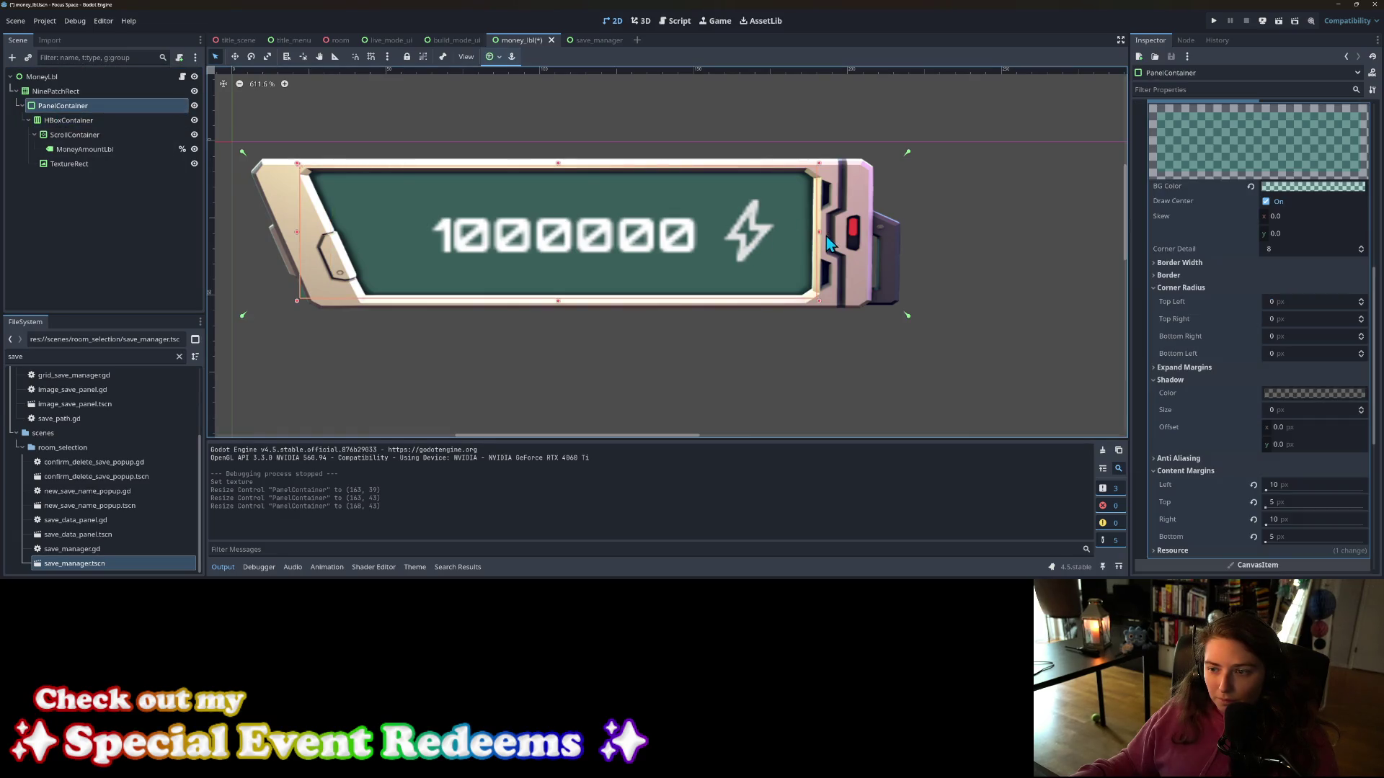
{"action": "left_click_drag", "start_coordinate": [819, 235], "coordinate": [836, 234]}
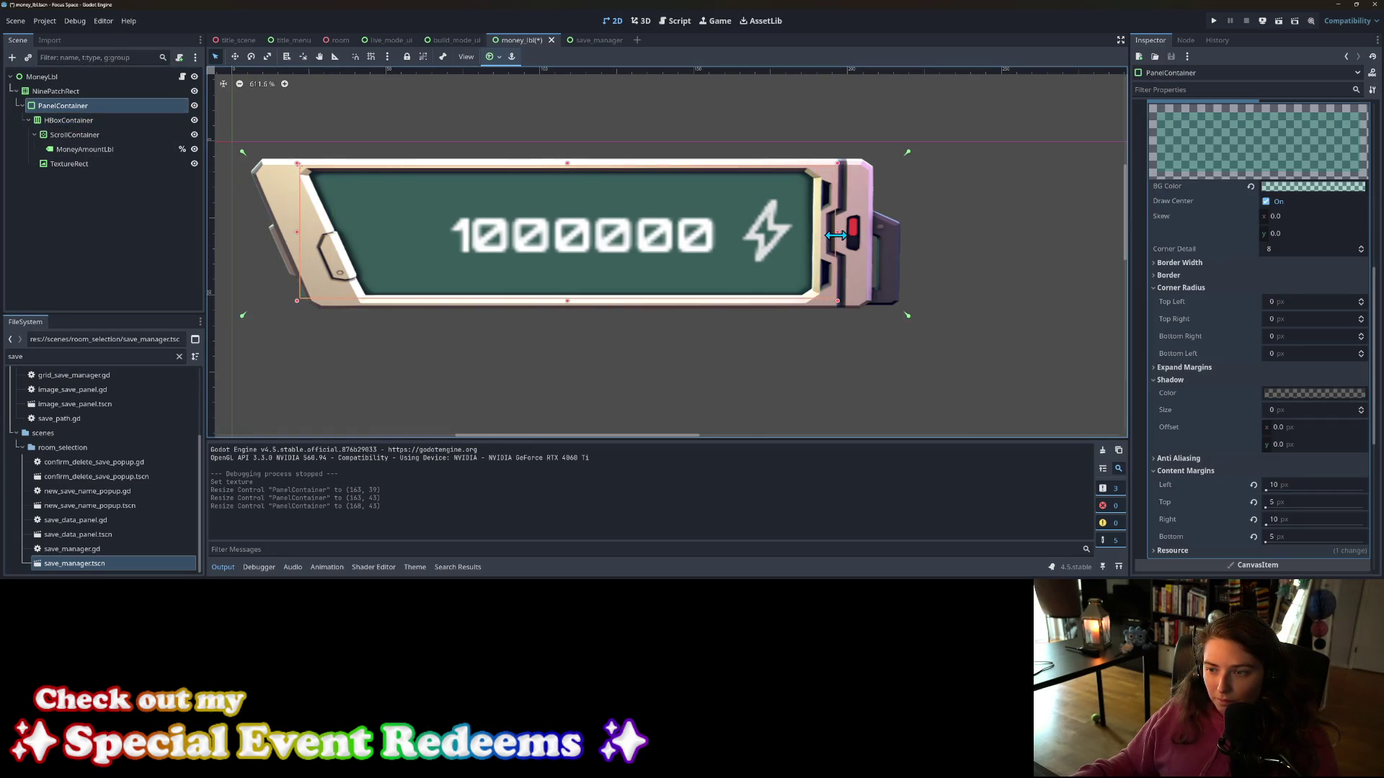
{"action": "left_click", "coordinate": [57, 121]}
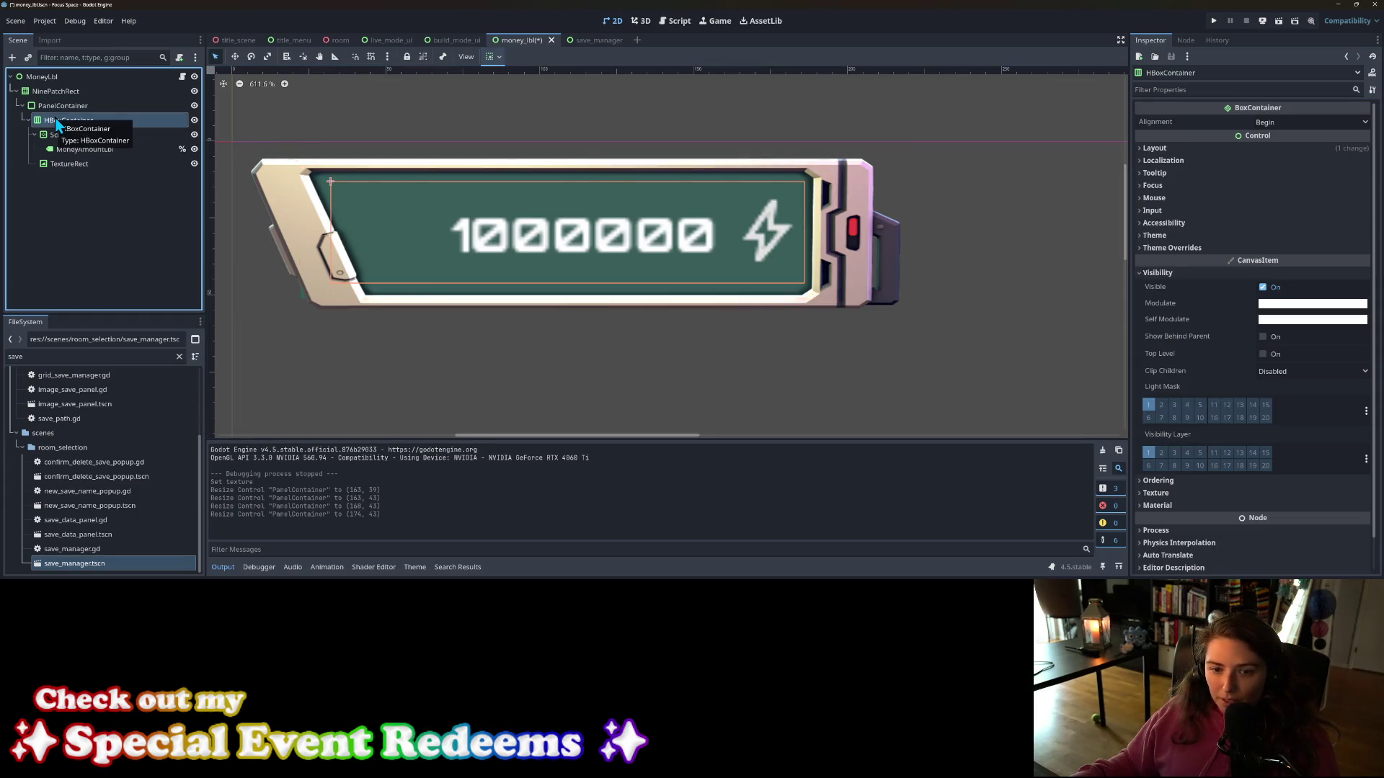
{"action": "left_click", "coordinate": [46, 107]}
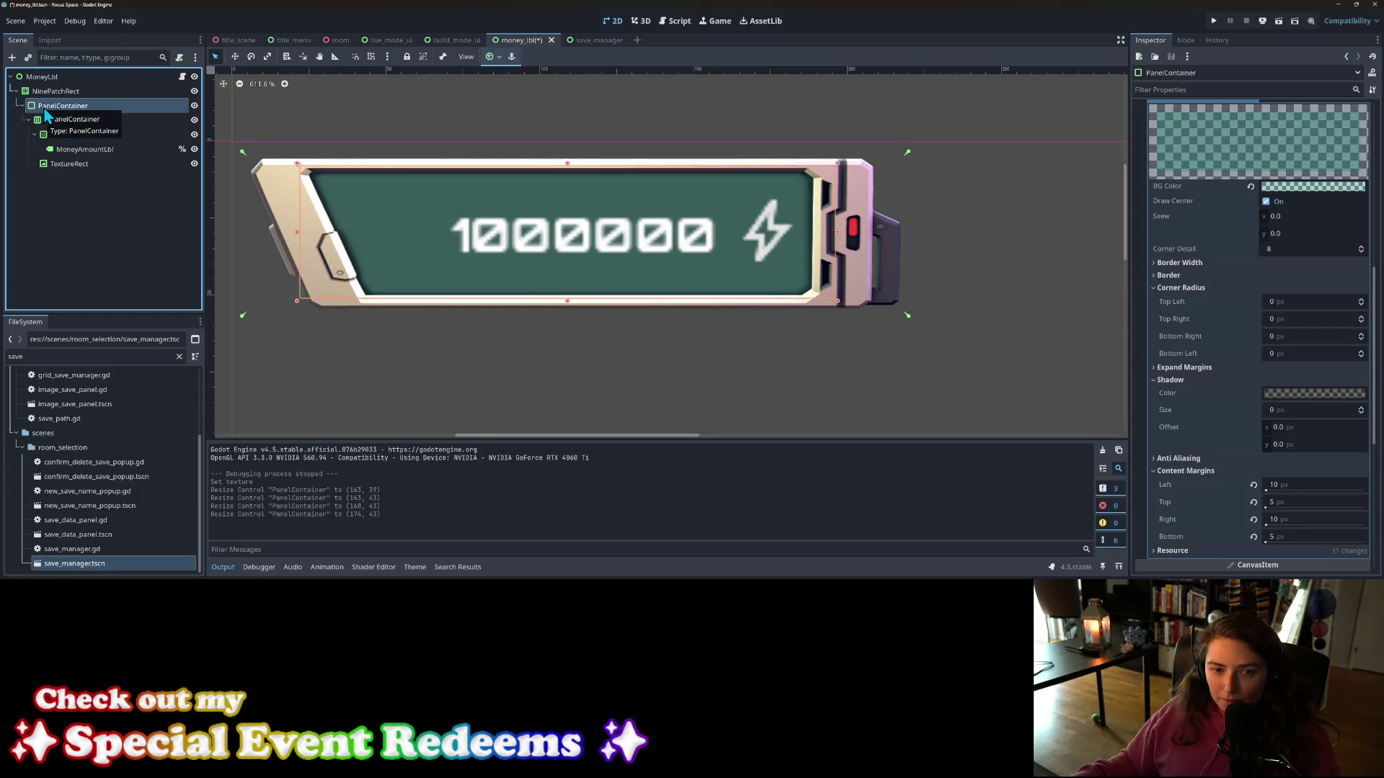
- Set the panel's left content margin to 20 px
{"action": "left_click", "coordinate": [1297, 485]}
{"action": "type", "text": "15"}
{"action": "key", "text": "Return"}
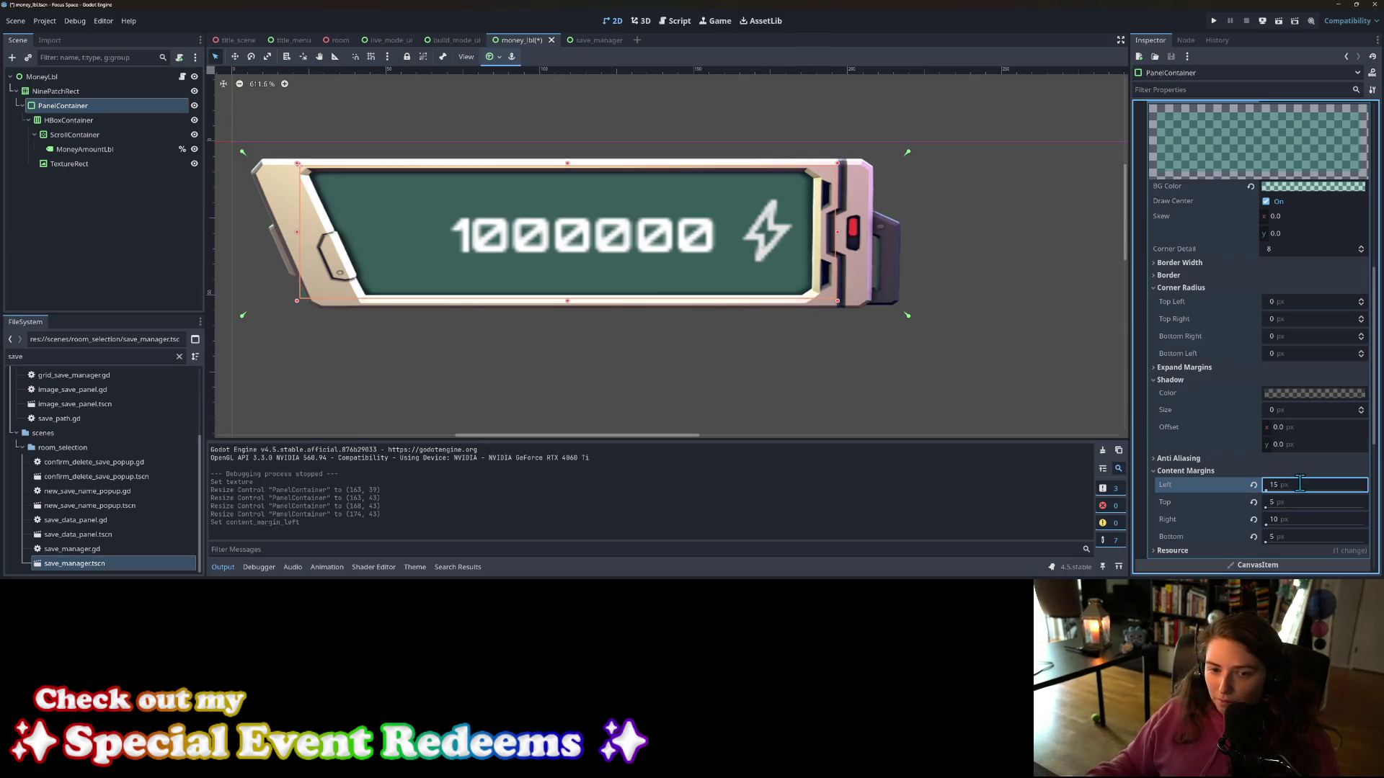
{"action": "type", "text": "20"}
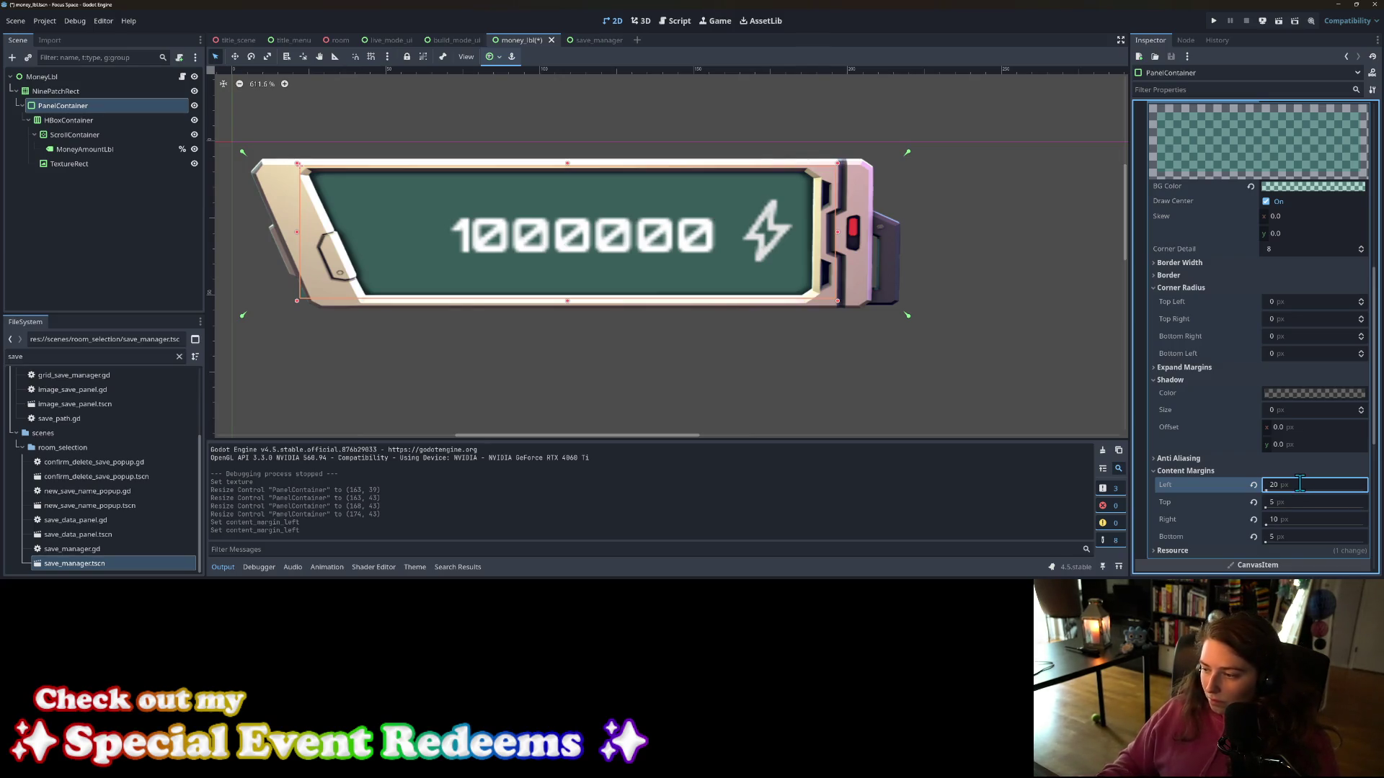
{"action": "key", "text": "Return"}
- Reduce the right content margin and shift the number and icon left
{"action": "left_click", "coordinate": [59, 120]}
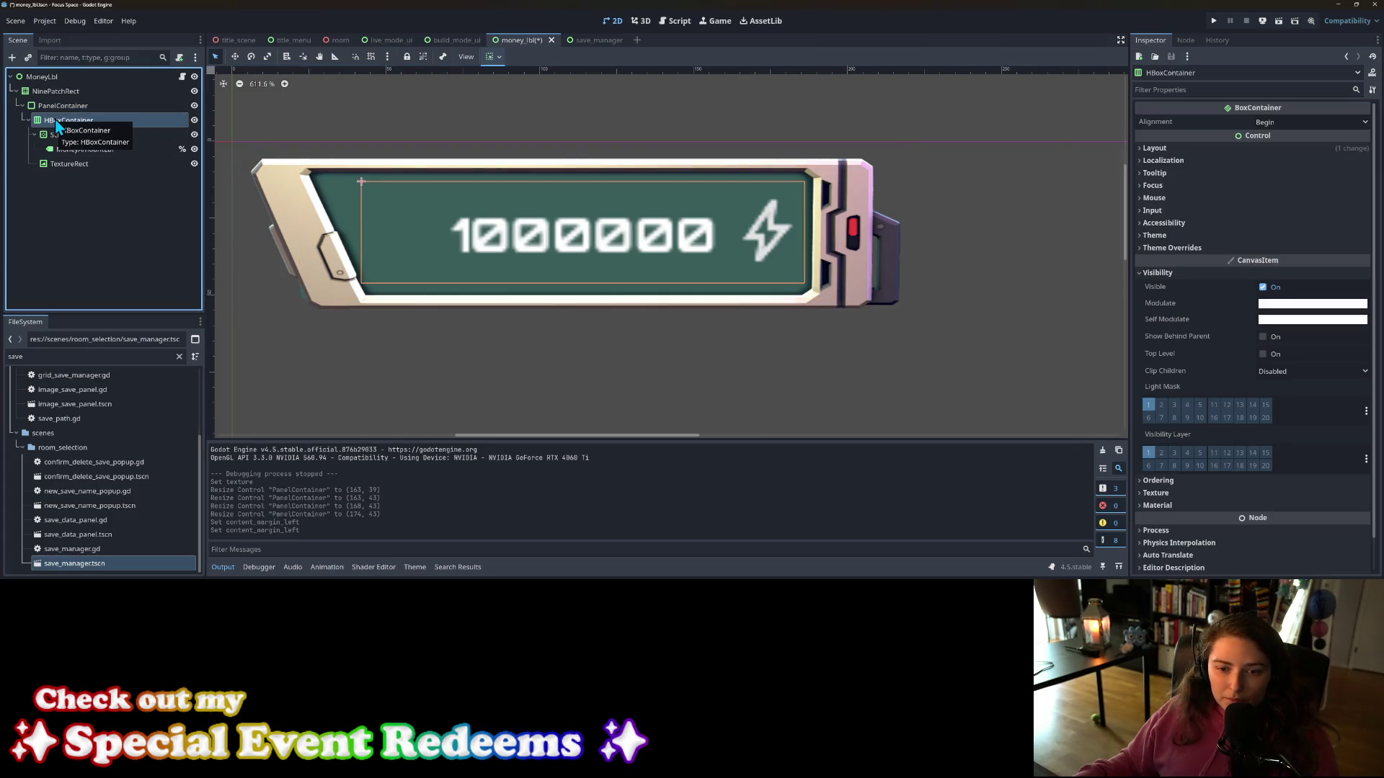
{"action": "left_click", "coordinate": [62, 105]}
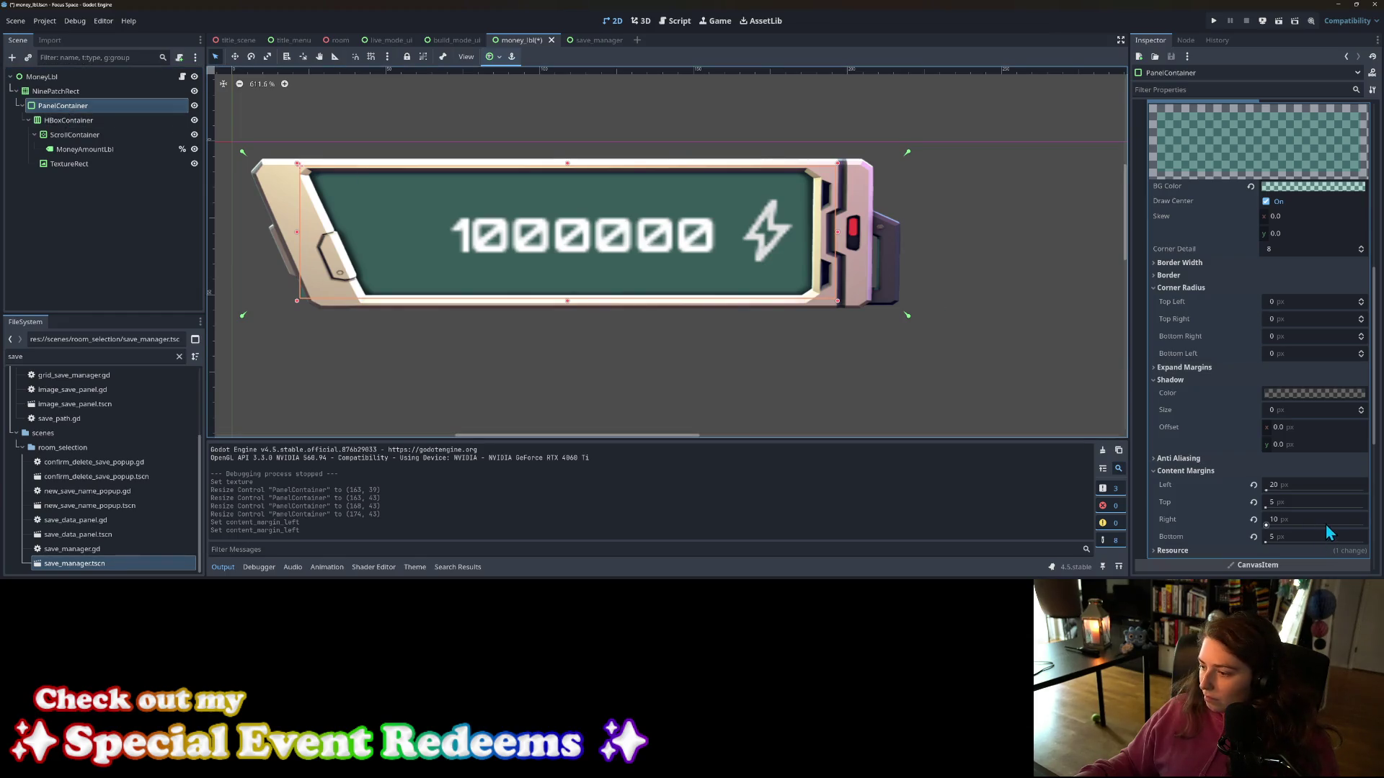
{"action": "left_click", "coordinate": [1315, 522]}
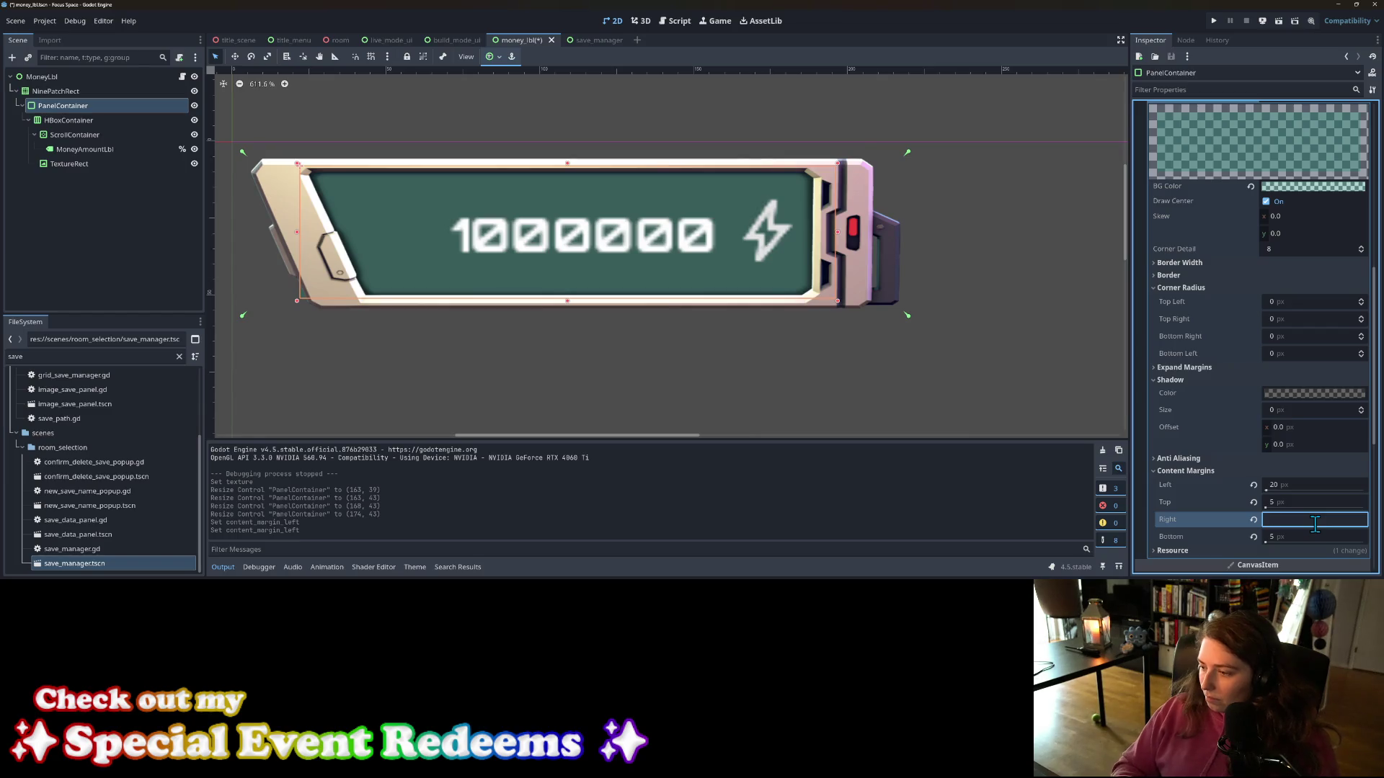
{"action": "type", "text": "8"}
{"action": "key", "text": "Return"}
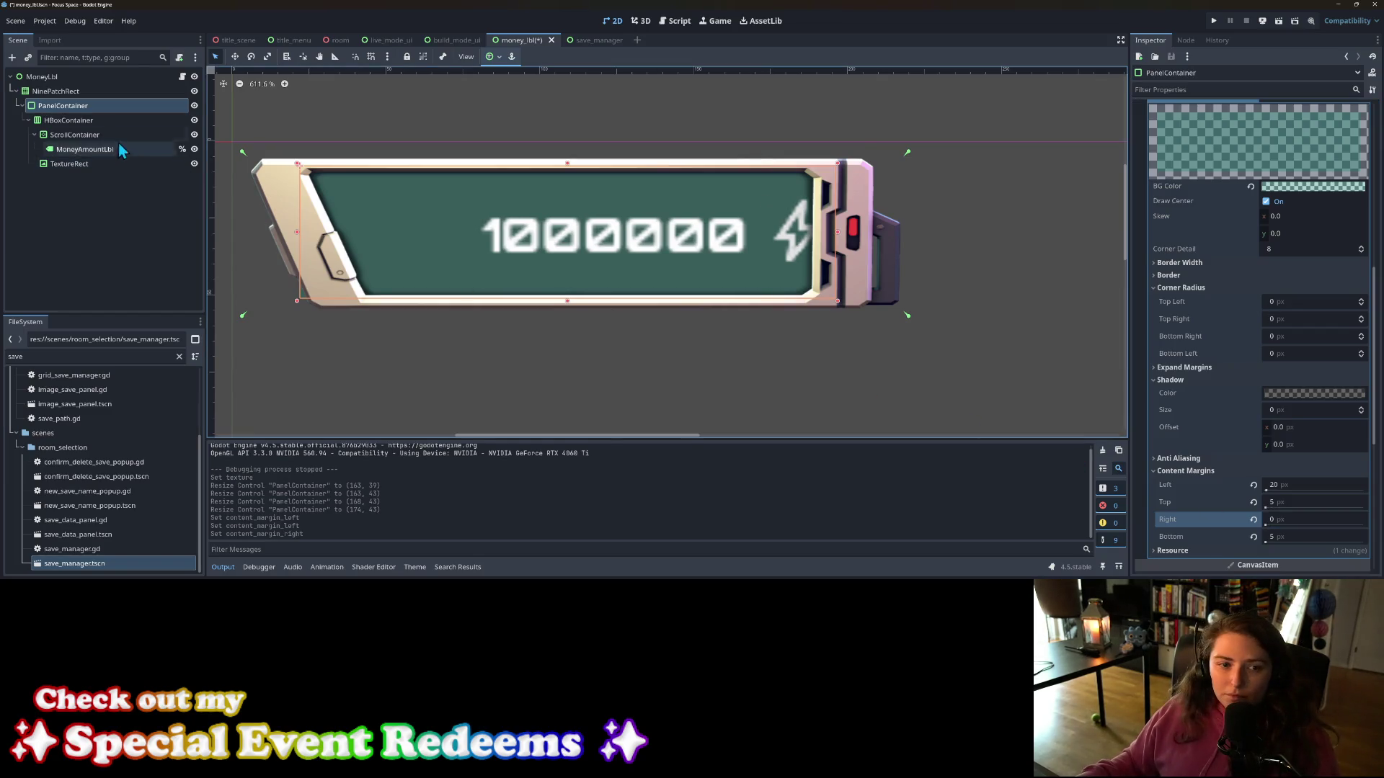
{"action": "left_click_drag", "start_coordinate": [837, 232], "coordinate": [824, 235]}
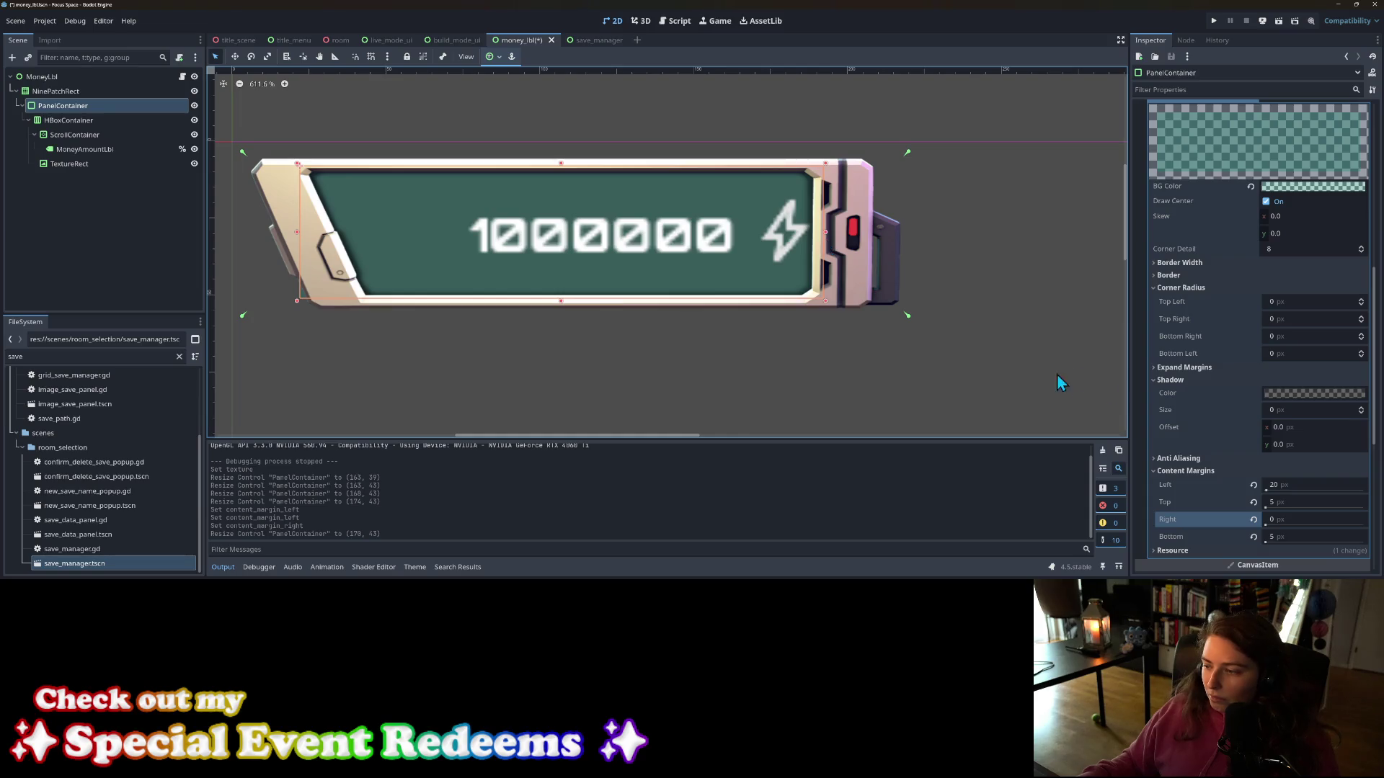
- Fine-tune the right content margin, trying 2, 3 and 4 px, then preview the panel
{"action": "left_click", "coordinate": [1289, 520]}
{"action": "type", "text": "2"}
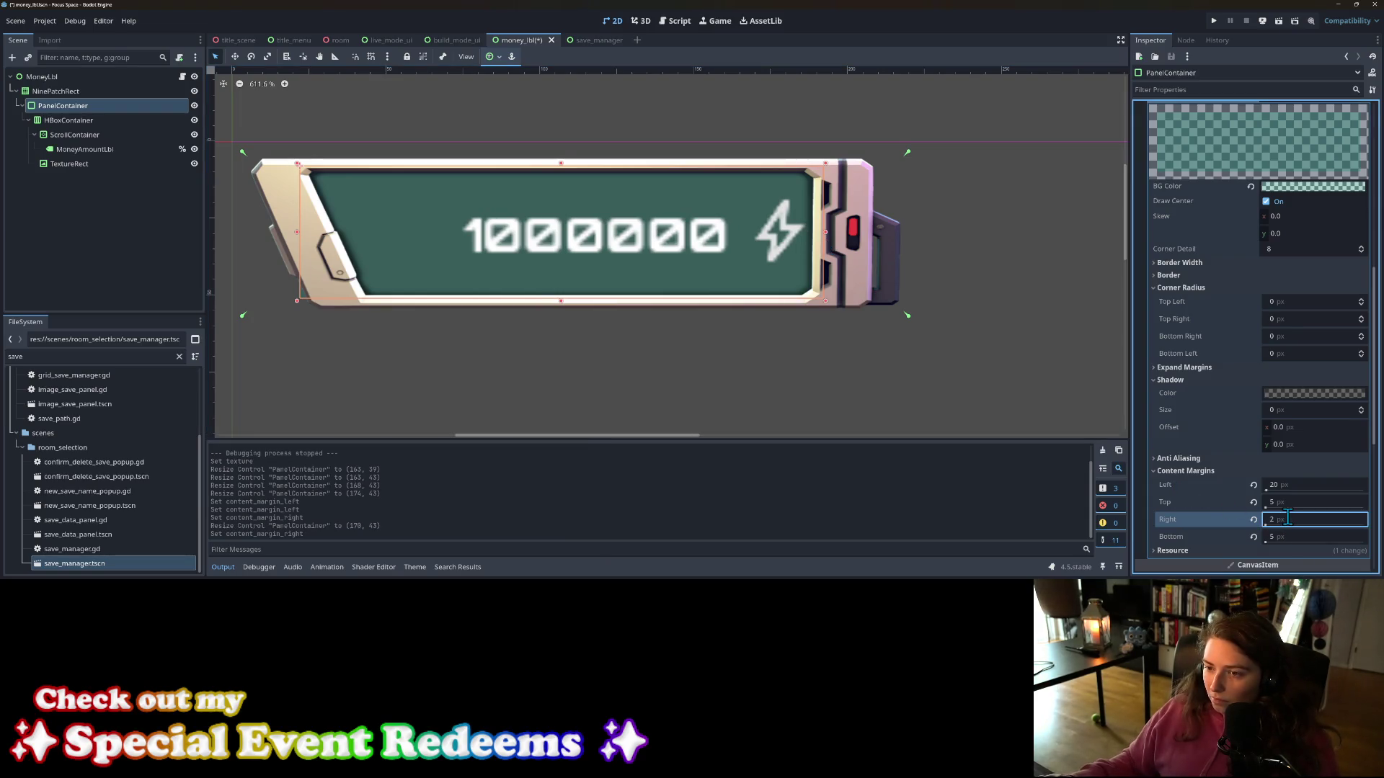
{"action": "key", "text": "Return"}
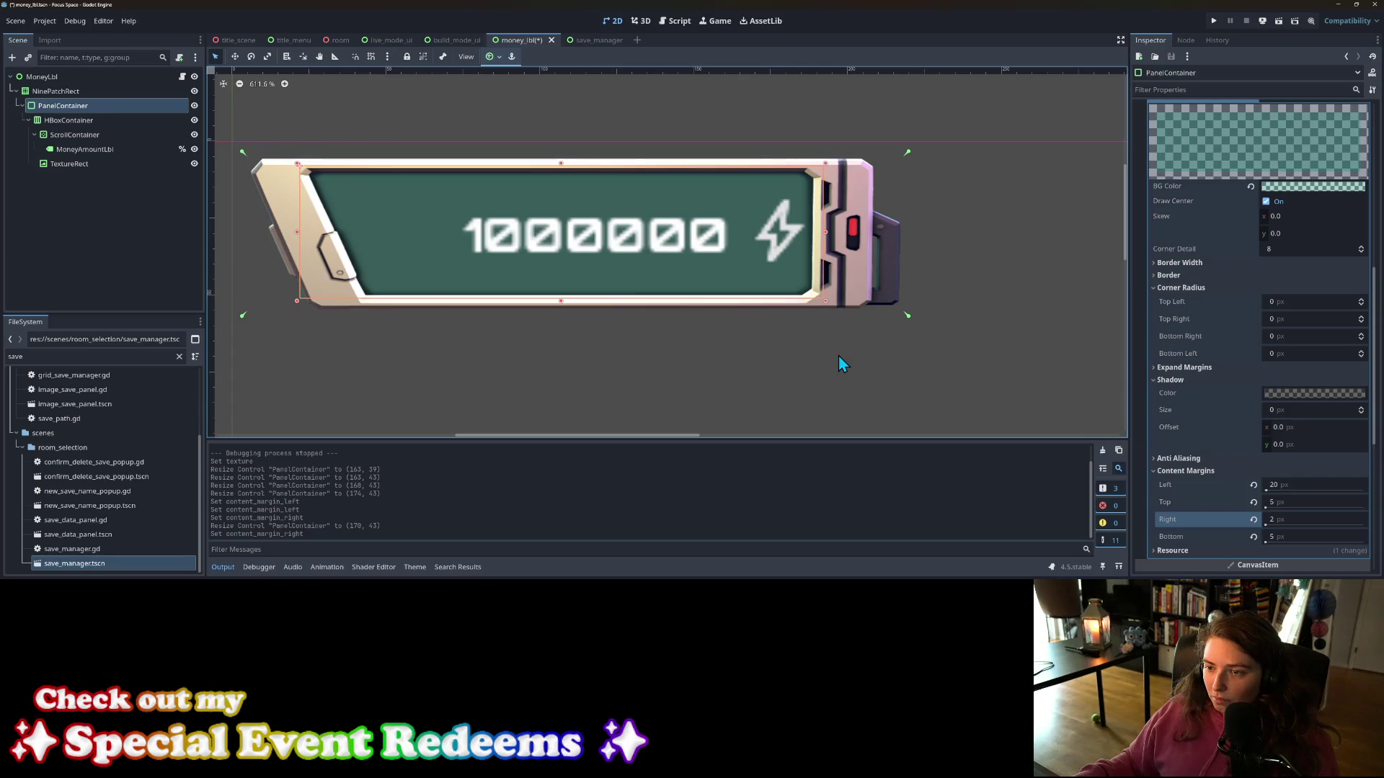
{"action": "left_click", "coordinate": [1291, 520]}
{"action": "type", "text": "3"}
{"action": "key", "text": "Return"}
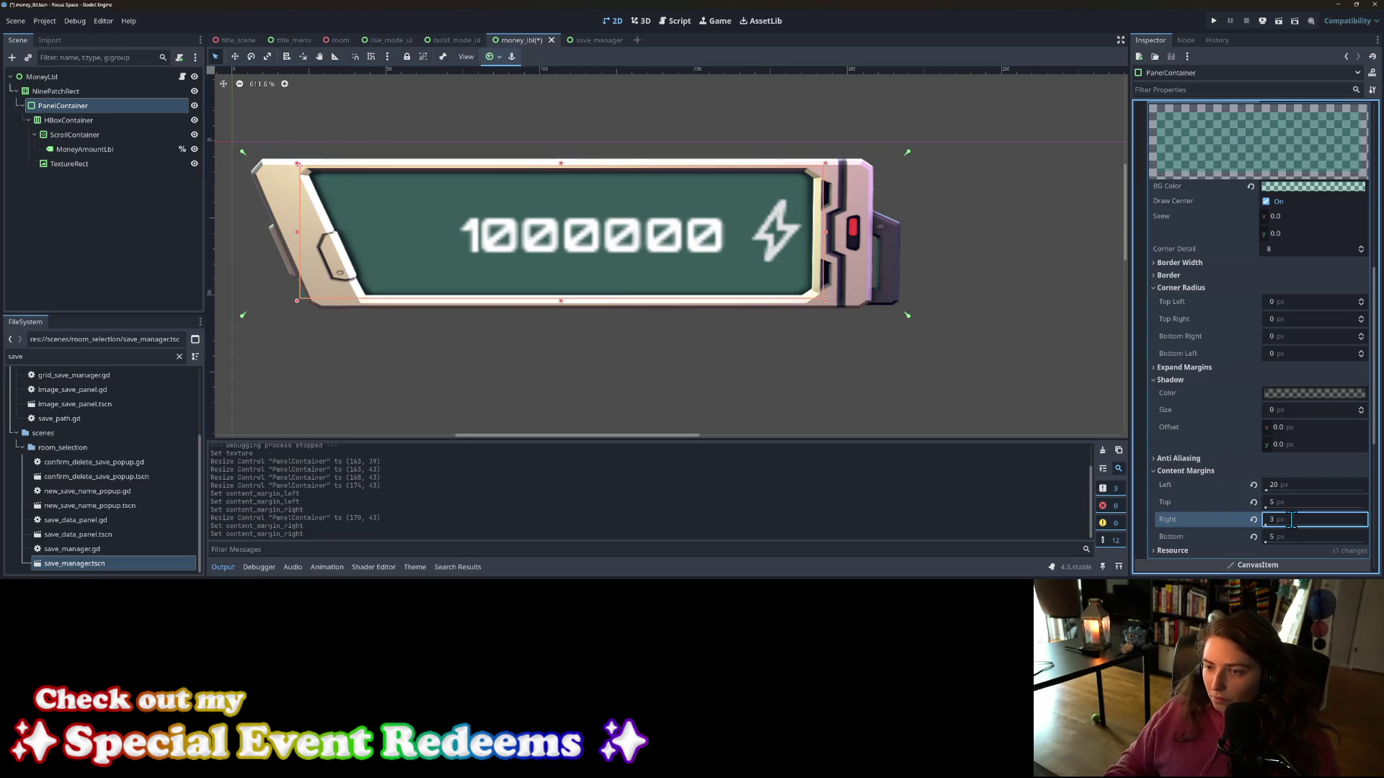
{"action": "left_click", "coordinate": [1291, 520]}
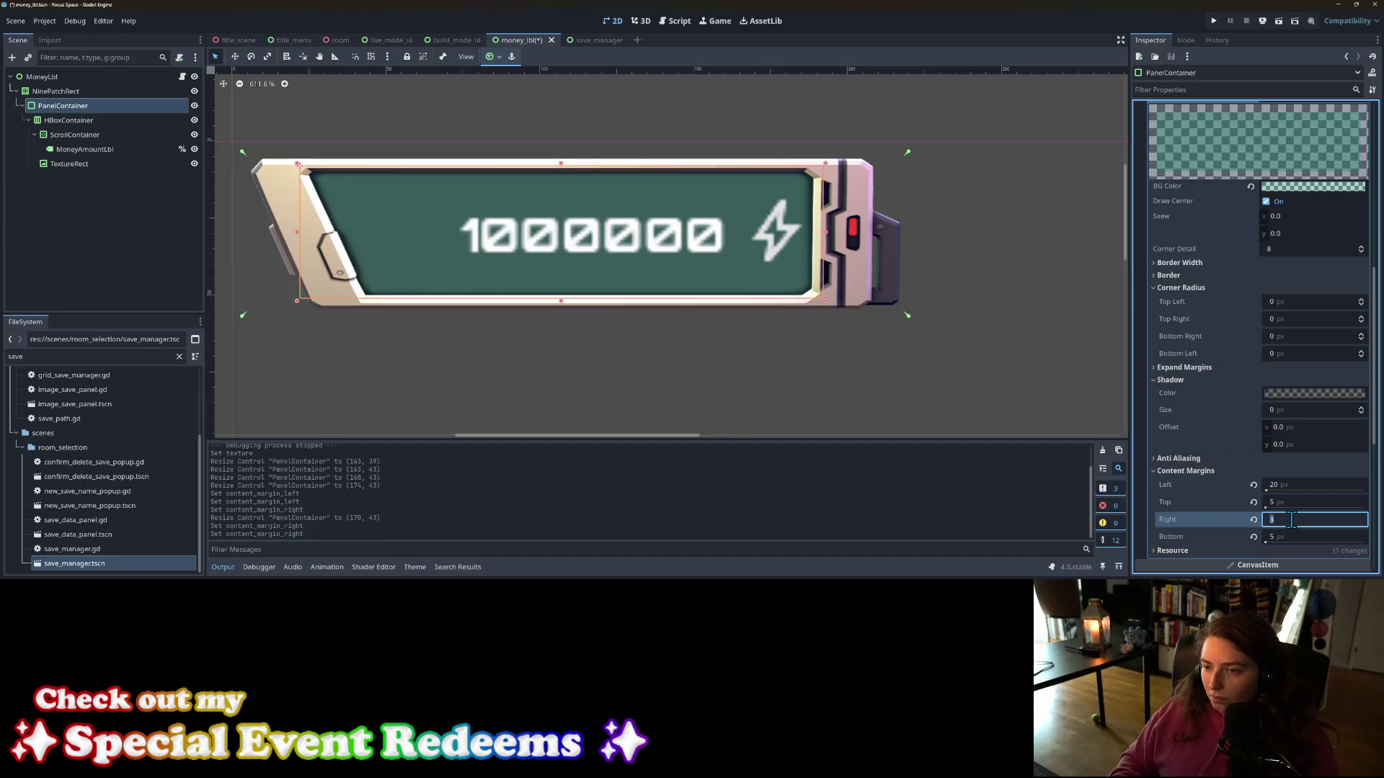
{"action": "type", "text": "4"}
{"action": "key", "text": "Return"}
{"action": "left_click", "coordinate": [833, 393]}
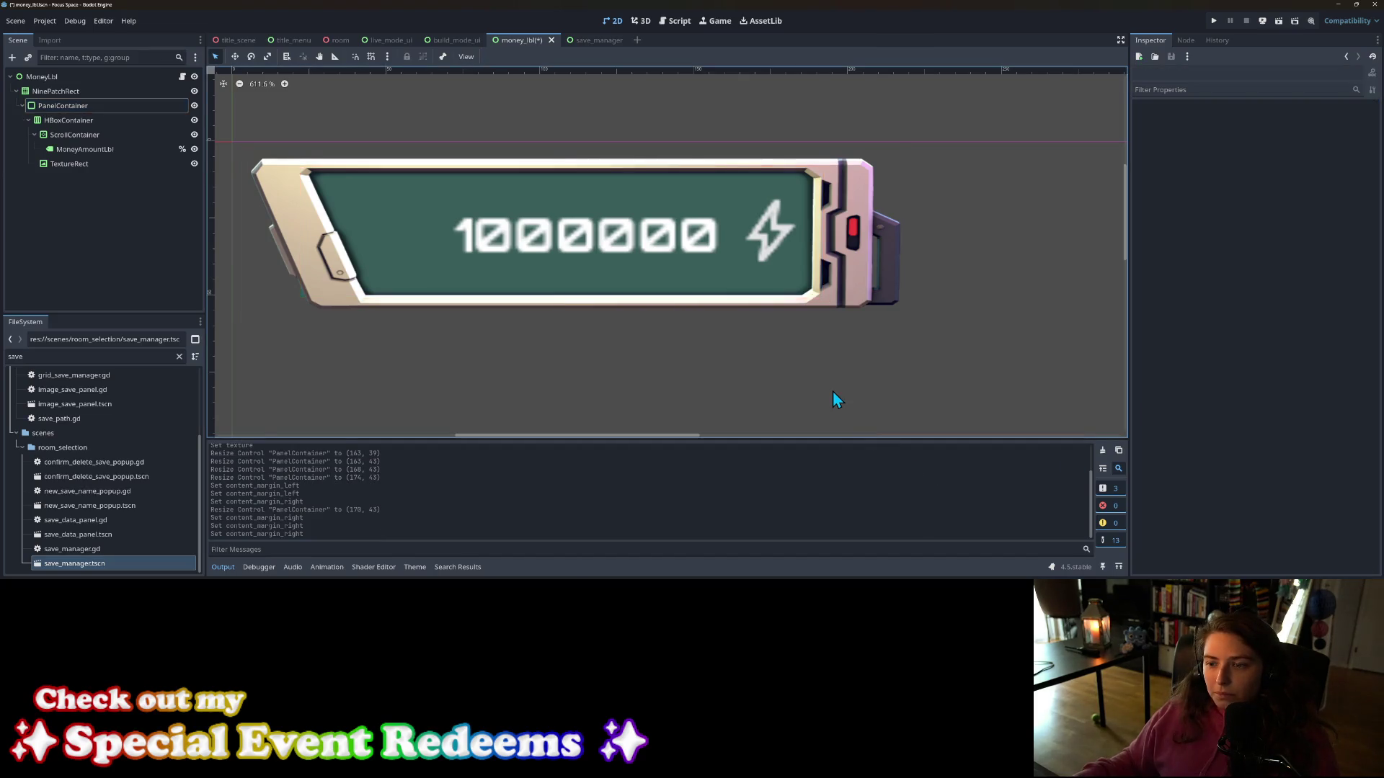
- Recentre the canvas and inspect the panel, HBoxContainer, ScrollContainer and icon bounds
{"action": "scroll", "coordinate": [832, 391], "scroll_direction": "down", "scroll_amount": 6}
{"action": "left_click_drag", "start_coordinate": [887, 380], "coordinate": [712, 171]}
{"action": "scroll", "coordinate": [712, 171], "scroll_direction": "up", "scroll_amount": 5}
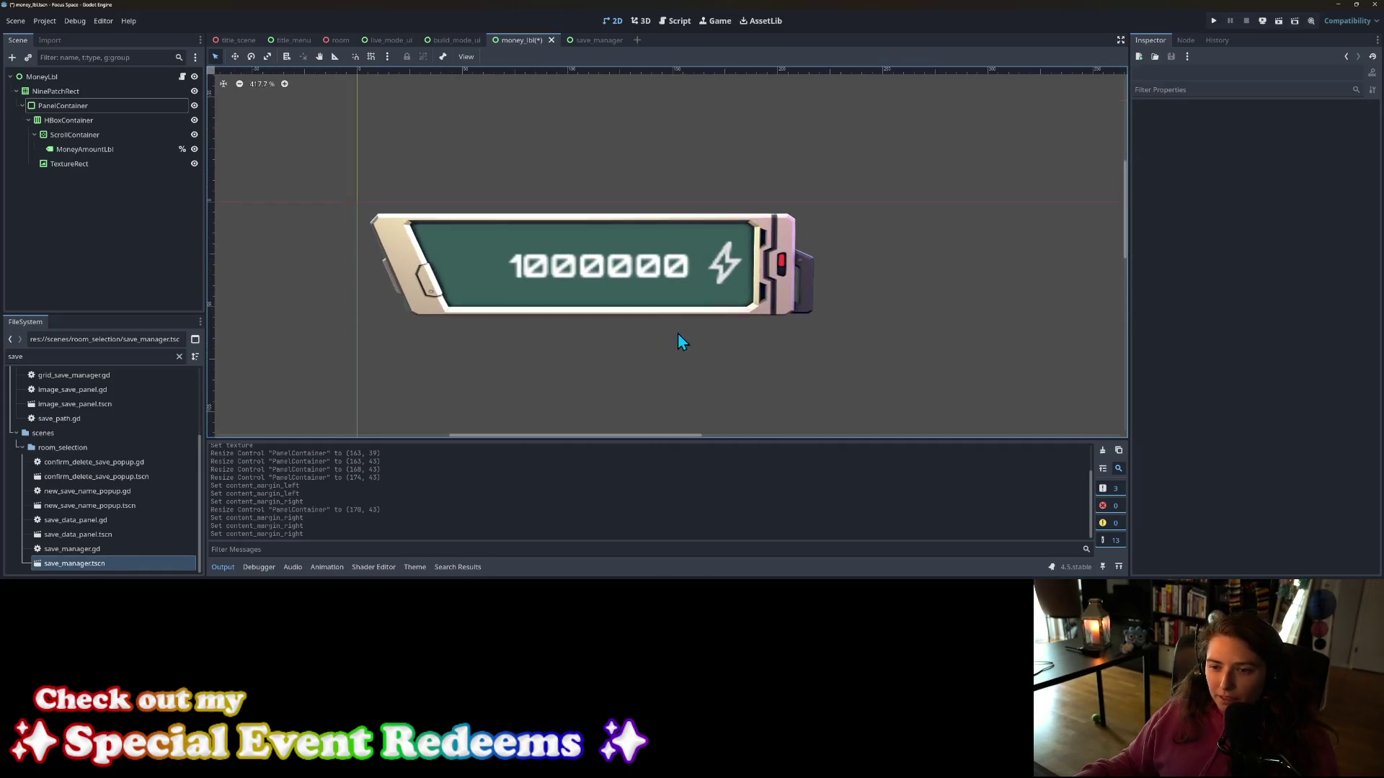
{"action": "scroll", "coordinate": [678, 333], "scroll_direction": "up", "scroll_amount": 1}
{"action": "left_click", "coordinate": [88, 107]}
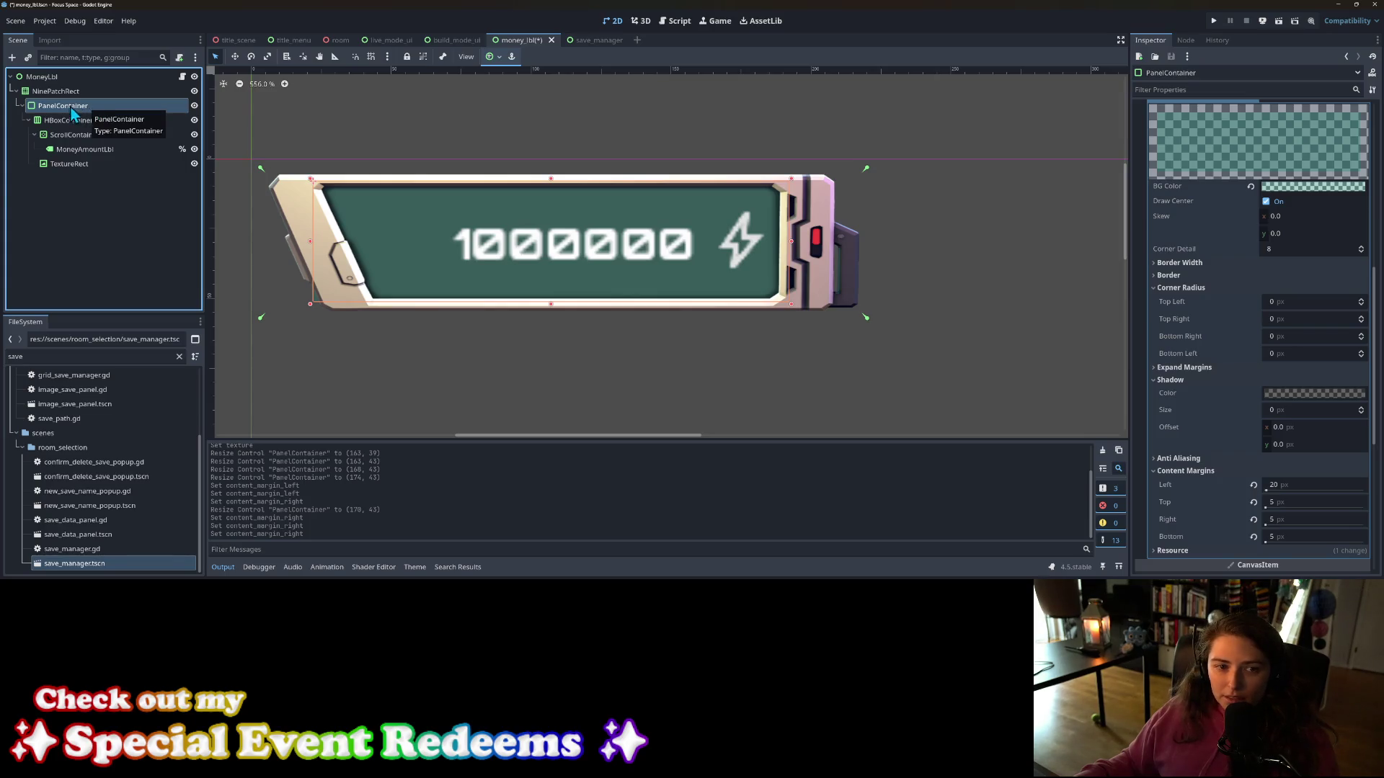
{"action": "left_click", "coordinate": [63, 122]}
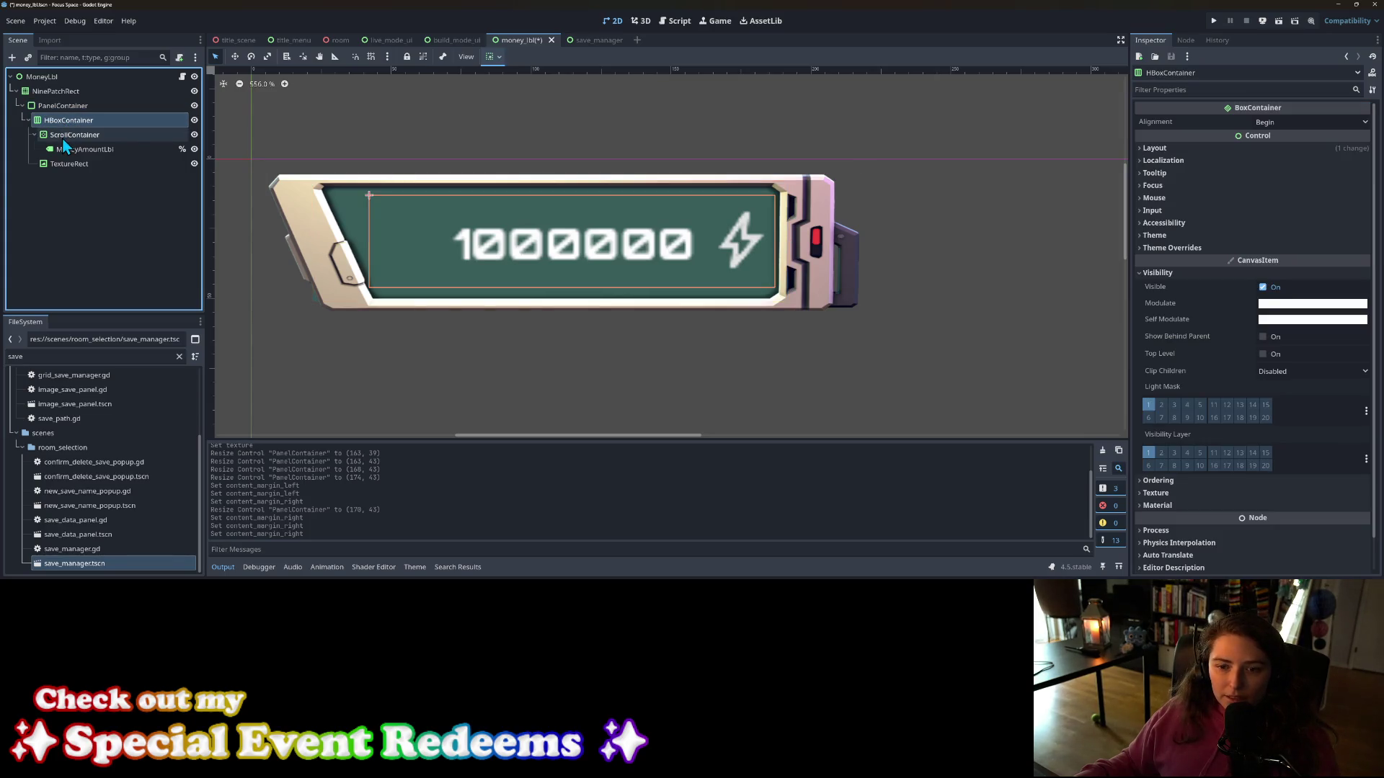
{"action": "left_click", "coordinate": [63, 140]}
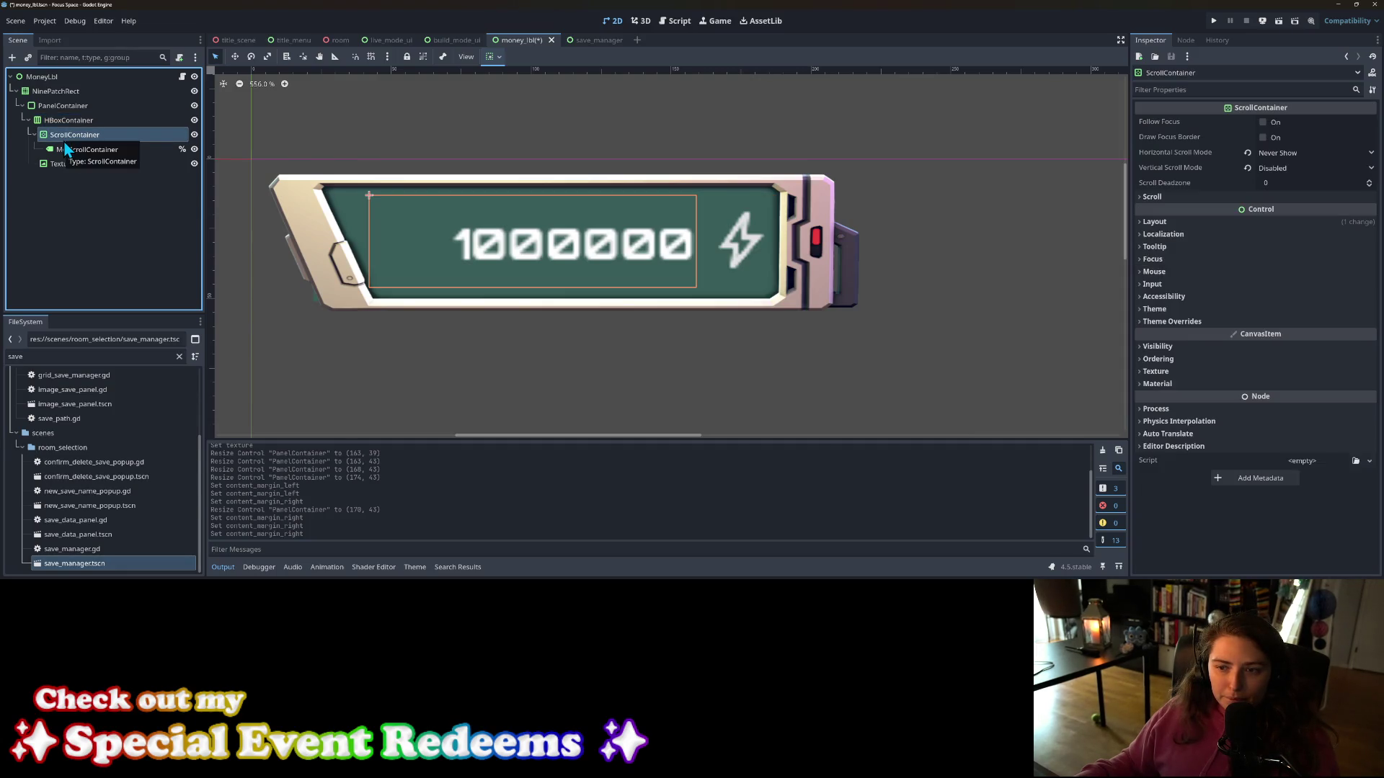
{"action": "left_click", "coordinate": [67, 164]}
{"action": "key", "text": "Up"}
{"action": "key", "text": "Up"}
{"action": "key", "text": "Up"}
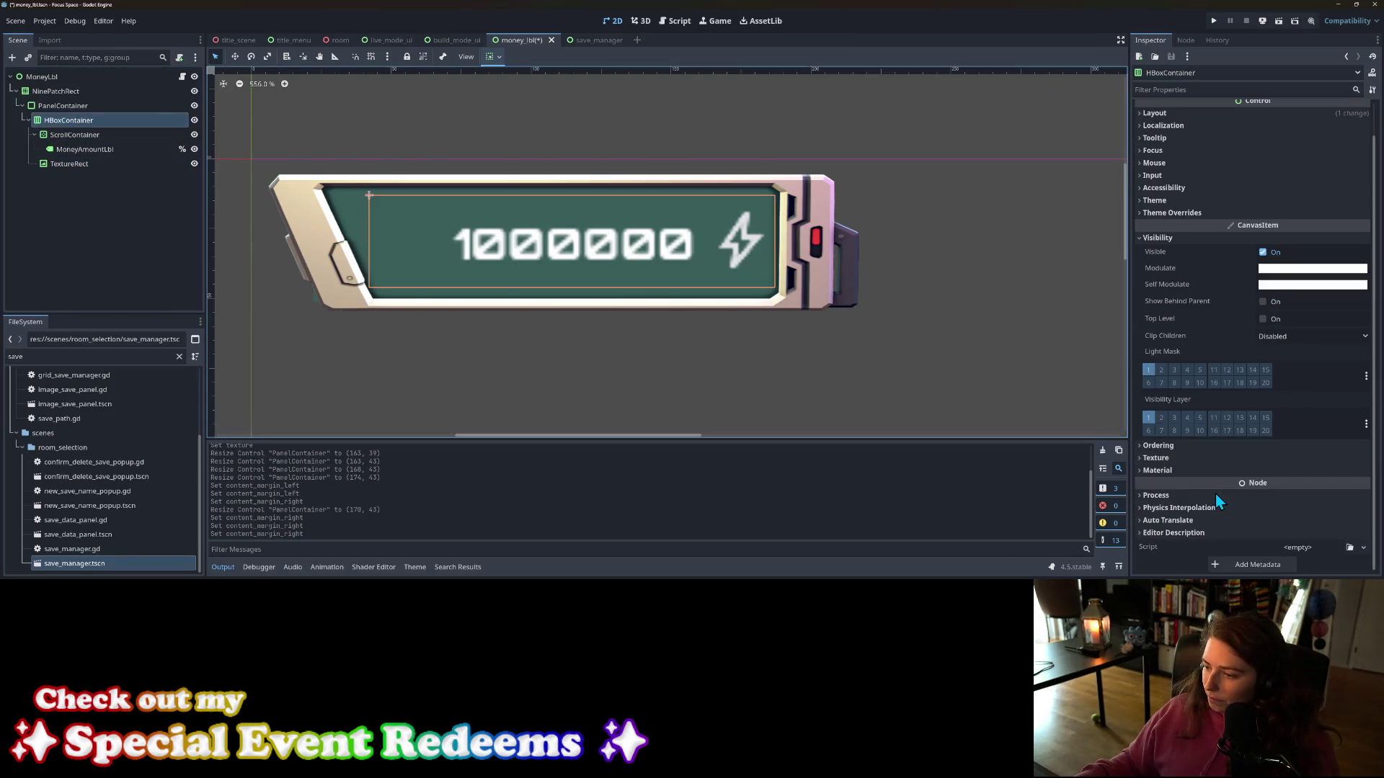
- Override the HBoxContainer's Separation constant to 0 and save the scene
{"action": "left_click", "coordinate": [1194, 202]}
{"action": "left_click", "coordinate": [1194, 243]}
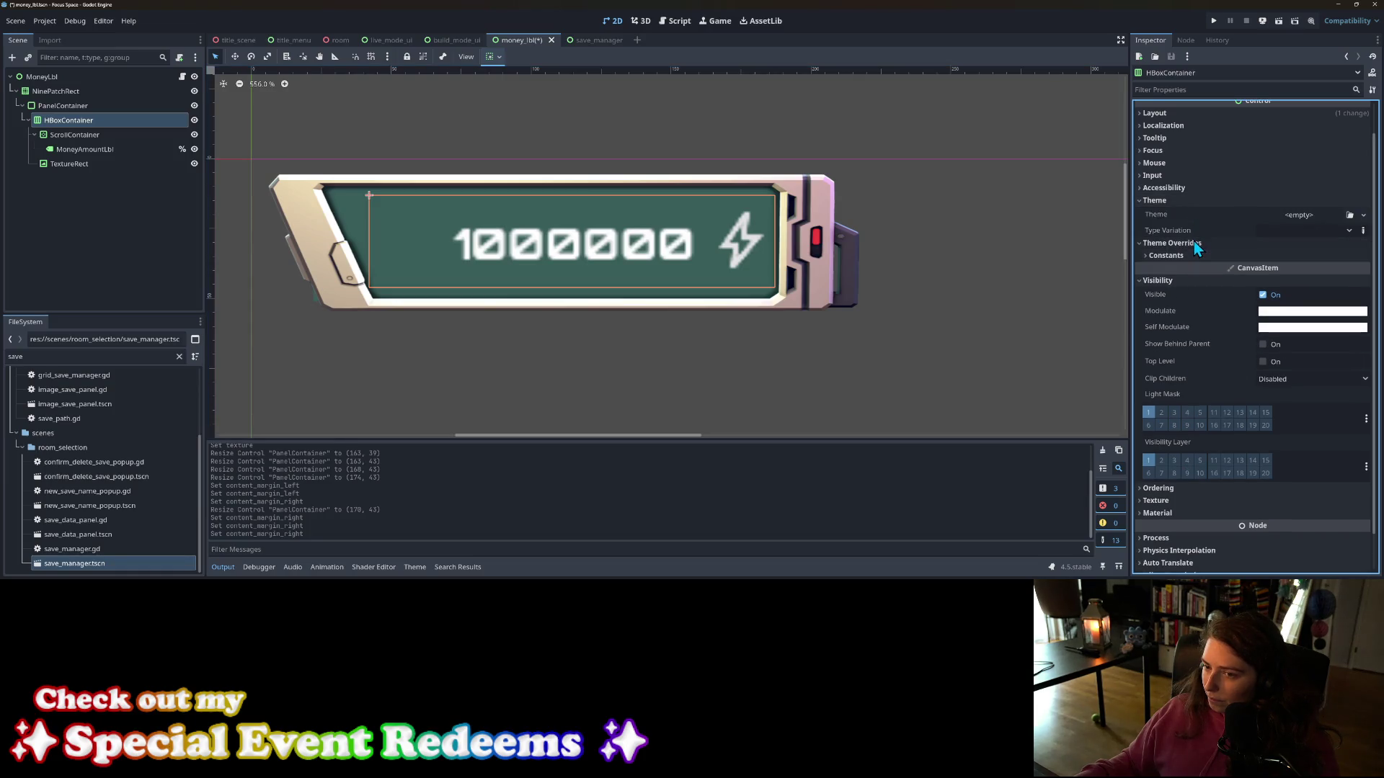
{"action": "left_click", "coordinate": [1166, 255]}
{"action": "left_click", "coordinate": [1300, 268]}
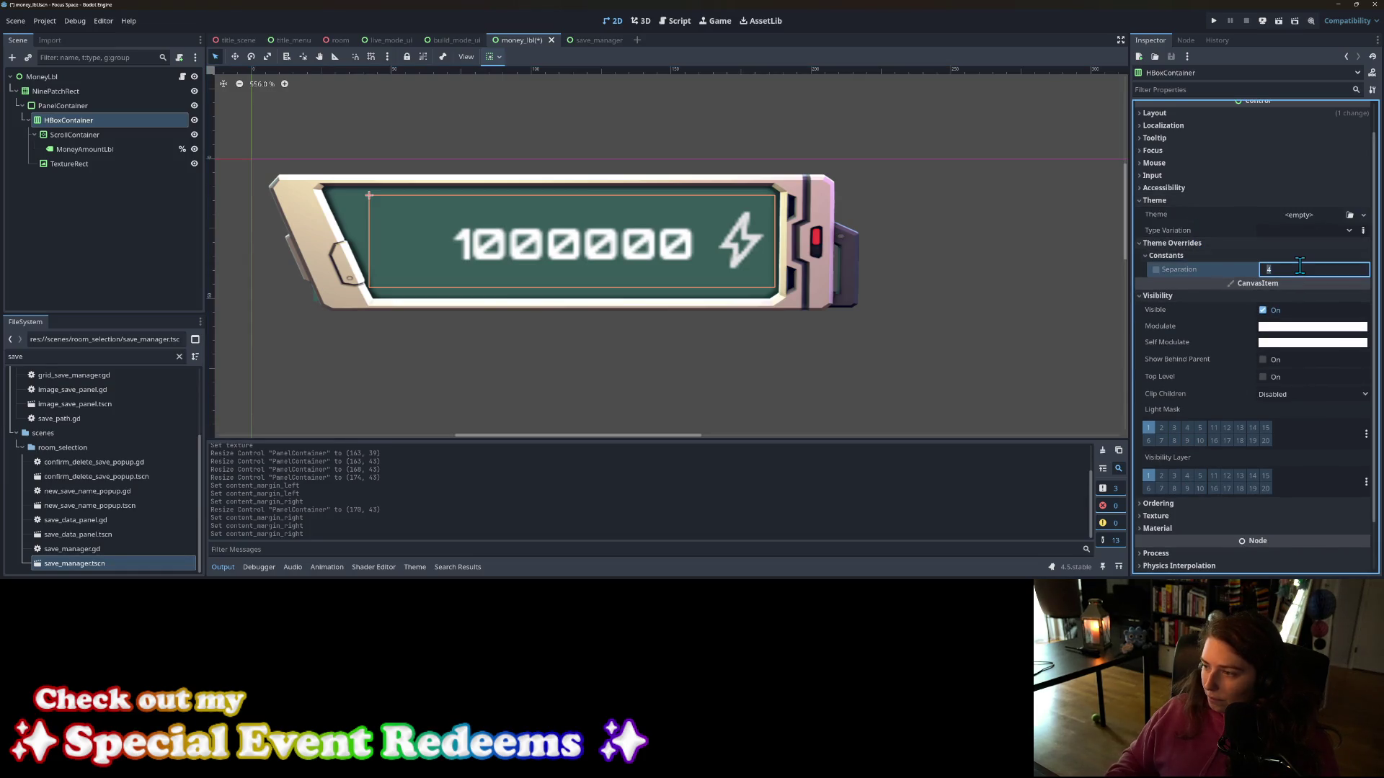
{"action": "type", "text": "0"}
{"action": "key", "text": "Return"}
{"action": "left_click", "coordinate": [673, 366]}
{"action": "key", "text": "ctrl+s"}
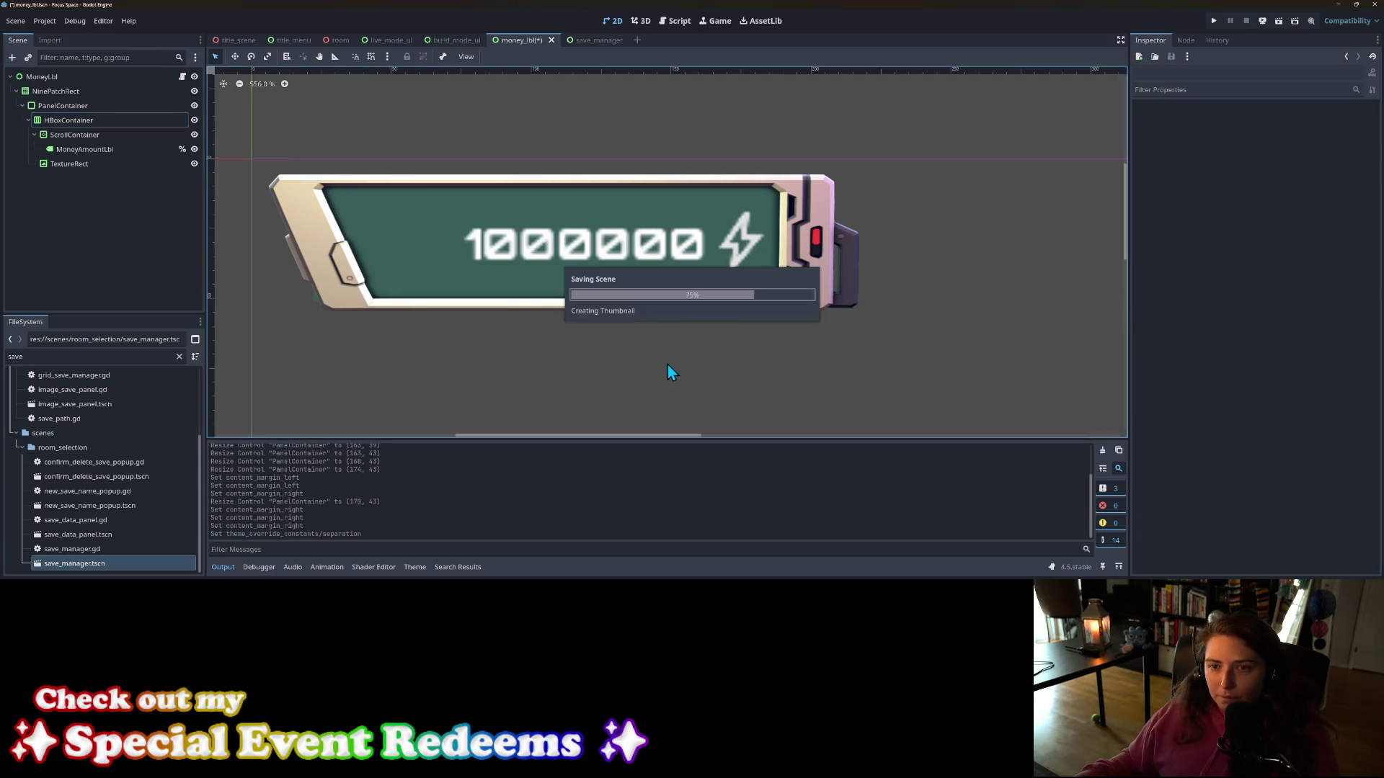
{"action": "scroll", "coordinate": [620, 350], "scroll_direction": "down", "scroll_amount": 6}
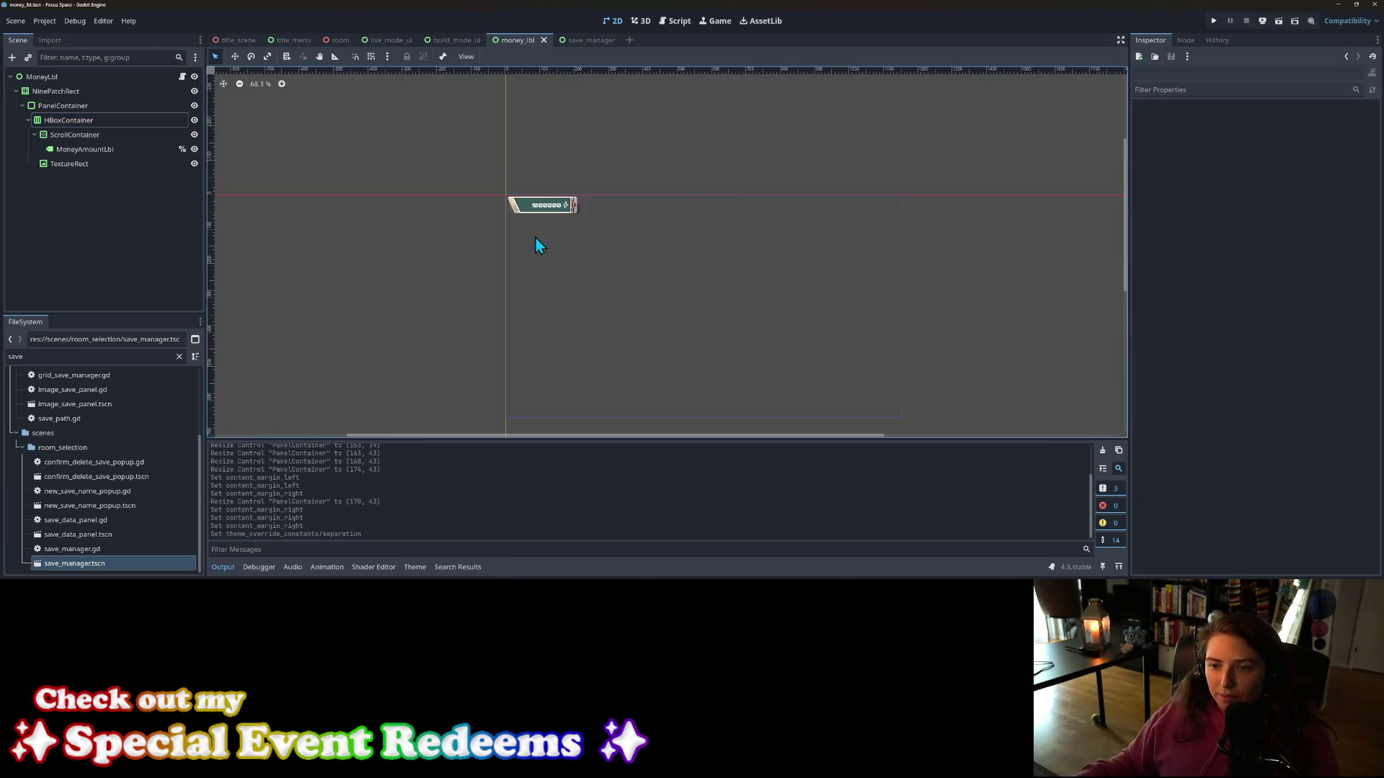
- Run the project, press Start on the title screen and enter my_living_room
{"action": "left_click", "coordinate": [1213, 22]}
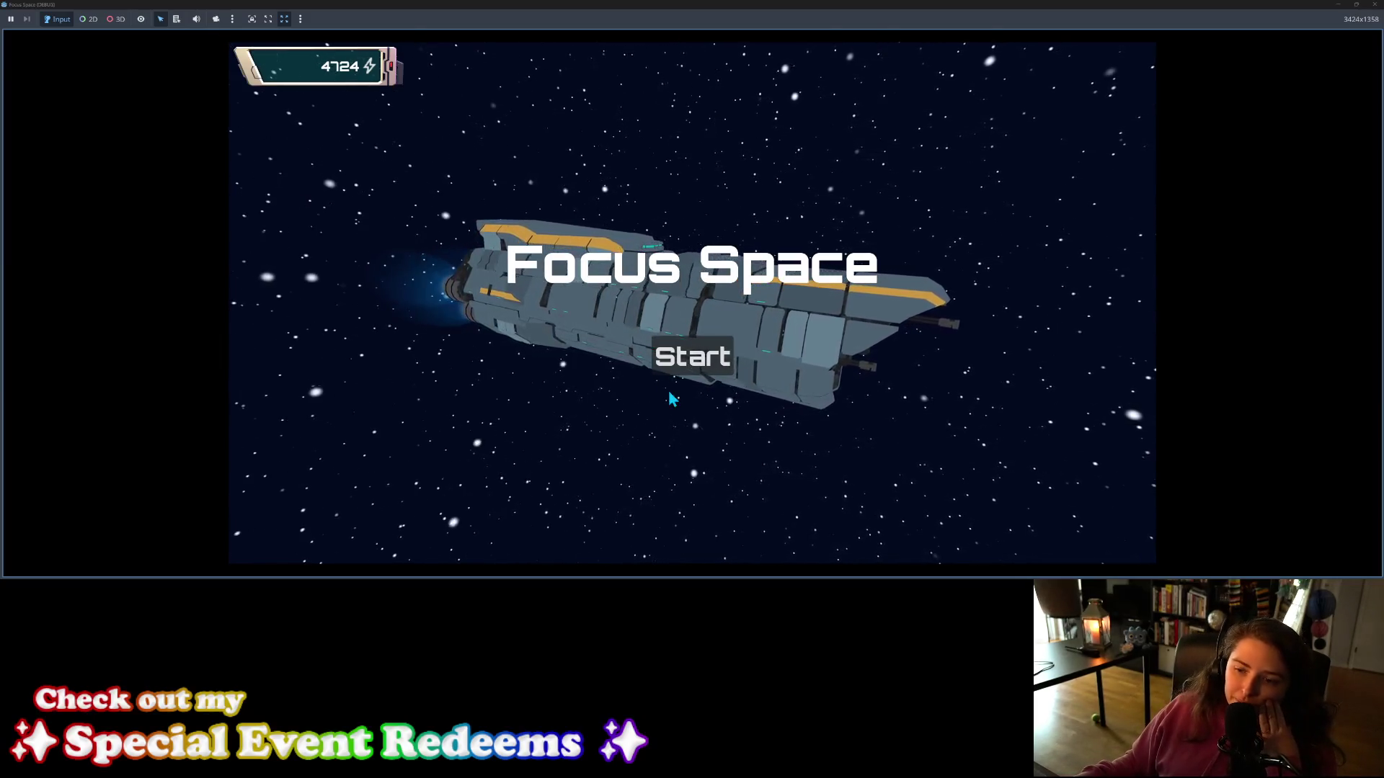
{"action": "left_click", "coordinate": [690, 358]}
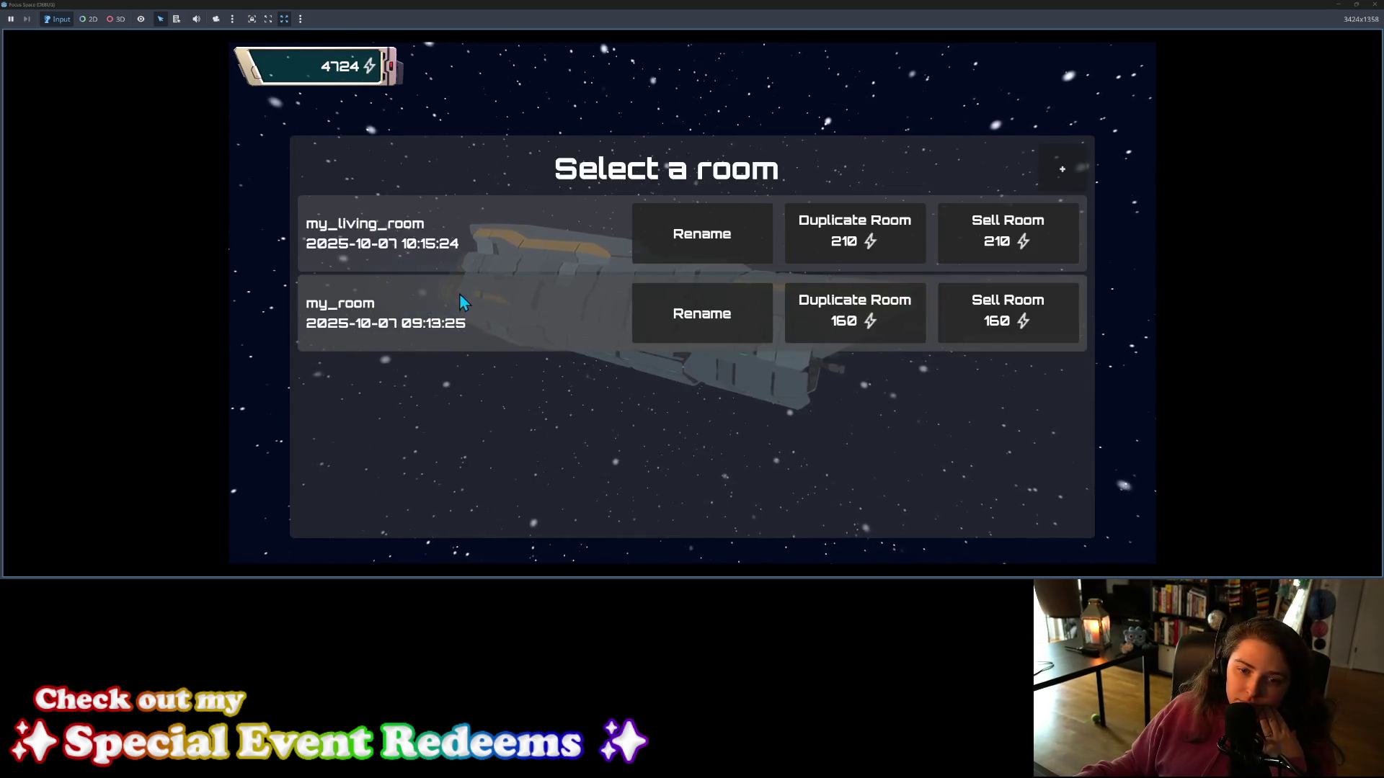
{"action": "left_click", "coordinate": [472, 233]}
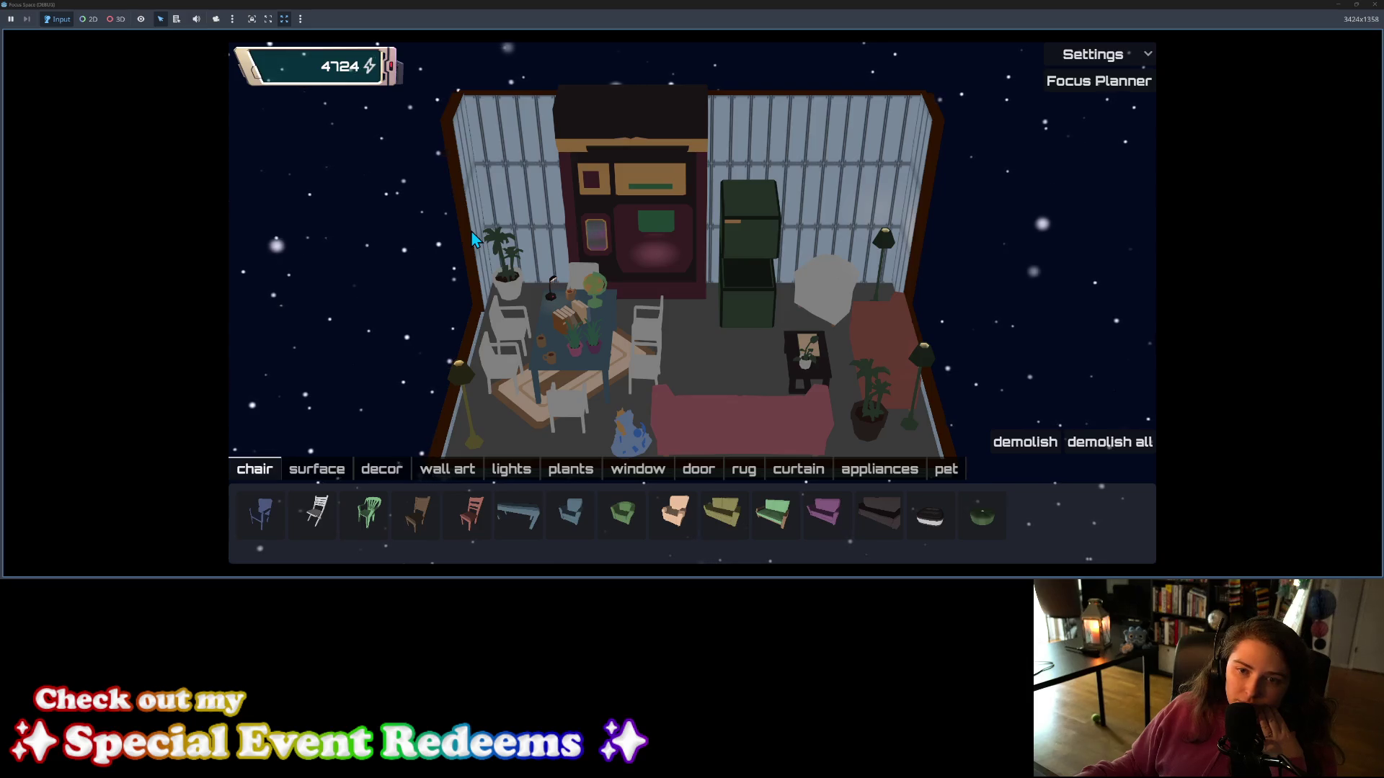
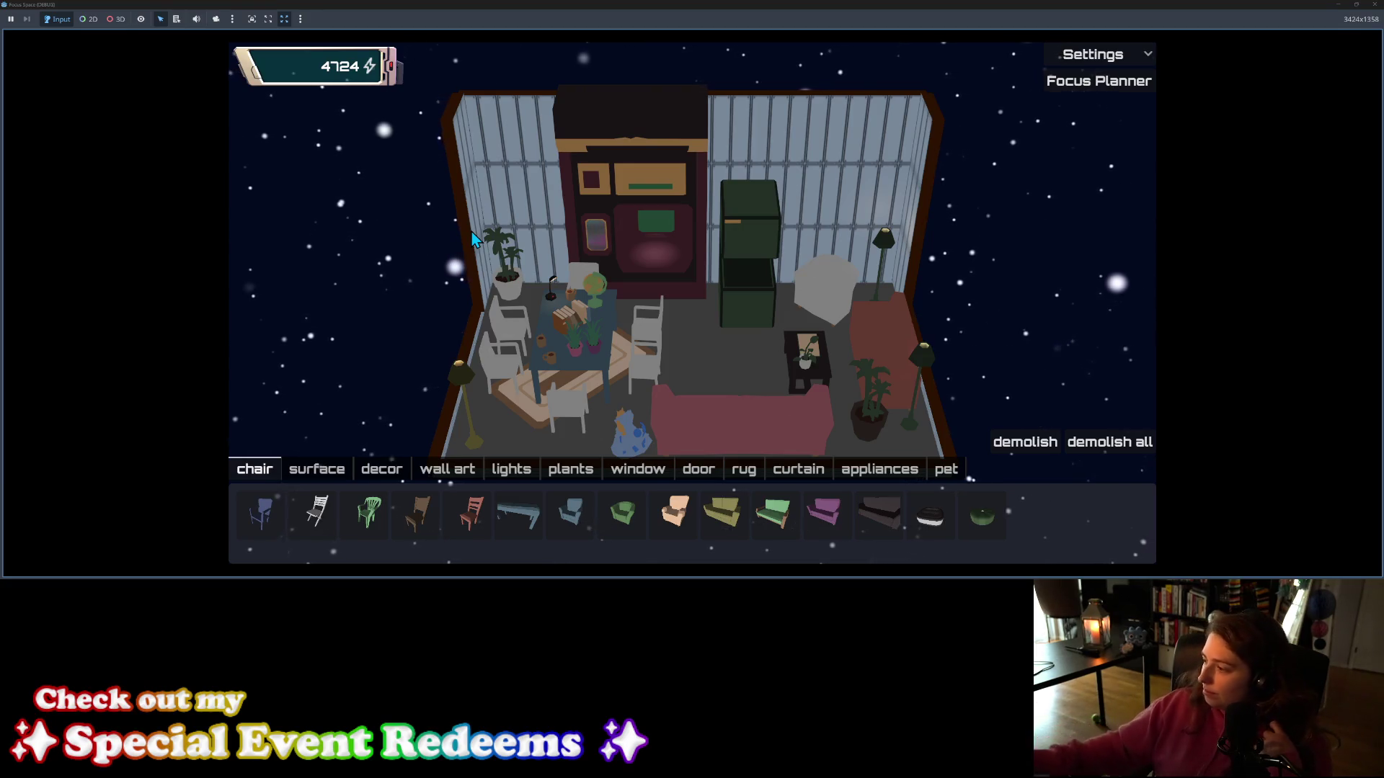
- Open and close the Focus Planner in the running game, then stop the game with F8
{"action": "left_click", "coordinate": [1121, 83]}
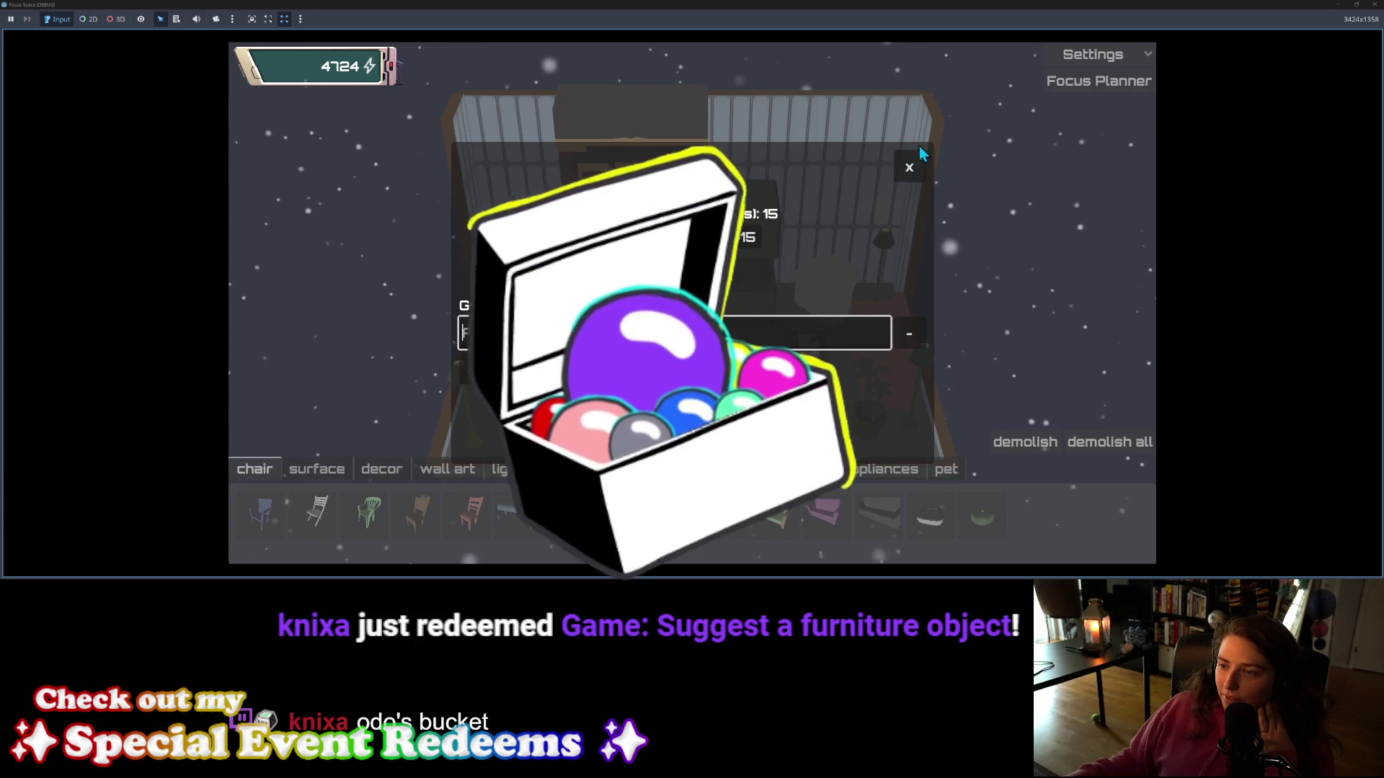
{"action": "left_click", "coordinate": [909, 168]}
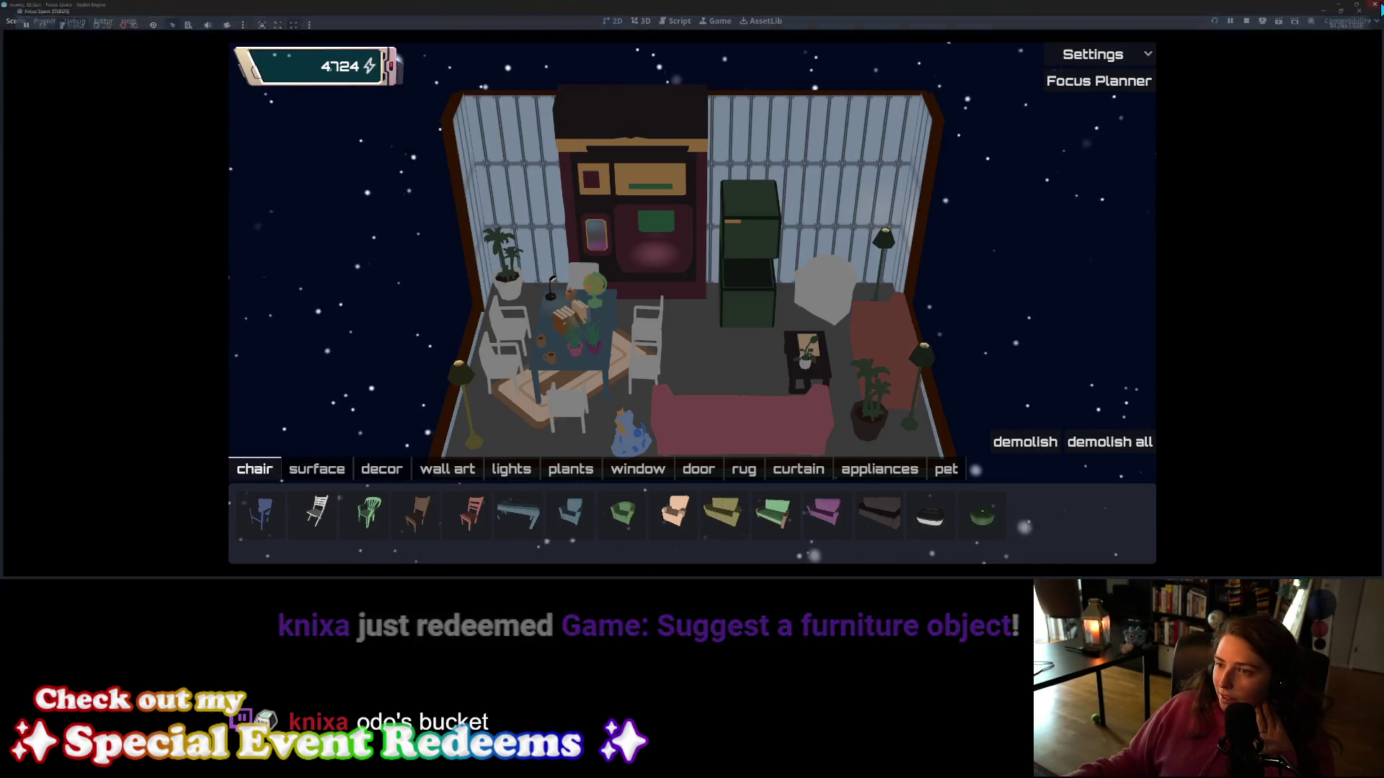
{"action": "key", "text": "F8"}
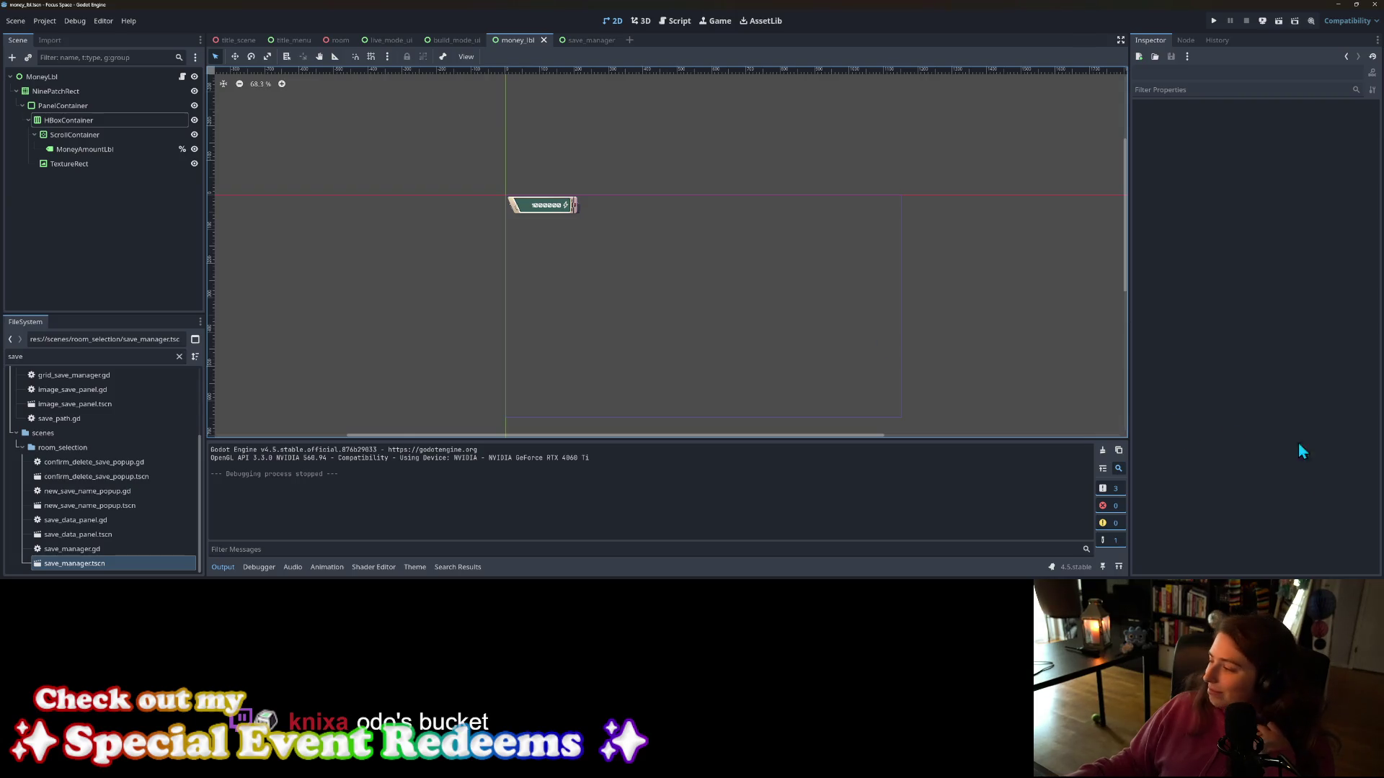
- Close the Synty Store tab and maximize the browser showing the Trello board
{"action": "key", "text": "alt+Tab"}
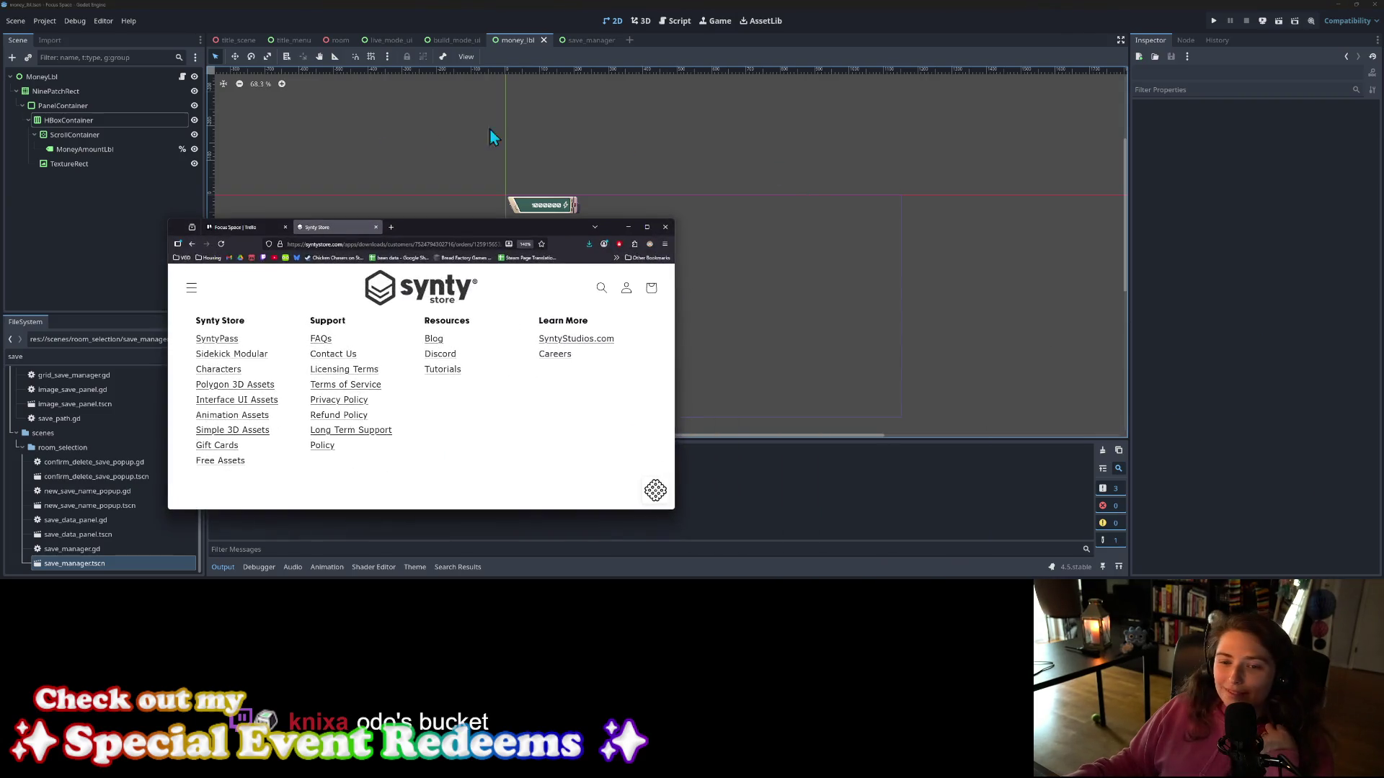
{"action": "left_click", "coordinate": [375, 226]}
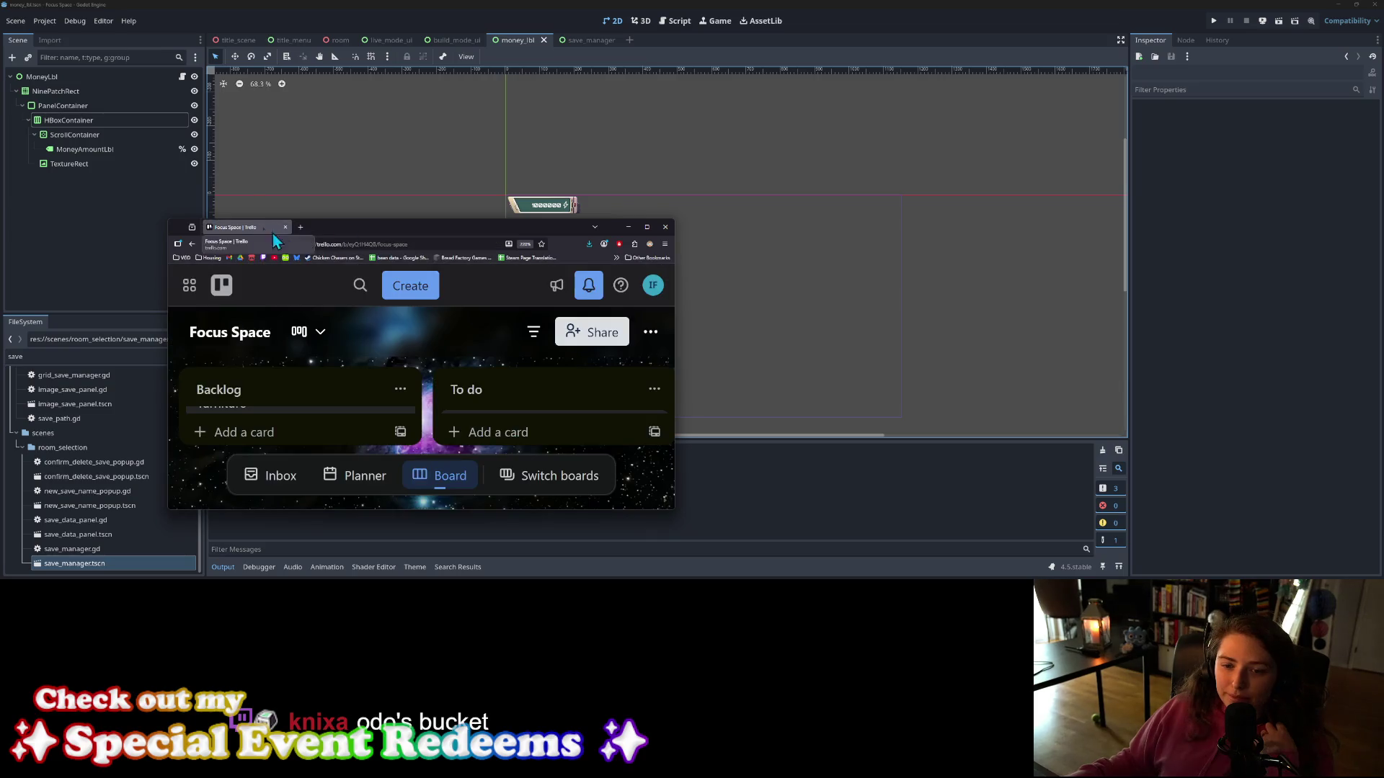
{"action": "left_click_drag", "start_coordinate": [482, 236], "coordinate": [512, 4]}
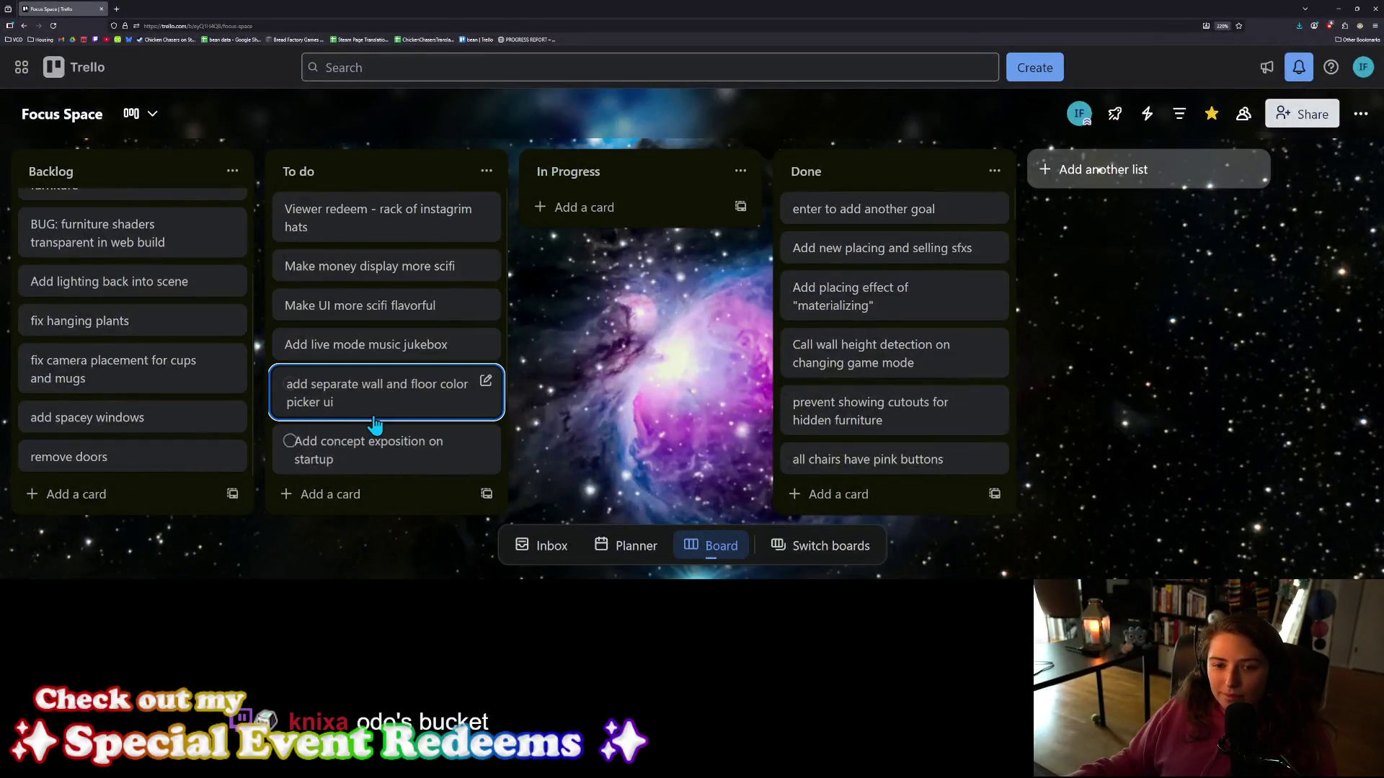
- Add a 'Viewer redeem - Odo's Bucket' card to In Progress and move 'Make money display more scifi' there
{"action": "left_click", "coordinate": [577, 207]}
{"action": "type", "text": "Viewer redeem - Odo's Buck"}
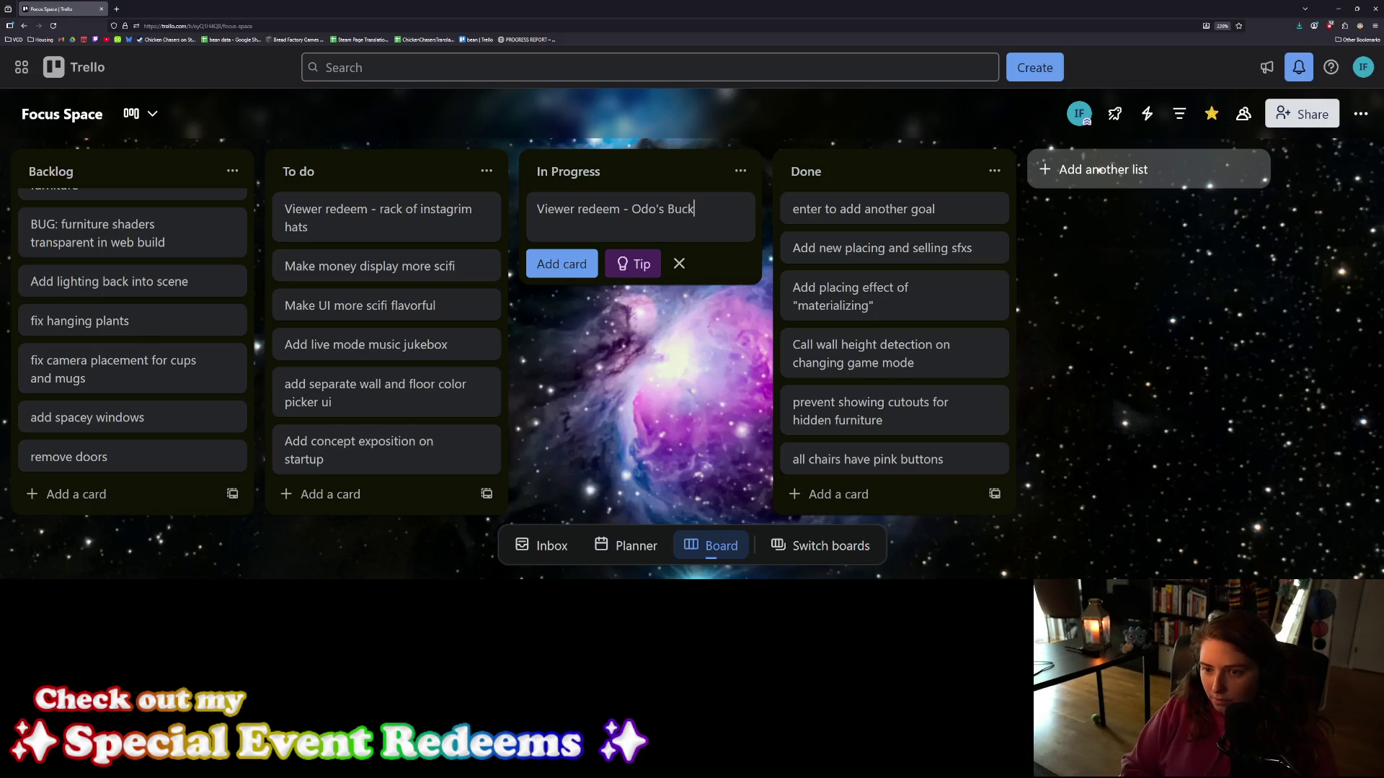
{"action": "type", "text": "et"}
{"action": "key", "text": "Return"}
{"action": "left_click", "coordinate": [569, 371]}
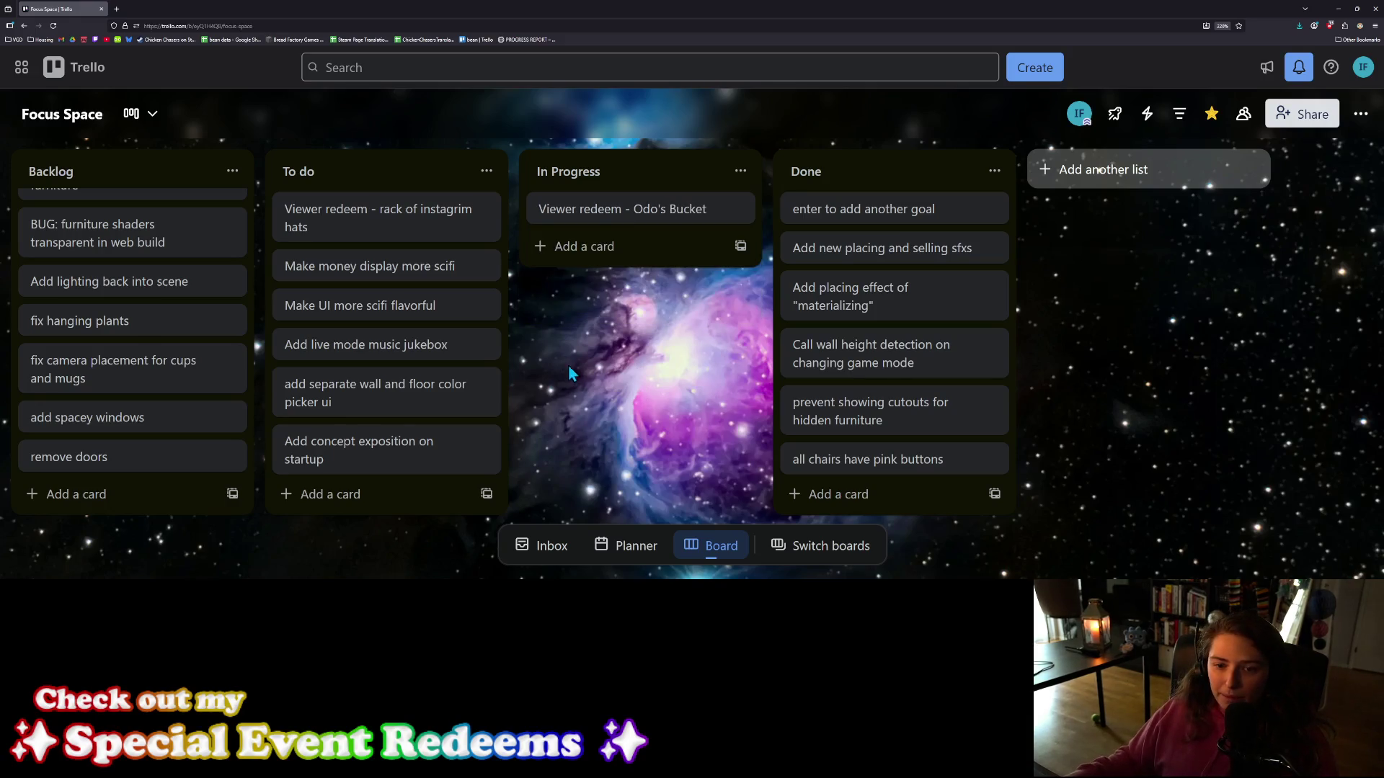
{"action": "left_click_drag", "start_coordinate": [367, 268], "coordinate": [687, 263]}
{"action": "left_click", "coordinate": [1338, 8]}
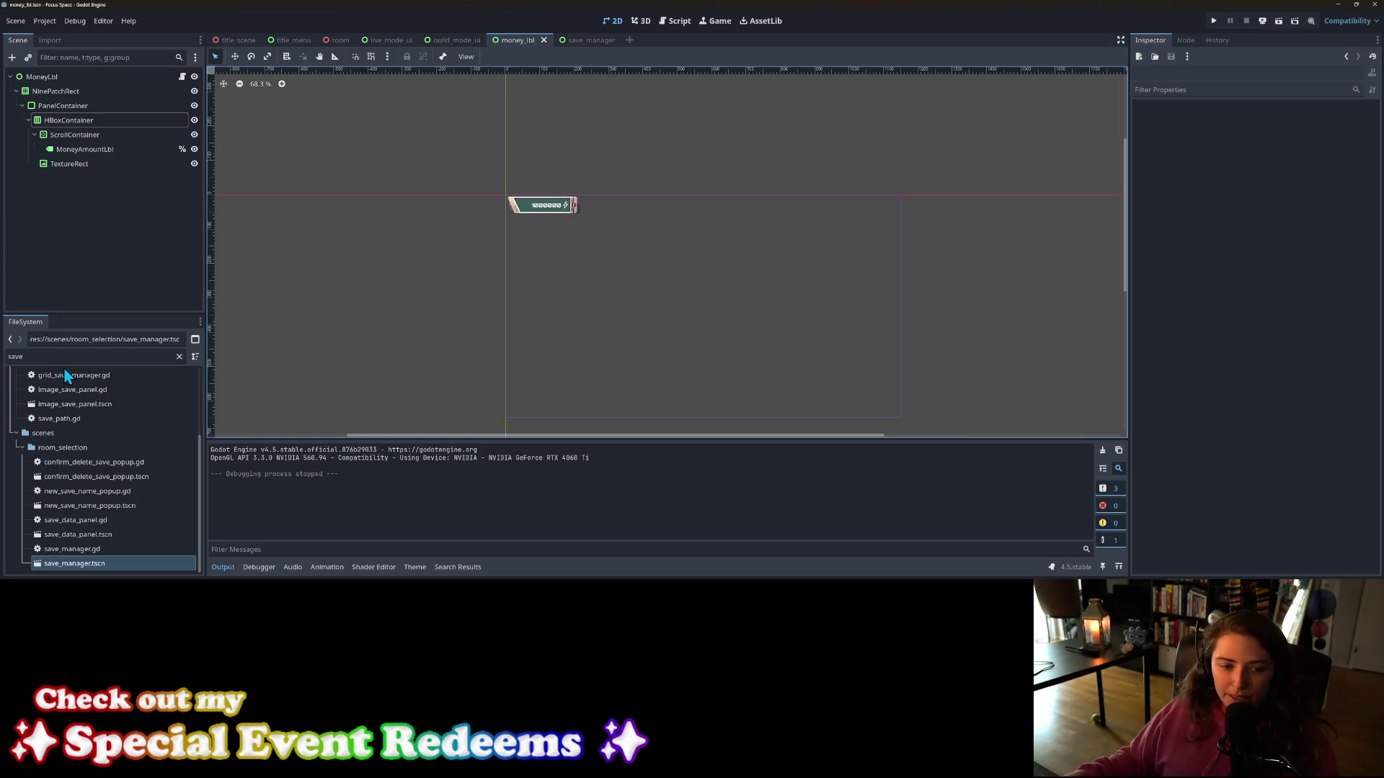
- Enlarge the FileSystem dock, clear its filter and expand the art_2d/ui folder
{"action": "left_click_drag", "start_coordinate": [82, 317], "coordinate": [108, 199]}
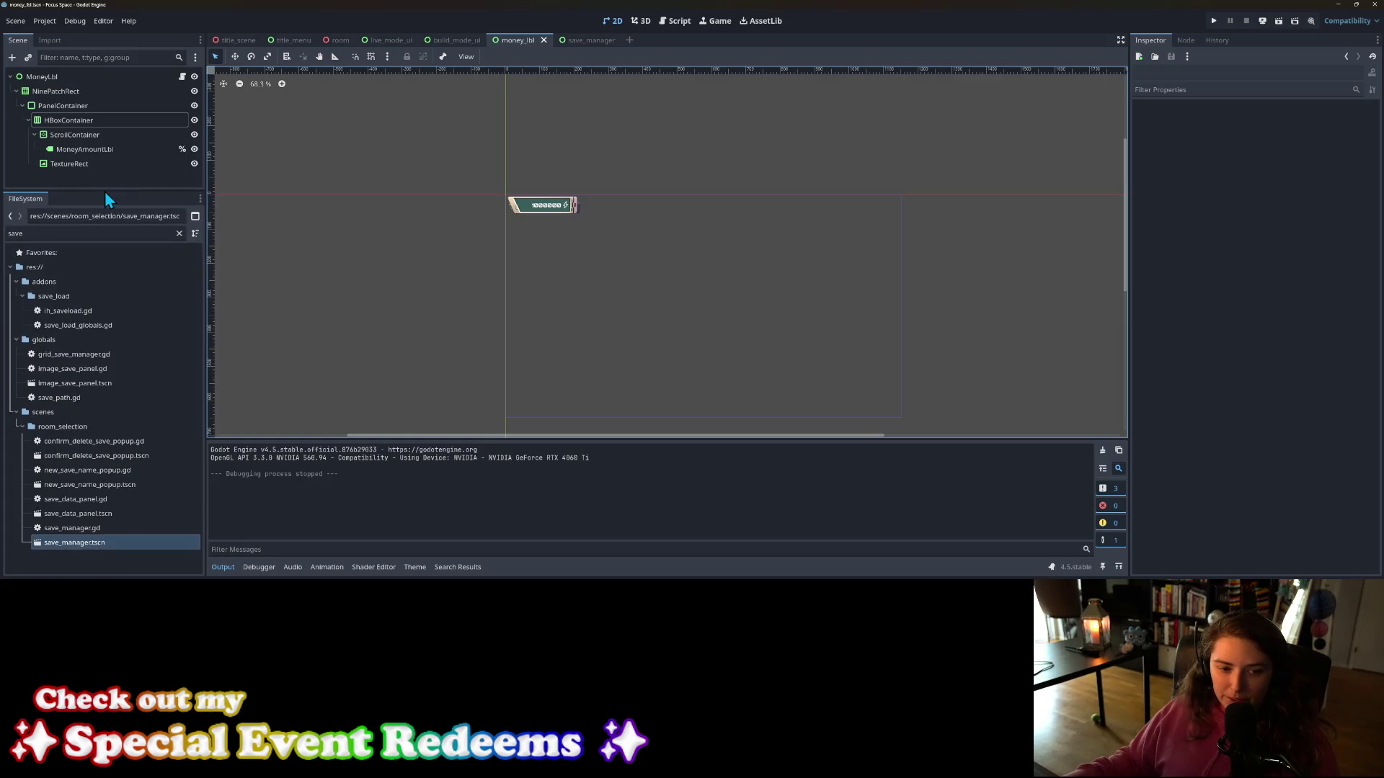
{"action": "left_click", "coordinate": [180, 233]}
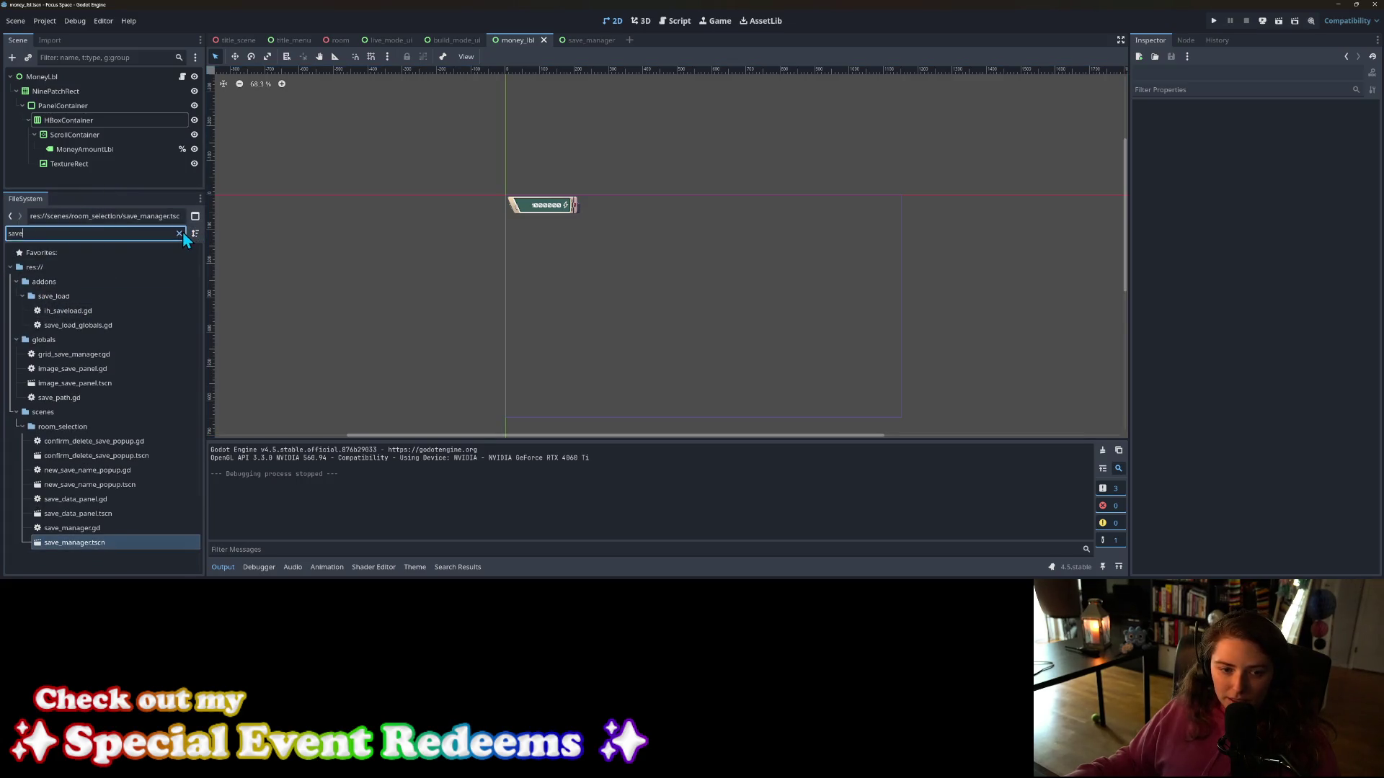
{"action": "scroll", "coordinate": [115, 328], "scroll_direction": "down", "scroll_amount": 10}
{"action": "scroll", "coordinate": [105, 379], "scroll_direction": "up", "scroll_amount": 15}
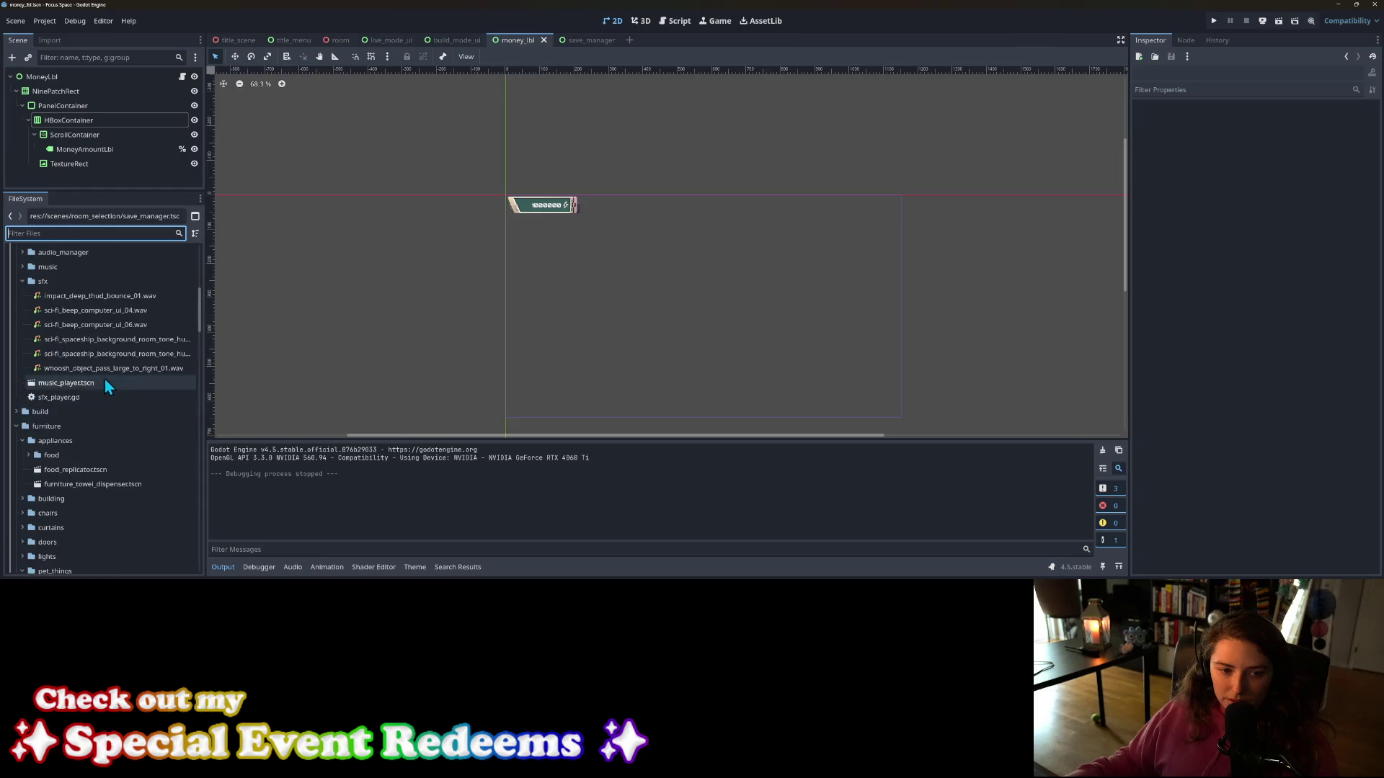
{"action": "scroll", "coordinate": [58, 368], "scroll_direction": "up", "scroll_amount": 2}
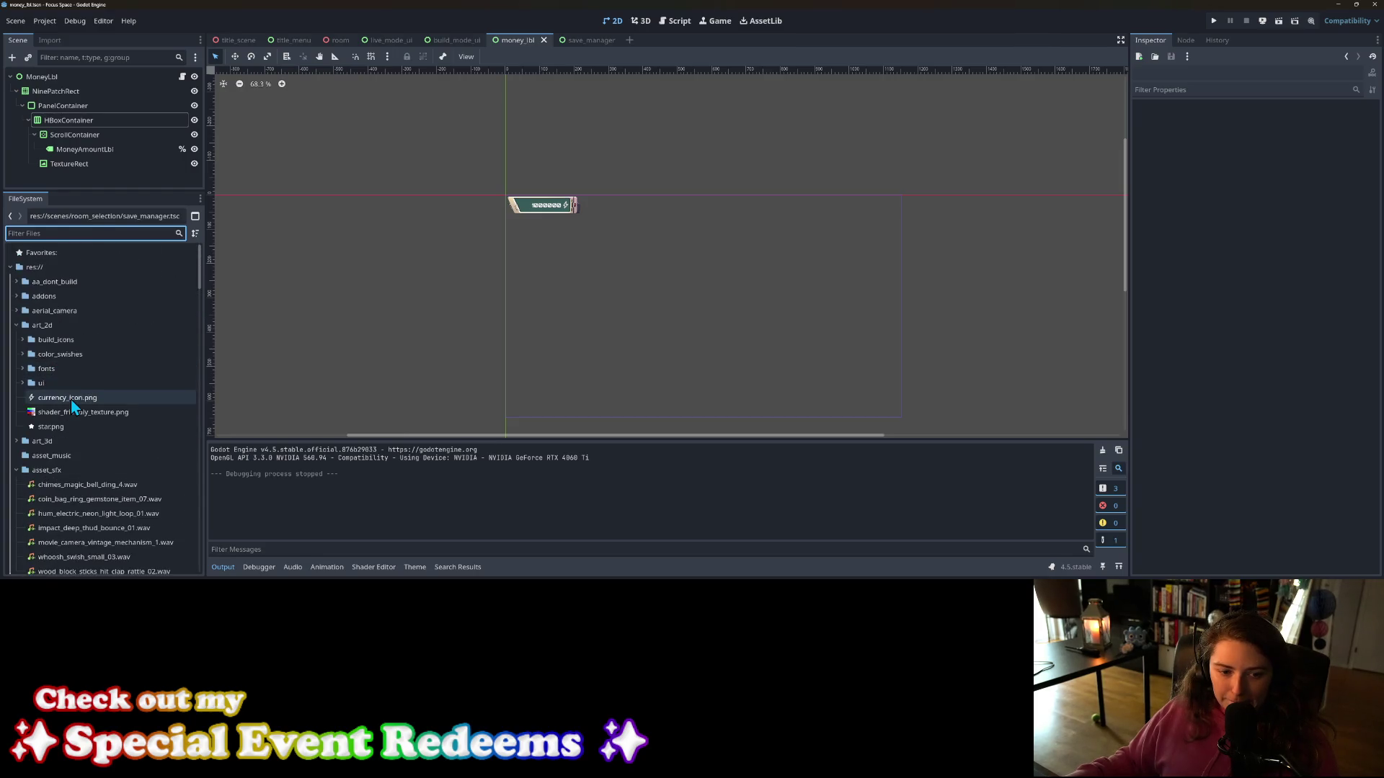
{"action": "left_click", "coordinate": [23, 383]}
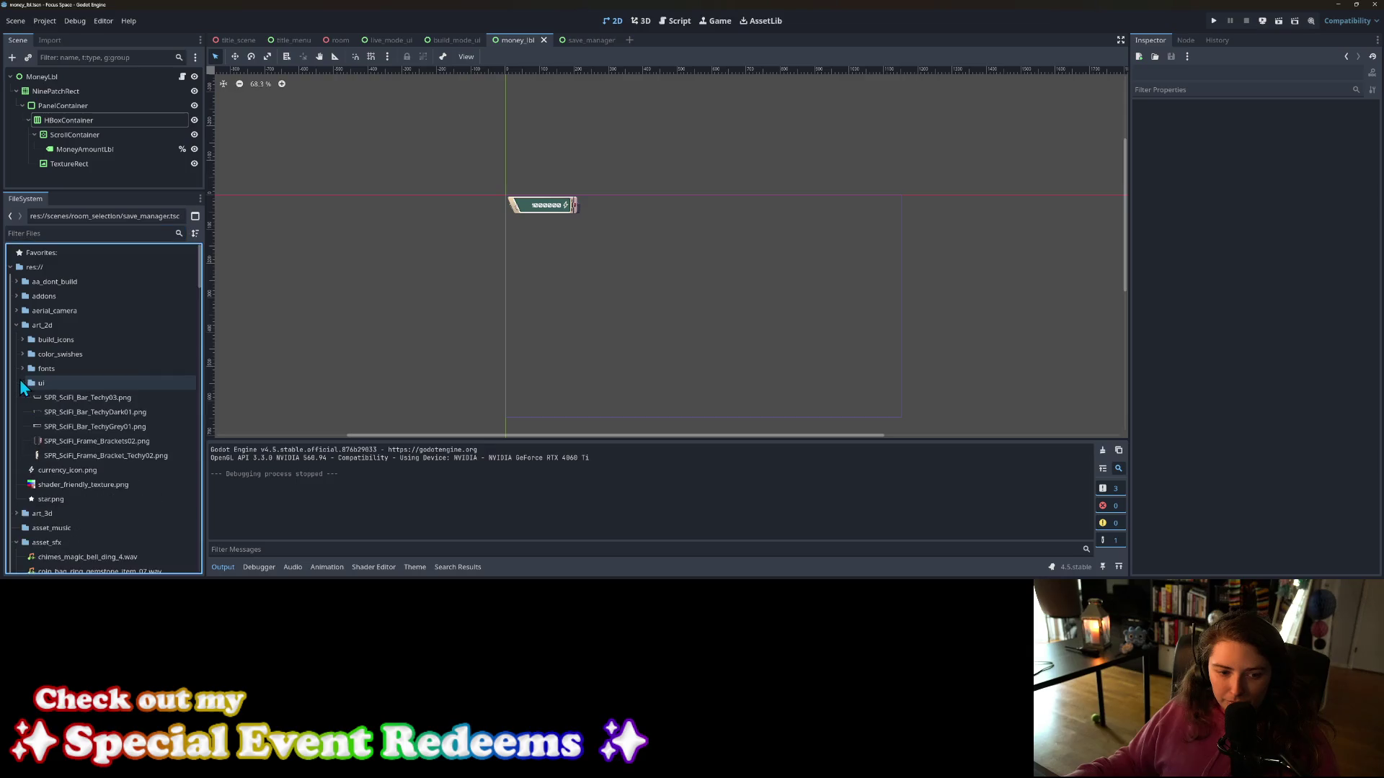
{"action": "scroll", "coordinate": [51, 385], "scroll_direction": "down", "scroll_amount": 2}
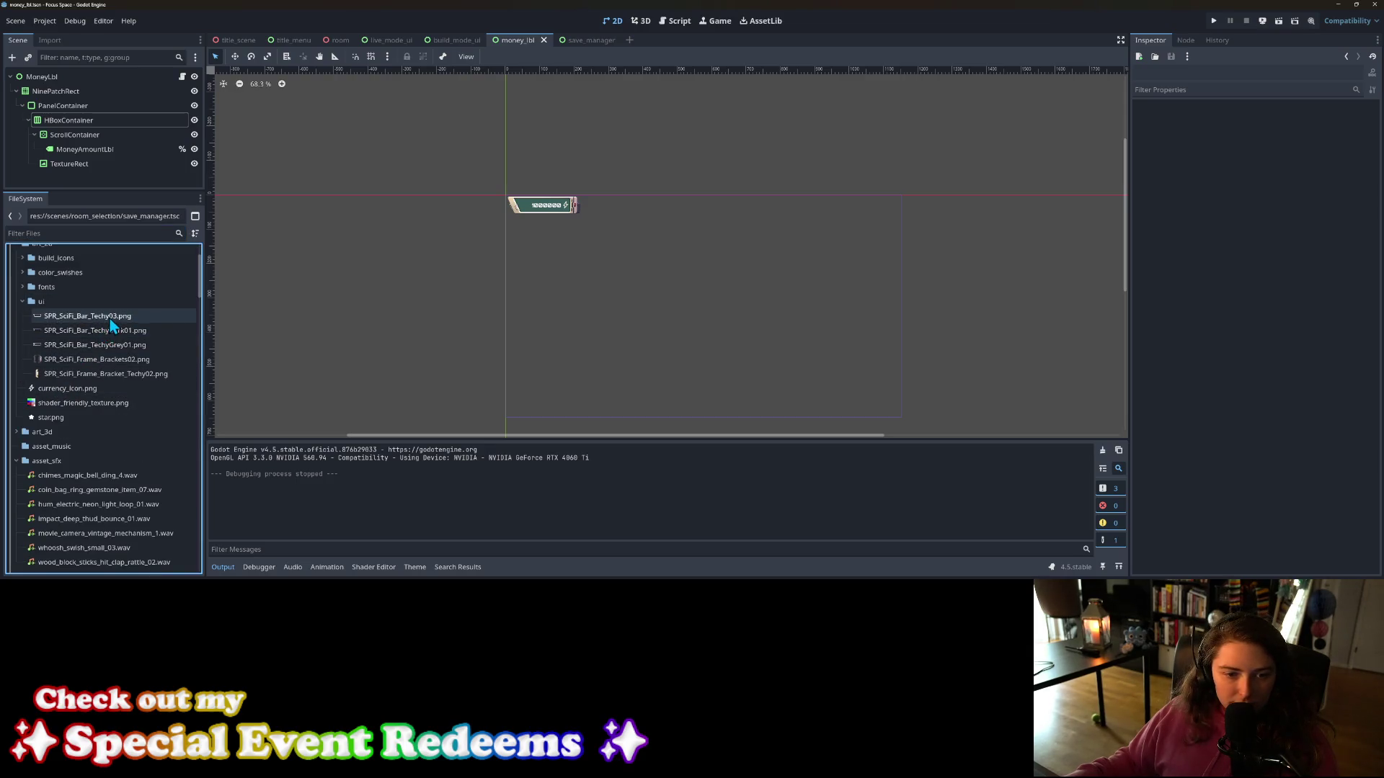
- Delete the four unused SPR_SciFi sprites, keeping only SPR_SciFi_Bar_Techy03.png
{"action": "mouse_move", "coordinate": [111, 320]}
{"action": "left_click", "coordinate": [94, 330]}
{"action": "left_click", "coordinate": [84, 374], "text": "shift"}
{"action": "key", "text": "Delete"}
{"action": "key", "text": "Return"}
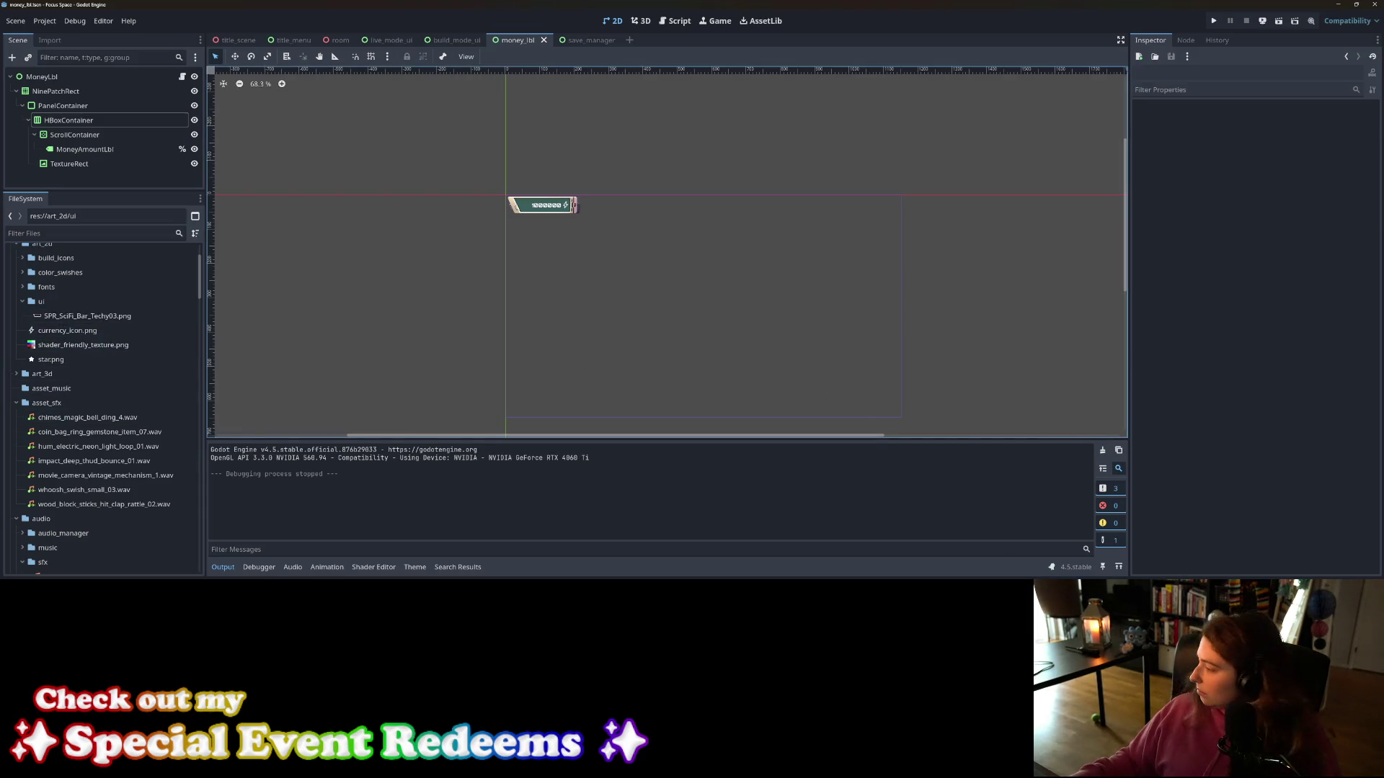
- Leave project.godot out of the commit and review the changed scene files' diffs
{"action": "key", "text": "alt+Tab"}
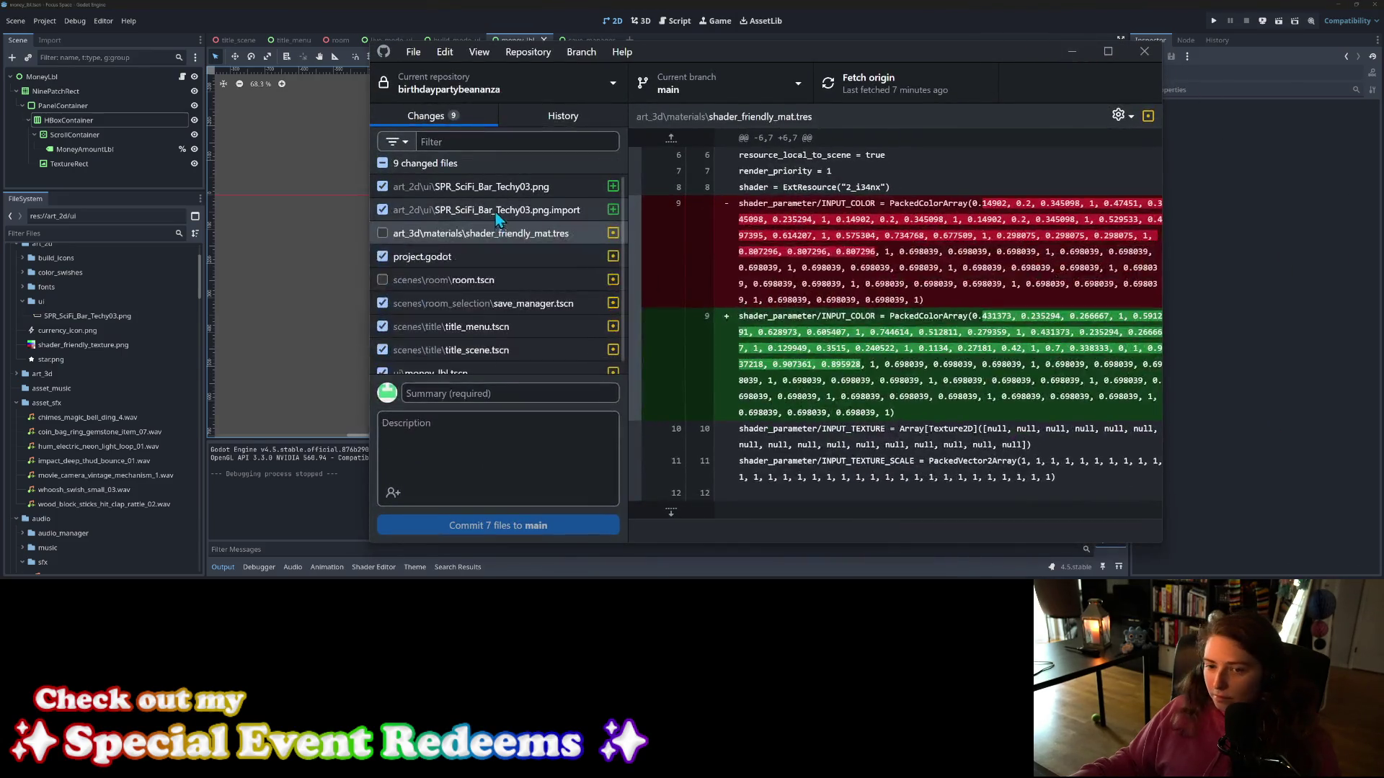
{"action": "left_click", "coordinate": [487, 258]}
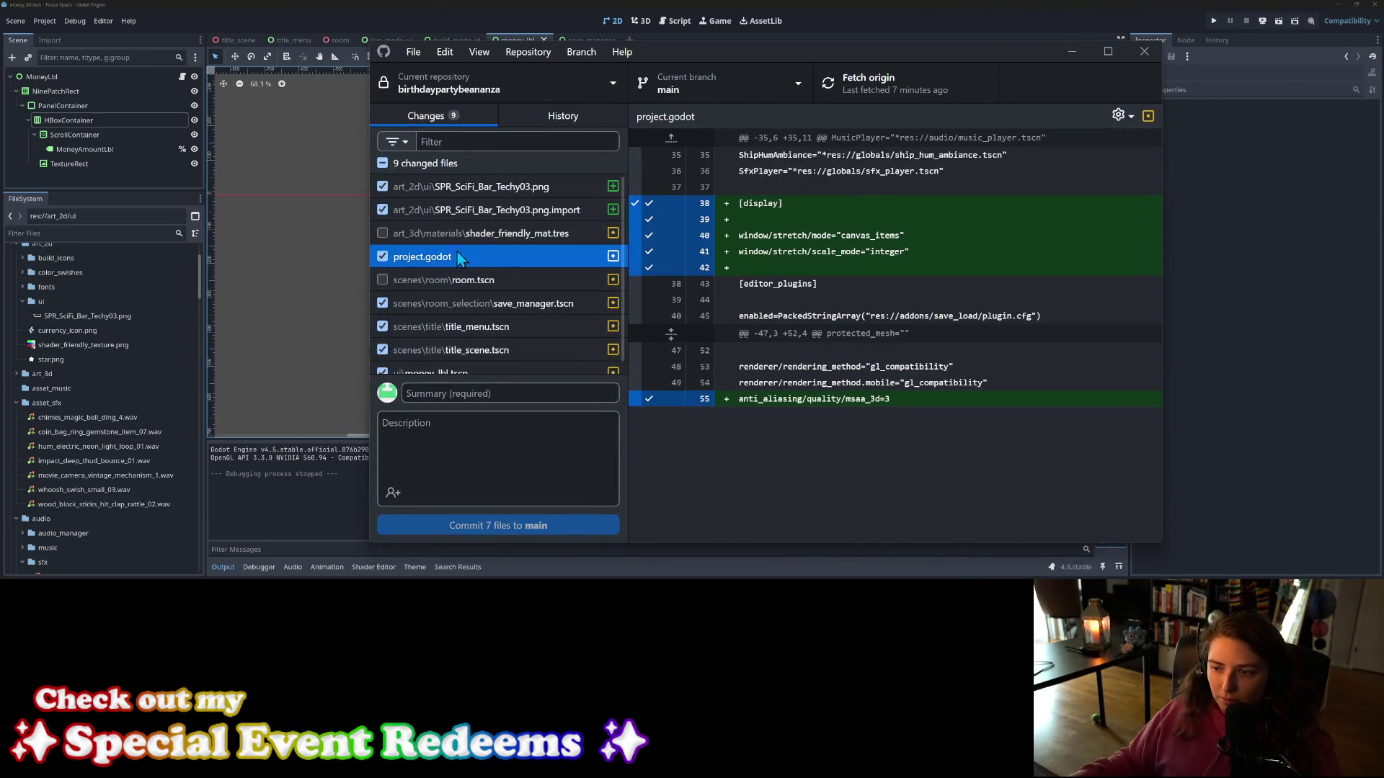
{"action": "left_click", "coordinate": [381, 256]}
{"action": "scroll", "coordinate": [500, 321], "scroll_direction": "down", "scroll_amount": 1}
{"action": "left_click", "coordinate": [516, 296]}
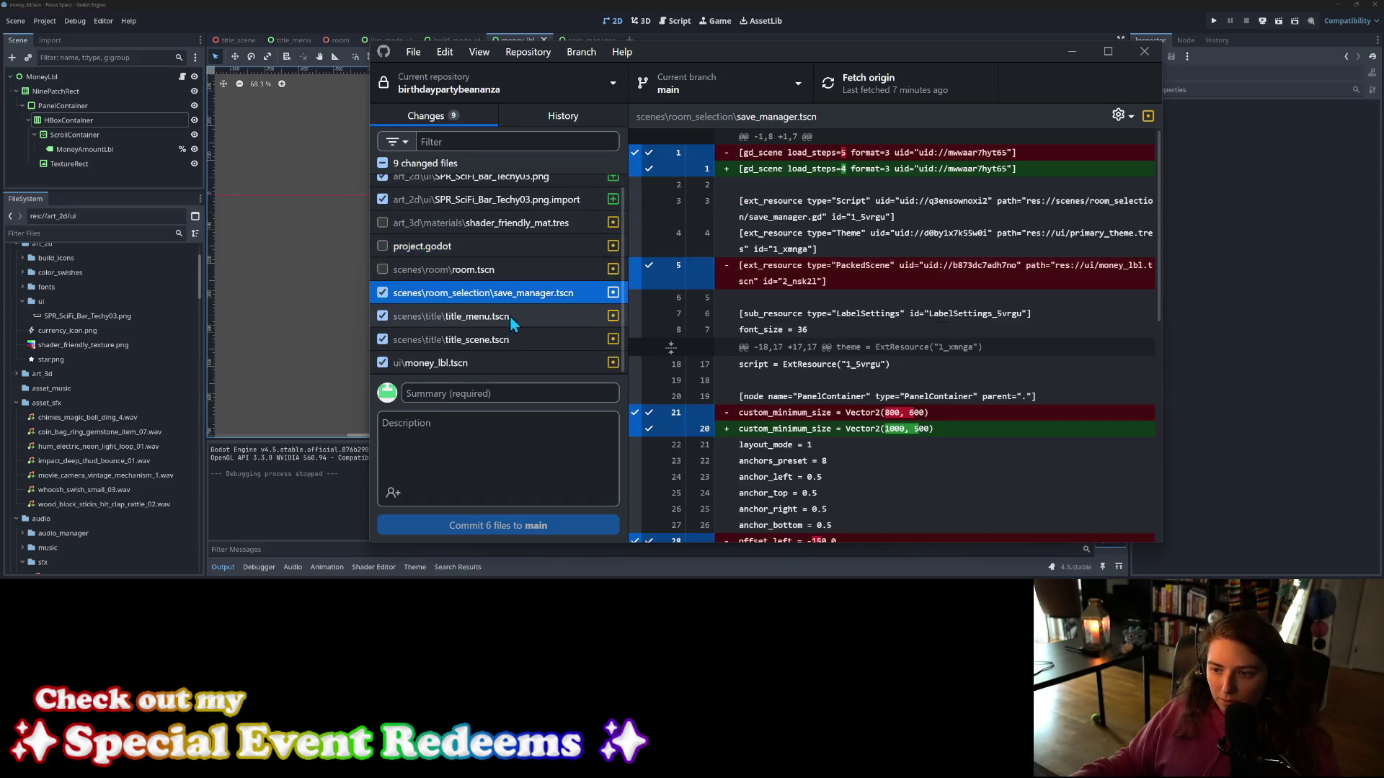
{"action": "left_click", "coordinate": [508, 317]}
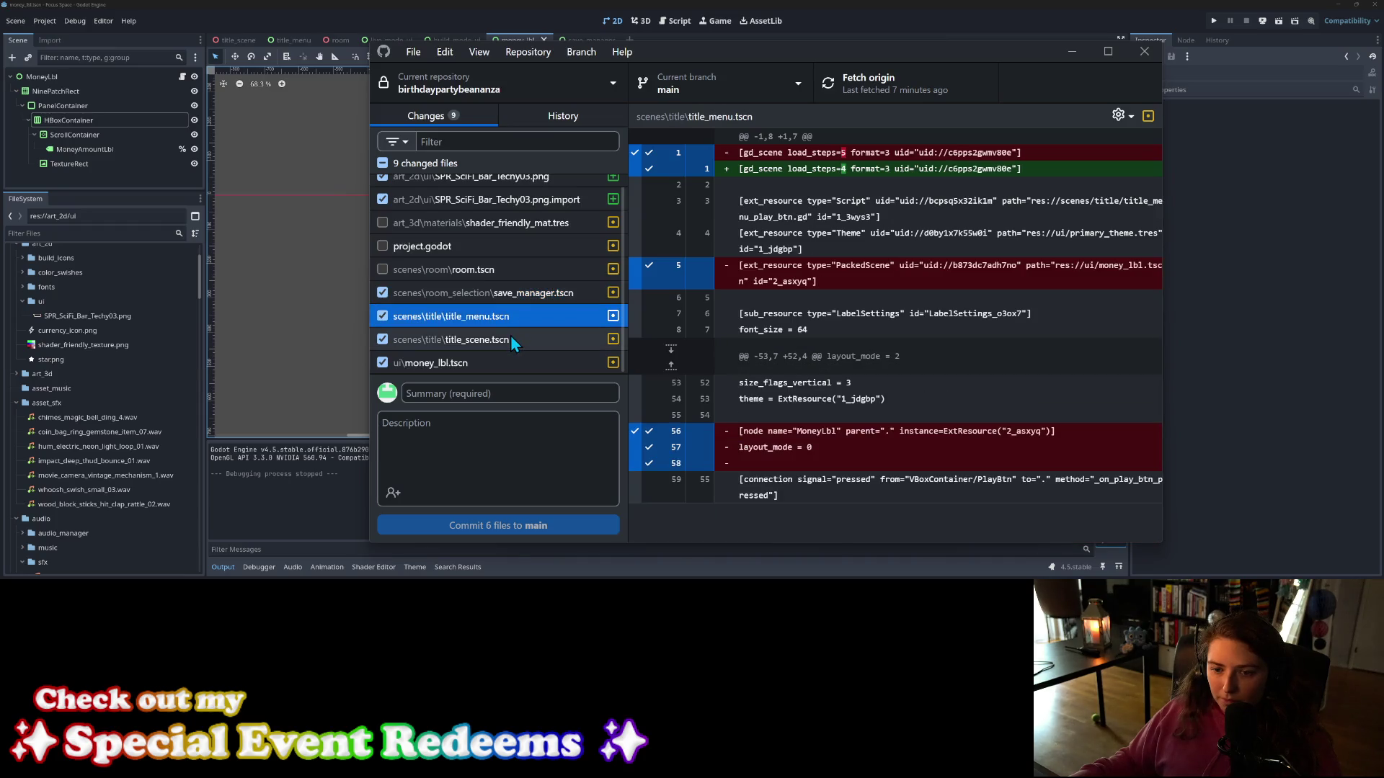
{"action": "left_click", "coordinate": [511, 335]}
{"action": "left_click", "coordinate": [507, 363]}
- Commit the six files to main as 'Makes money lbl more scifi, adds it to title scene…' and push to origin
{"action": "left_click", "coordinate": [515, 393]}
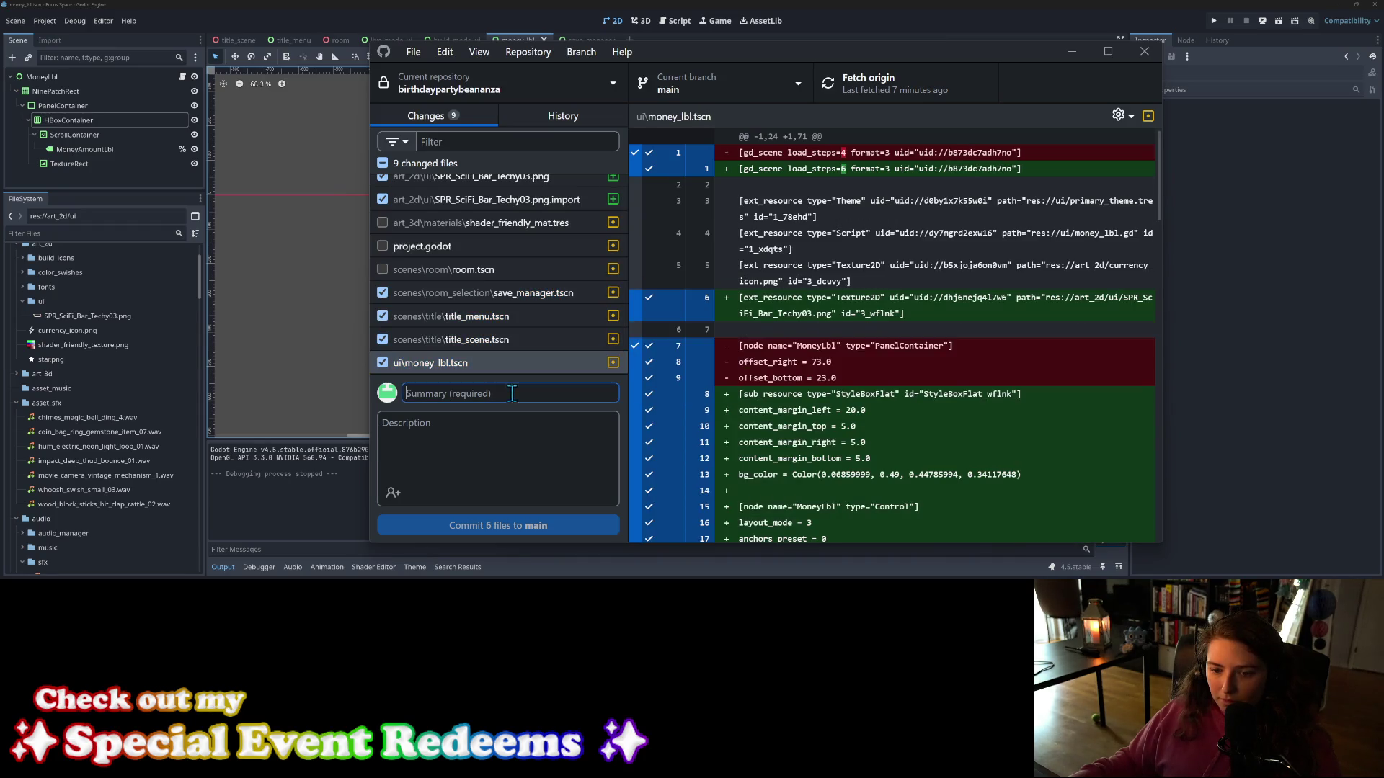
{"action": "type", "text": "Ma"}
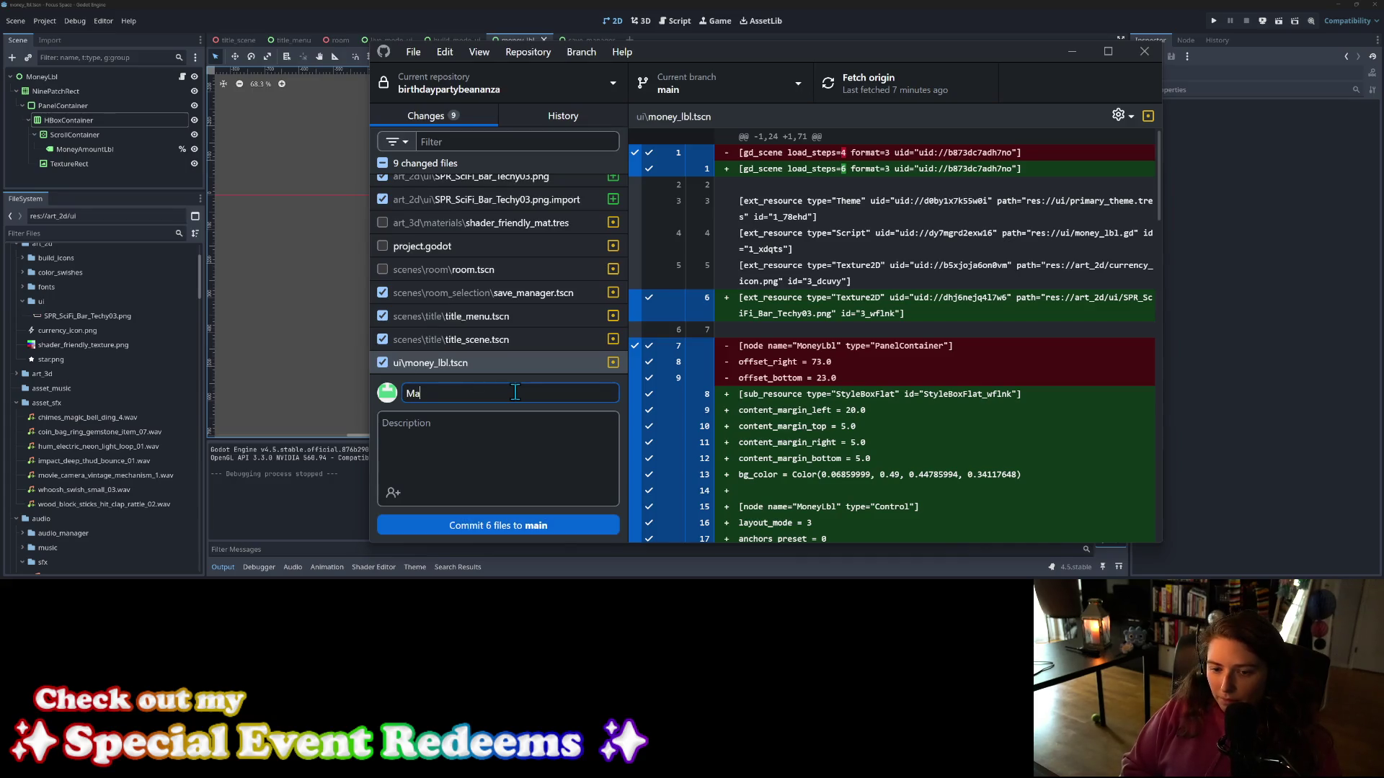
{"action": "type", "text": "kes my lbl more sc"}
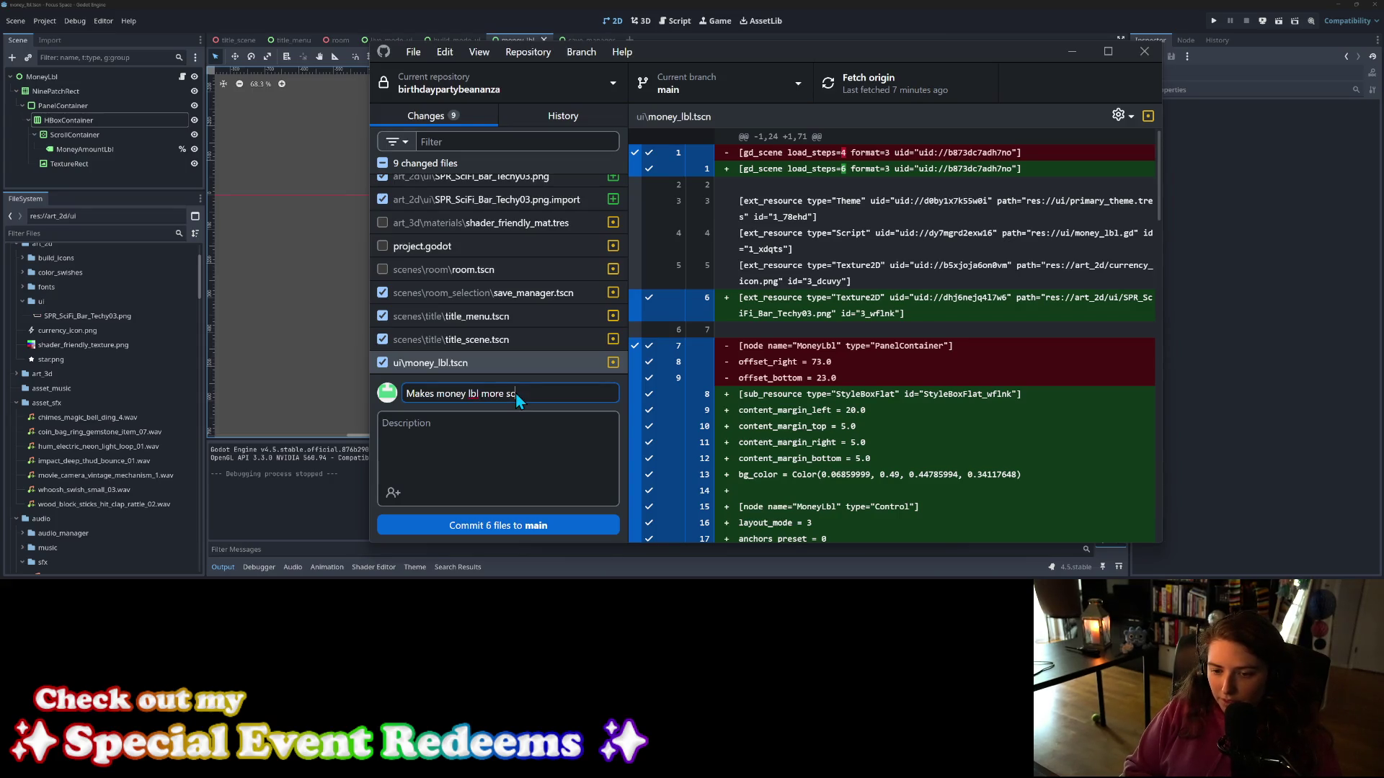
{"action": "type", "text": "ifi, adds it to"}
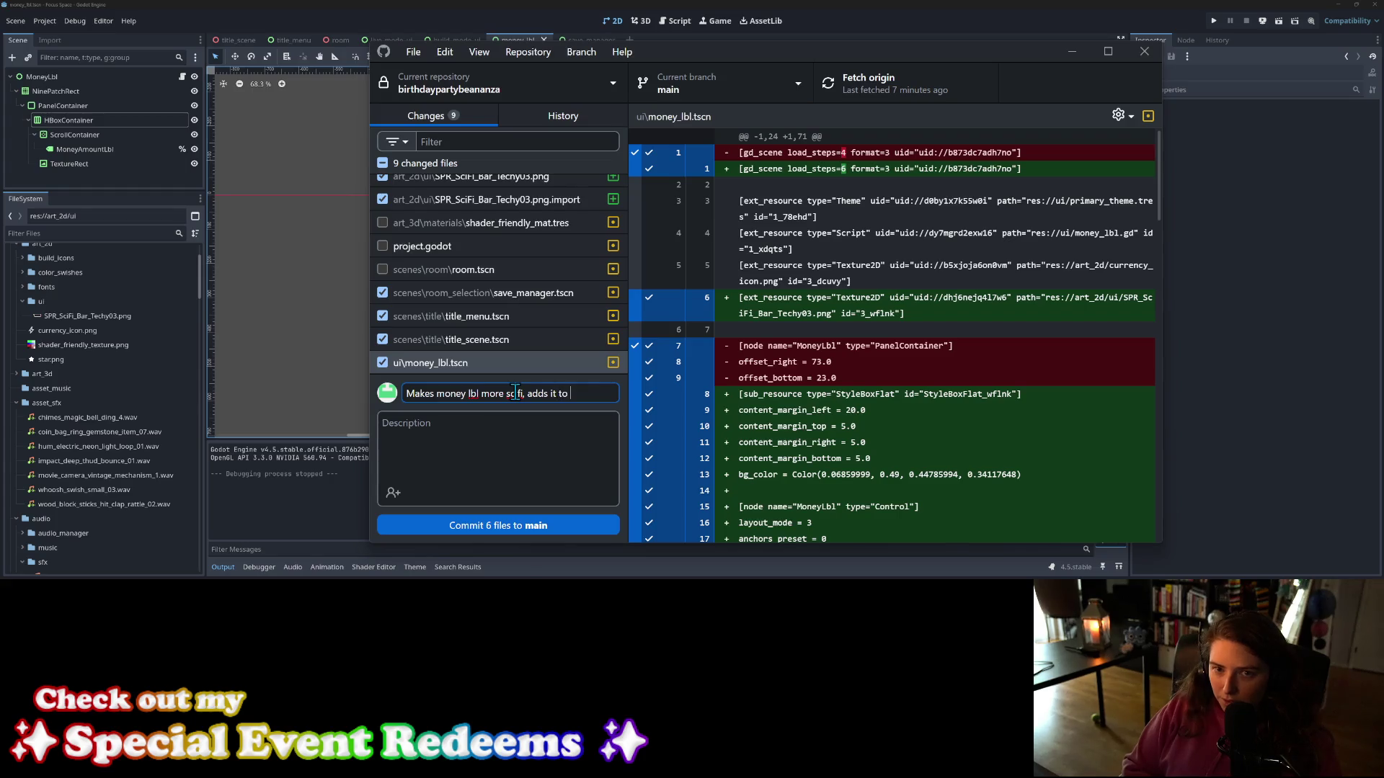
{"action": "type", "text": "ene"}
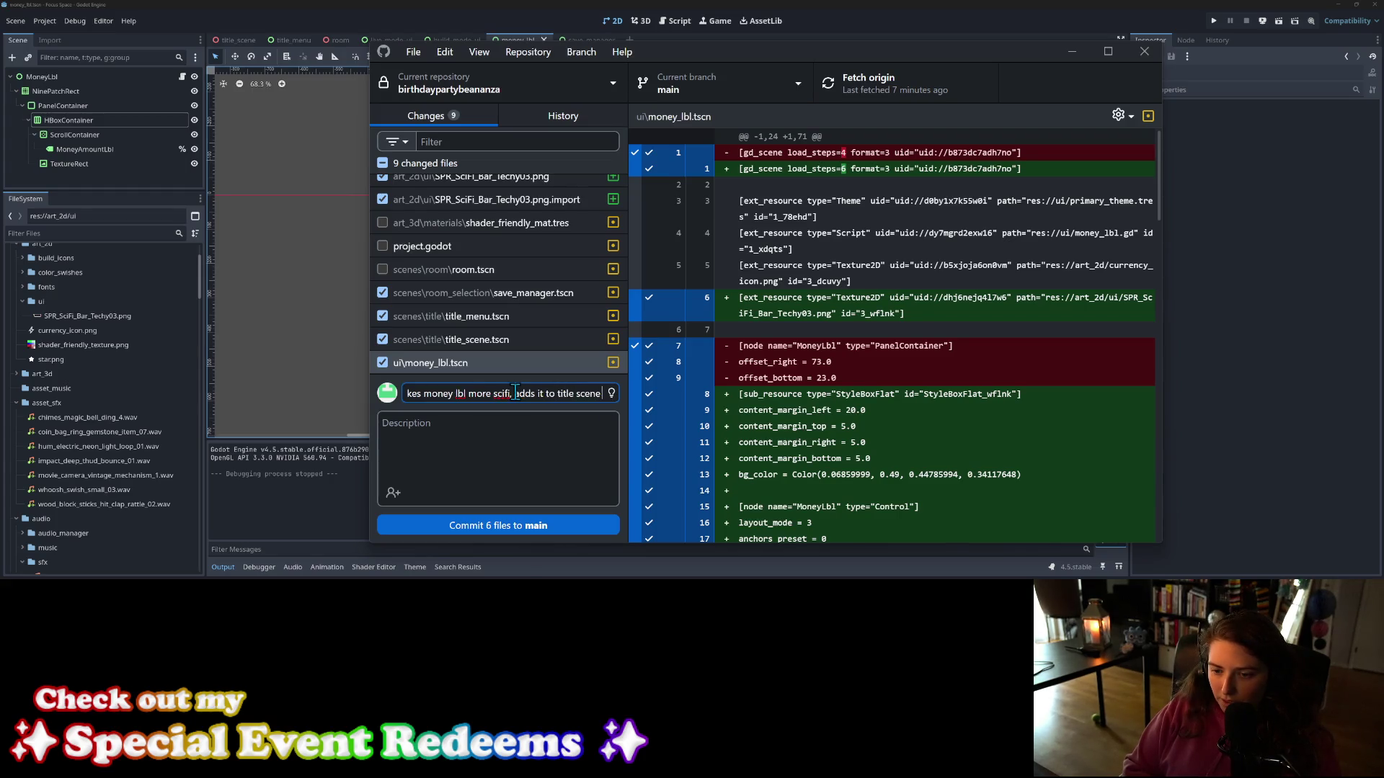
{"action": "type", "text": " instead of mens"}
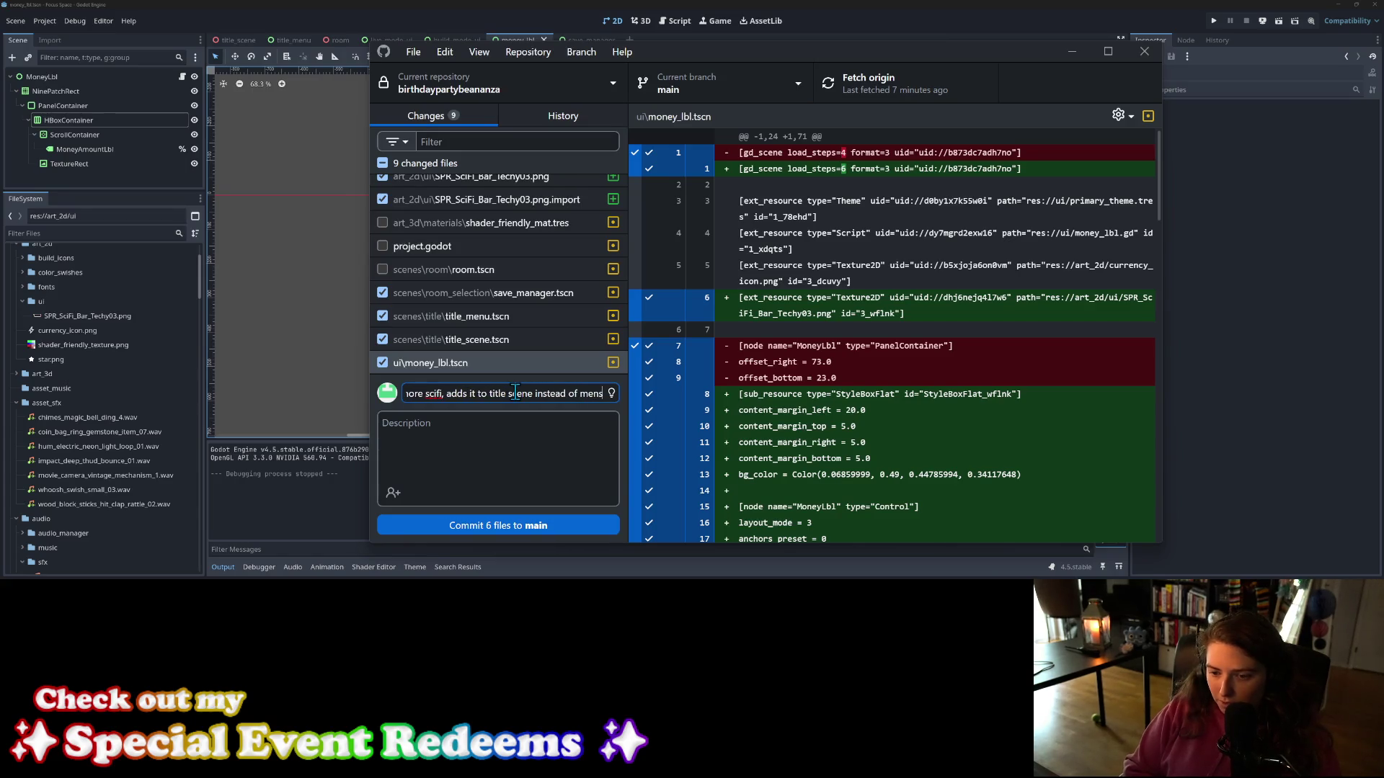
{"action": "left_click", "coordinate": [553, 525]}
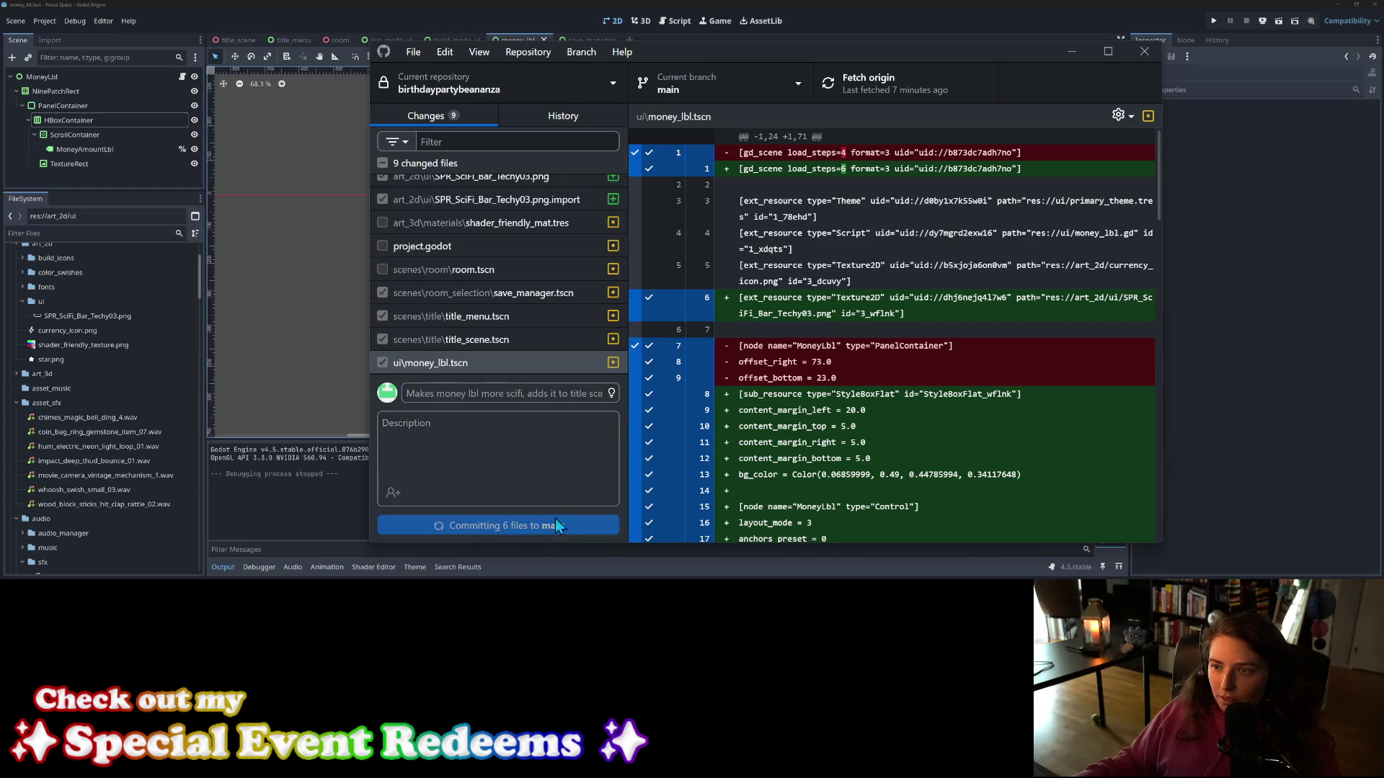
{"action": "left_click", "coordinate": [920, 87]}
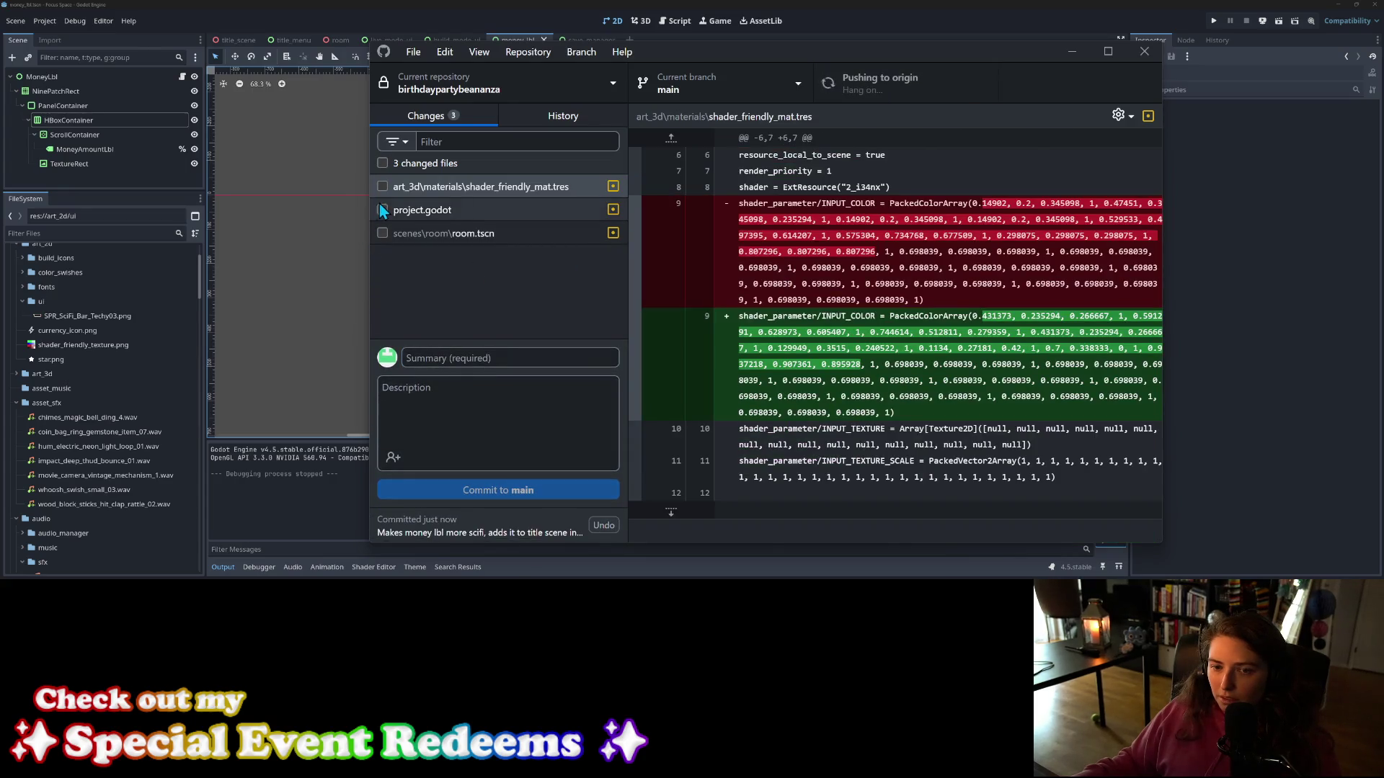
{"action": "left_click", "coordinate": [385, 205]}
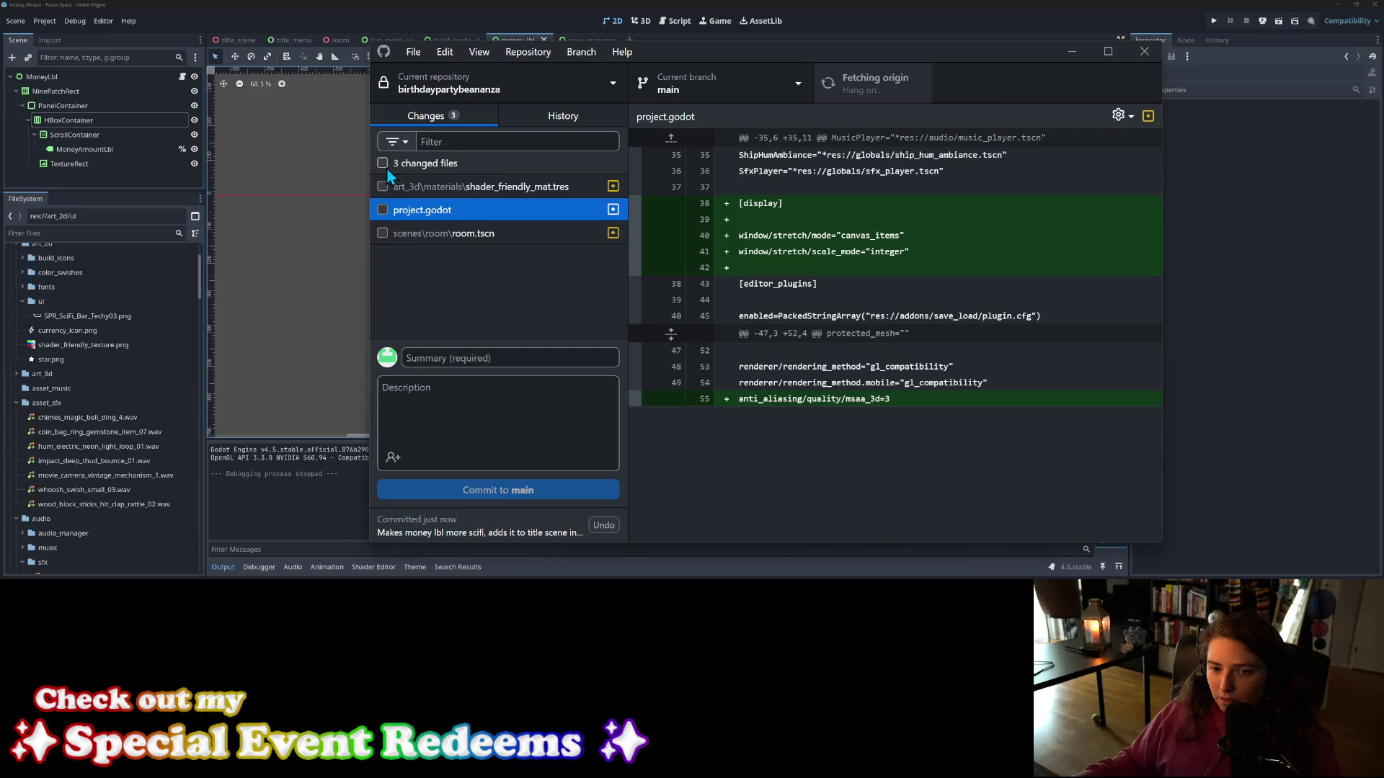
- Commit only project.godot to main as 'adds antialiasing and sets window scale to canvas'
{"action": "left_click", "coordinate": [382, 210]}
{"action": "left_click", "coordinate": [490, 390]}
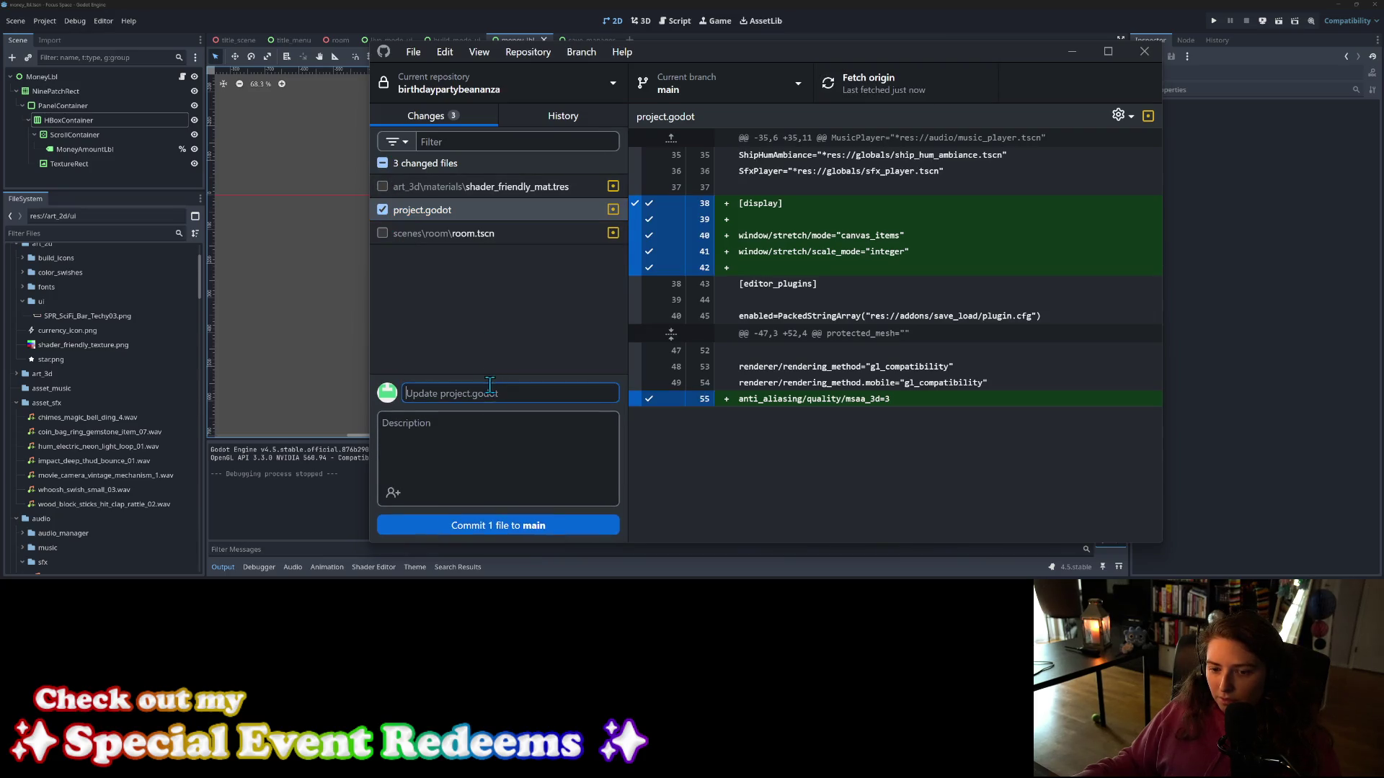
{"action": "type", "text": "ds anti"}
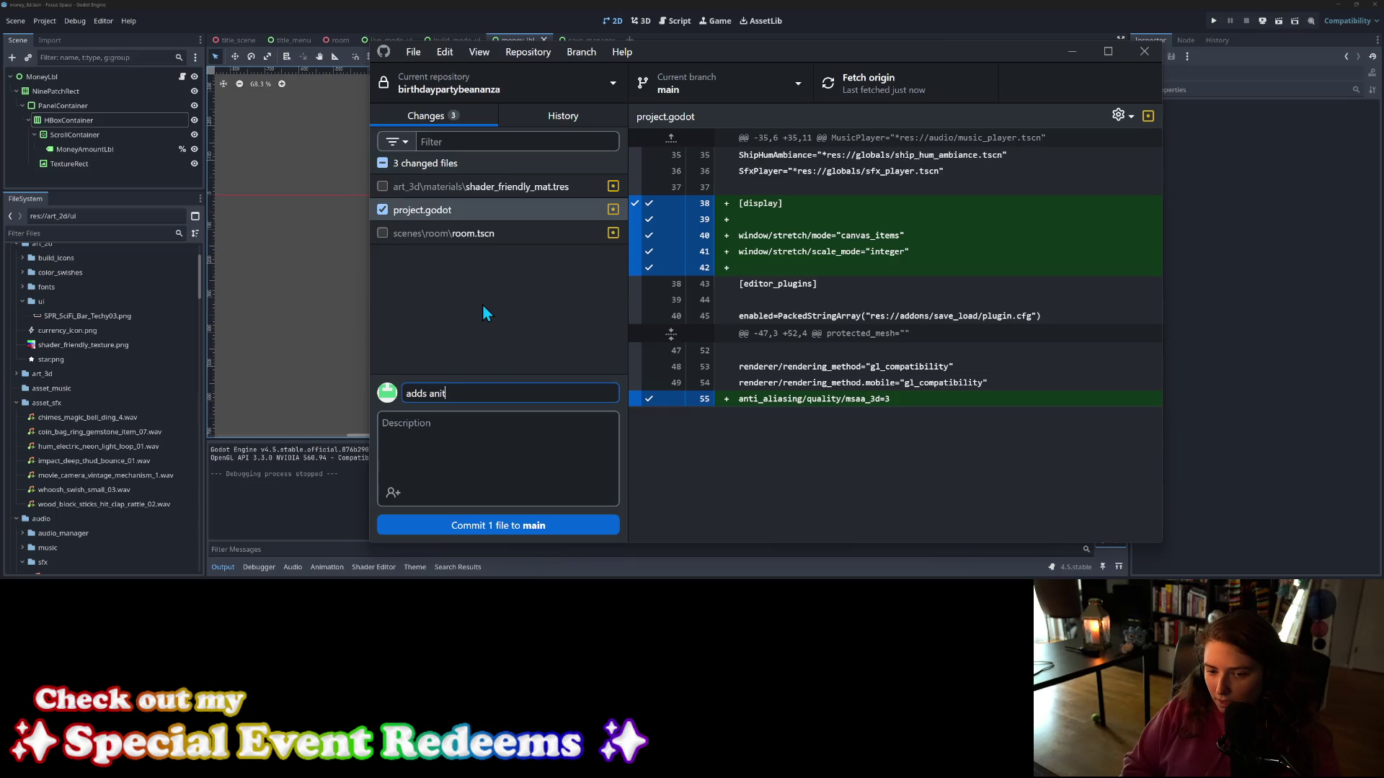
{"action": "type", "text": "aliasin"}
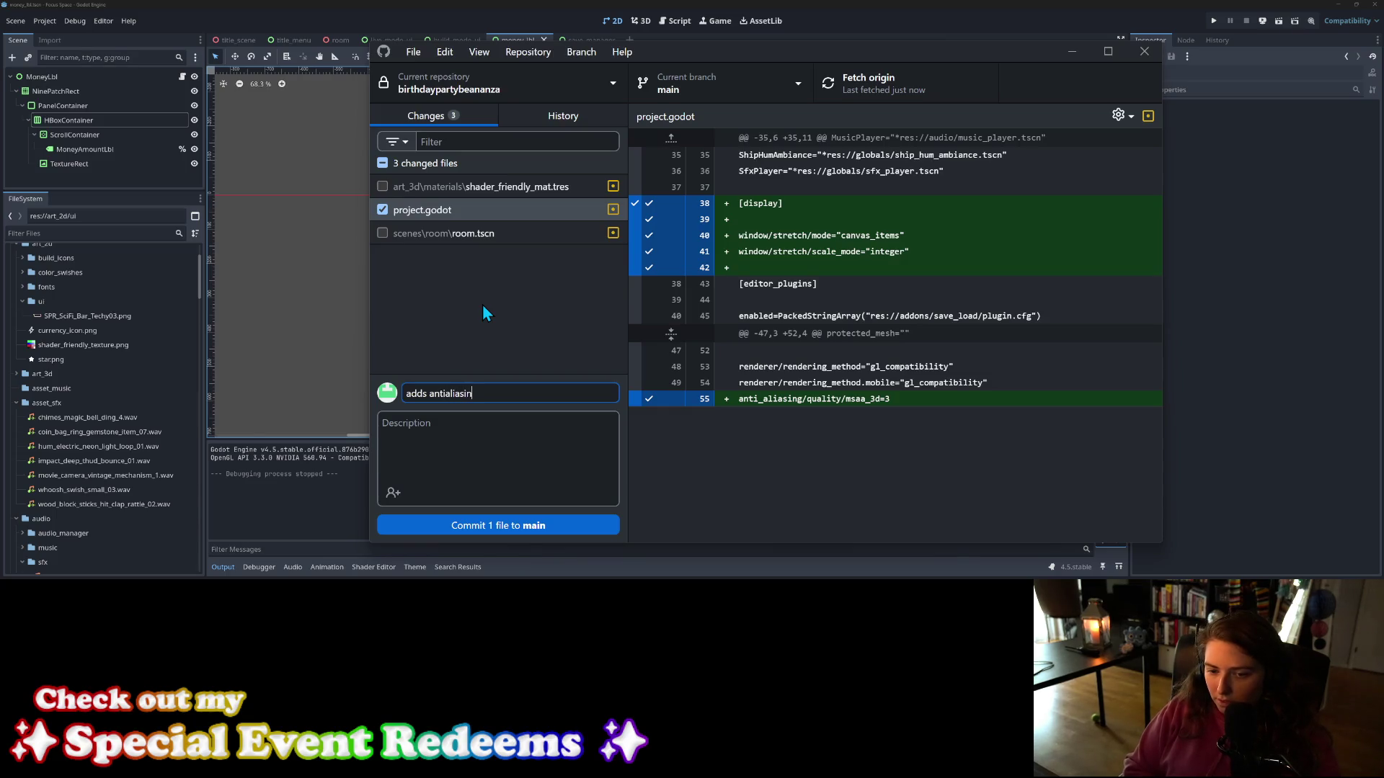
{"action": "type", "text": "g and sets "}
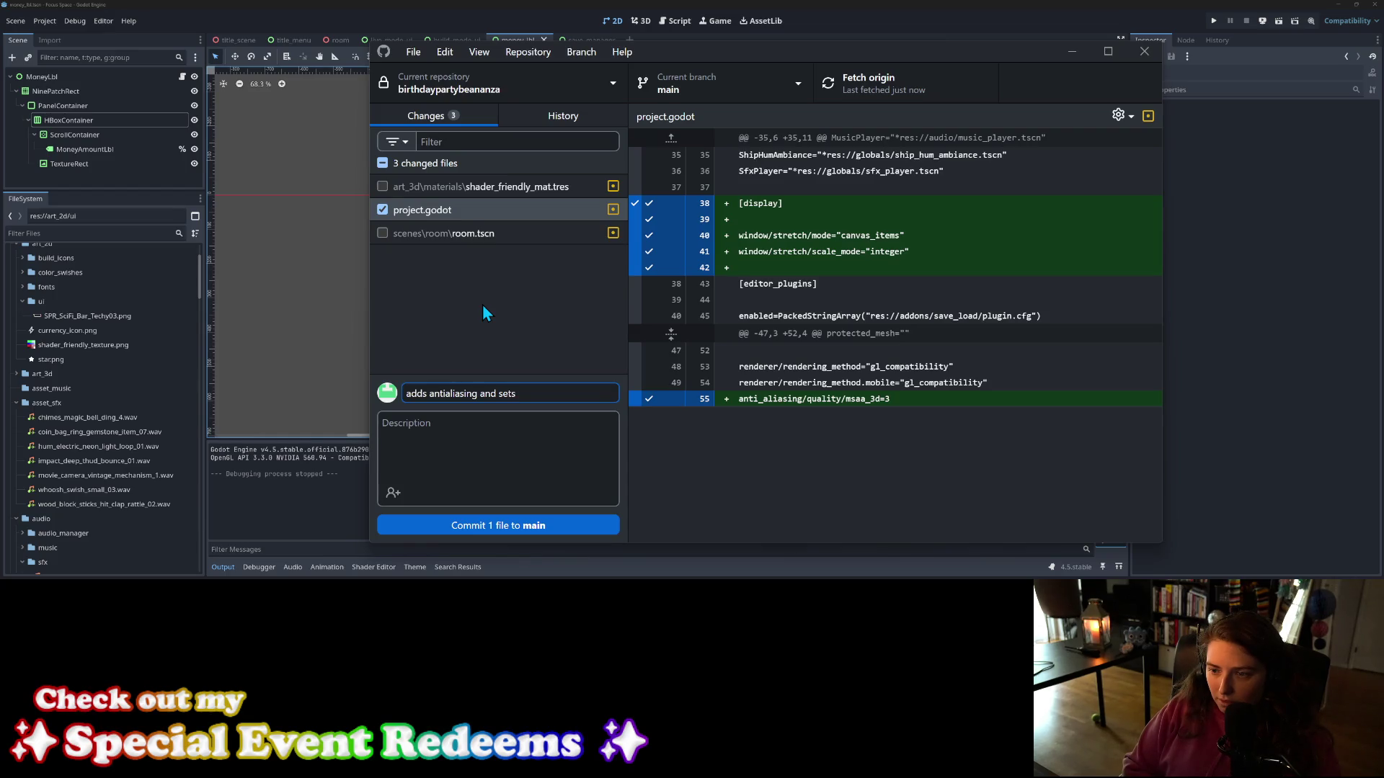
{"action": "type", "text": "window sca"}
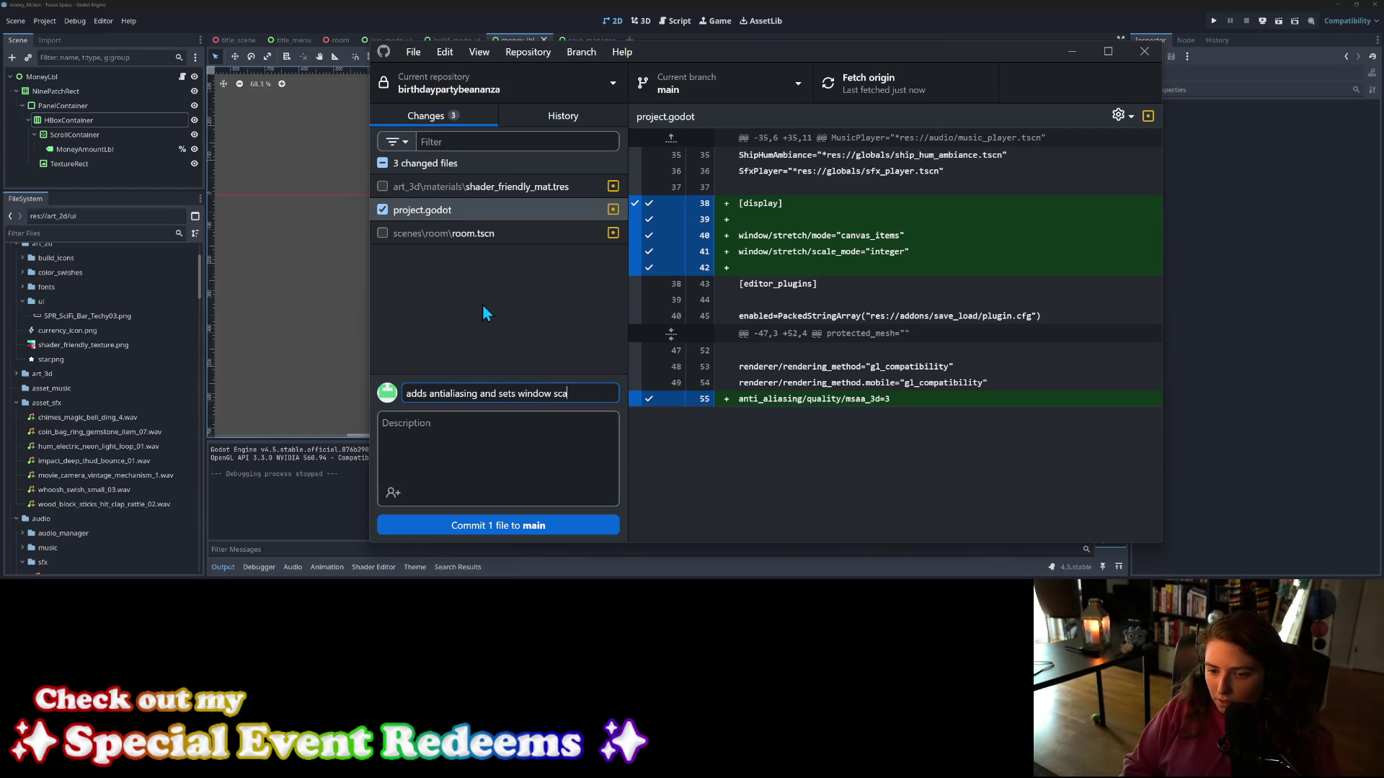
{"action": "type", "text": "le to "}
{"action": "type", "text": "canca"}
{"action": "key", "text": "BackSpace"}
{"action": "key", "text": "BackSpace"}
{"action": "type", "text": "vas"}
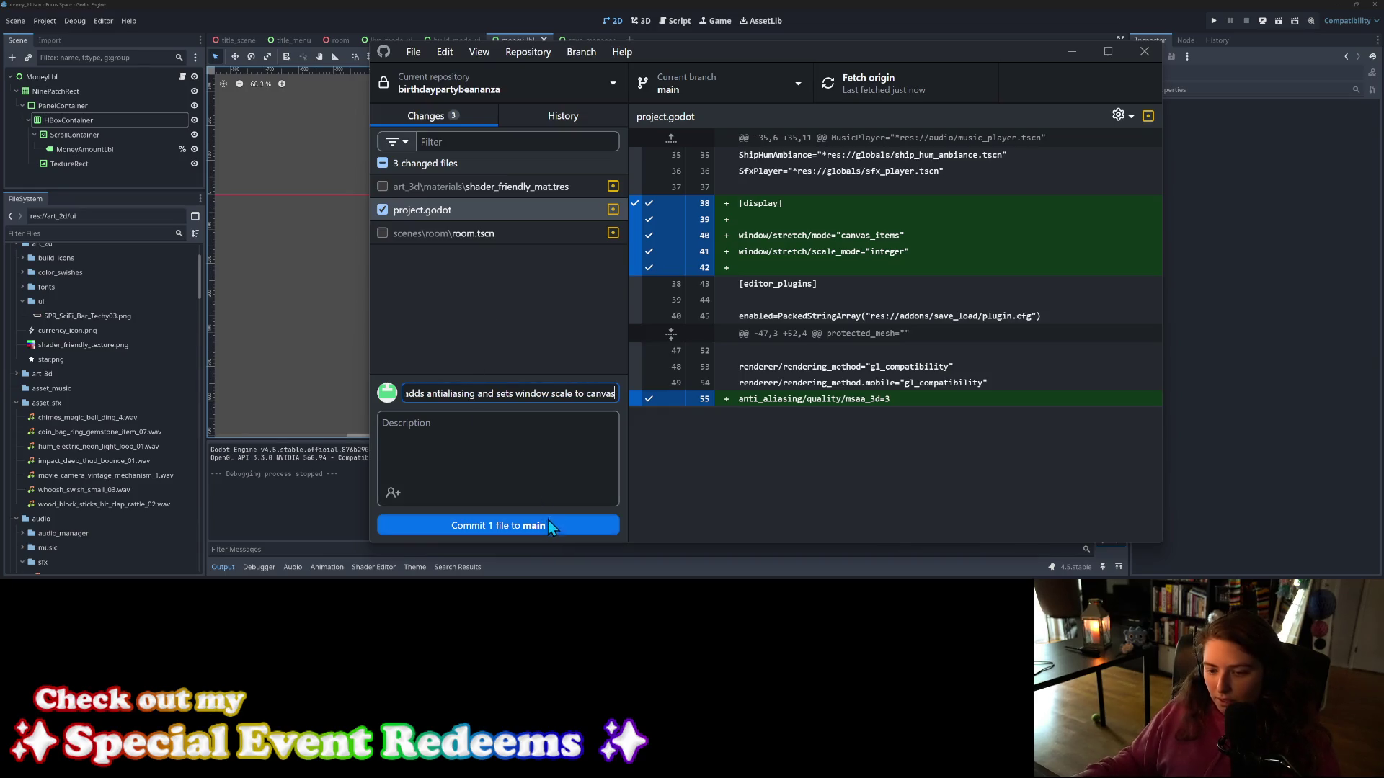
{"action": "left_click", "coordinate": [548, 523]}
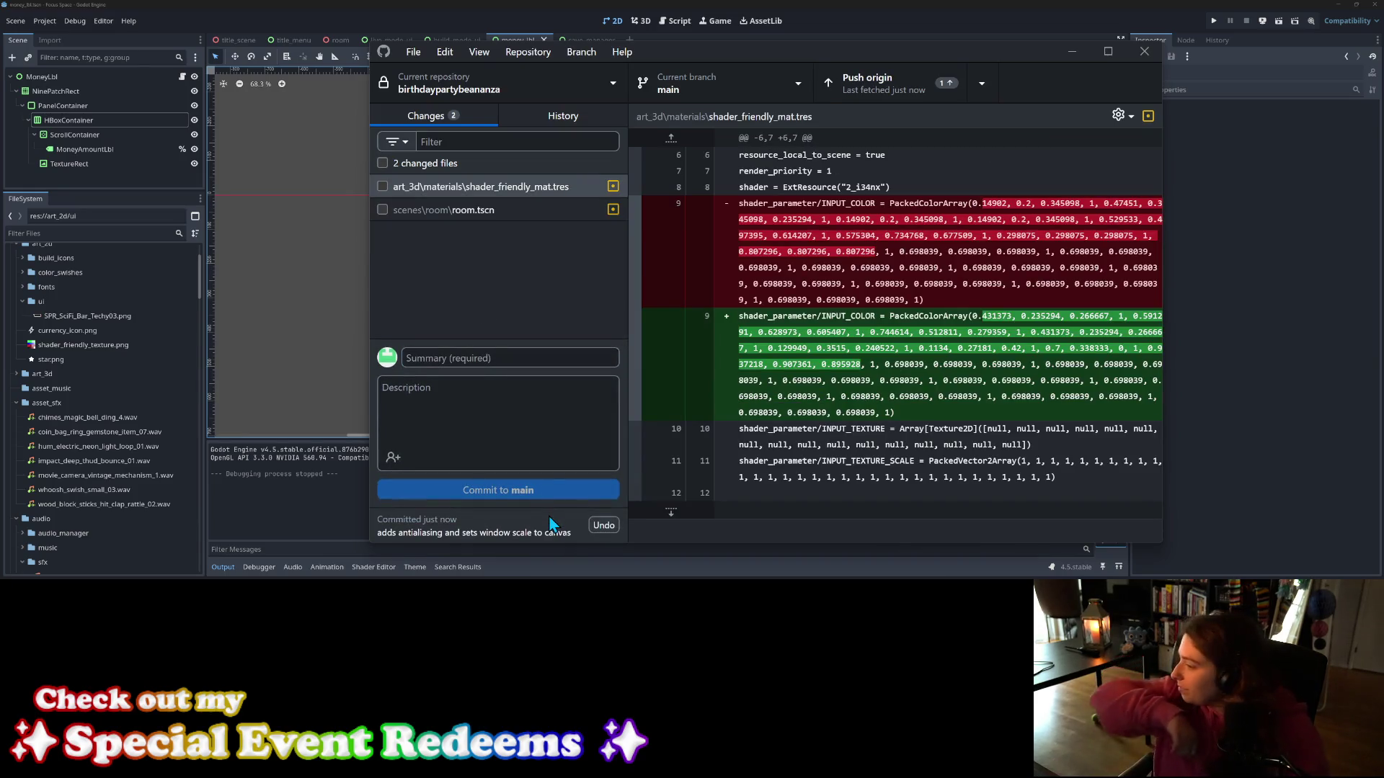
- Include only room.tscn's SFXPlayer removal lines 94-96 in the commit
{"action": "left_click", "coordinate": [571, 210]}
{"action": "scroll", "coordinate": [795, 315], "scroll_direction": "down", "scroll_amount": 5}
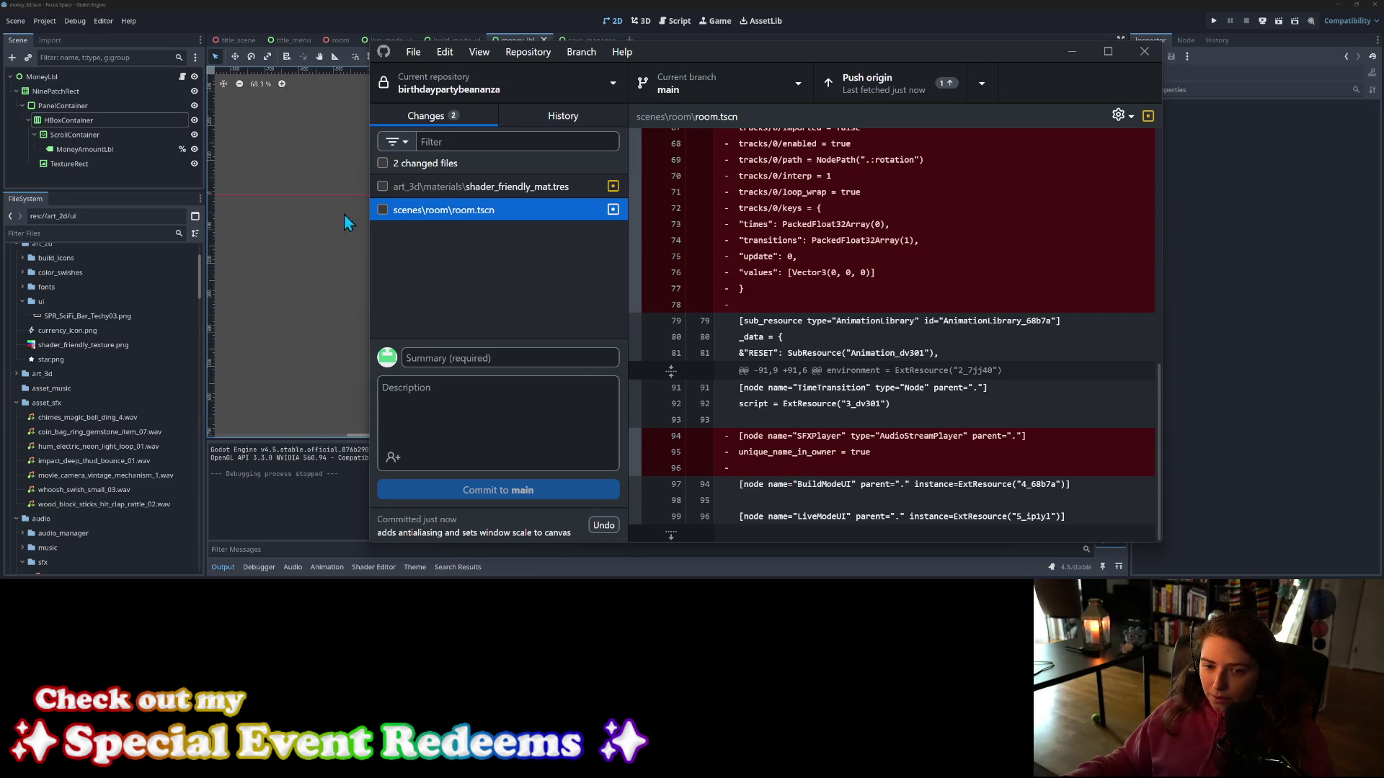
{"action": "left_click", "coordinate": [638, 452]}
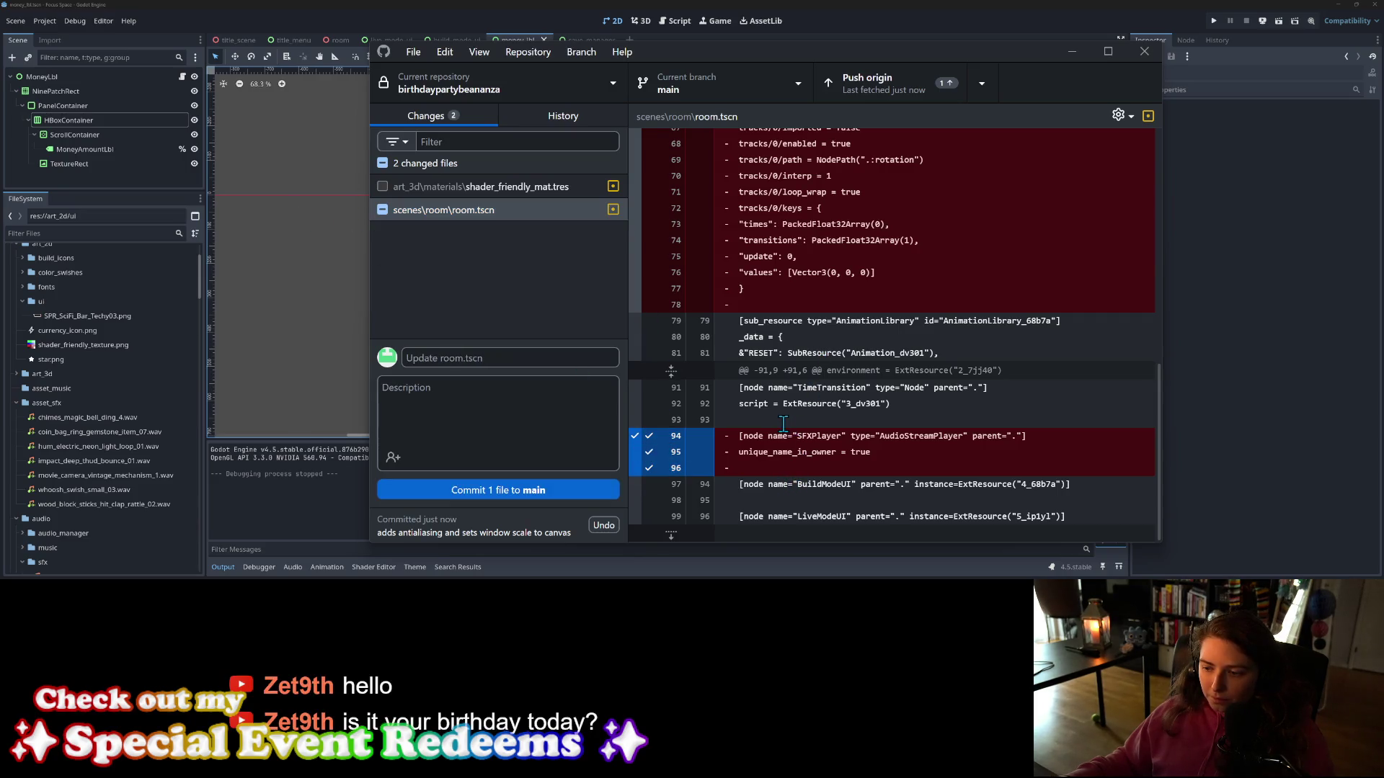
{"action": "scroll", "coordinate": [783, 424], "scroll_direction": "up", "scroll_amount": 15}
{"action": "scroll", "coordinate": [774, 424], "scroll_direction": "down", "scroll_amount": 5}
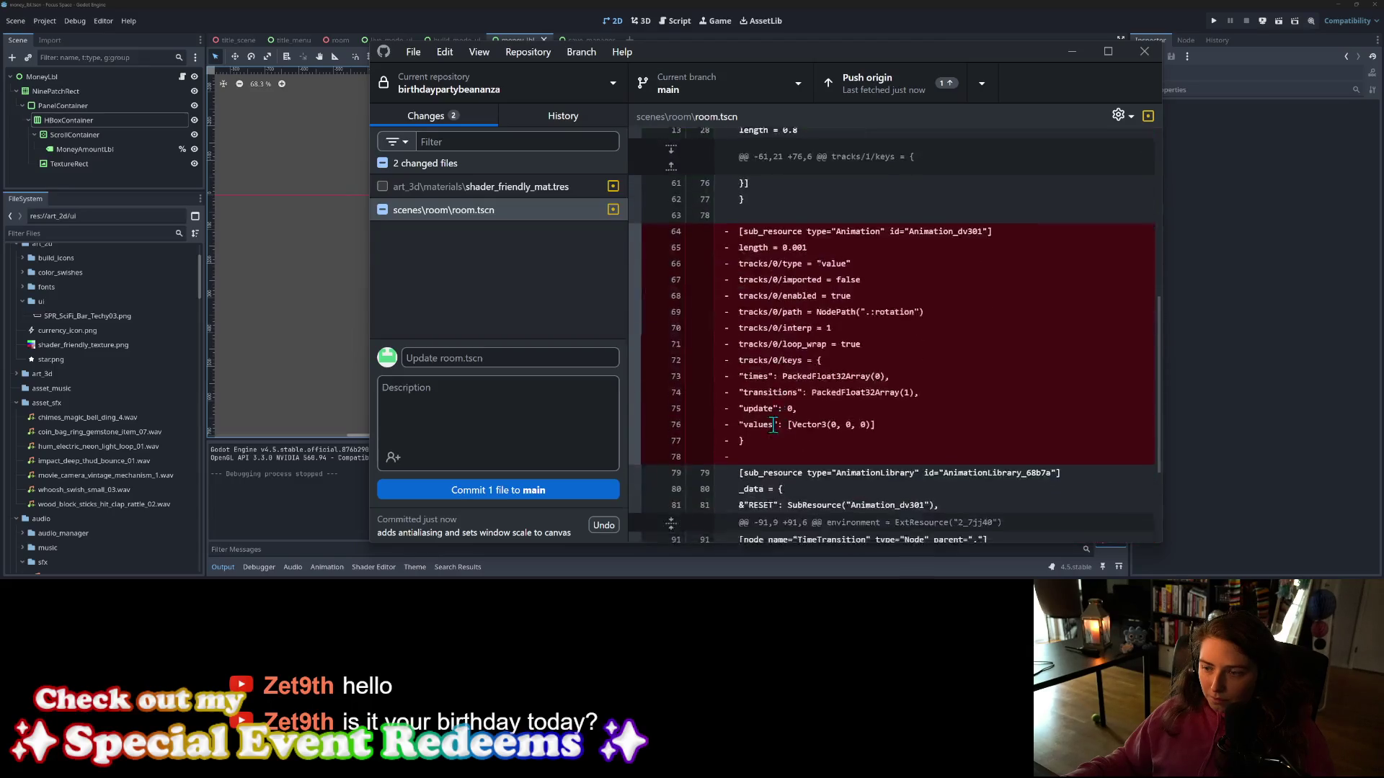
{"action": "scroll", "coordinate": [773, 424], "scroll_direction": "down", "scroll_amount": 3}
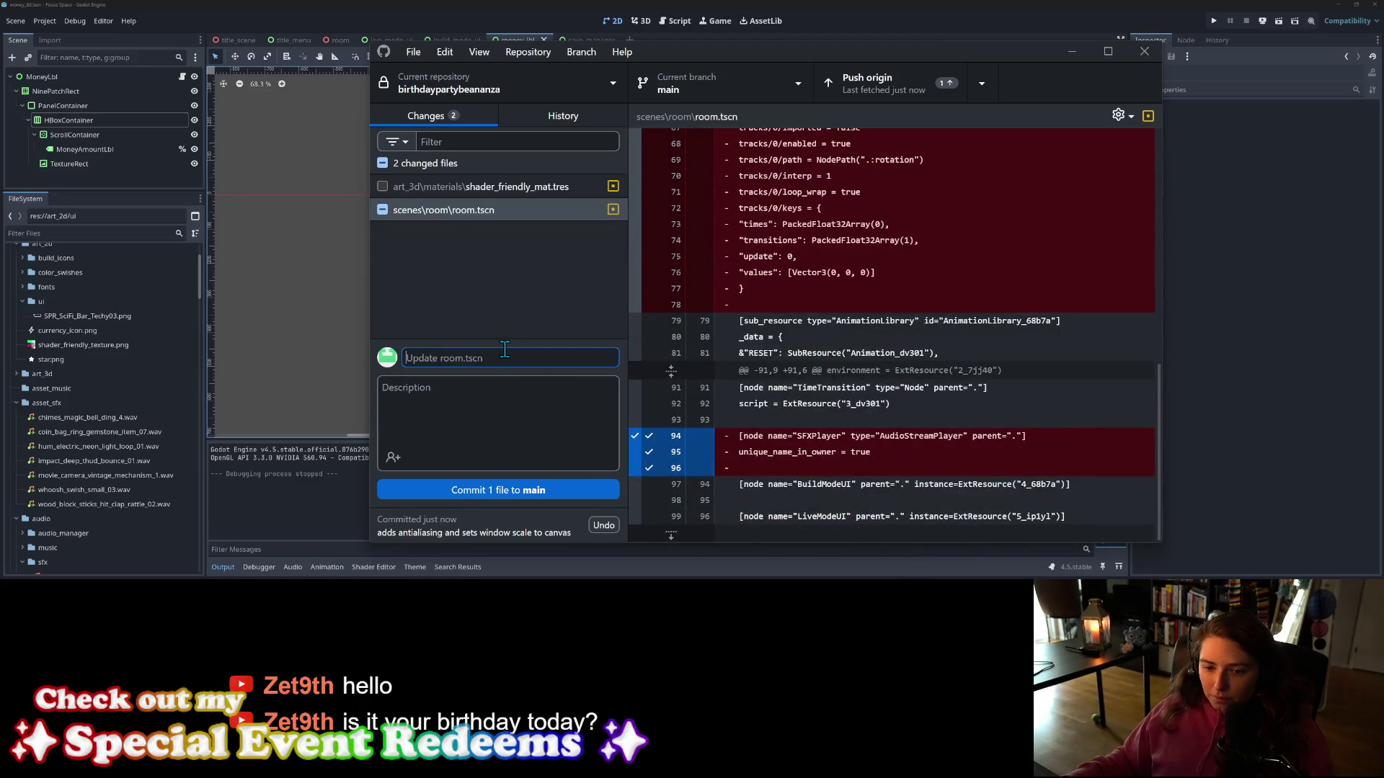
- Commit as 'removes sfx player from room, it's an autoload now', push to origin, and return to Trello
{"action": "type", "text": "removes sfx player from room, it's a autolo"}
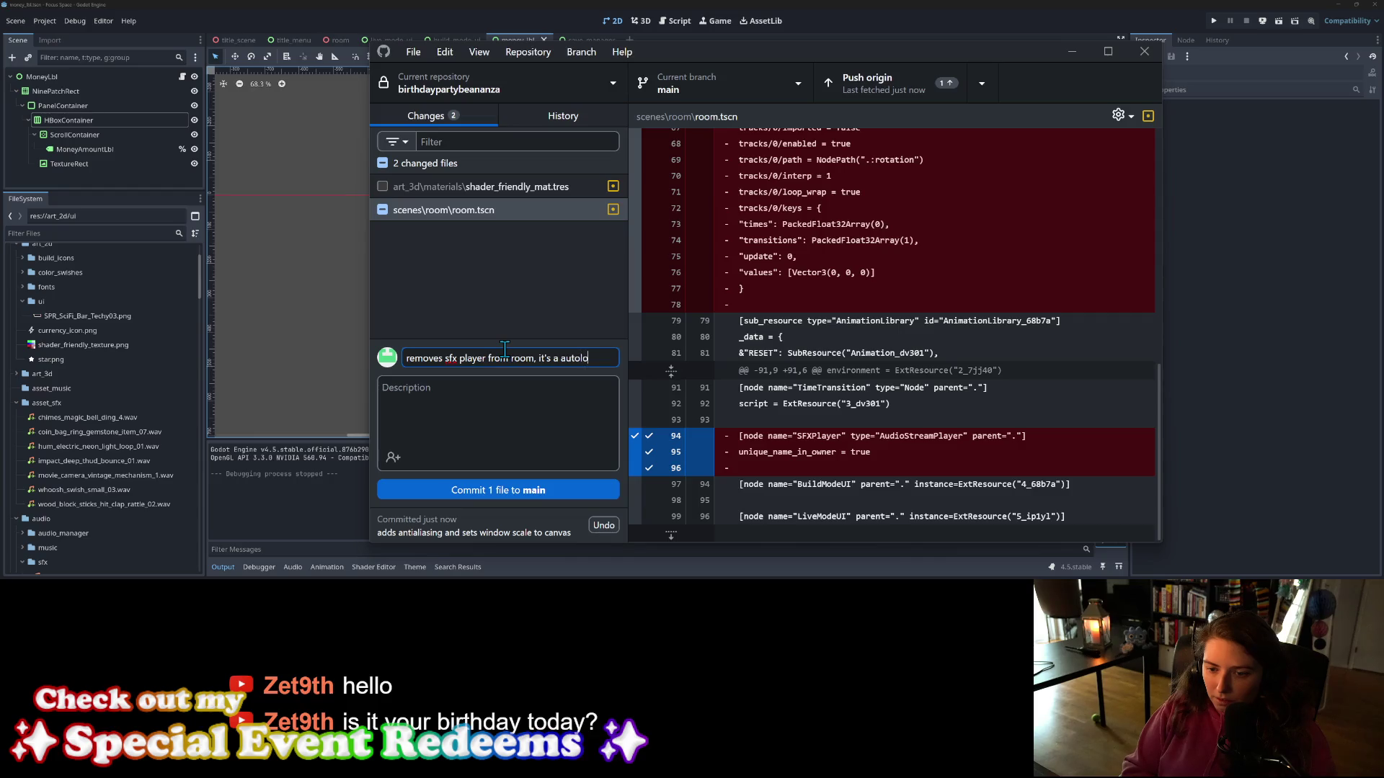
{"action": "type", "text": "now"}
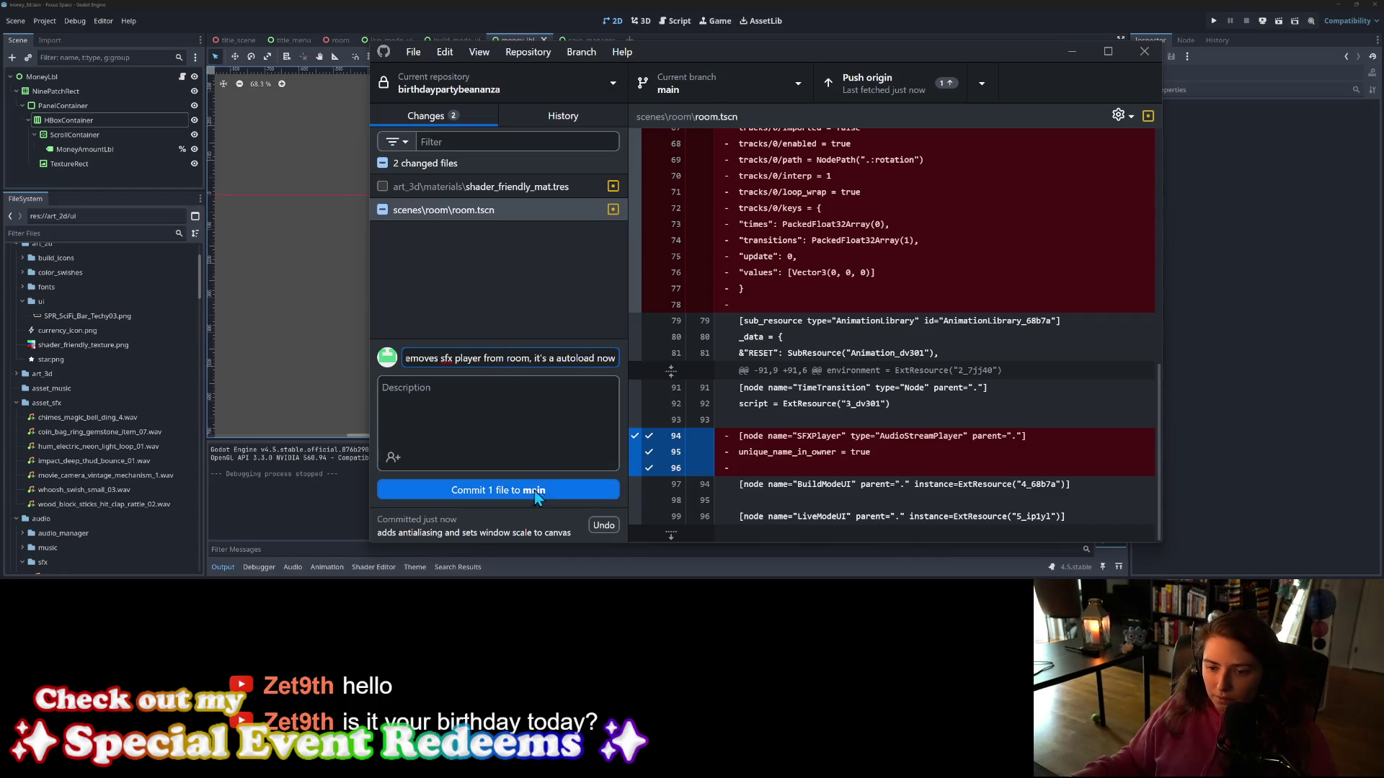
{"action": "left_click", "coordinate": [560, 487]}
{"action": "left_click", "coordinate": [880, 83]}
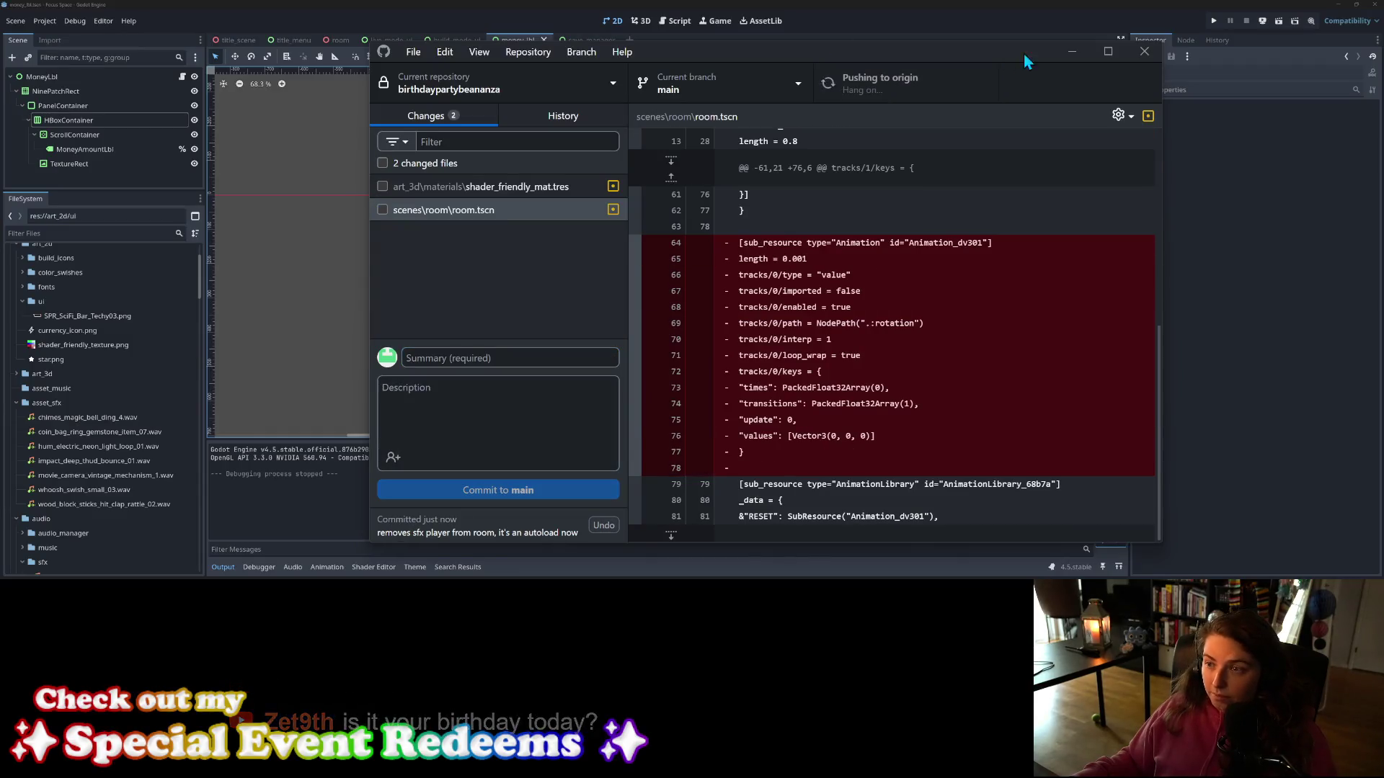
{"action": "left_click", "coordinate": [1069, 55]}
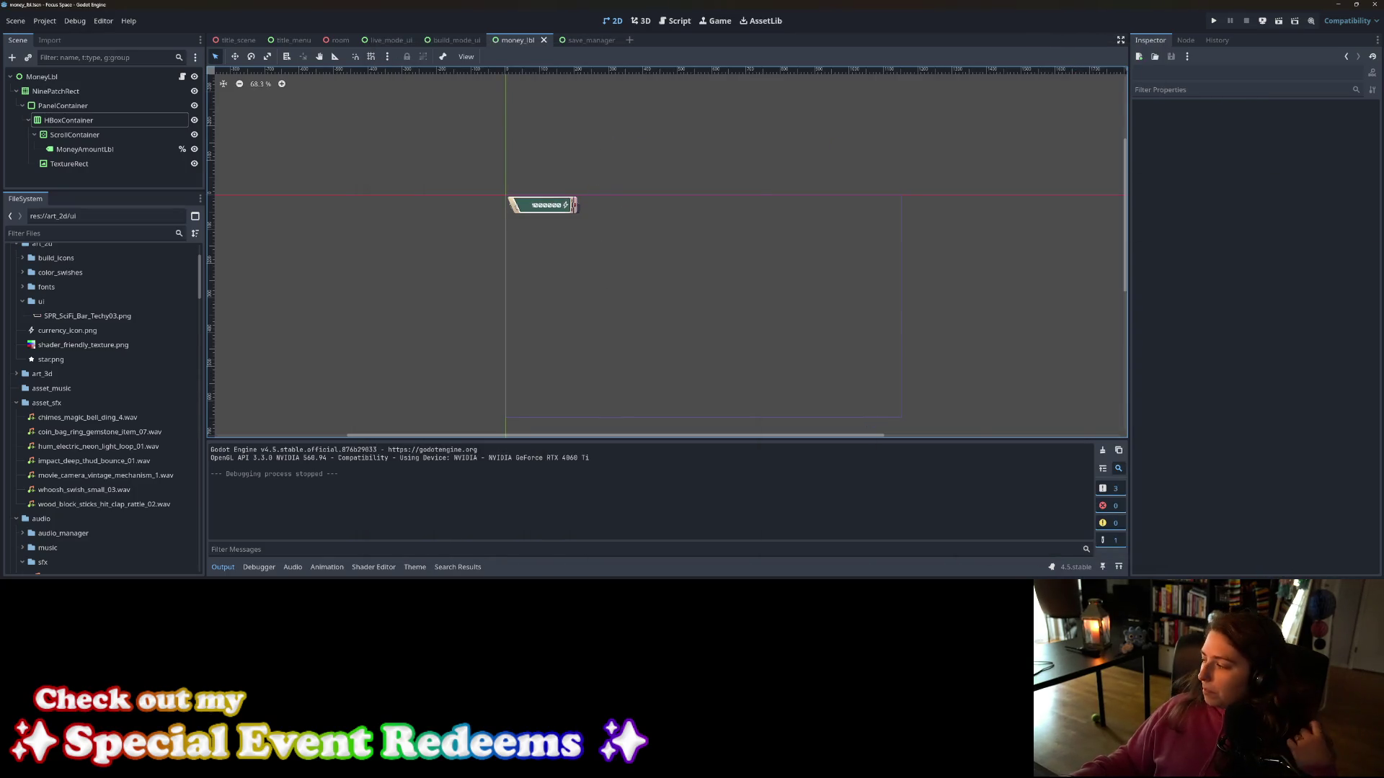
{"action": "key", "text": "alt+Tab"}
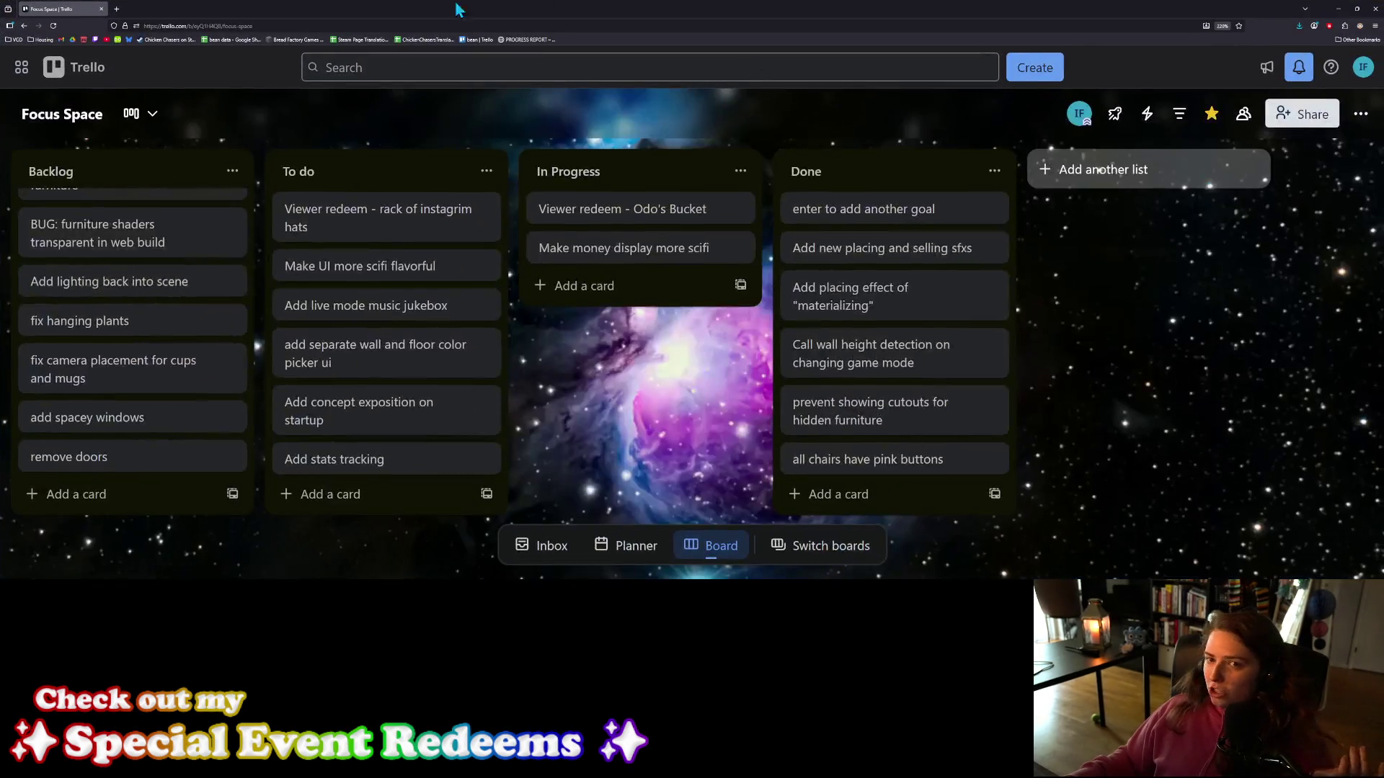
- Search Google Images for 'odo's bucket' in a new tab and preview a YourProps bucket photo
{"action": "left_click", "coordinate": [117, 9]}
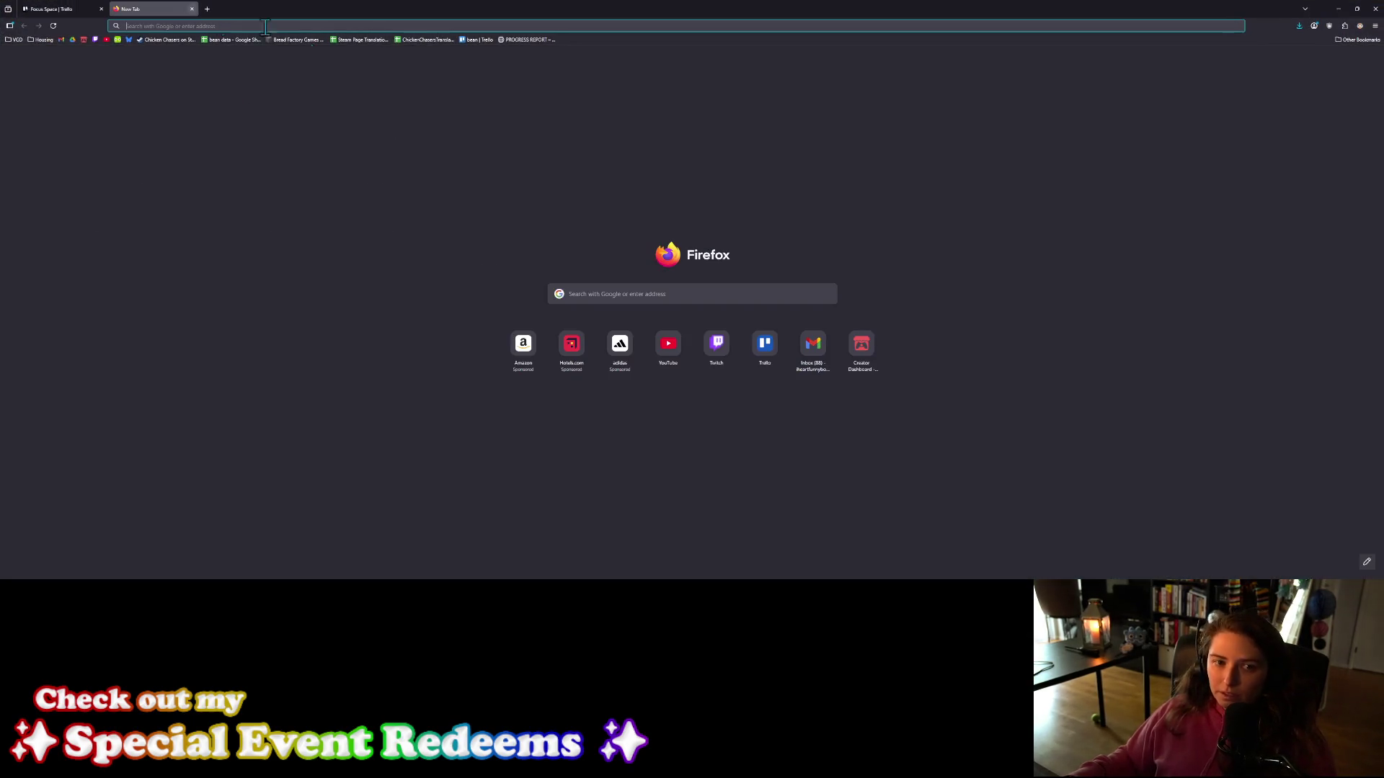
{"action": "type", "text": "odo's bucket"}
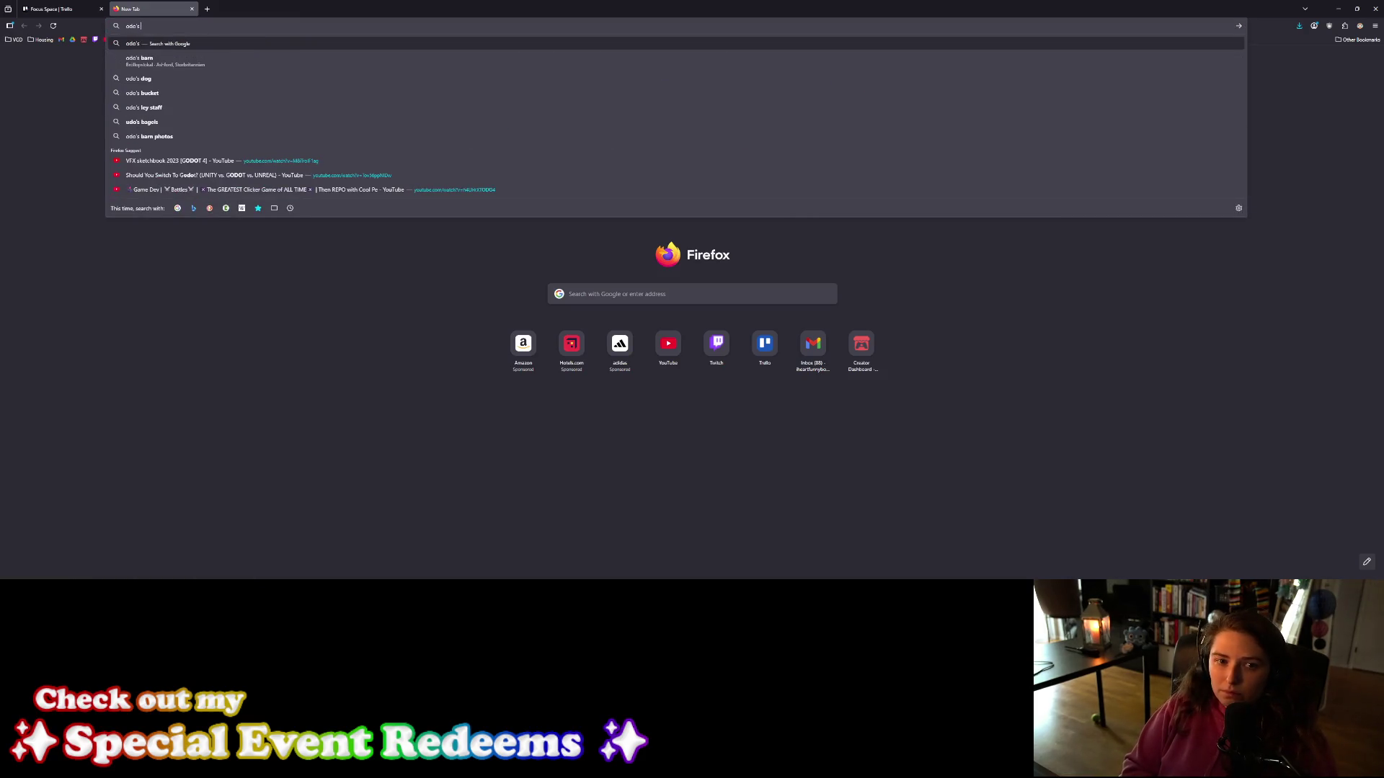
{"action": "key", "text": "Return"}
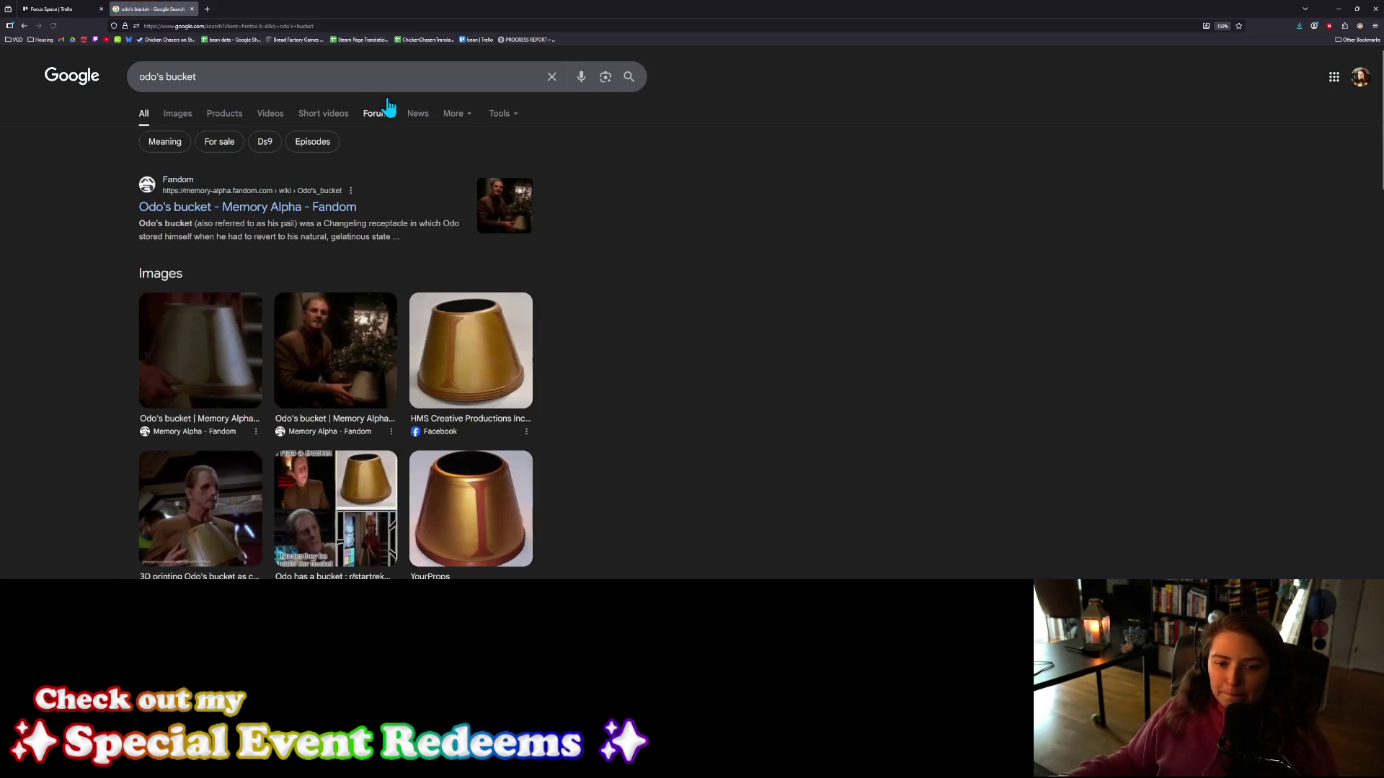
{"action": "scroll", "coordinate": [568, 374], "scroll_direction": "down", "scroll_amount": 3}
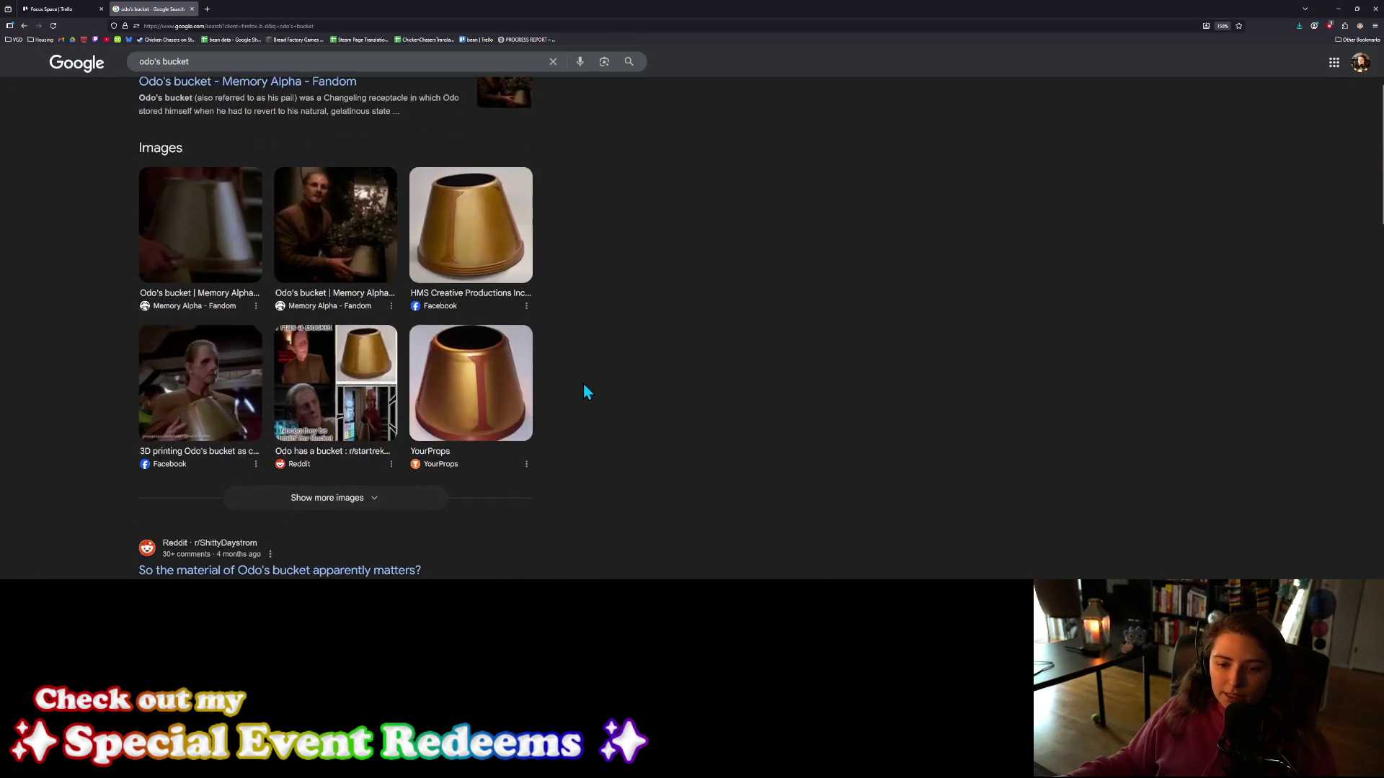
{"action": "scroll", "coordinate": [231, 199], "scroll_direction": "up", "scroll_amount": 3}
{"action": "left_click", "coordinate": [178, 116]}
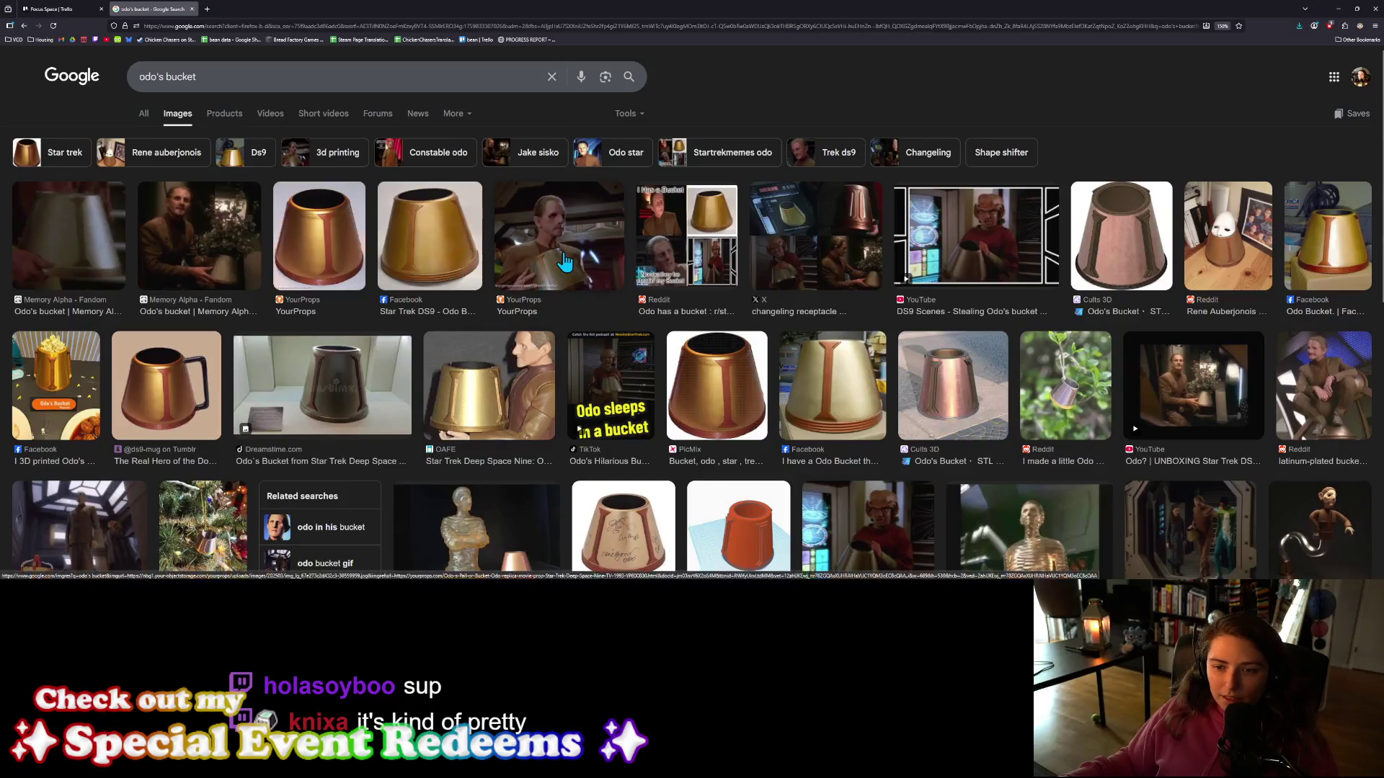
{"action": "left_click", "coordinate": [536, 282]}
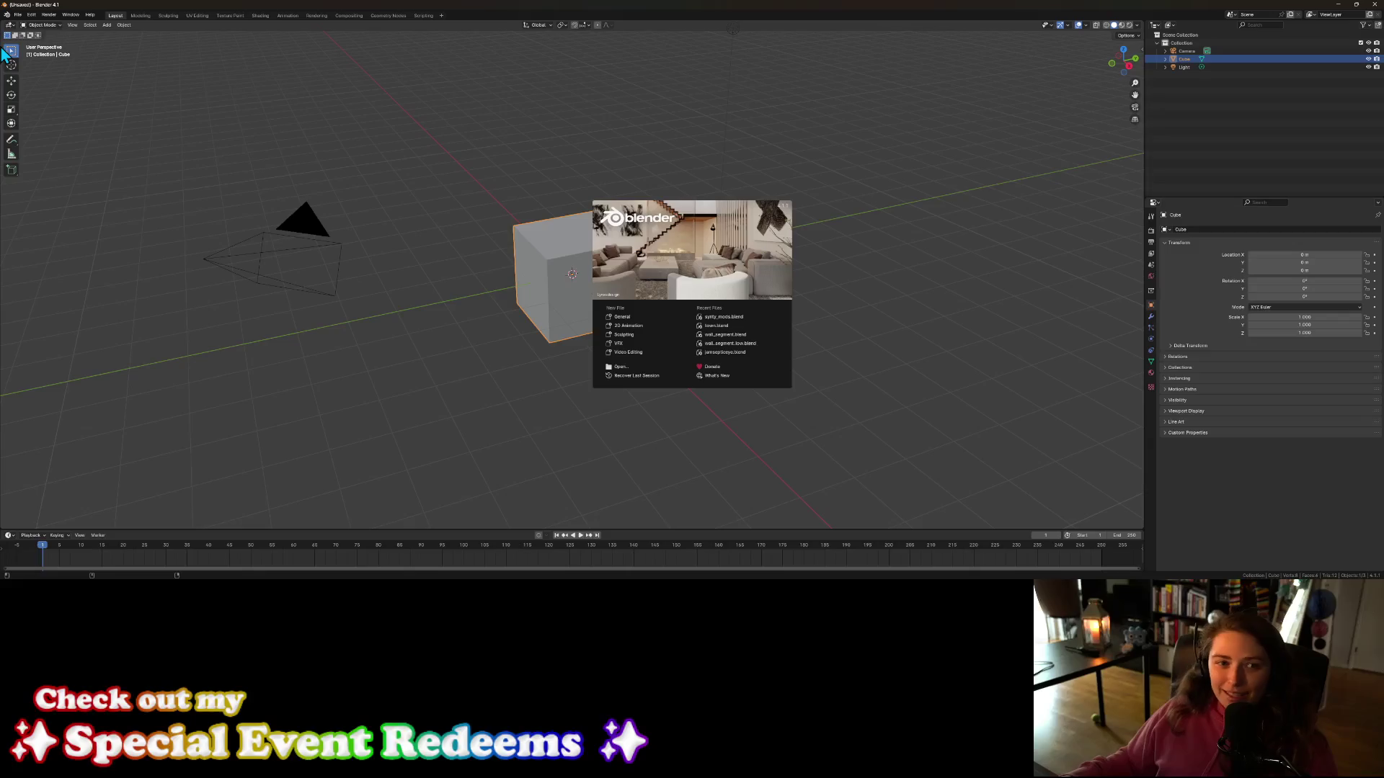
- Open synty_mods.blend, hide Collection 1 and make Collection the active collection
{"action": "left_click", "coordinate": [729, 317]}
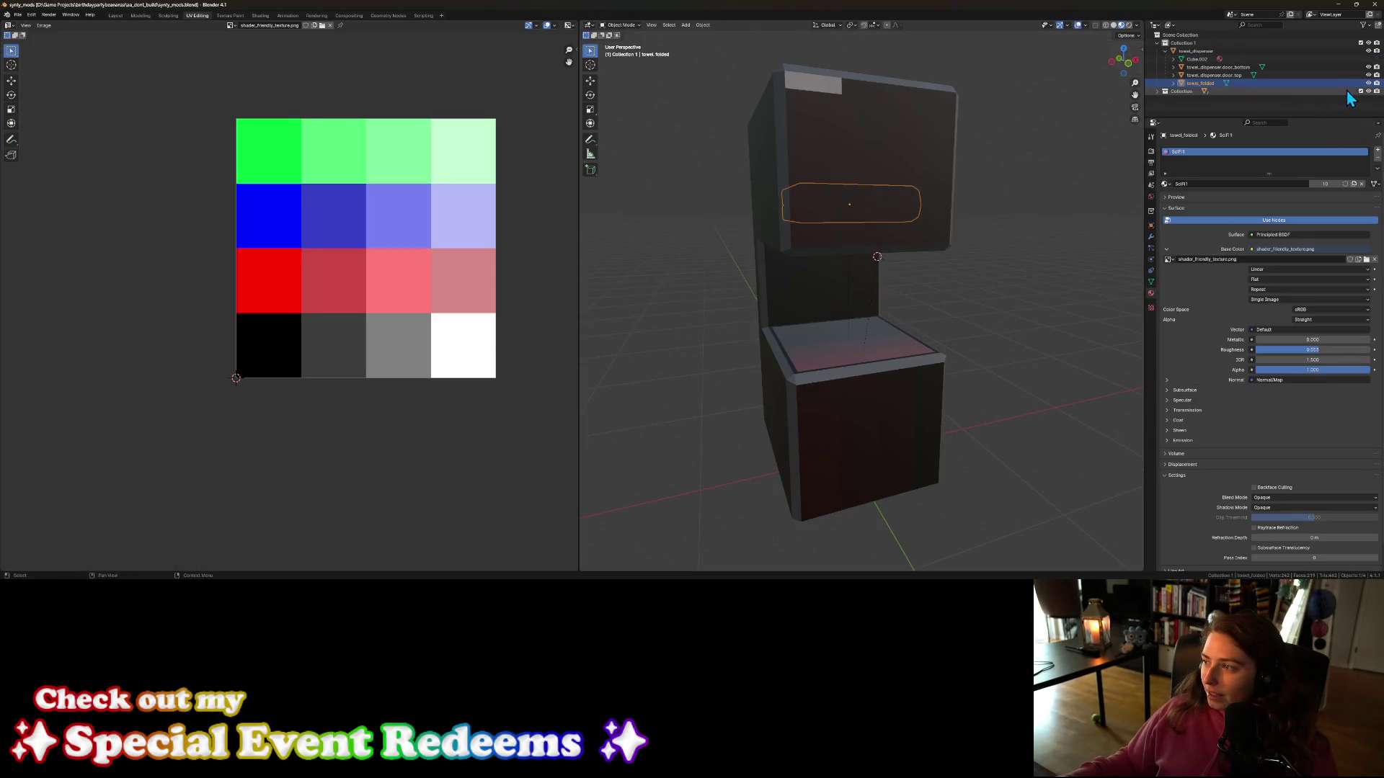
{"action": "left_click", "coordinate": [1360, 42]}
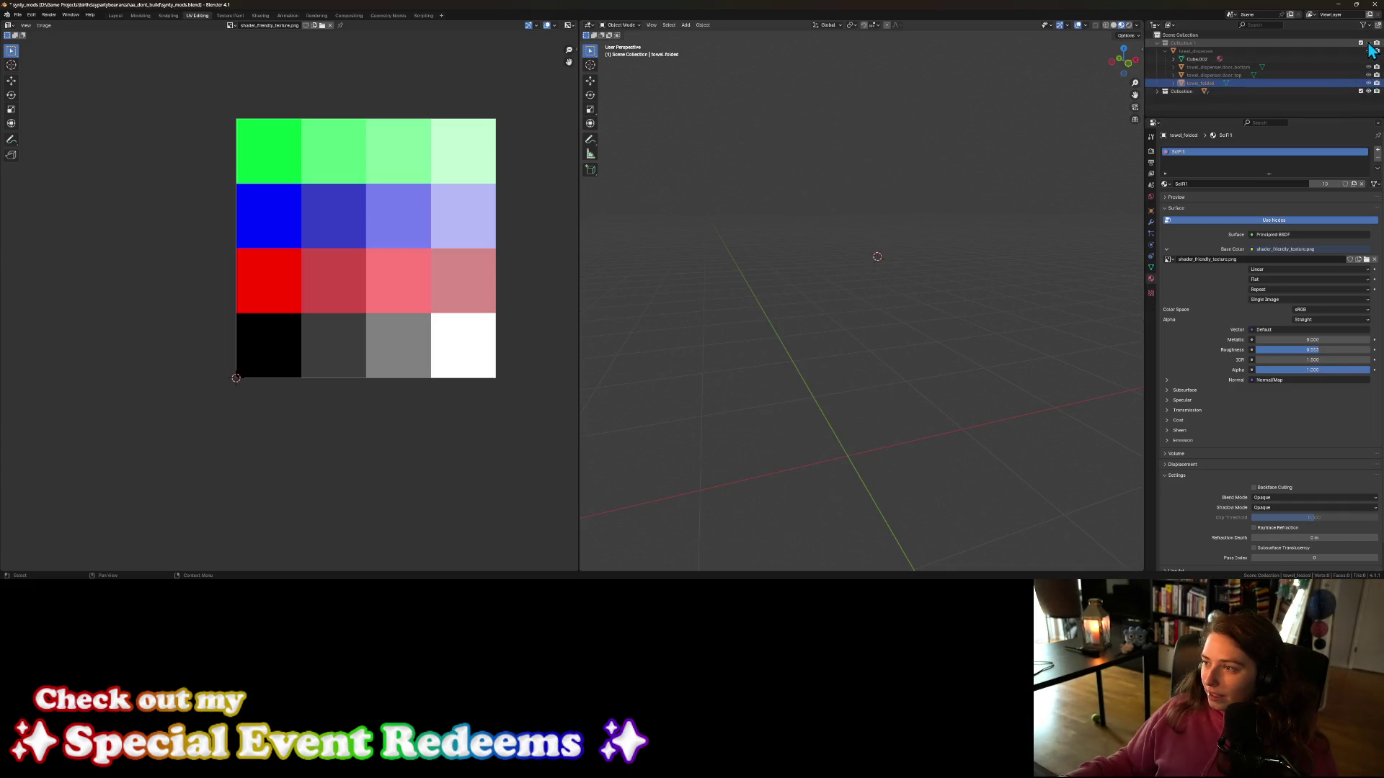
{"action": "left_click", "coordinate": [1157, 44]}
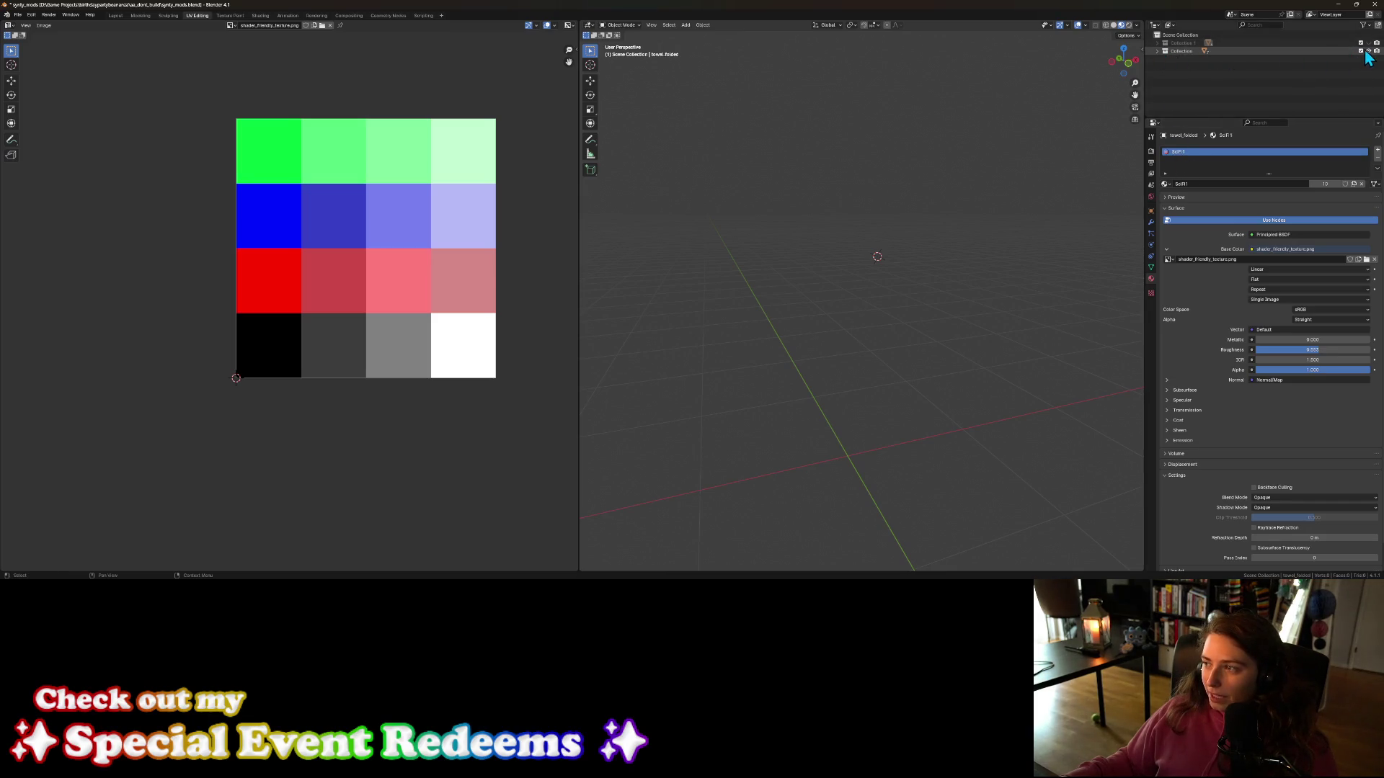
{"action": "left_click", "coordinate": [1157, 51]}
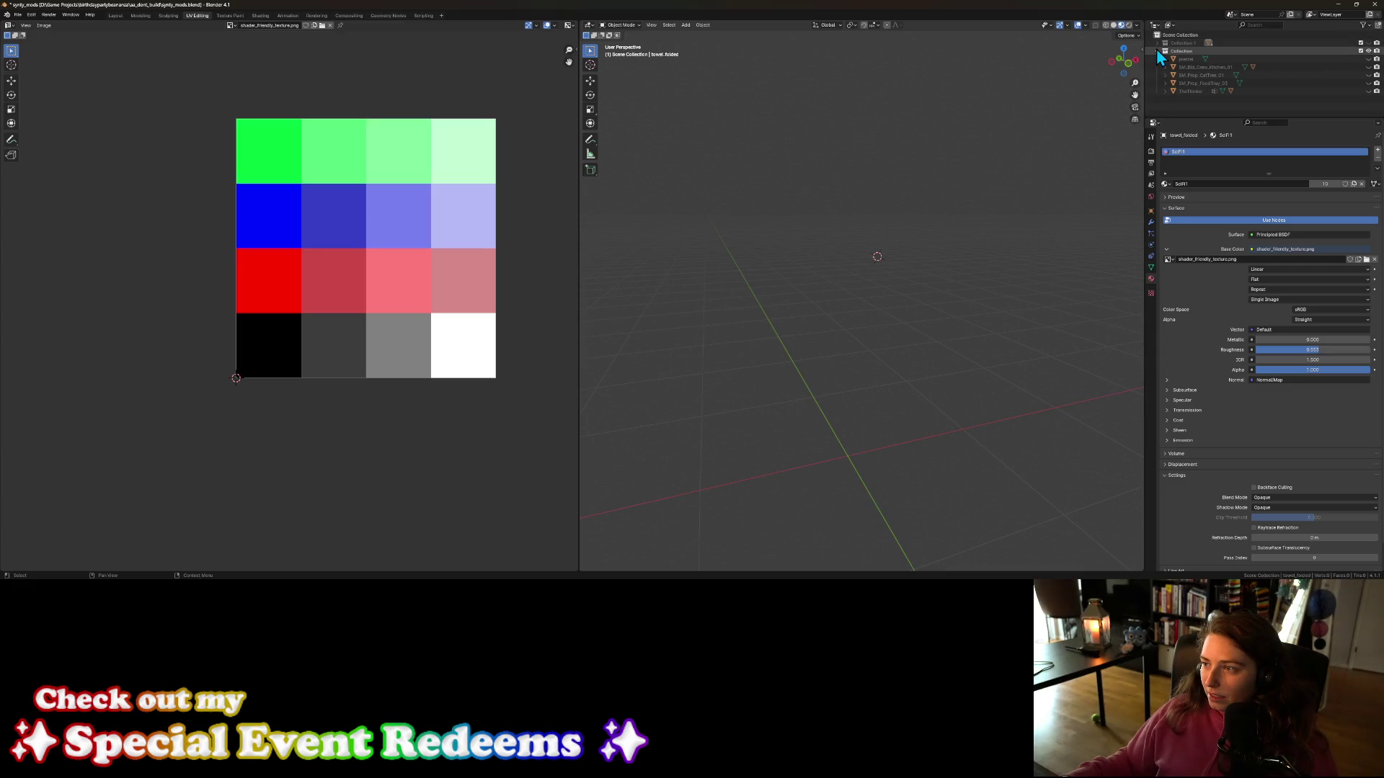
{"action": "left_click", "coordinate": [1185, 52]}
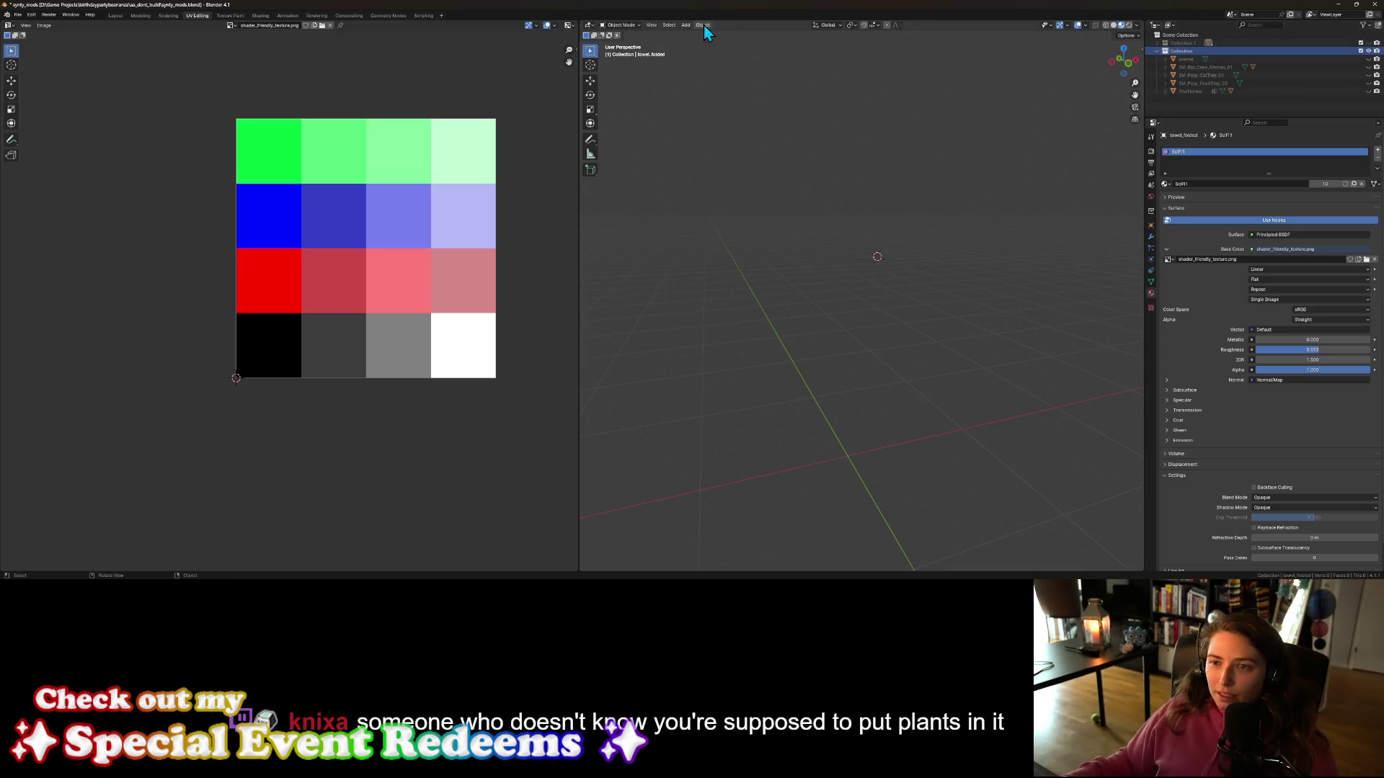
- Add a cylinder mesh to the scene from Add > Mesh
{"action": "left_click", "coordinate": [683, 24]}
{"action": "mouse_move", "coordinate": [701, 38]}
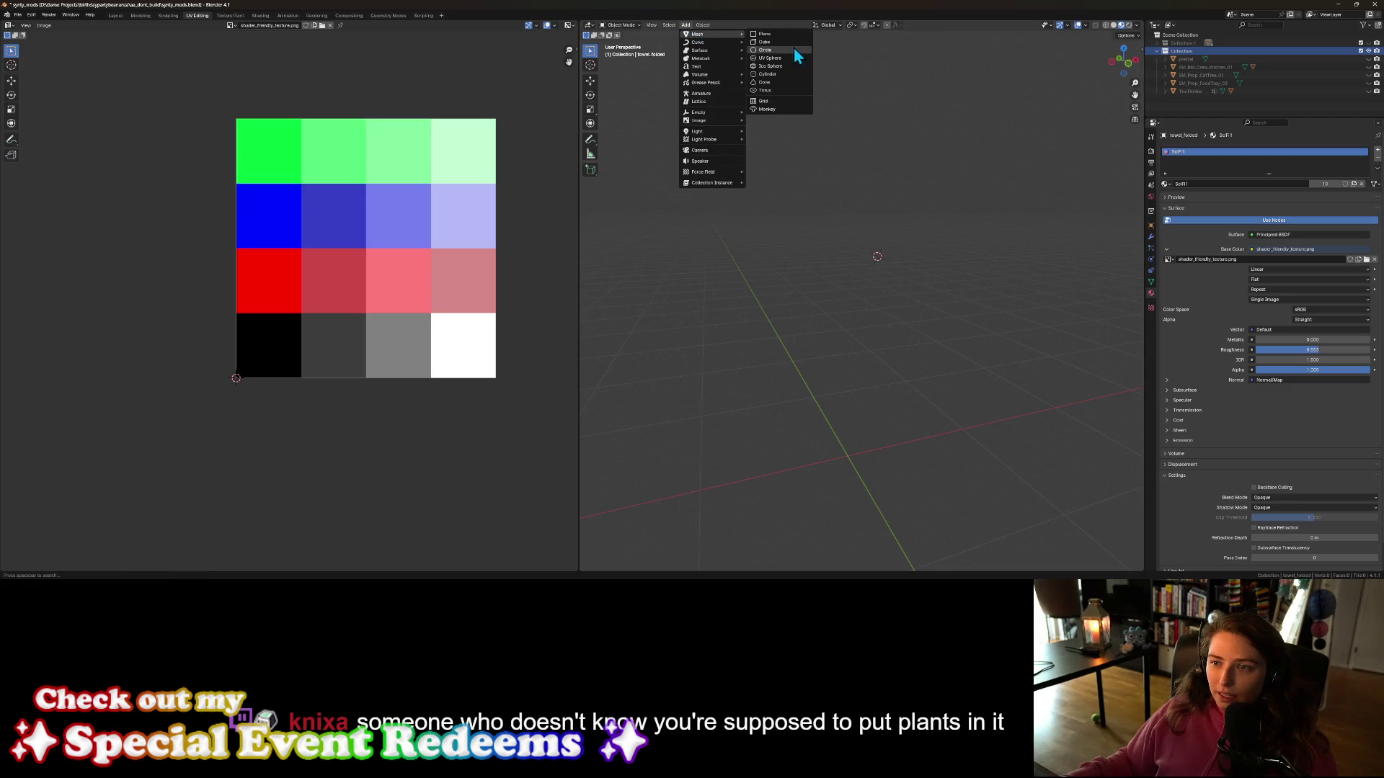
{"action": "left_click", "coordinate": [767, 73]}
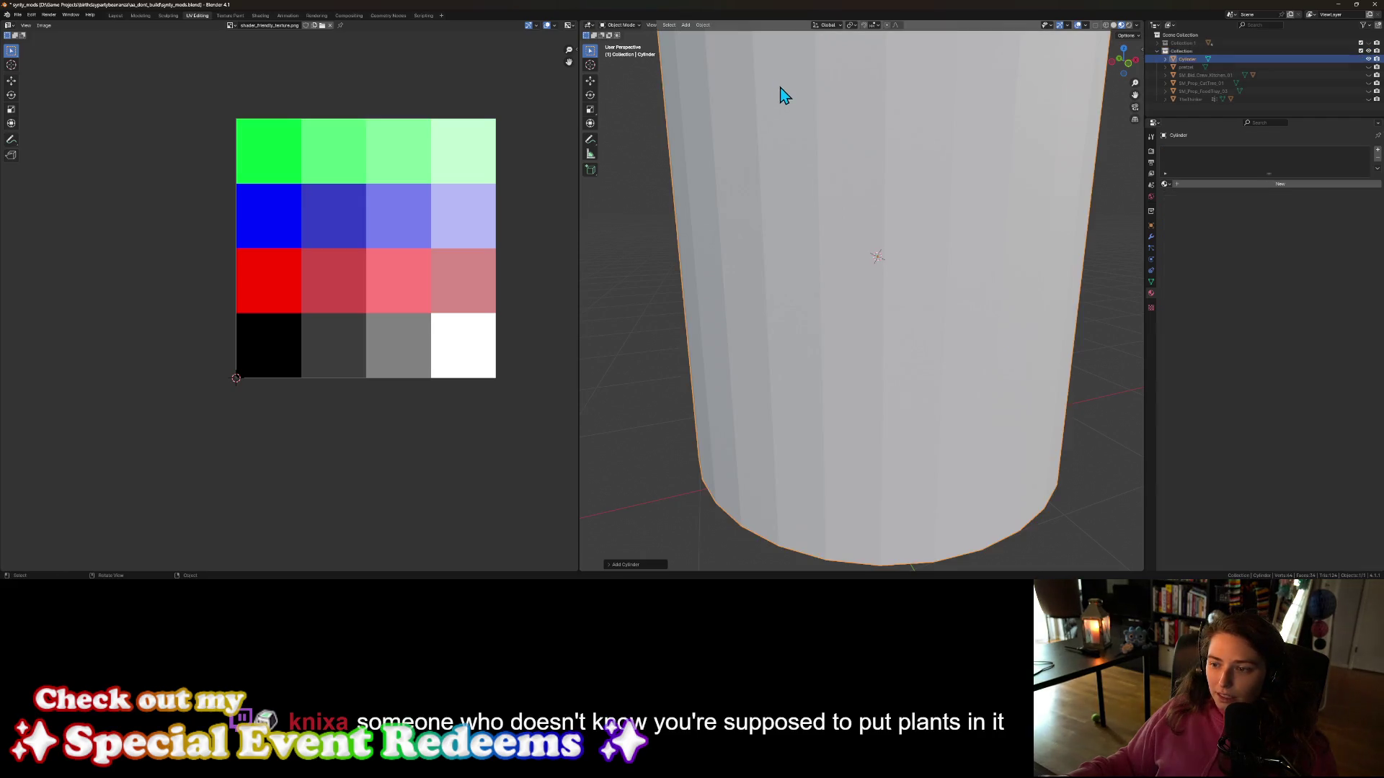
- Give the cylinder 16 vertices, 0.25 m radius and 0.3 m depth
{"action": "left_click", "coordinate": [609, 564]}
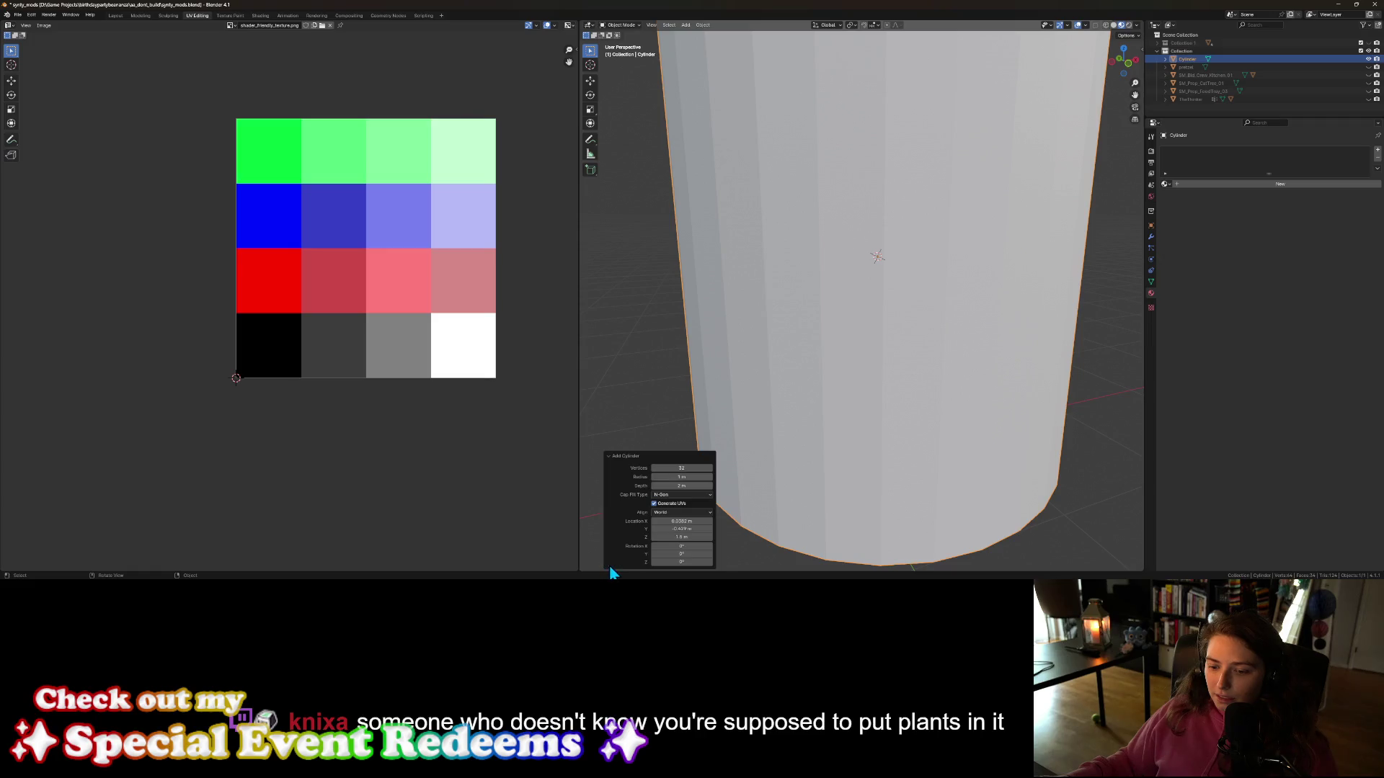
{"action": "left_click", "coordinate": [681, 467]}
{"action": "type", "text": "16"}
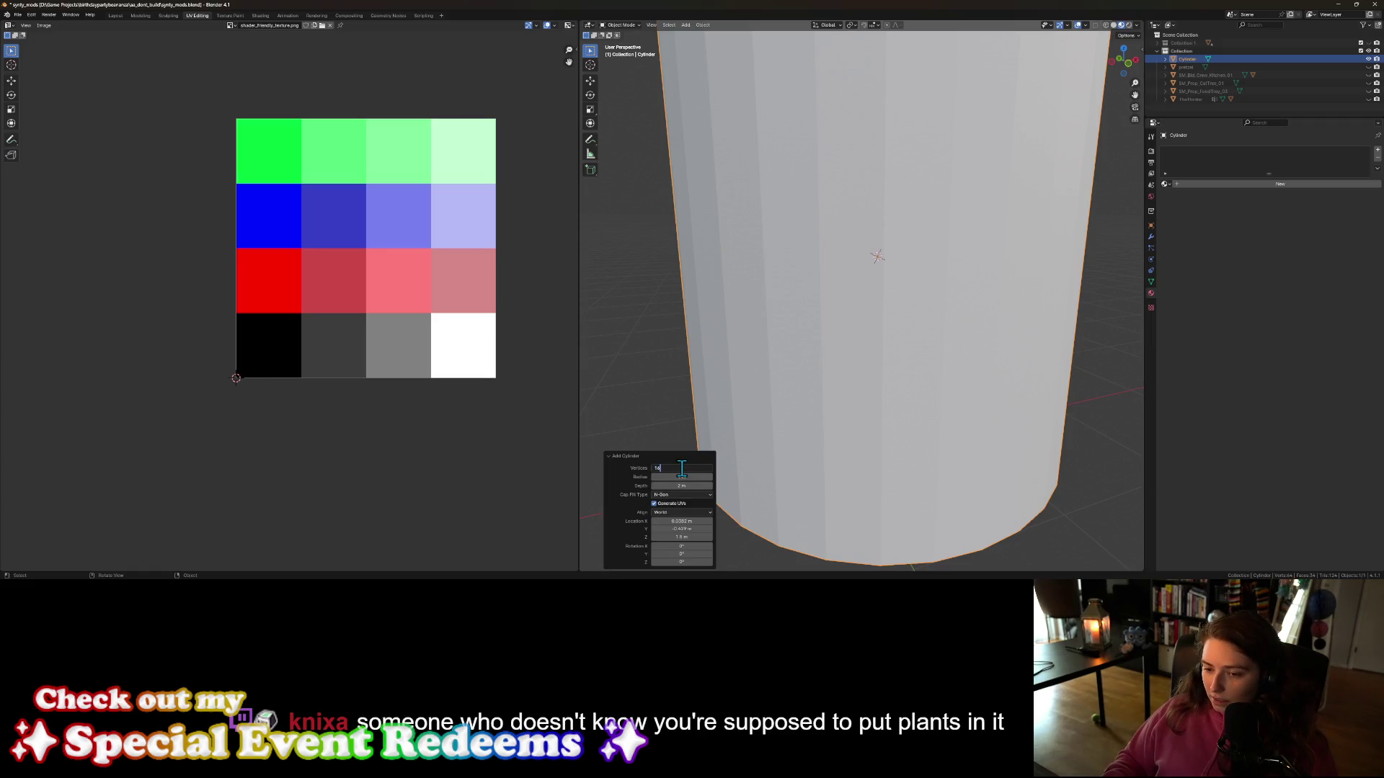
{"action": "key", "text": "Return"}
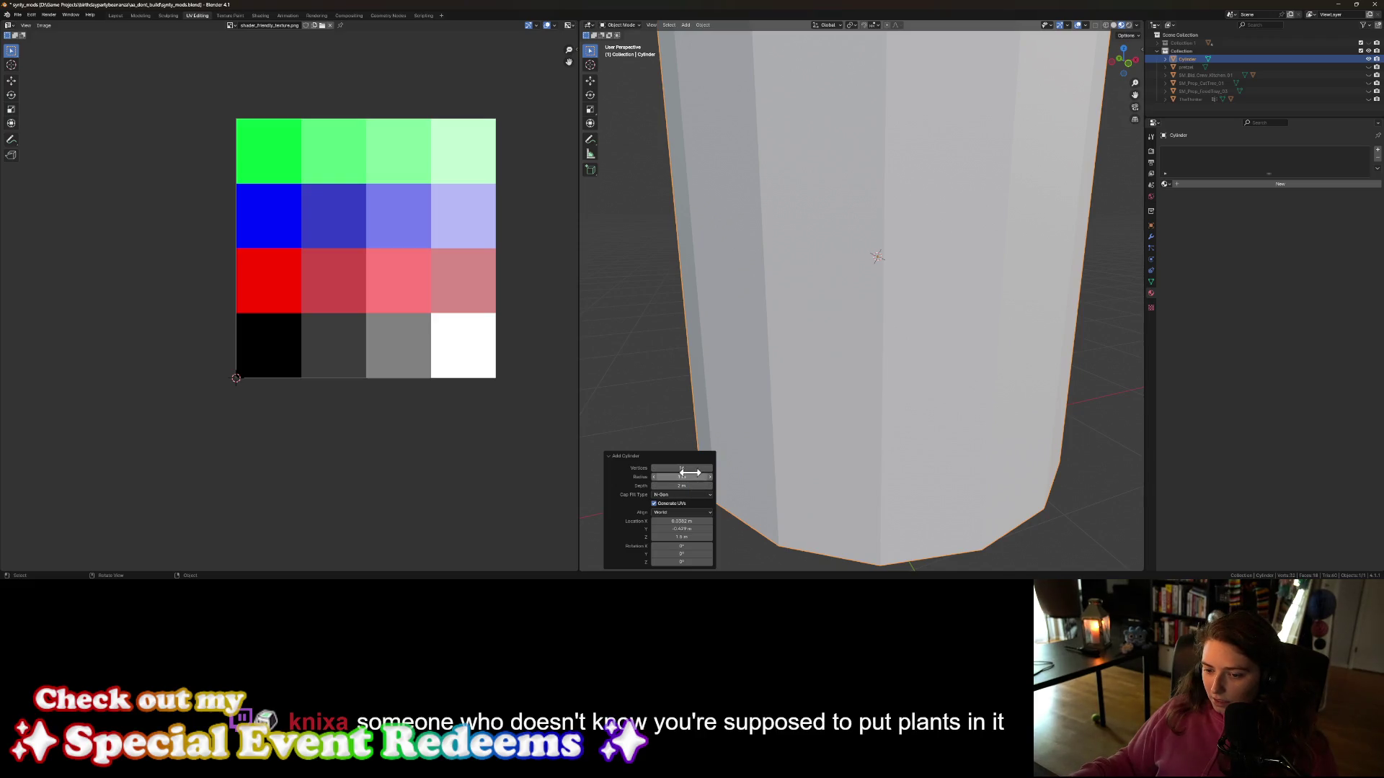
{"action": "left_click", "coordinate": [680, 477]}
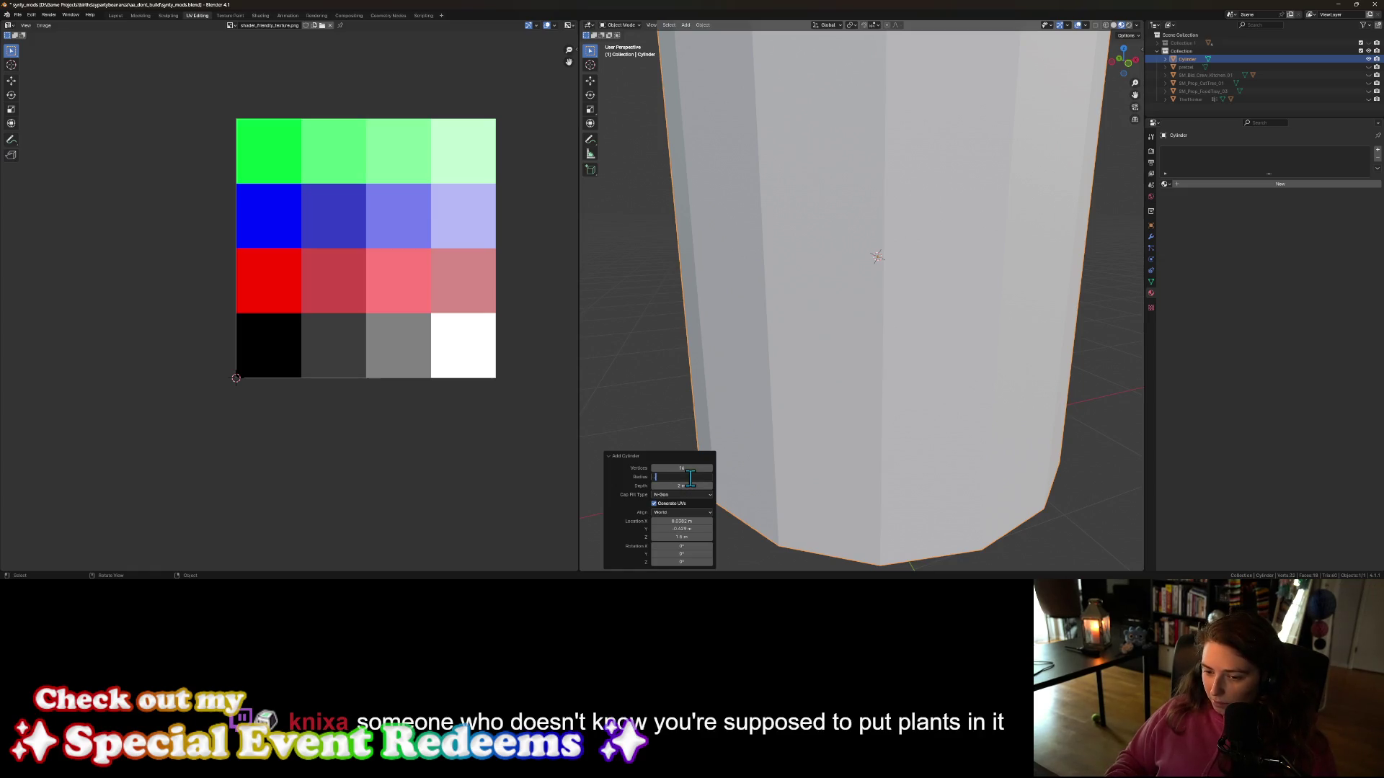
{"action": "key", "text": "Return"}
{"action": "left_click", "coordinate": [690, 486]}
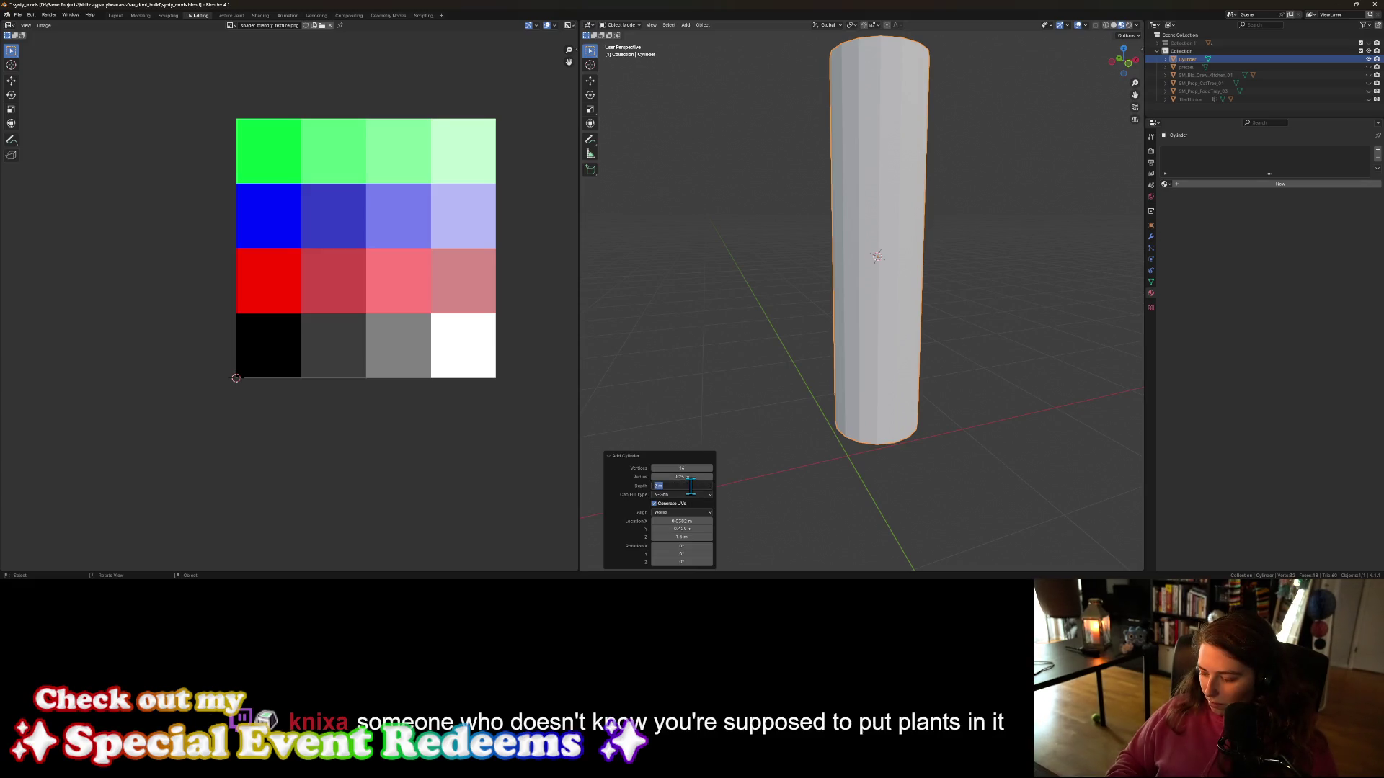
{"action": "key", "text": "Return"}
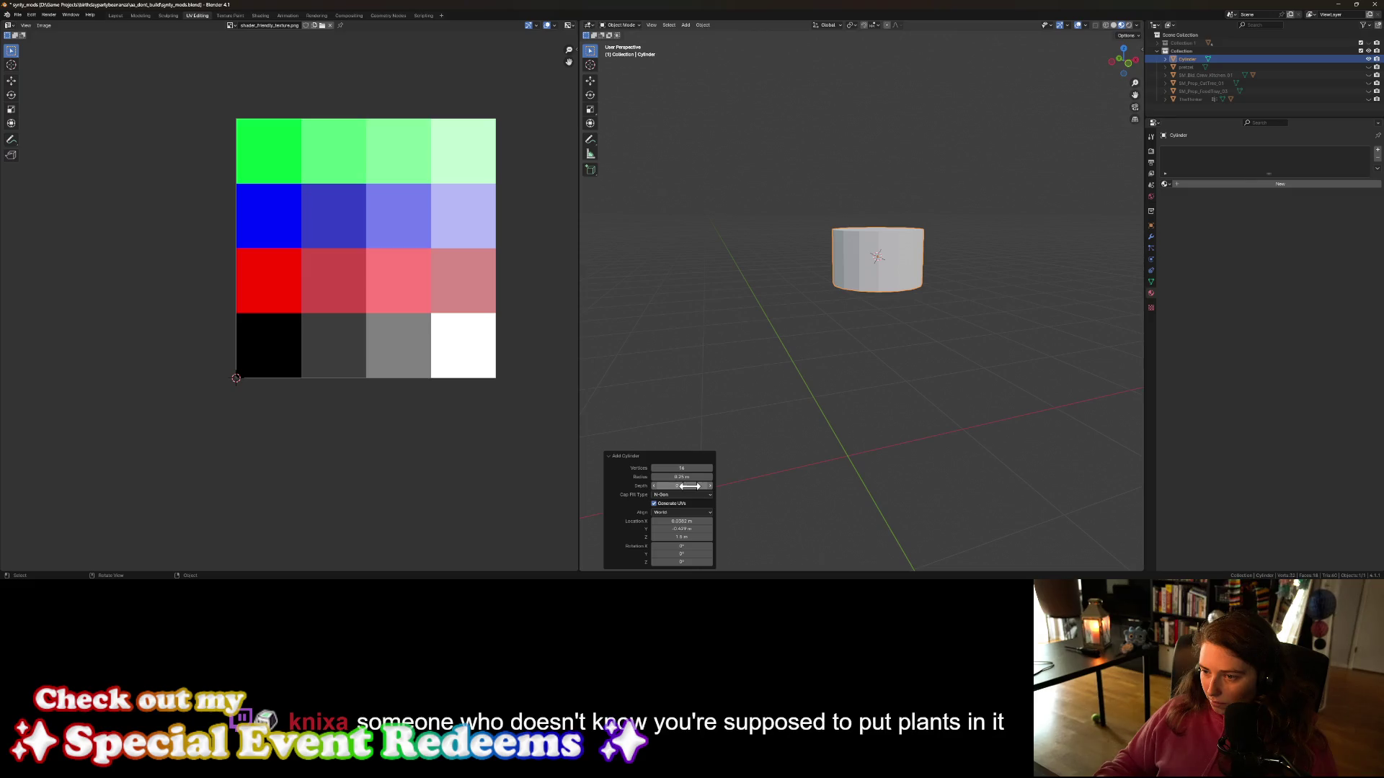
- Place the cylinder at the world origin, location 0, 0, 0
{"action": "left_click", "coordinate": [690, 529]}
{"action": "type", "text": "0"}
{"action": "key", "text": "Return"}
{"action": "left_click", "coordinate": [688, 521]}
{"action": "type", "text": "0"}
{"action": "key", "text": "Return"}
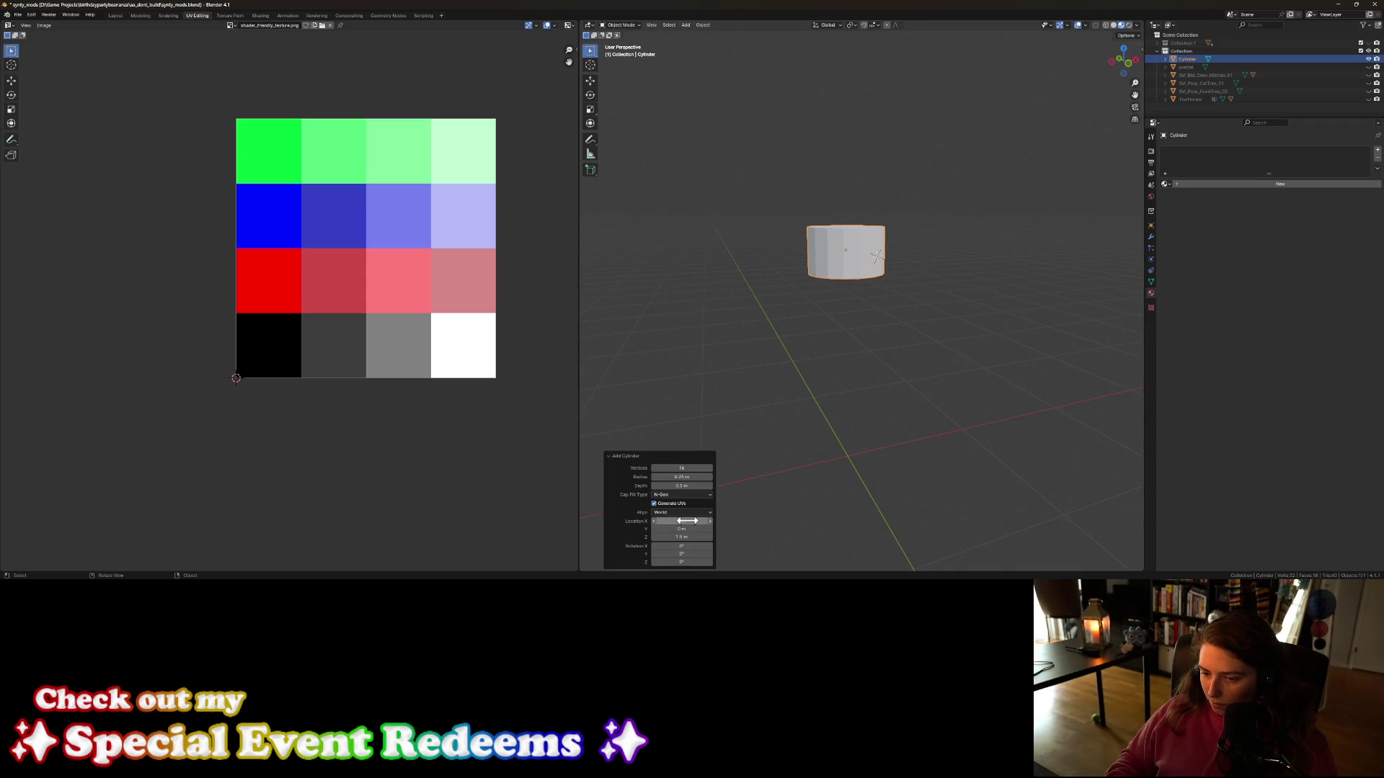
{"action": "left_click", "coordinate": [681, 537]}
{"action": "type", "text": "0"}
{"action": "key", "text": "Return"}
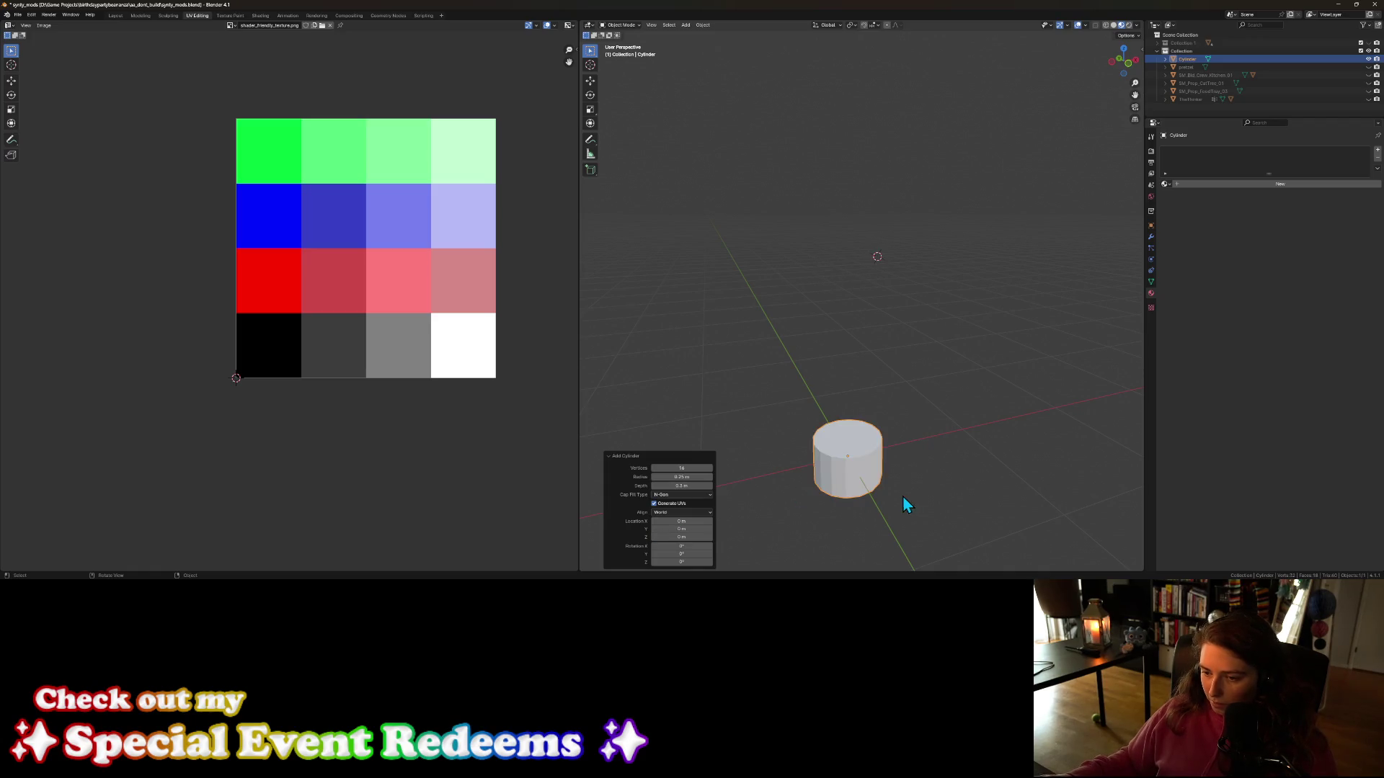
- View the cylinder from above, try 8 sides, then revert to 16
{"action": "scroll", "coordinate": [900, 497], "scroll_direction": "up", "scroll_amount": 4}
{"action": "left_click_drag", "start_coordinate": [893, 513], "coordinate": [891, 44]}
{"action": "left_click_drag", "start_coordinate": [862, 418], "coordinate": [884, 481]}
{"action": "left_click", "coordinate": [682, 468]}
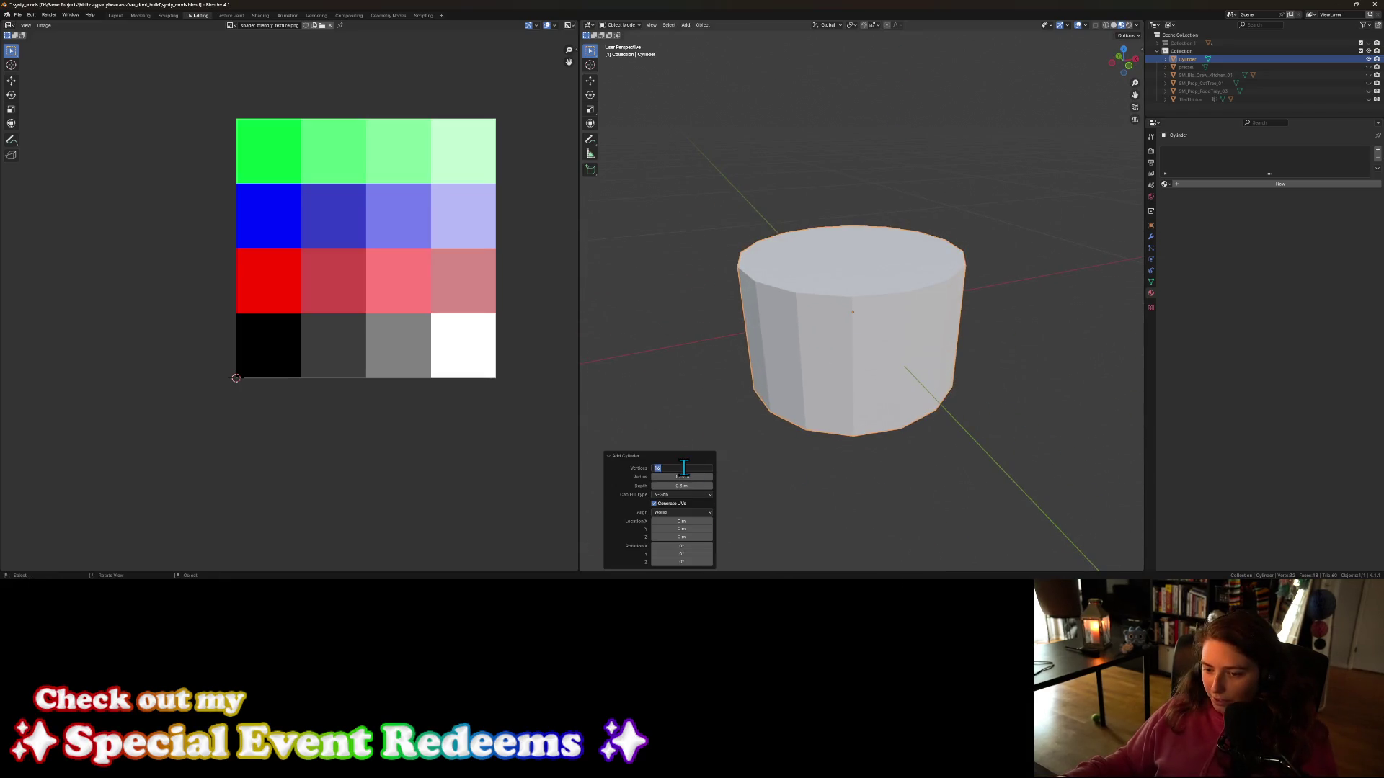
{"action": "type", "text": "8"}
{"action": "key", "text": "Return"}
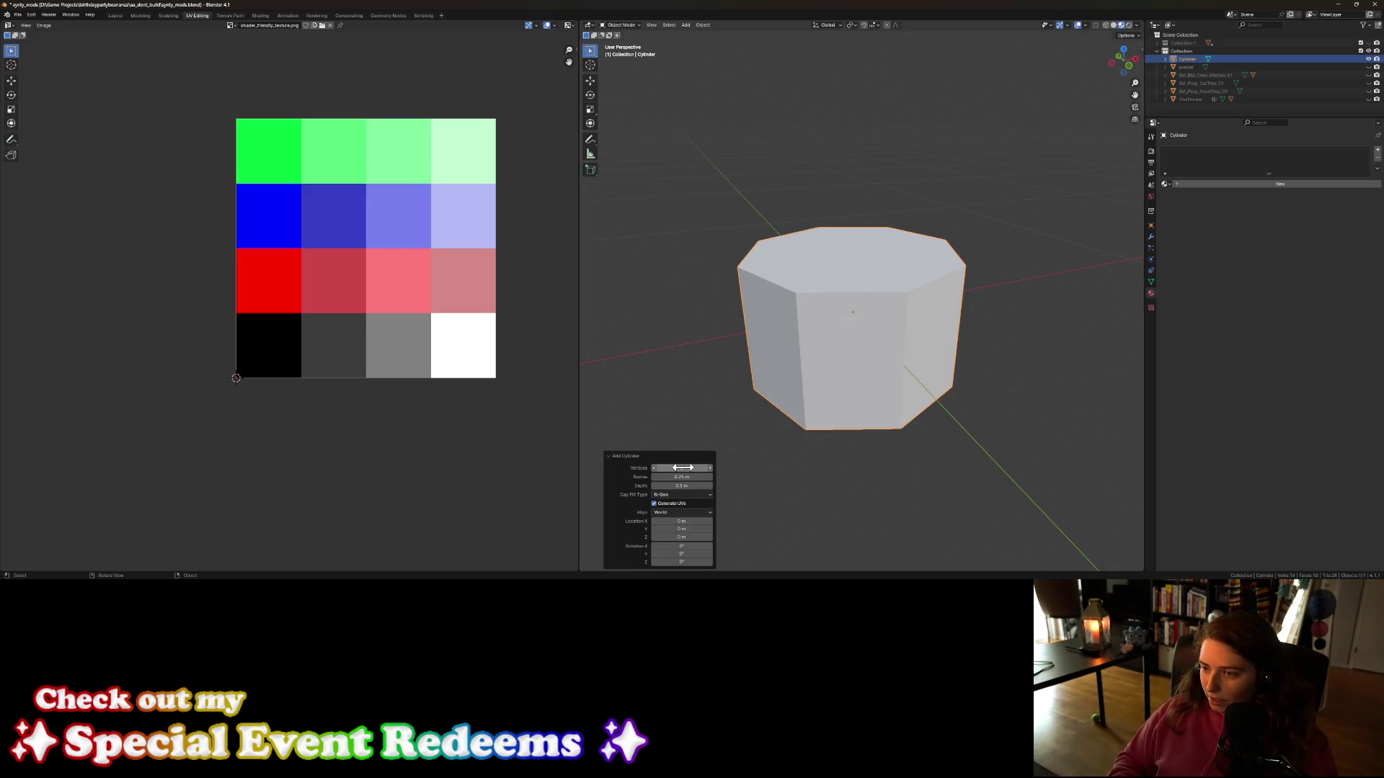
{"action": "left_click", "coordinate": [681, 468]}
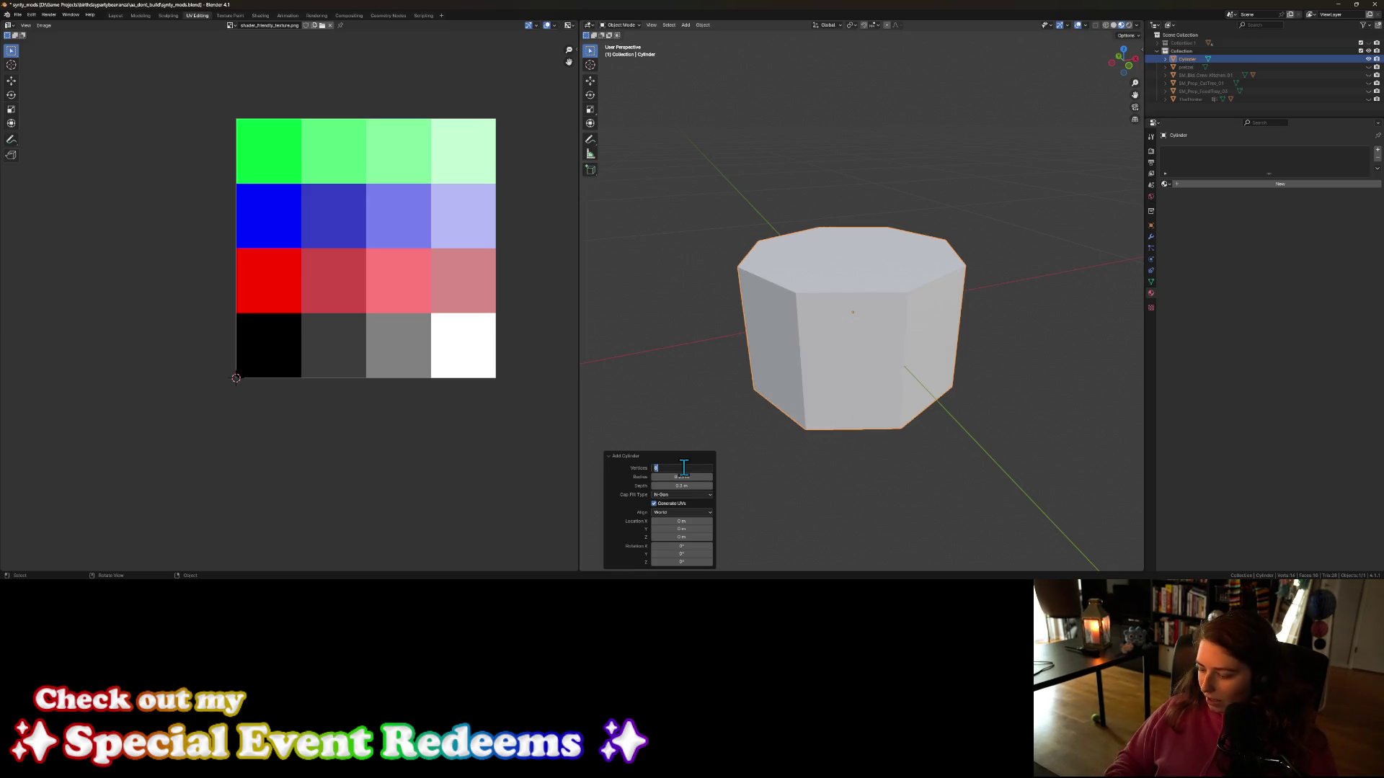
{"action": "type", "text": "16"}
{"action": "key", "text": "Return"}
- Save the blend file and go back to the bucket reference images
{"action": "key", "text": "ctrl+s"}
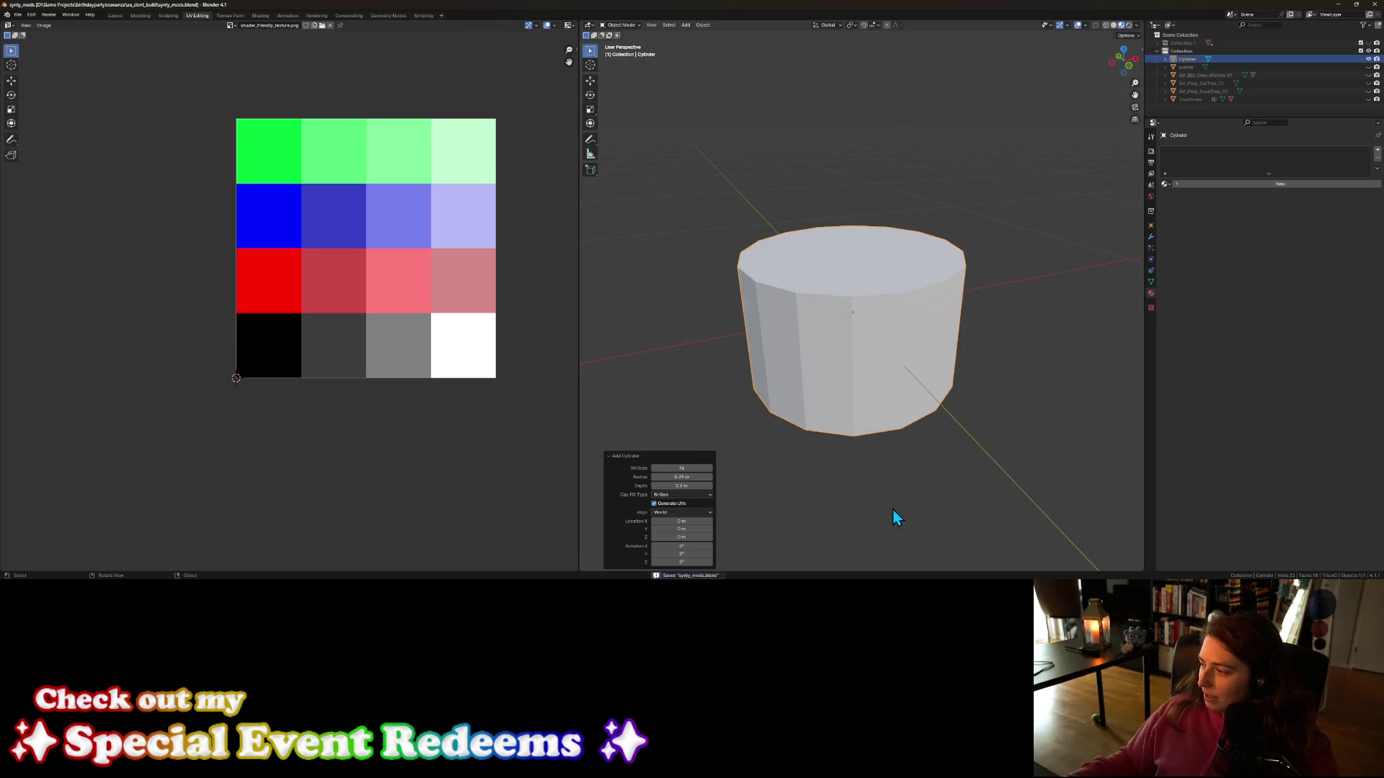
{"action": "mouse_move", "coordinate": [975, 472]}
{"action": "left_mouse_down"}
{"action": "mouse_move", "coordinate": [900, 442]}
{"action": "mouse_move", "coordinate": [1003, 466]}
{"action": "left_mouse_up"}
{"action": "scroll", "coordinate": [919, 456], "scroll_direction": "up", "scroll_amount": 3}
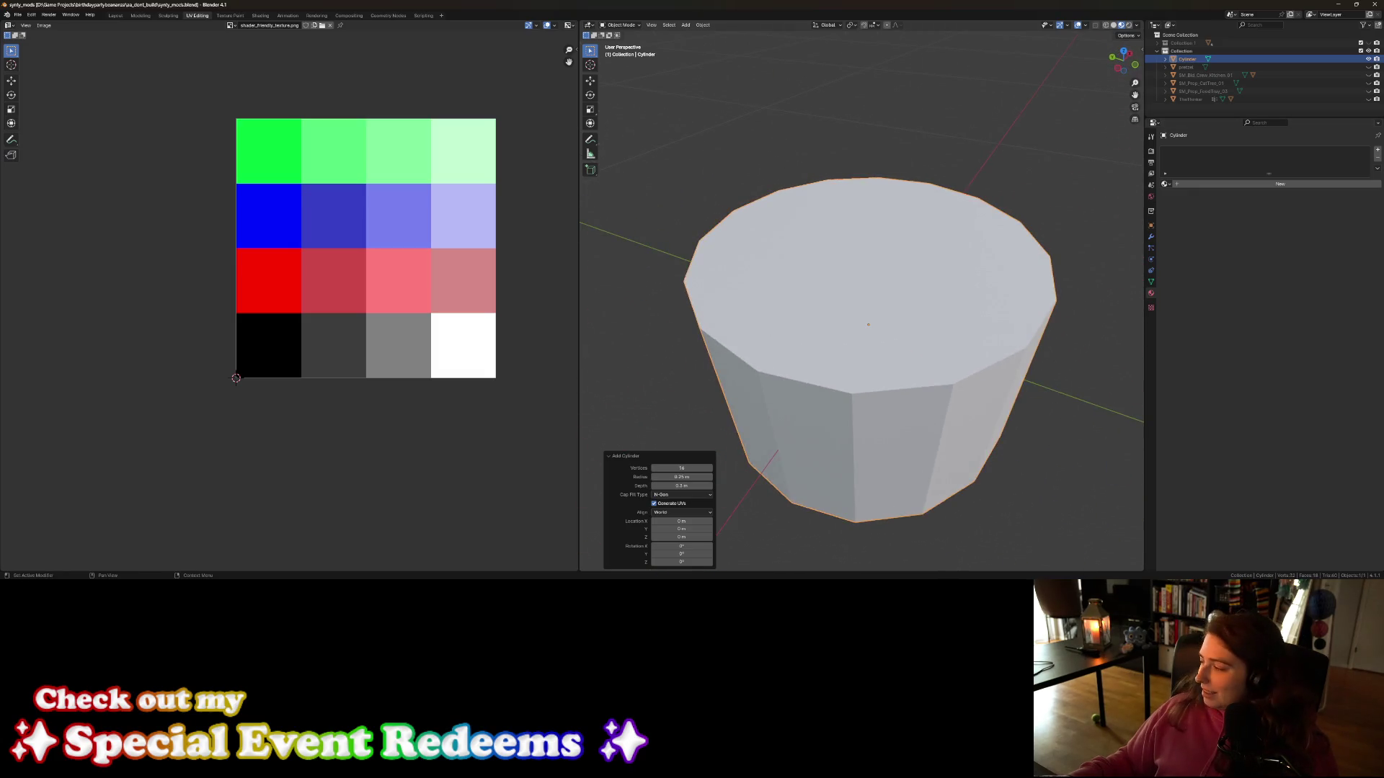
{"action": "key", "text": "alt+Tab"}
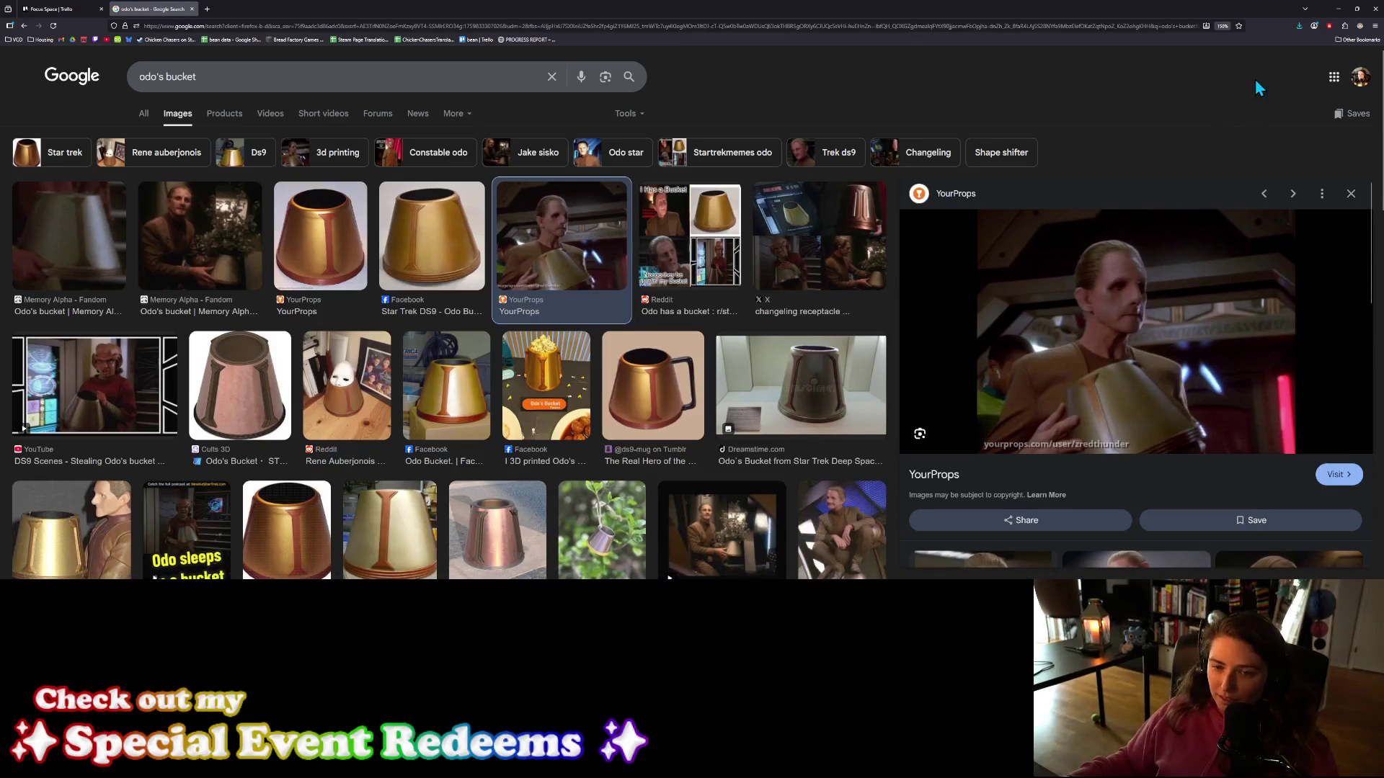
- Enter Edit Mode and select the cylinder's top face, checking against the bucket reference images
{"action": "left_click", "coordinate": [1338, 9]}
{"action": "left_click_drag", "start_coordinate": [951, 478], "coordinate": [951, 454]}
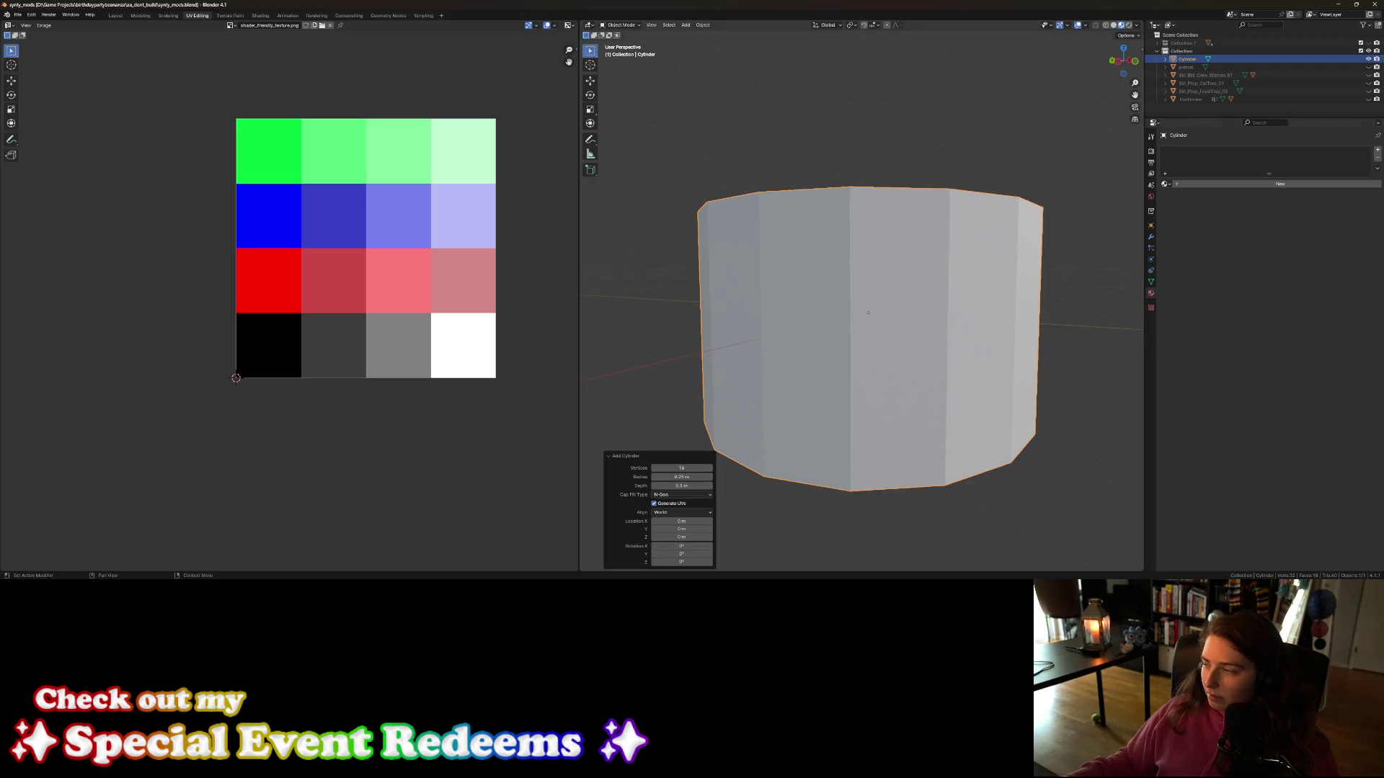
{"action": "key", "text": "alt+Tab"}
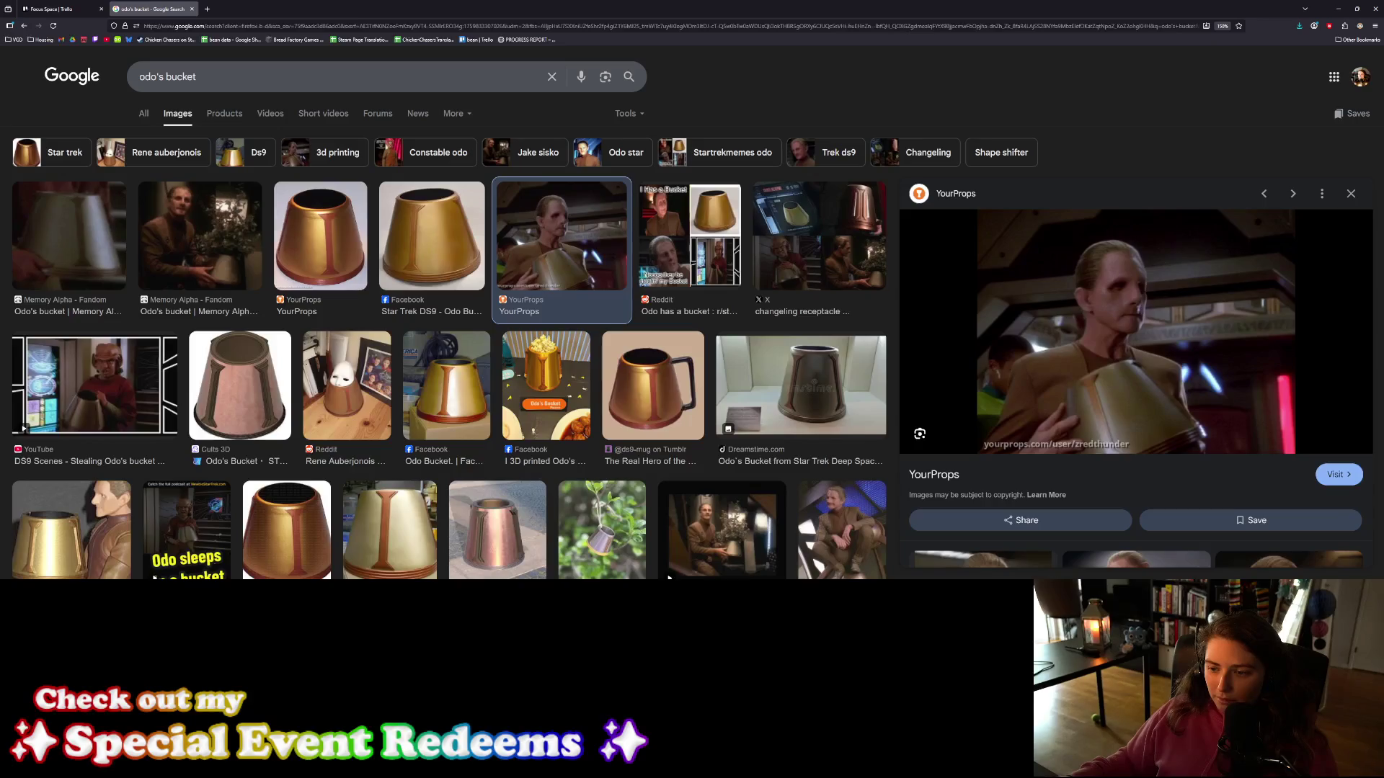
{"action": "key", "text": "alt+Tab"}
{"action": "mouse_move", "coordinate": [995, 390]}
{"action": "left_mouse_down"}
{"action": "mouse_move", "coordinate": [787, 380]}
{"action": "mouse_move", "coordinate": [834, 356]}
{"action": "left_mouse_up"}
{"action": "key", "text": "Tab"}
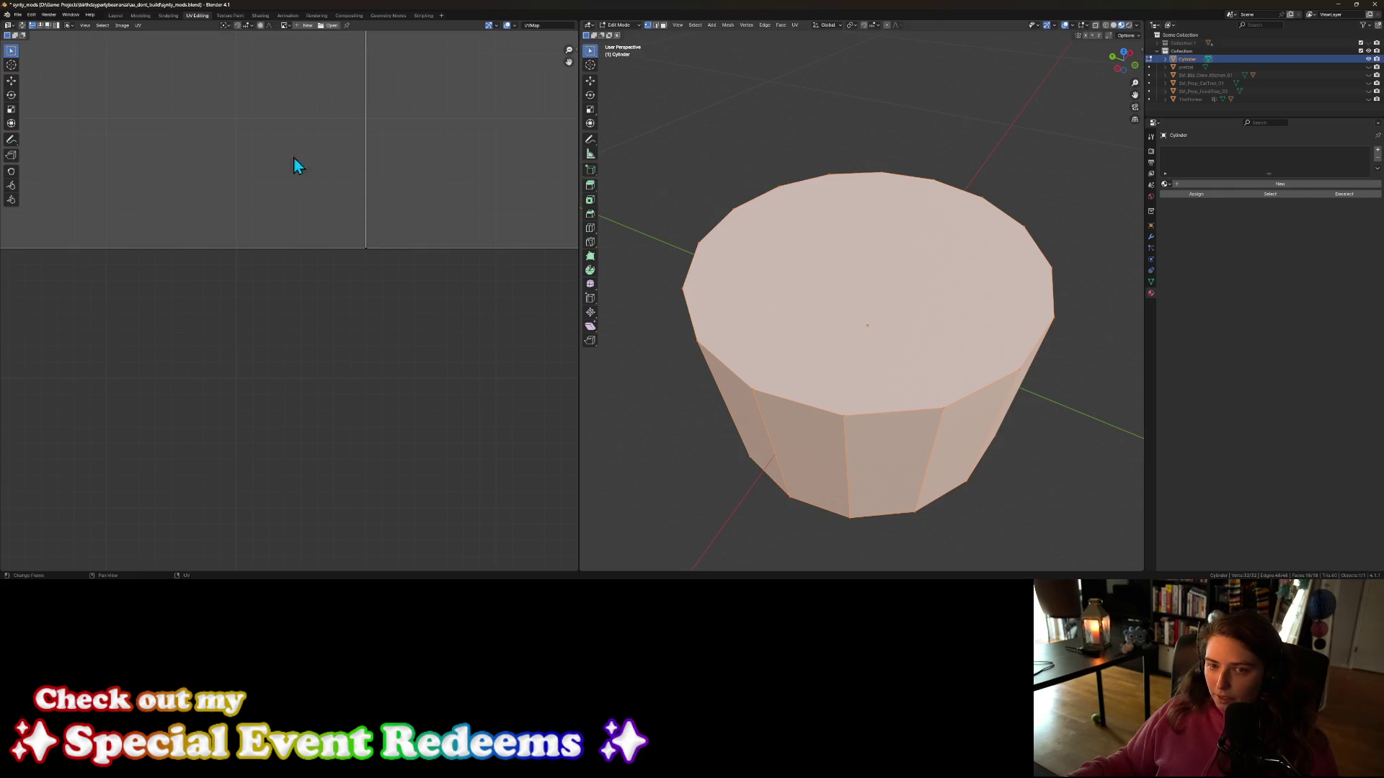
{"action": "left_click", "coordinate": [663, 25]}
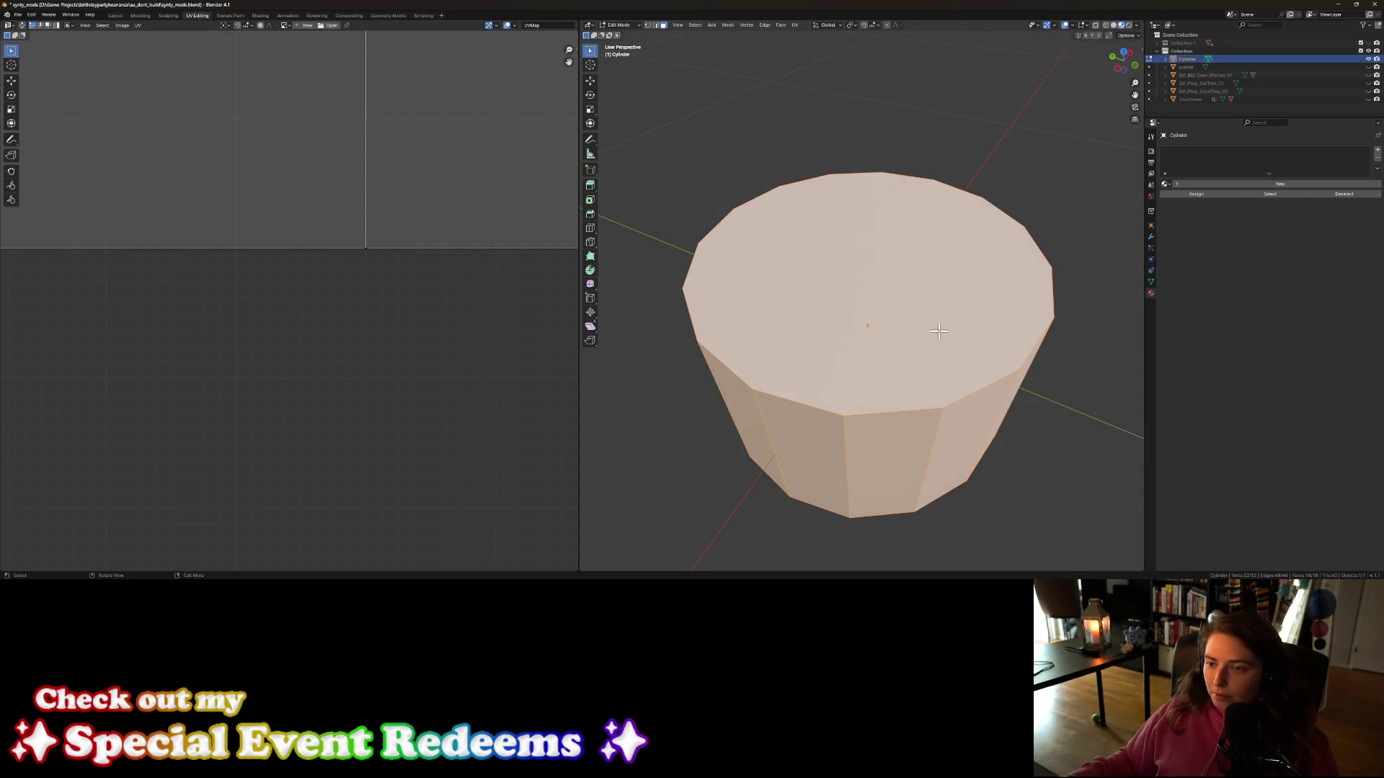
{"action": "left_click", "coordinate": [939, 331]}
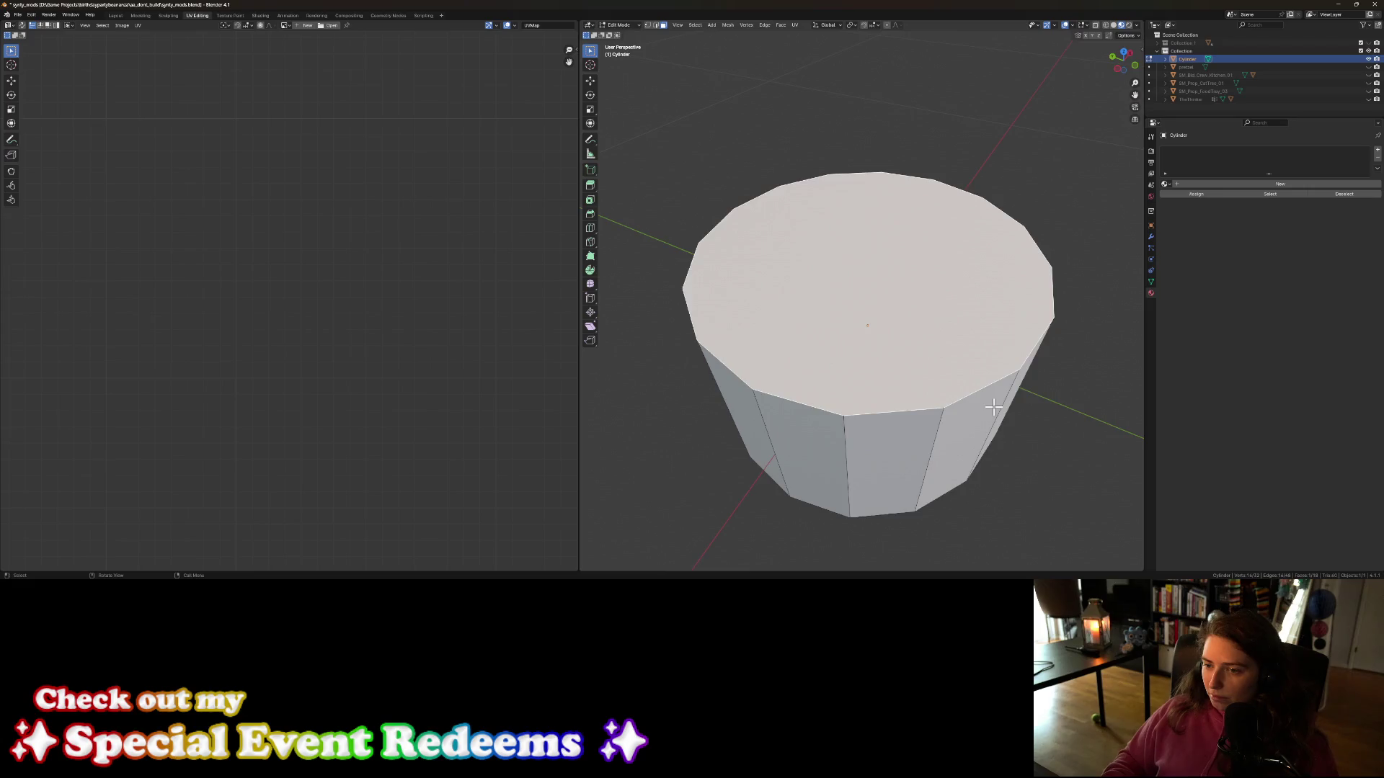
{"action": "key", "text": "KP_3"}
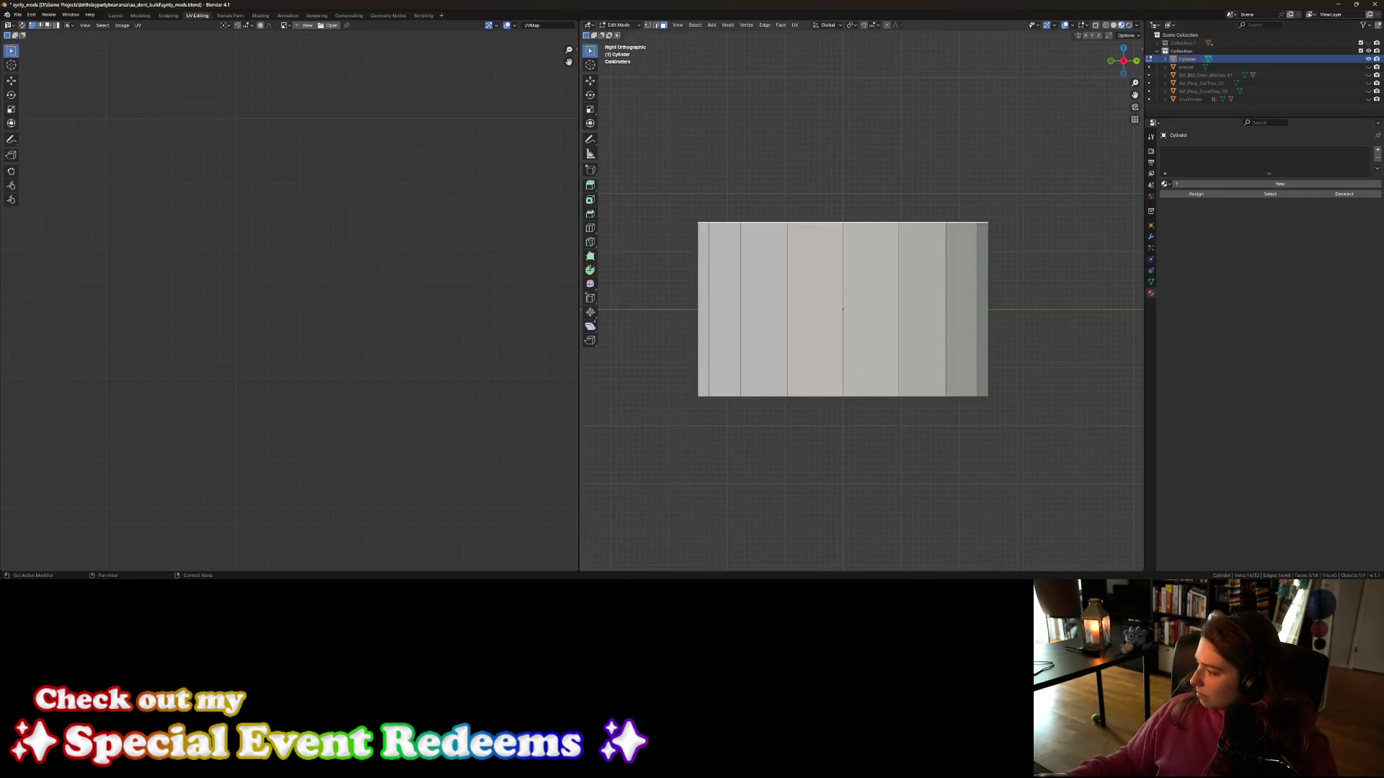
{"action": "key", "text": "alt+Tab"}
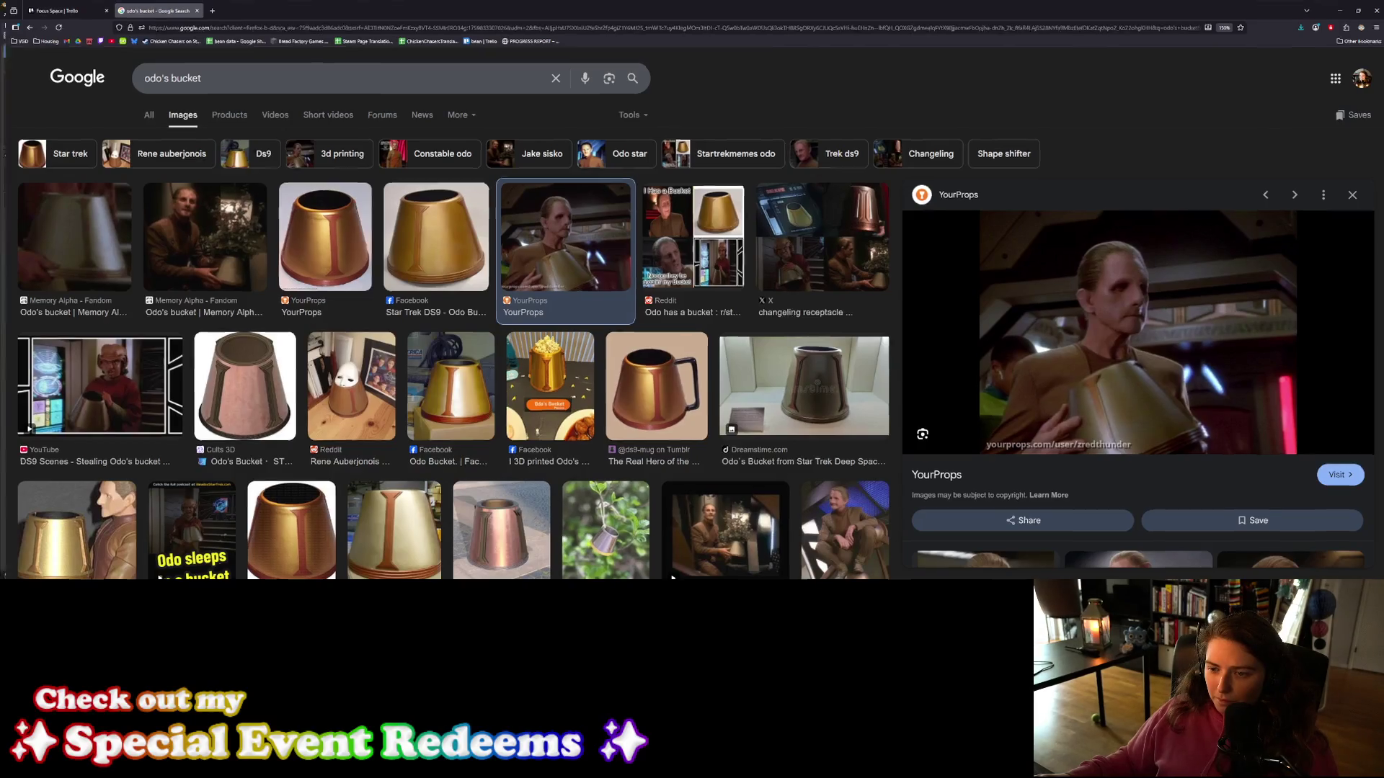
{"action": "key", "text": "alt+Tab"}
- Scale the top face to 0.7 so the cylinder tapers toward the top
{"action": "type", "text": "s.7"}
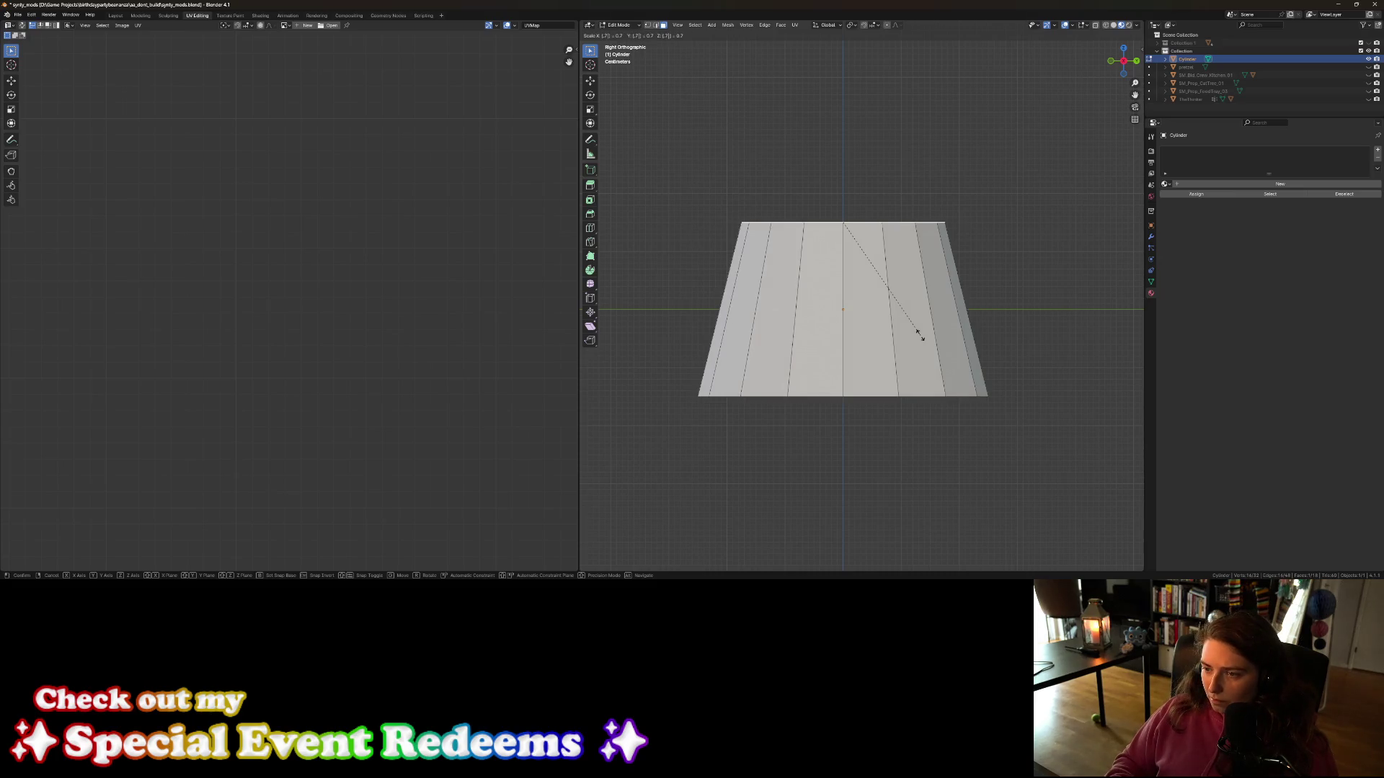
{"action": "type", "text": "5"}
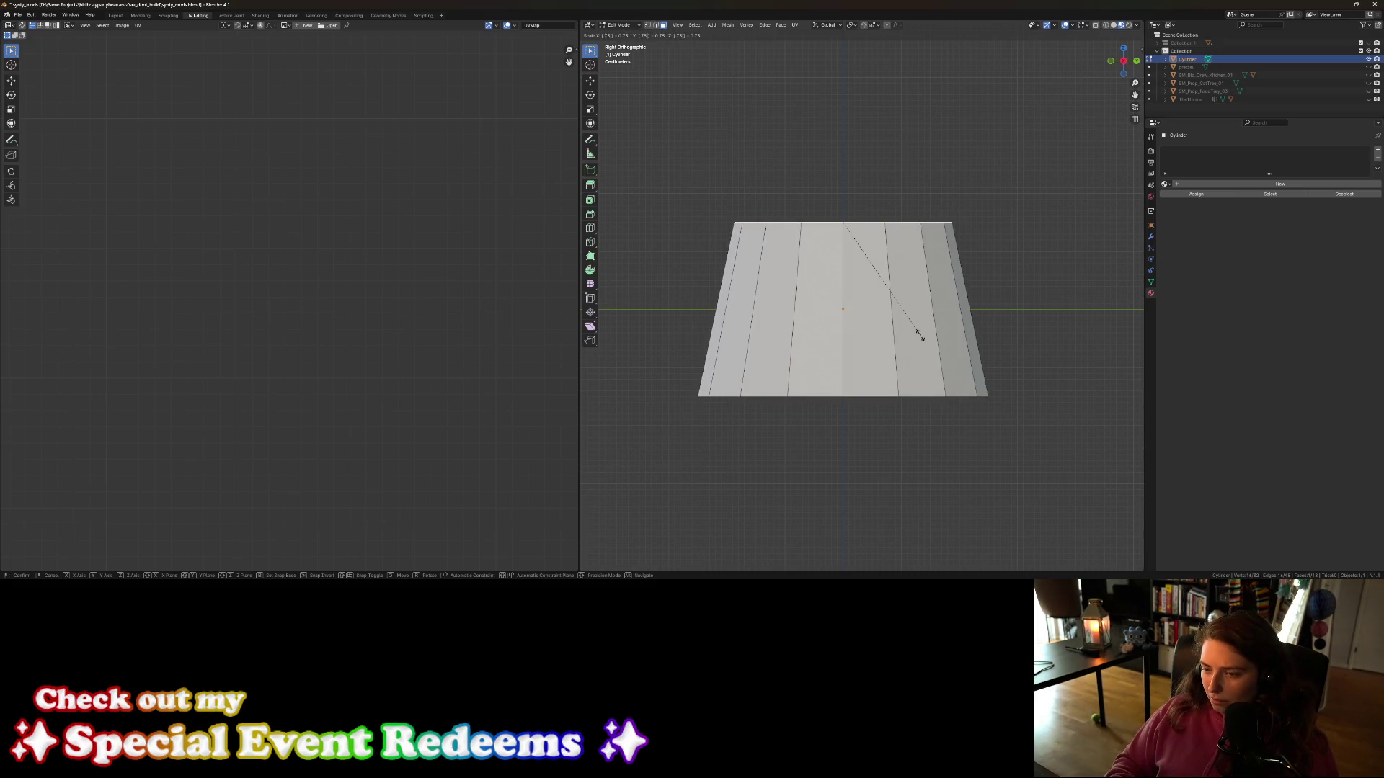
{"action": "key", "text": "BackSpace"}
{"action": "key", "text": "BackSpace"}
{"action": "type", "text": "6"}
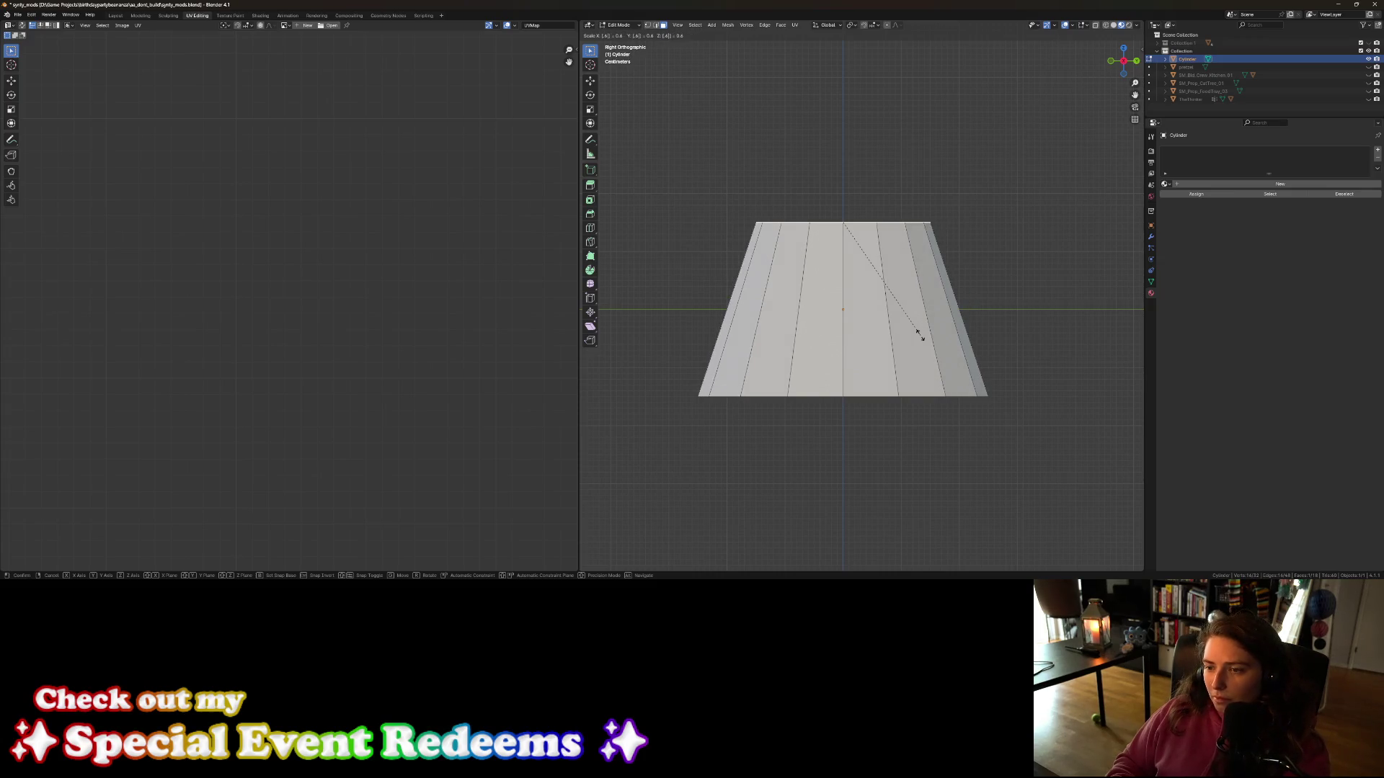
{"action": "key", "text": "BackSpace"}
{"action": "type", "text": "7"}
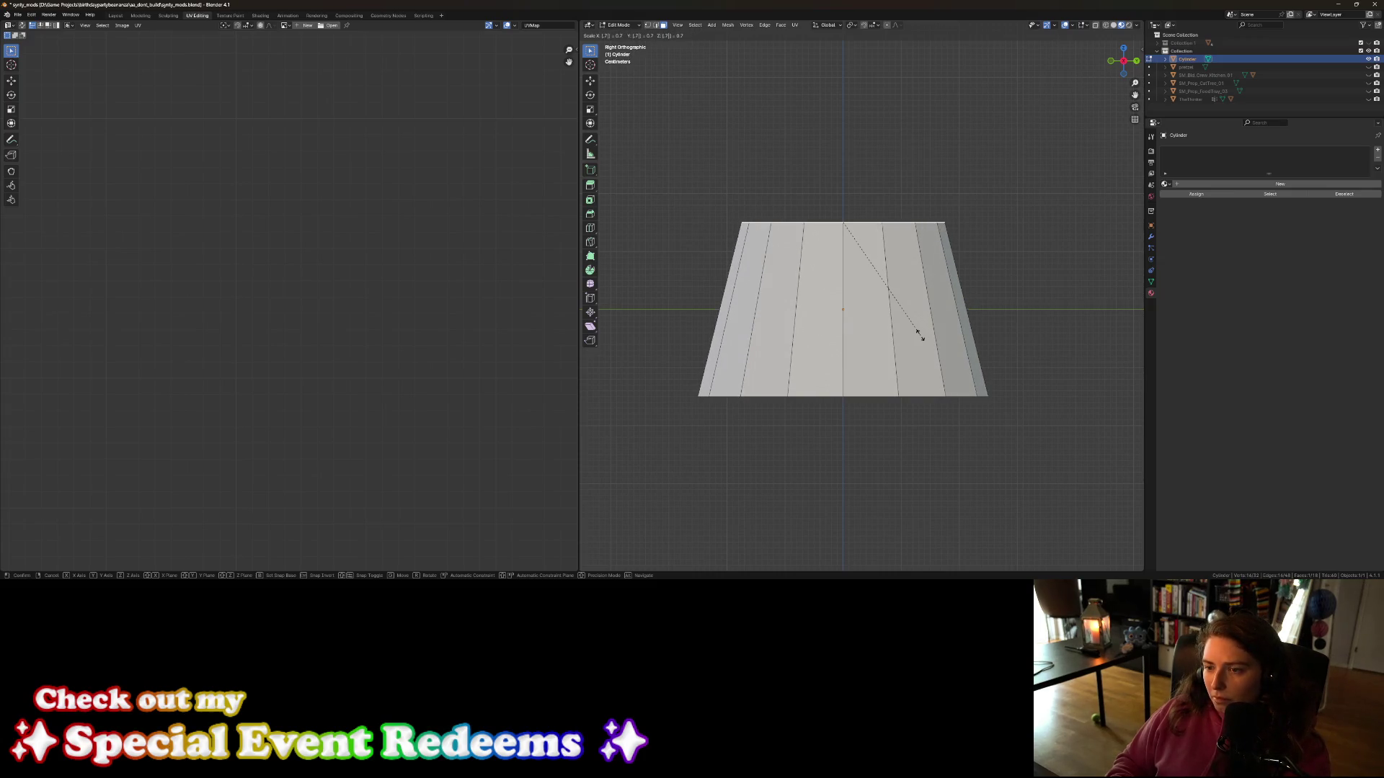
{"action": "key", "text": "Return"}
{"action": "mouse_move", "coordinate": [921, 336]}
{"action": "left_mouse_down"}
{"action": "mouse_move", "coordinate": [912, 411]}
{"action": "mouse_move", "coordinate": [970, 441]}
{"action": "mouse_move", "coordinate": [975, 396]}
{"action": "left_mouse_up"}
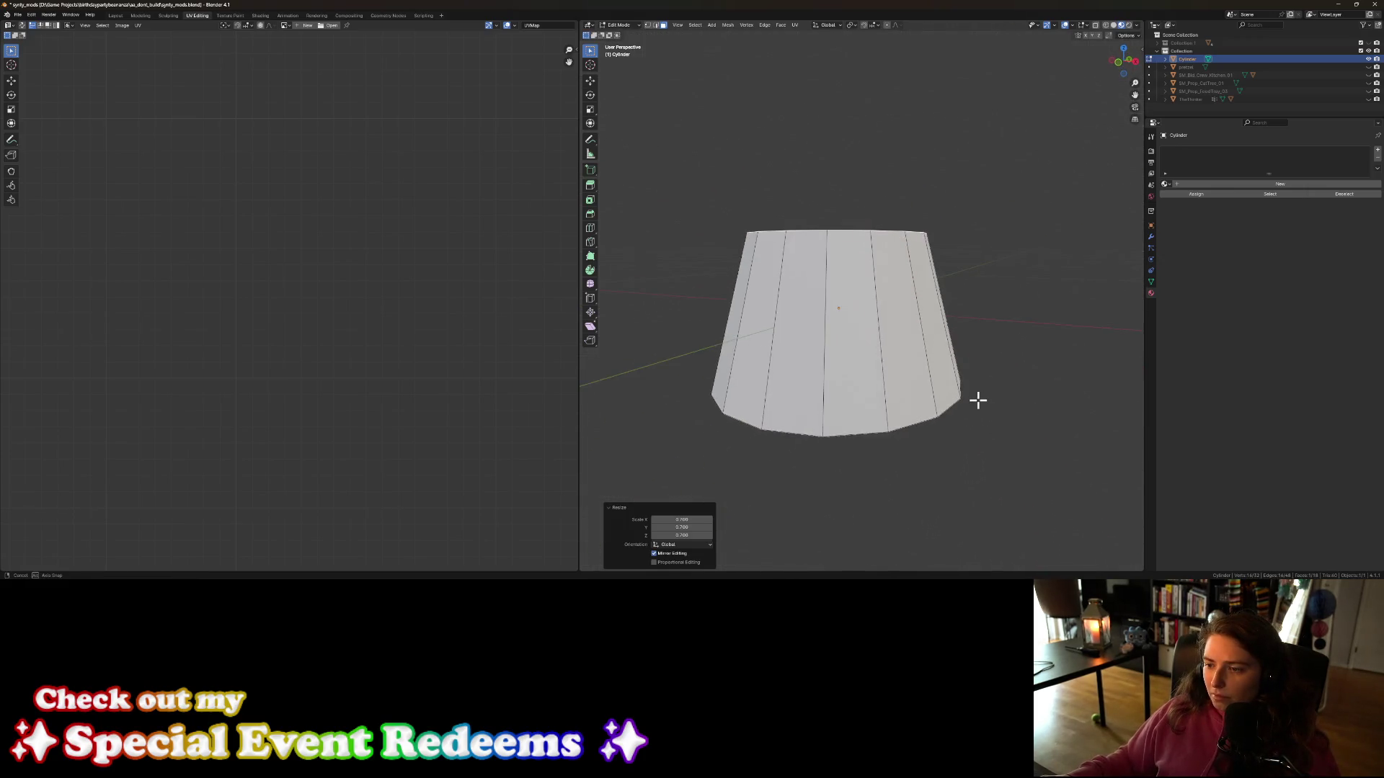
{"action": "key", "text": "KP_1"}
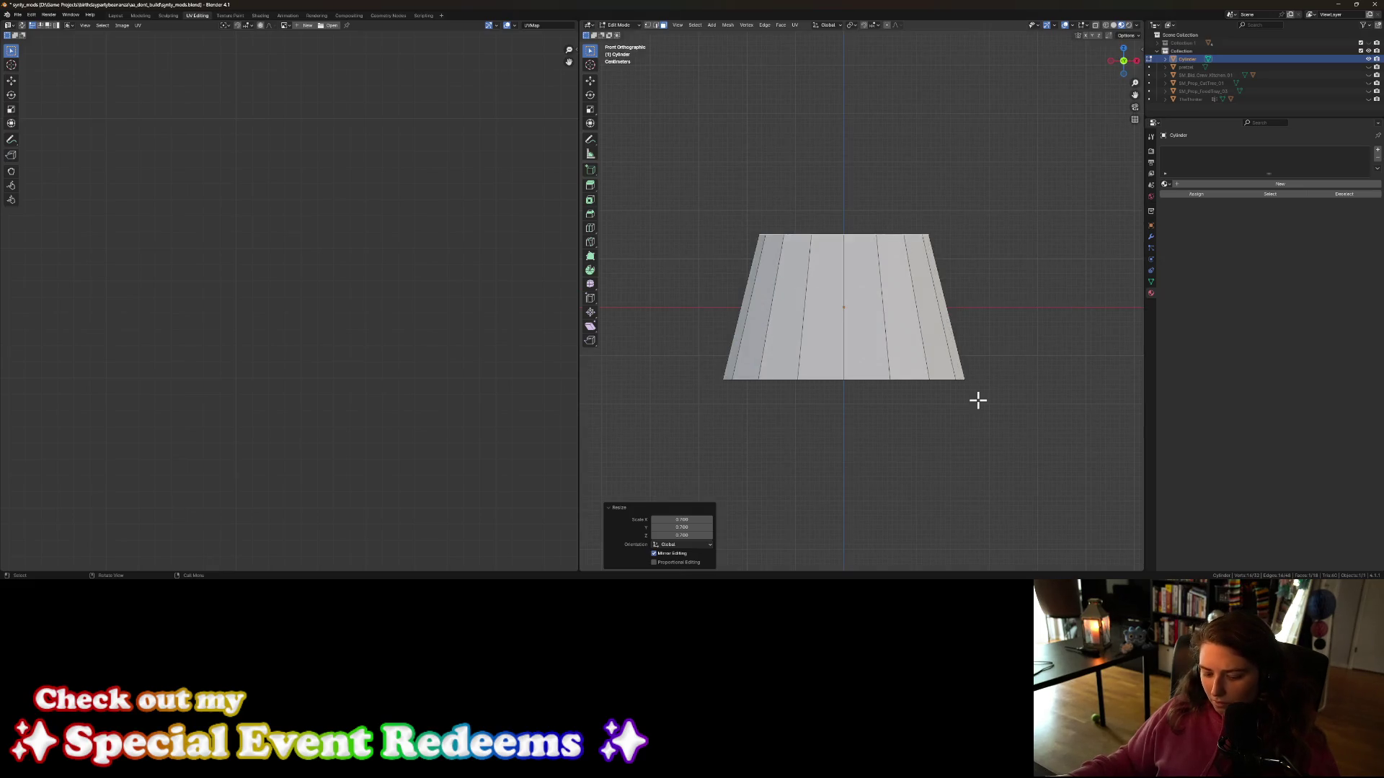
- Lift the whole mesh straight up about 0.15 m along Z
{"action": "key", "text": "a"}
{"action": "key", "text": "g"}
{"action": "key", "text": "z"}
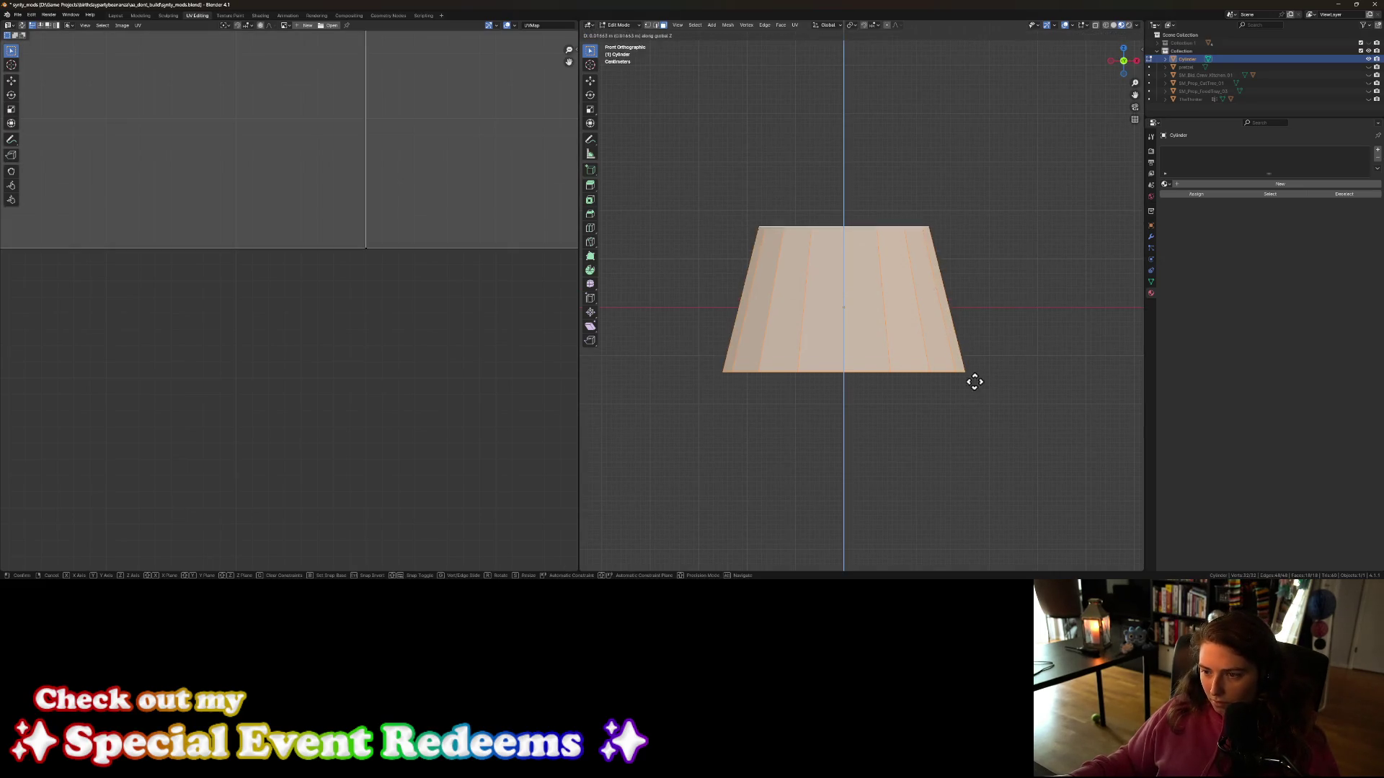
{"action": "left_click", "coordinate": [971, 327]}
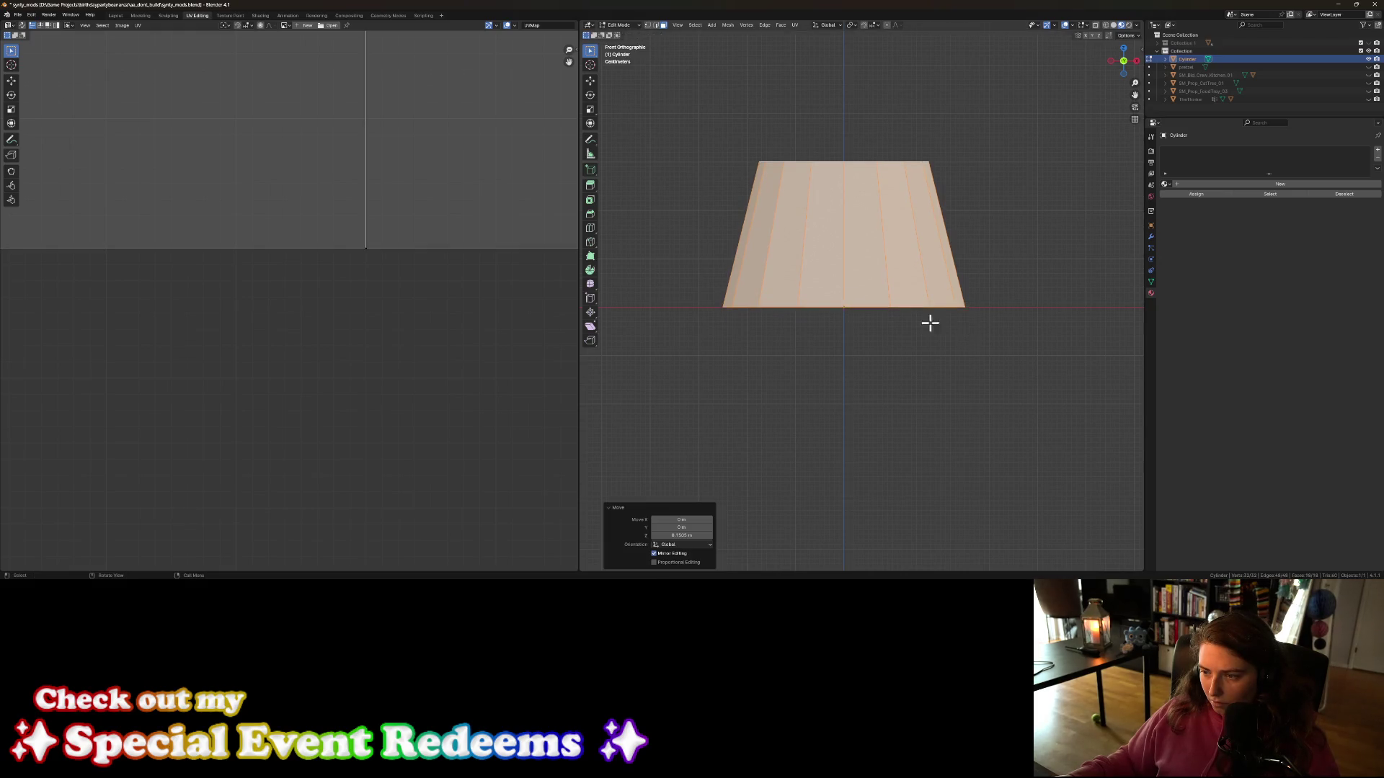
- Return to the Layout workspace and inspect the tapered cylinder from several angles
{"action": "left_click", "coordinate": [115, 16]}
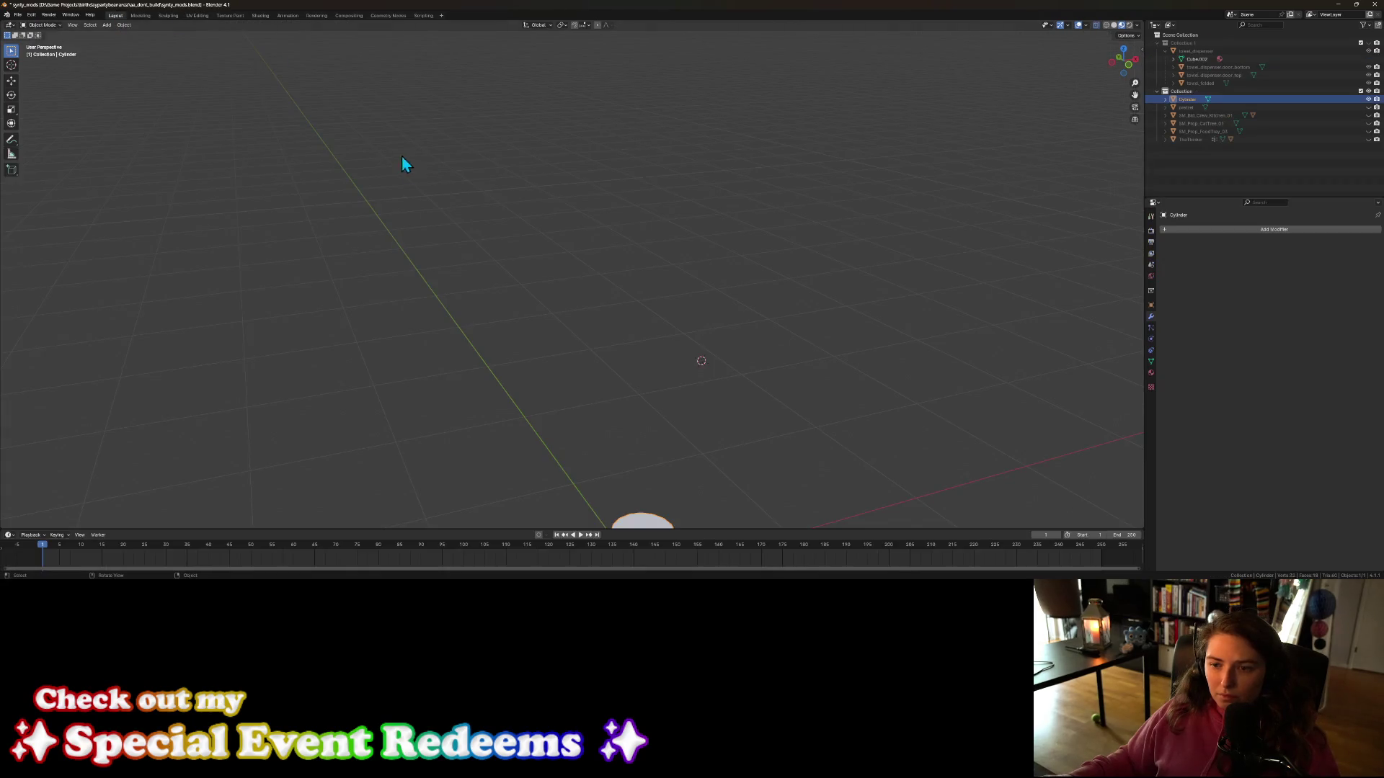
{"action": "mouse_move", "coordinate": [644, 391]}
{"action": "left_mouse_down"}
{"action": "mouse_move", "coordinate": [752, 447]}
{"action": "mouse_move", "coordinate": [755, 225]}
{"action": "left_mouse_up"}
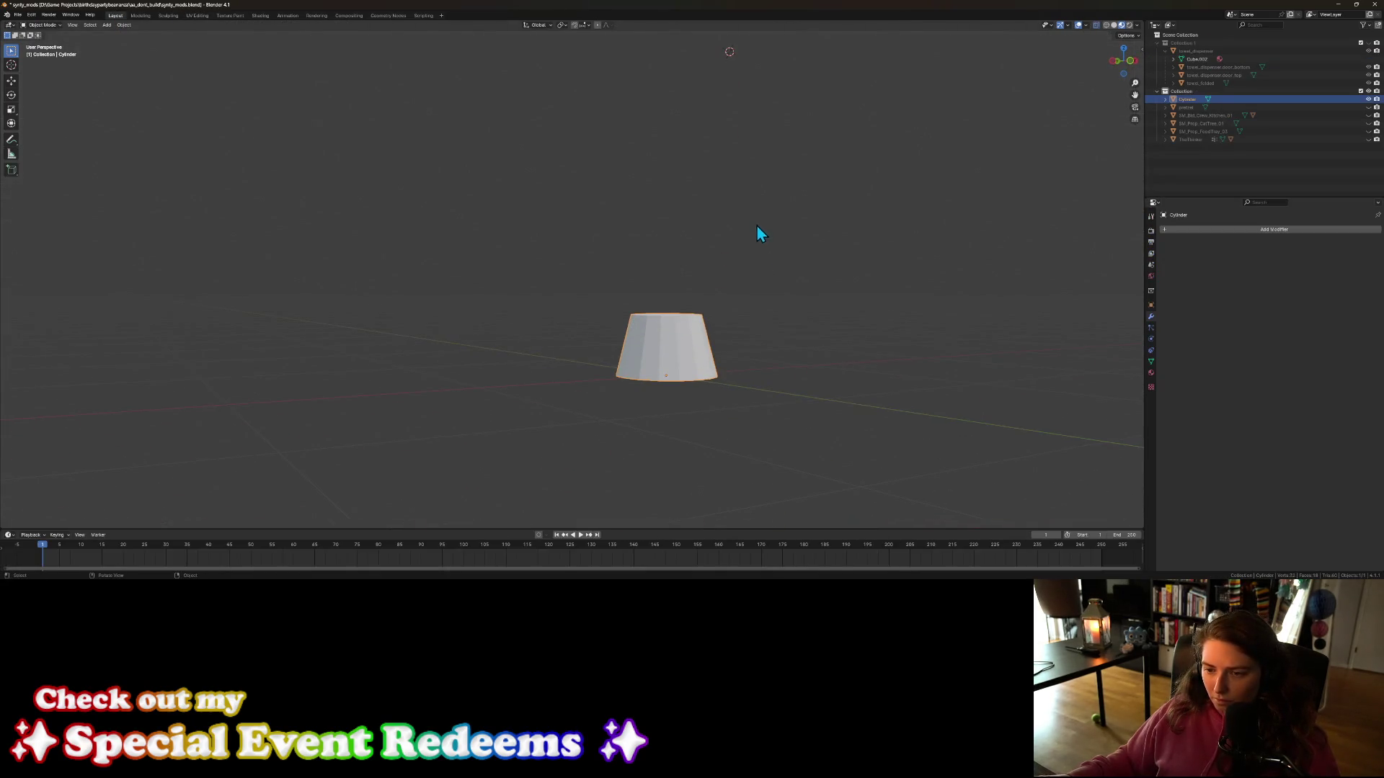
{"action": "scroll", "coordinate": [755, 225], "scroll_direction": "up", "scroll_amount": 3}
{"action": "left_click_drag", "start_coordinate": [819, 423], "coordinate": [787, 365]}
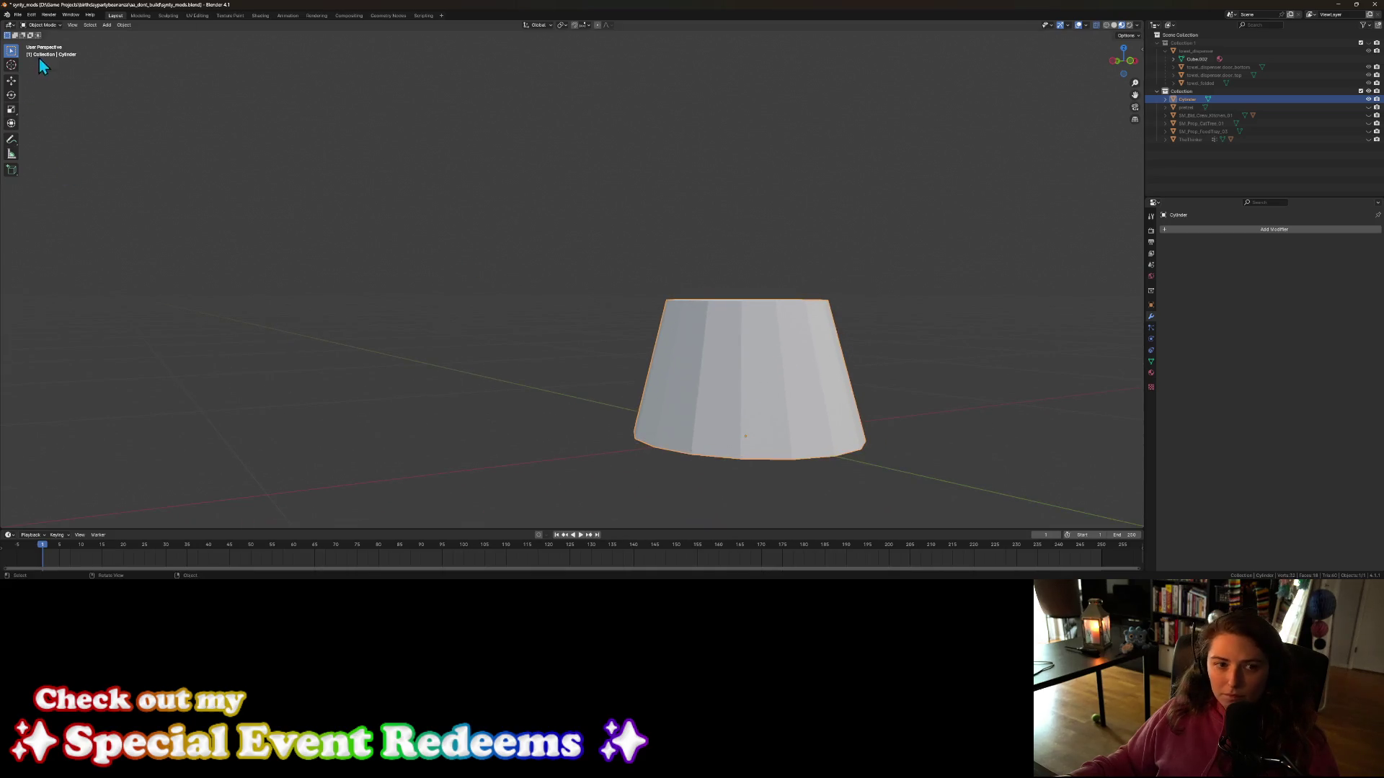
{"action": "left_click", "coordinate": [11, 65]}
{"action": "mouse_move", "coordinate": [731, 479]}
{"action": "left_mouse_down"}
{"action": "mouse_move", "coordinate": [738, 328]}
{"action": "mouse_move", "coordinate": [740, 431]}
{"action": "left_mouse_up"}
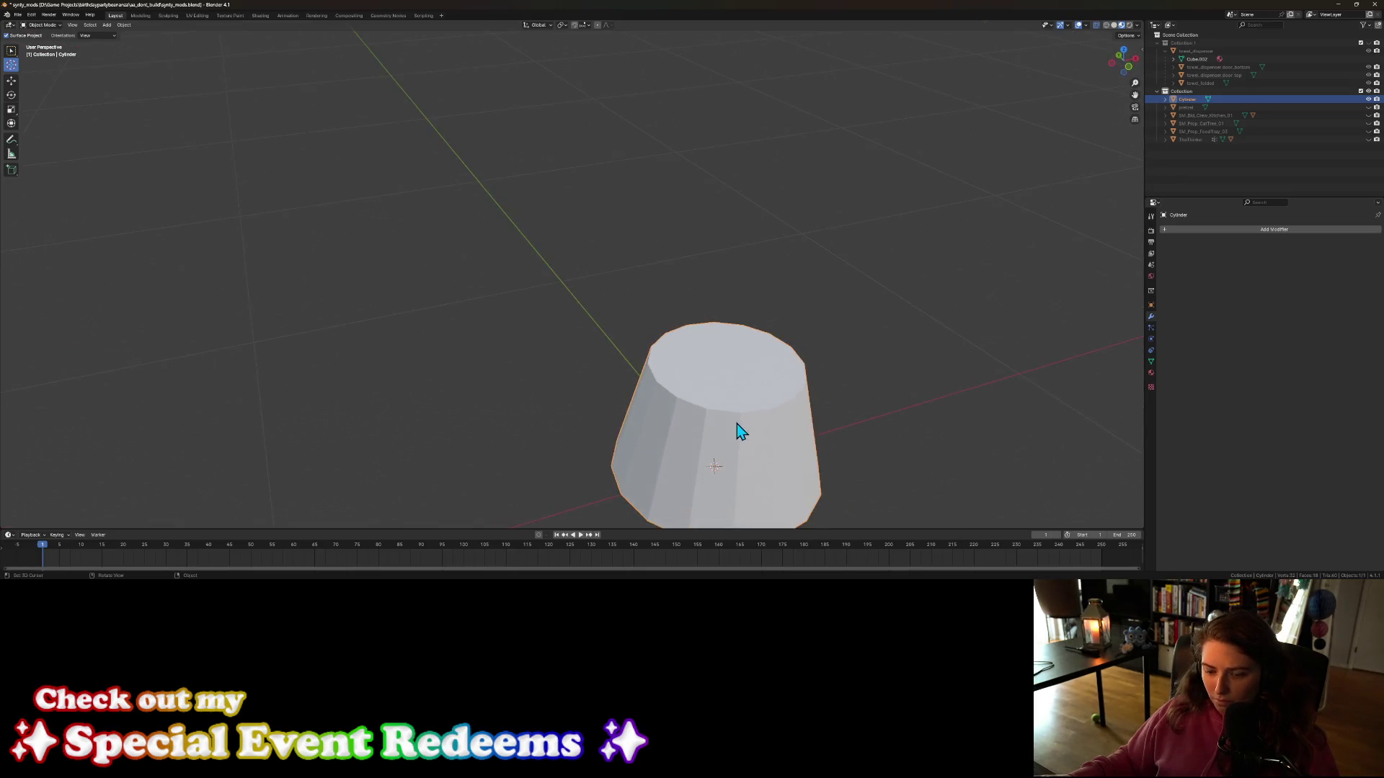
{"action": "left_click", "coordinate": [10, 51]}
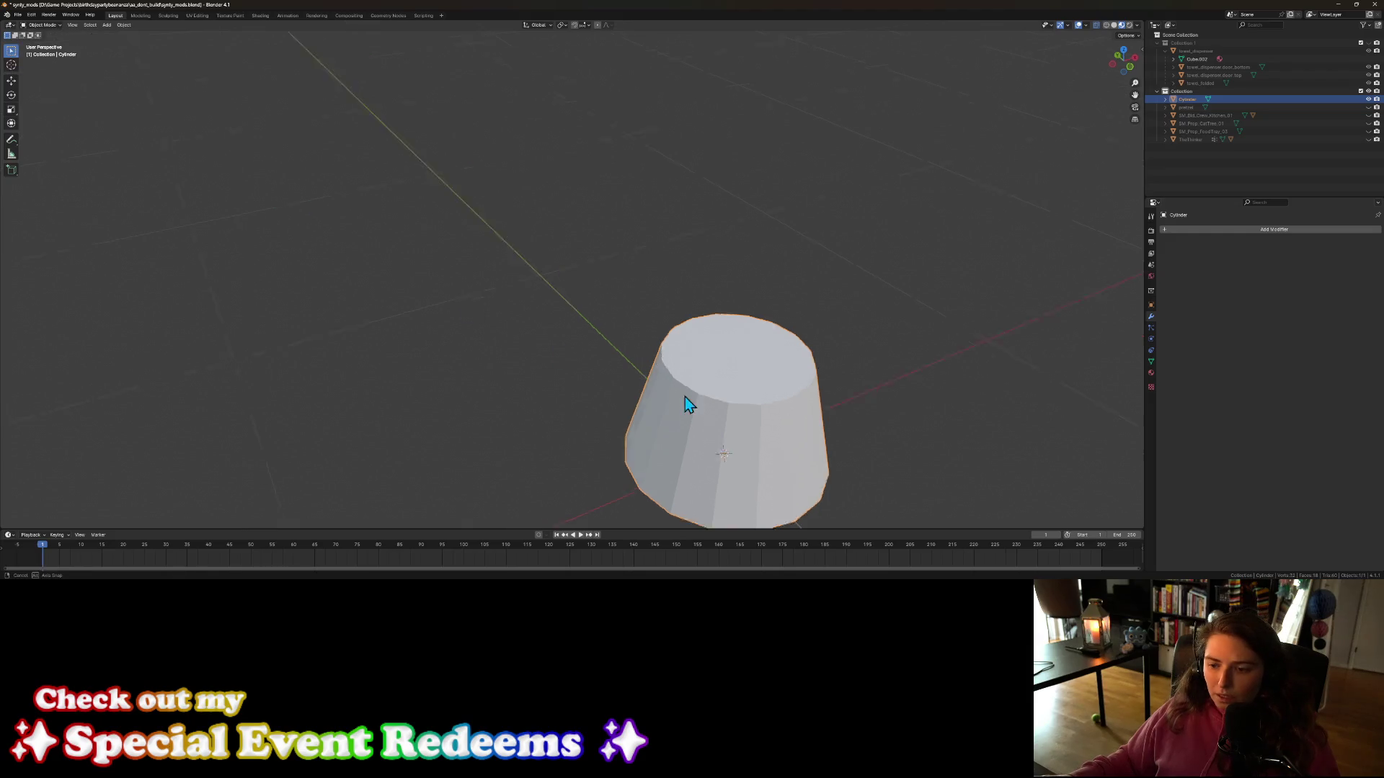
{"action": "left_click_drag", "start_coordinate": [685, 395], "coordinate": [670, 374]}
{"action": "scroll", "coordinate": [726, 395], "scroll_direction": "up", "scroll_amount": 3}
{"action": "scroll", "coordinate": [728, 396], "scroll_direction": "down", "scroll_amount": 2}
{"action": "mouse_move", "coordinate": [741, 401]}
{"action": "left_mouse_down"}
{"action": "mouse_move", "coordinate": [791, 451]}
{"action": "mouse_move", "coordinate": [686, 435]}
{"action": "left_mouse_up"}
{"action": "key", "text": "Tab"}
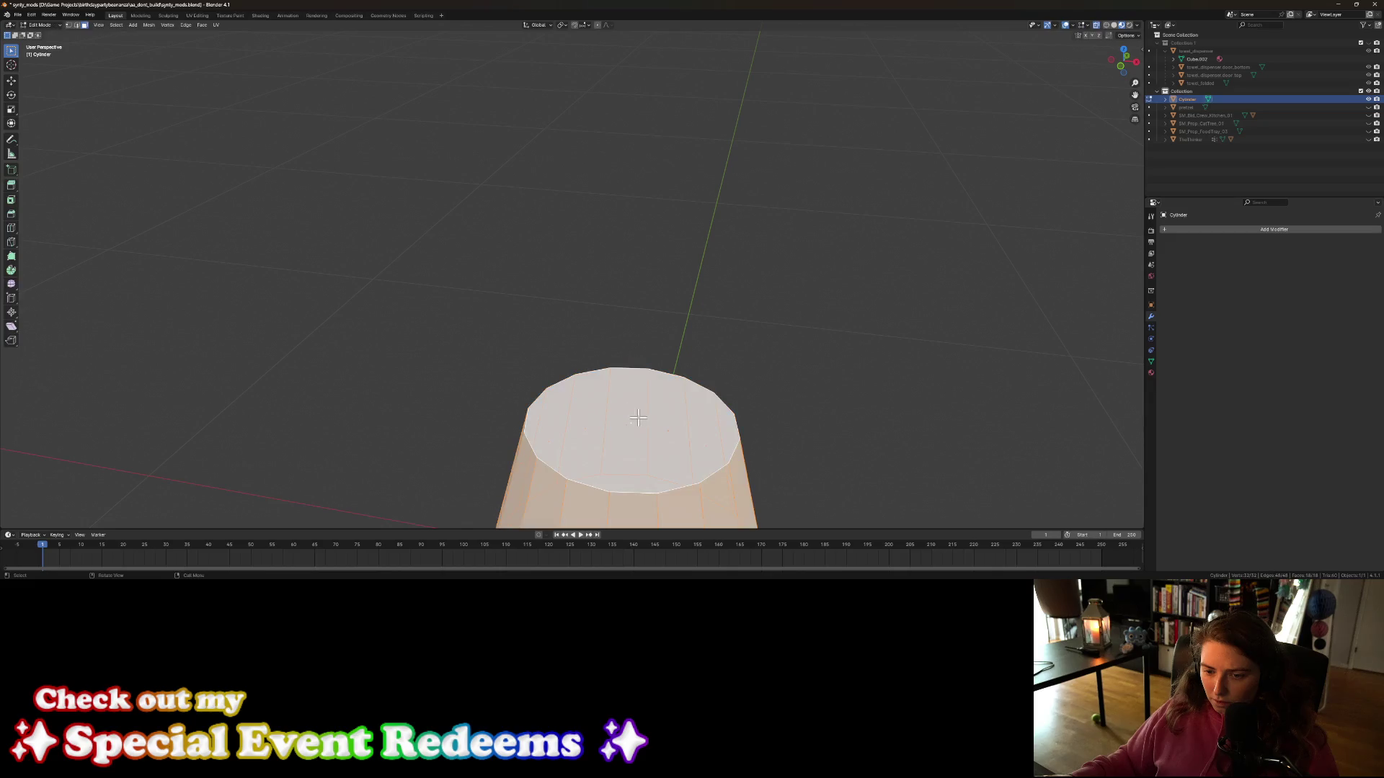
{"action": "scroll", "coordinate": [627, 414], "scroll_direction": "down", "scroll_amount": 3}
{"action": "left_click_drag", "start_coordinate": [605, 381], "coordinate": [603, 404]}
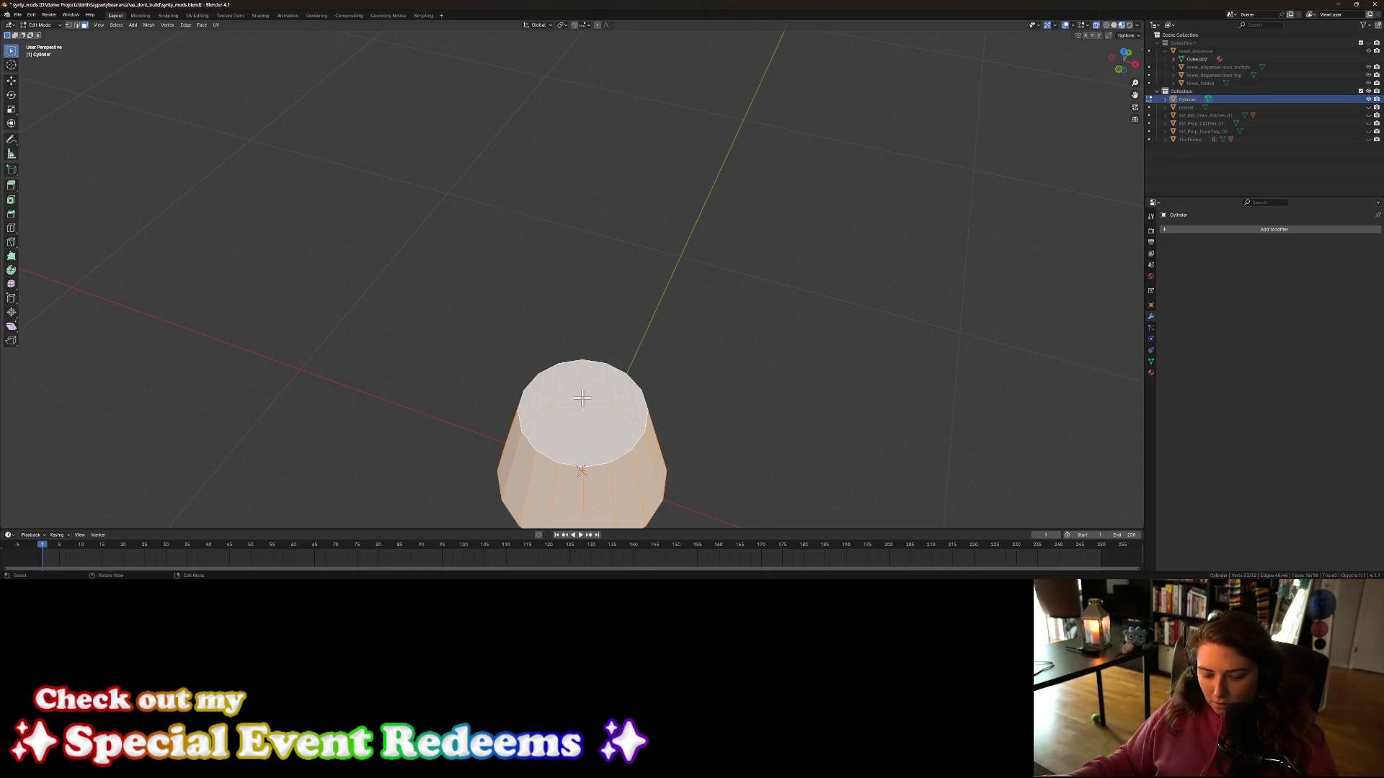
{"action": "key", "text": "grave"}
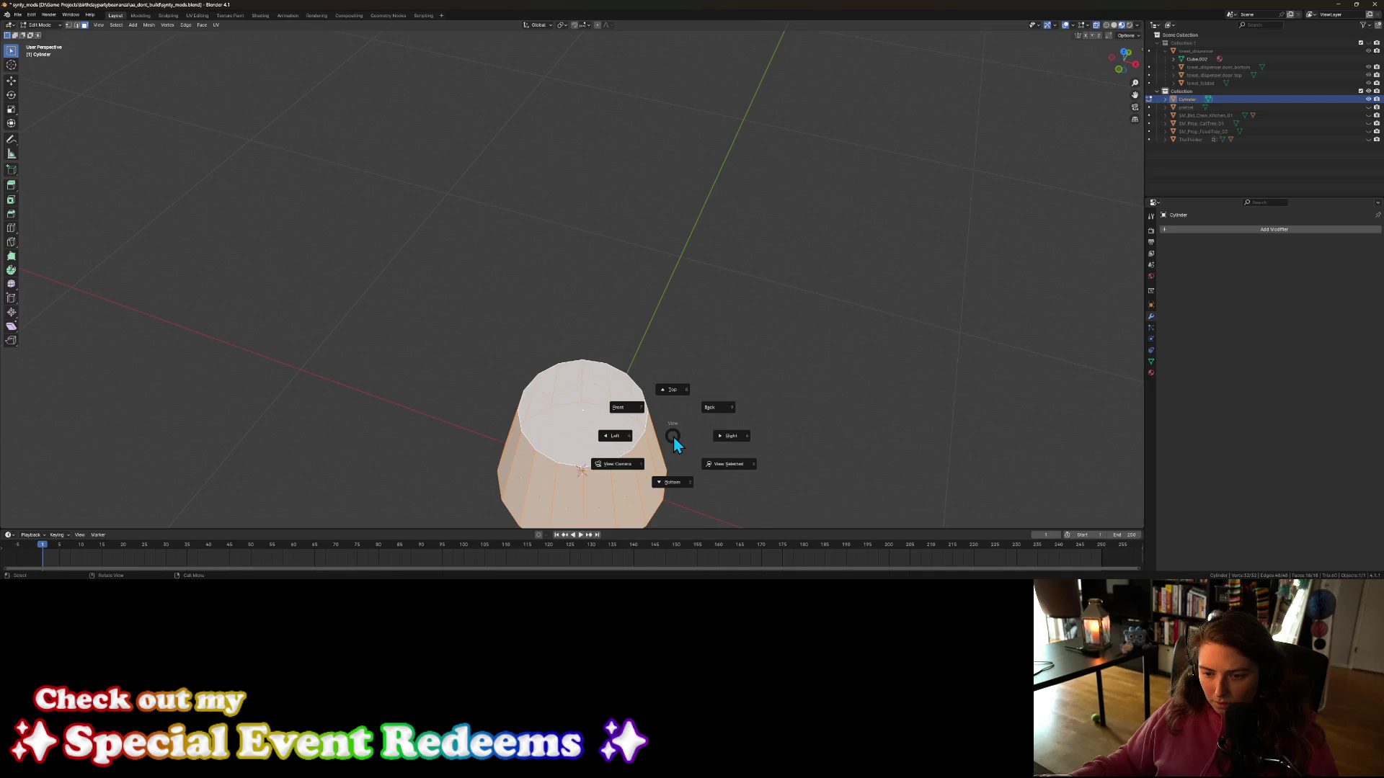
{"action": "key", "text": "Tab"}
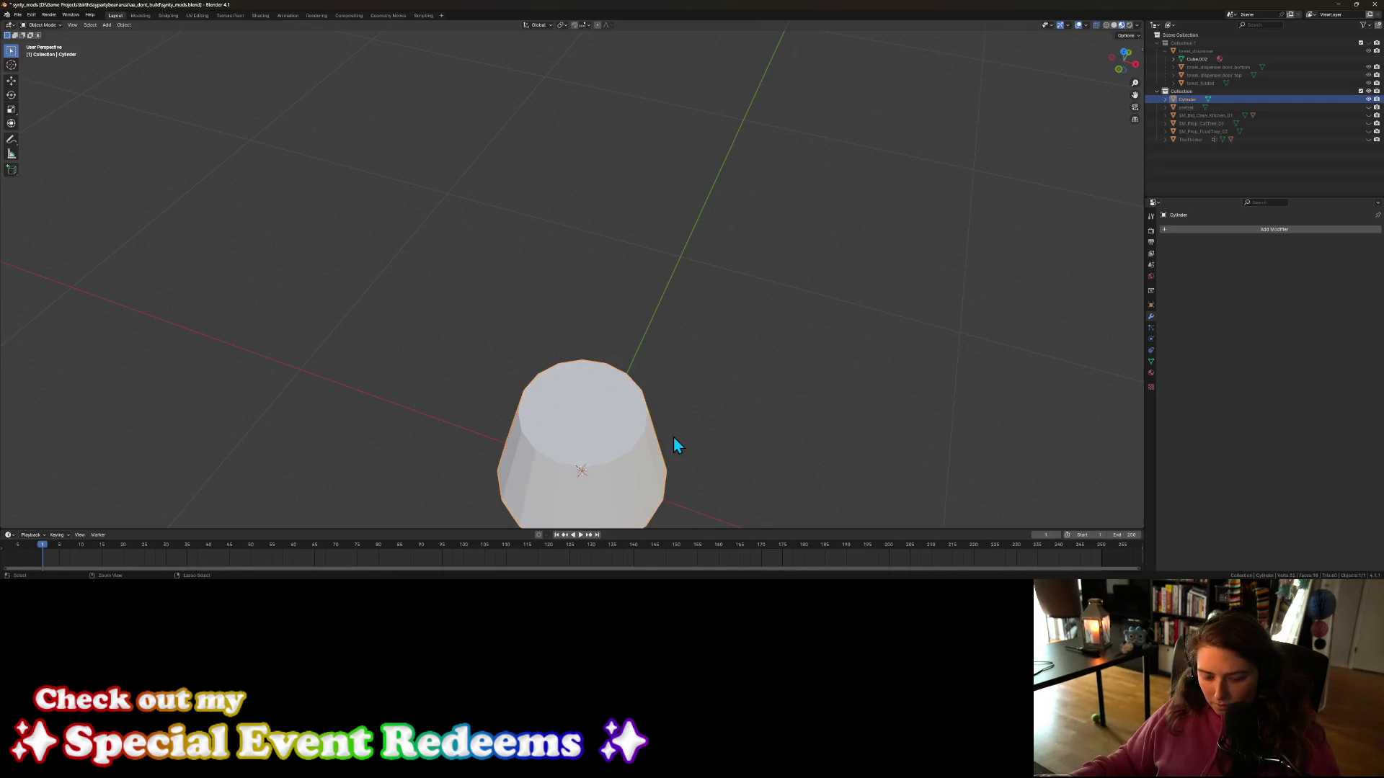
- Apply all transforms to the cylinder and reselect its top face in Edit Mode
{"action": "key", "text": "ctrl+a"}
{"action": "left_click", "coordinate": [656, 460]}
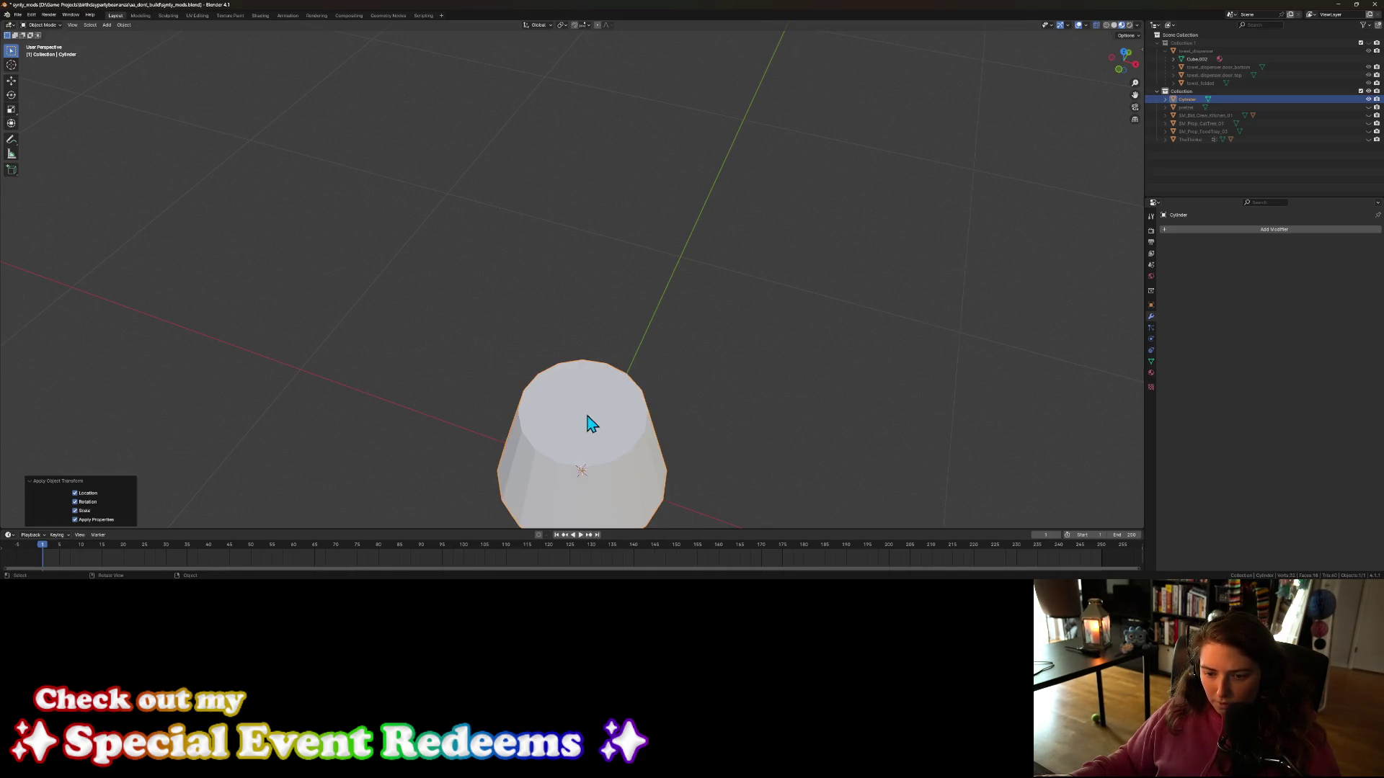
{"action": "key", "text": "Tab"}
{"action": "left_click", "coordinate": [582, 415]}
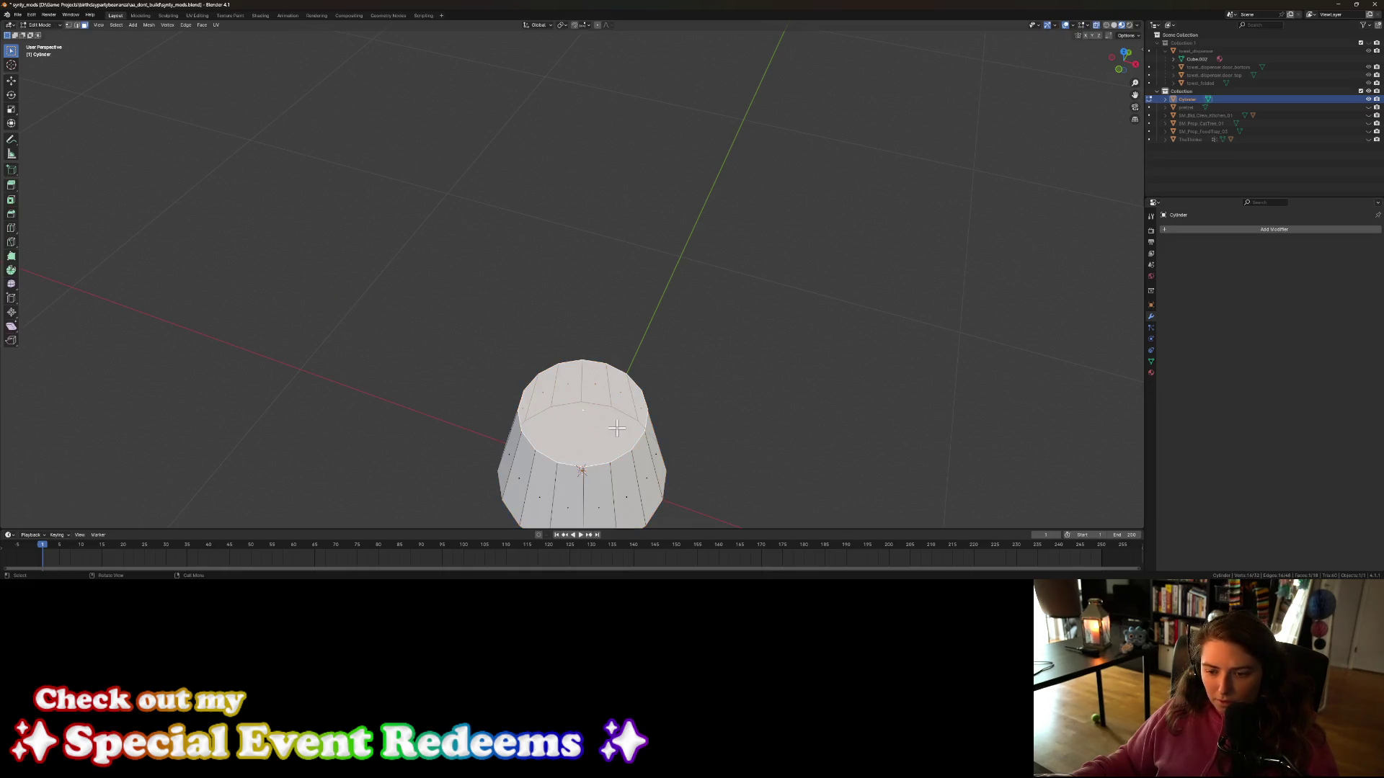
- Inset the top face and sink it about 0.285 m down into the cylinder
{"action": "mouse_move", "coordinate": [425, 415]}
{"action": "left_mouse_down"}
{"action": "mouse_move", "coordinate": [538, 429]}
{"action": "mouse_move", "coordinate": [533, 404]}
{"action": "left_mouse_up"}
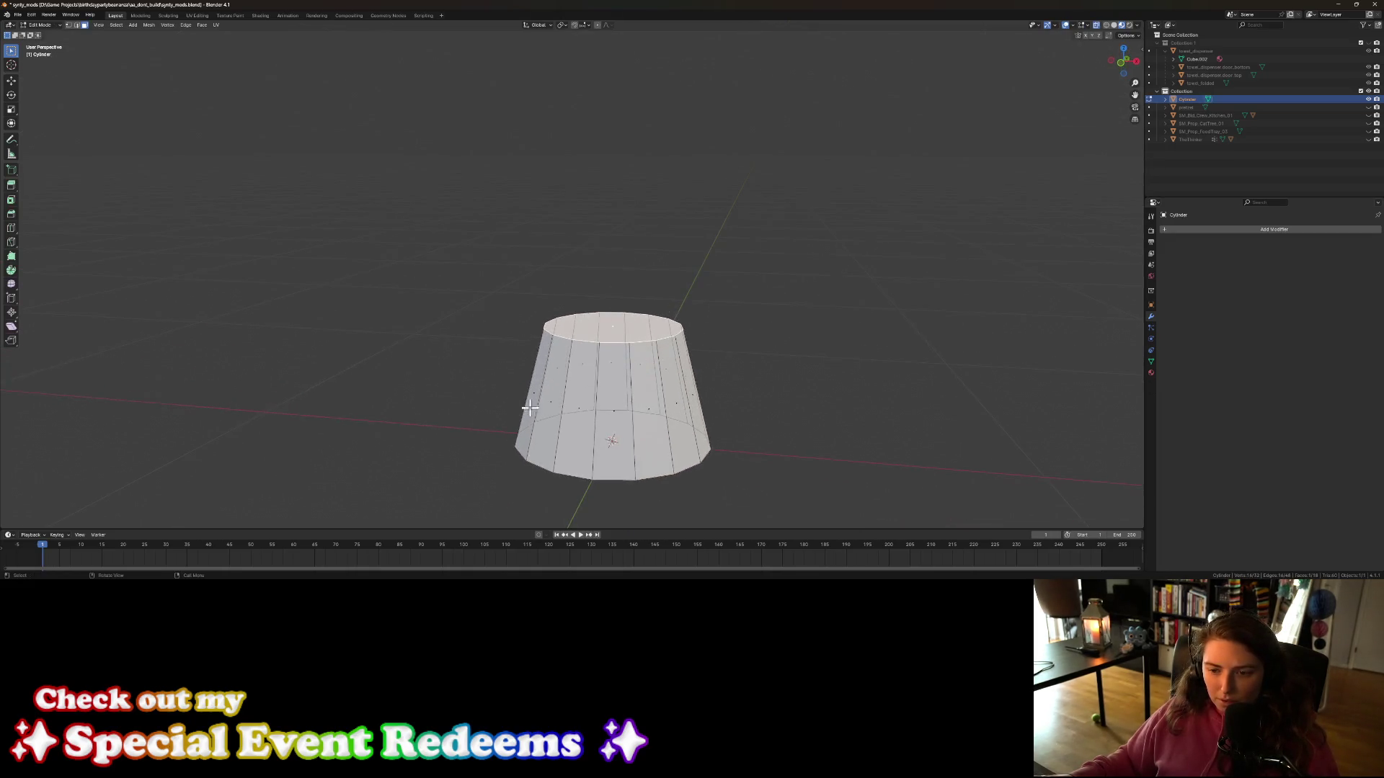
{"action": "left_click", "coordinate": [11, 199]}
{"action": "left_click_drag", "start_coordinate": [768, 442], "coordinate": [622, 372]}
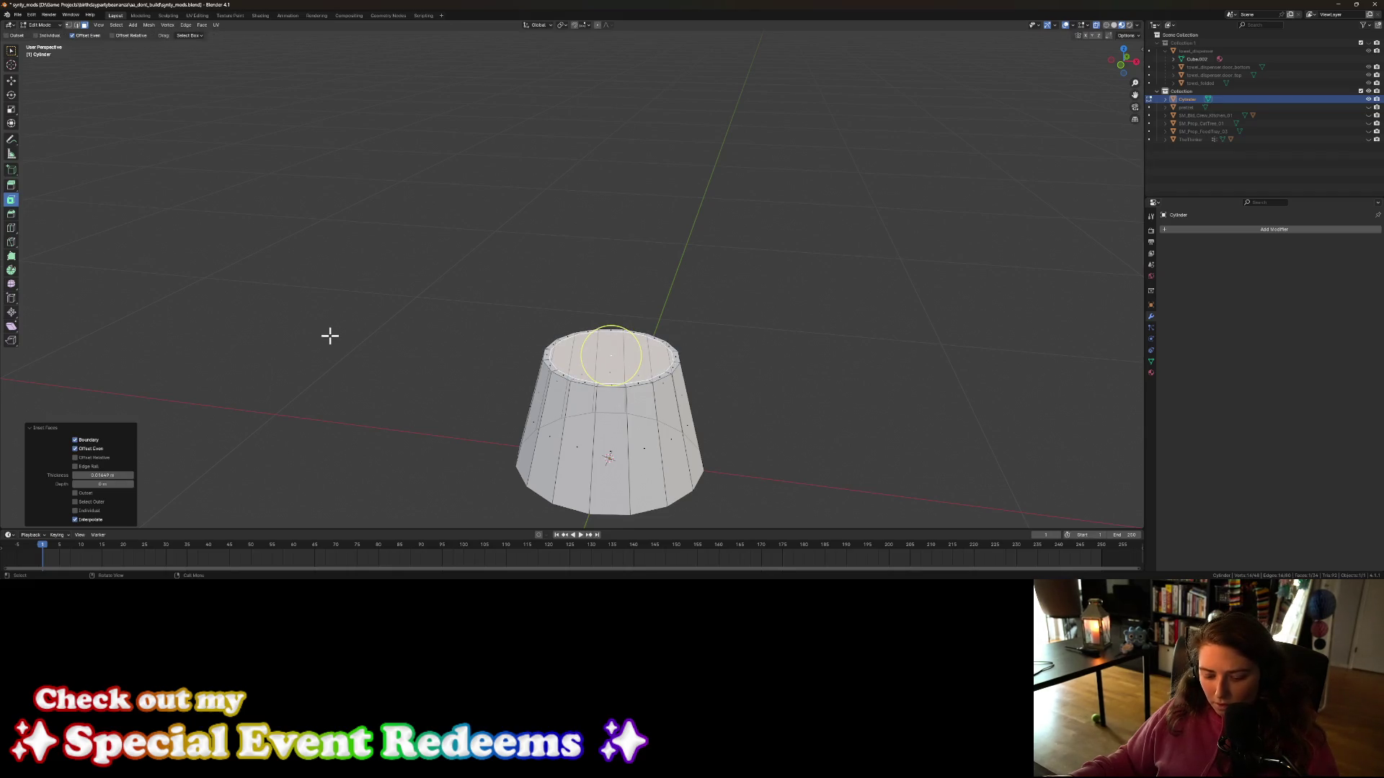
{"action": "key", "text": "g"}
{"action": "key", "text": "z"}
{"action": "left_click_drag", "start_coordinate": [492, 380], "coordinate": [504, 458]}
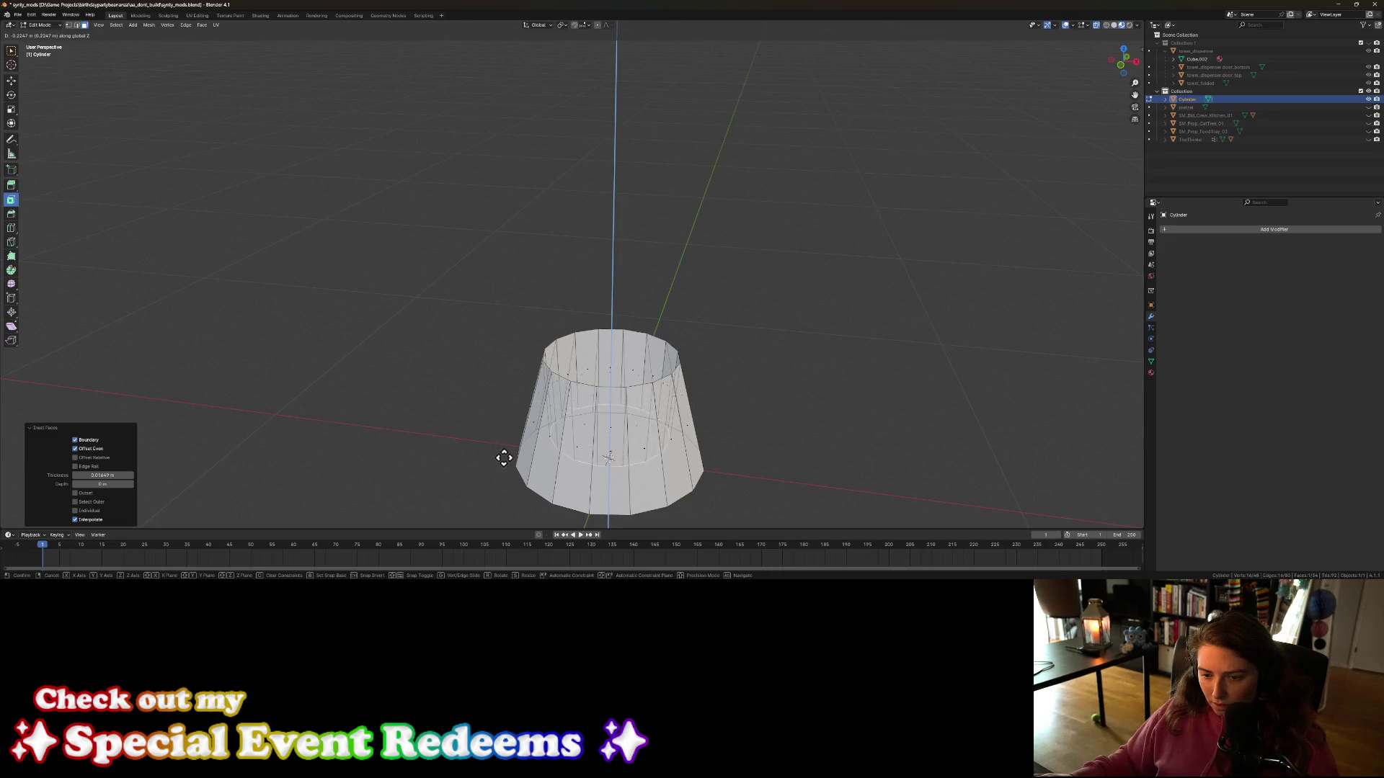
{"action": "left_click", "coordinate": [505, 478]}
- Review the sunken face from the front and above, leaving and re-entering Edit Mode
{"action": "key", "text": "KP_1"}
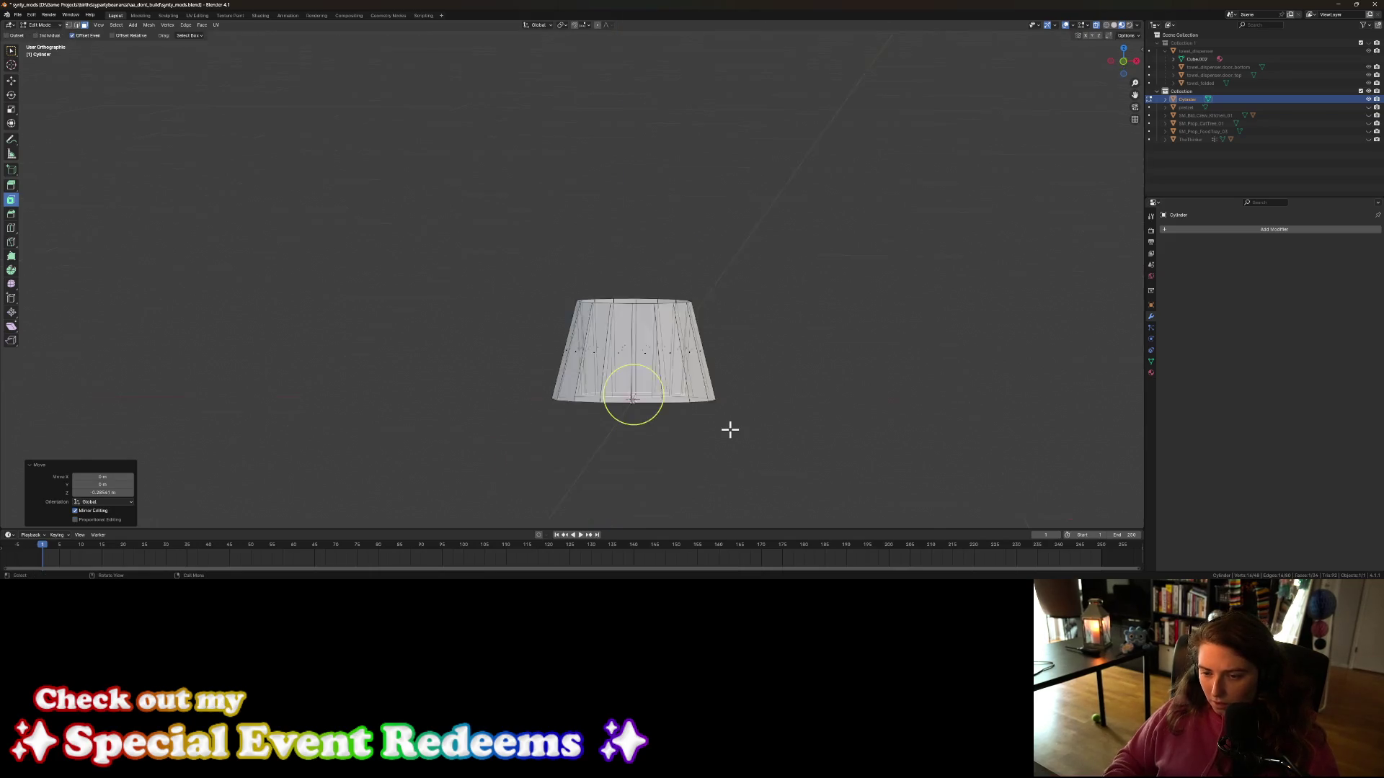
{"action": "scroll", "coordinate": [571, 407], "scroll_direction": "up", "scroll_amount": 1}
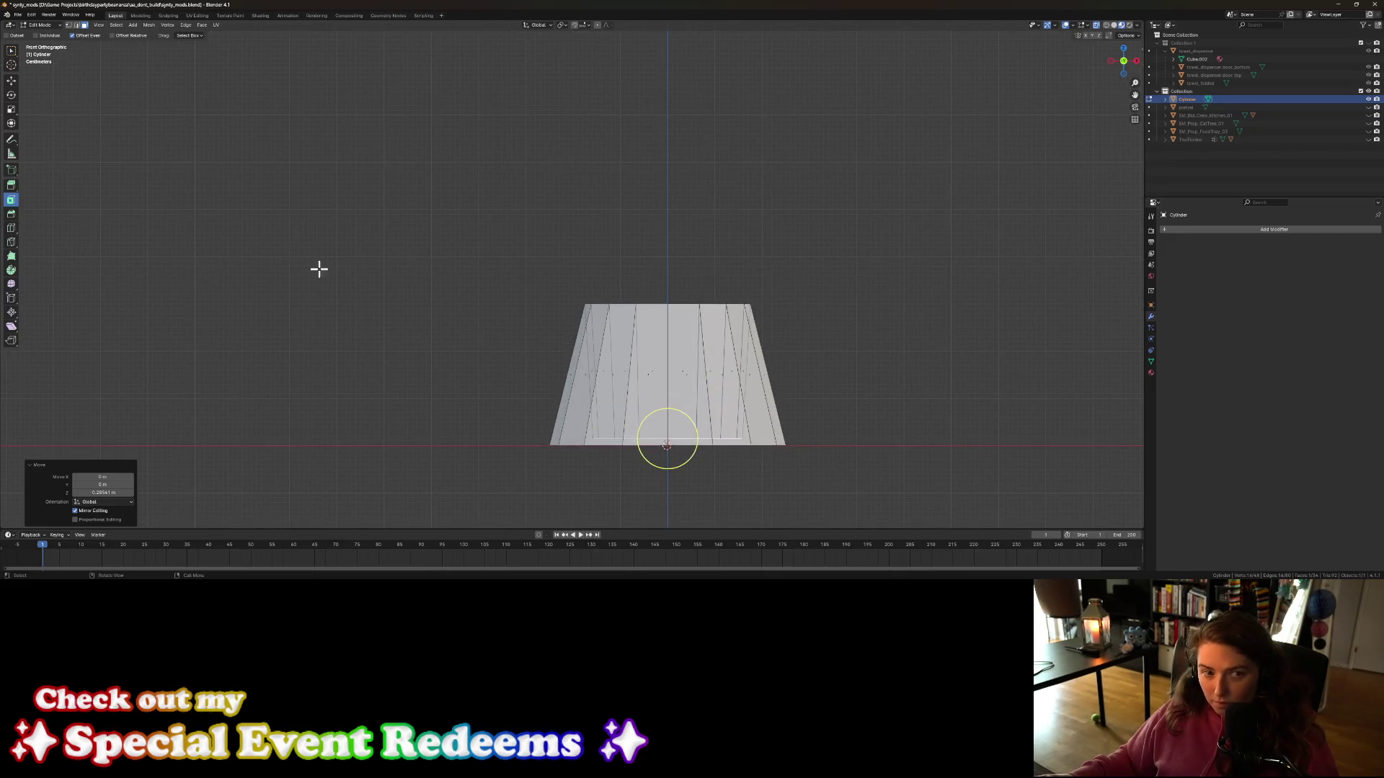
{"action": "key", "text": "w"}
{"action": "mouse_move", "coordinate": [632, 409]}
{"action": "left_mouse_down"}
{"action": "mouse_move", "coordinate": [473, 392]}
{"action": "mouse_move", "coordinate": [461, 414]}
{"action": "mouse_move", "coordinate": [608, 429]}
{"action": "mouse_move", "coordinate": [607, 417]}
{"action": "left_mouse_up"}
{"action": "key", "text": "Tab"}
{"action": "mouse_move", "coordinate": [603, 410]}
{"action": "left_mouse_down"}
{"action": "mouse_move", "coordinate": [571, 426]}
{"action": "mouse_move", "coordinate": [630, 451]}
{"action": "mouse_move", "coordinate": [643, 438]}
{"action": "left_mouse_up"}
{"action": "key", "text": "Tab"}
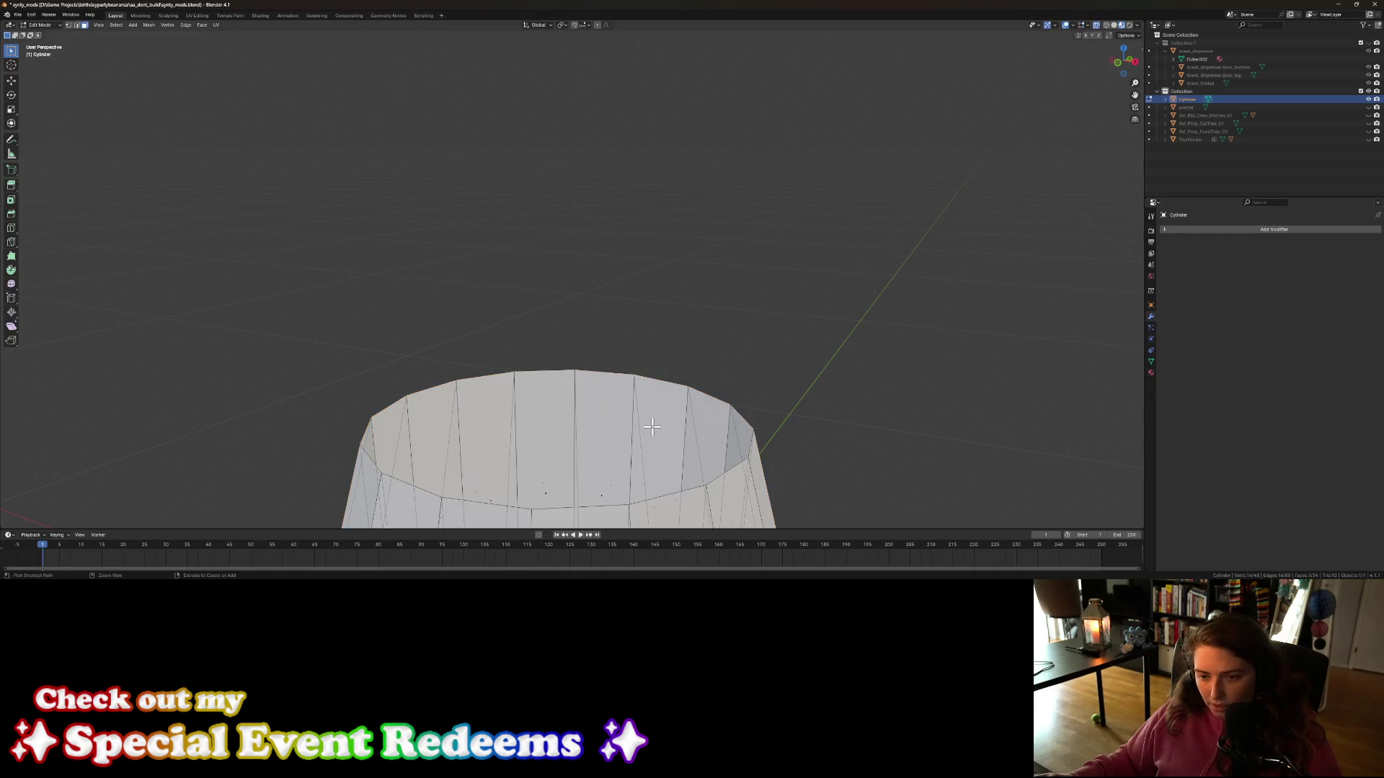
- Select the top face again and inset it to form a thin rim
{"action": "left_click", "coordinate": [652, 426]}
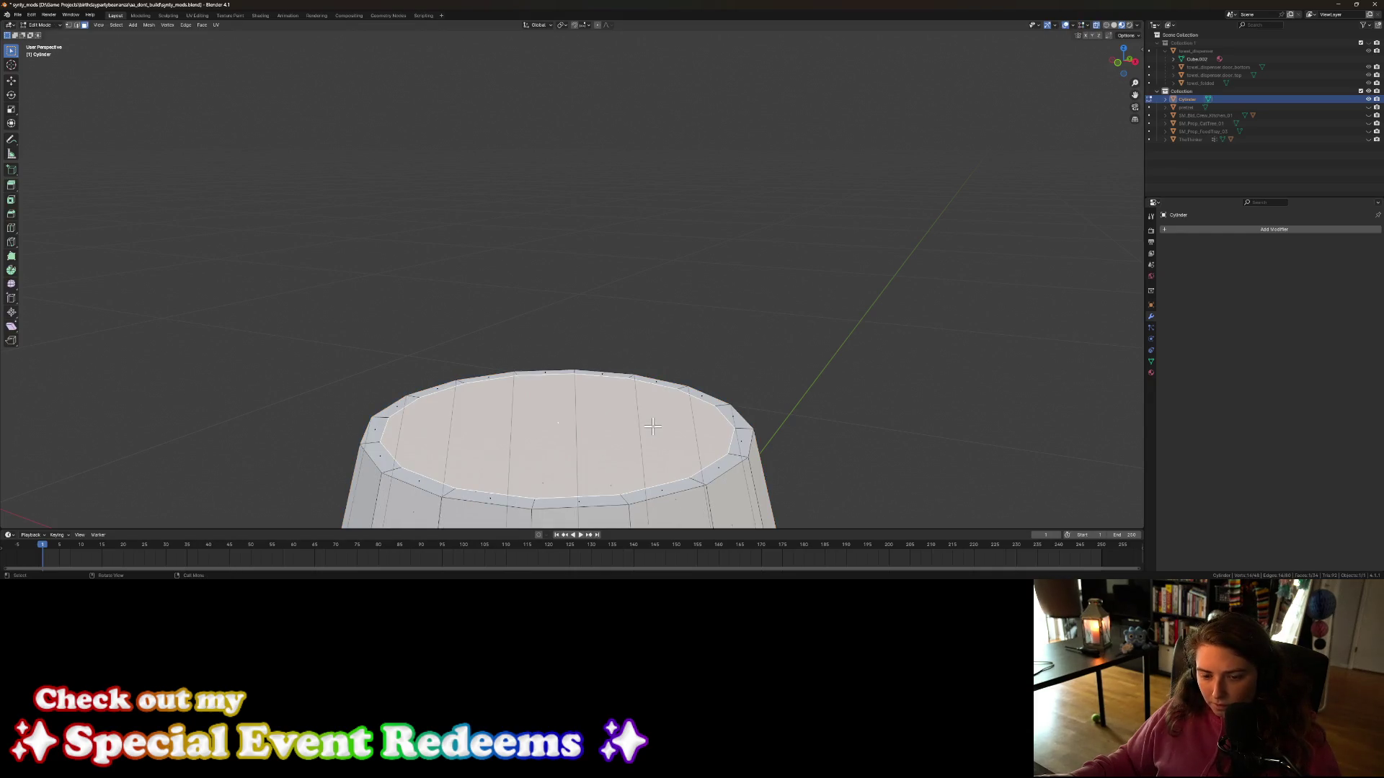
{"action": "scroll", "coordinate": [652, 426], "scroll_direction": "down", "scroll_amount": 5}
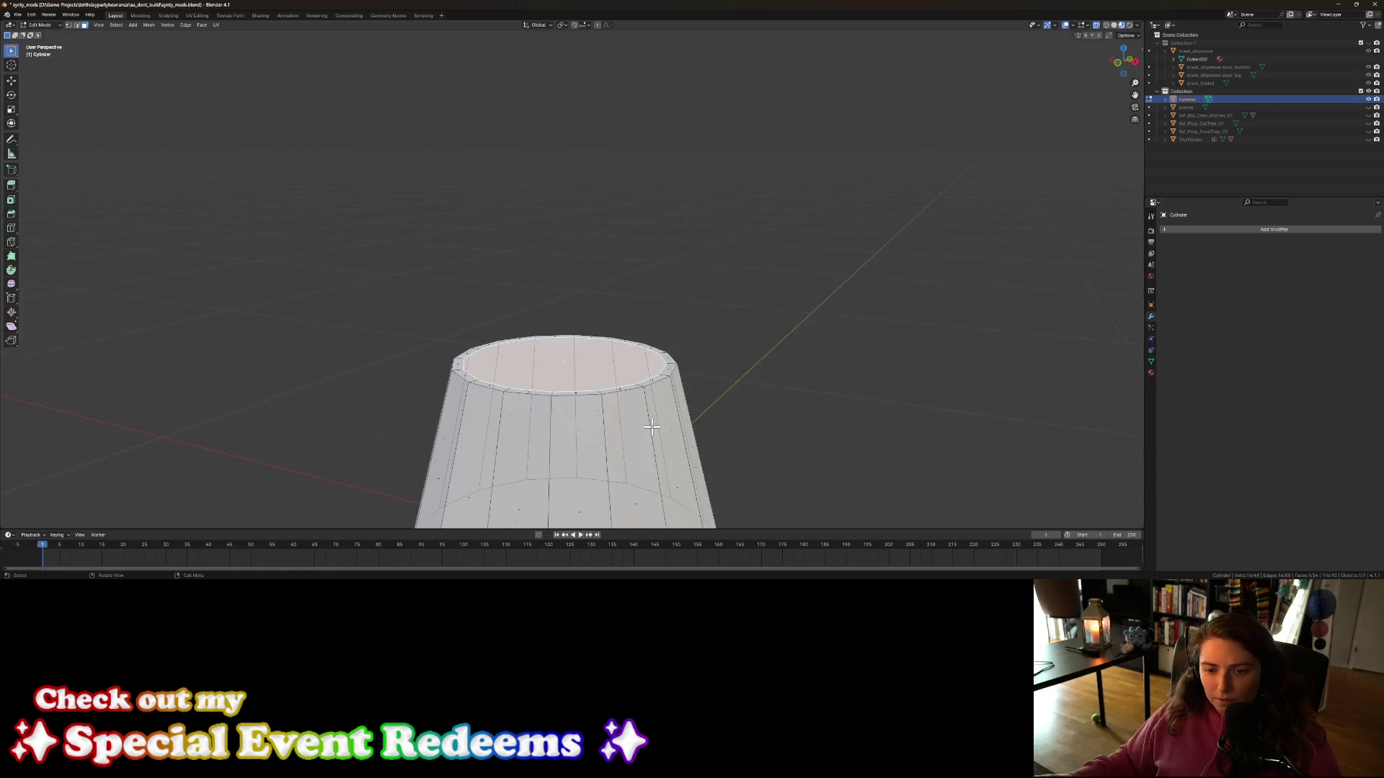
{"action": "left_click_drag", "start_coordinate": [652, 427], "coordinate": [643, 439]}
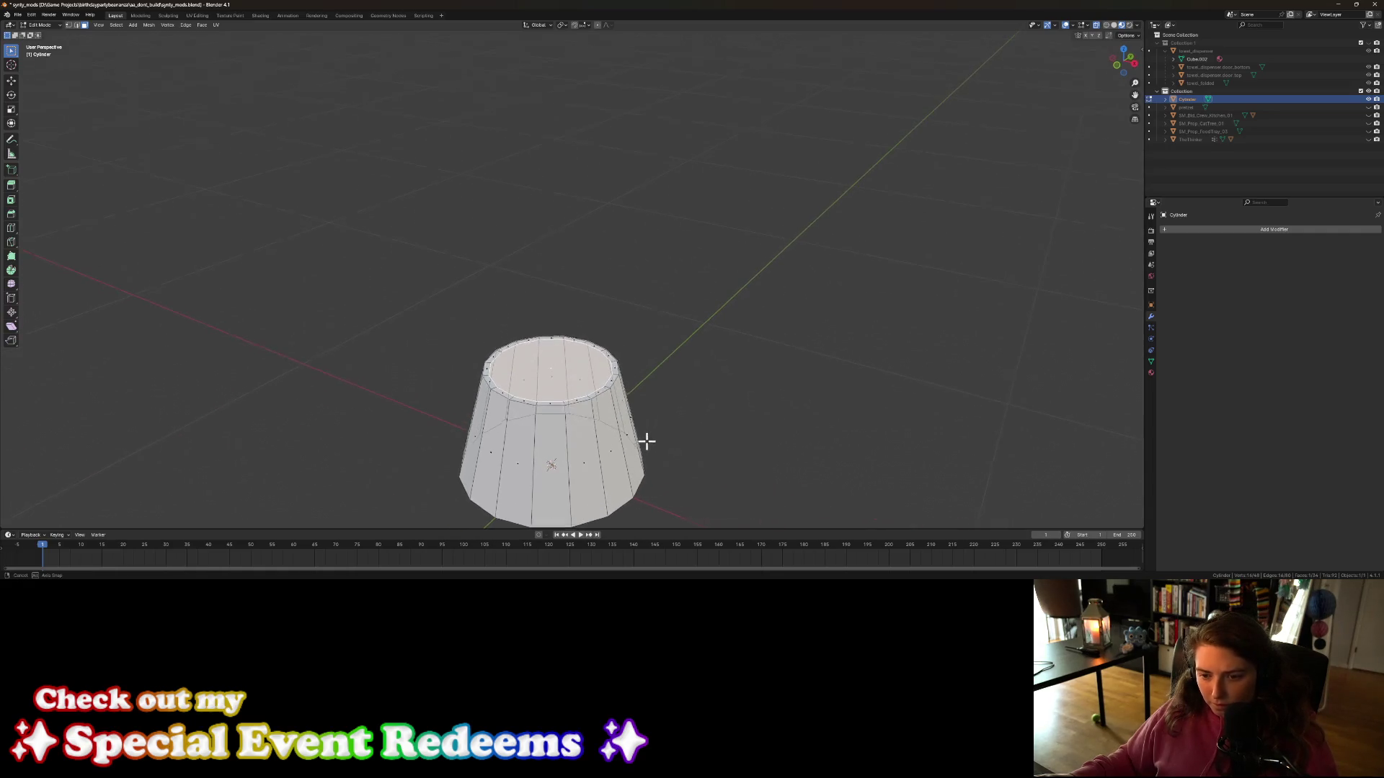
{"action": "key", "text": "i"}
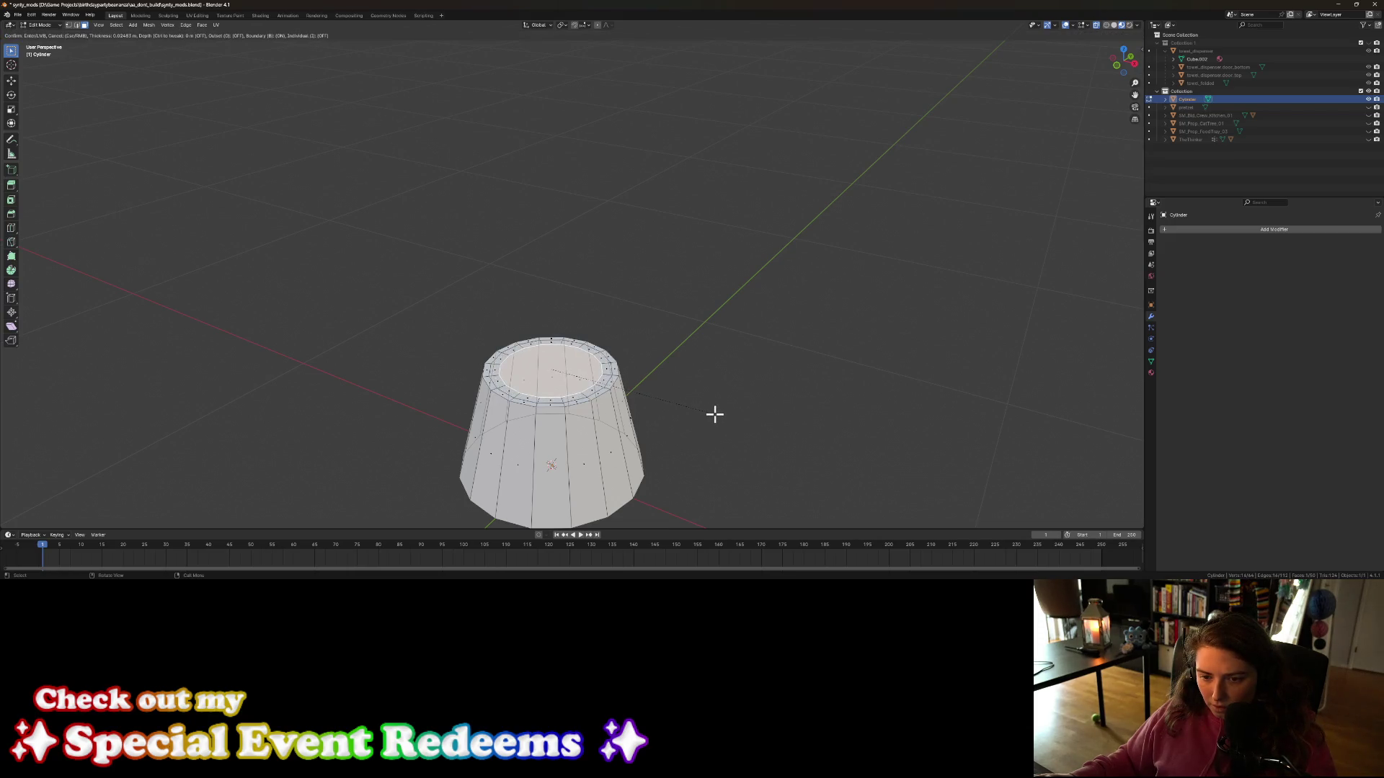
{"action": "left_click", "coordinate": [714, 414]}
- Lower the new inner face along Z, fine-tuning its final depth in front view
{"action": "key", "text": "g"}
{"action": "key", "text": "z"}
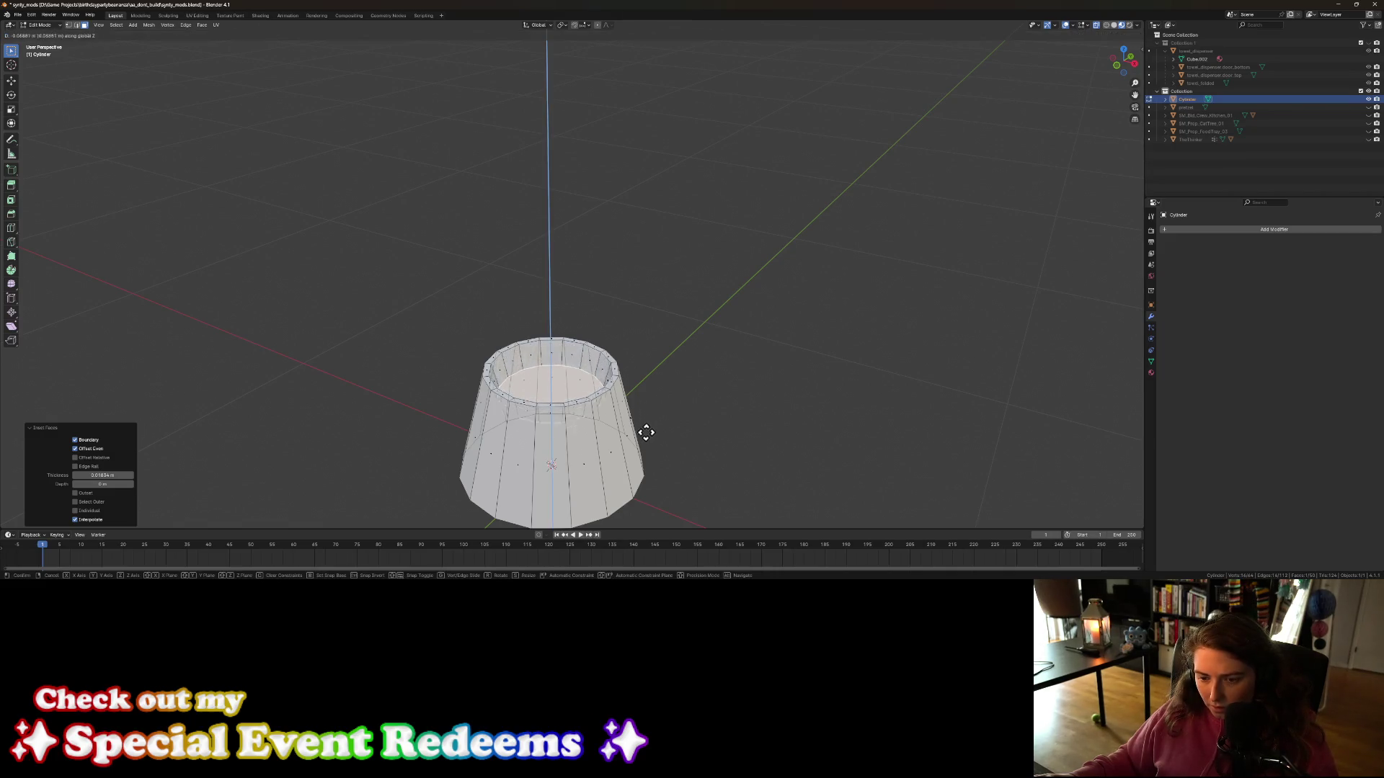
{"action": "left_click", "coordinate": [641, 489]}
{"action": "key", "text": "KP_1"}
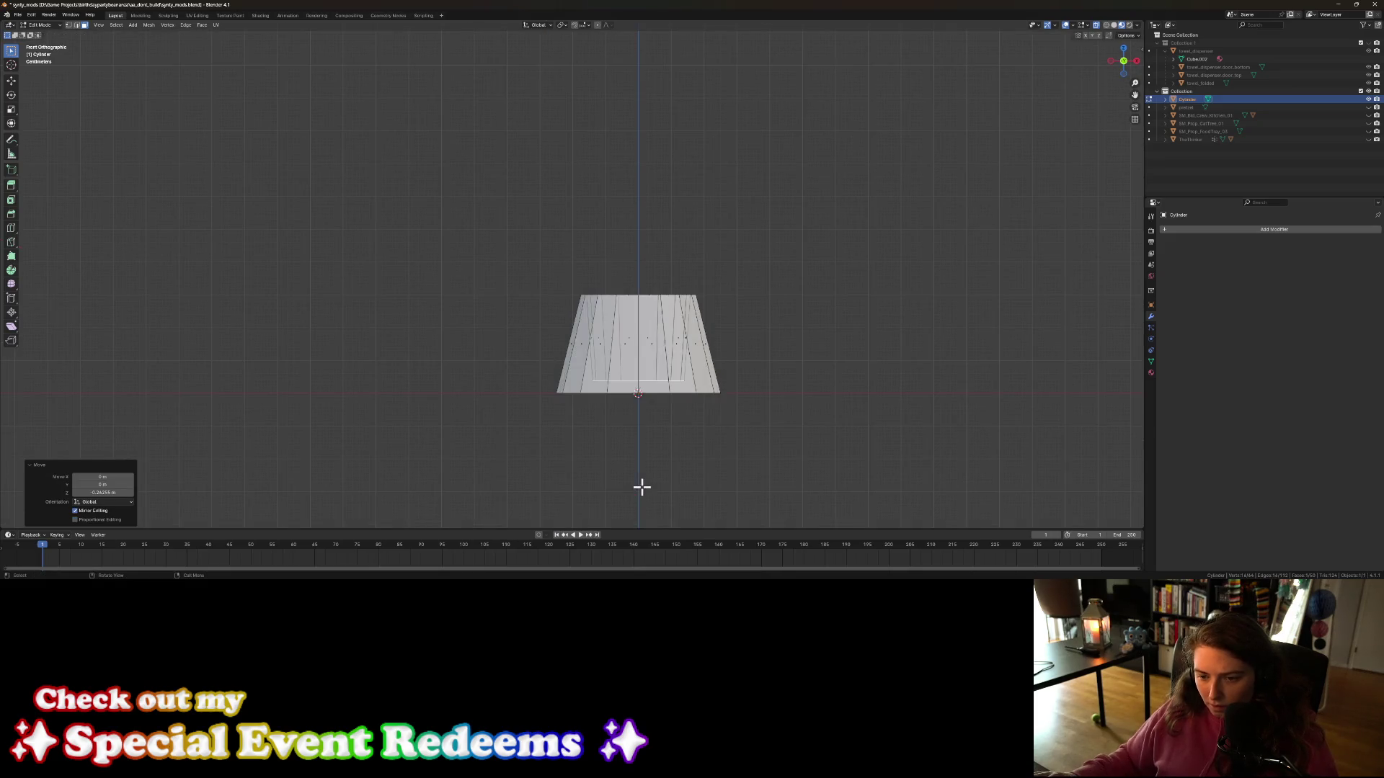
{"action": "scroll", "coordinate": [635, 465], "scroll_direction": "up", "scroll_amount": 2}
{"action": "key", "text": "g"}
{"action": "key", "text": "z"}
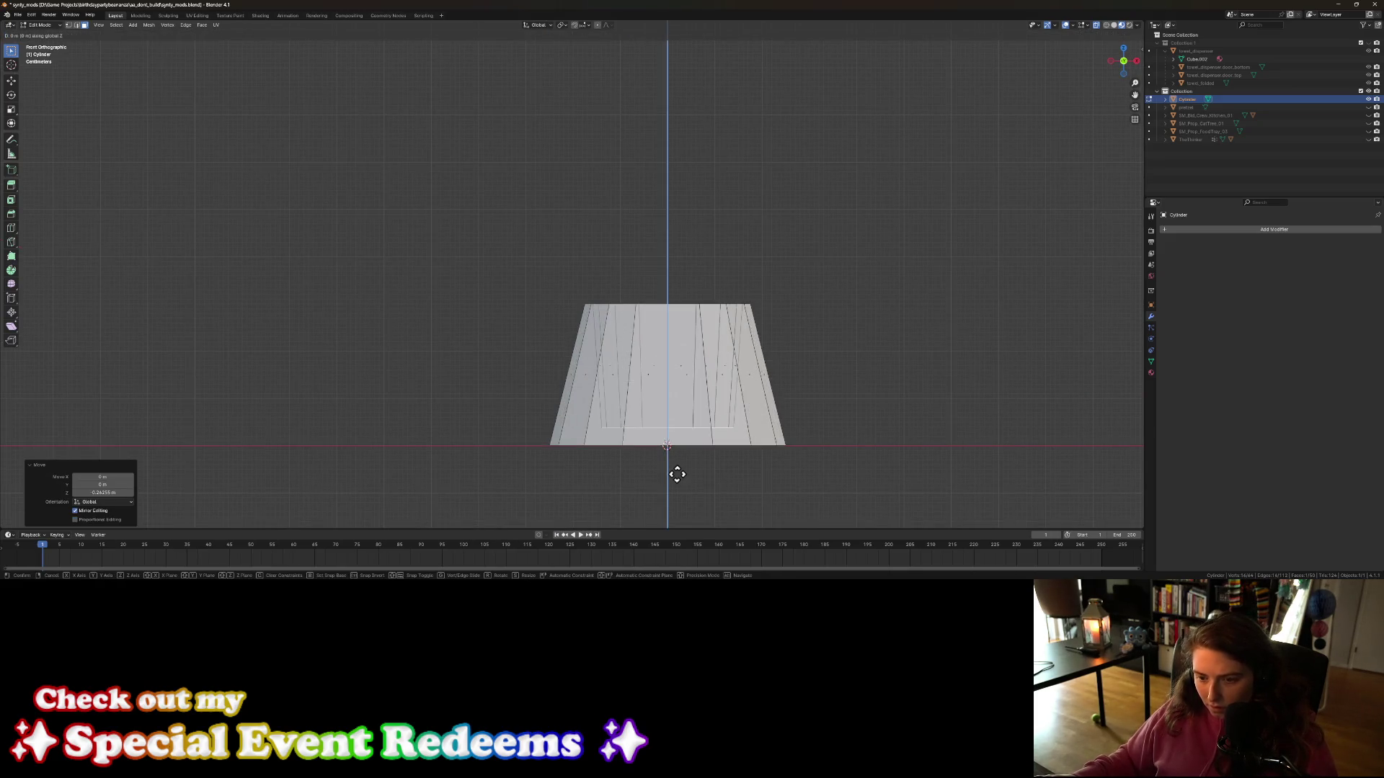
{"action": "left_click", "coordinate": [675, 480]}
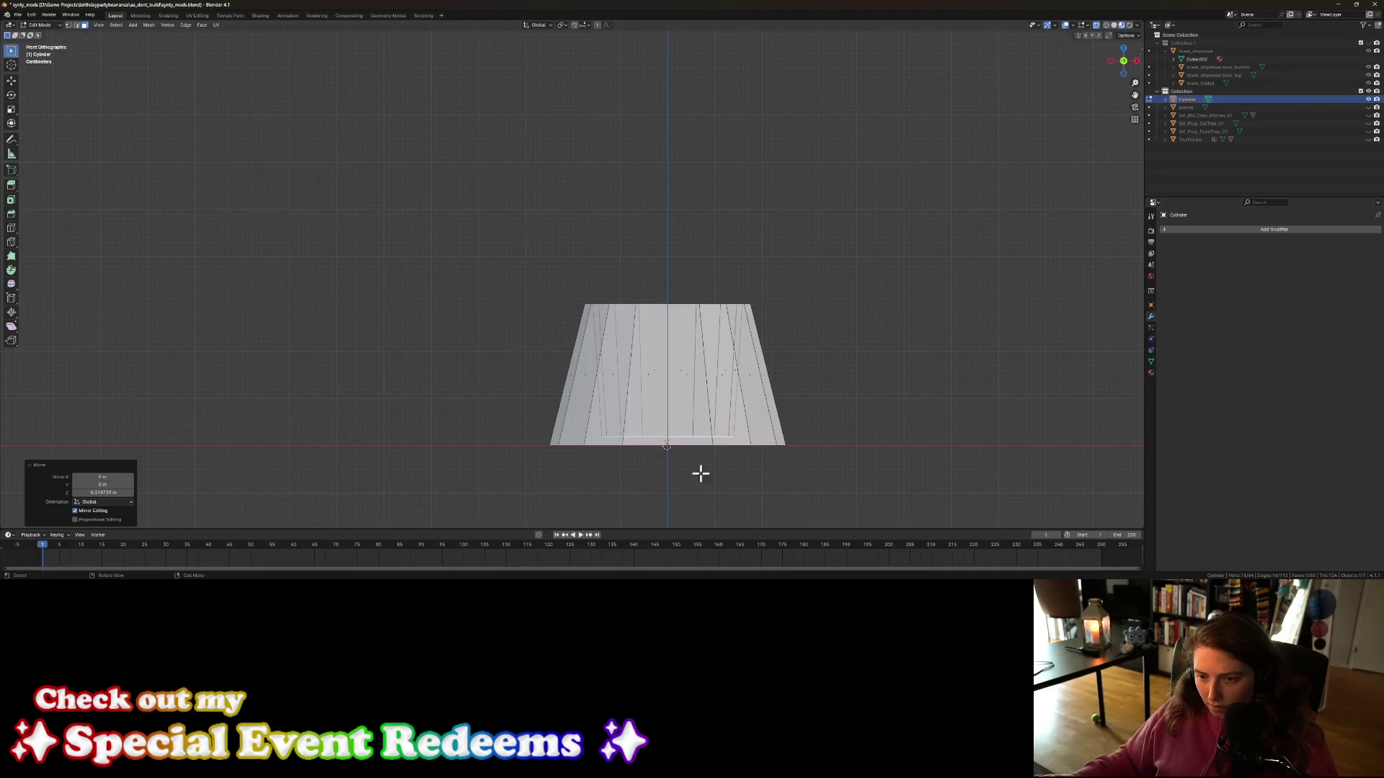
- Return to Object Mode, look over the hollow bucket, and bring up the reference images
{"action": "key", "text": "Tab"}
{"action": "left_click", "coordinate": [865, 471]}
{"action": "mouse_move", "coordinate": [776, 372]}
{"action": "left_mouse_down"}
{"action": "mouse_move", "coordinate": [765, 405]}
{"action": "mouse_move", "coordinate": [819, 333]}
{"action": "left_mouse_up"}
{"action": "scroll", "coordinate": [829, 353], "scroll_direction": "up", "scroll_amount": 5}
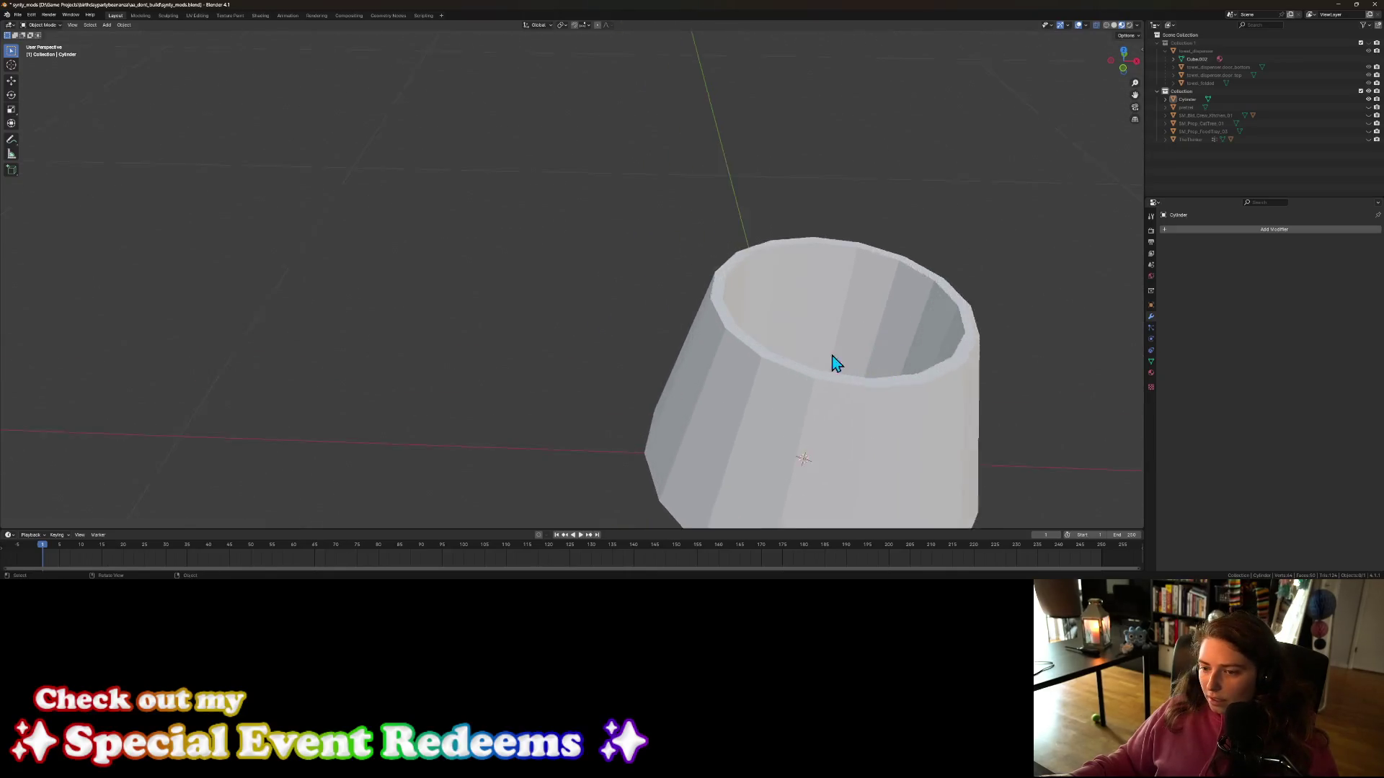
{"action": "scroll", "coordinate": [883, 433], "scroll_direction": "down", "scroll_amount": 5}
{"action": "mouse_move", "coordinate": [880, 433]}
{"action": "left_mouse_down"}
{"action": "mouse_move", "coordinate": [820, 396]}
{"action": "mouse_move", "coordinate": [858, 418]}
{"action": "left_mouse_up"}
{"action": "scroll", "coordinate": [857, 418], "scroll_direction": "up", "scroll_amount": 2}
{"action": "key", "text": "alt+Tab"}
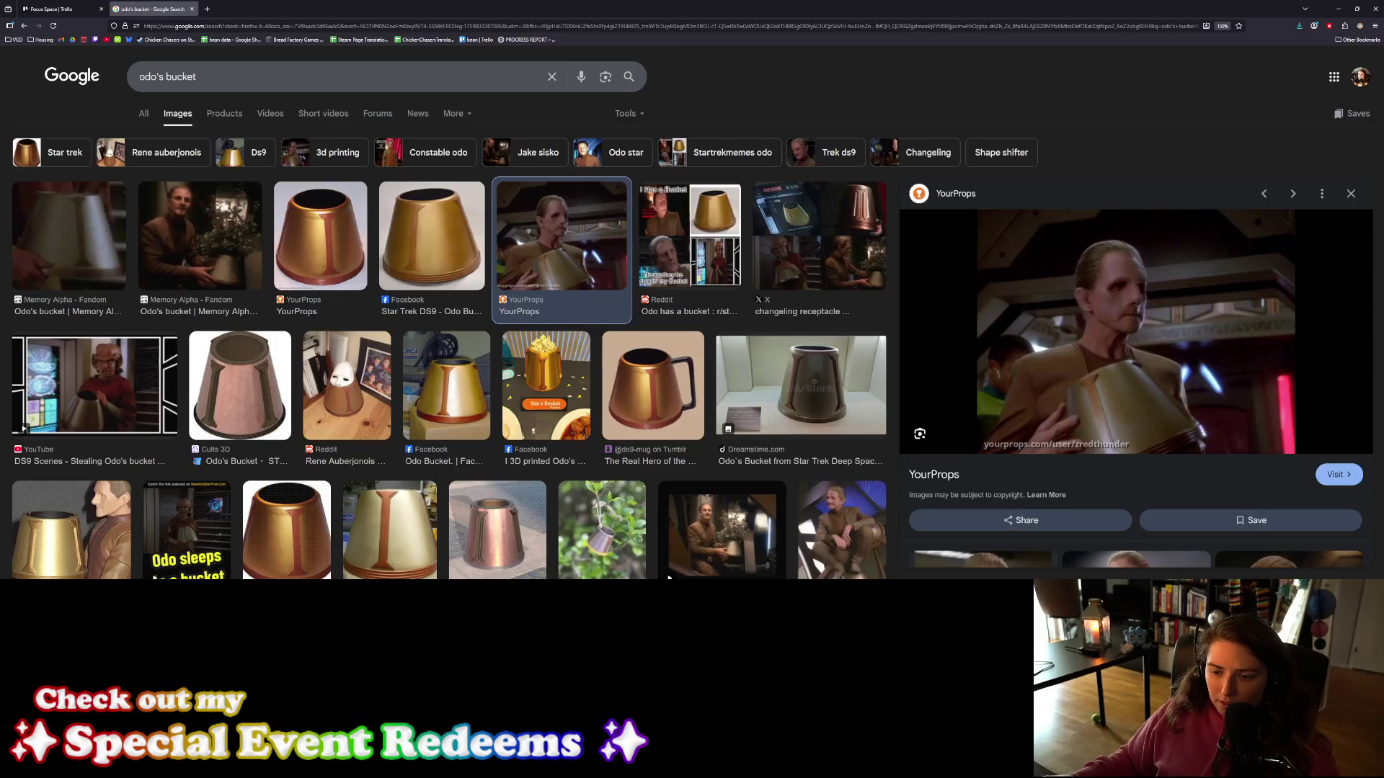
- Switch from the Odo's bucket Google Images results back to Blender
{"action": "key", "text": "alt+Tab"}
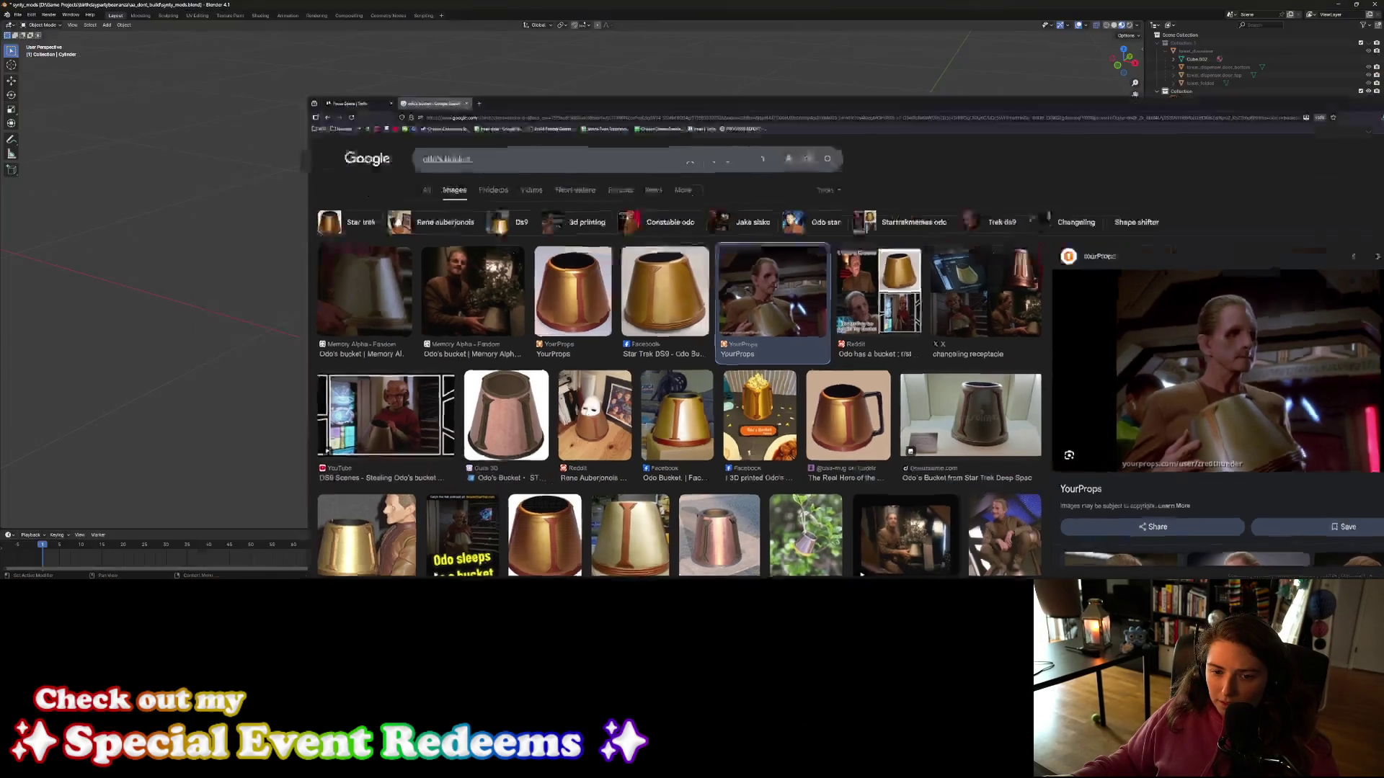
- In front view, loop-cut the cylinder and slide the new loop near the bottom
{"action": "mouse_move", "coordinate": [782, 463]}
{"action": "left_mouse_down"}
{"action": "mouse_move", "coordinate": [775, 422]}
{"action": "mouse_move", "coordinate": [742, 428]}
{"action": "left_mouse_up"}
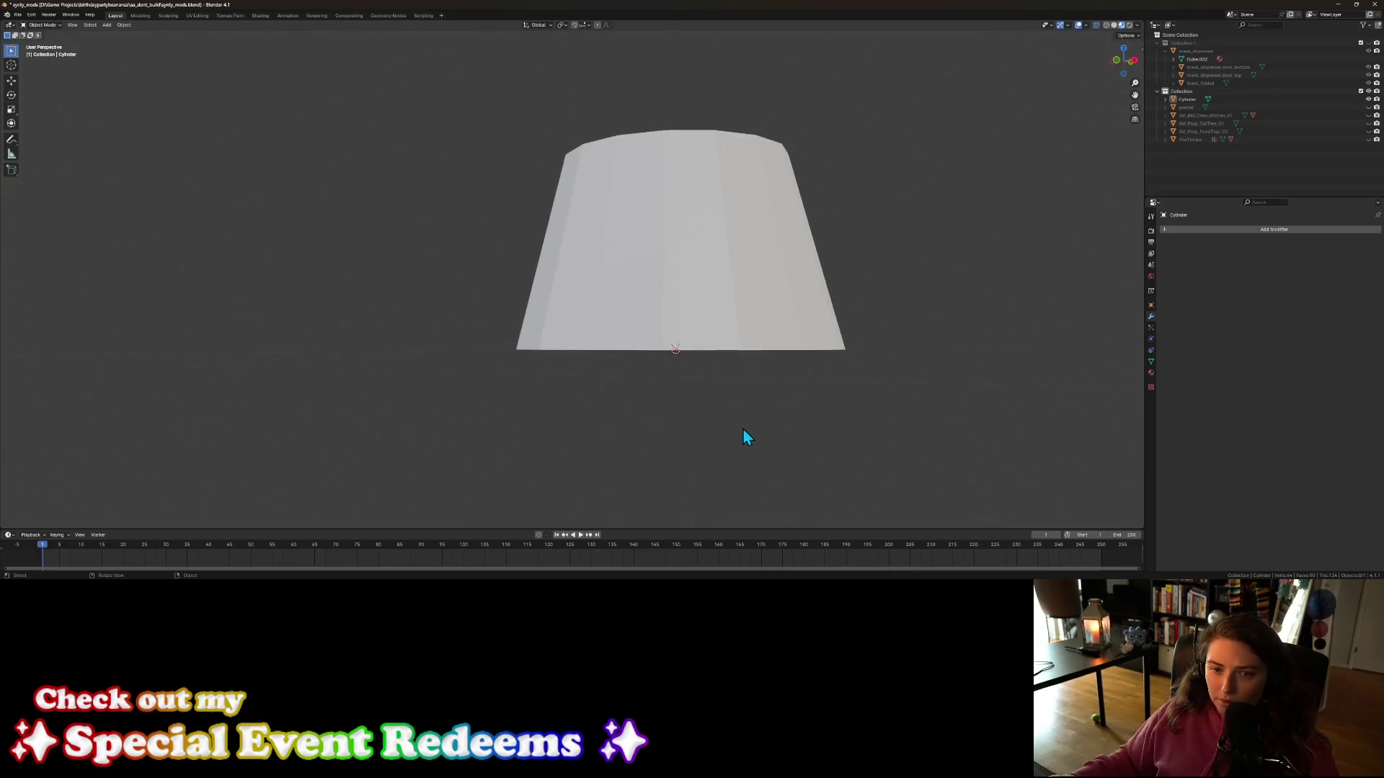
{"action": "key", "text": "KP_1"}
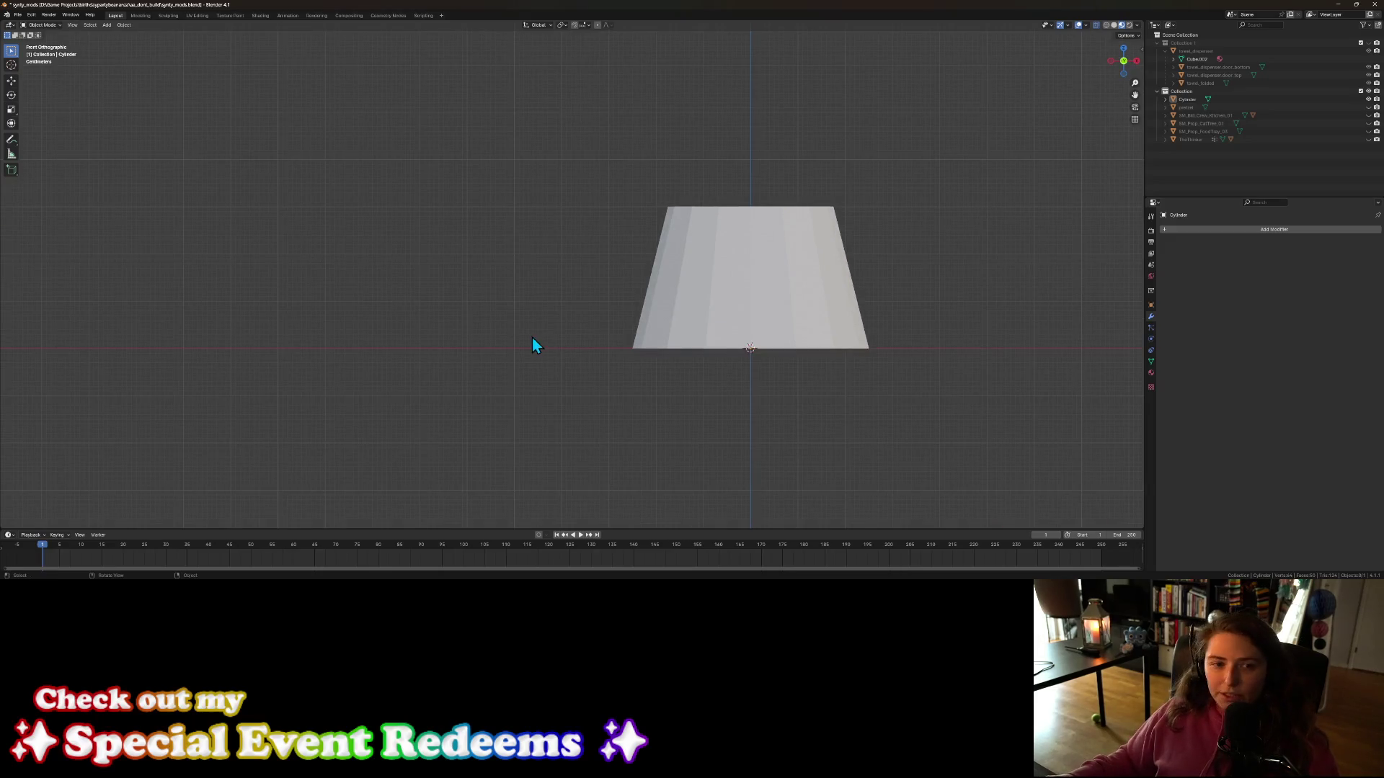
{"action": "left_click_drag", "start_coordinate": [615, 383], "coordinate": [534, 386]}
{"action": "scroll", "coordinate": [534, 389], "scroll_direction": "up", "scroll_amount": 2}
{"action": "key", "text": "Tab"}
{"action": "left_click", "coordinate": [11, 228]}
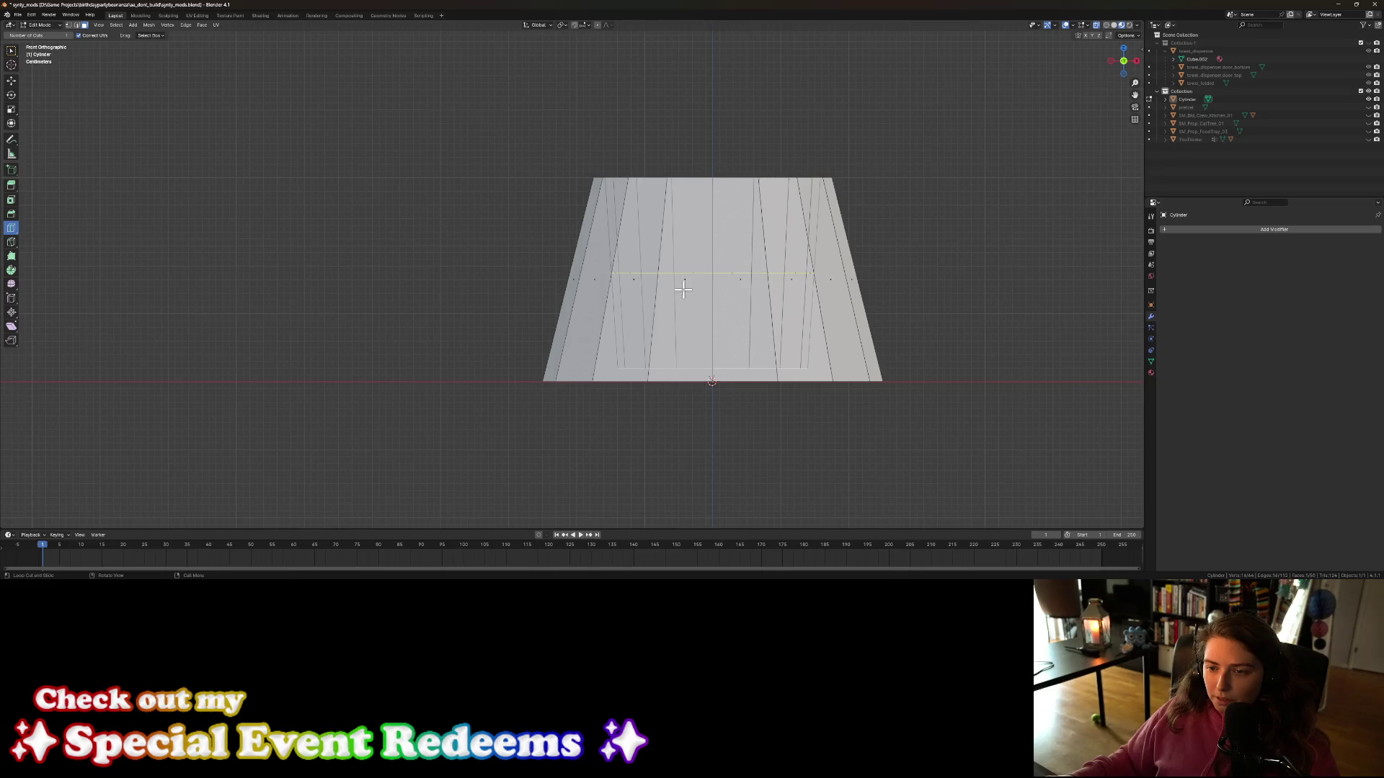
{"action": "left_click", "coordinate": [851, 283]}
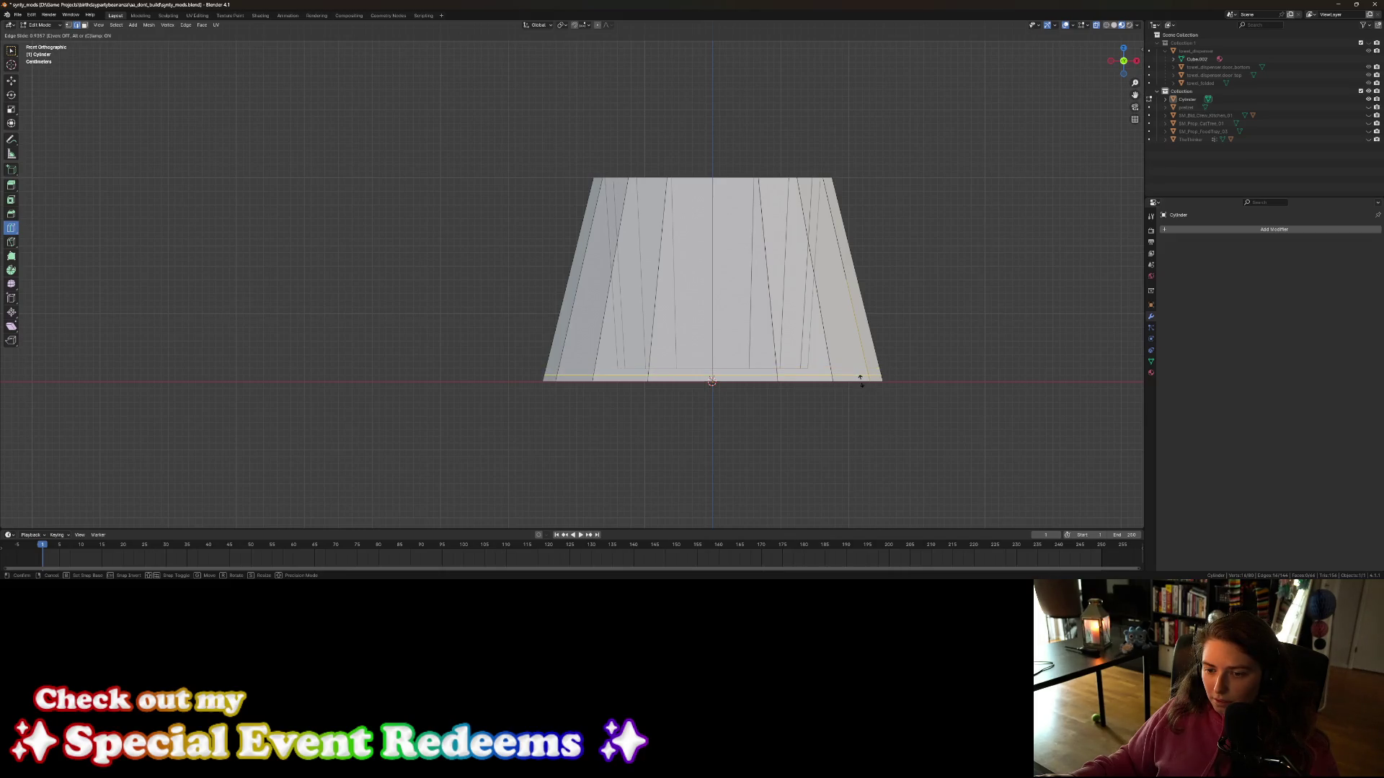
{"action": "left_click", "coordinate": [861, 354]}
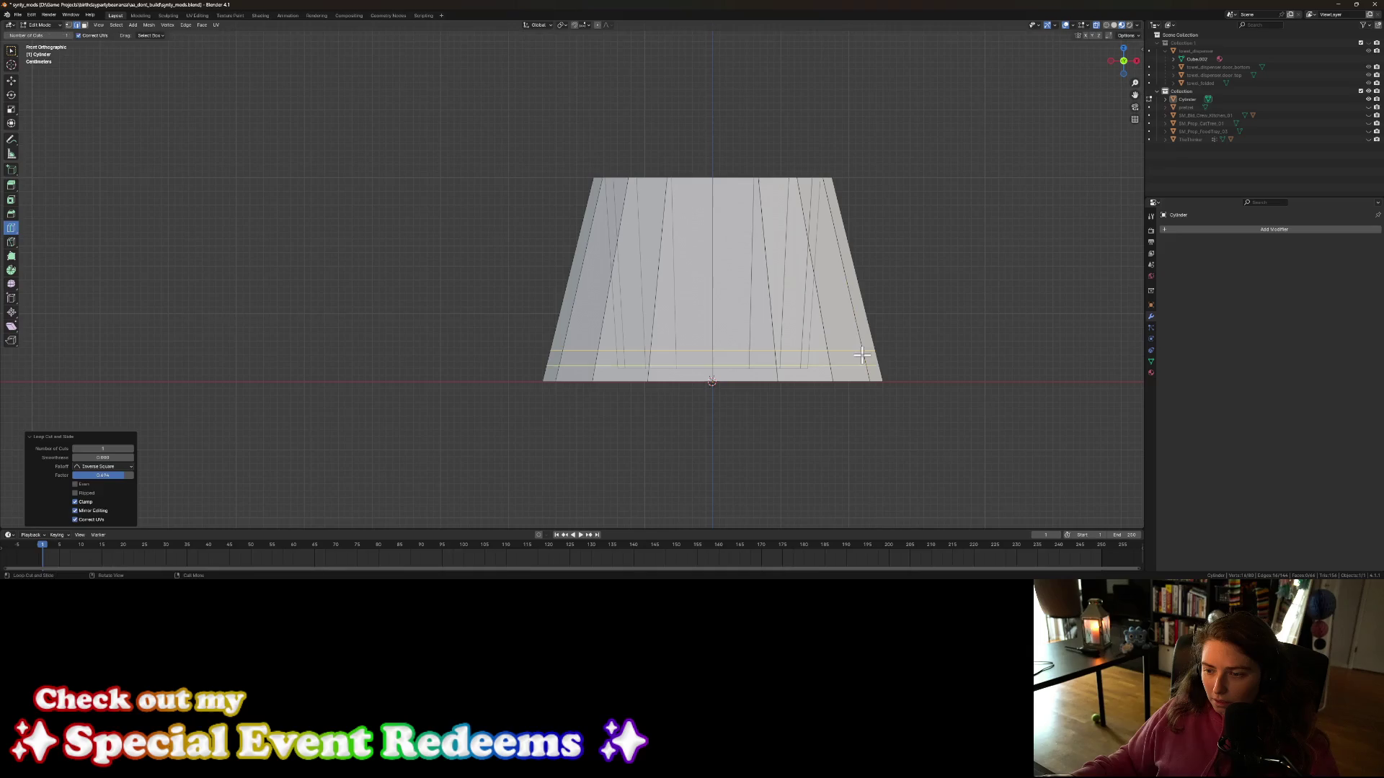
- Compare with the references, then return to the select tool and face selection mode
{"action": "key", "text": "alt+Tab"}
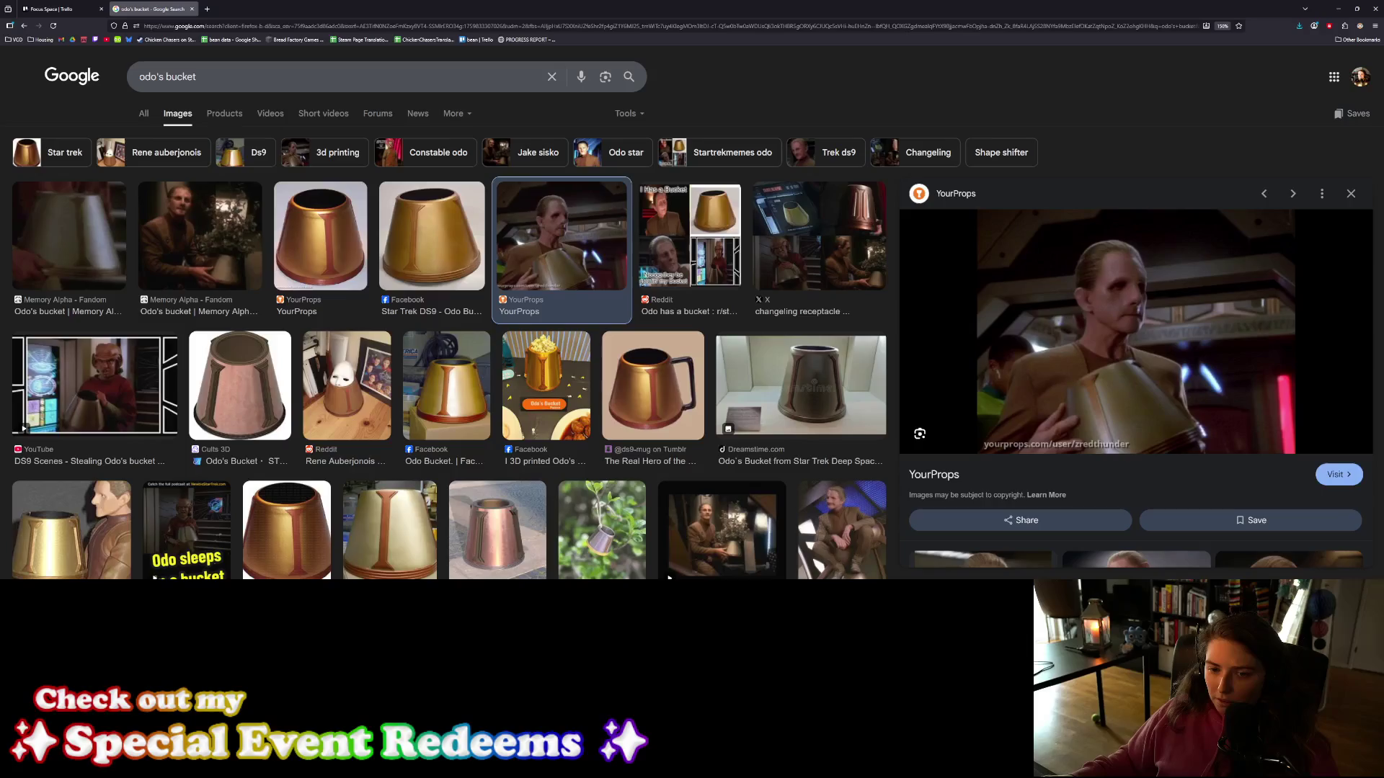
{"action": "key", "text": "alt+Tab"}
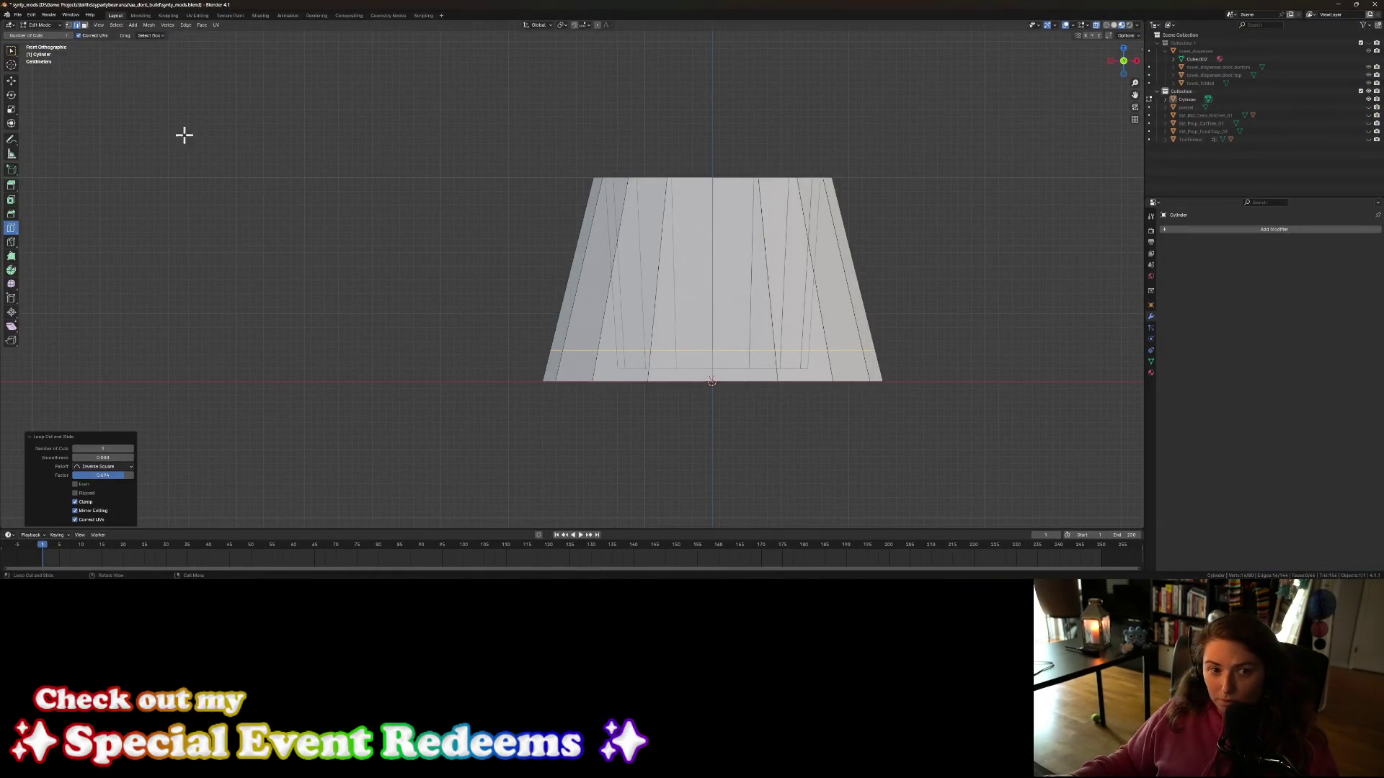
{"action": "left_click", "coordinate": [12, 52]}
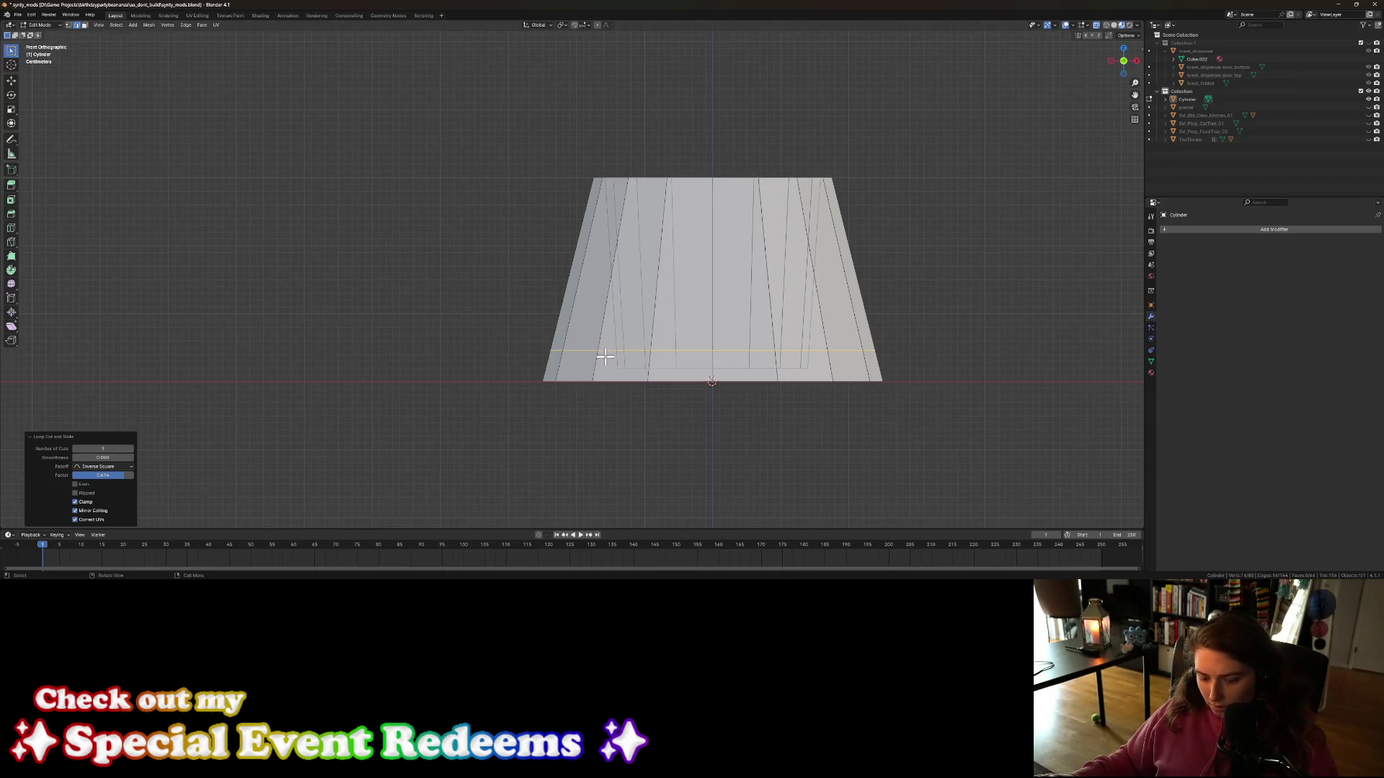
{"action": "left_click", "coordinate": [589, 371], "text": "alt"}
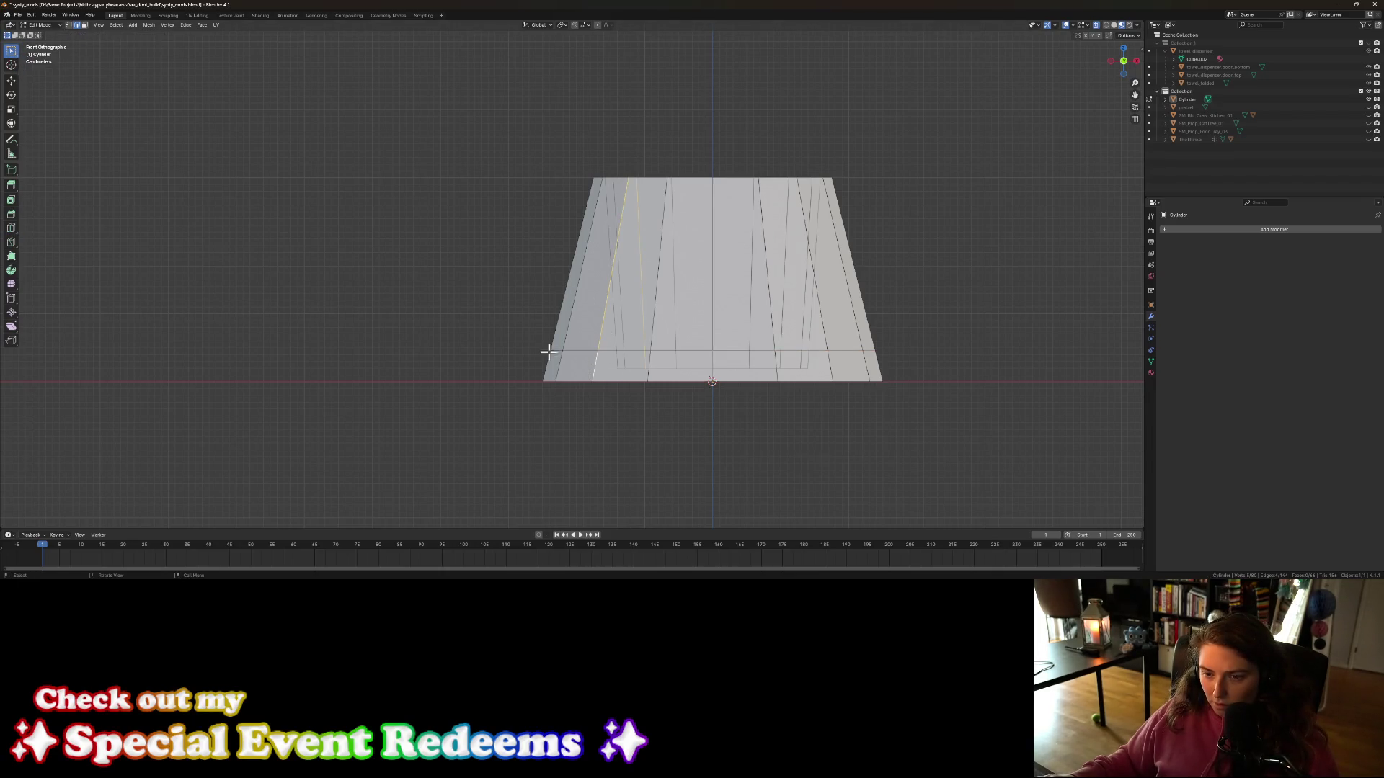
{"action": "left_click", "coordinate": [84, 25]}
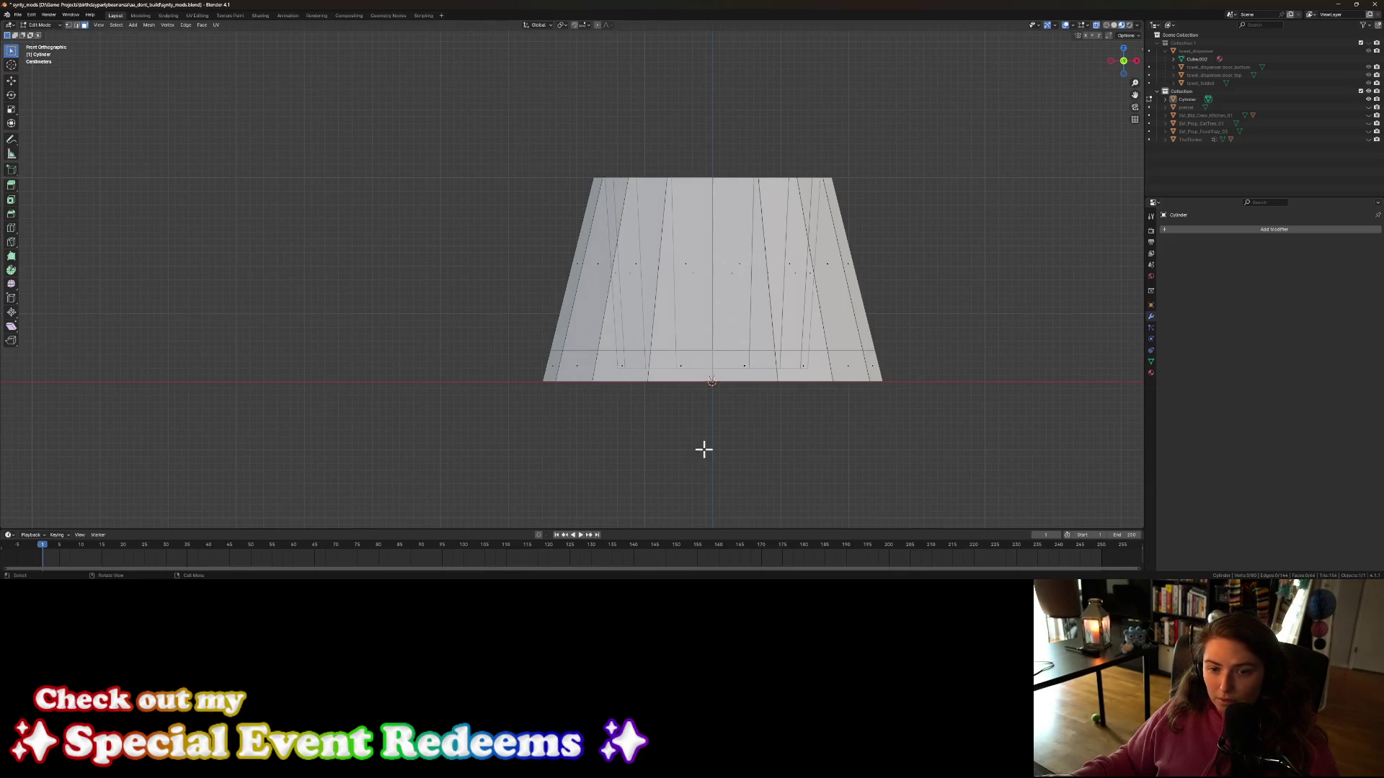
- Select the bottom band and try extrude, crease and dissolve, undoing each attempt
{"action": "left_click", "coordinate": [575, 370], "text": "alt"}
{"action": "left_click", "coordinate": [614, 382], "text": "alt"}
{"action": "left_click", "coordinate": [591, 369], "text": "alt"}
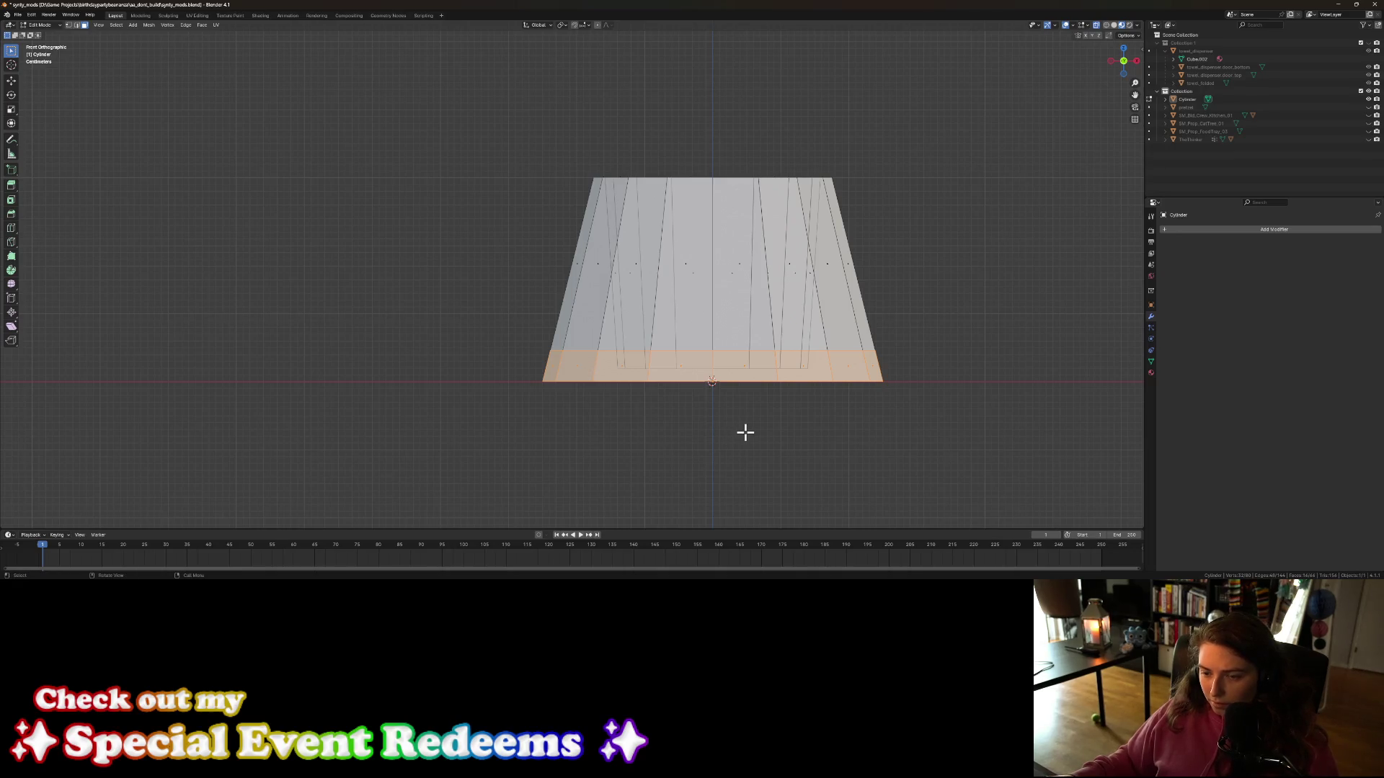
{"action": "key", "text": "e"}
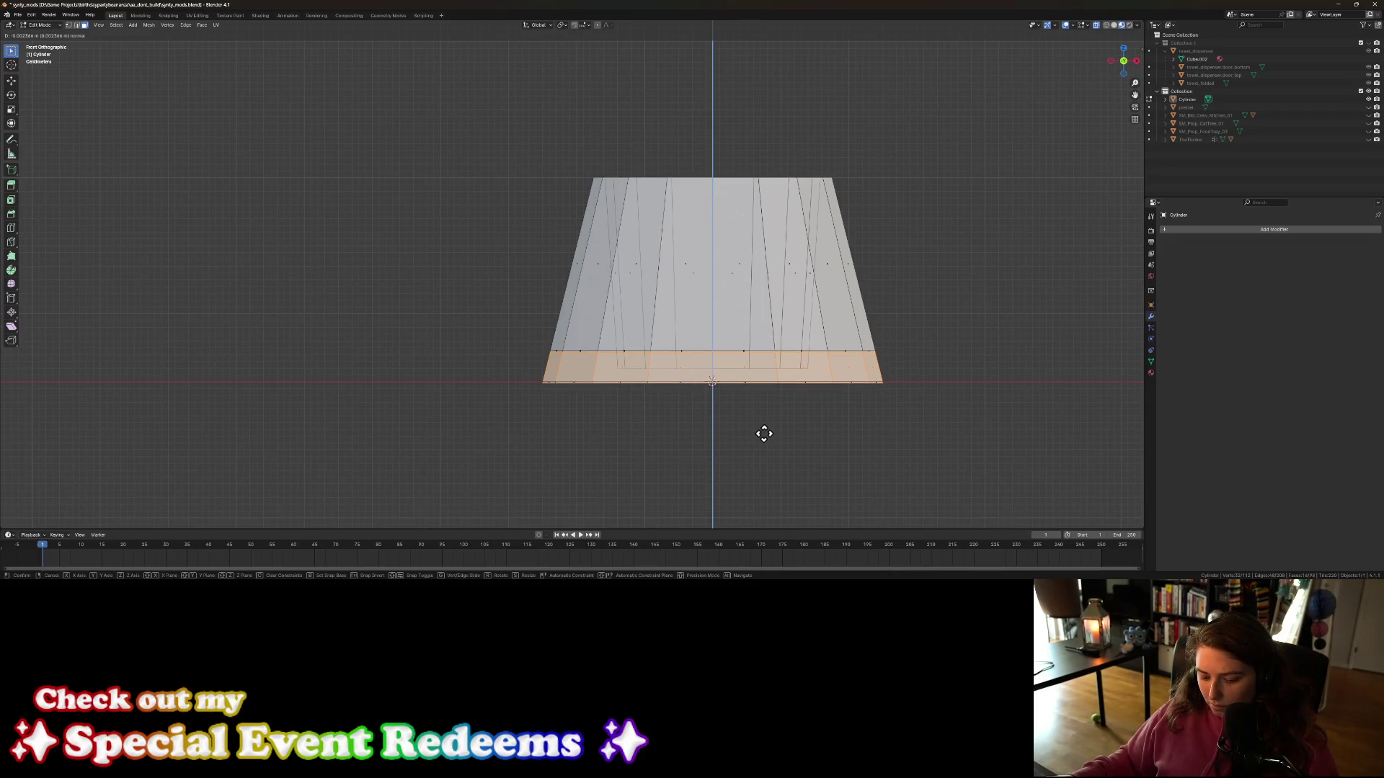
{"action": "right_click", "coordinate": [764, 433]}
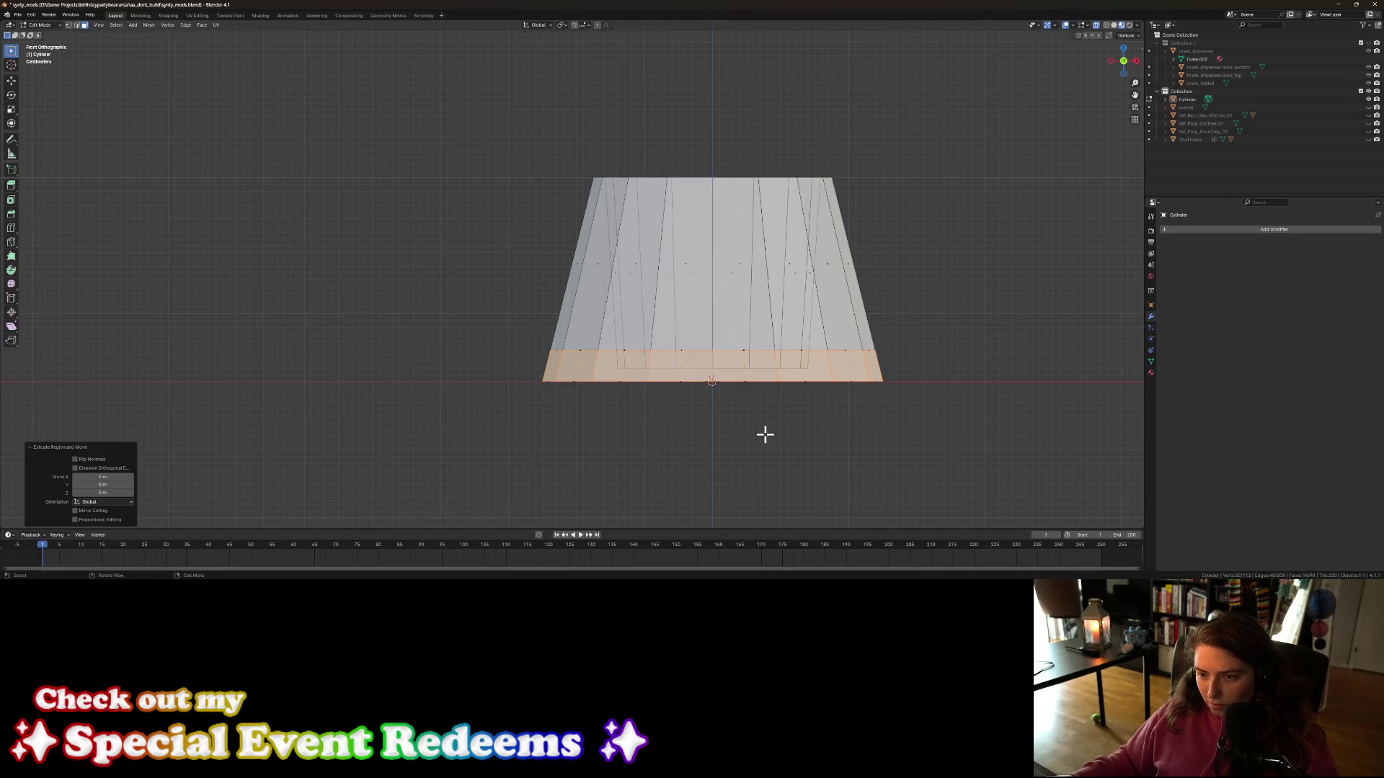
{"action": "key", "text": "ctrl+z"}
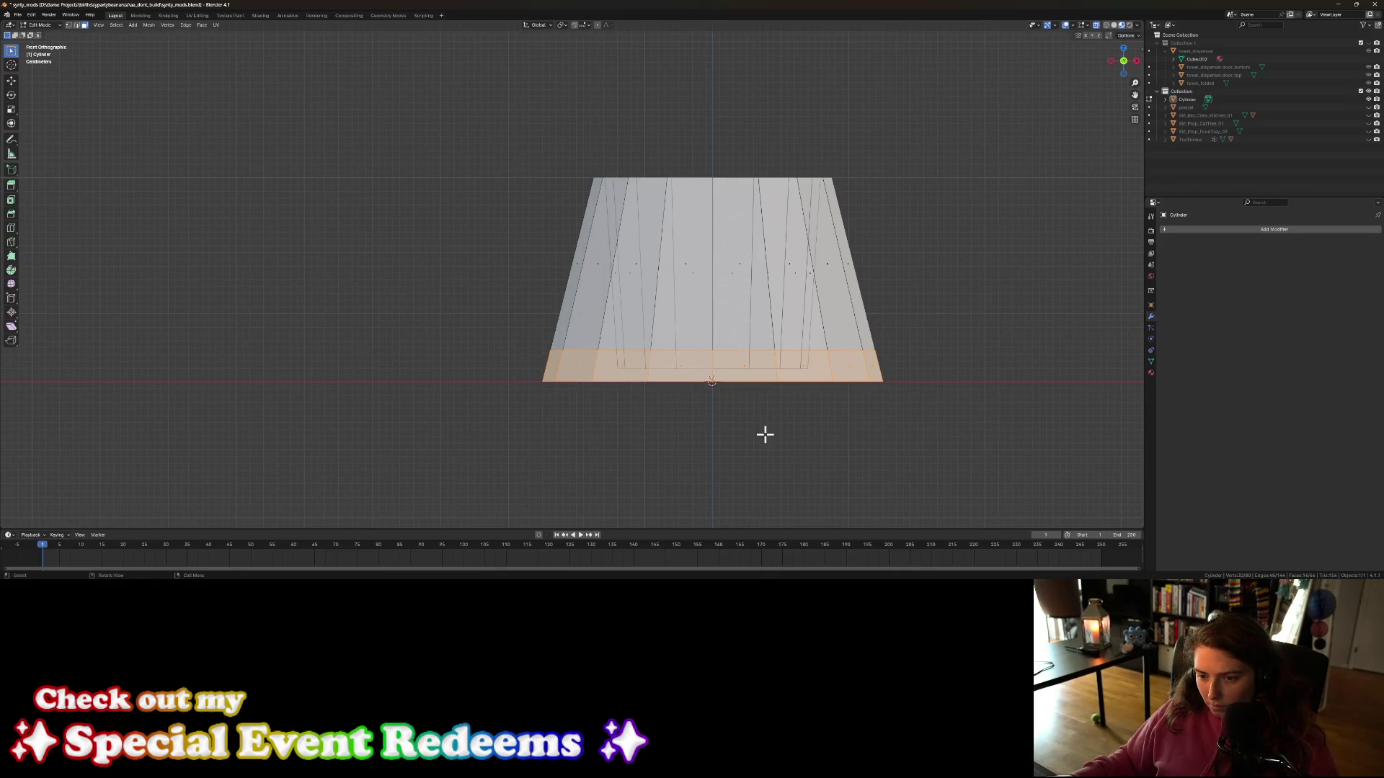
{"action": "key", "text": "shift+e"}
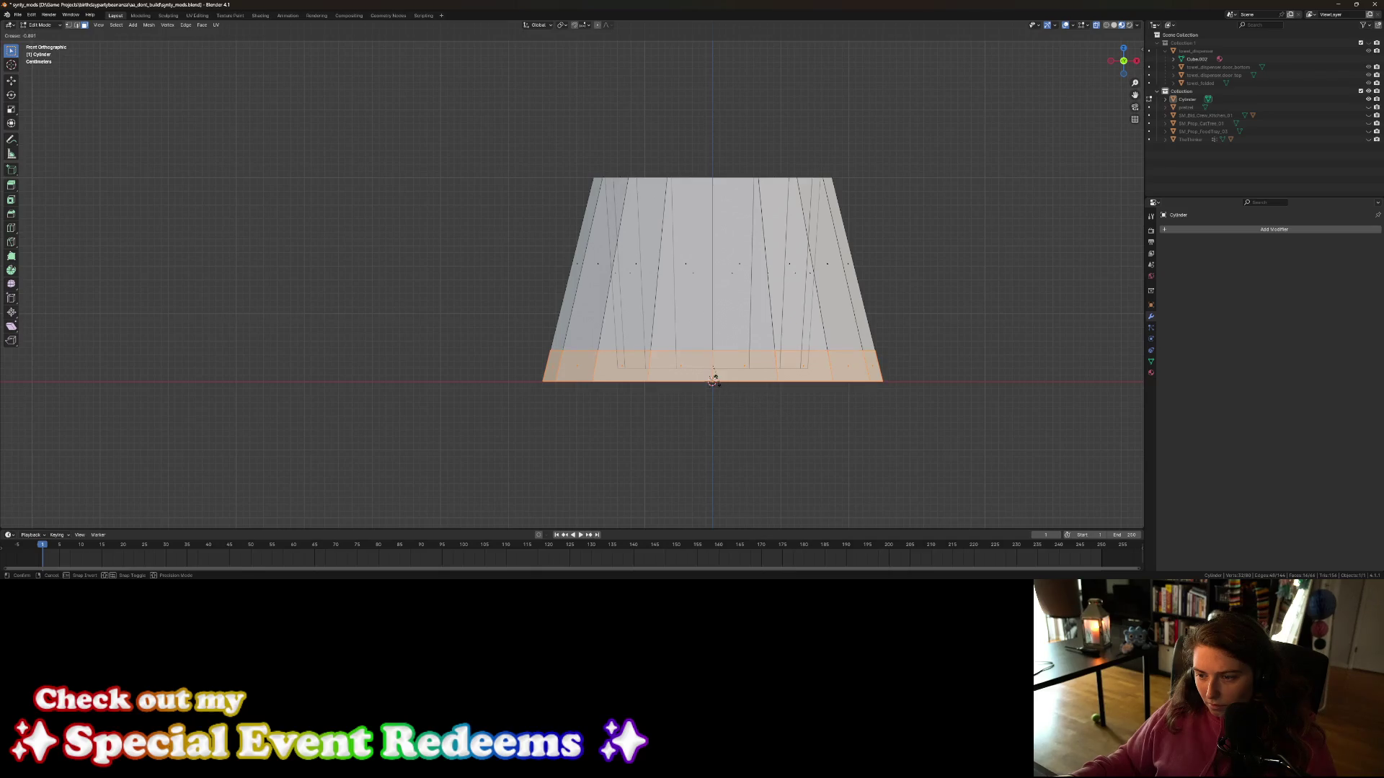
{"action": "key", "text": "Escape"}
{"action": "key", "text": "ctrl+x"}
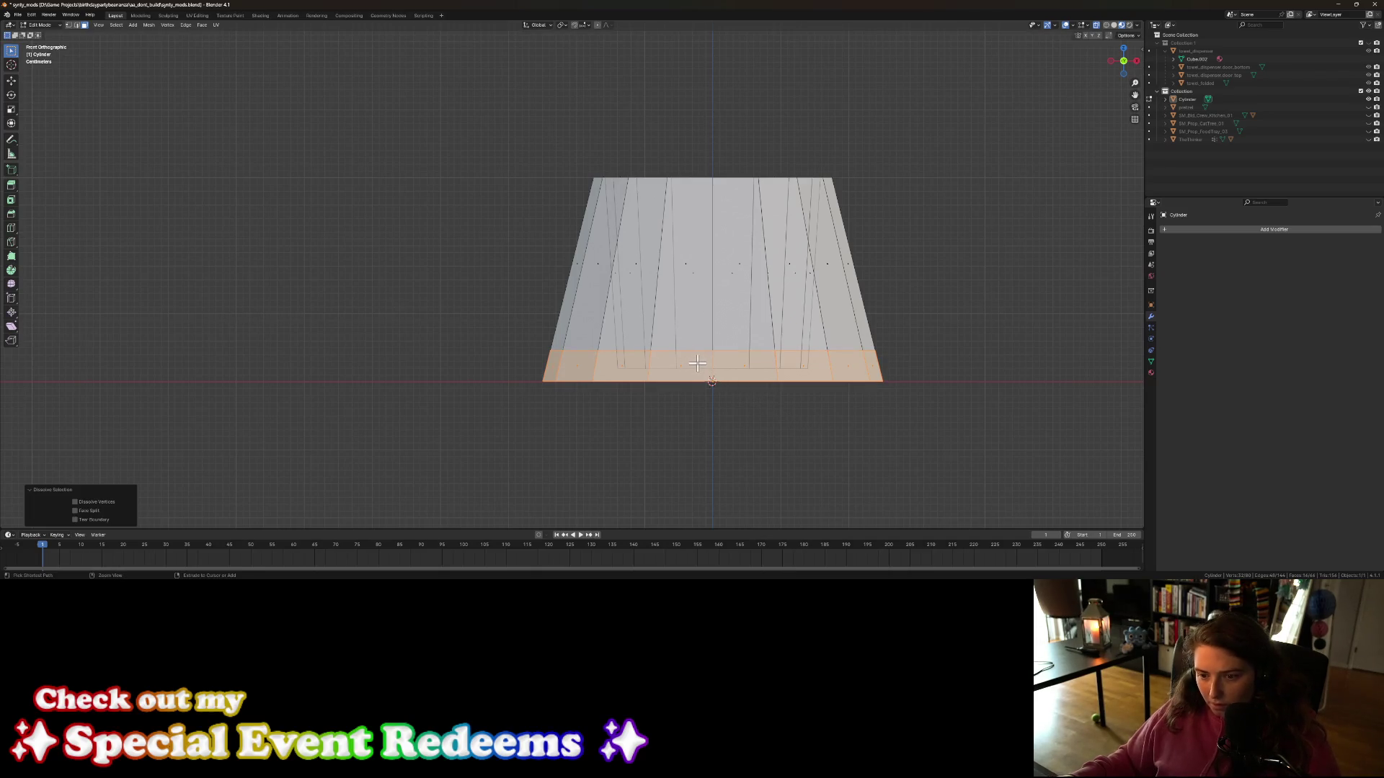
{"action": "left_click", "coordinate": [697, 364]}
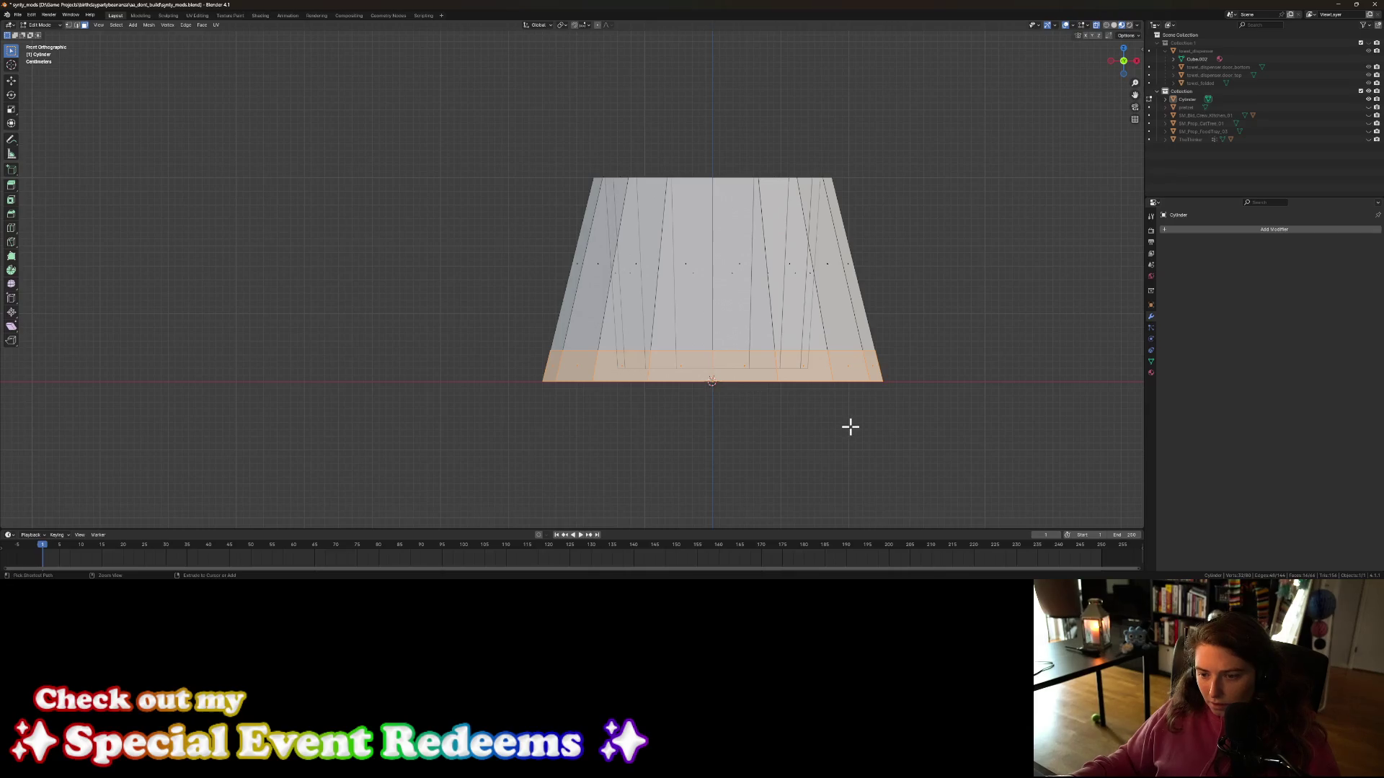
{"action": "key", "text": "ctrl+z"}
{"action": "left_click", "coordinate": [800, 426]}
- Reselect the bottom face ring after trying and undoing a crease
{"action": "left_click_drag", "start_coordinate": [797, 423], "coordinate": [768, 430]}
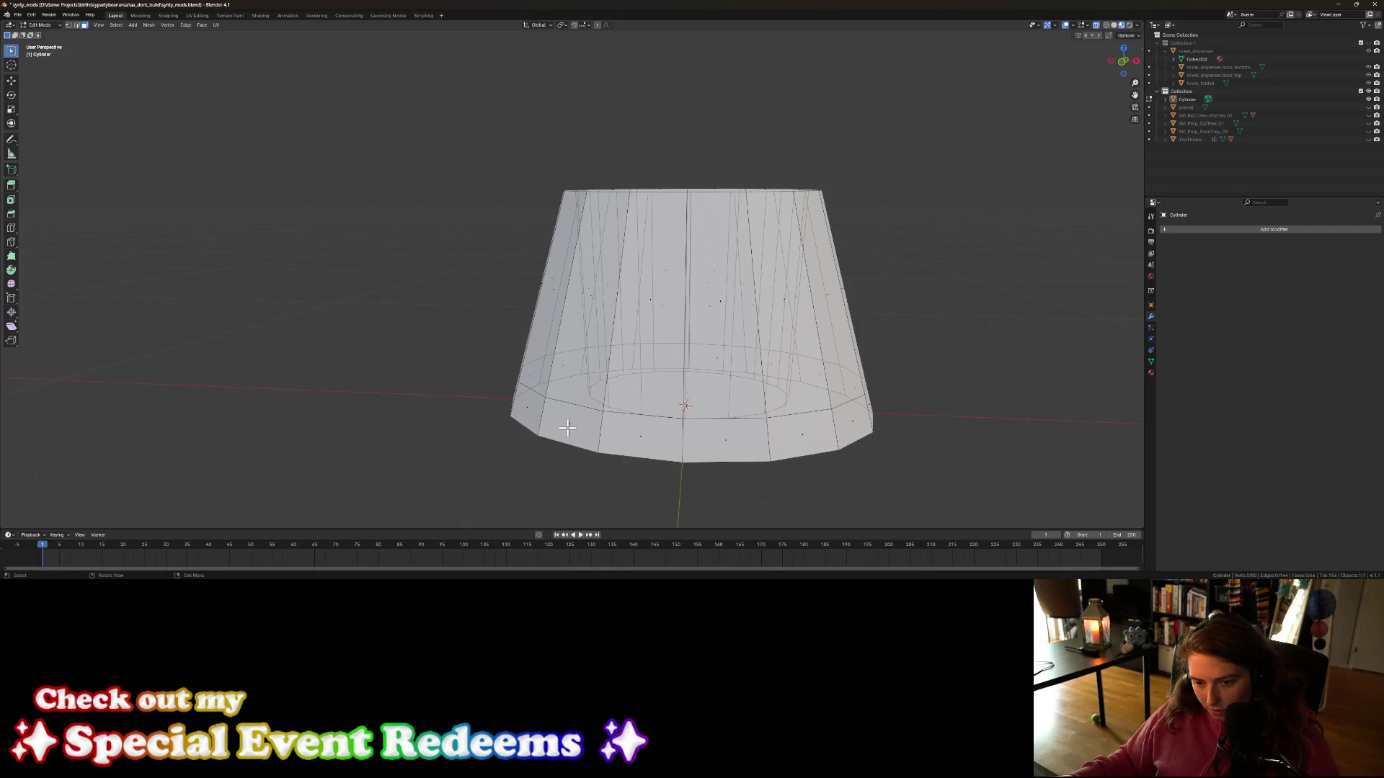
{"action": "left_click", "coordinate": [545, 421], "text": "alt"}
{"action": "left_click", "coordinate": [539, 416], "text": "alt"}
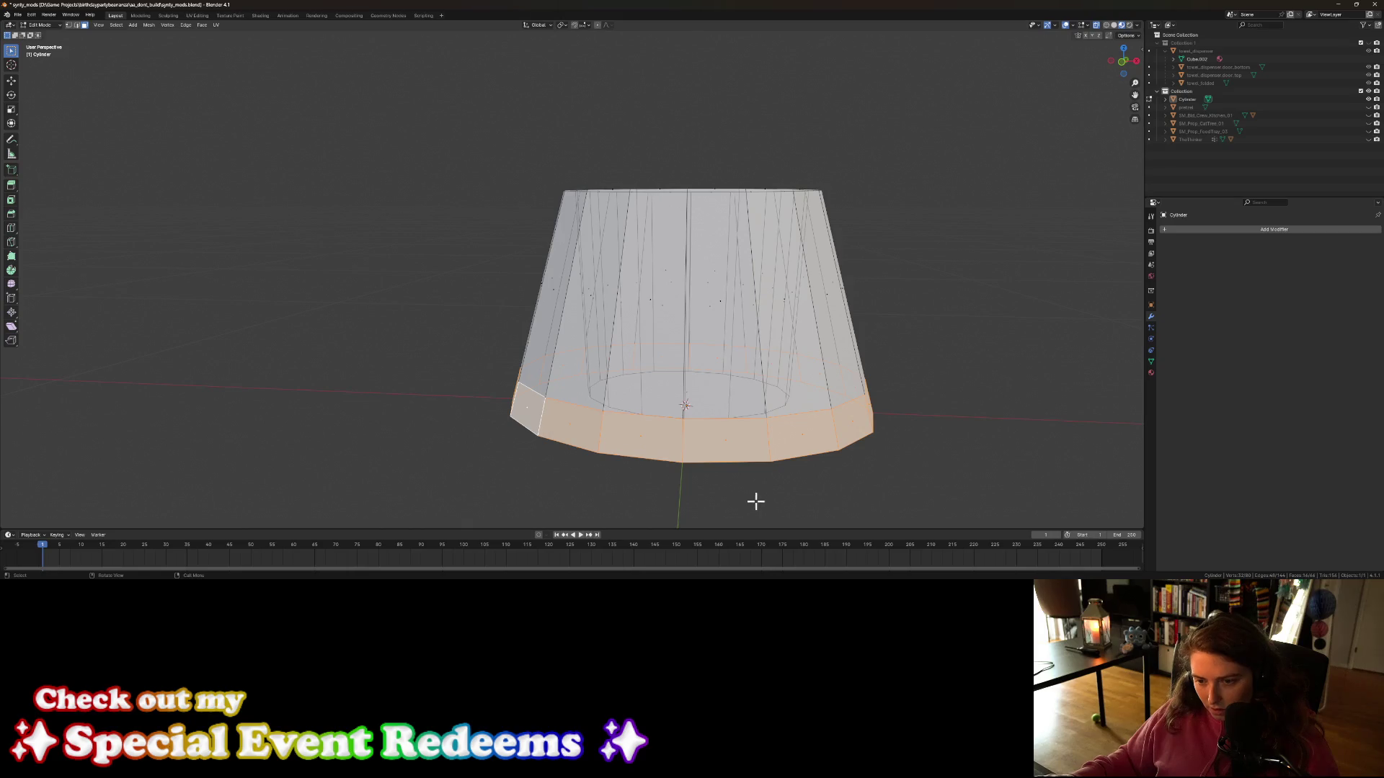
{"action": "scroll", "coordinate": [752, 488], "scroll_direction": "down", "scroll_amount": 2}
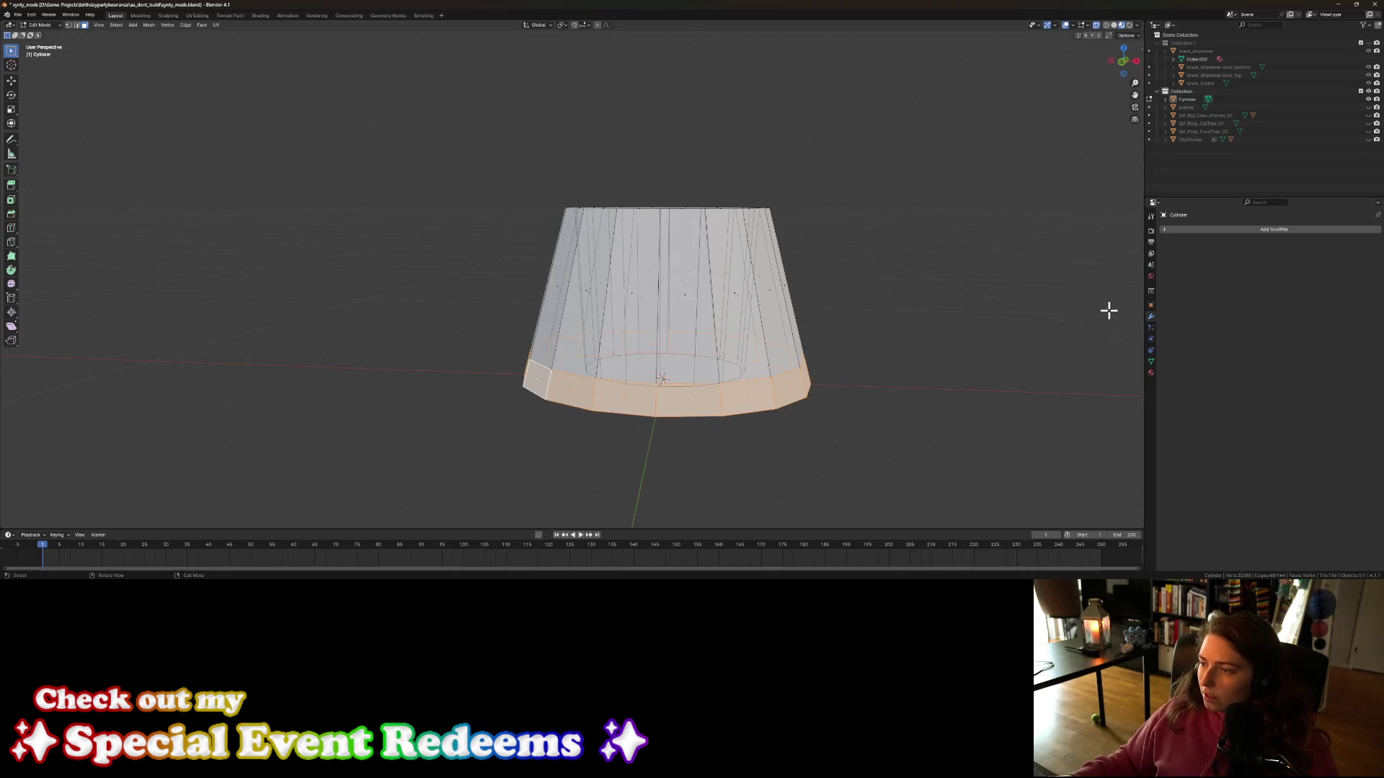
{"action": "key", "text": "shift+e"}
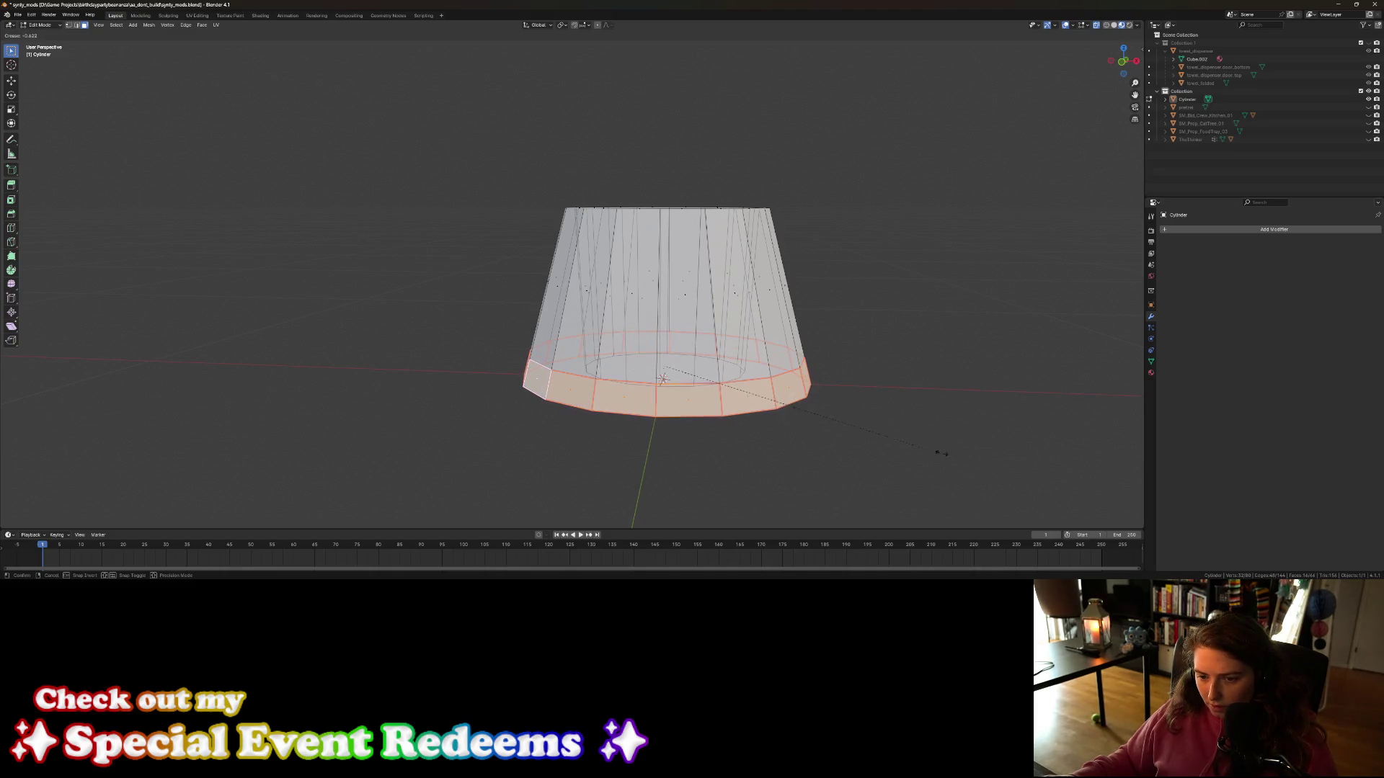
{"action": "left_click", "coordinate": [899, 421]}
{"action": "key", "text": "ctrl+z"}
{"action": "left_click", "coordinate": [590, 401], "text": "alt"}
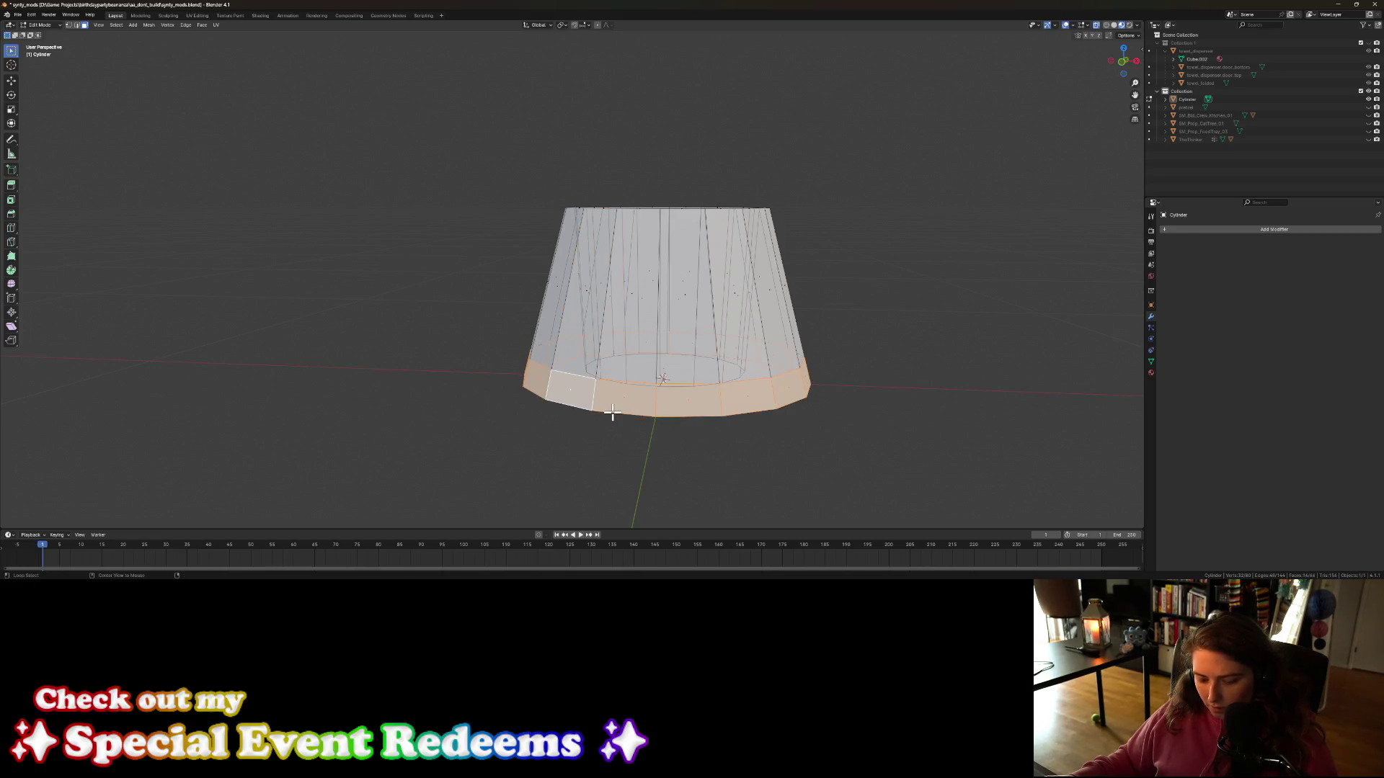
- Extrude the bottom band along its normals by about 0.0057 and inspect the base
{"action": "key", "text": "alt+e"}
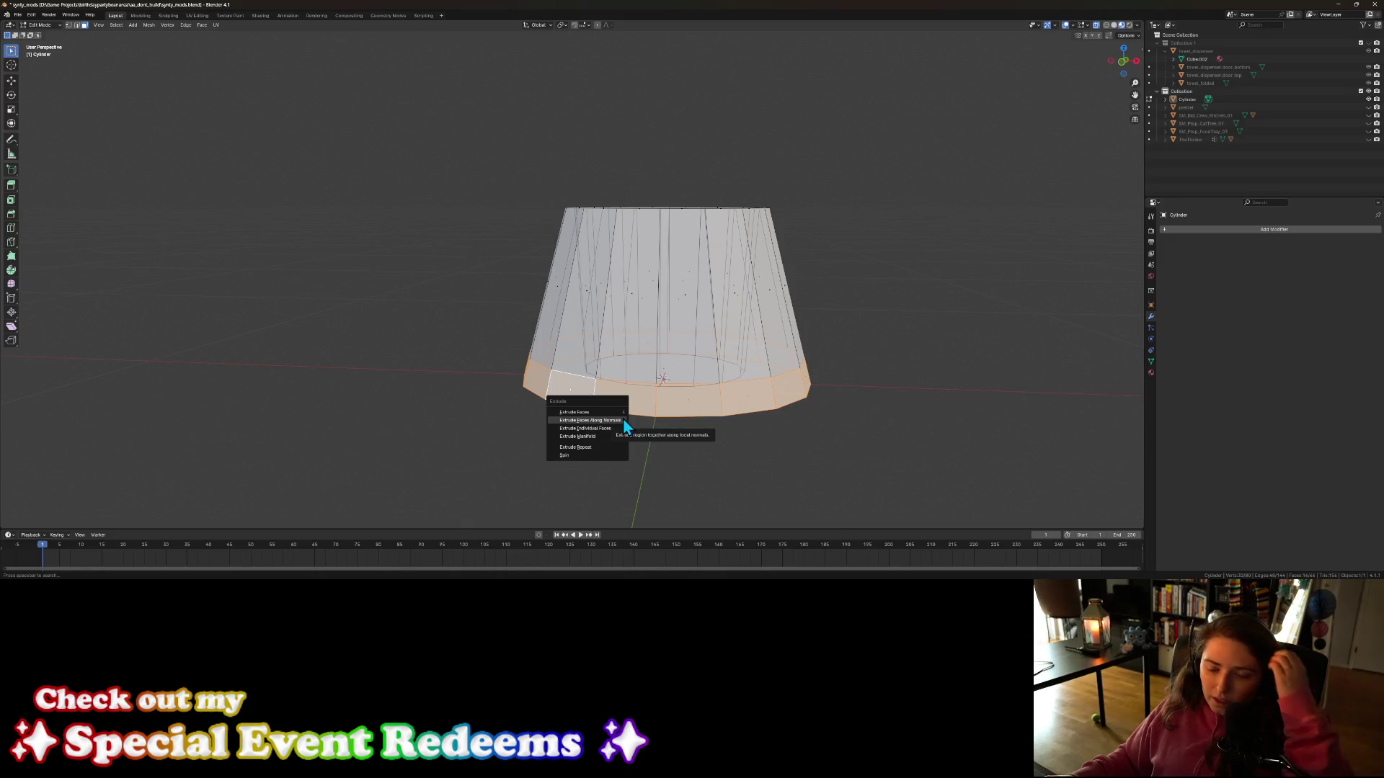
{"action": "left_click", "coordinate": [624, 420]}
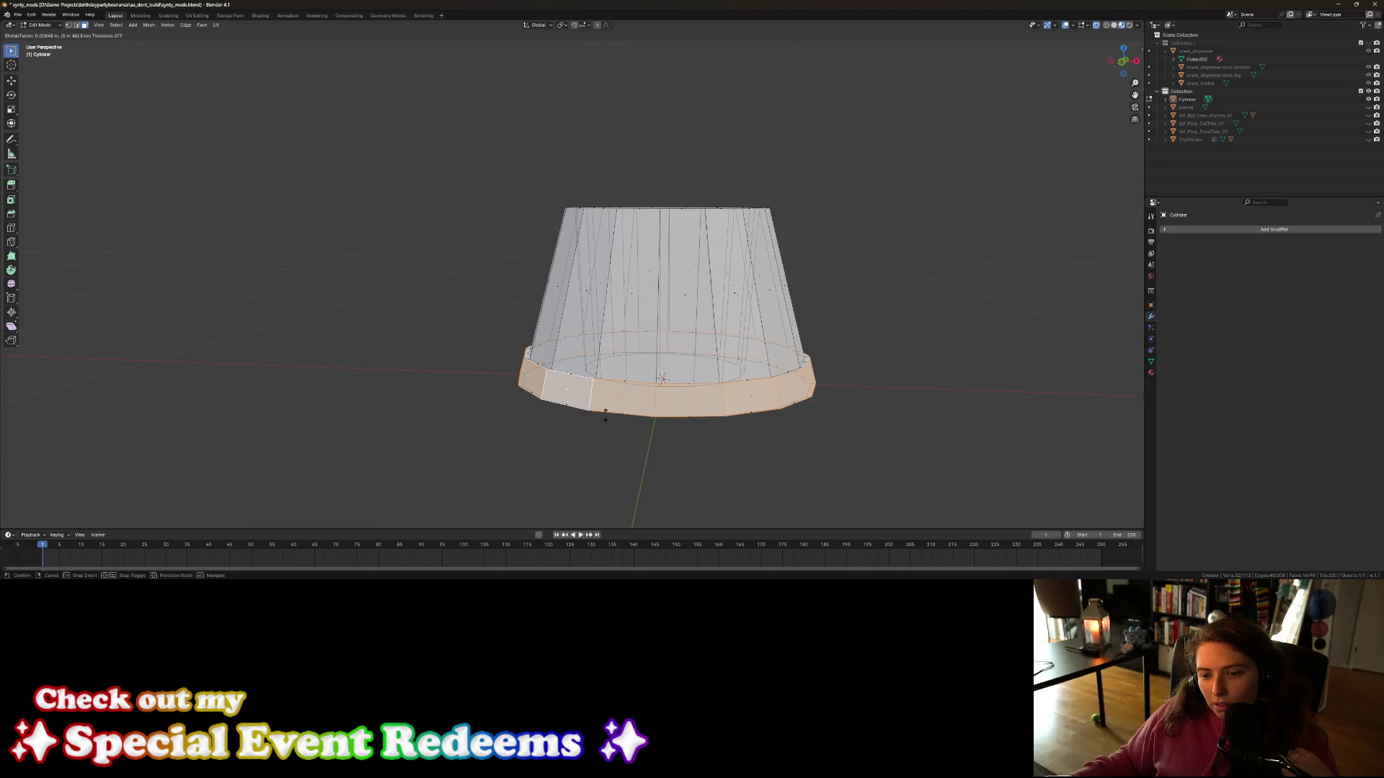
{"action": "left_click", "coordinate": [609, 416]}
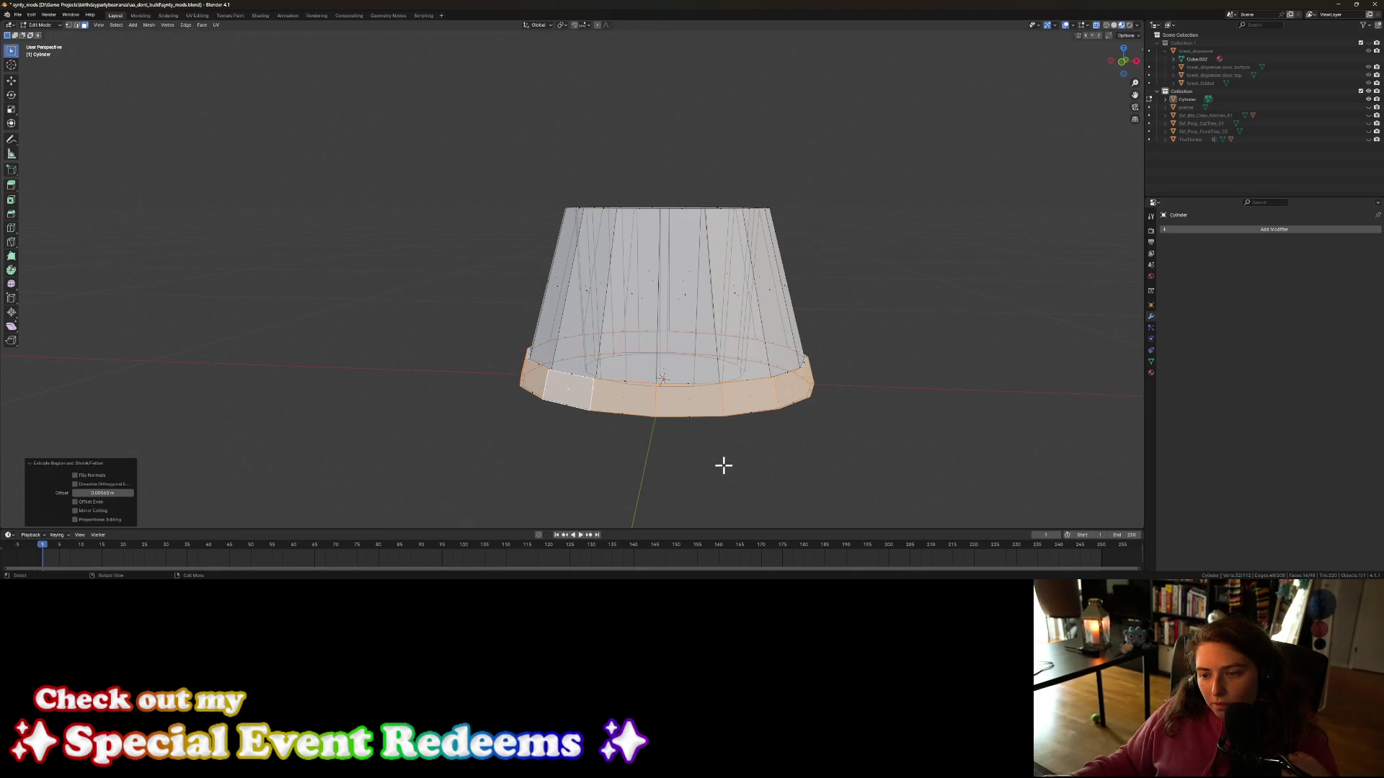
{"action": "key", "text": "Tab"}
{"action": "mouse_move", "coordinate": [698, 452]}
{"action": "left_mouse_down"}
{"action": "mouse_move", "coordinate": [655, 480]}
{"action": "mouse_move", "coordinate": [699, 484]}
{"action": "left_mouse_up"}
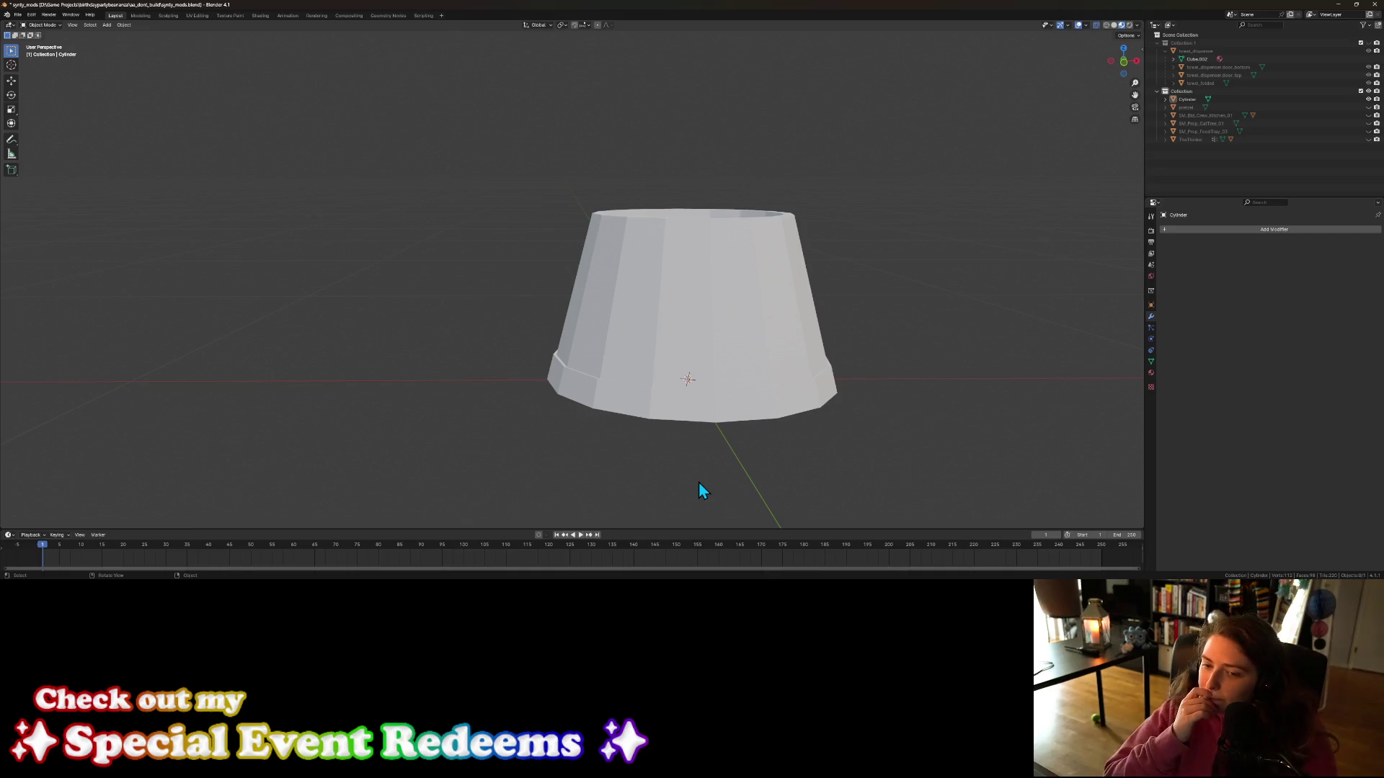
{"action": "key", "text": "Tab"}
- Undo the earlier base edits and cut a new edge loop low on the bucket
{"action": "key", "text": "ctrl+z"}
{"action": "key", "text": "ctrl+z"}
{"action": "key", "text": "ctrl+z"}
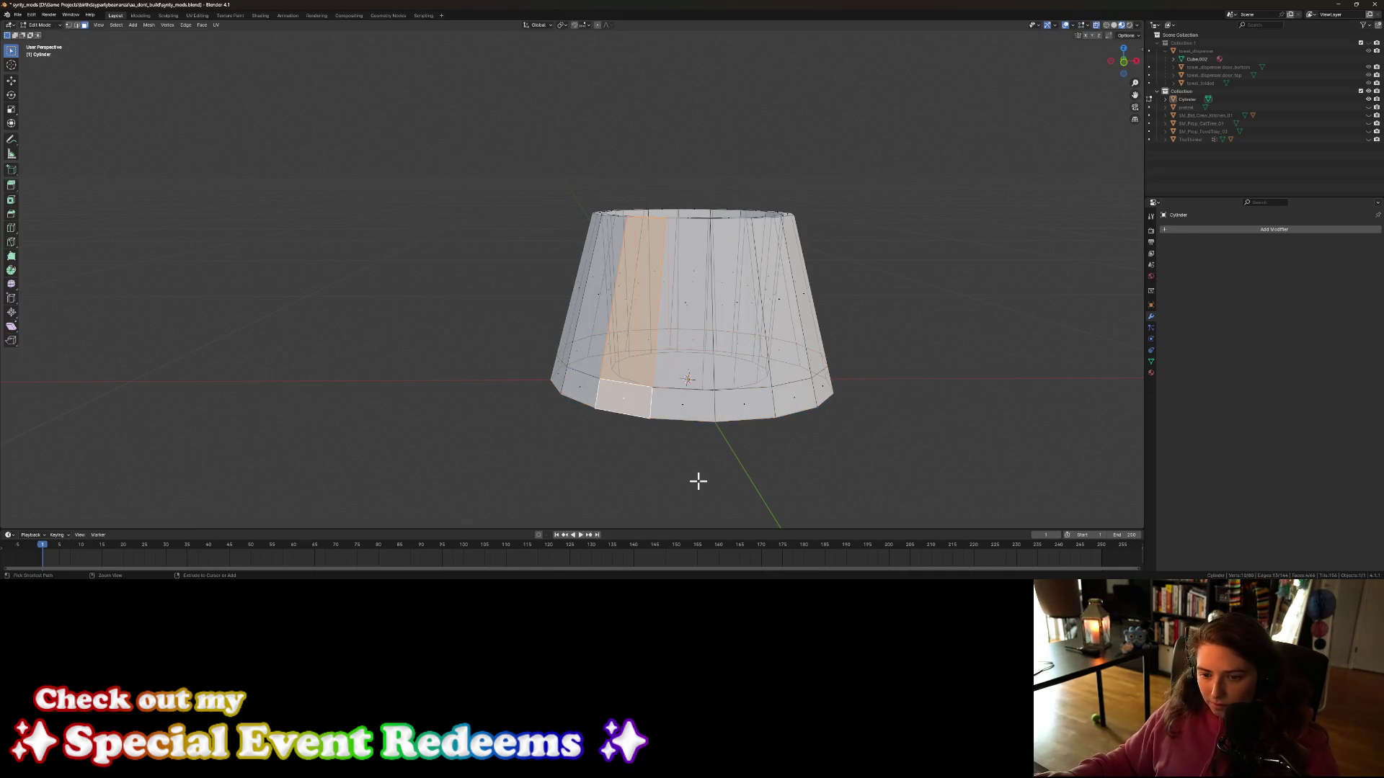
{"action": "key", "text": "ctrl+z"}
{"action": "key", "text": "ctrl+z"}
{"action": "key", "text": "ctrl+z"}
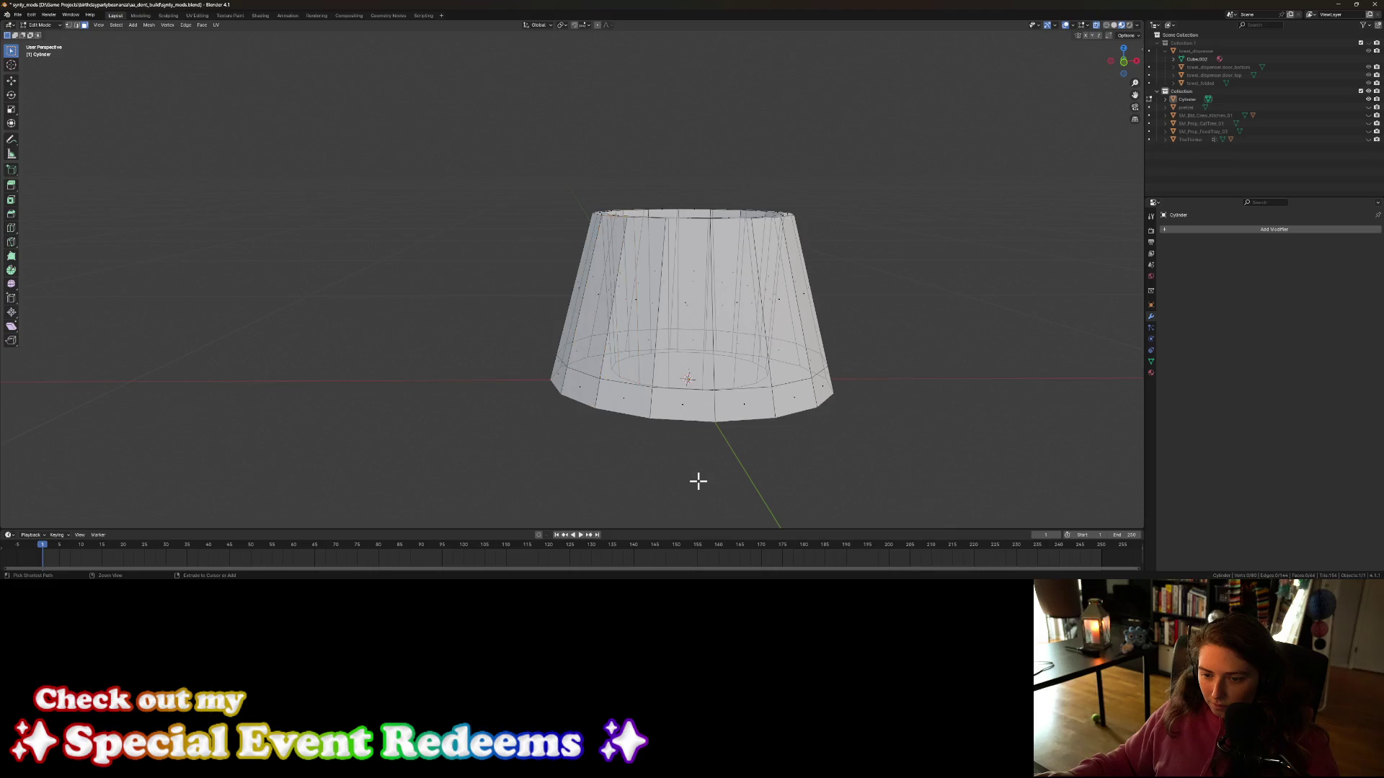
{"action": "key", "text": "ctrl+z"}
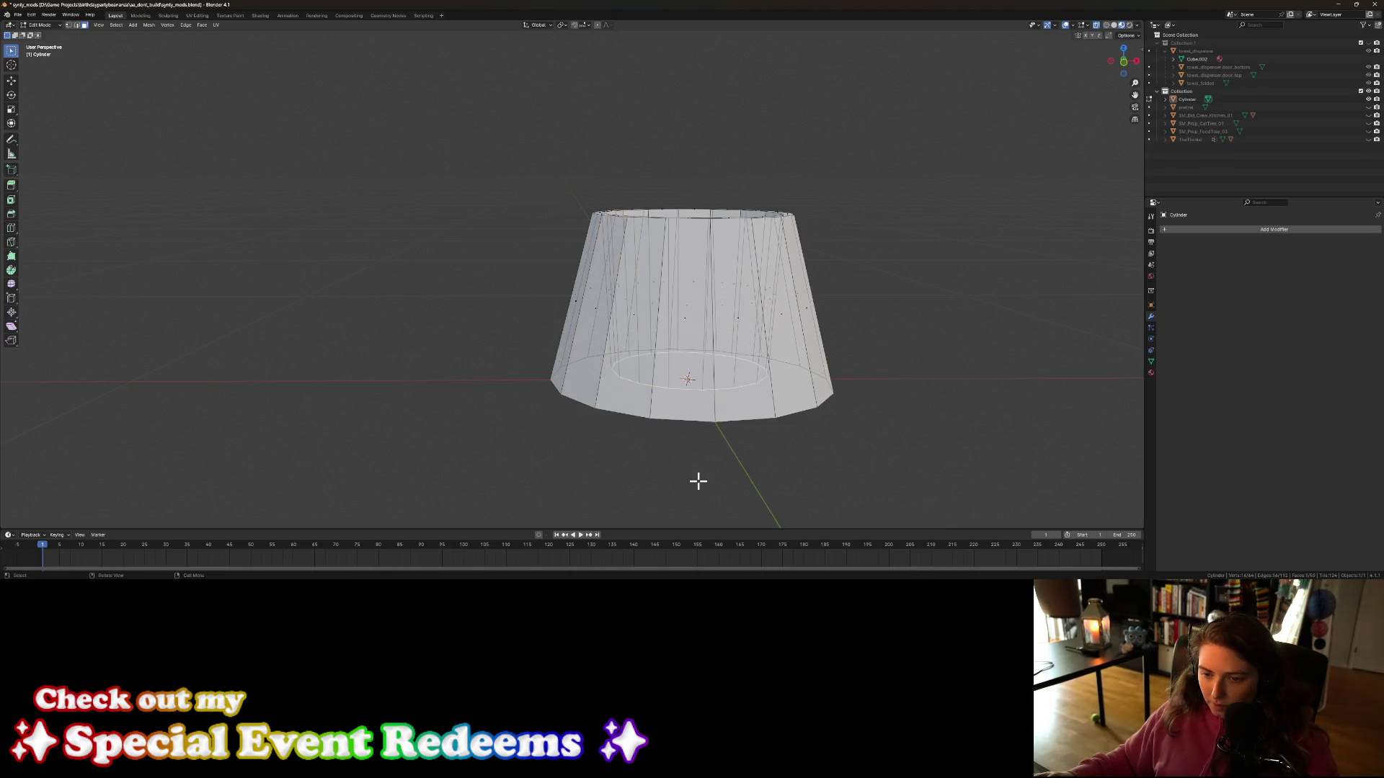
{"action": "left_click", "coordinate": [12, 229]}
{"action": "left_click_drag", "start_coordinate": [580, 319], "coordinate": [579, 357]}
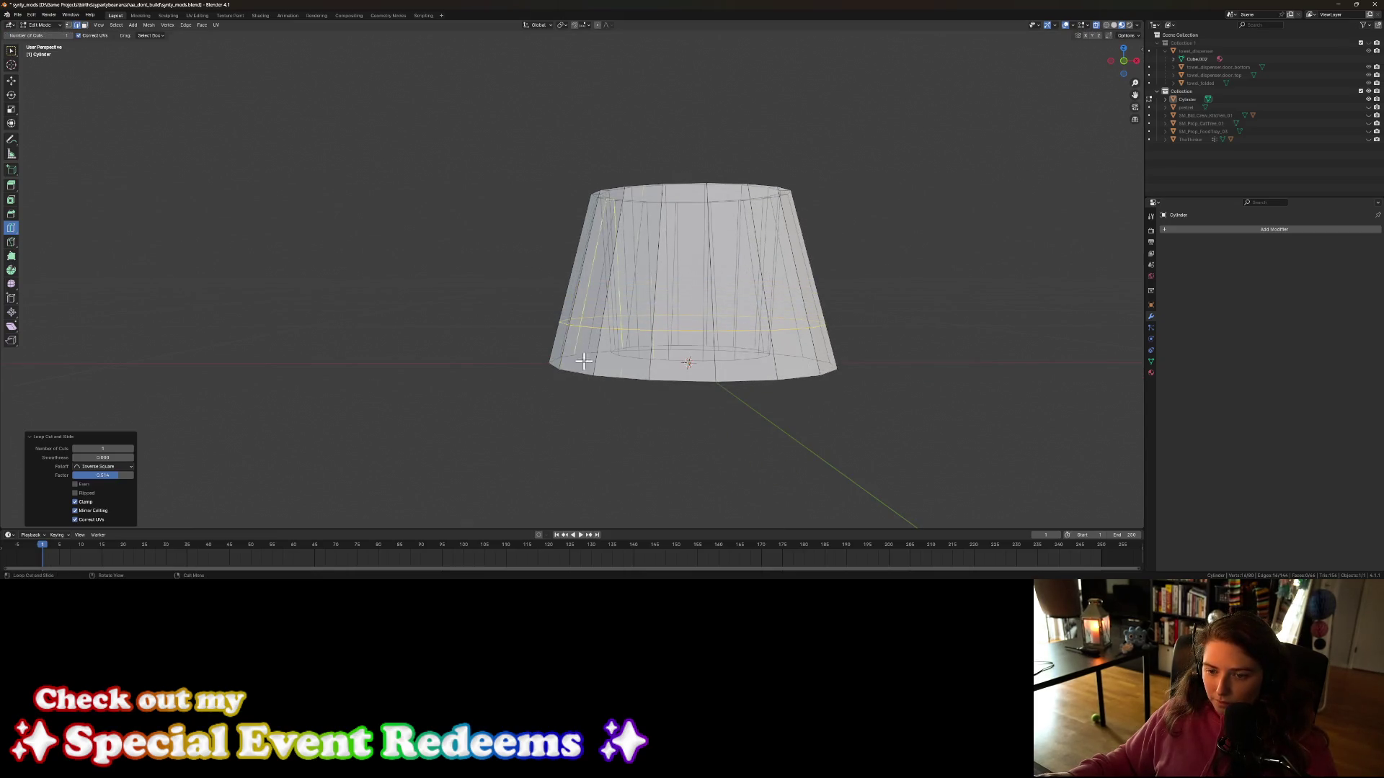
{"action": "left_click", "coordinate": [12, 51]}
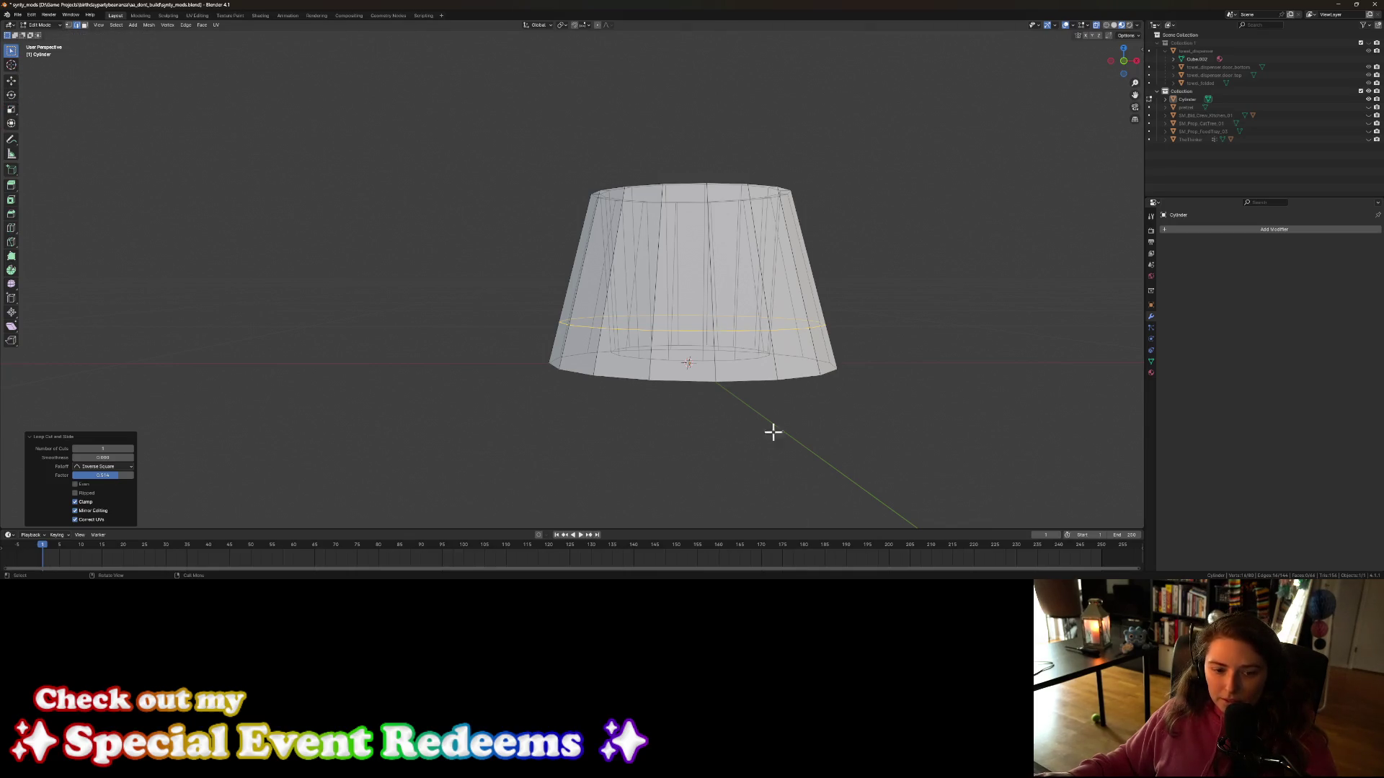
- Select the lower face ring and start extruding it along its normals
{"action": "left_click", "coordinate": [84, 26]}
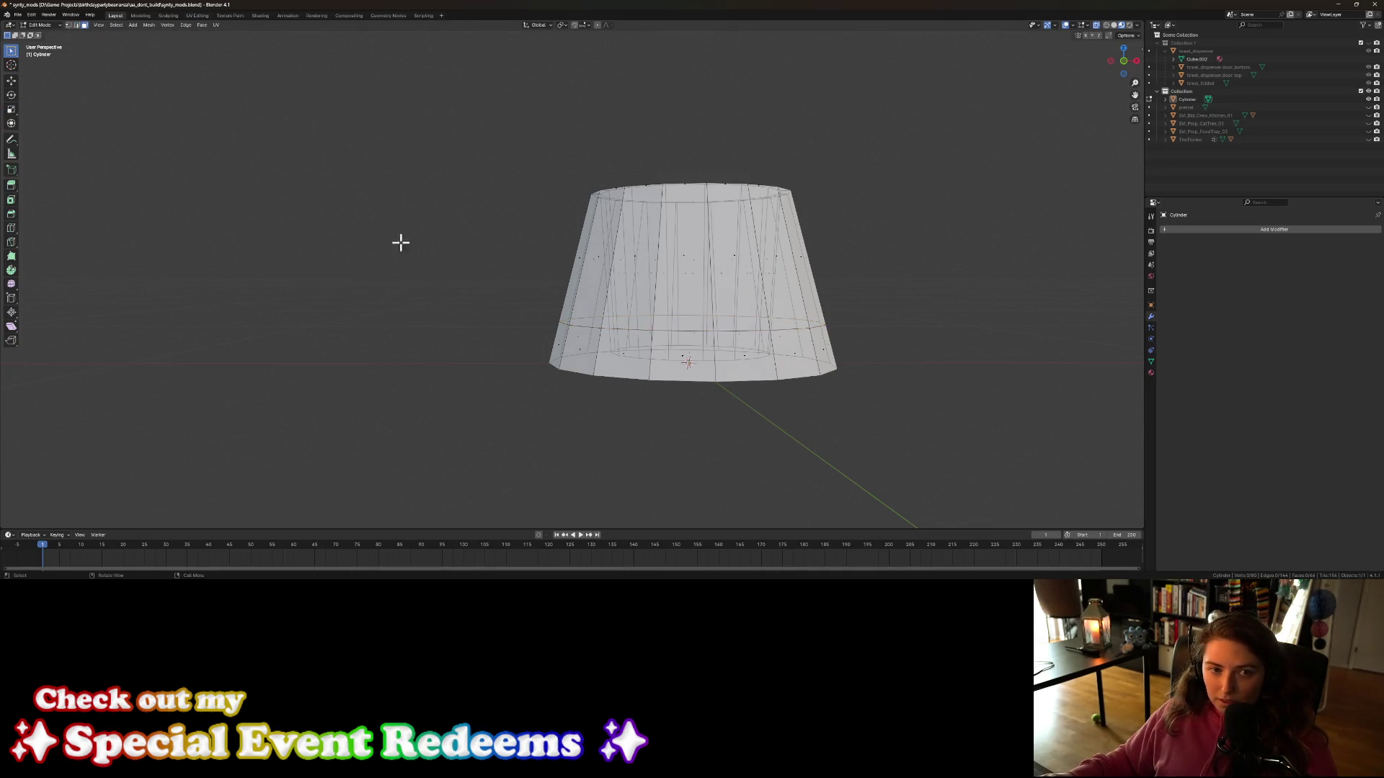
{"action": "left_click", "coordinate": [565, 347], "text": "alt"}
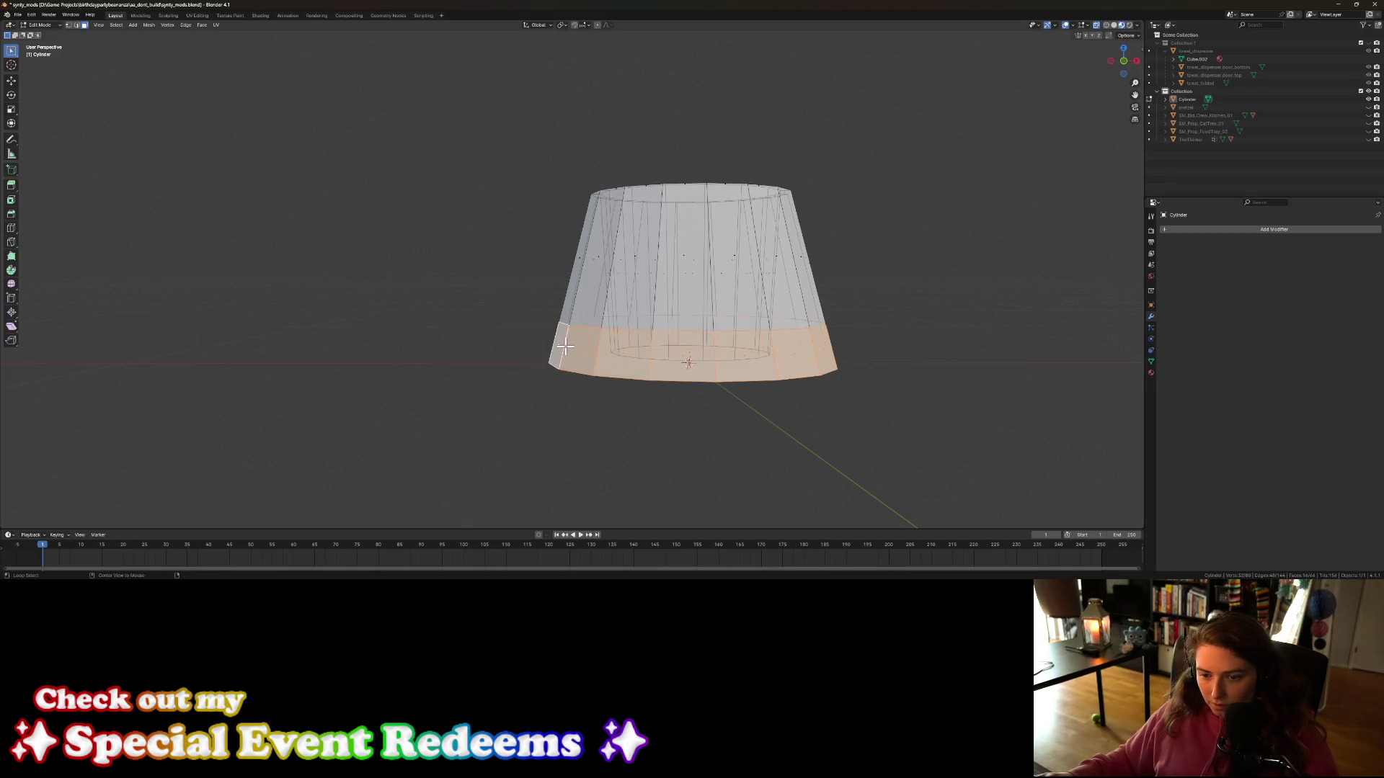
{"action": "key", "text": "alt+e"}
{"action": "left_click", "coordinate": [698, 440]}
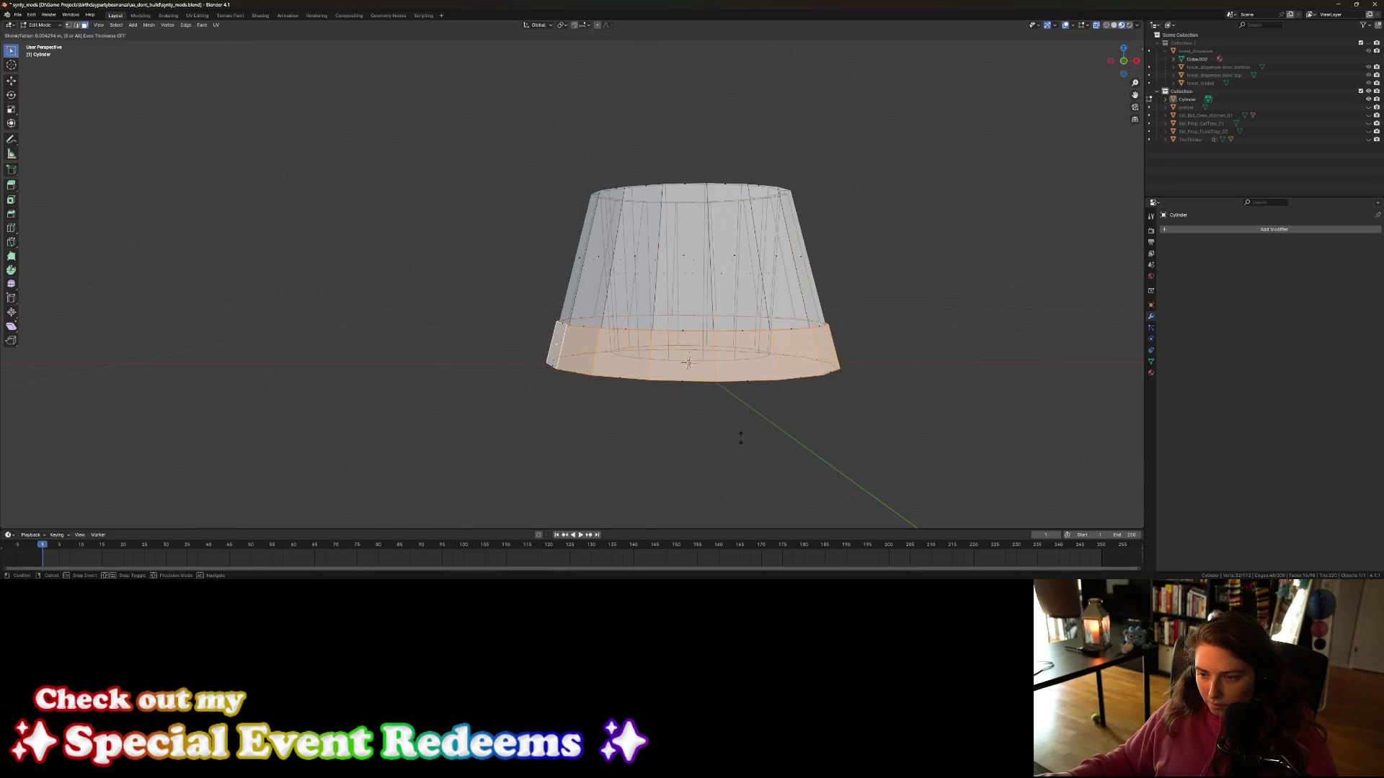
- Confirm the base ring extrusion, view the bucket from above, then show the references
{"action": "left_click", "coordinate": [735, 438]}
{"action": "key", "text": "Tab"}
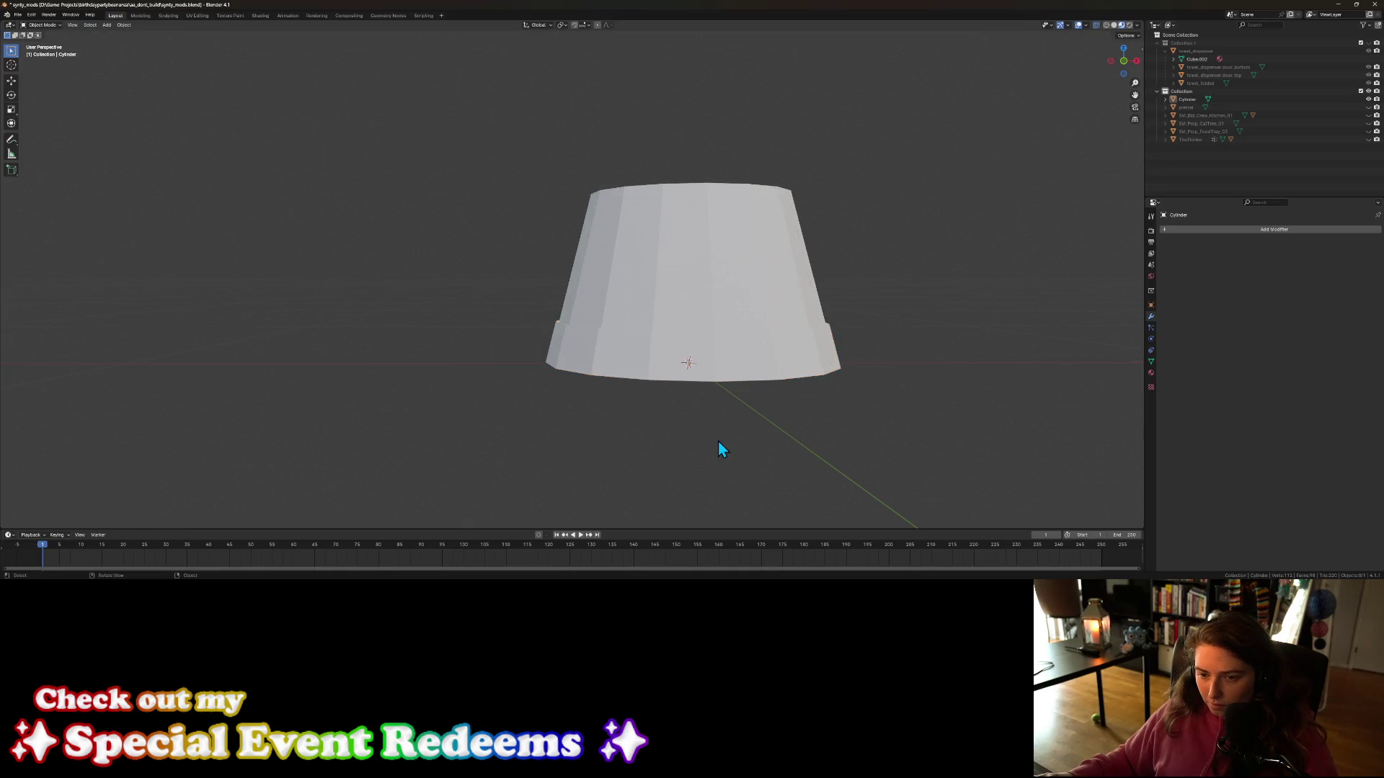
{"action": "mouse_move", "coordinate": [698, 435]}
{"action": "left_mouse_down"}
{"action": "mouse_move", "coordinate": [658, 460]}
{"action": "mouse_move", "coordinate": [728, 463]}
{"action": "mouse_move", "coordinate": [735, 439]}
{"action": "mouse_move", "coordinate": [1066, 551]}
{"action": "left_mouse_up"}
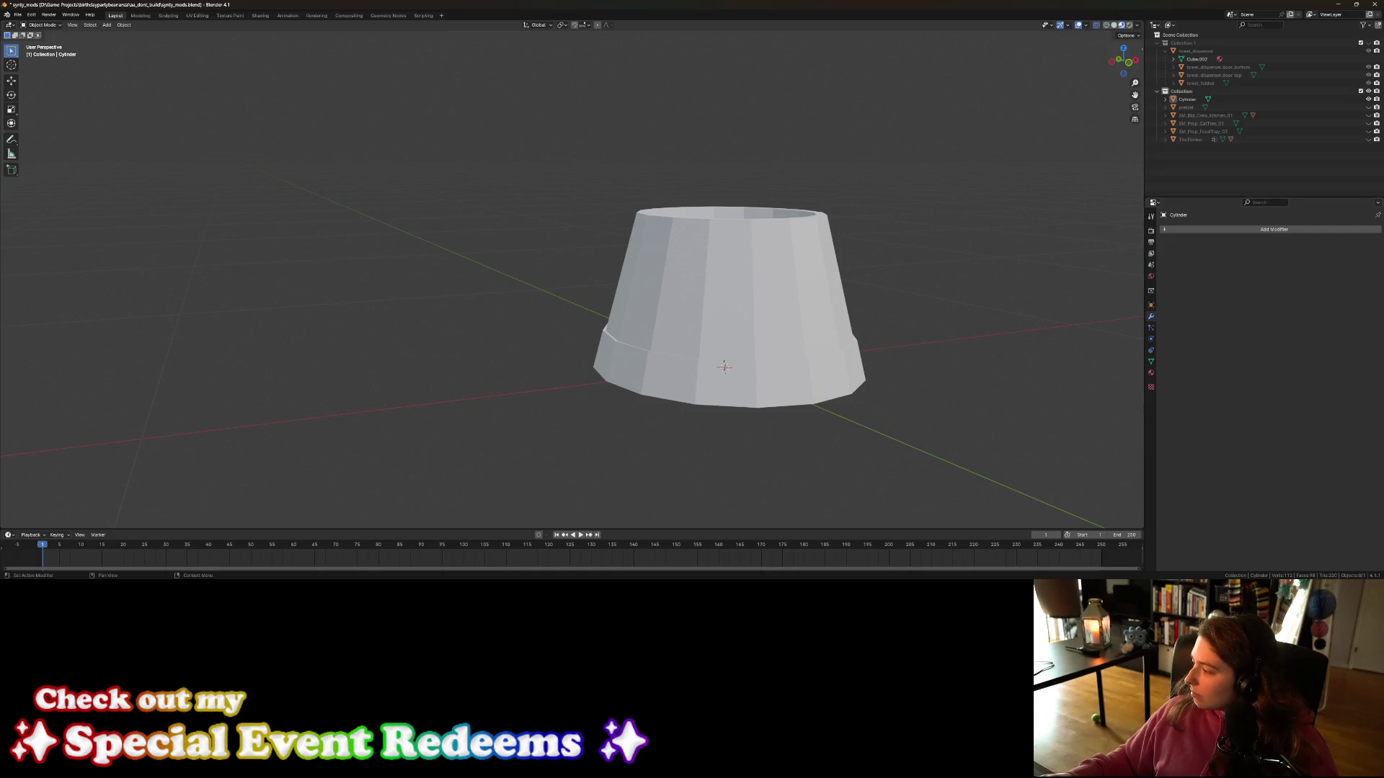
{"action": "key", "text": "alt+Tab"}
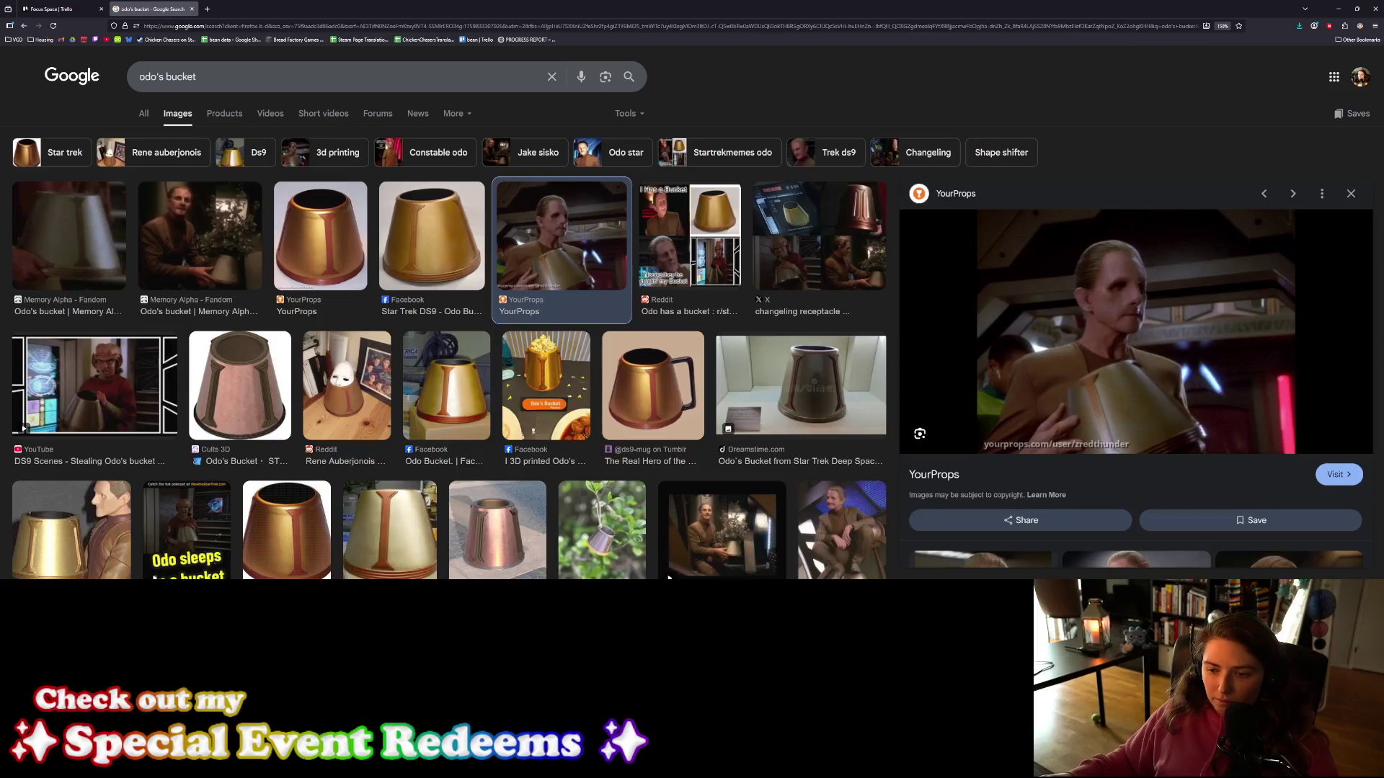
- Back in Blender, frame the bucket in the viewport and re-enter Edit Mode
{"action": "key", "text": "alt+Tab"}
{"action": "scroll", "coordinate": [918, 432], "scroll_direction": "up", "scroll_amount": 5}
{"action": "mouse_move", "coordinate": [917, 433]}
{"action": "left_mouse_down"}
{"action": "mouse_move", "coordinate": [880, 418]}
{"action": "mouse_move", "coordinate": [858, 428]}
{"action": "mouse_move", "coordinate": [889, 441]}
{"action": "mouse_move", "coordinate": [880, 429]}
{"action": "left_mouse_up"}
{"action": "scroll", "coordinate": [853, 425], "scroll_direction": "down", "scroll_amount": 2}
{"action": "scroll", "coordinate": [889, 440], "scroll_direction": "down", "scroll_amount": 2}
{"action": "scroll", "coordinate": [871, 434], "scroll_direction": "up", "scroll_amount": 2}
{"action": "key", "text": "Tab"}
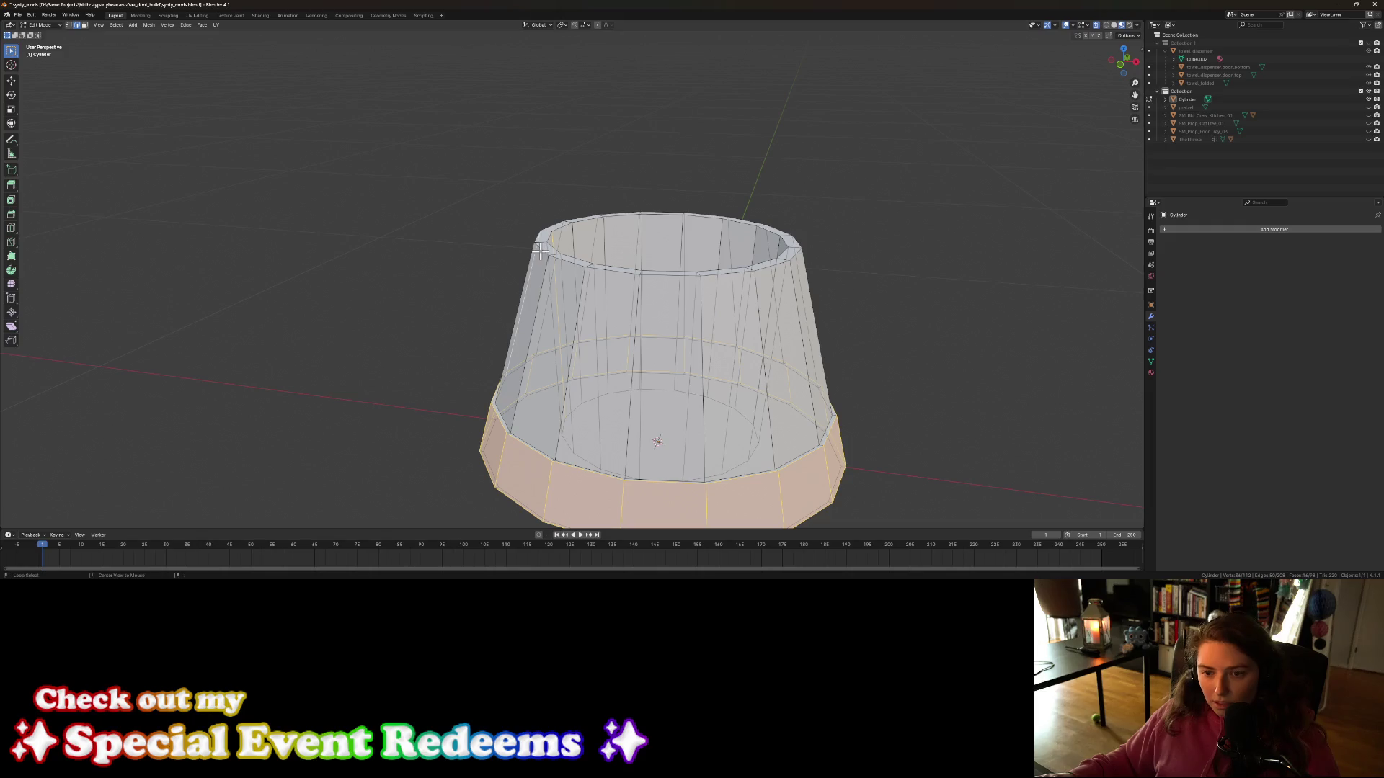
- Bevel the outer and inner top rim edge loops into a double ring
{"action": "left_click", "coordinate": [542, 250], "text": "alt"}
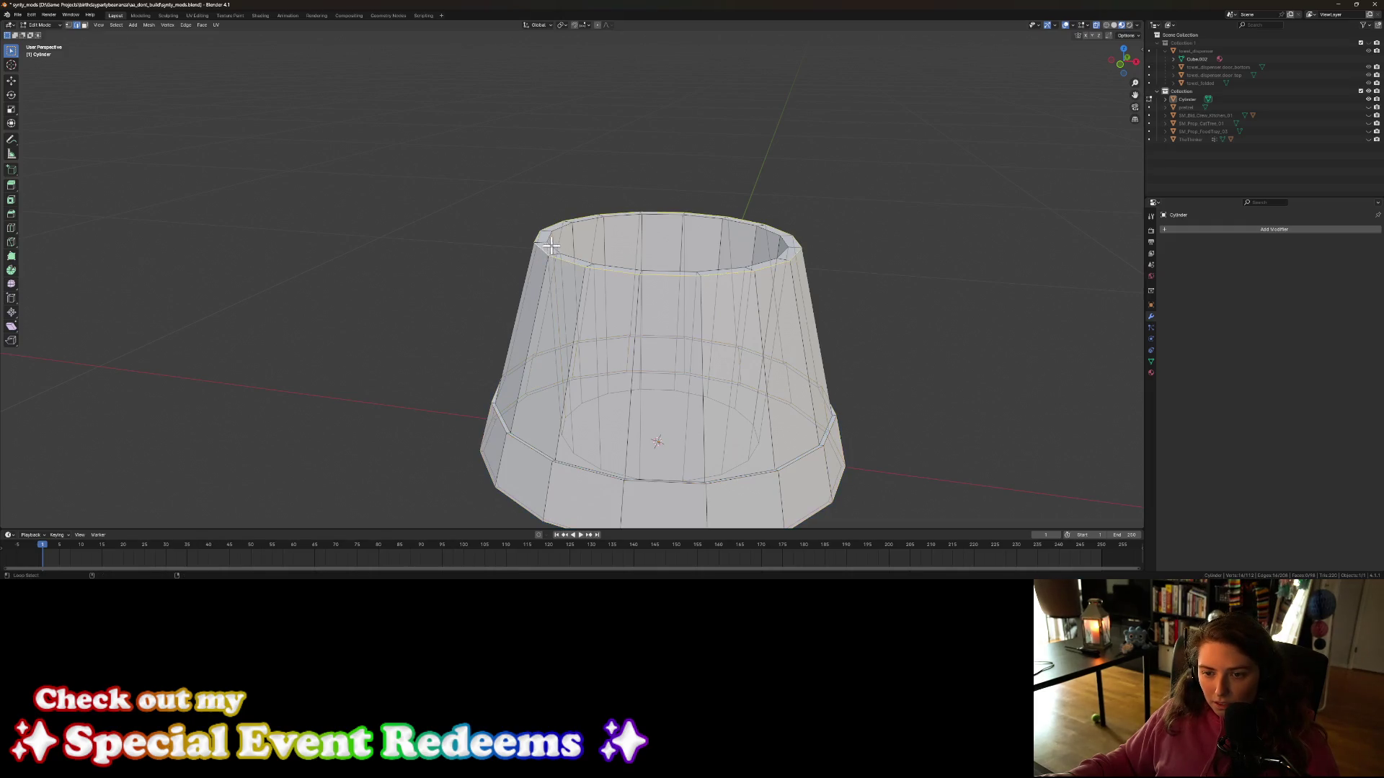
{"action": "left_click", "coordinate": [548, 239], "text": "alt+shift"}
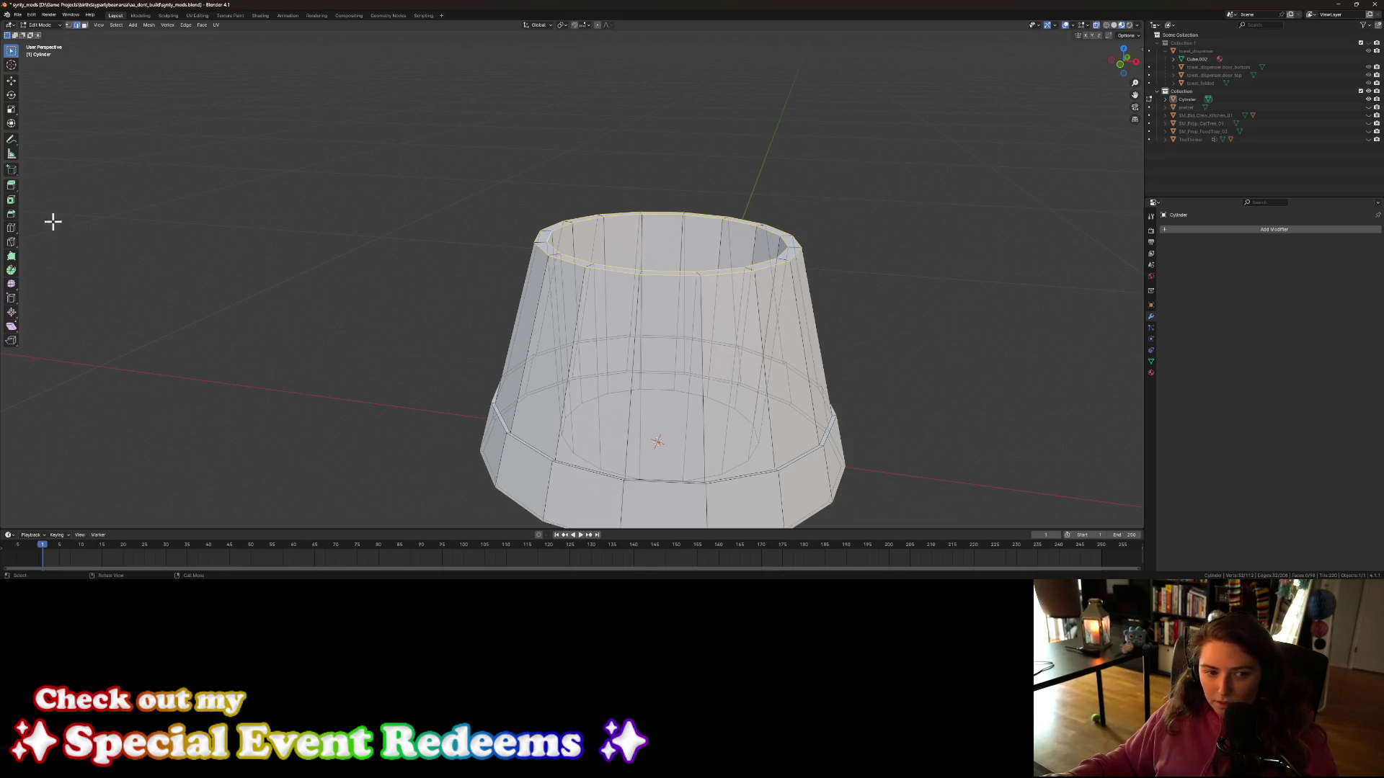
{"action": "left_click", "coordinate": [11, 214]}
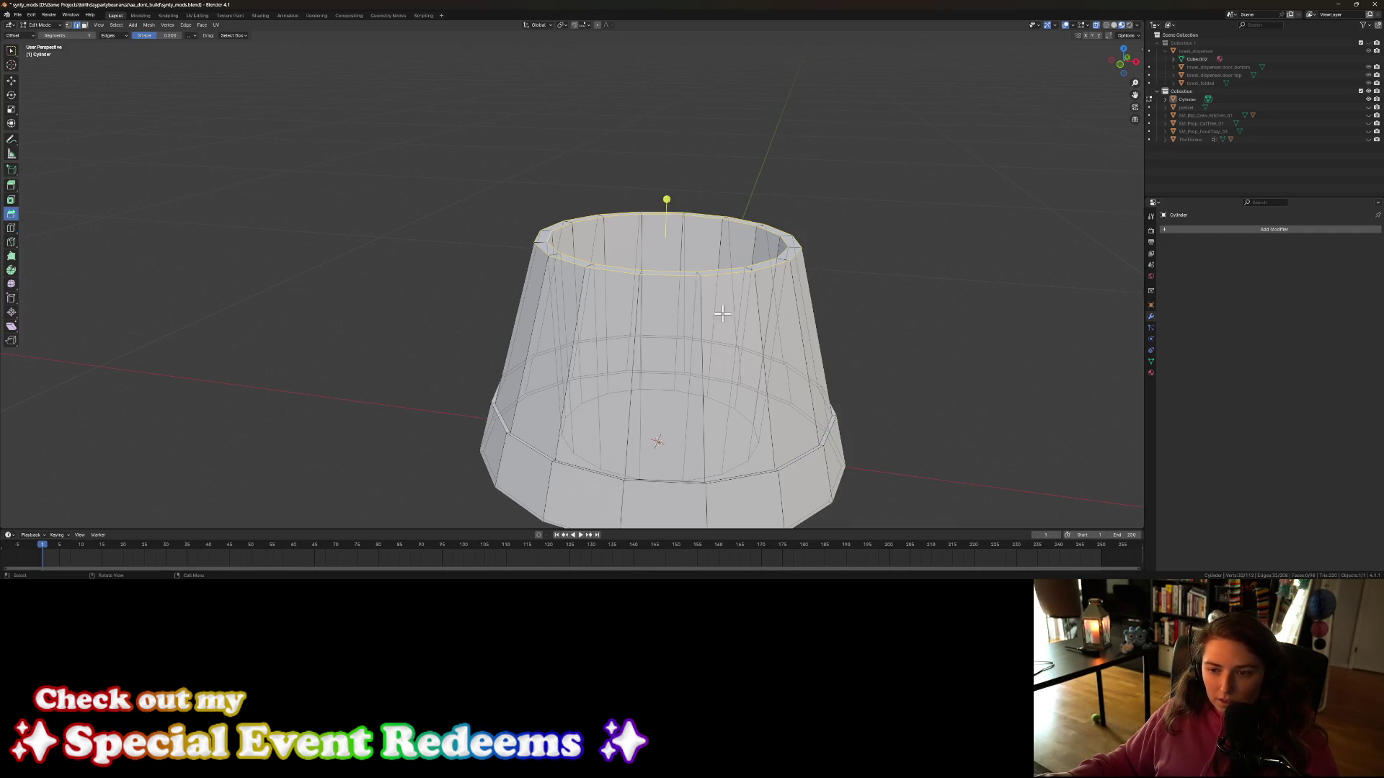
{"action": "left_click_drag", "start_coordinate": [667, 198], "coordinate": [668, 194]}
{"action": "left_click", "coordinate": [895, 263]}
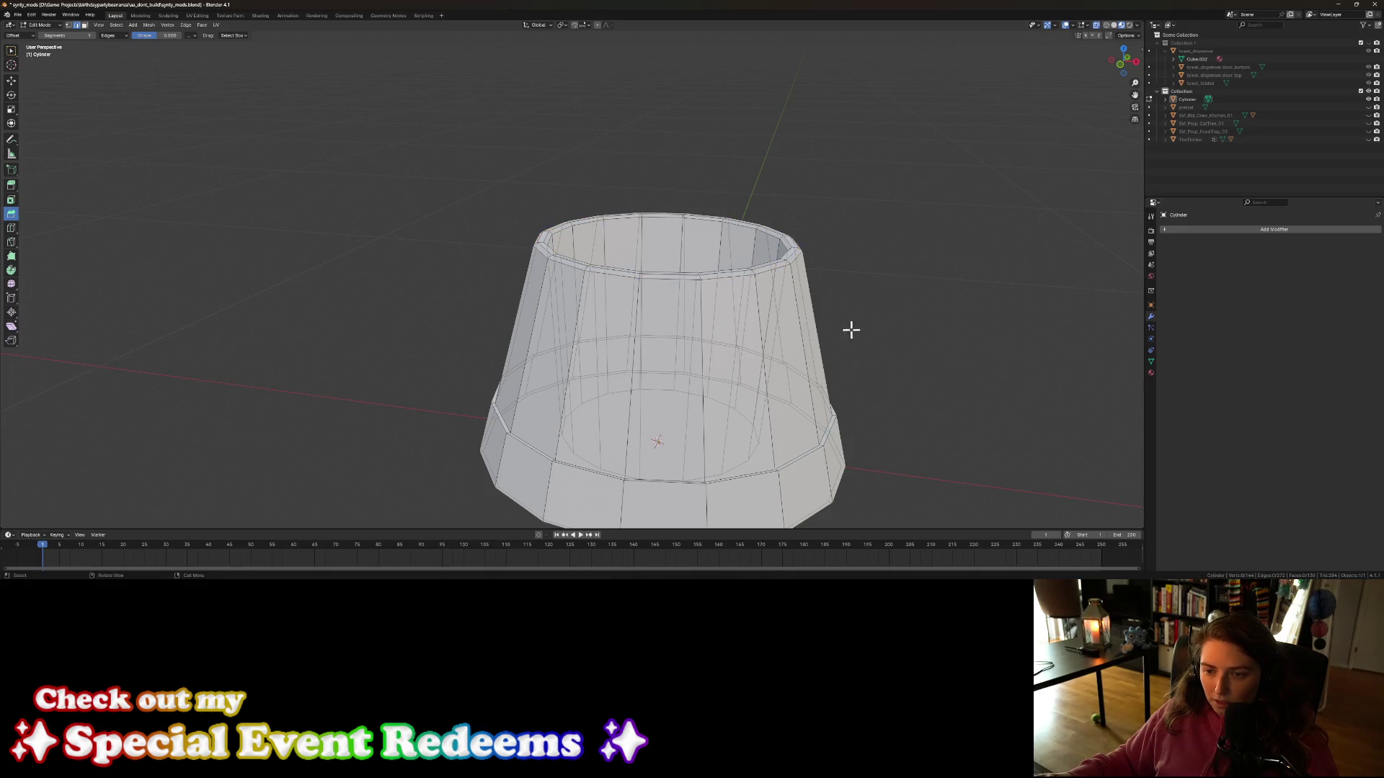
{"action": "key", "text": "Tab"}
{"action": "mouse_move", "coordinate": [871, 357]}
{"action": "left_mouse_down"}
{"action": "mouse_move", "coordinate": [834, 356]}
{"action": "mouse_move", "coordinate": [915, 358]}
{"action": "mouse_move", "coordinate": [872, 356]}
{"action": "left_mouse_up"}
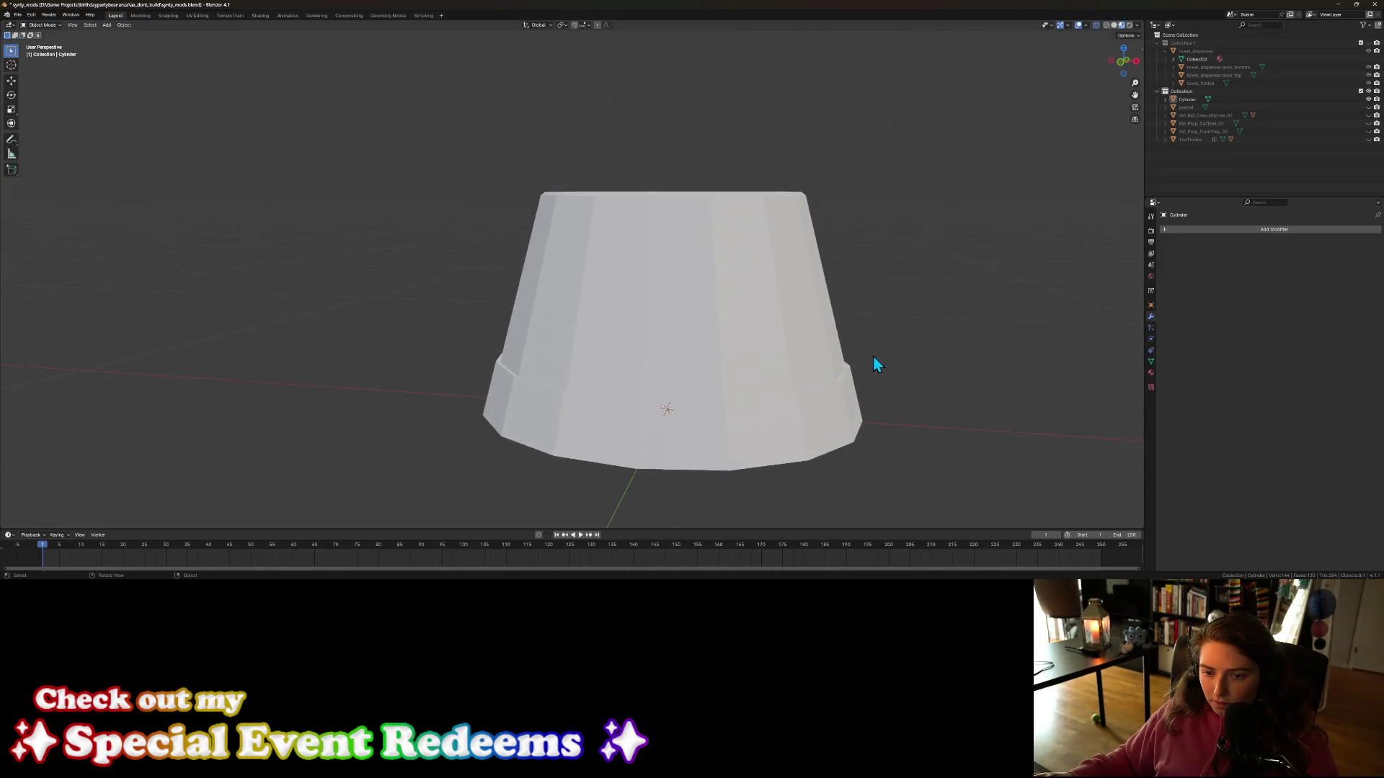
- Bevel the edge loop atop the base band, turn off see-through and return to object mode
{"action": "left_click", "coordinate": [565, 429]}
{"action": "key", "text": "Tab"}
{"action": "mouse_move", "coordinate": [528, 409]}
{"action": "left_mouse_down"}
{"action": "mouse_move", "coordinate": [537, 396]}
{"action": "mouse_move", "coordinate": [516, 406]}
{"action": "left_mouse_up"}
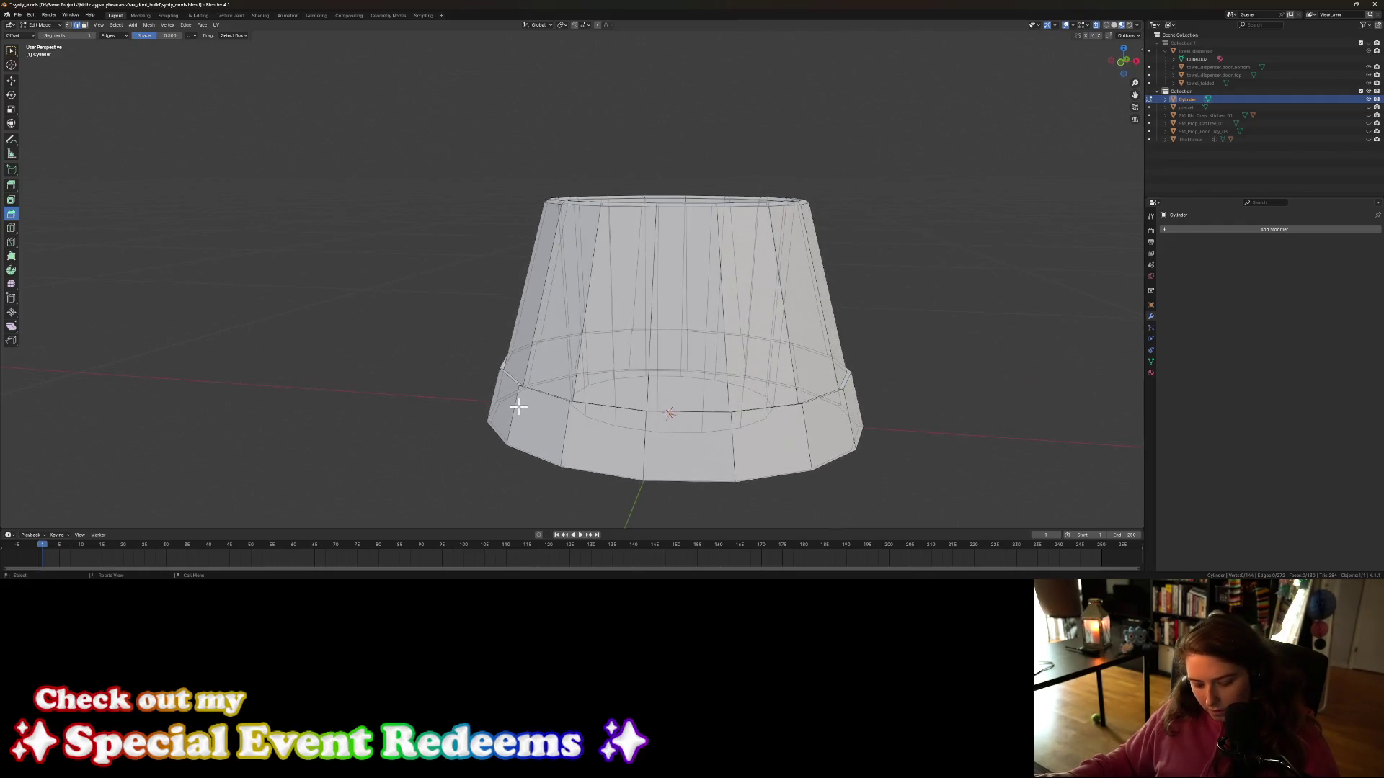
{"action": "left_click", "coordinate": [512, 378], "text": "alt"}
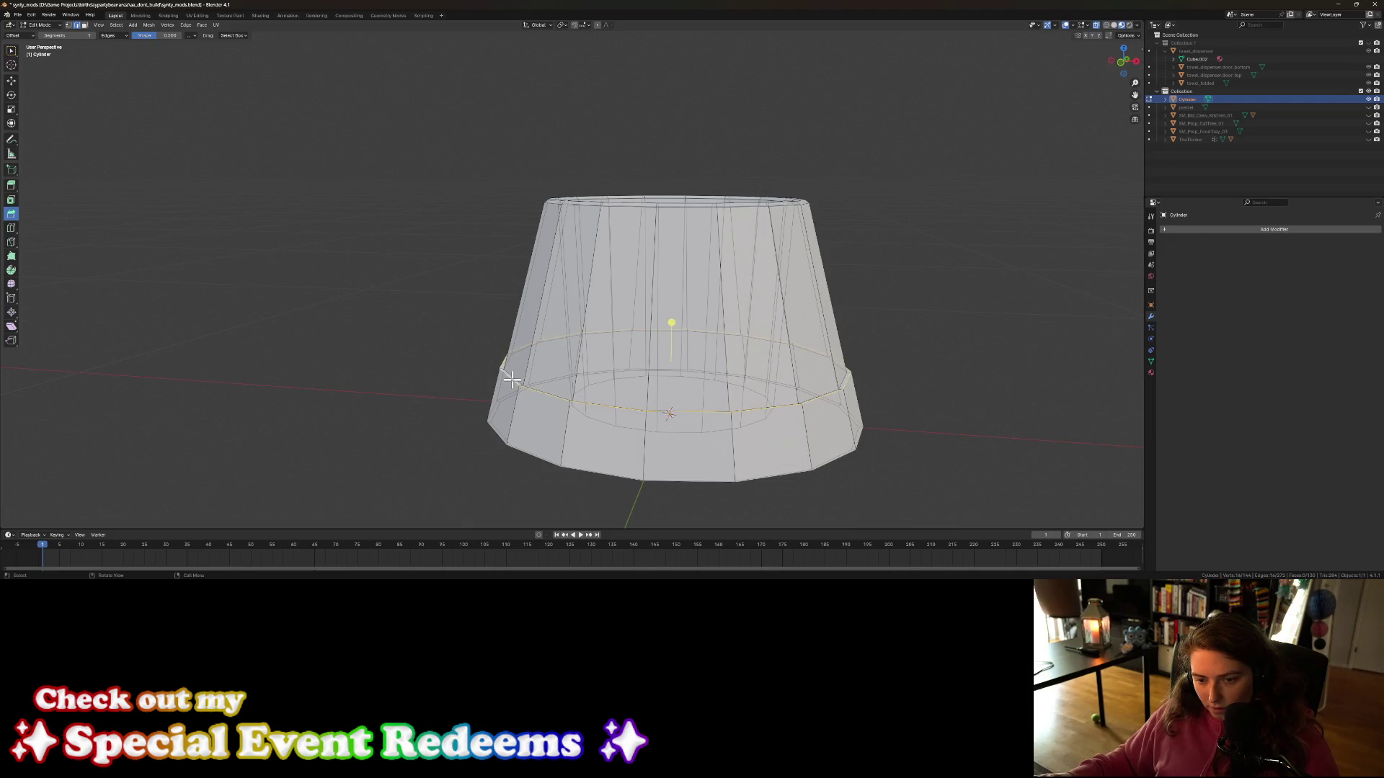
{"action": "left_click_drag", "start_coordinate": [673, 317], "coordinate": [673, 315]}
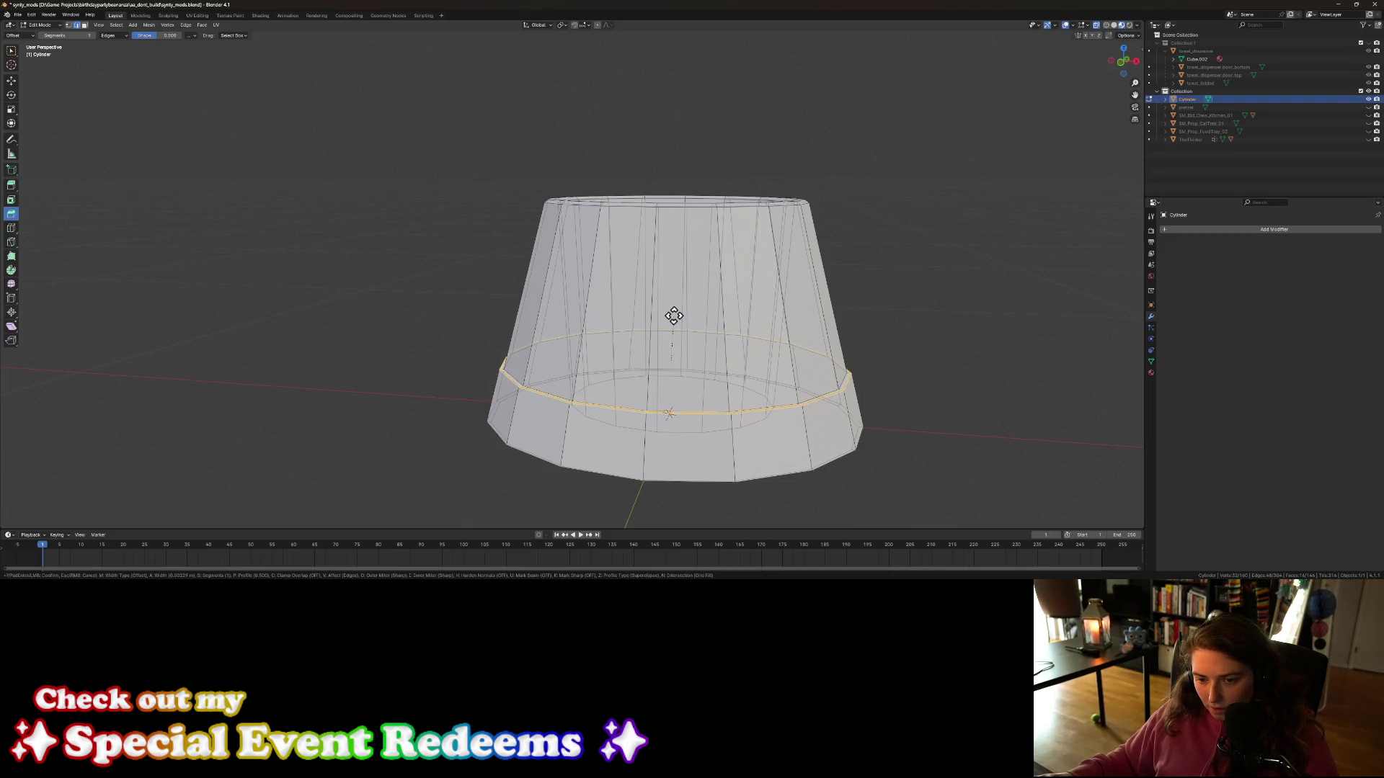
{"action": "left_click", "coordinate": [684, 320]}
{"action": "left_click", "coordinate": [917, 423]}
{"action": "mouse_move", "coordinate": [892, 457]}
{"action": "left_mouse_down"}
{"action": "mouse_move", "coordinate": [856, 487]}
{"action": "mouse_move", "coordinate": [884, 494]}
{"action": "mouse_move", "coordinate": [841, 470]}
{"action": "mouse_move", "coordinate": [800, 473]}
{"action": "mouse_move", "coordinate": [825, 494]}
{"action": "mouse_move", "coordinate": [807, 483]}
{"action": "left_mouse_up"}
{"action": "key", "text": "alt+z"}
{"action": "key", "text": "Tab"}
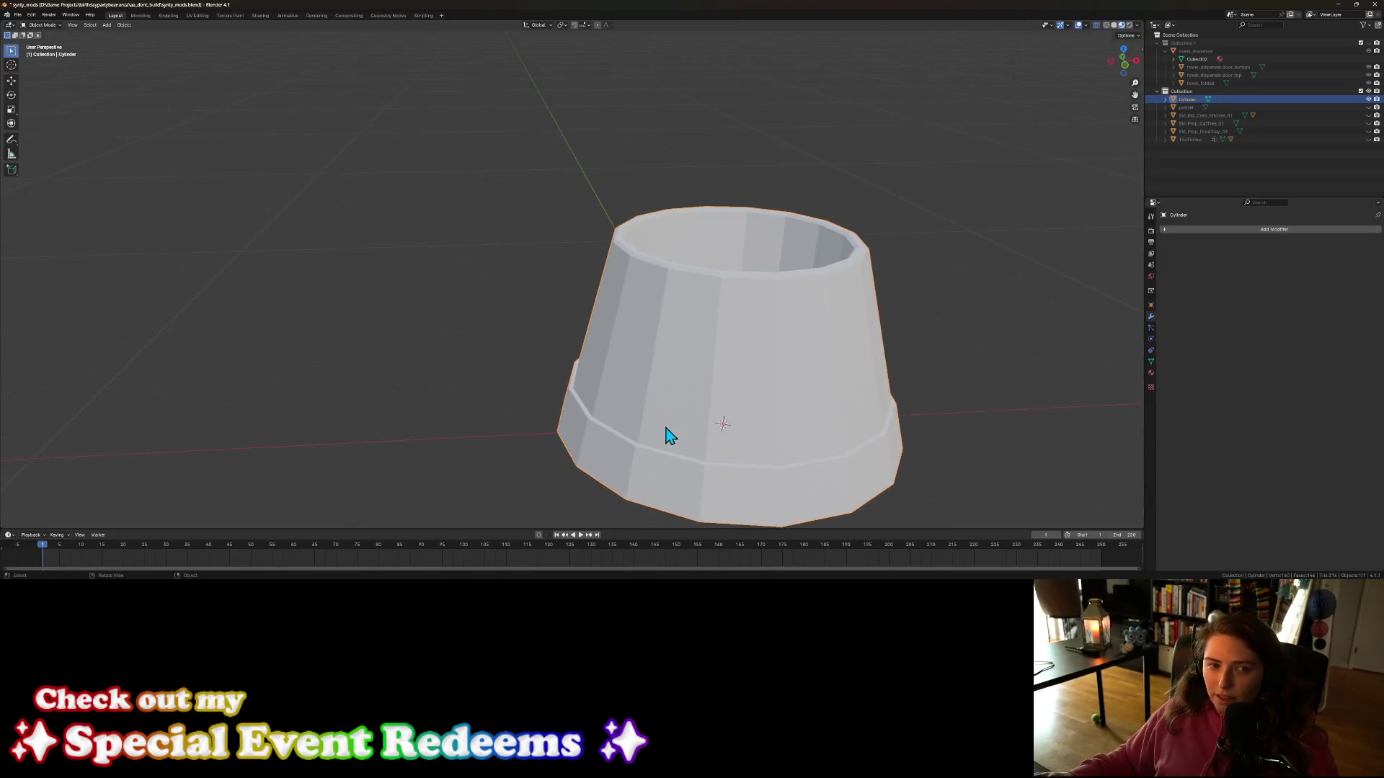
{"action": "mouse_move", "coordinate": [568, 344]}
{"action": "left_mouse_down"}
{"action": "mouse_move", "coordinate": [531, 369]}
{"action": "mouse_move", "coordinate": [518, 357]}
{"action": "mouse_move", "coordinate": [537, 328]}
{"action": "left_mouse_up"}
- Add a new cube and shrink it to 0.1 scale
{"action": "left_click", "coordinate": [108, 27]}
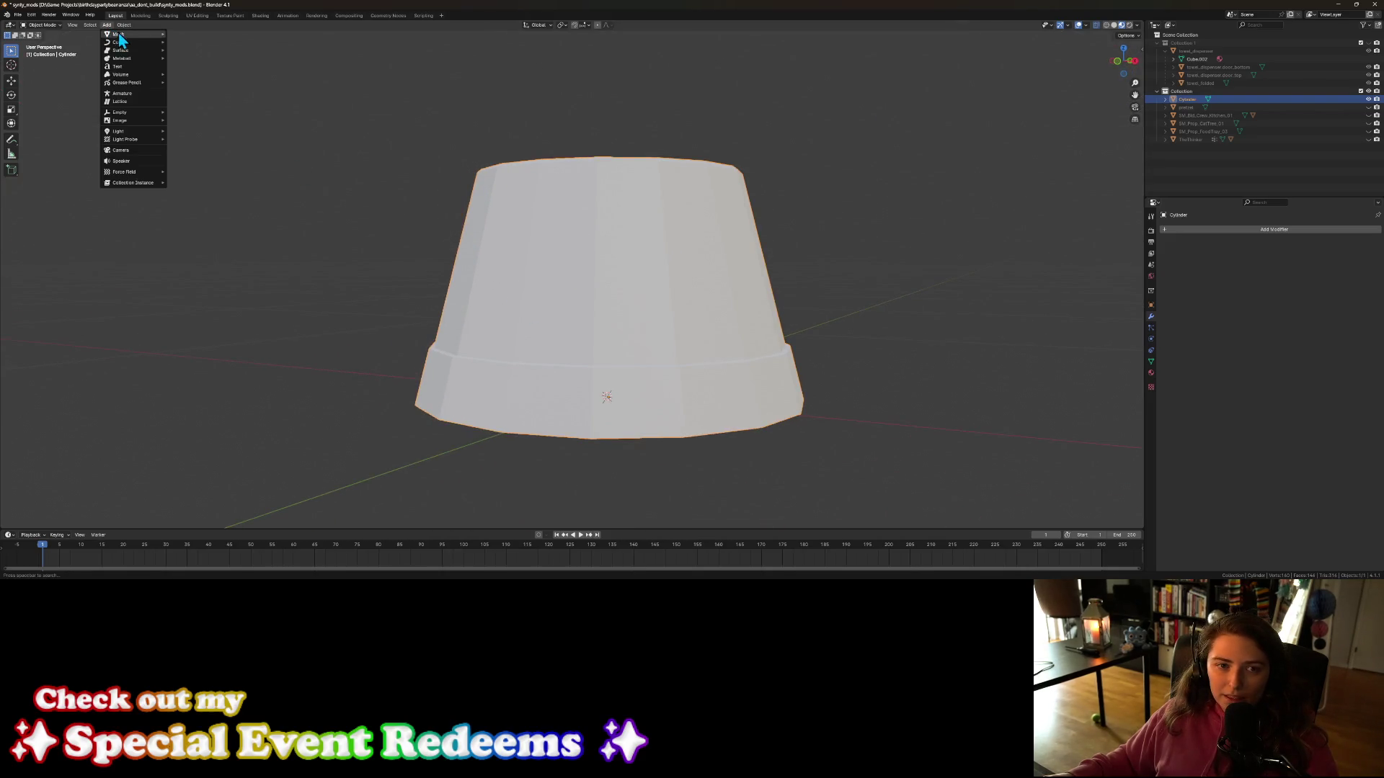
{"action": "mouse_move", "coordinate": [119, 33]}
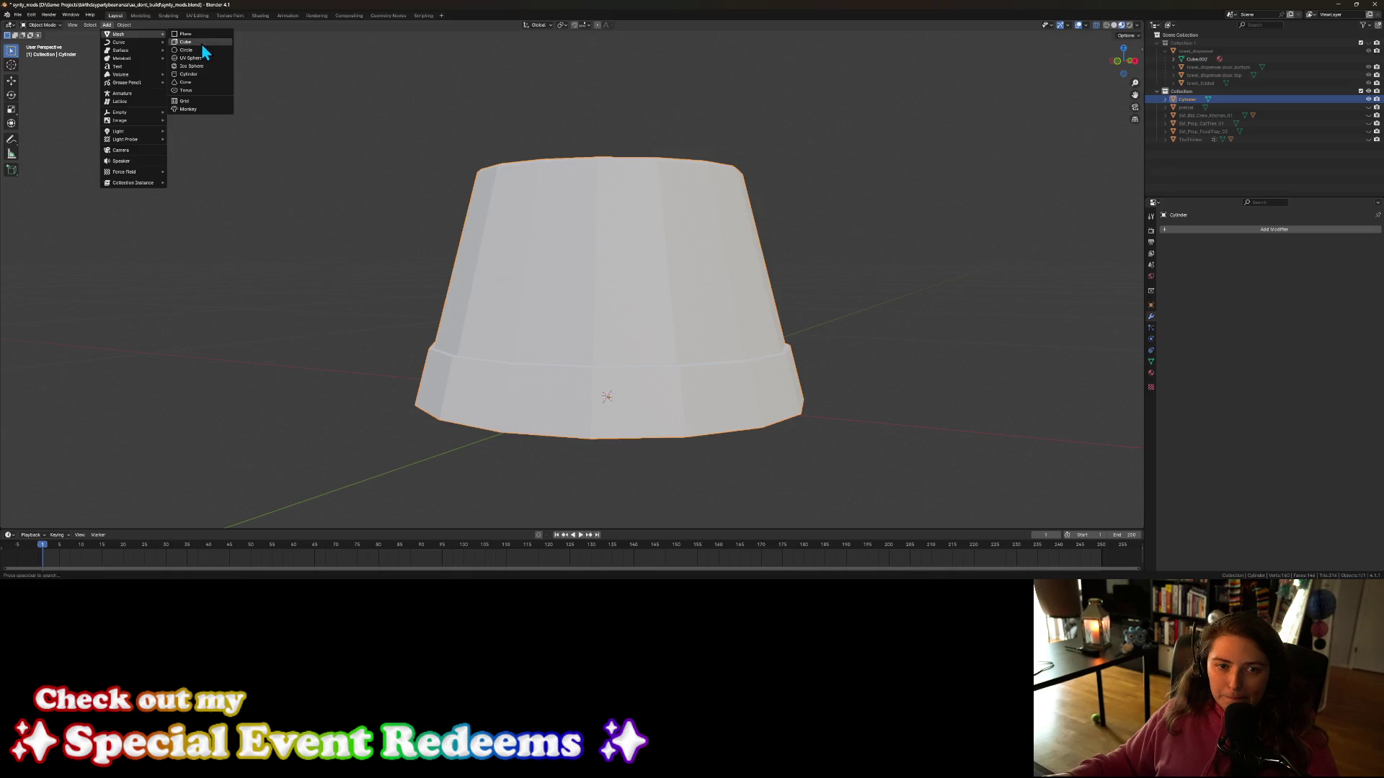
{"action": "left_click", "coordinate": [201, 43]}
{"action": "type", "text": "s"}
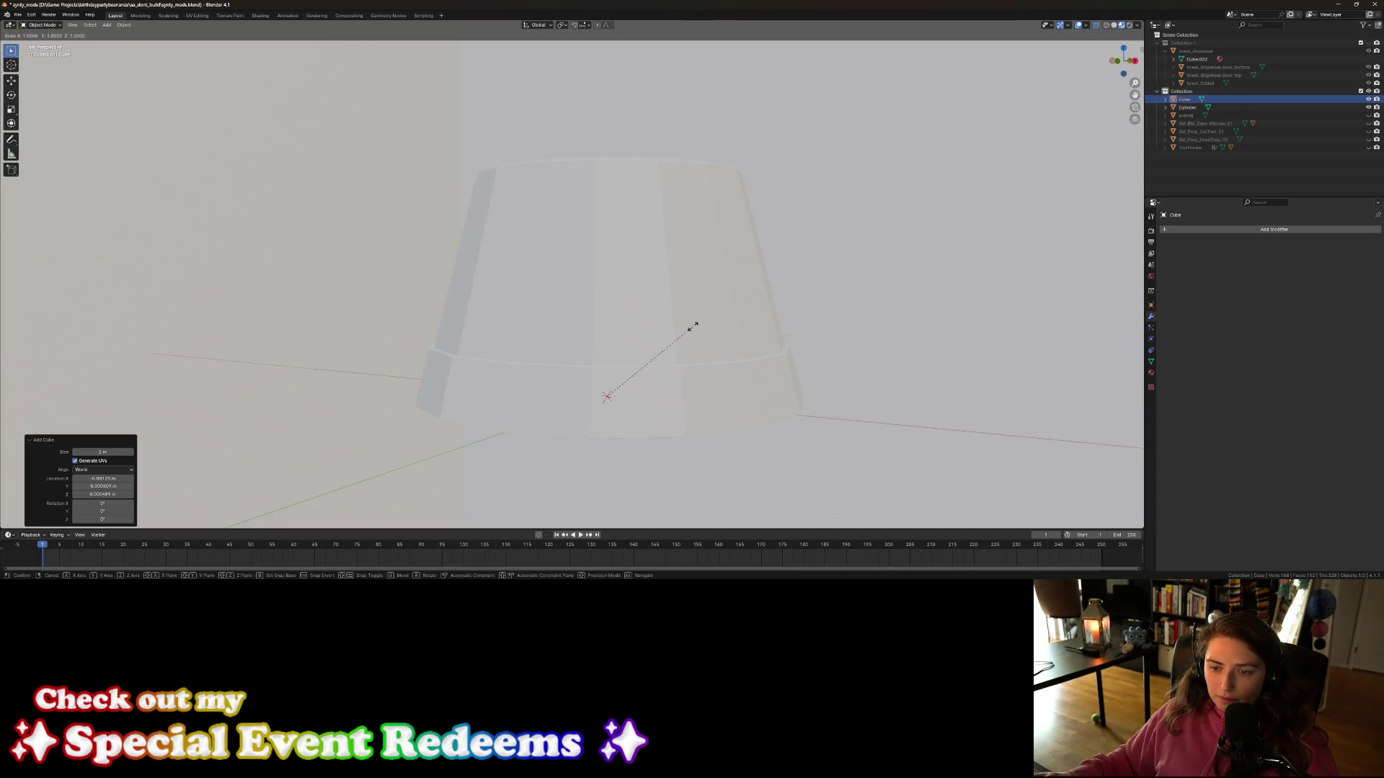
{"action": "type", "text": "2"}
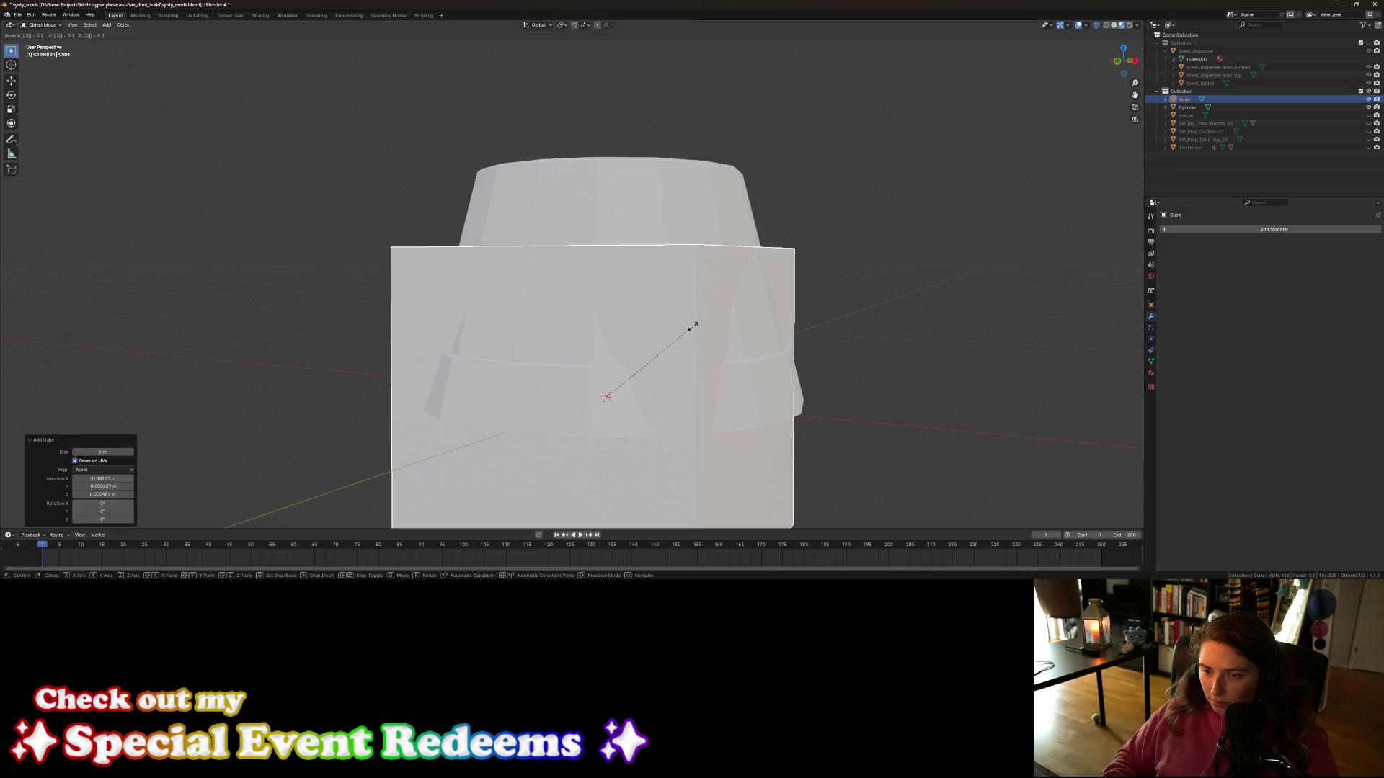
{"action": "key", "text": "BackSpace"}
{"action": "type", "text": "1"}
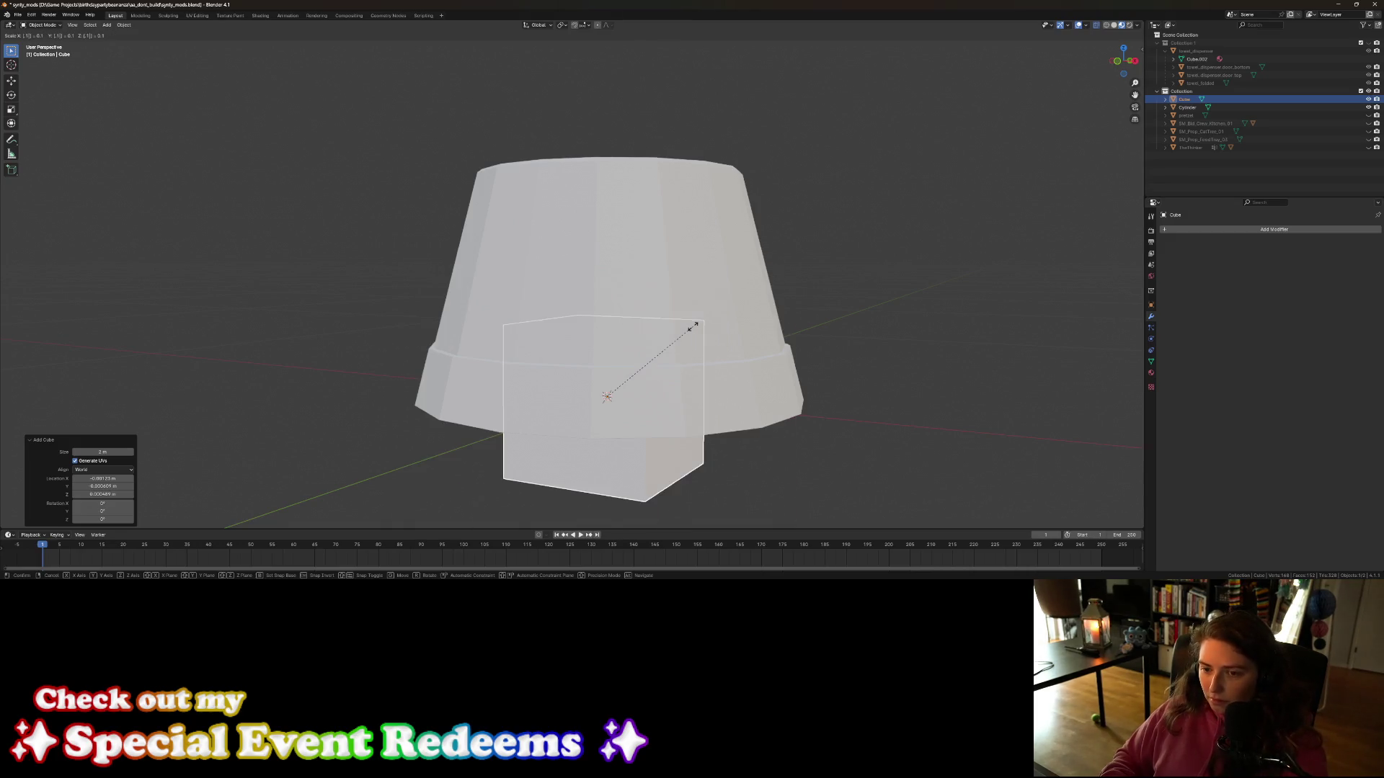
{"action": "key", "text": "Return"}
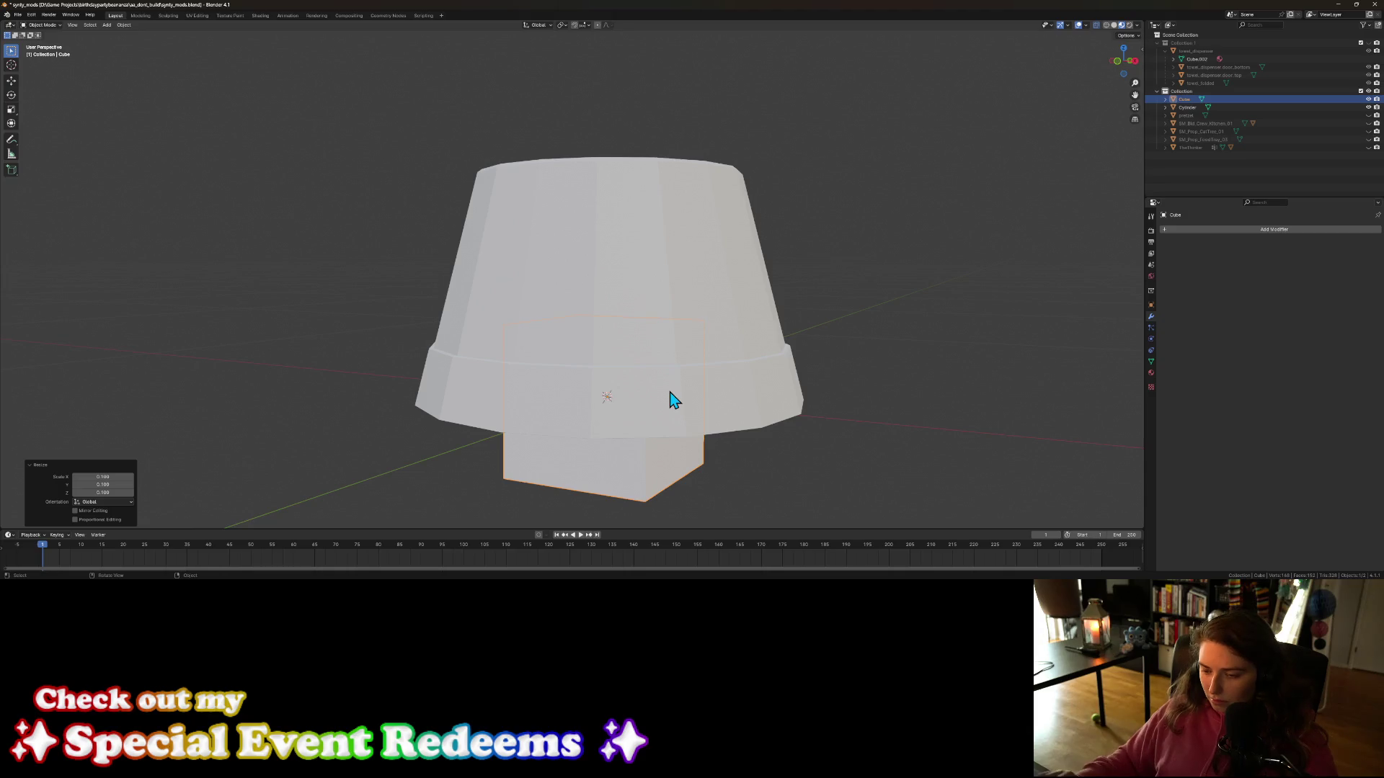
- Move the cube along Y beside the bucket and up to the body's height
{"action": "key", "text": "g"}
{"action": "key", "text": "y"}
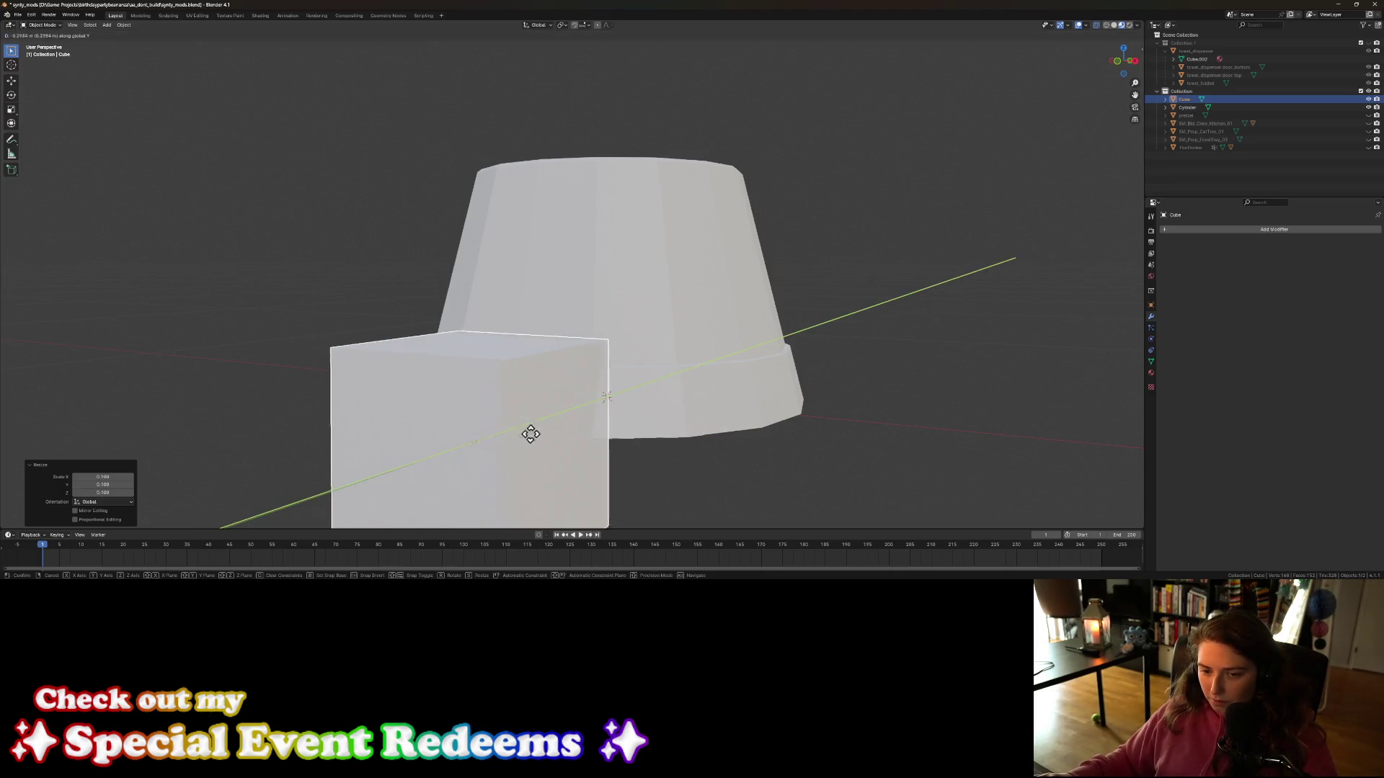
{"action": "left_click", "coordinate": [485, 442]}
{"action": "key", "text": "KP_3"}
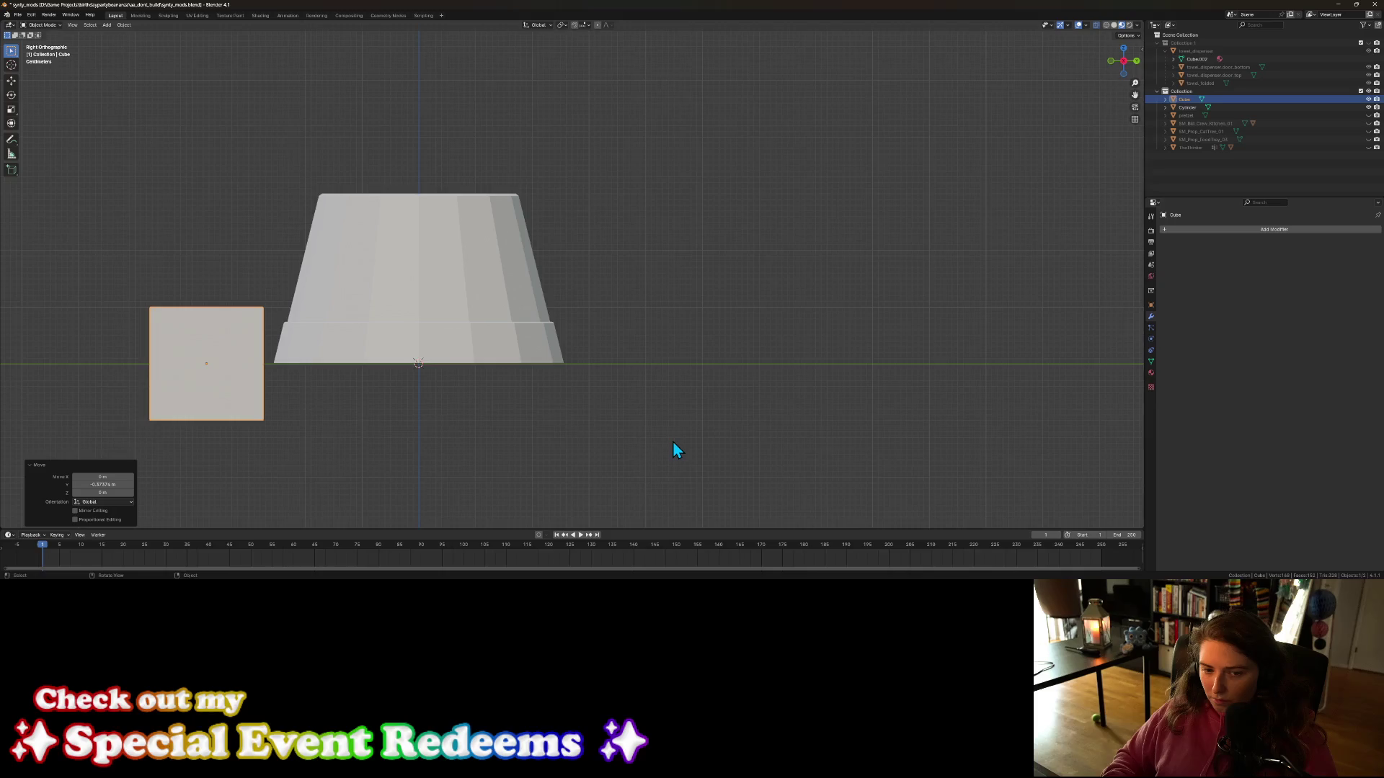
{"action": "key", "text": "KP_1"}
{"action": "key", "text": "g"}
{"action": "key", "text": "z"}
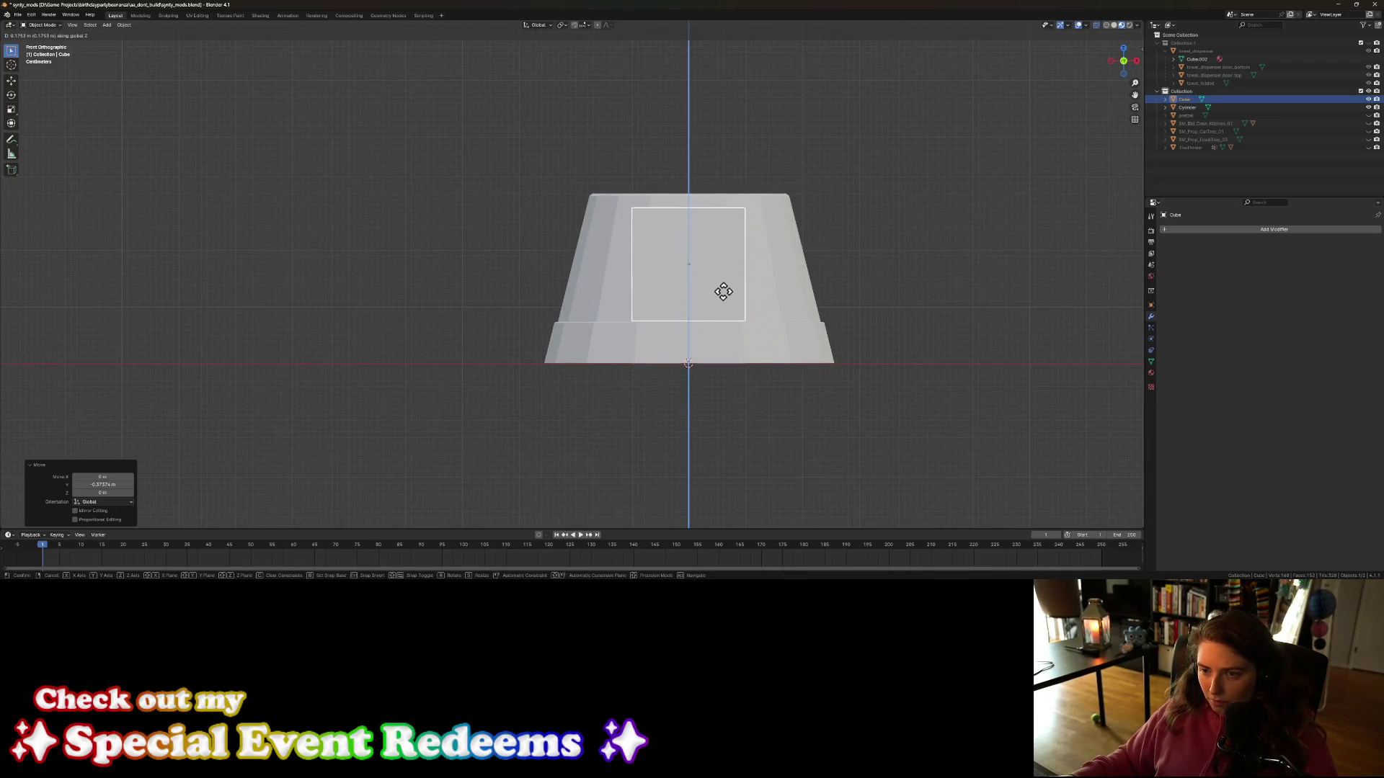
{"action": "left_click", "coordinate": [728, 292]}
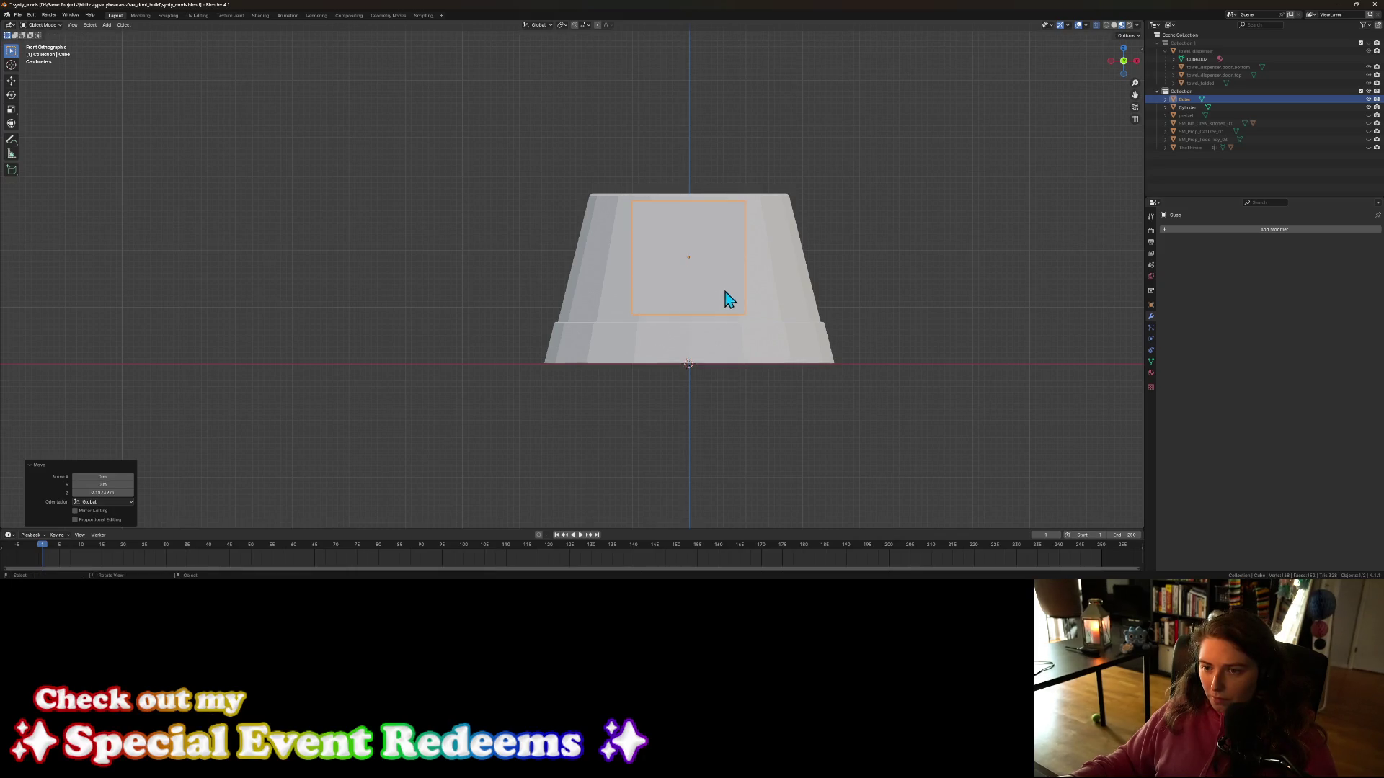
{"action": "scroll", "coordinate": [732, 316], "scroll_direction": "up", "scroll_amount": 2}
{"action": "scroll", "coordinate": [735, 317], "scroll_direction": "up", "scroll_amount": 2}
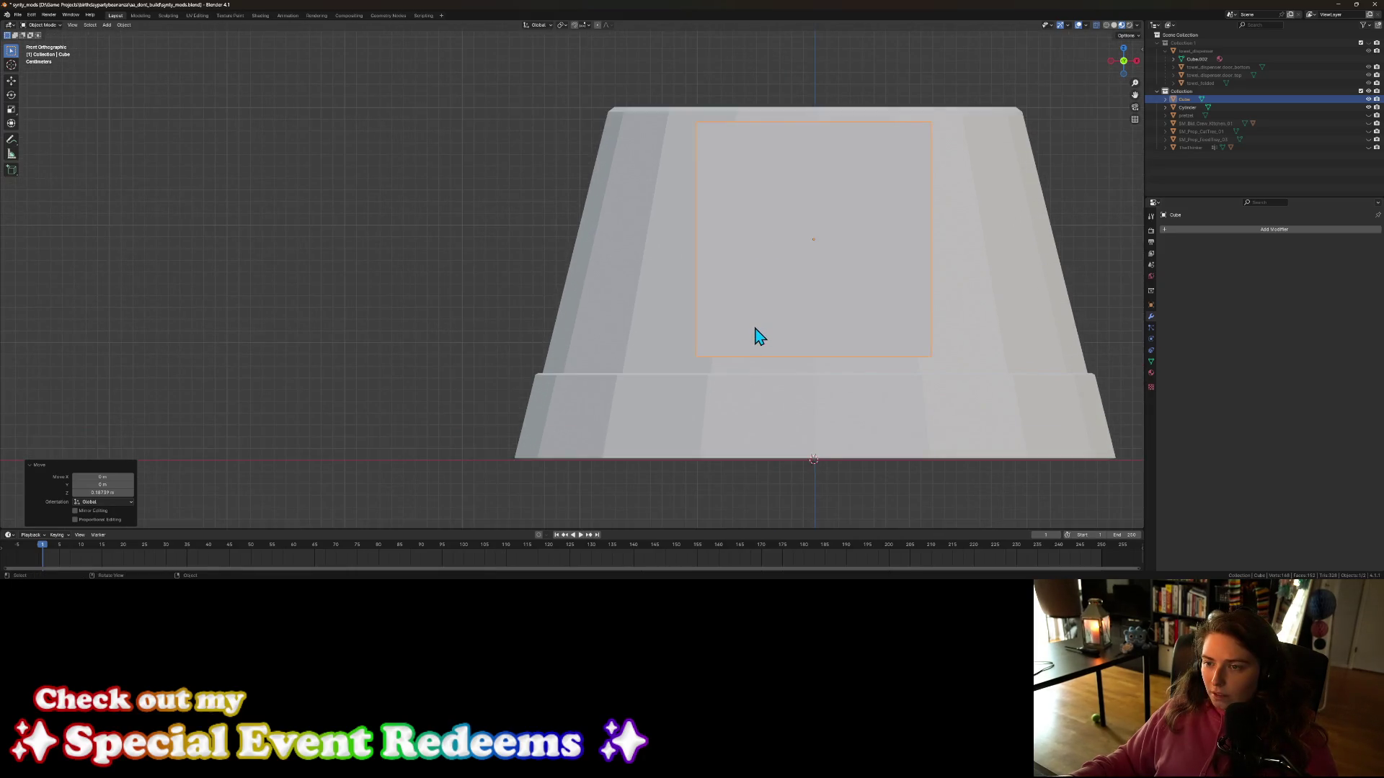
{"action": "scroll", "coordinate": [753, 349], "scroll_direction": "down", "scroll_amount": 5}
{"action": "middle_click", "coordinate": [745, 358]}
{"action": "left_click_drag", "start_coordinate": [746, 358], "coordinate": [820, 364]}
- Flatten the cube to 0.05 along the Y axis
{"action": "key", "text": "s"}
{"action": "key", "text": "y"}
{"action": "type", "text": ".1"}
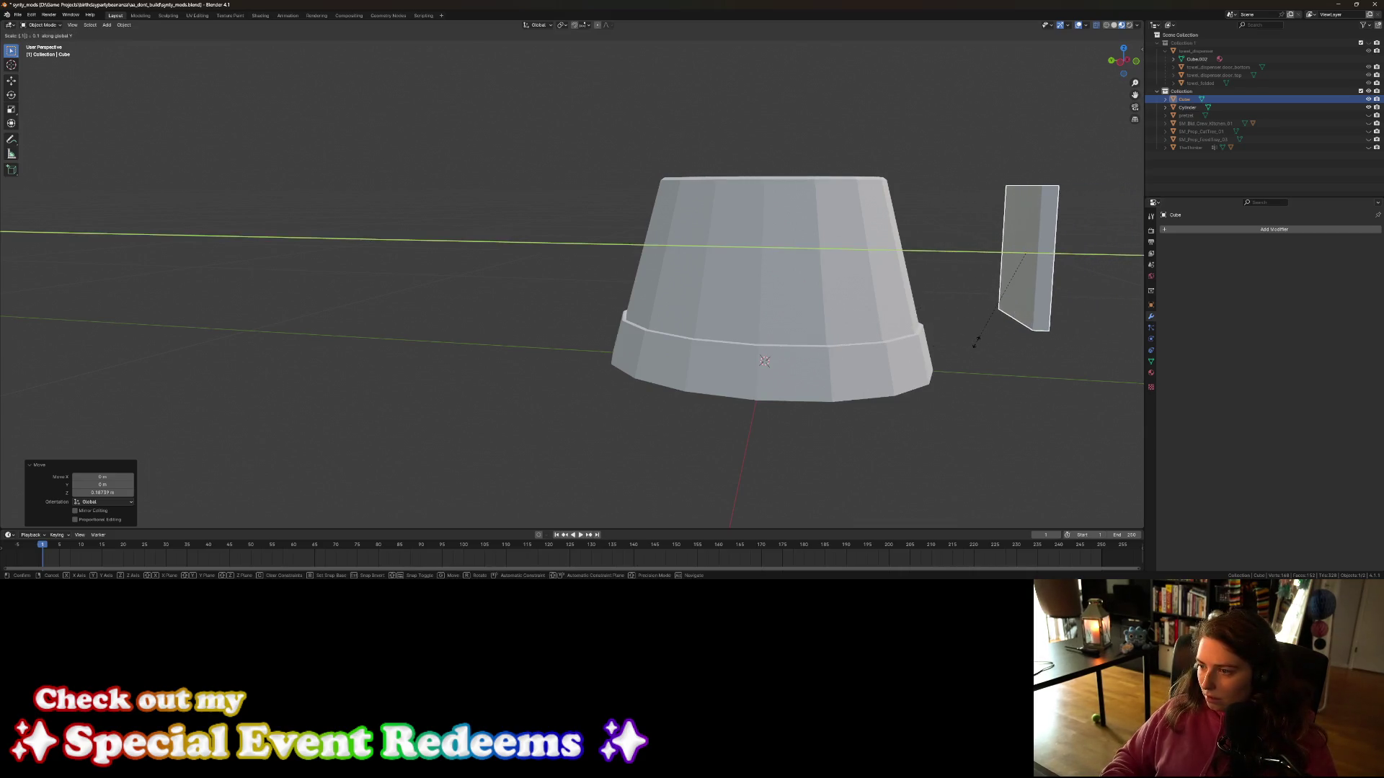
{"action": "key", "text": "BackSpace"}
{"action": "type", "text": "05"}
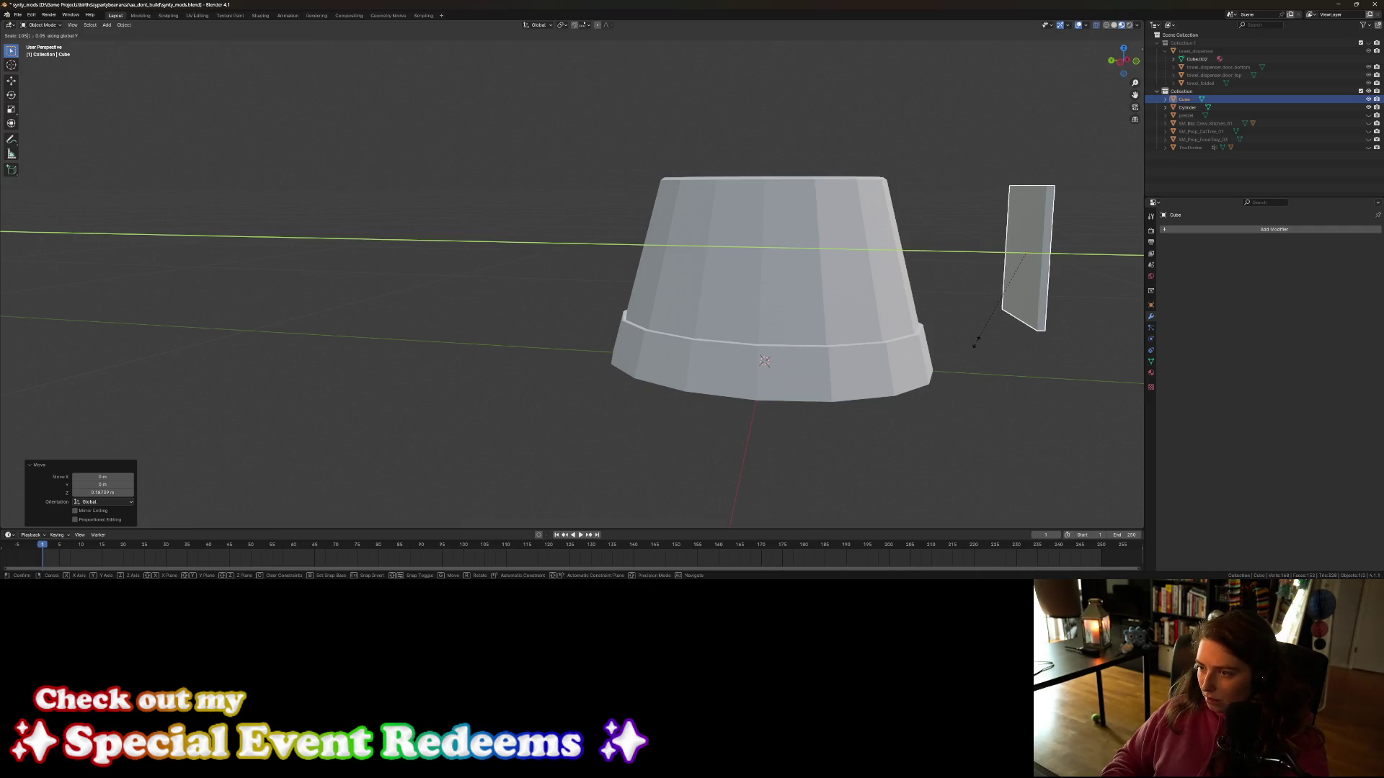
{"action": "key", "text": "Return"}
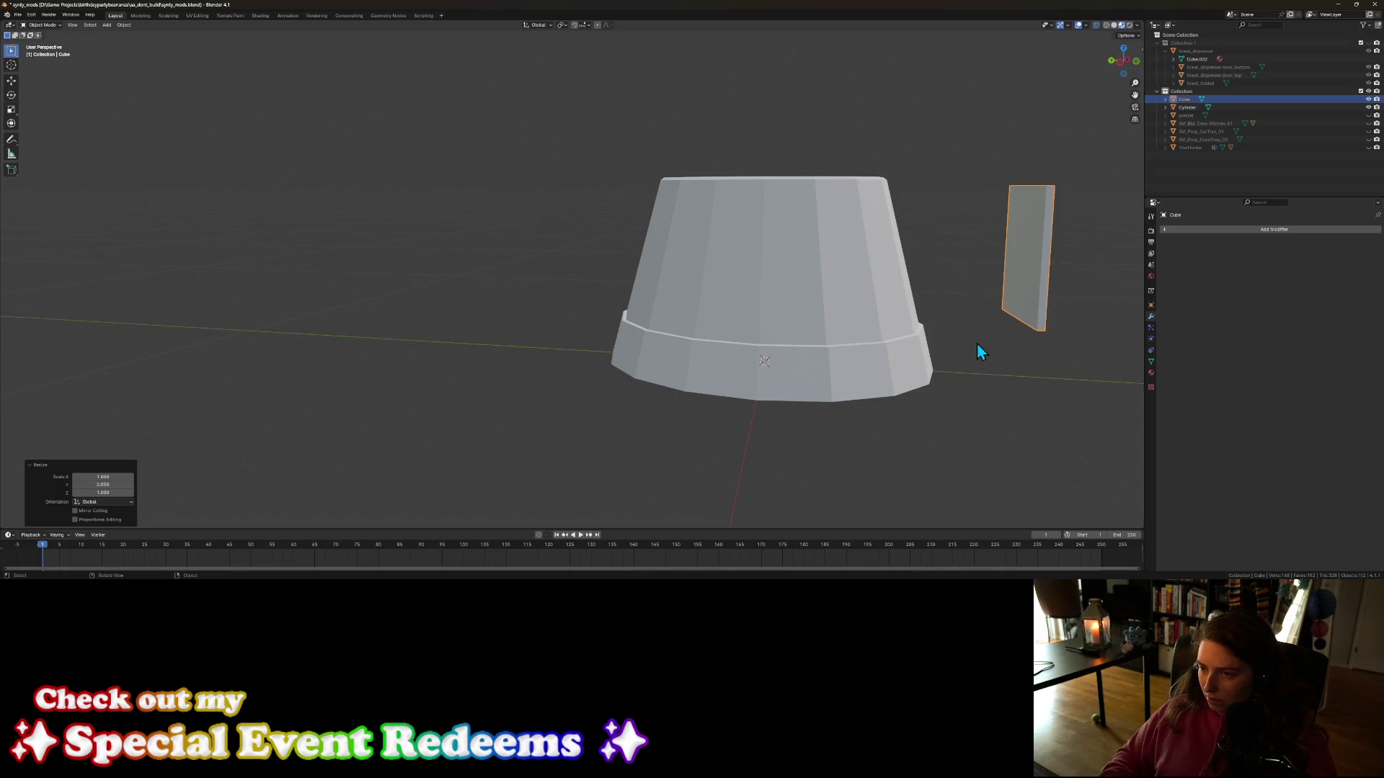
- In front orthographic view, narrow the cube to 0.2 on X and enter Edit Mode
{"action": "key", "text": "KP_1"}
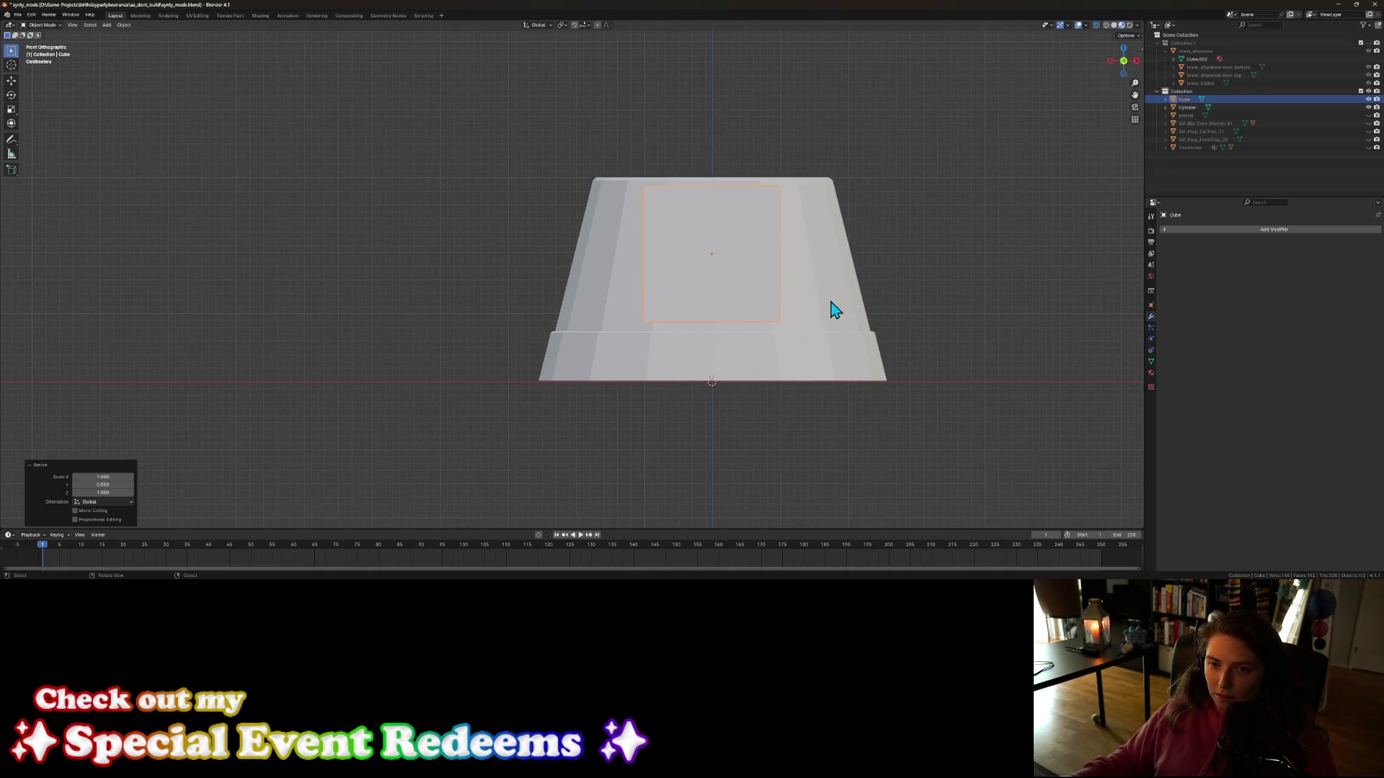
{"action": "key", "text": "s"}
{"action": "type", "text": "x"}
{"action": "type", "text": "2"}
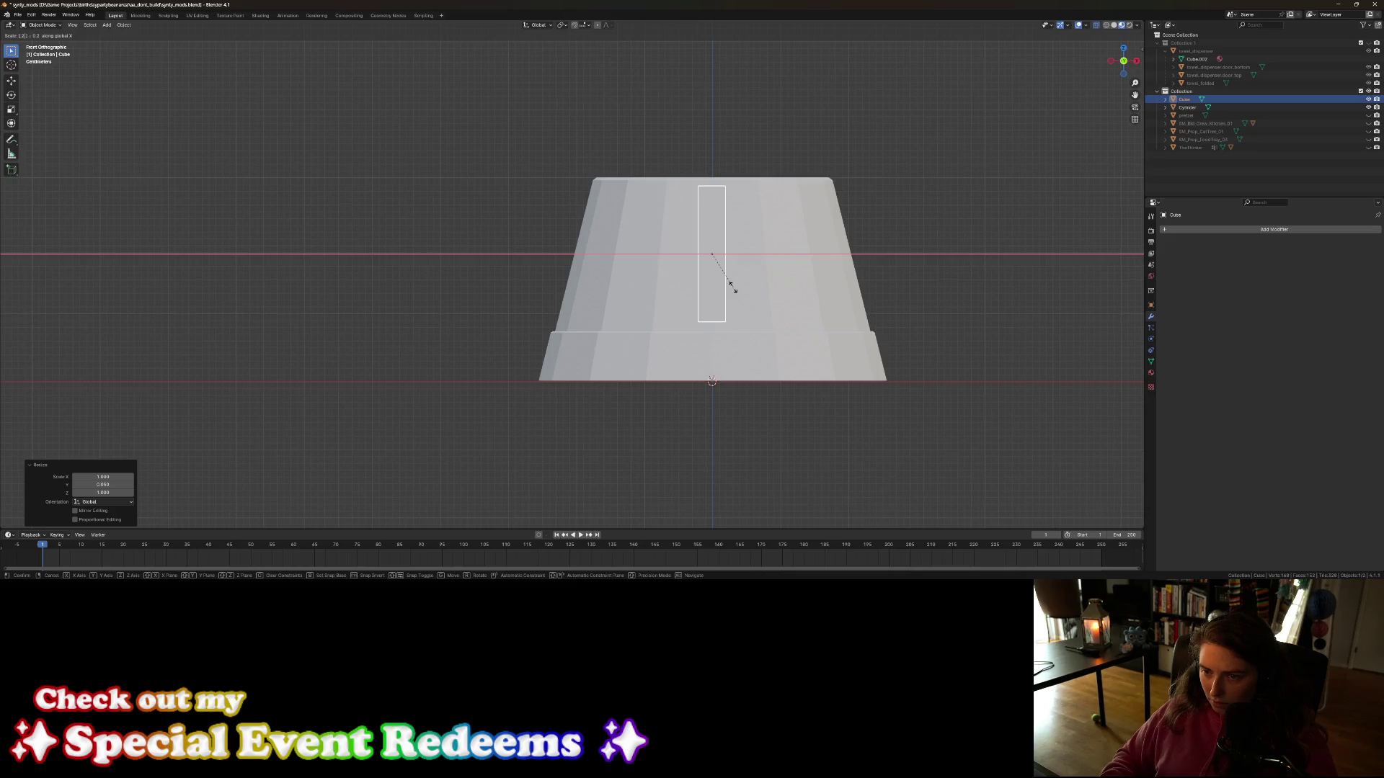
{"action": "key", "text": "Return"}
{"action": "scroll", "coordinate": [734, 295], "scroll_direction": "up", "scroll_amount": 3}
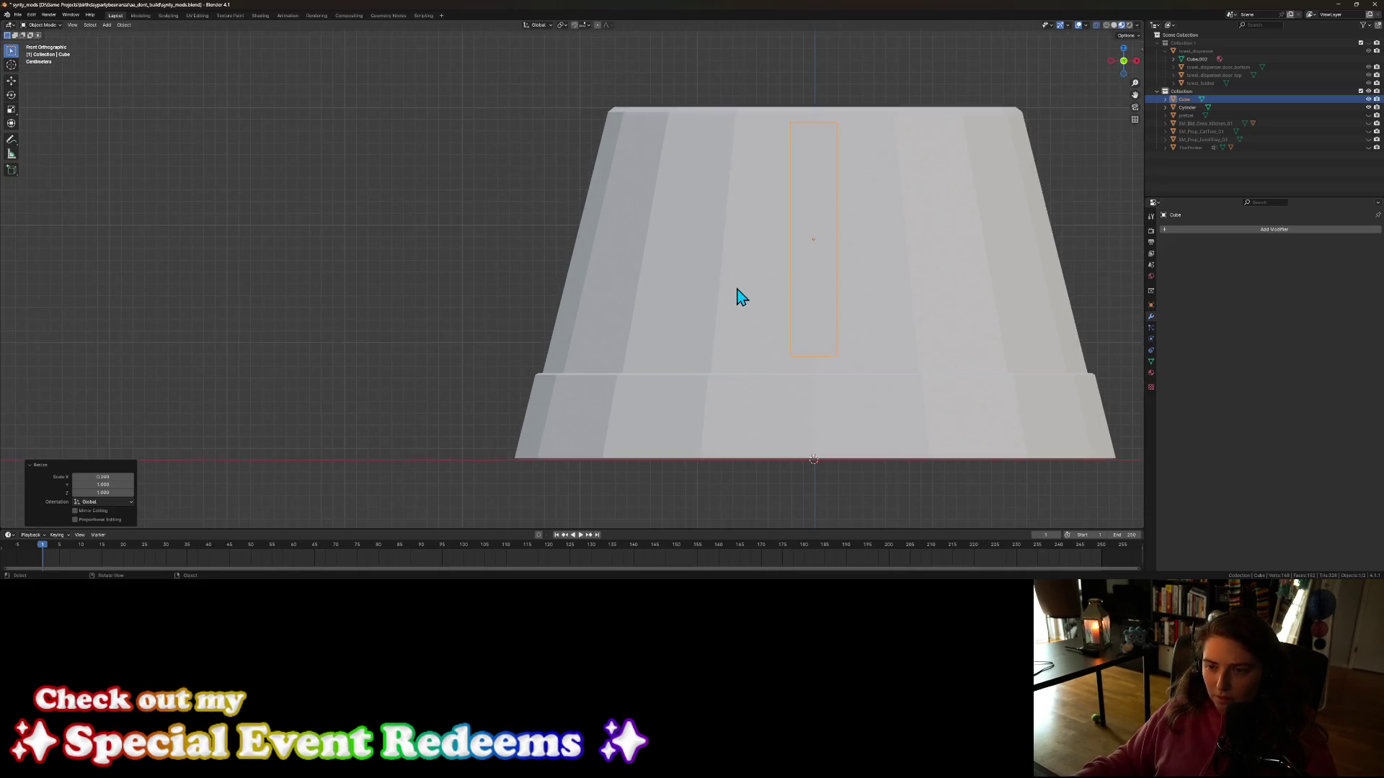
{"action": "key", "text": "Tab"}
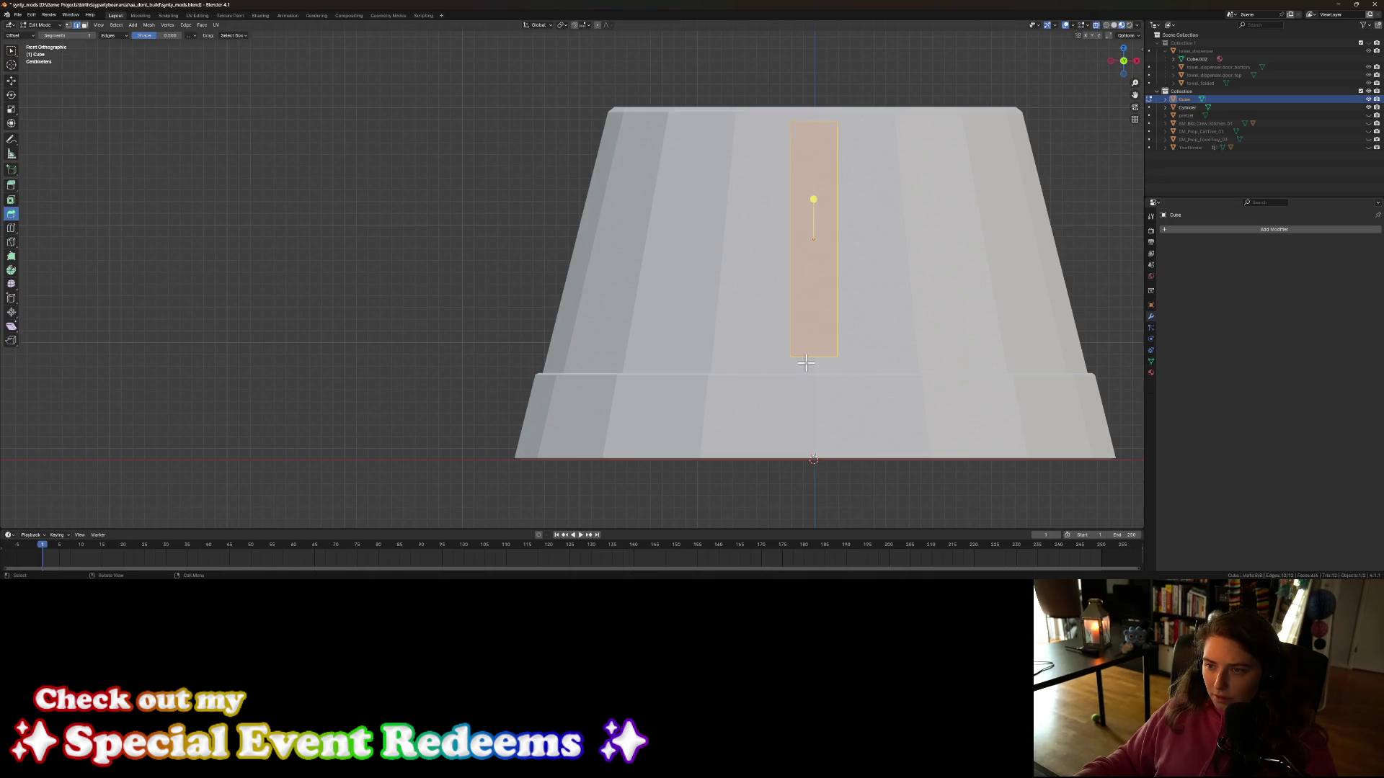
{"action": "left_click", "coordinate": [12, 51]}
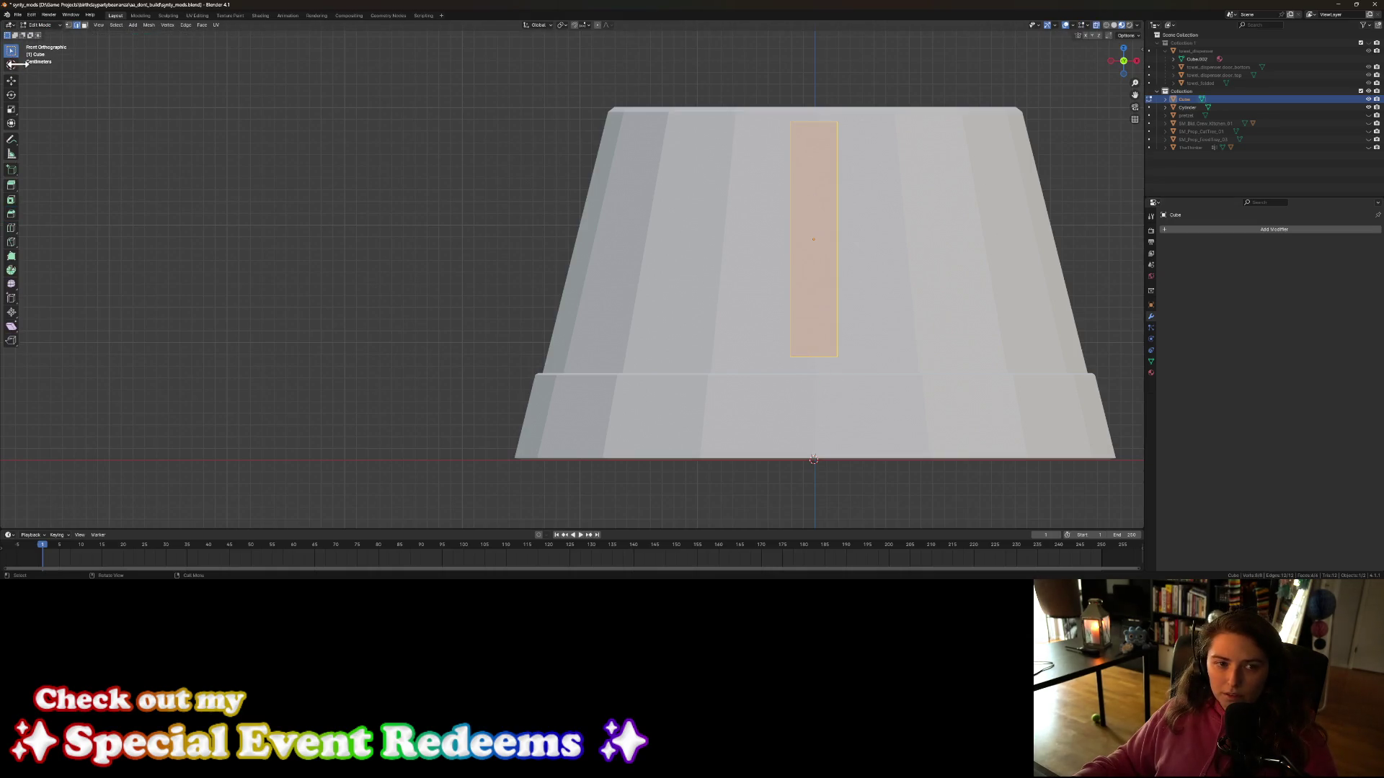
- Loop-cut two horizontal edge loops near the strip's top and bottom ends
{"action": "left_click", "coordinate": [12, 229]}
{"action": "left_click_drag", "start_coordinate": [810, 244], "coordinate": [816, 229]}
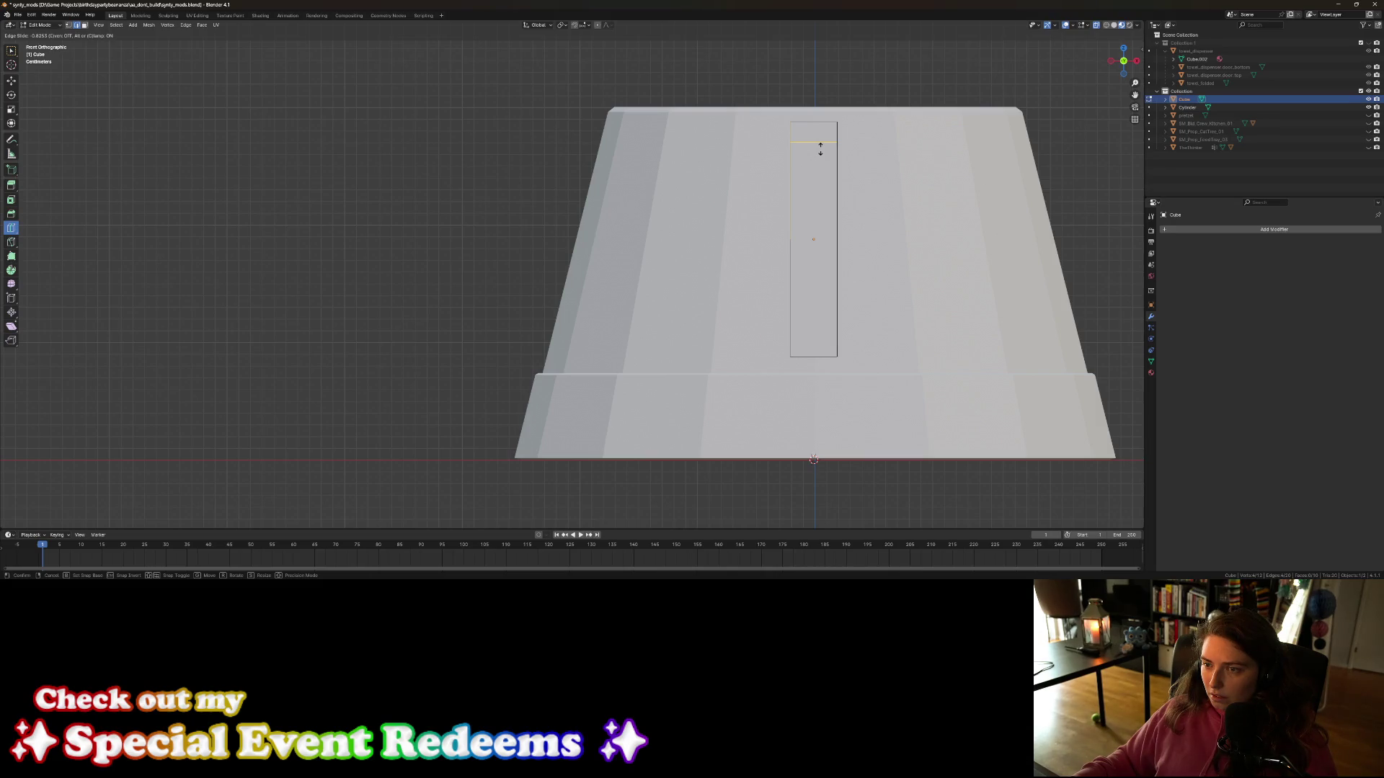
{"action": "left_click_drag", "start_coordinate": [820, 149], "coordinate": [820, 150]}
{"action": "mouse_move", "coordinate": [825, 341]}
{"action": "left_mouse_down"}
{"action": "mouse_move", "coordinate": [819, 324]}
{"action": "mouse_move", "coordinate": [813, 336]}
{"action": "left_mouse_up"}
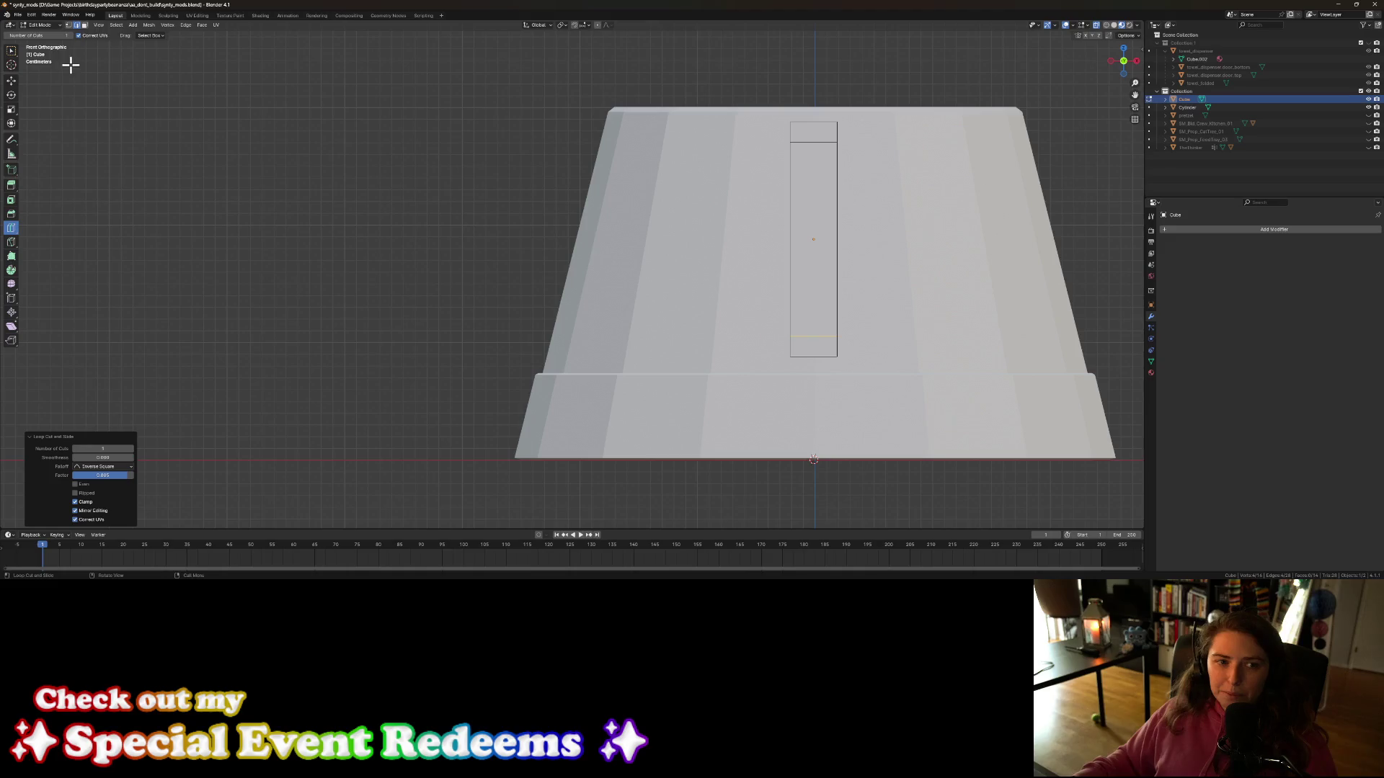
- Switch to Select Box, turn on wireframe shading and orbit to an angled view
{"action": "left_click", "coordinate": [13, 52]}
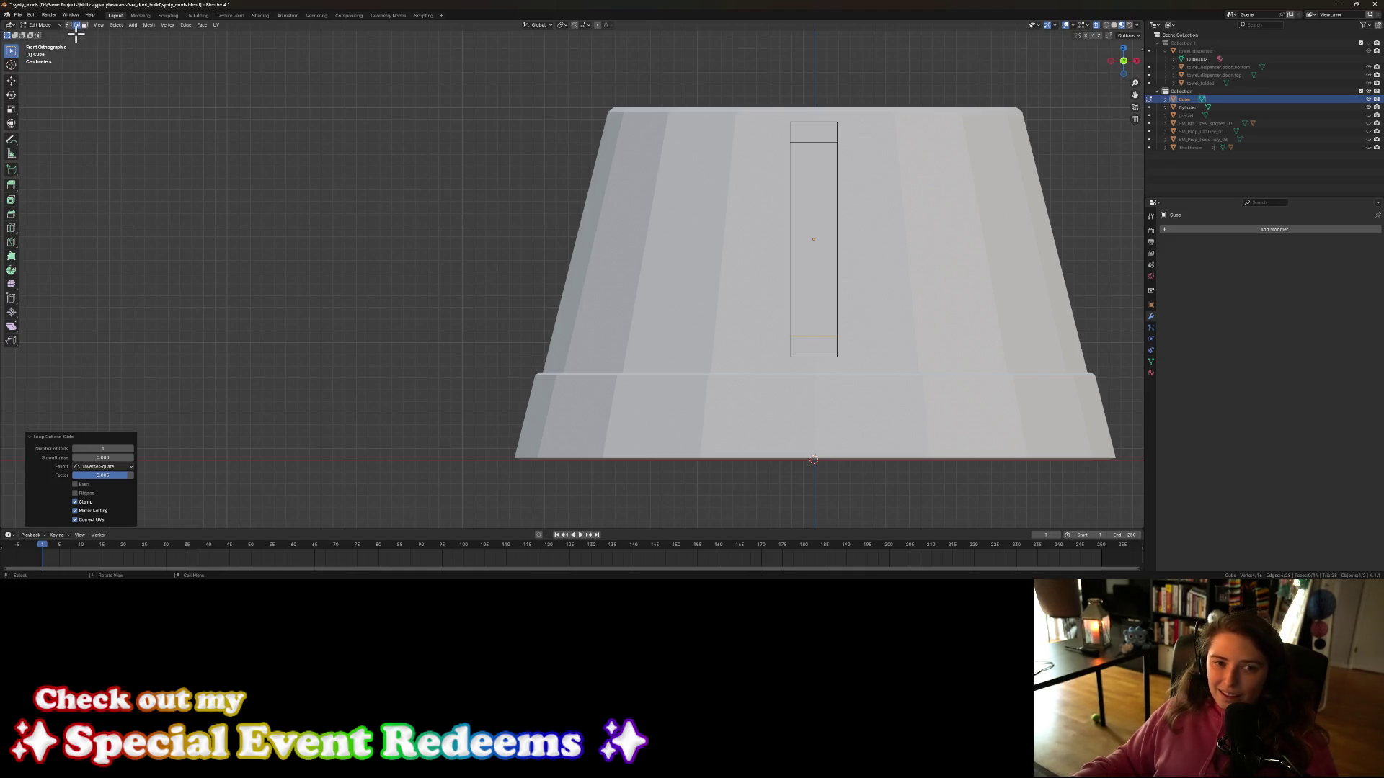
{"action": "left_click", "coordinate": [1107, 25]}
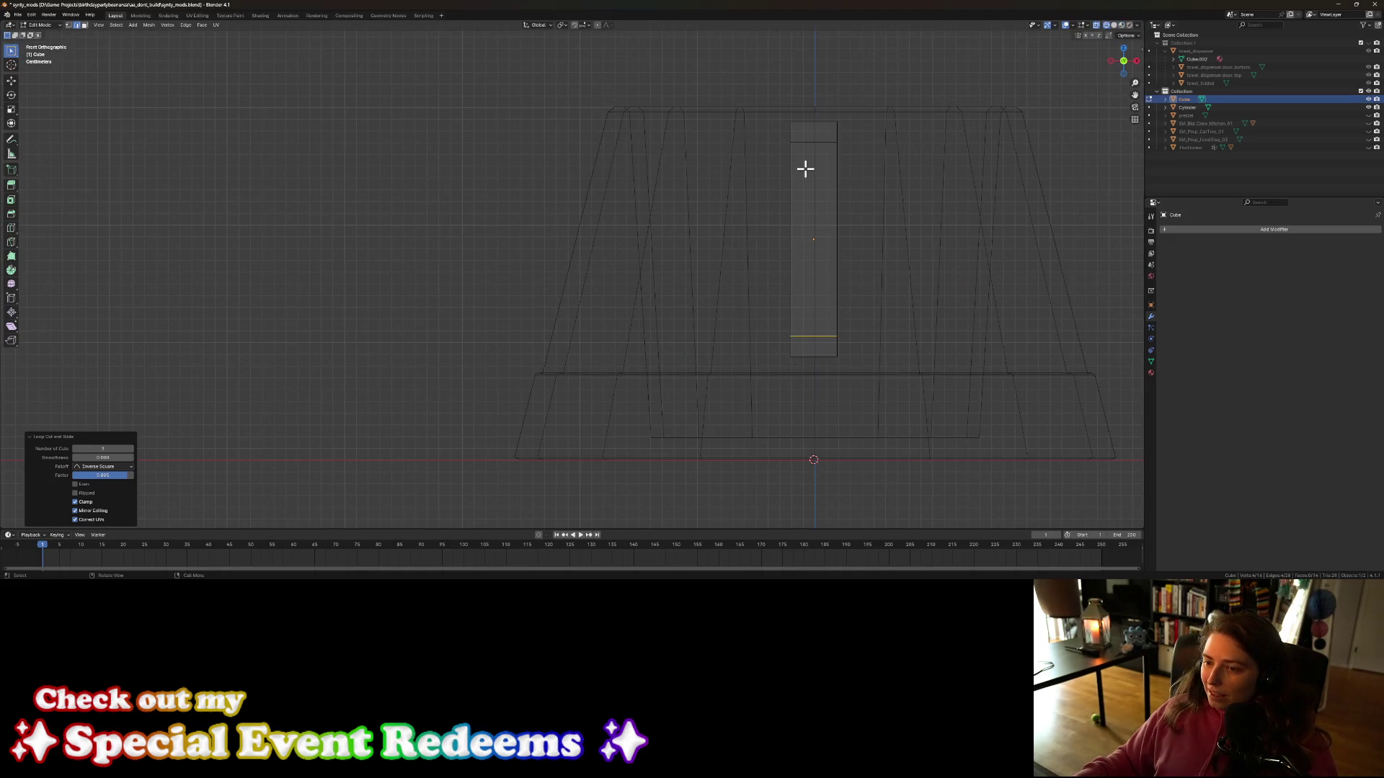
{"action": "mouse_move", "coordinate": [684, 238]}
{"action": "left_mouse_down"}
{"action": "mouse_move", "coordinate": [749, 337]}
{"action": "mouse_move", "coordinate": [713, 337]}
{"action": "left_mouse_up"}
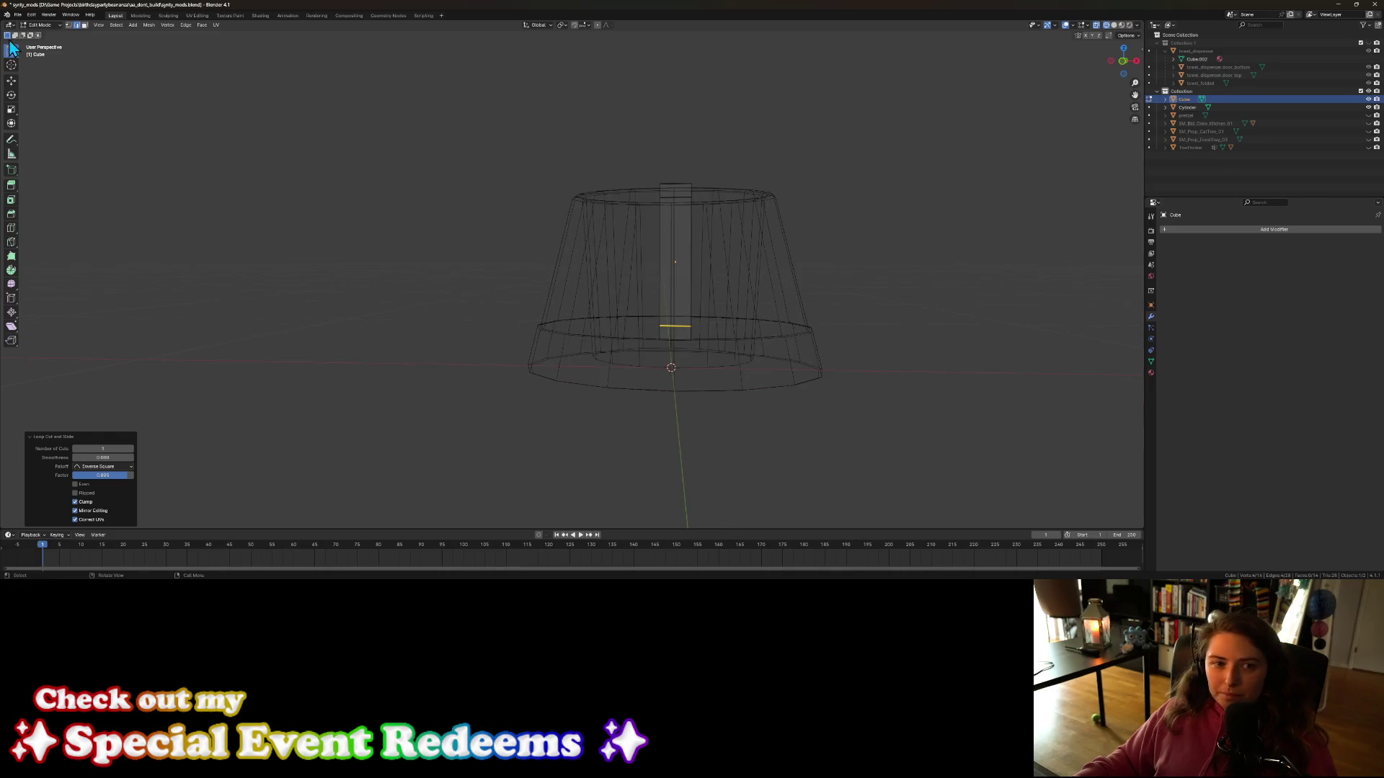
- Select the strip's top and bottom end faces and widen them along X
{"action": "left_click", "coordinate": [73, 26]}
{"action": "mouse_move", "coordinate": [648, 174]}
{"action": "left_mouse_down"}
{"action": "mouse_move", "coordinate": [637, 98]}
{"action": "mouse_move", "coordinate": [687, 112]}
{"action": "left_mouse_up"}
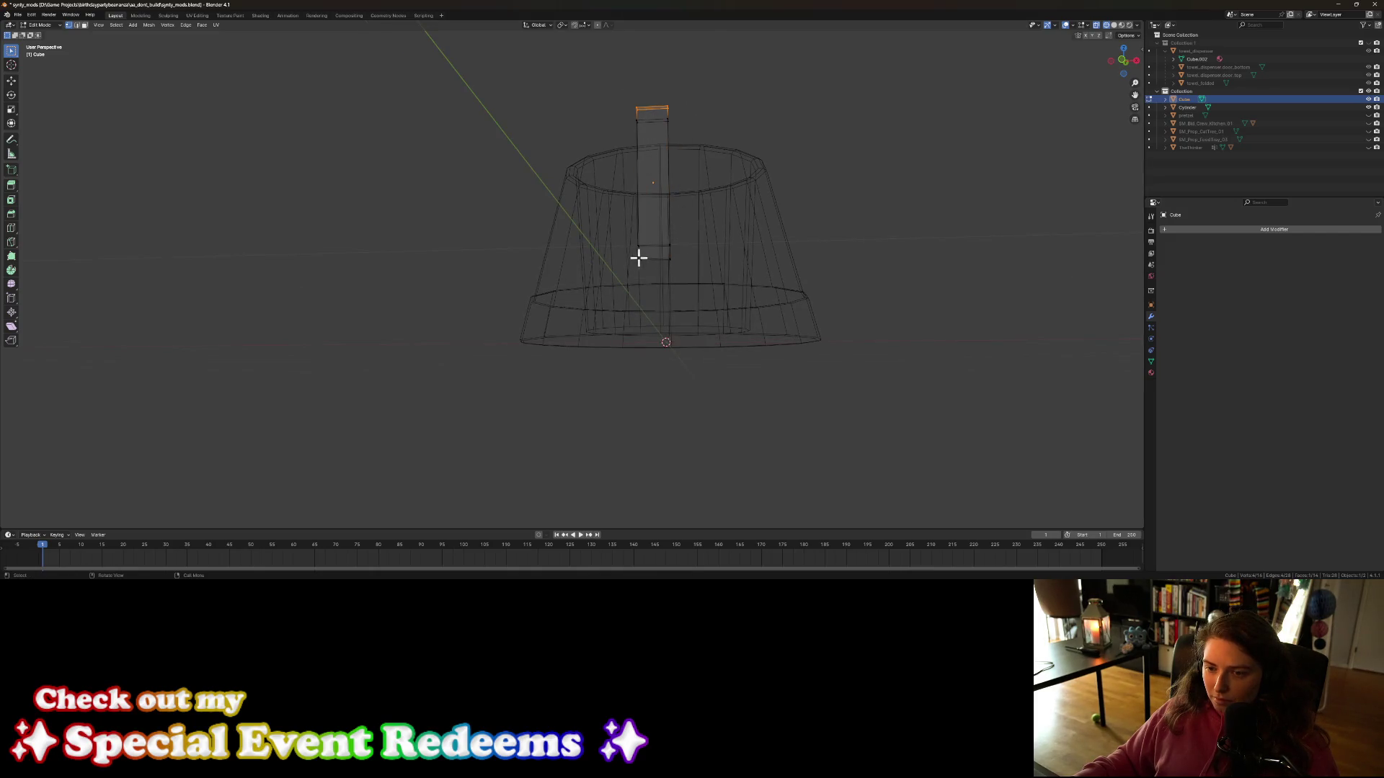
{"action": "left_click_drag", "start_coordinate": [633, 254], "coordinate": [689, 268]}
{"action": "key", "text": "s"}
{"action": "key", "text": "x"}
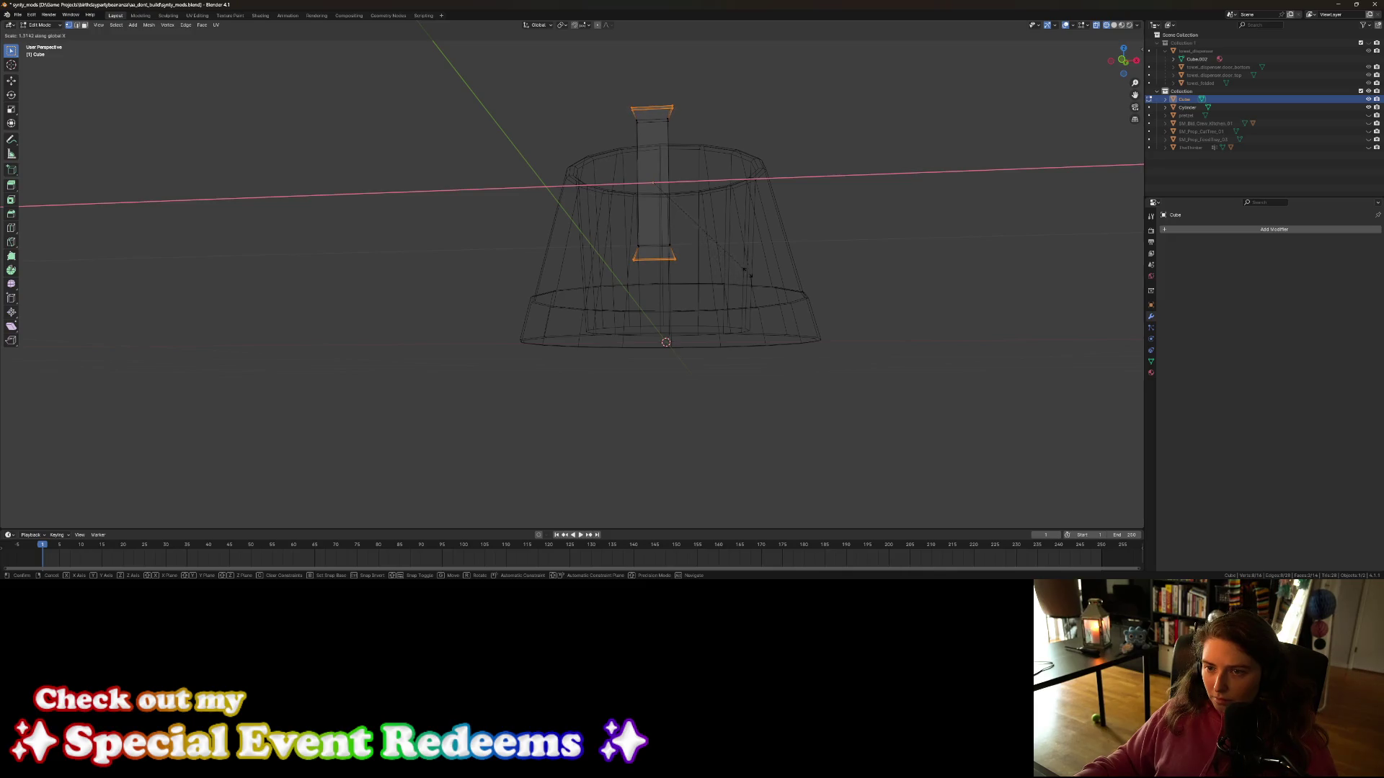
{"action": "left_click", "coordinate": [759, 275]}
- Back in object mode, restore solid shading and compare with the reference images
{"action": "key", "text": "Tab"}
{"action": "mouse_move", "coordinate": [1123, 58]}
{"action": "left_mouse_down"}
{"action": "mouse_move", "coordinate": [1113, 36]}
{"action": "mouse_move", "coordinate": [935, 321]}
{"action": "mouse_move", "coordinate": [959, 315]}
{"action": "left_mouse_up"}
{"action": "left_click", "coordinate": [1114, 25]}
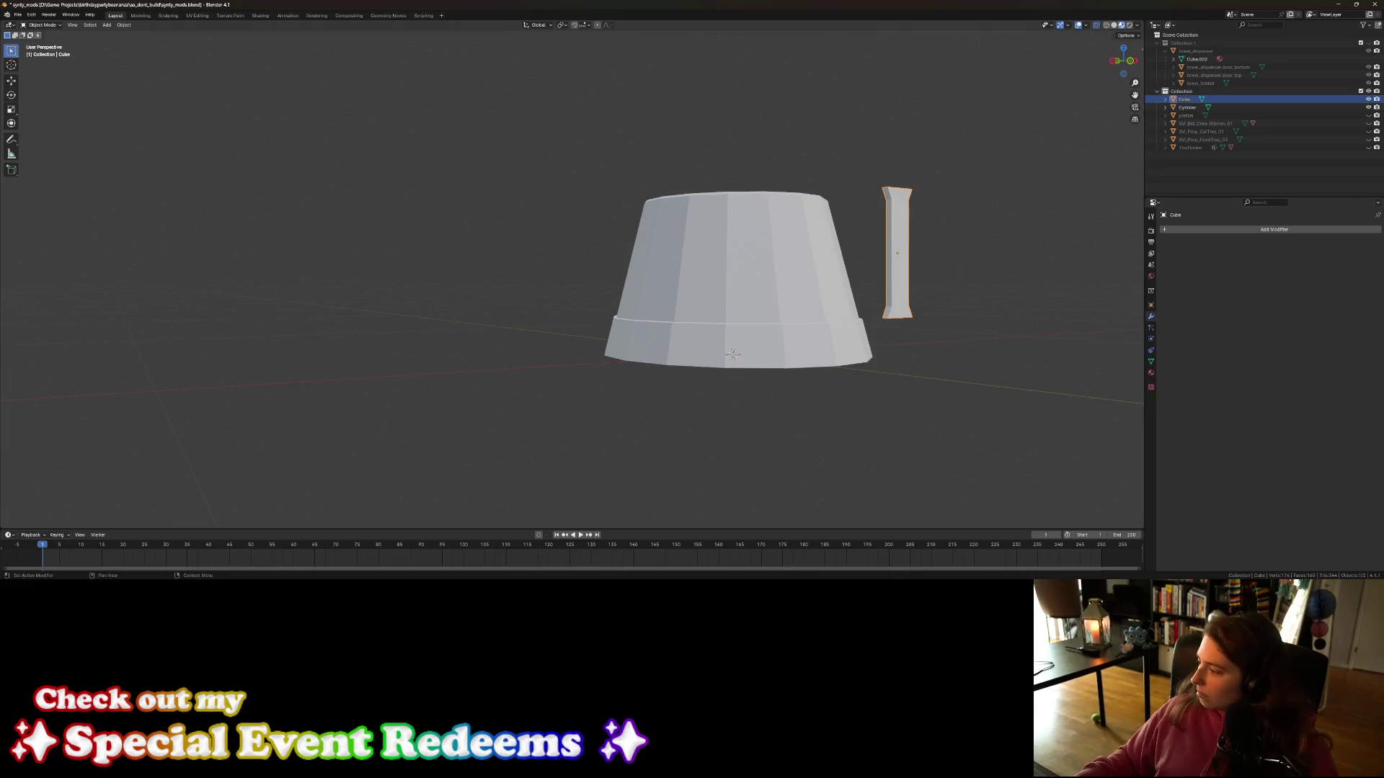
{"action": "key", "text": "alt+Tab"}
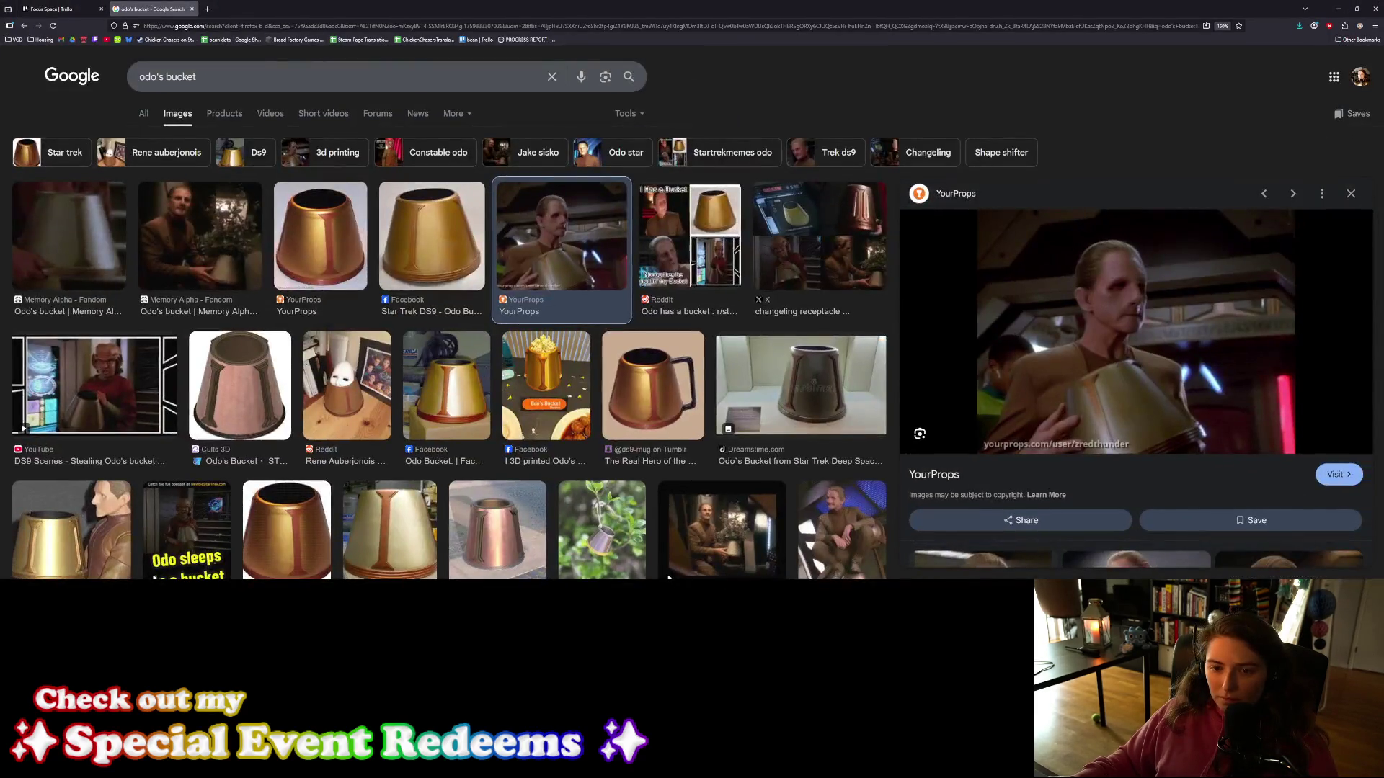
{"action": "key", "text": "alt+Tab"}
{"action": "left_click_drag", "start_coordinate": [1114, 486], "coordinate": [1013, 452]}
- Narrow the whole strip along X to about 0.489 of its width
{"action": "key", "text": "Tab"}
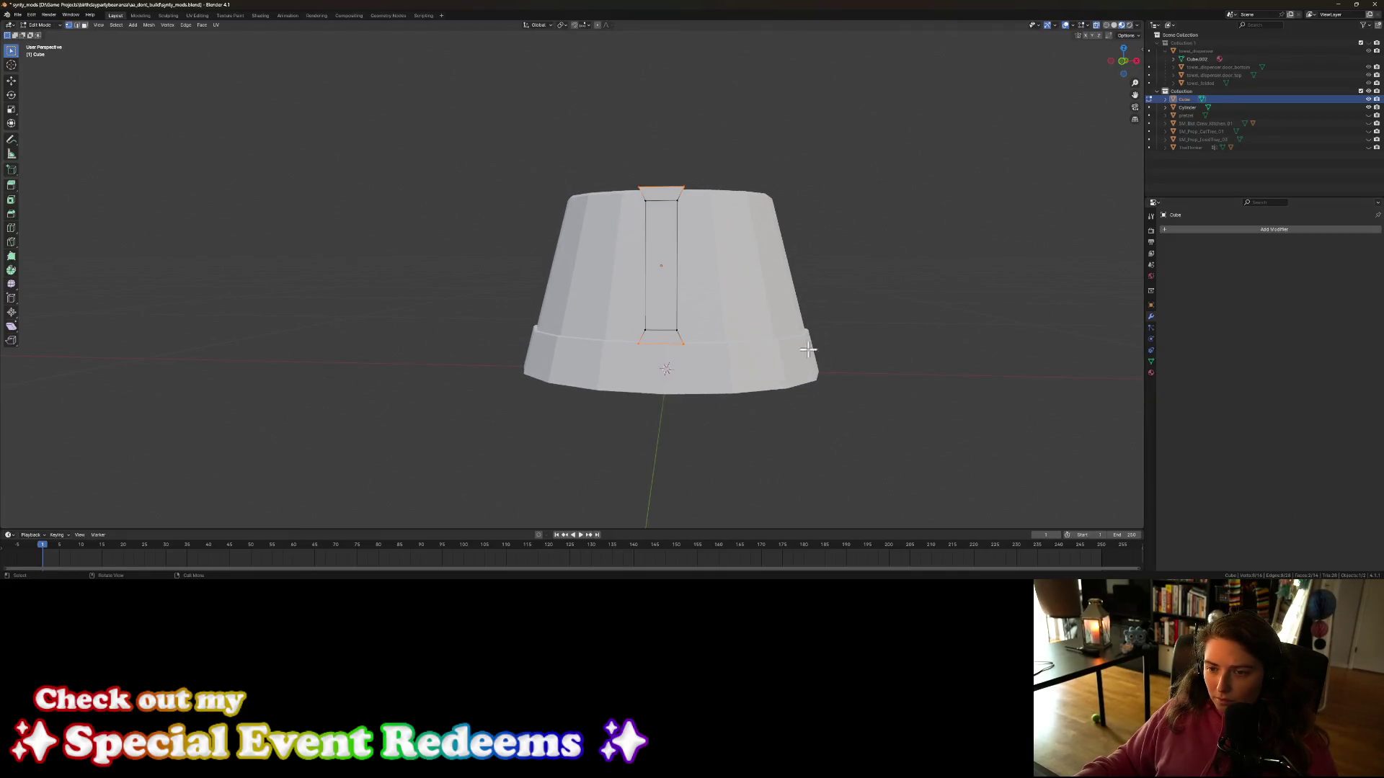
{"action": "key", "text": "a"}
{"action": "key", "text": "s"}
{"action": "key", "text": "x"}
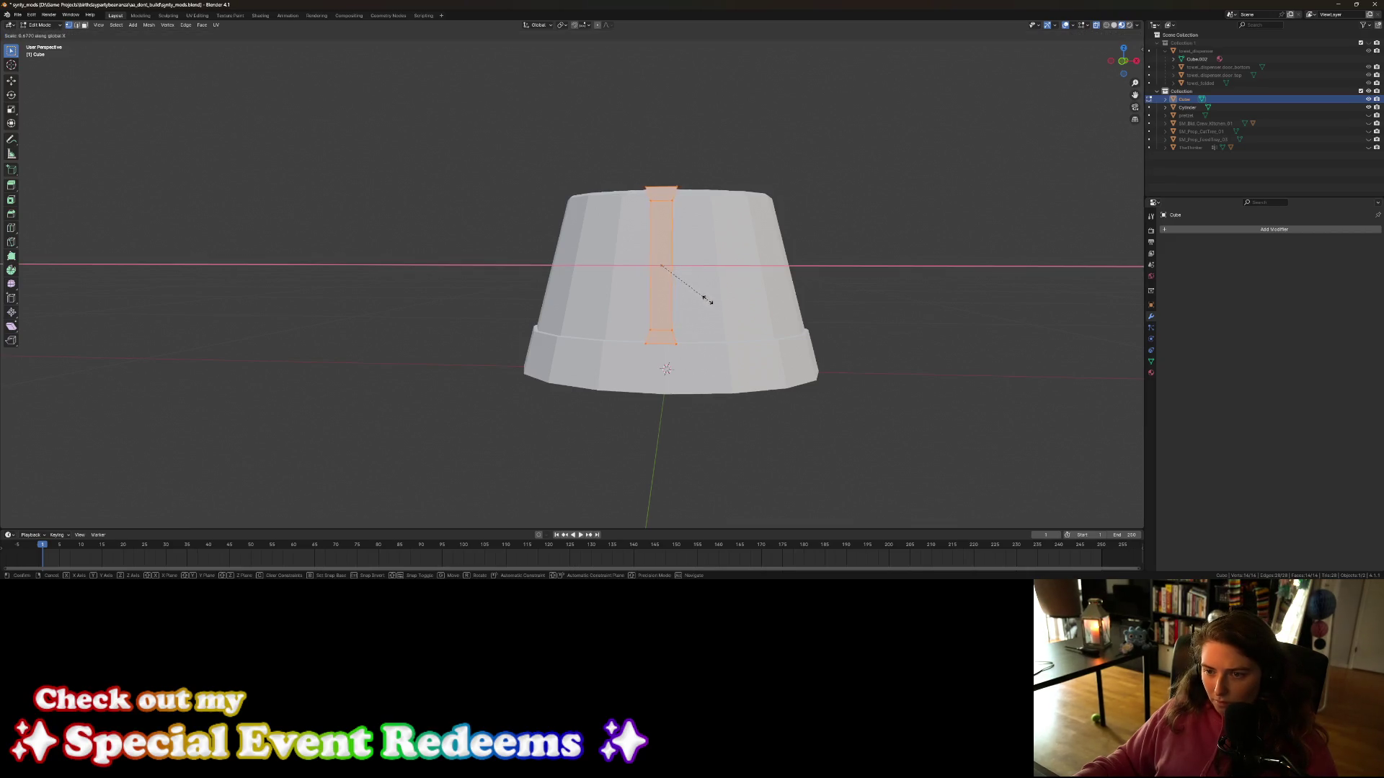
{"action": "left_click", "coordinate": [690, 296]}
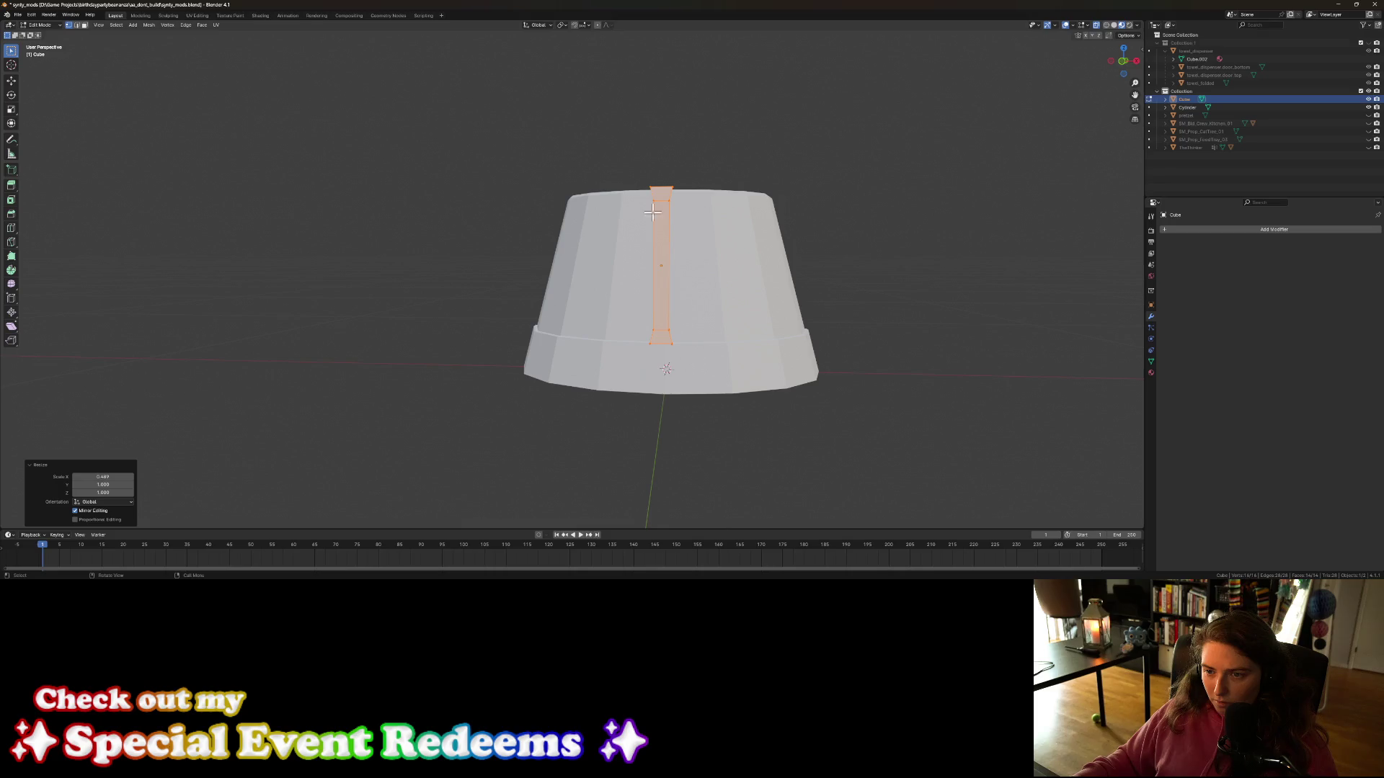
- Widen the strip's end sections along X again to keep them flared
{"action": "left_click_drag", "start_coordinate": [617, 166], "coordinate": [698, 196]}
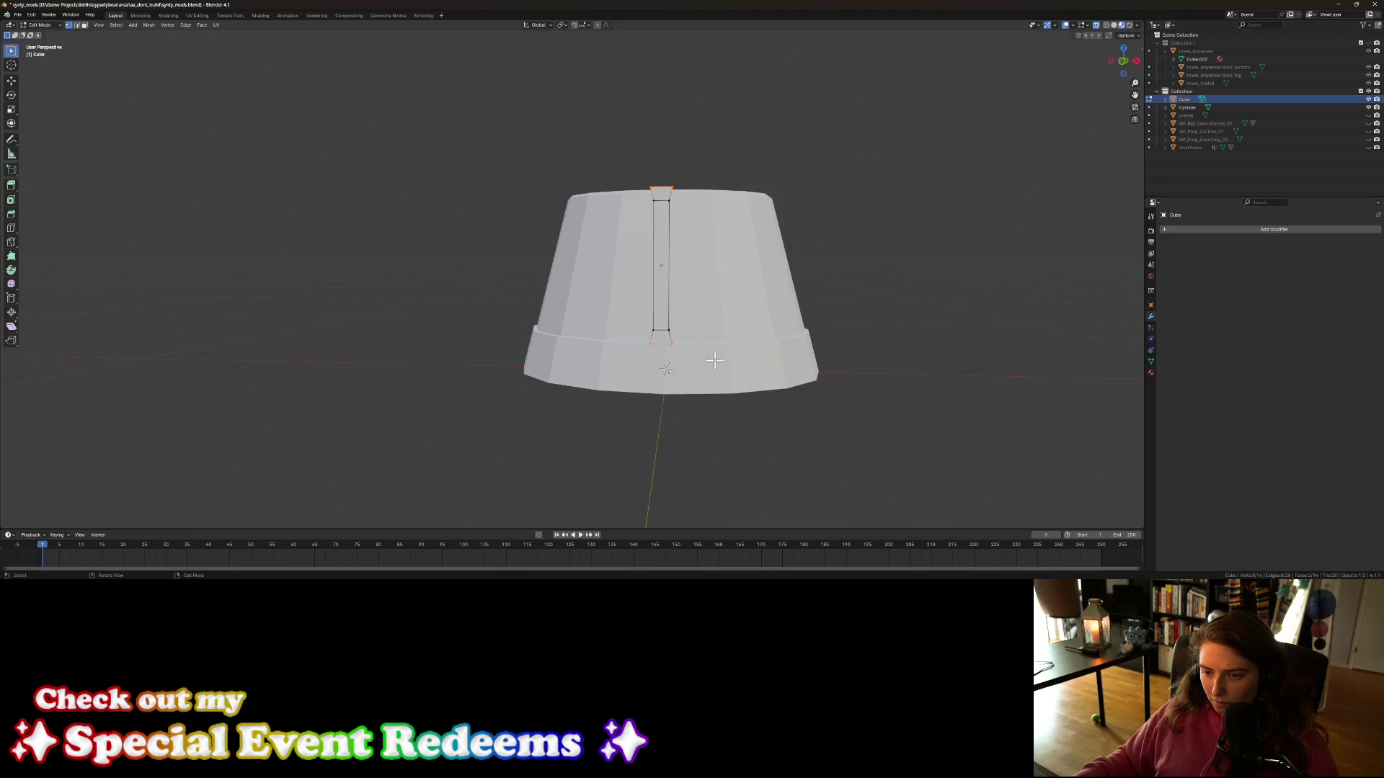
{"action": "key", "text": "s"}
{"action": "key", "text": "x"}
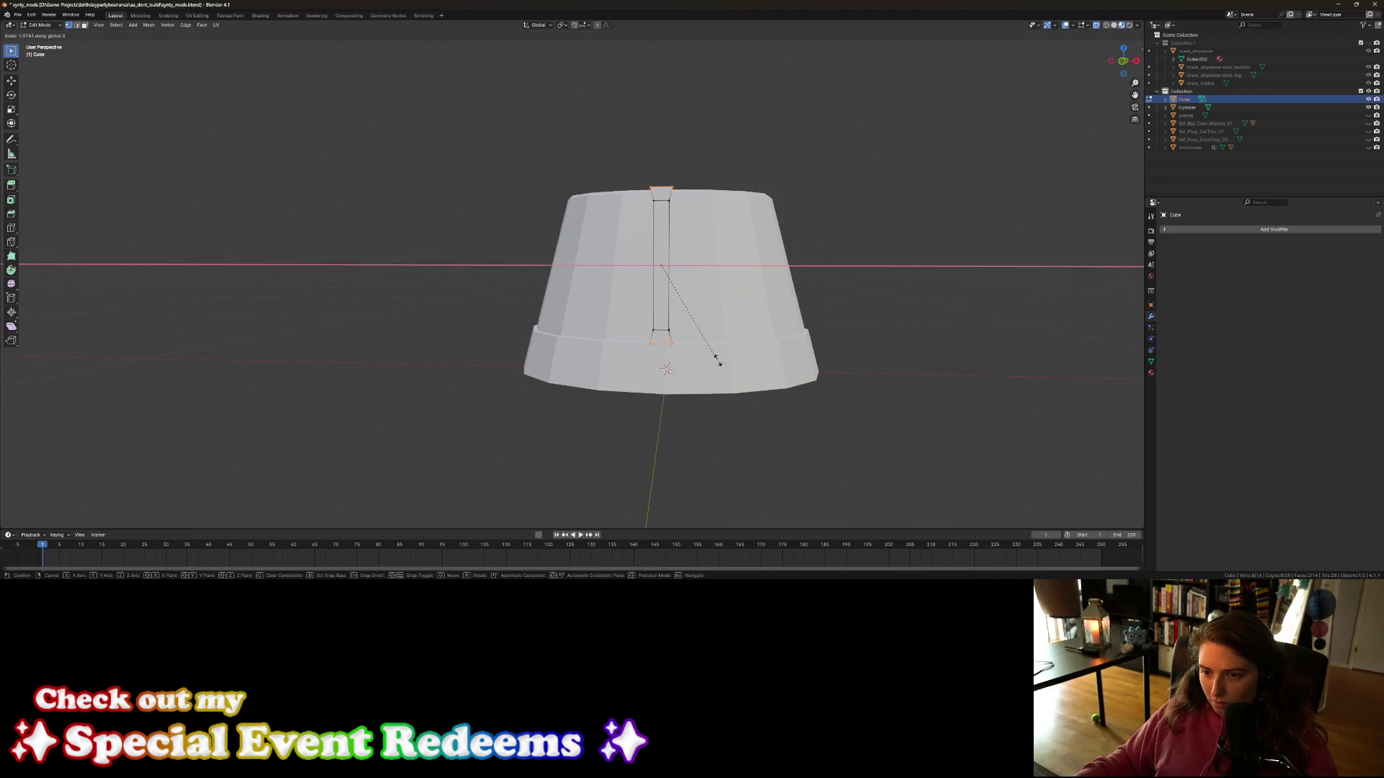
{"action": "left_click", "coordinate": [740, 365]}
{"action": "key", "text": "Tab"}
{"action": "left_click_drag", "start_coordinate": [850, 434], "coordinate": [843, 441]}
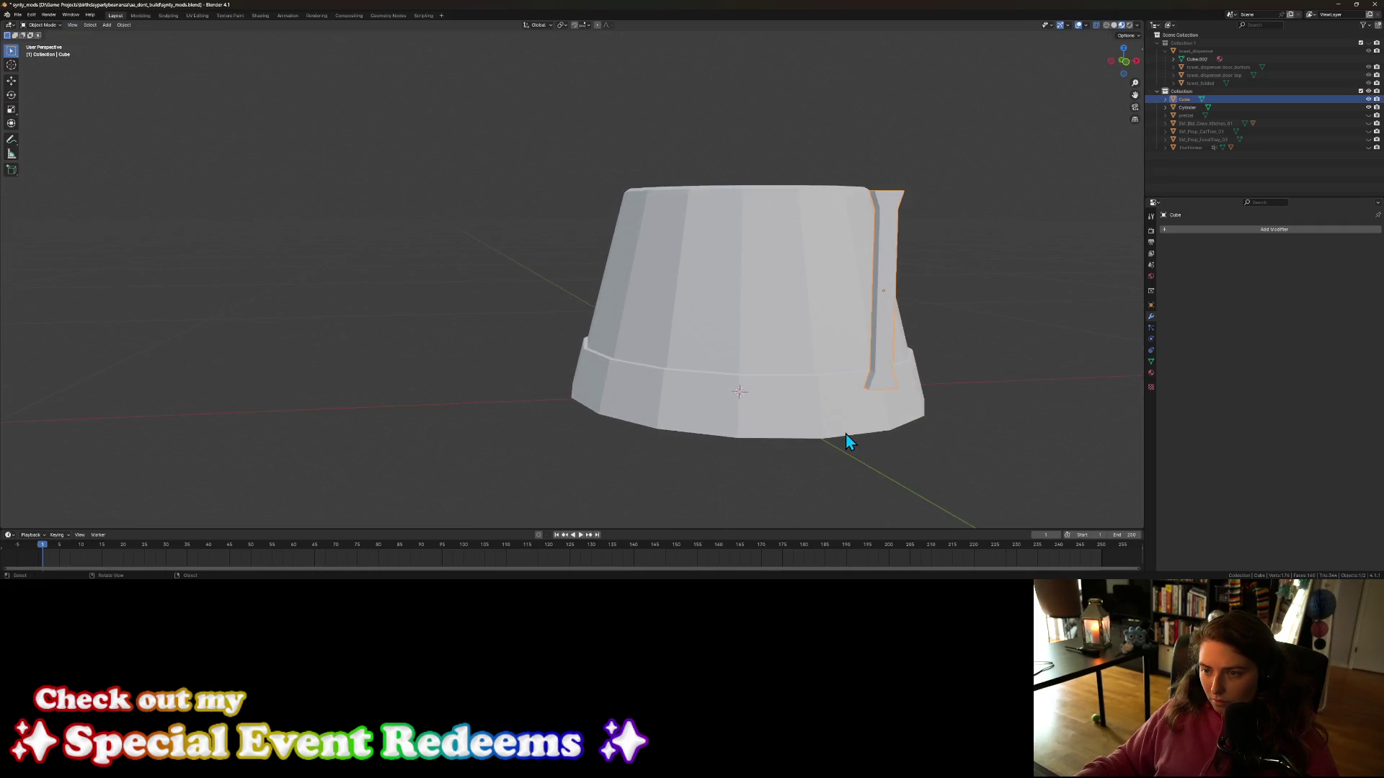
- Select the strip's side edge loops, then return to object mode to apply transforms
{"action": "key", "text": "Tab"}
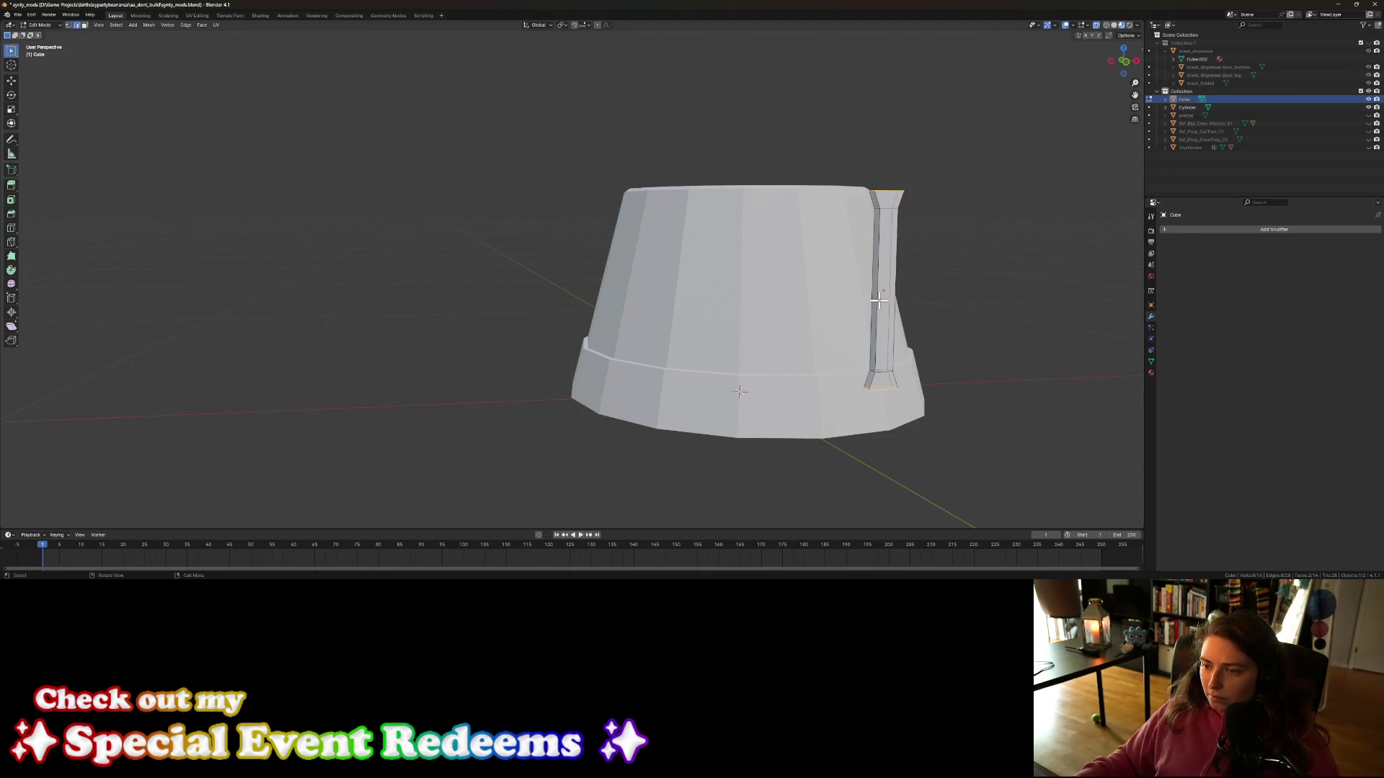
{"action": "left_click", "coordinate": [1004, 319]}
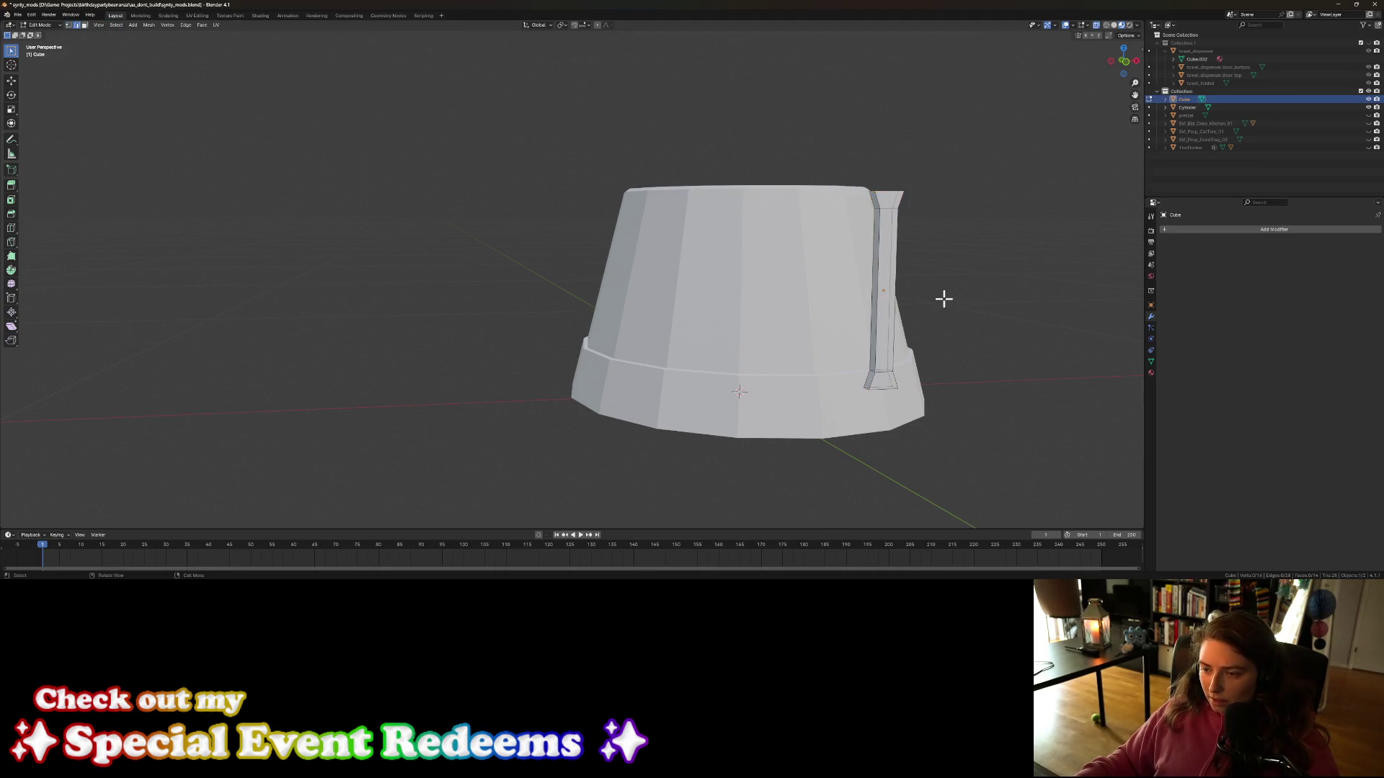
{"action": "left_click", "coordinate": [877, 270], "text": "alt"}
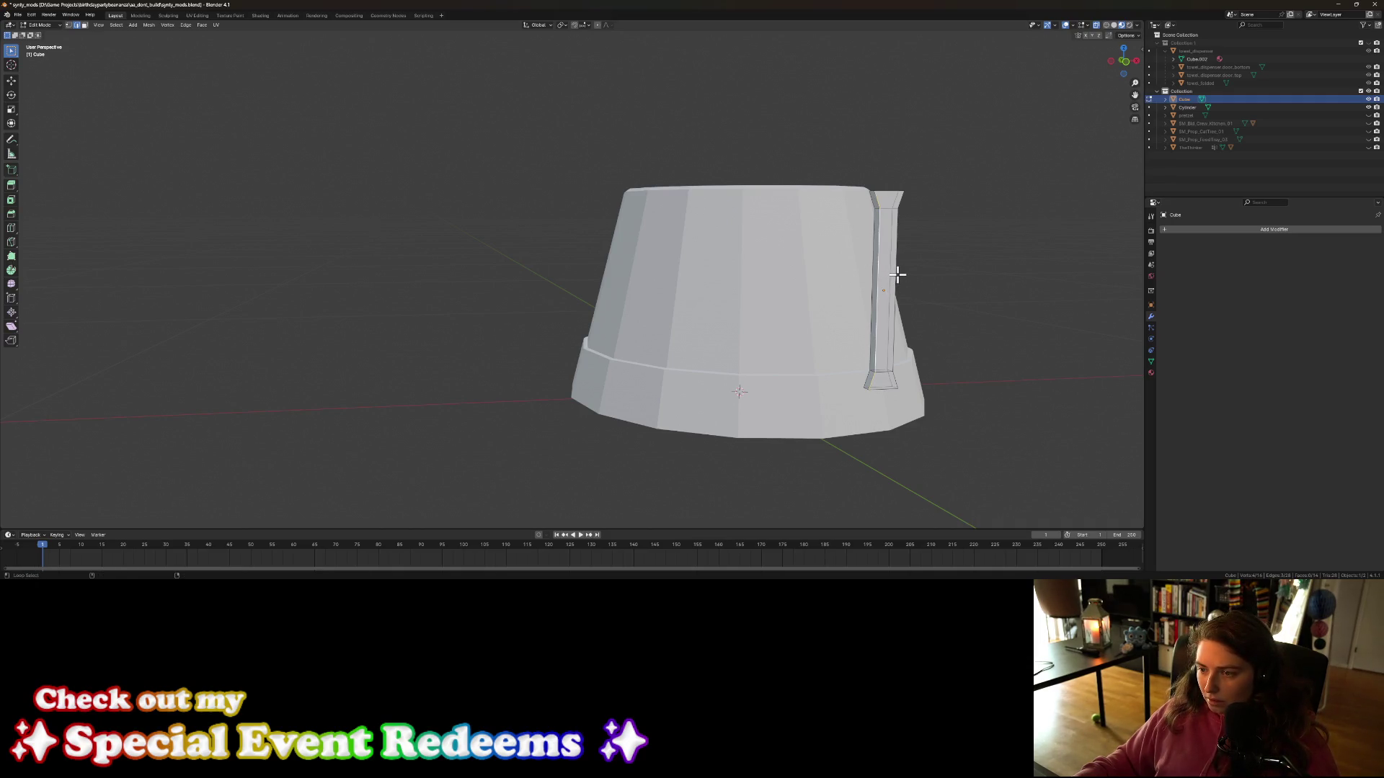
{"action": "left_click", "coordinate": [897, 274], "text": "alt+shift"}
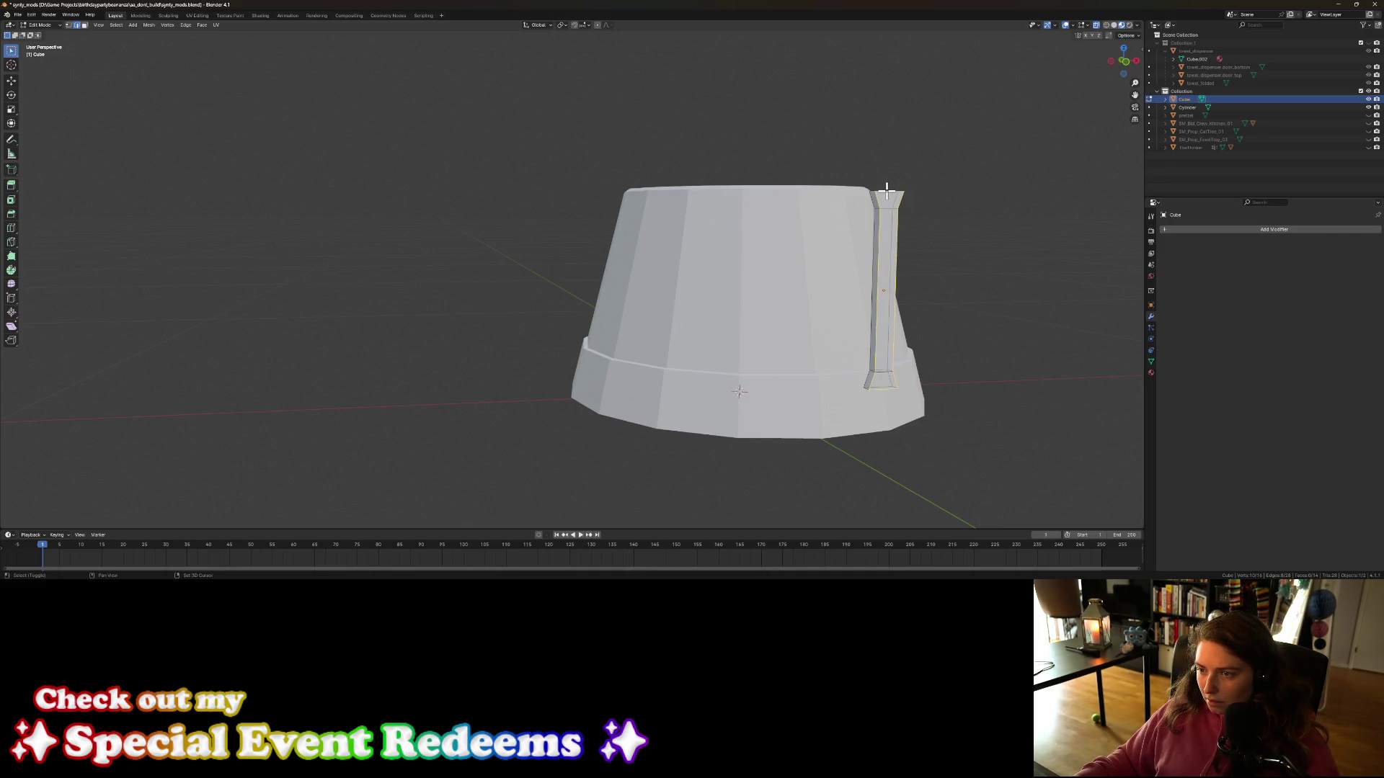
{"action": "key", "text": "KP_6"}
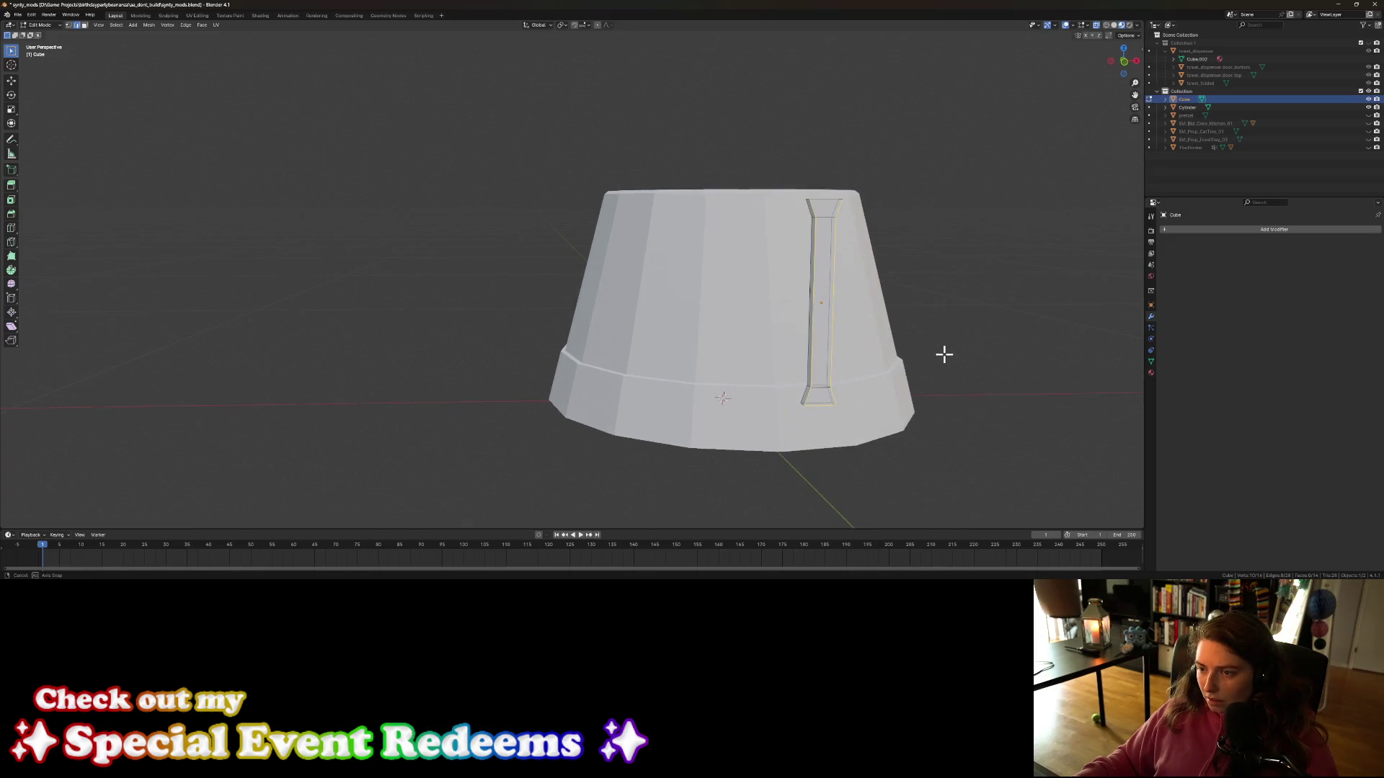
{"action": "key", "text": "Tab"}
{"action": "right_click", "coordinate": [936, 351]}
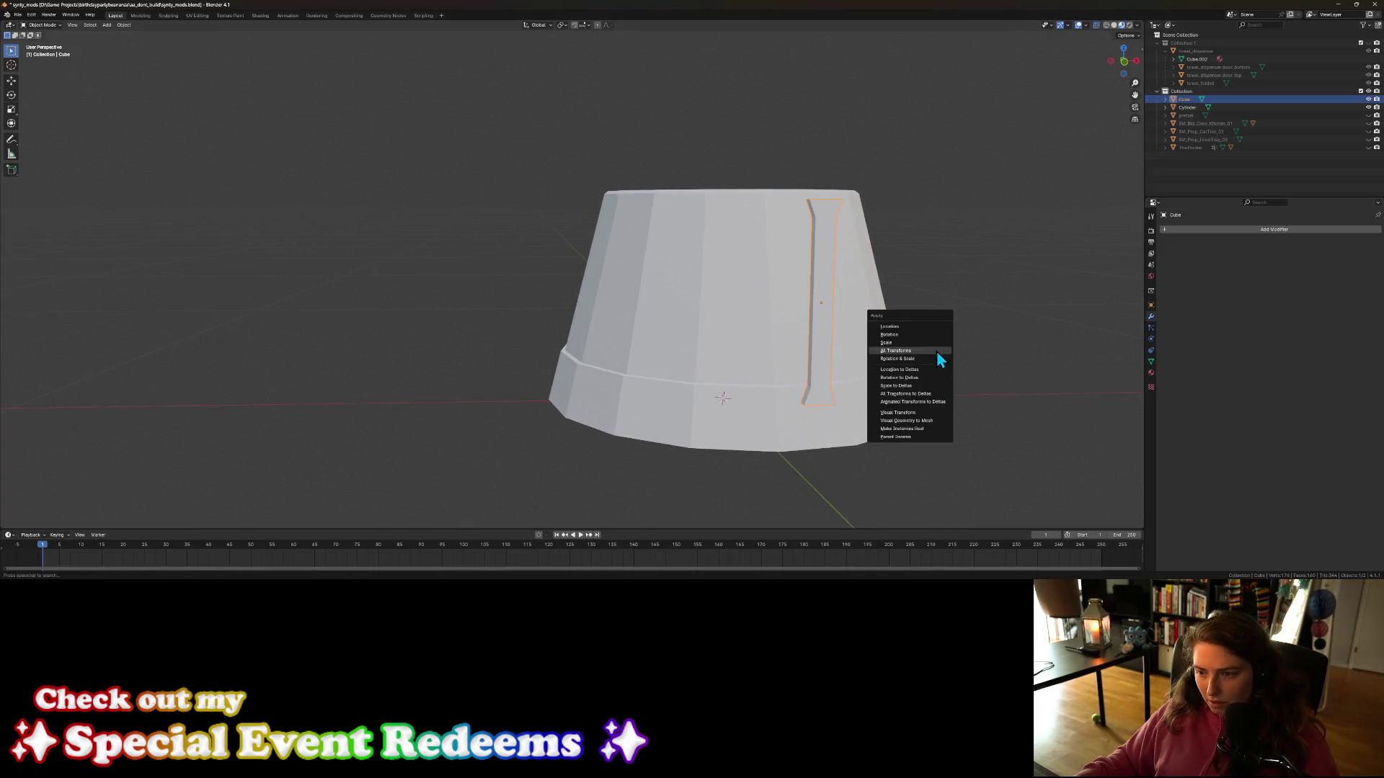
- Apply all transforms to the strip and inset its selected face
{"action": "left_click", "coordinate": [912, 353]}
{"action": "key", "text": "Tab"}
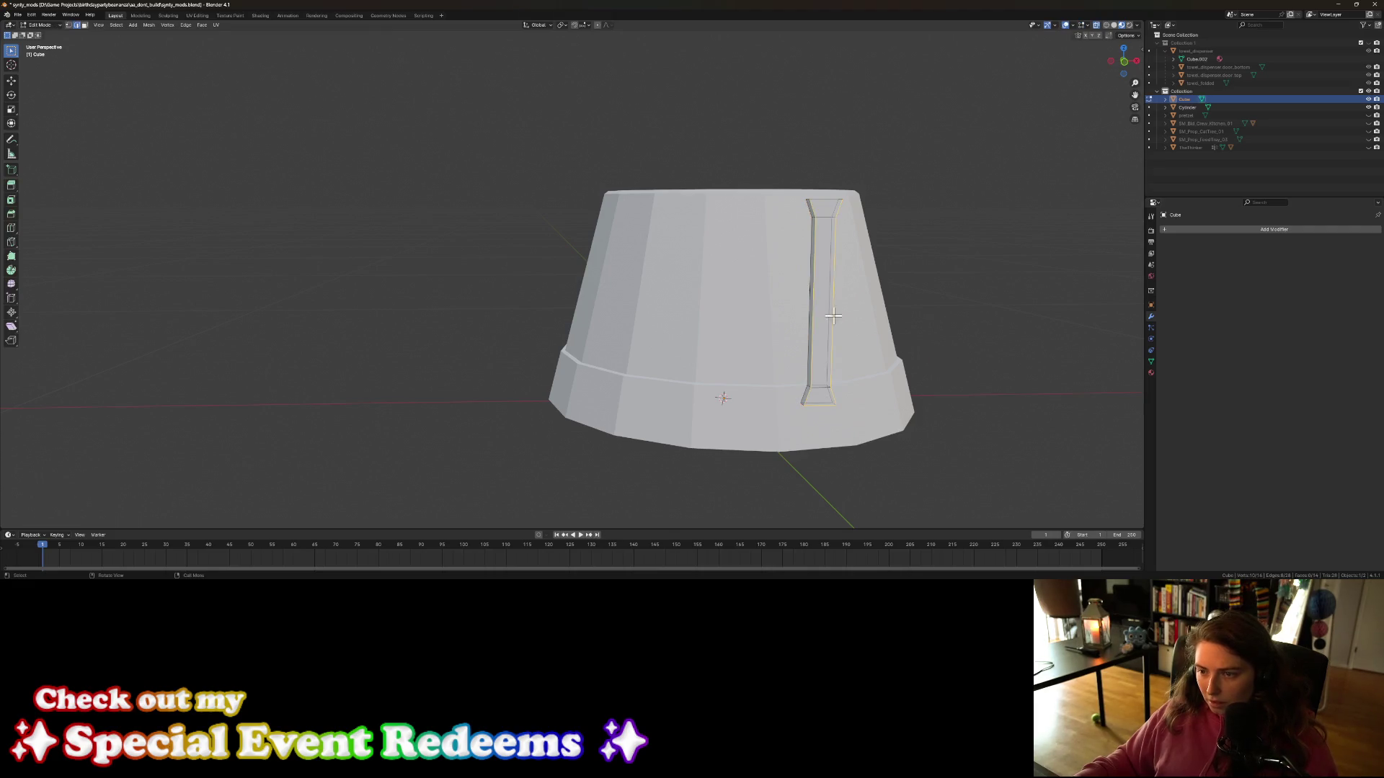
{"action": "left_click", "coordinate": [12, 201]}
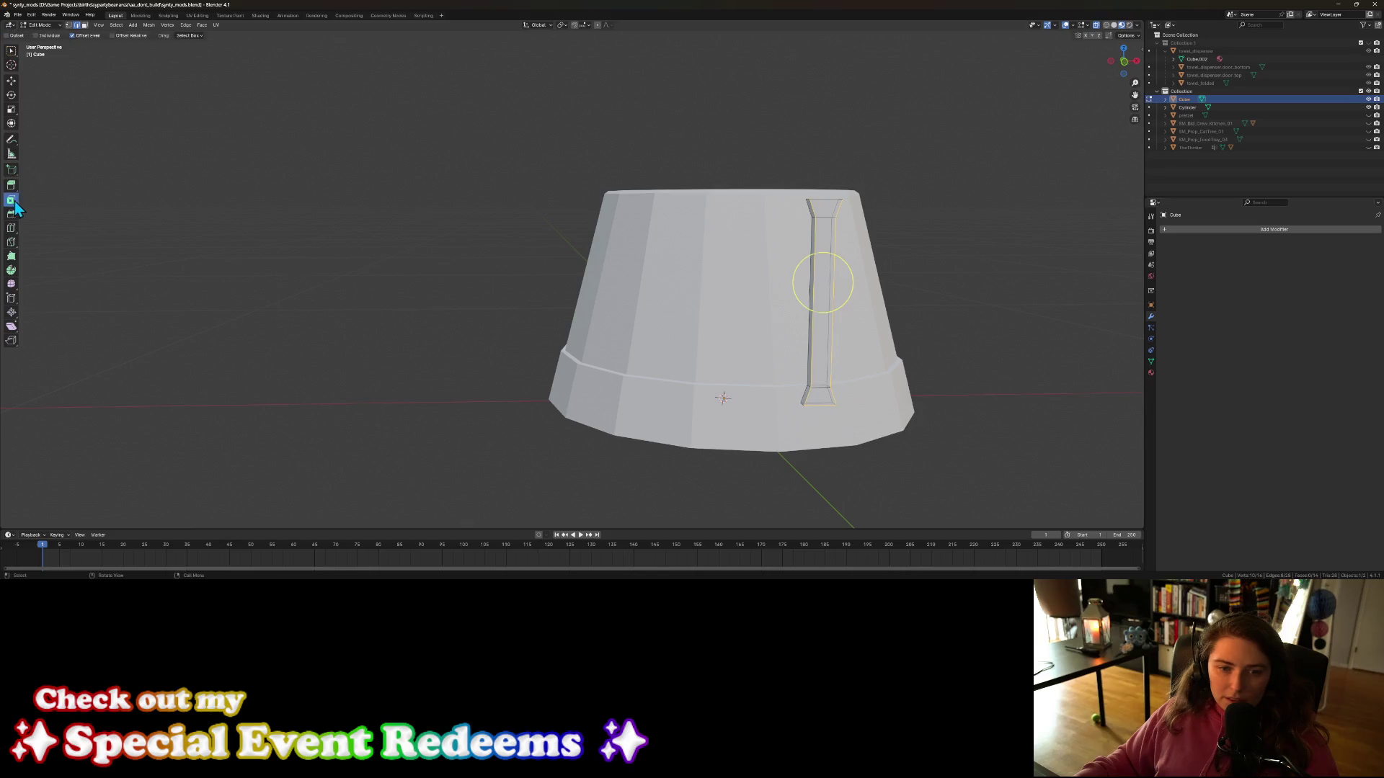
{"action": "mouse_move", "coordinate": [828, 302]}
{"action": "left_mouse_down"}
{"action": "mouse_move", "coordinate": [893, 353]}
{"action": "mouse_move", "coordinate": [782, 210]}
{"action": "left_mouse_up"}
{"action": "left_click", "coordinate": [841, 319]}
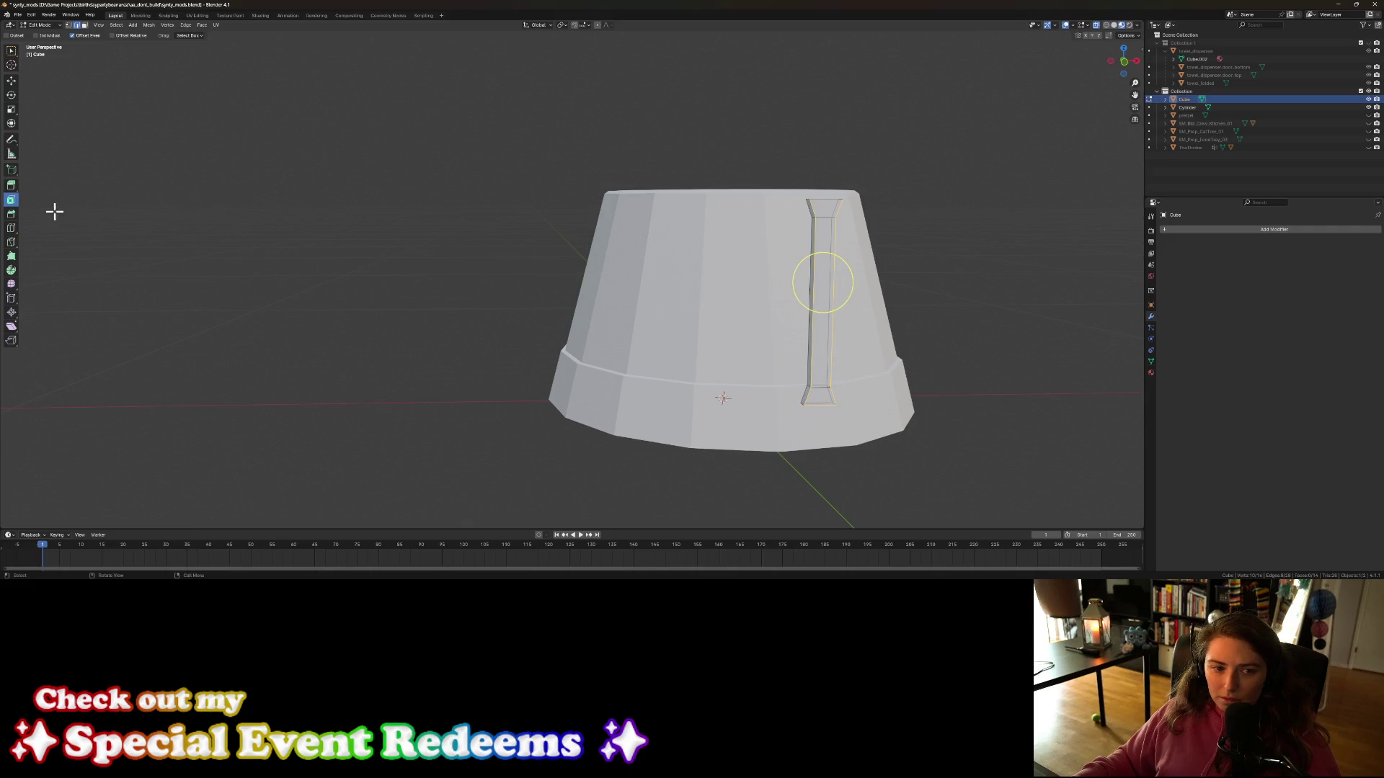
- Try a bevel on the strip's edges, then undo it
{"action": "left_click", "coordinate": [11, 216]}
{"action": "left_click_drag", "start_coordinate": [841, 284], "coordinate": [842, 281]}
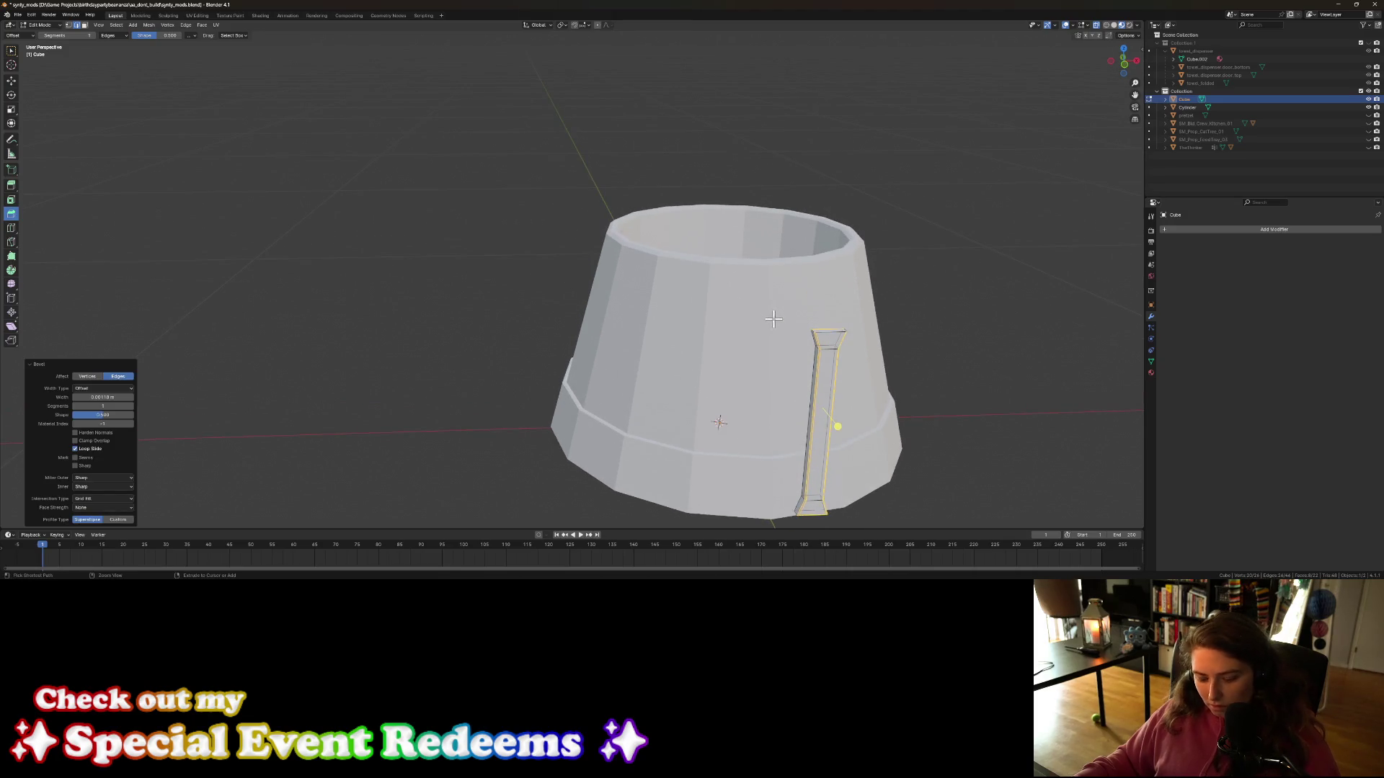
{"action": "key", "text": "ctrl+z"}
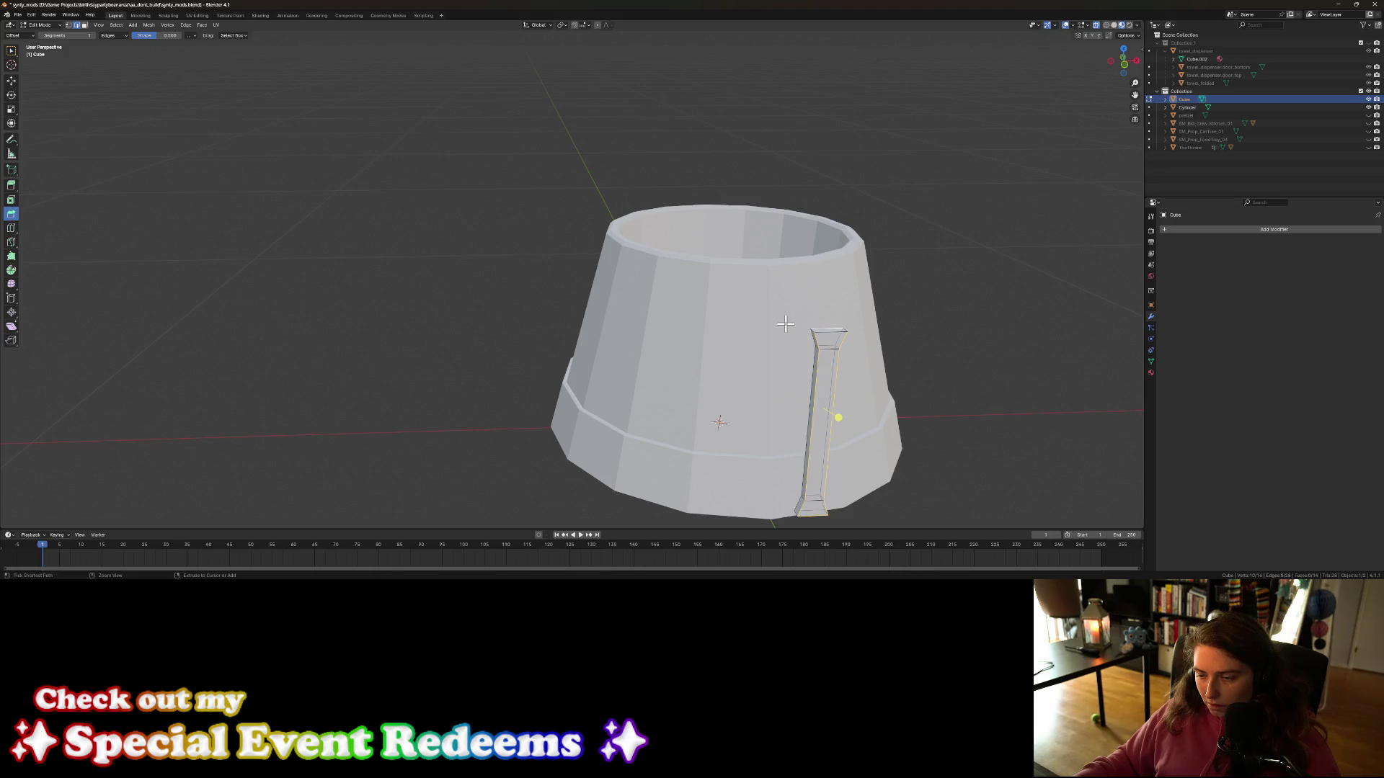
{"action": "key", "text": "Tab"}
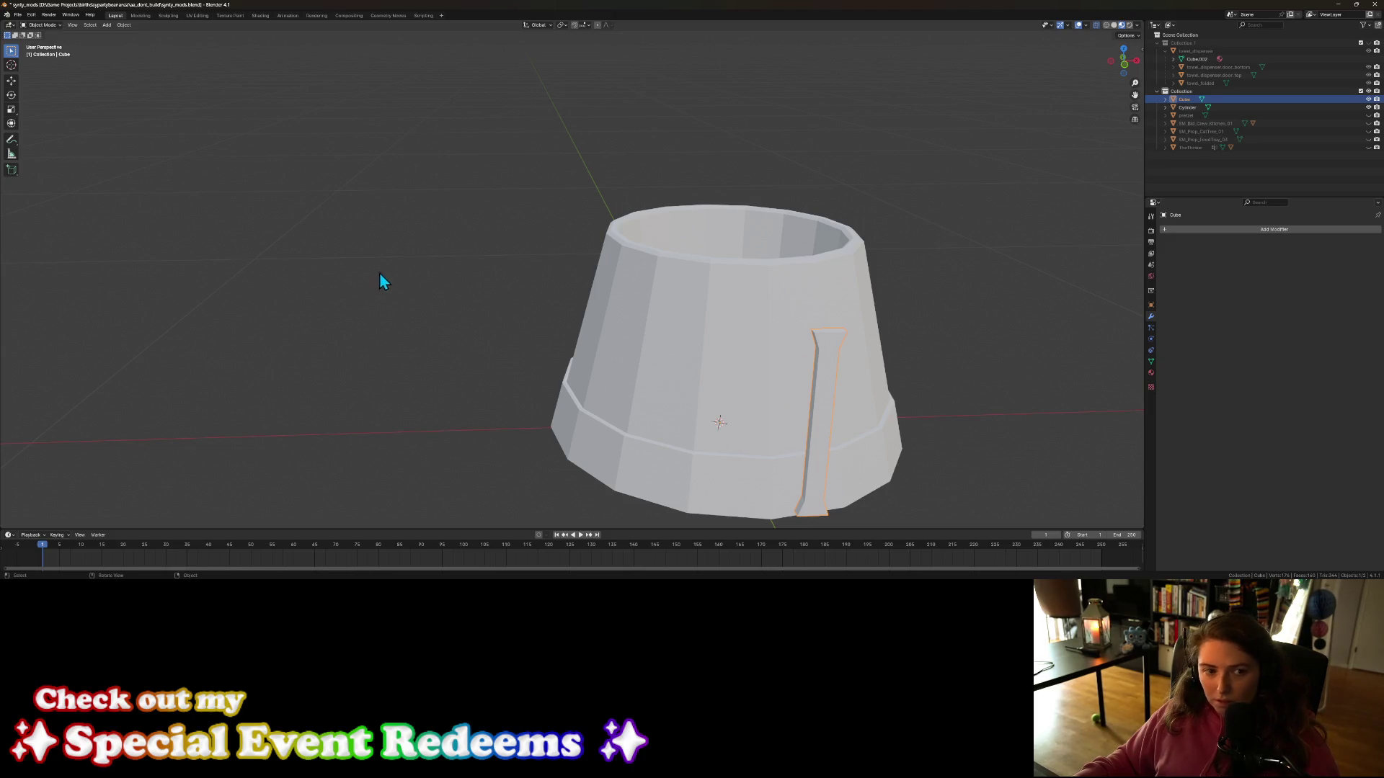
- Re-bevel the strip's edges slightly and return to object mode in front view
{"action": "key", "text": "Tab"}
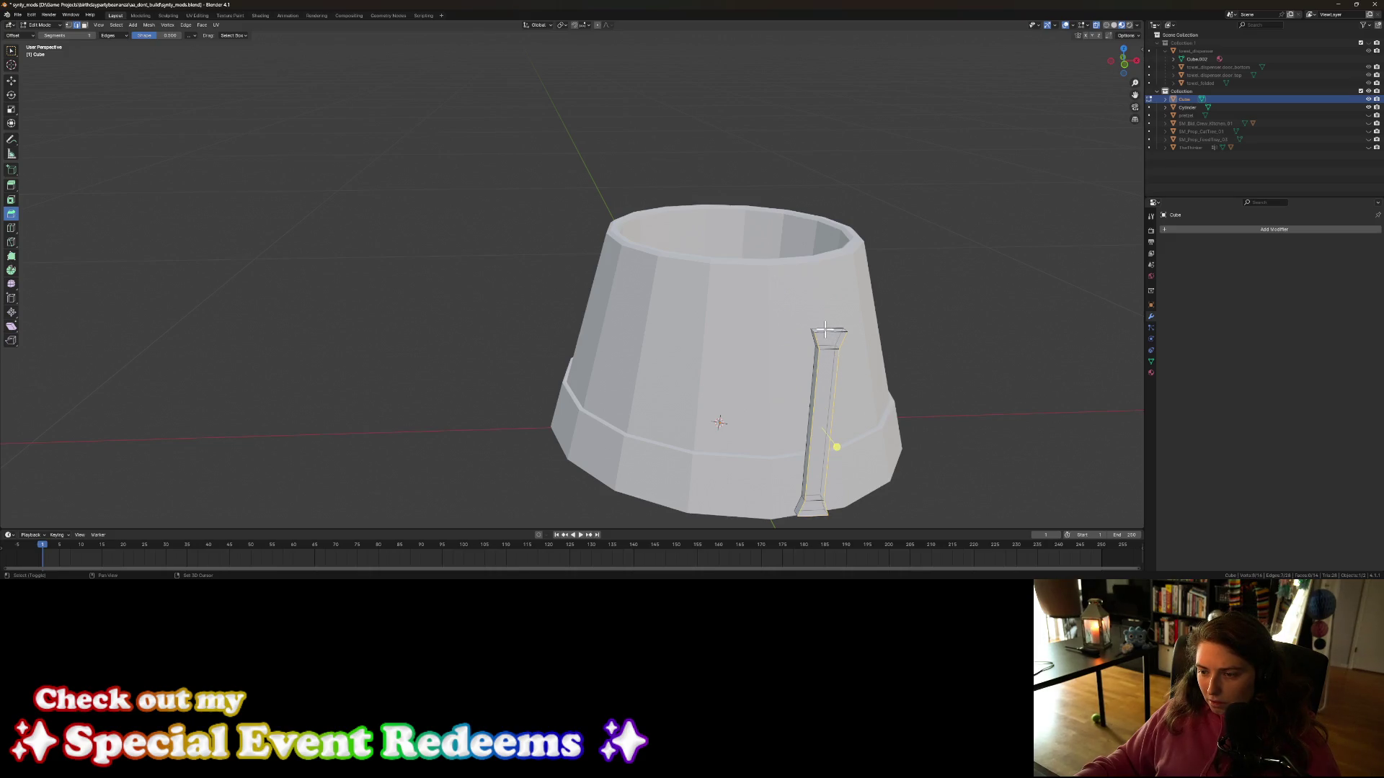
{"action": "left_click_drag", "start_coordinate": [865, 447], "coordinate": [819, 331]}
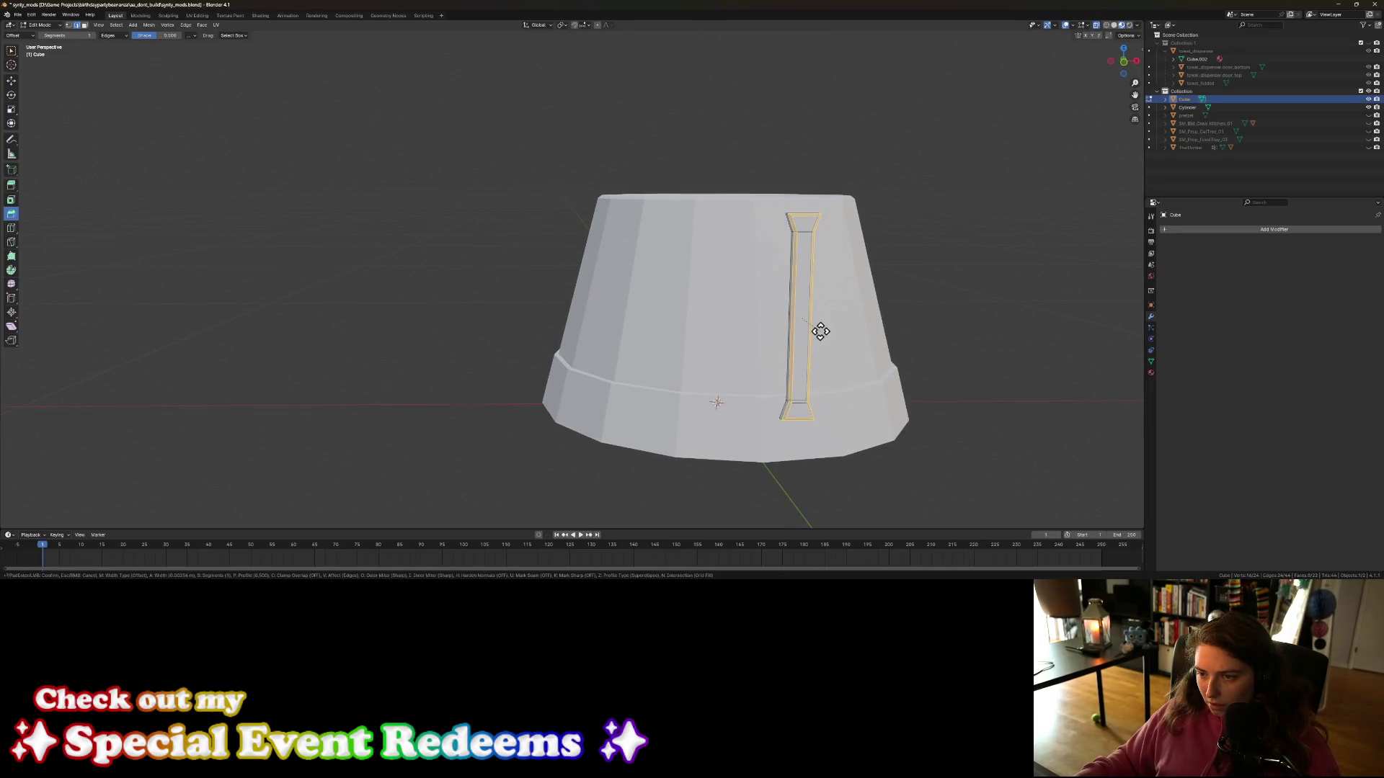
{"action": "left_click_drag", "start_coordinate": [822, 333], "coordinate": [822, 333]}
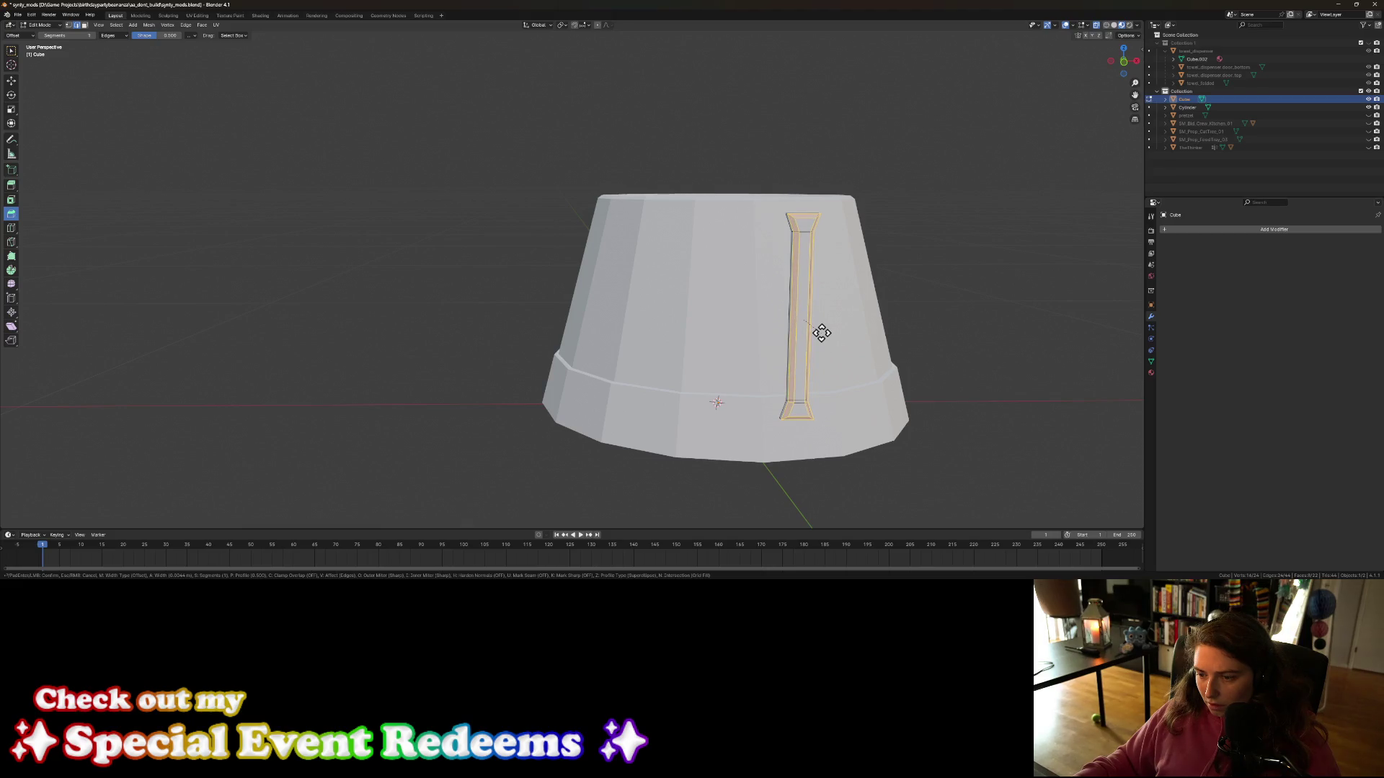
{"action": "left_click", "coordinate": [821, 332]}
{"action": "key", "text": "alt+a"}
{"action": "key", "text": "Tab"}
{"action": "mouse_move", "coordinate": [949, 388]}
{"action": "left_mouse_down"}
{"action": "mouse_move", "coordinate": [932, 405]}
{"action": "mouse_move", "coordinate": [966, 401]}
{"action": "mouse_move", "coordinate": [914, 405]}
{"action": "left_mouse_up"}
{"action": "key", "text": "KP_1"}
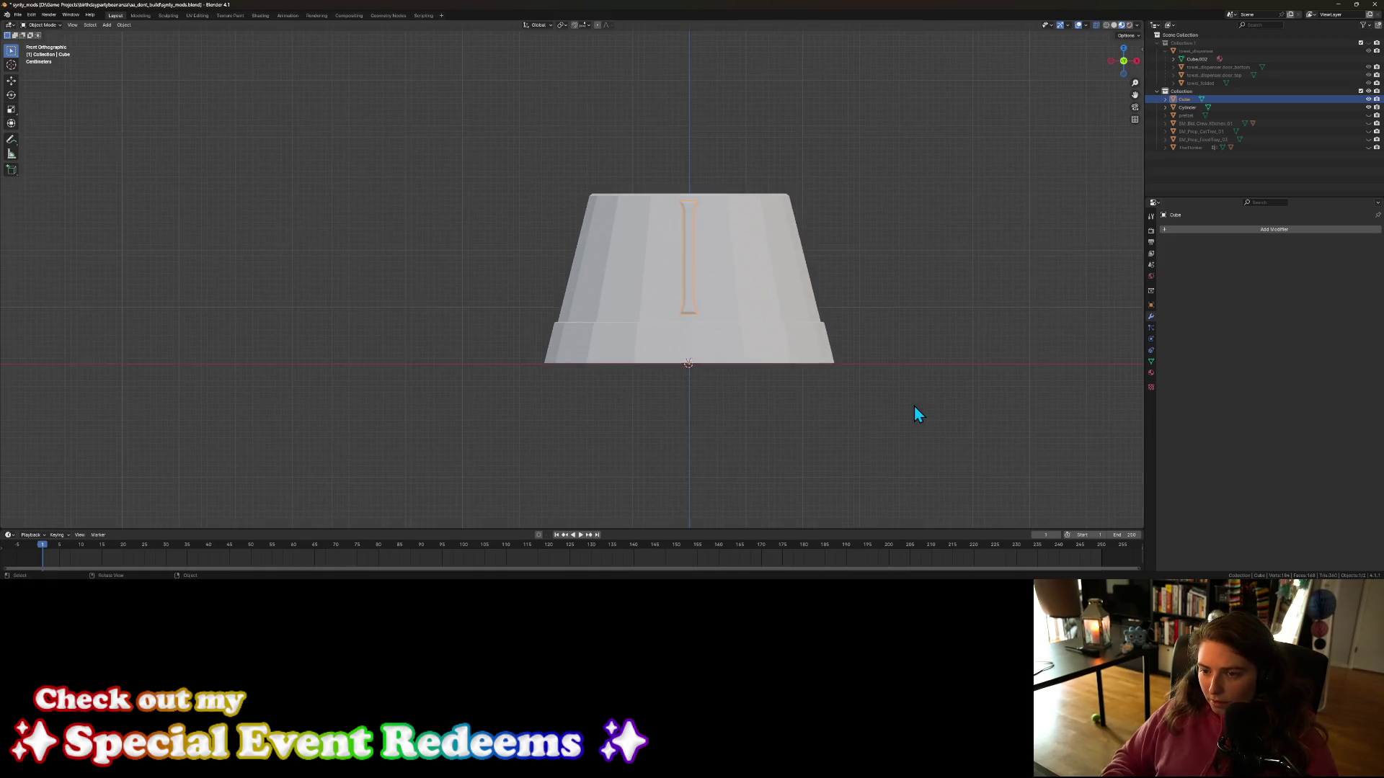
- Add a Mirror modifier to the strip with the Cylinder as mirror object
{"action": "mouse_move", "coordinate": [735, 380]}
{"action": "left_mouse_down"}
{"action": "mouse_move", "coordinate": [753, 402]}
{"action": "mouse_move", "coordinate": [747, 370]}
{"action": "mouse_move", "coordinate": [732, 383]}
{"action": "left_mouse_up"}
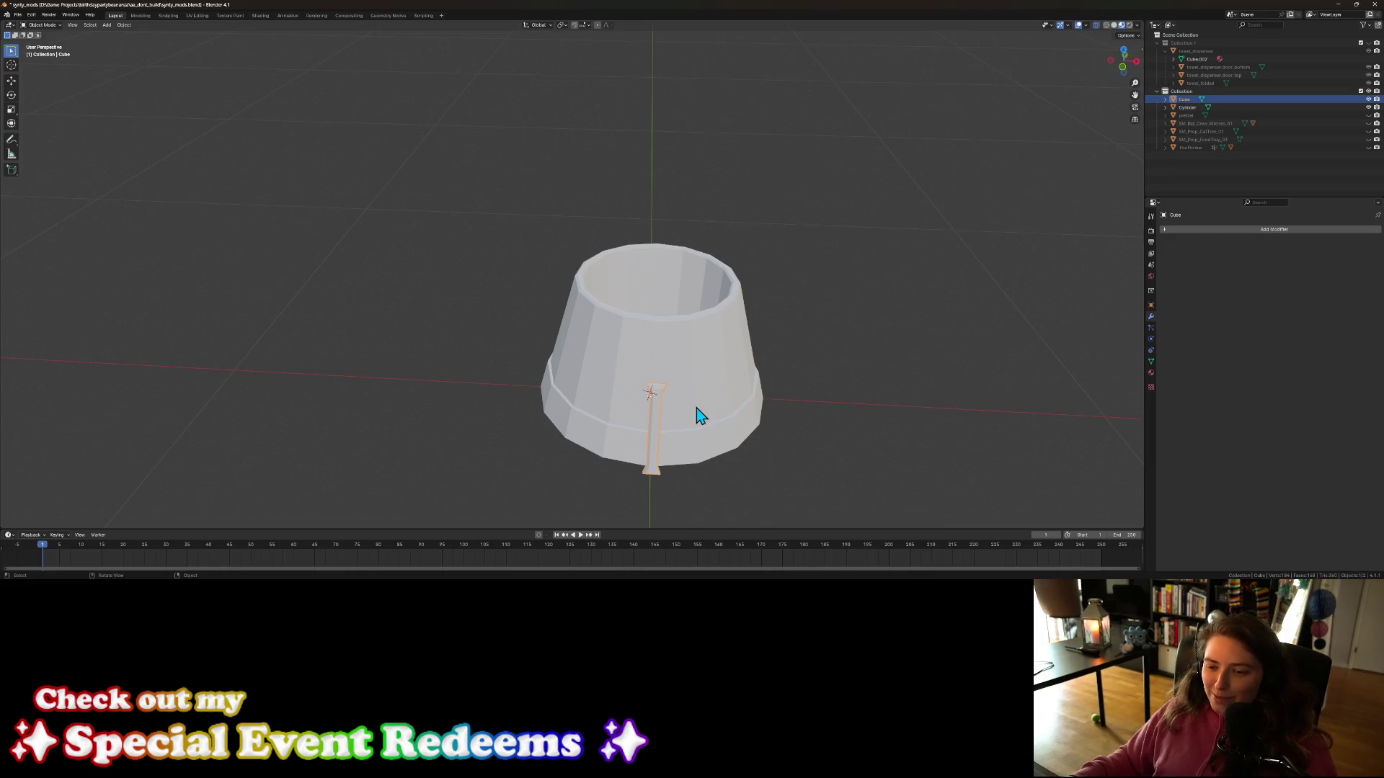
{"action": "left_click", "coordinate": [1169, 231]}
{"action": "mouse_move", "coordinate": [1164, 260]}
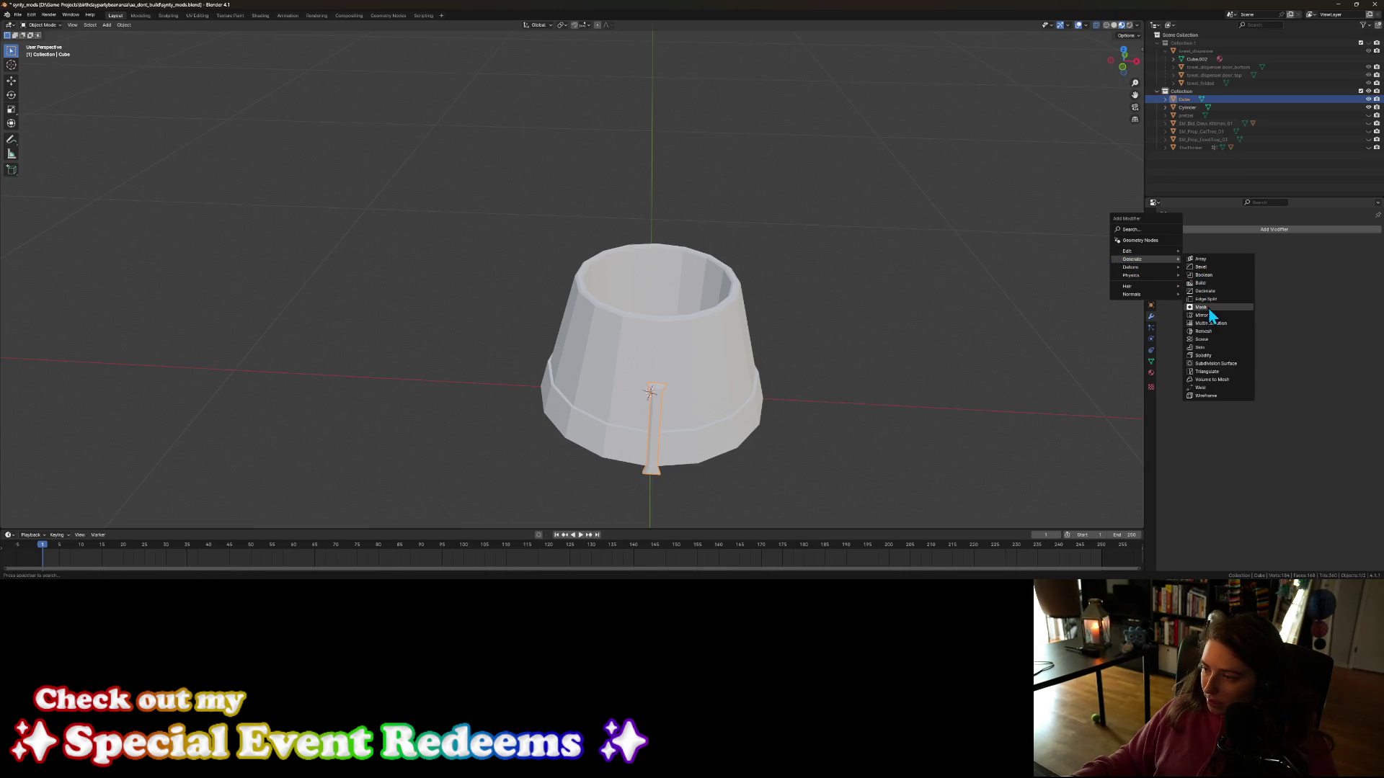
{"action": "left_click", "coordinate": [1212, 316]}
{"action": "left_click", "coordinate": [1299, 287]}
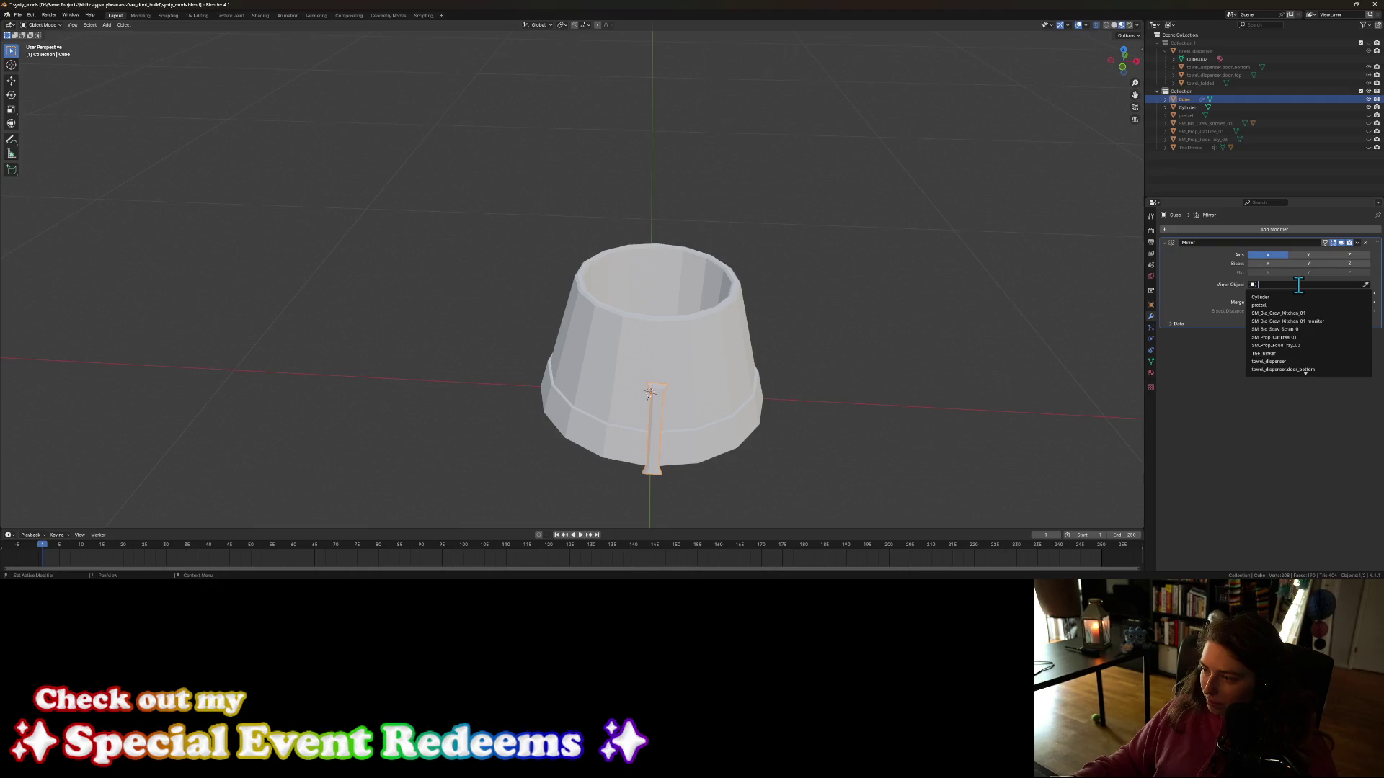
{"action": "left_click", "coordinate": [1274, 292]}
- Rename the Cylinder to 'bucket' and the strip to '1'
{"action": "left_click", "coordinate": [1187, 107]}
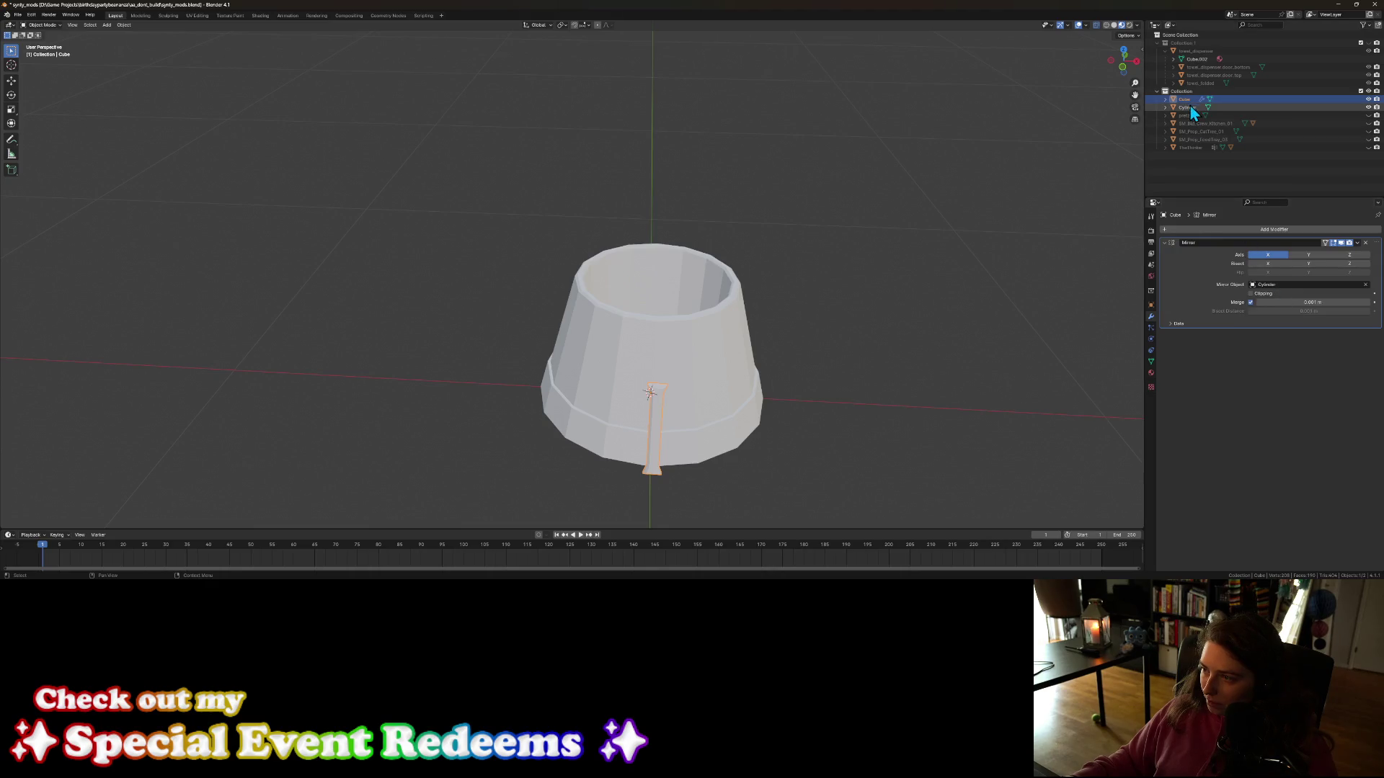
{"action": "right_click", "coordinate": [1188, 108]}
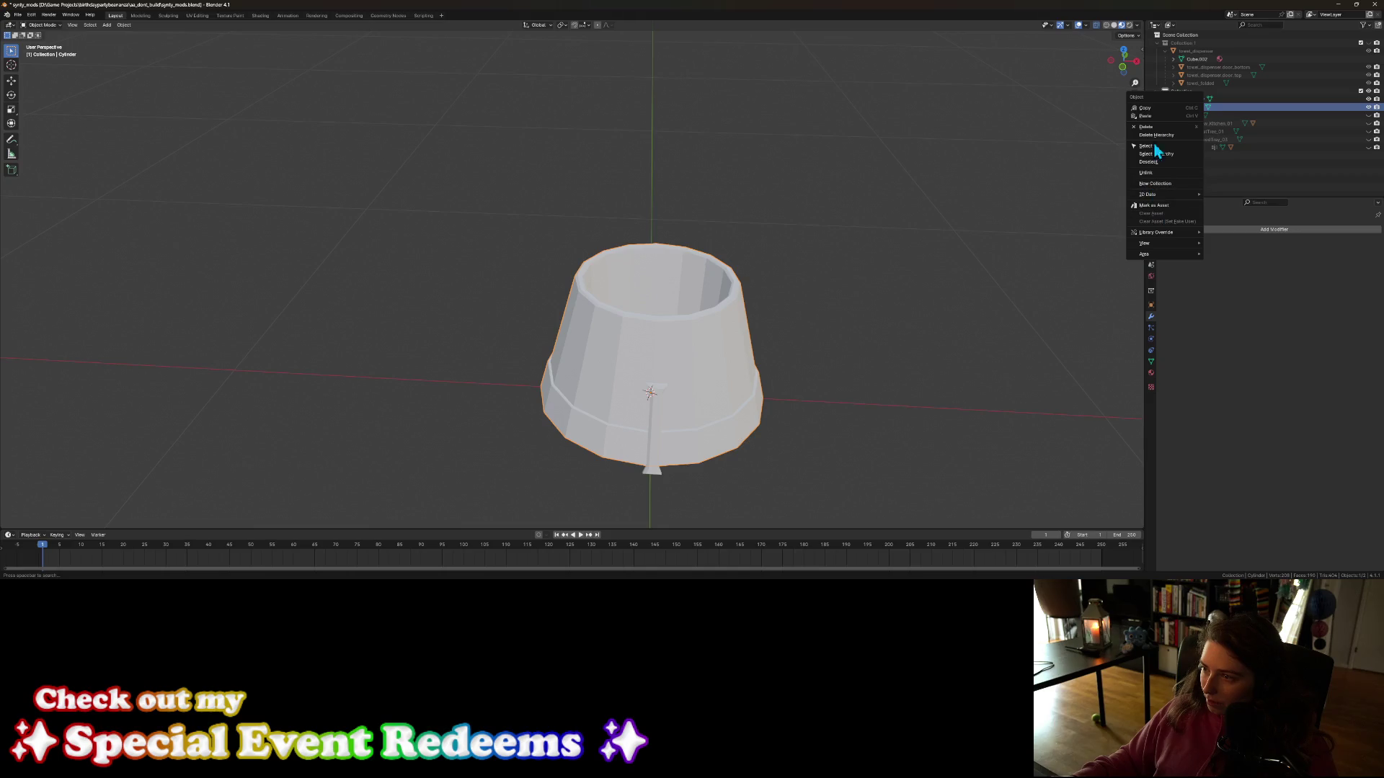
{"action": "double_click", "coordinate": [1235, 111]}
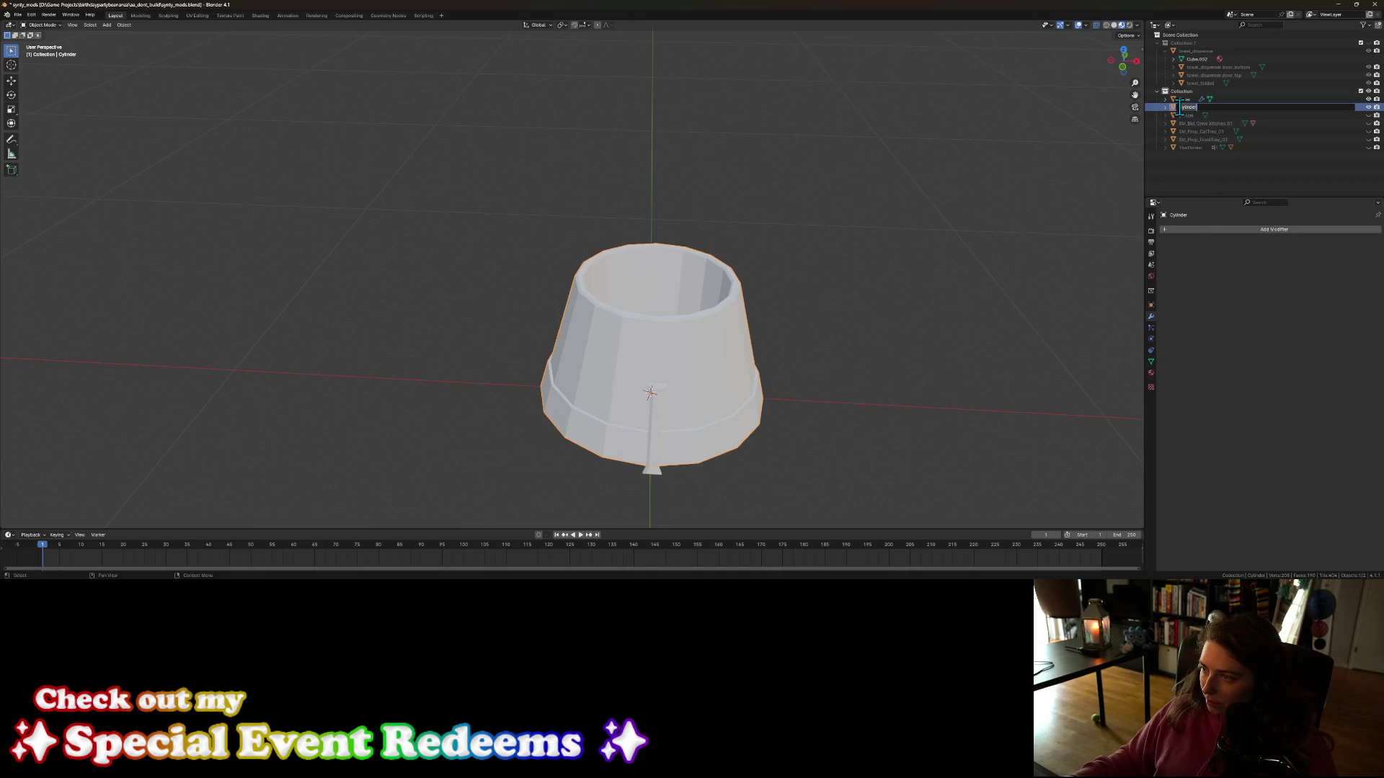
{"action": "type", "text": "bucket"}
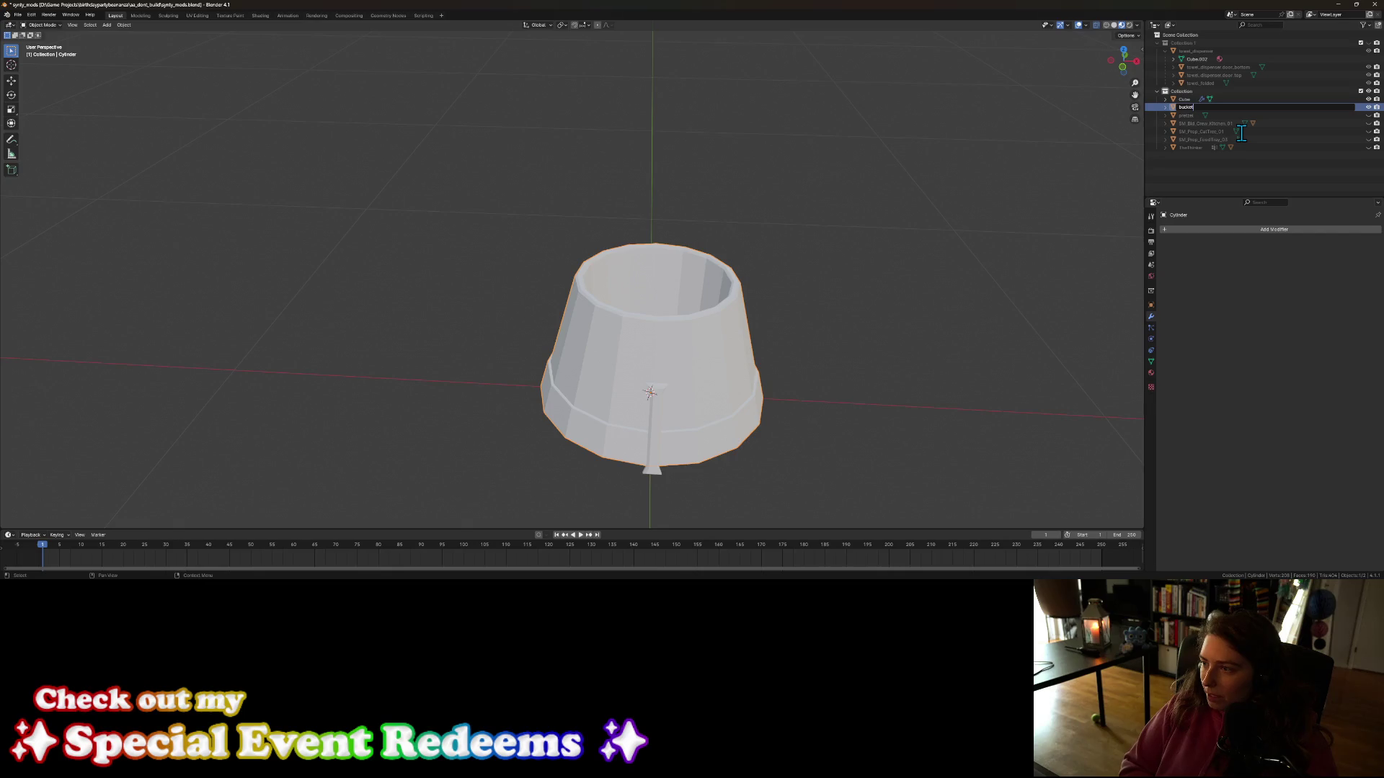
{"action": "key", "text": "Return"}
{"action": "left_click", "coordinate": [1258, 108]}
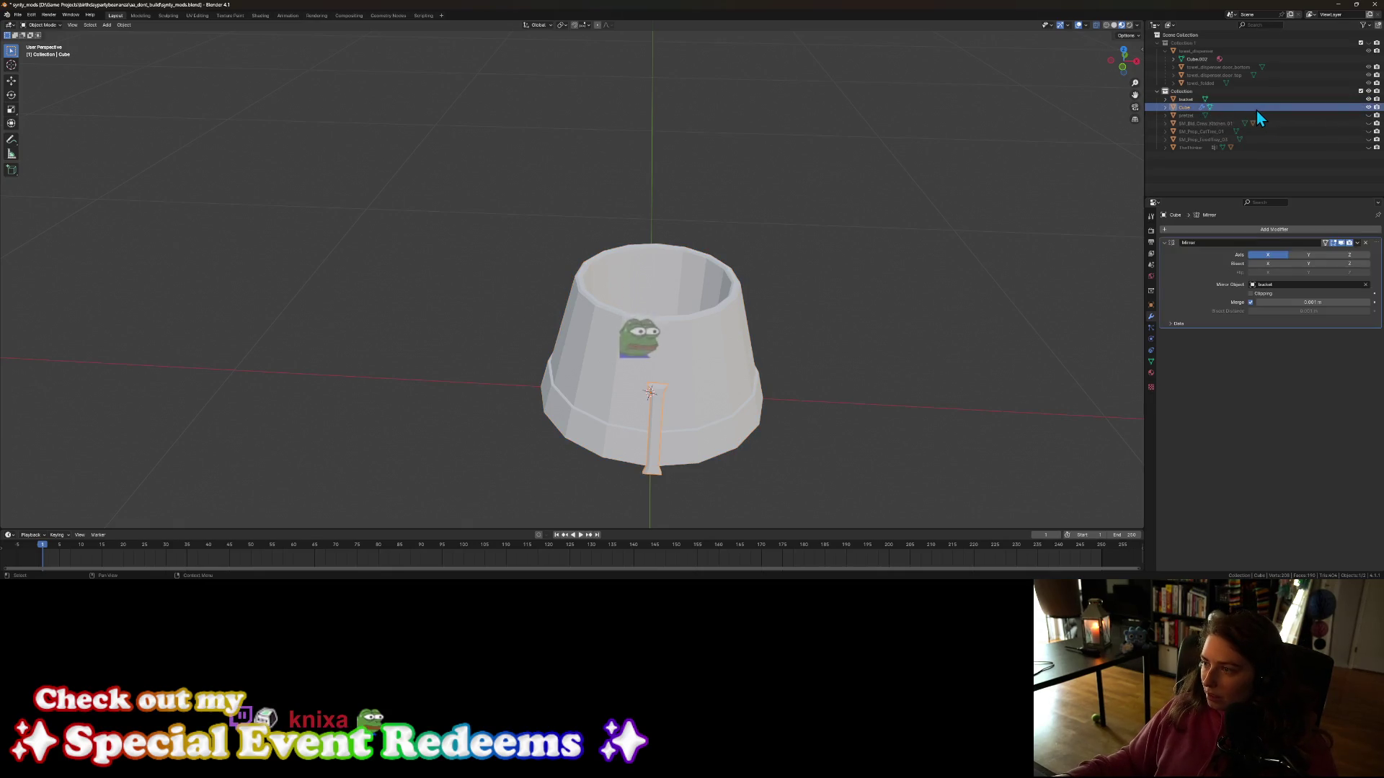
{"action": "double_click", "coordinate": [1186, 107]}
{"action": "type", "text": "1"}
{"action": "key", "text": "Return"}
- Enable Y-axis mirroring, leaving Z off, and orbit to check the mirrored strips
{"action": "left_click", "coordinate": [1319, 255]}
{"action": "left_click_drag", "start_coordinate": [756, 294], "coordinate": [782, 290]}
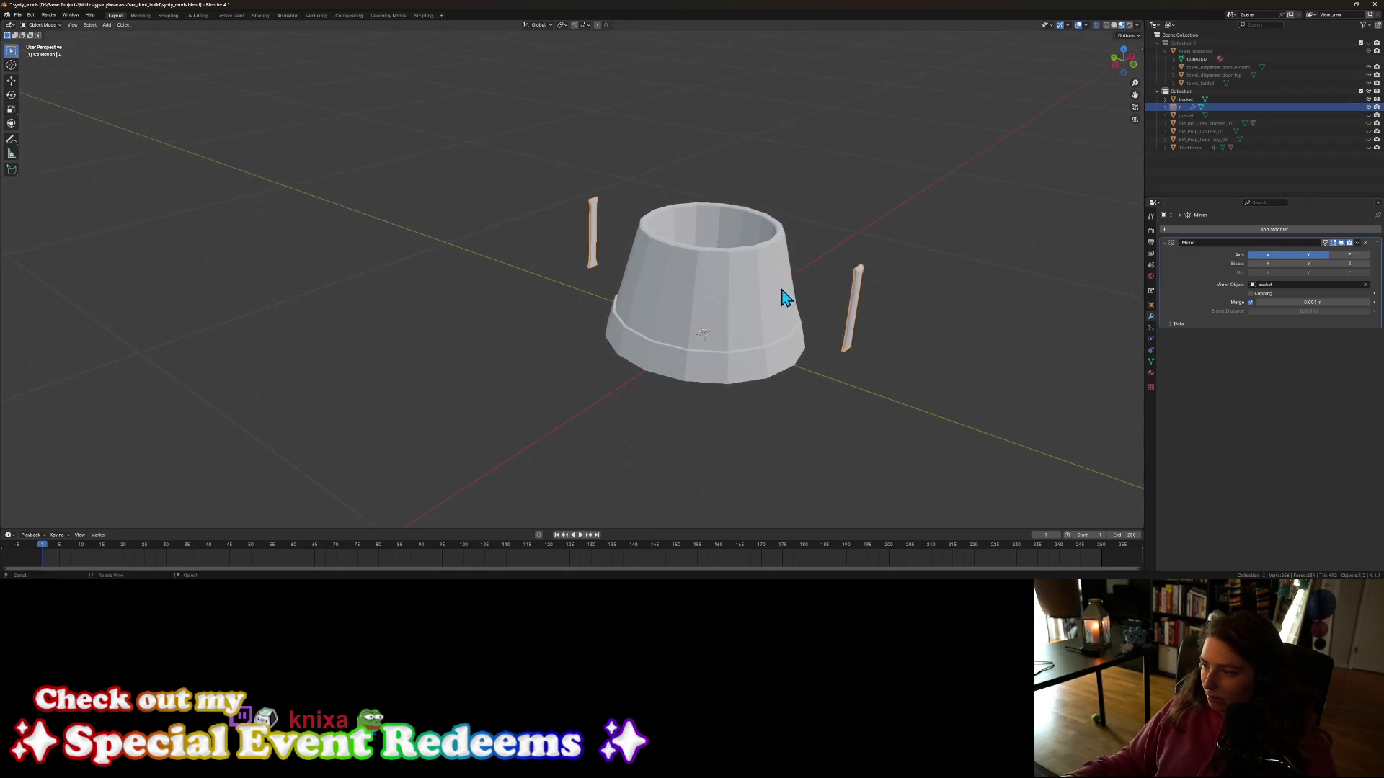
{"action": "left_click", "coordinate": [1346, 256]}
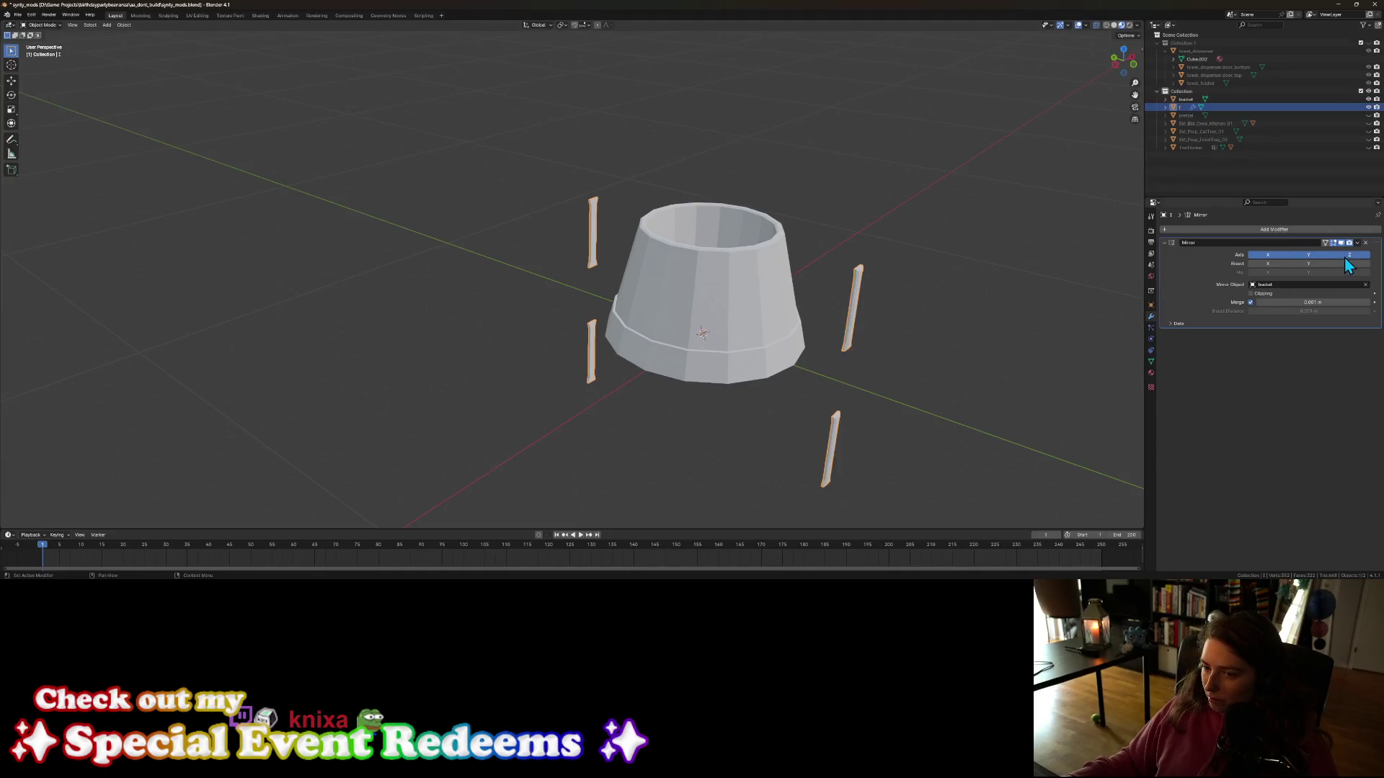
{"action": "left_click", "coordinate": [1343, 256]}
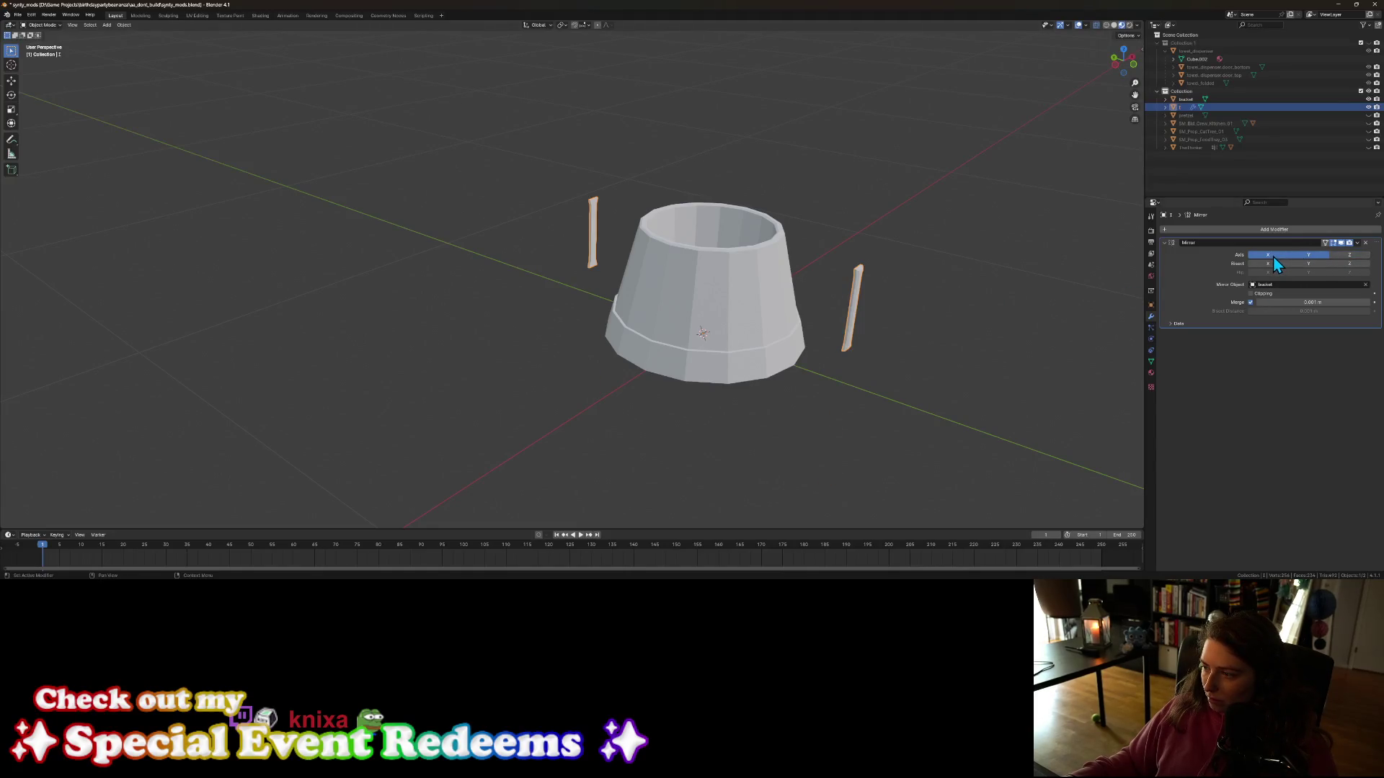
{"action": "mouse_move", "coordinate": [836, 274]}
{"action": "left_mouse_down"}
{"action": "mouse_move", "coordinate": [799, 271]}
{"action": "mouse_move", "coordinate": [902, 284]}
{"action": "left_mouse_up"}
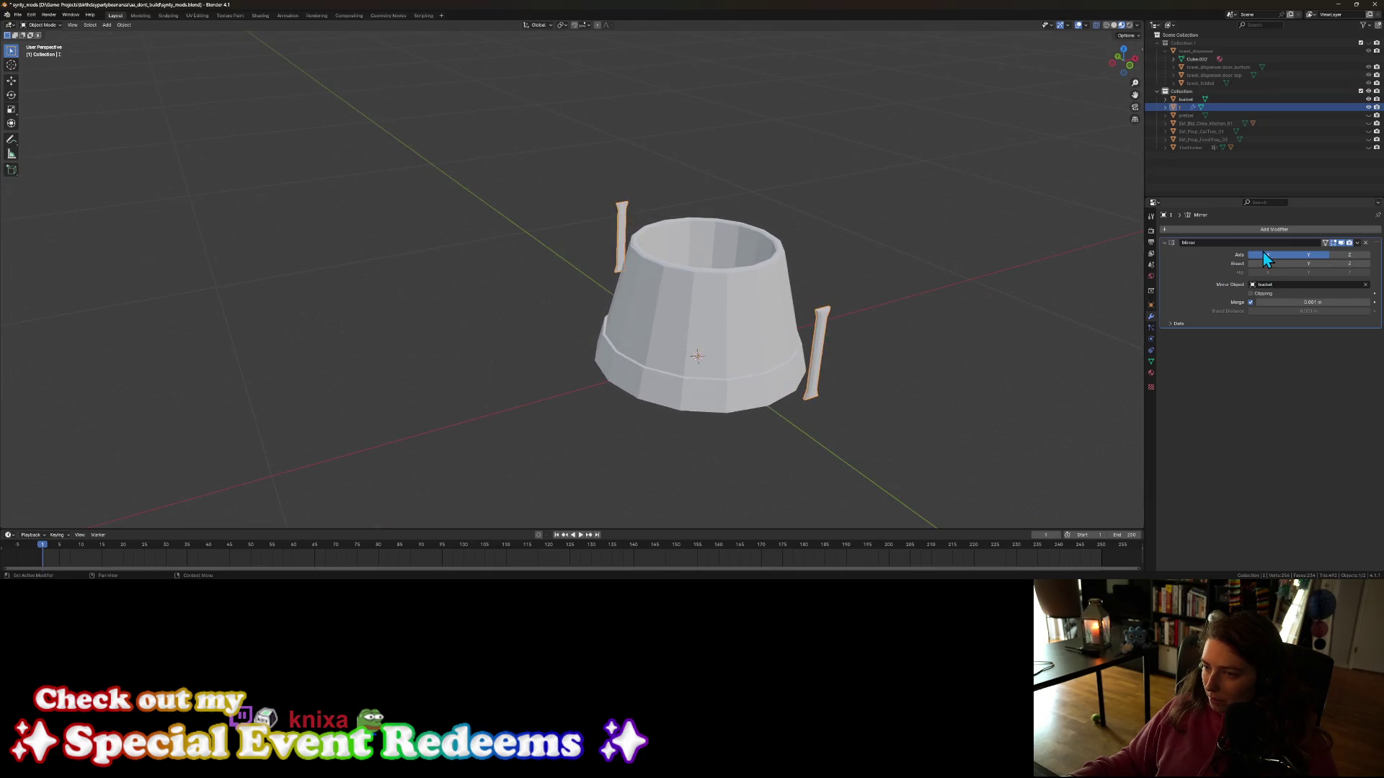
{"action": "left_click_drag", "start_coordinate": [899, 394], "coordinate": [881, 397]}
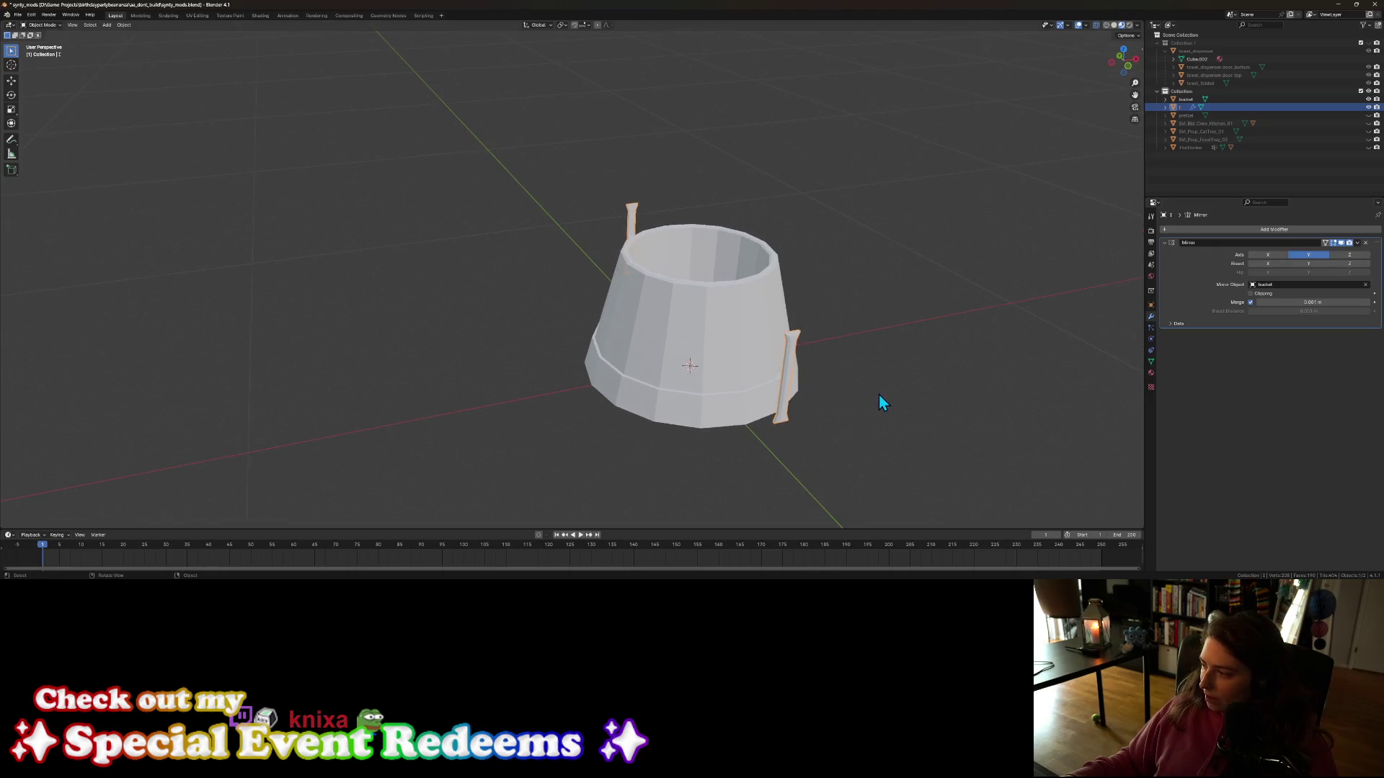
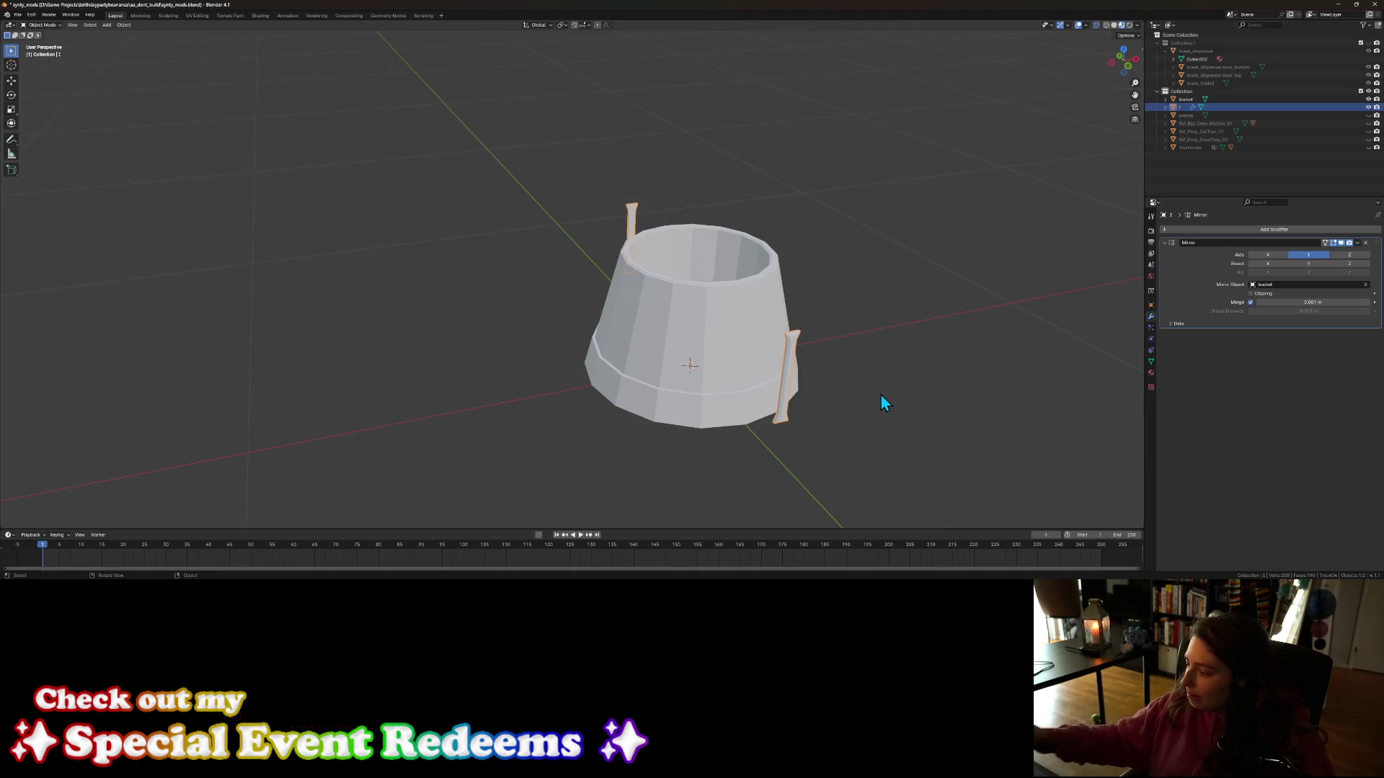
- Slide the mirrored handles inward along Y against the bucket, then view it from Right Orthographic
{"action": "left_click_drag", "start_coordinate": [778, 416], "coordinate": [840, 418]}
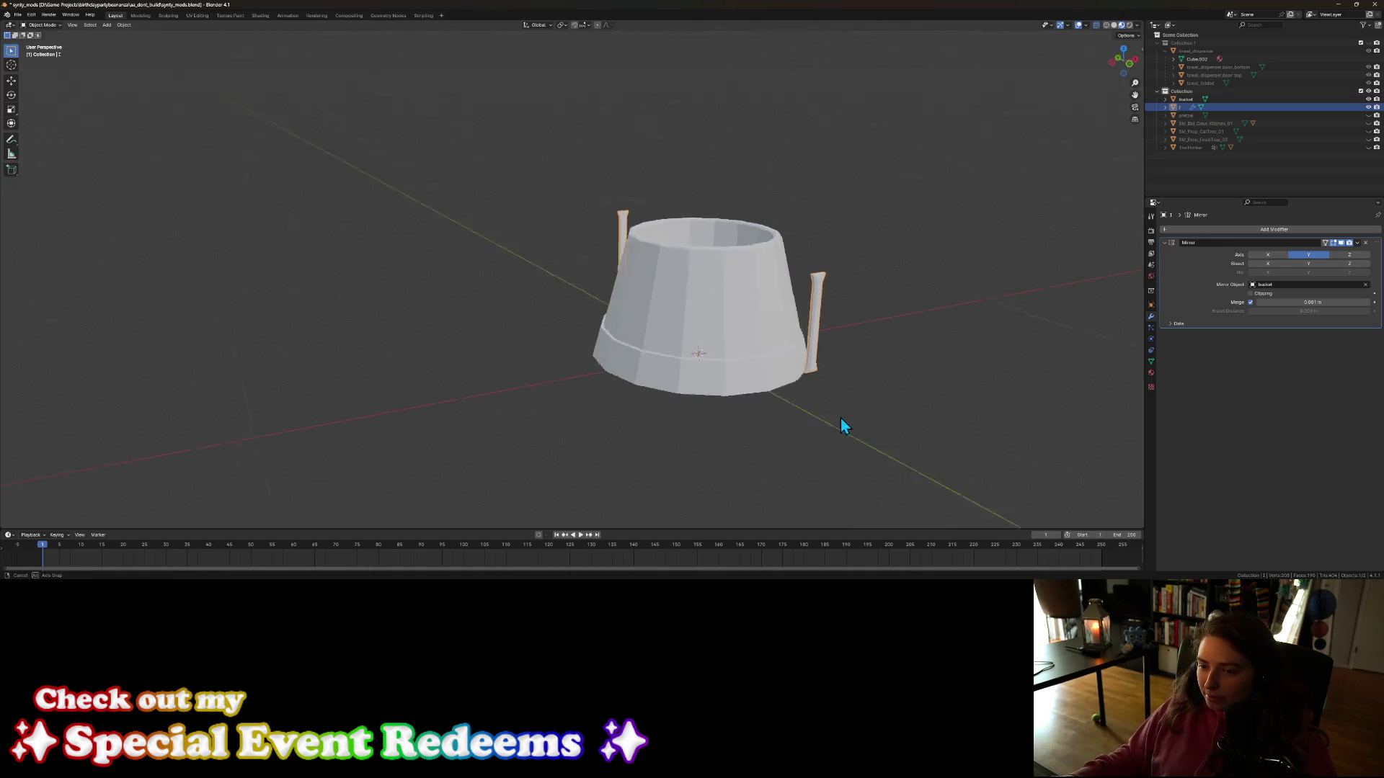
{"action": "scroll", "coordinate": [841, 421], "scroll_direction": "up", "scroll_amount": 3}
{"action": "key", "text": "g"}
{"action": "key", "text": "y"}
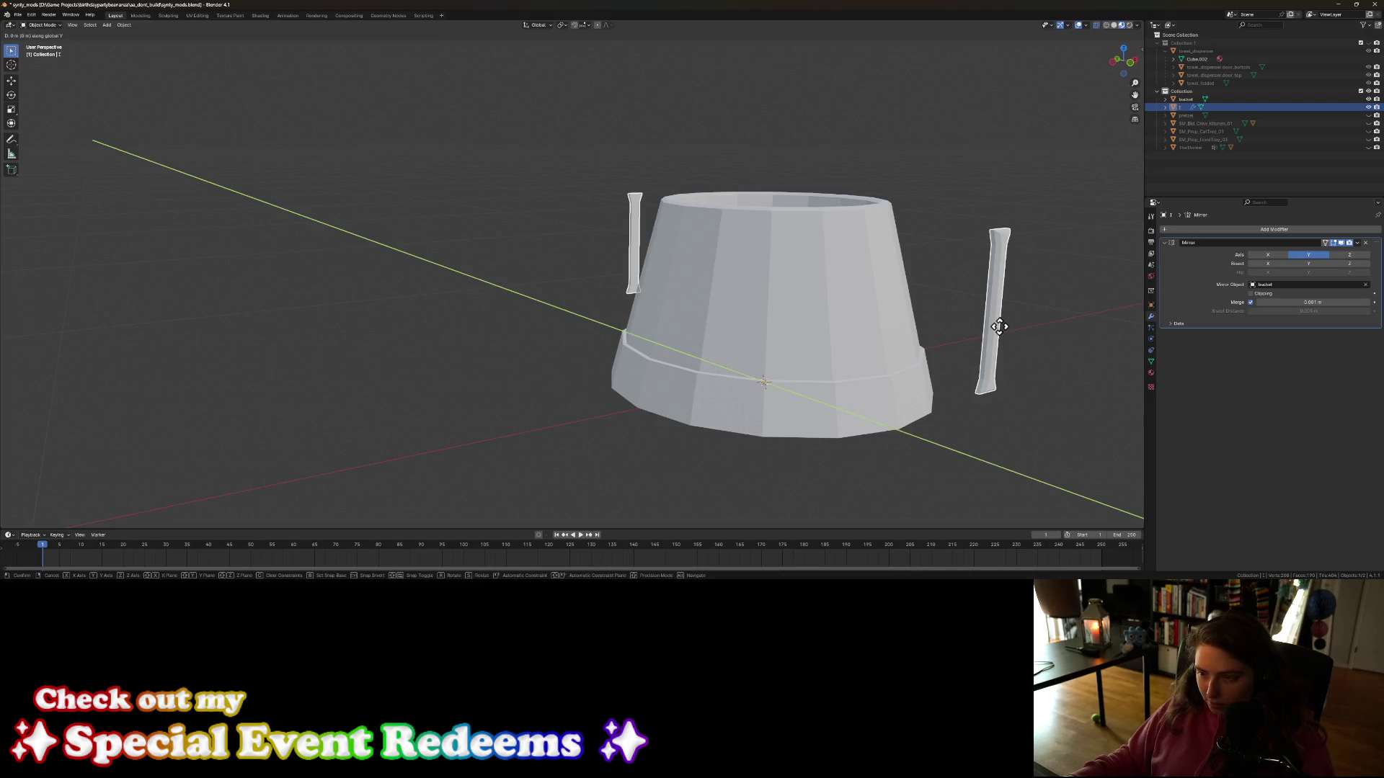
{"action": "left_click", "coordinate": [946, 299]}
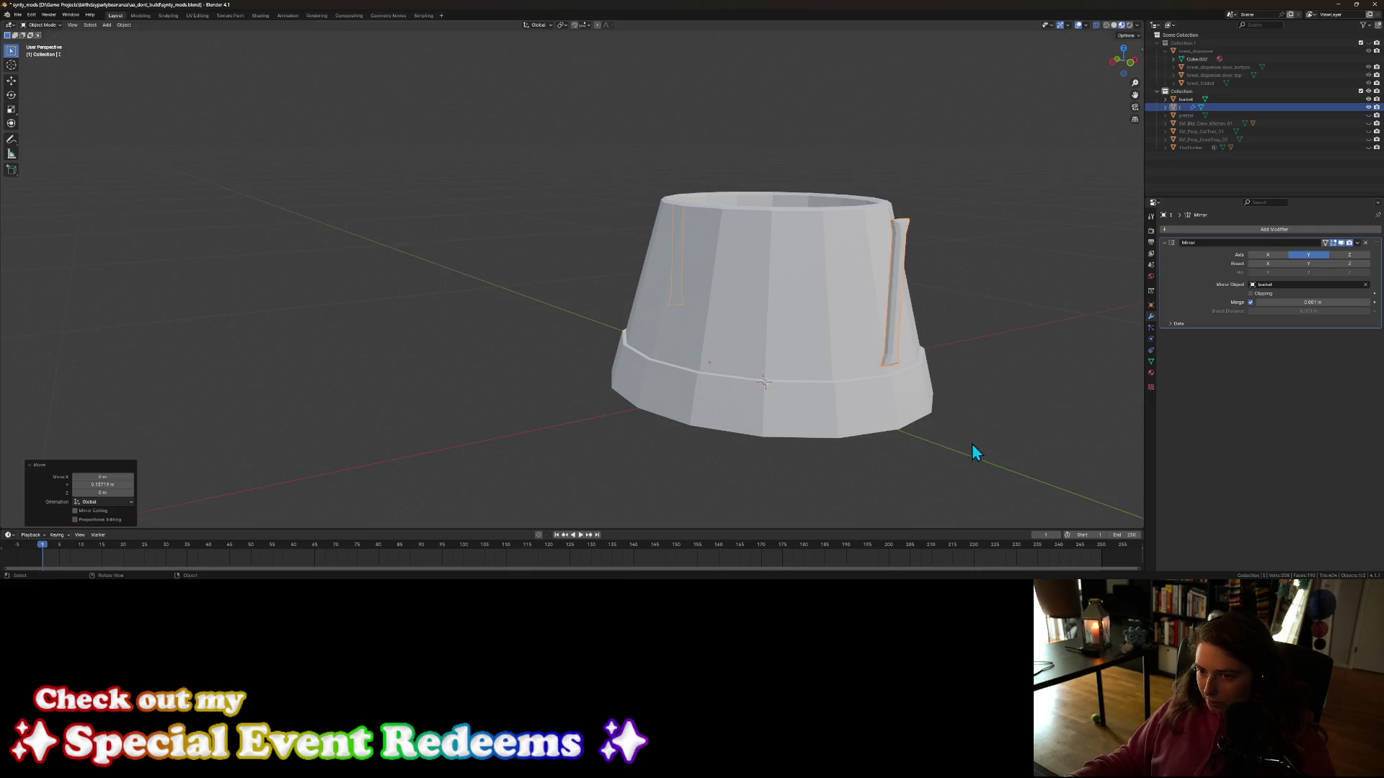
{"action": "key", "text": "KP_3"}
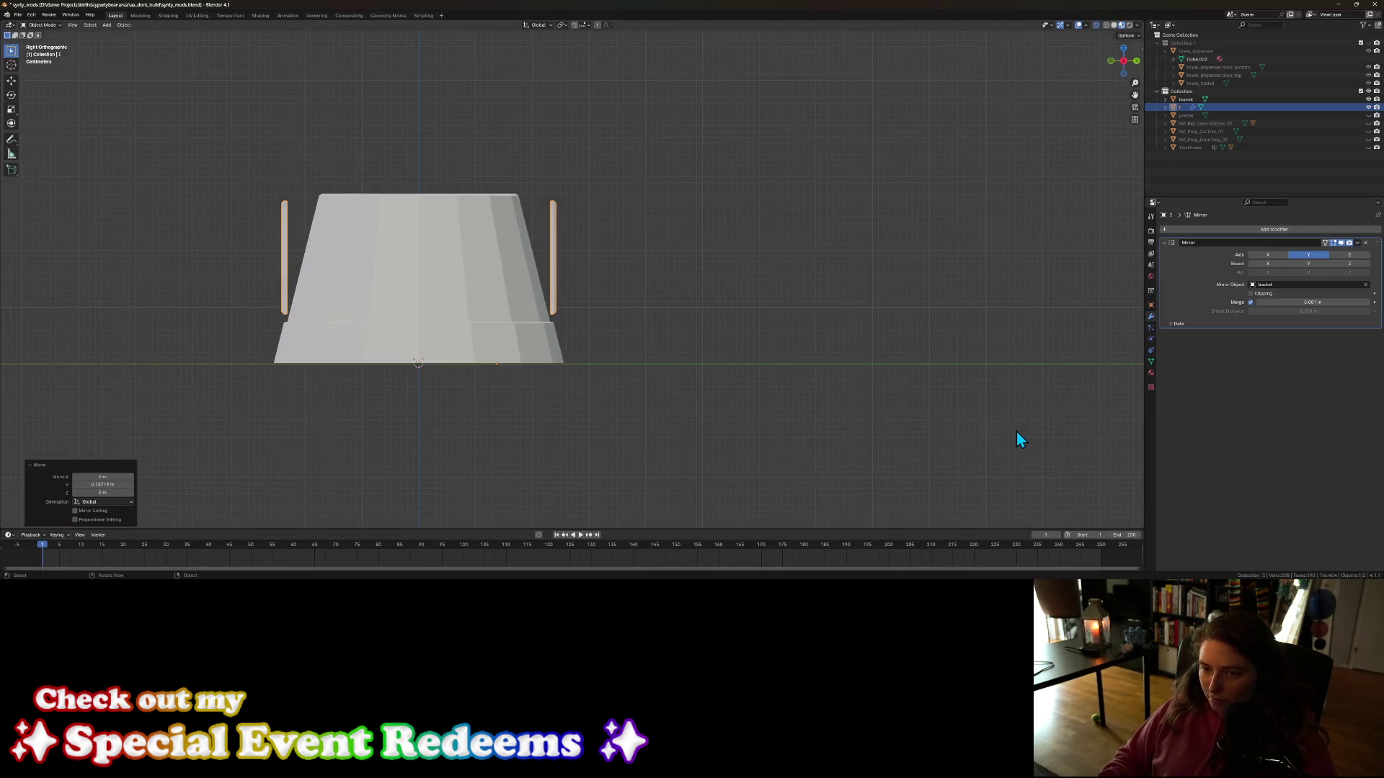
{"action": "left_click_drag", "start_coordinate": [729, 297], "coordinate": [566, 234]}
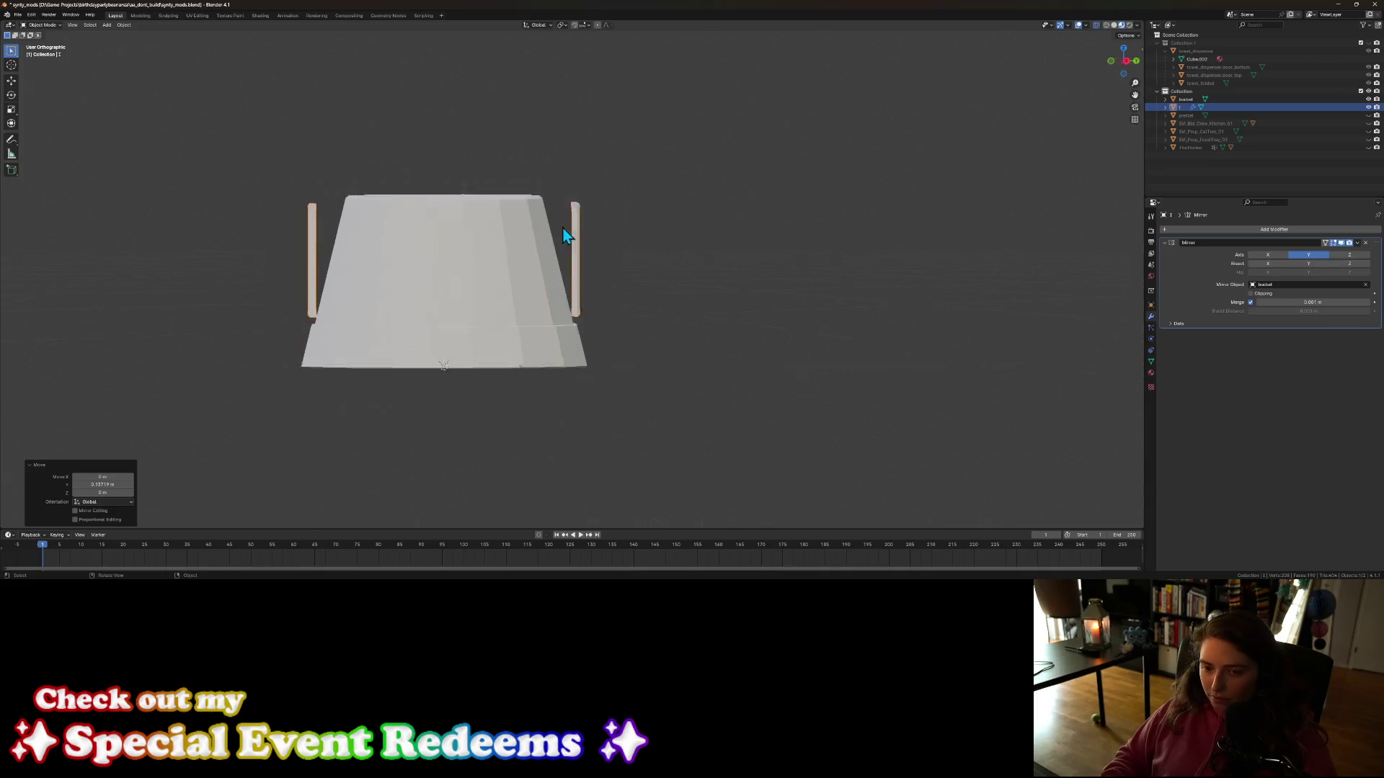
{"action": "key", "text": "KP_3"}
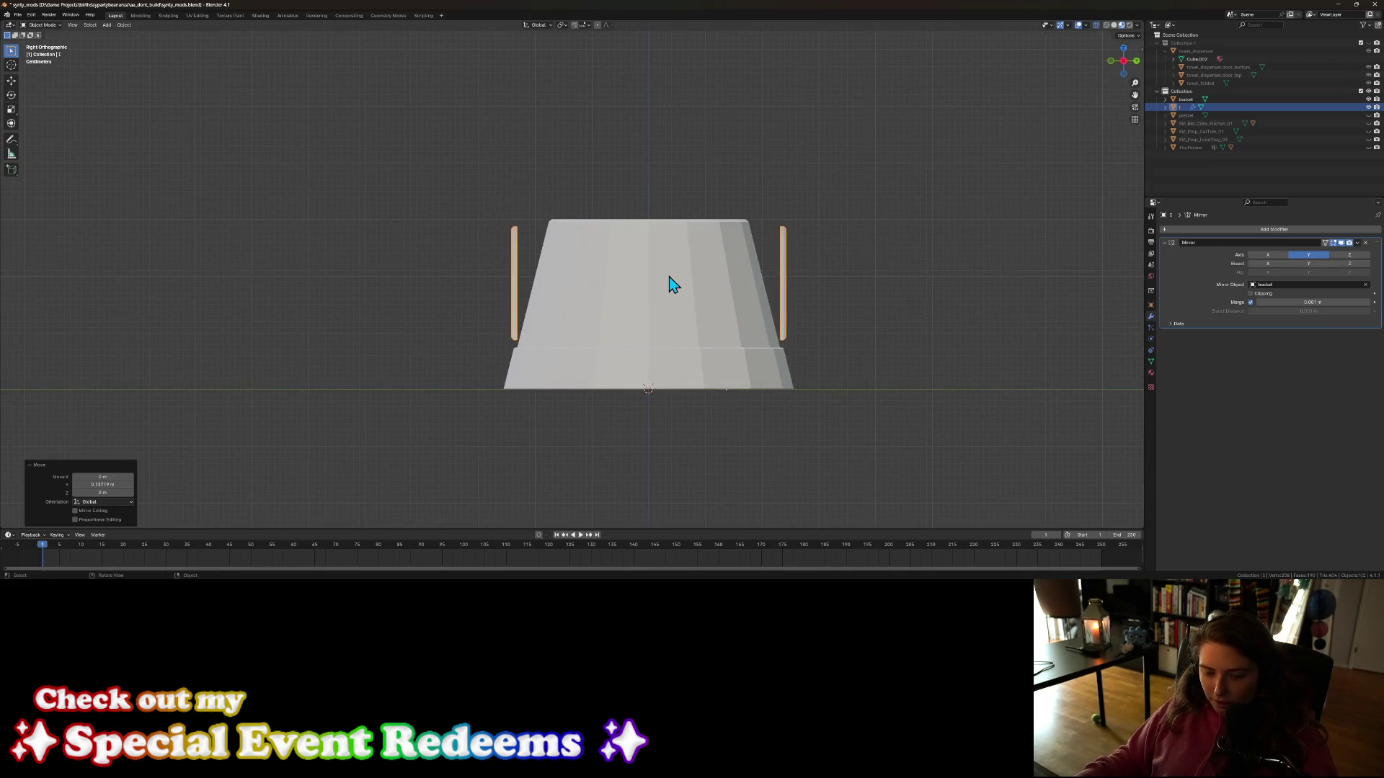
- Set the handles' origin to their geometry and tilt them about X to match the slope
{"action": "right_click", "coordinate": [515, 275]}
{"action": "mouse_move", "coordinate": [496, 309]}
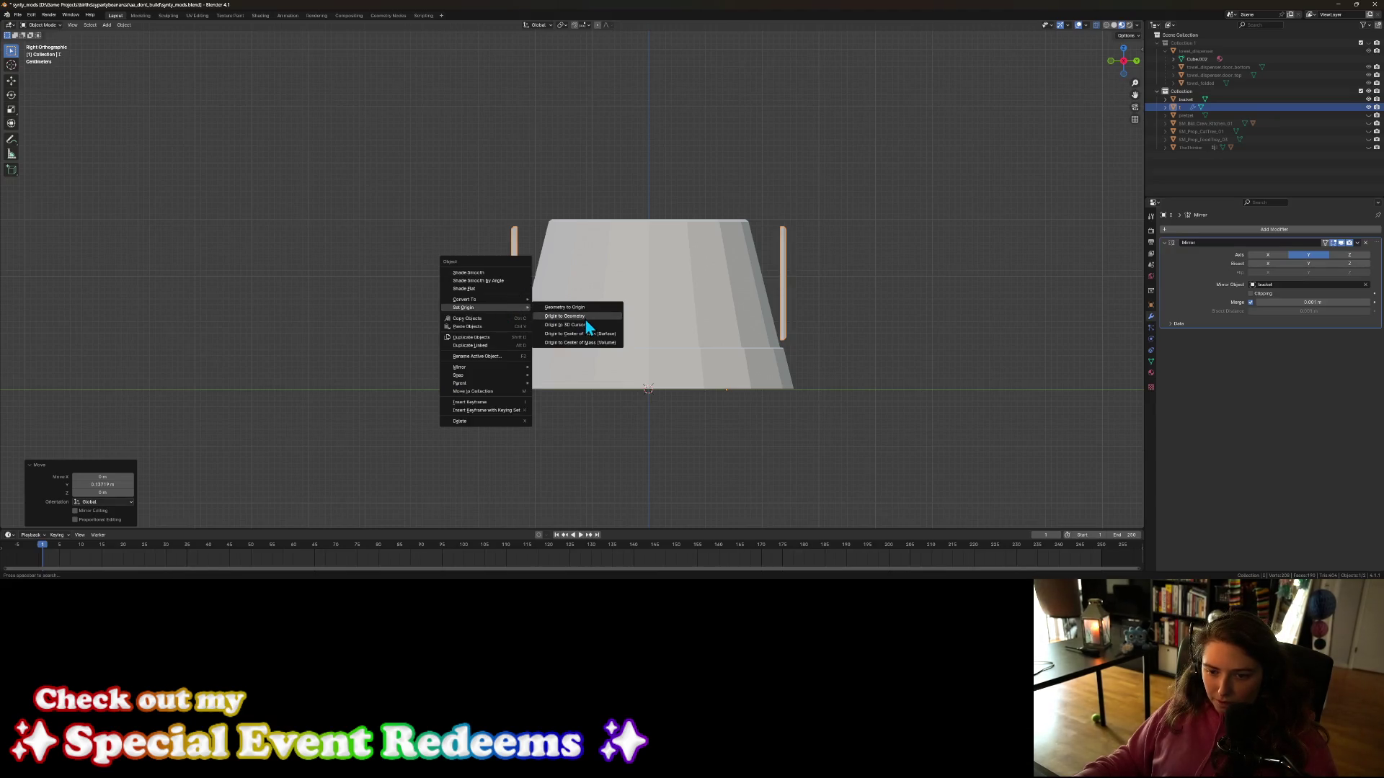
{"action": "left_click", "coordinate": [564, 316]}
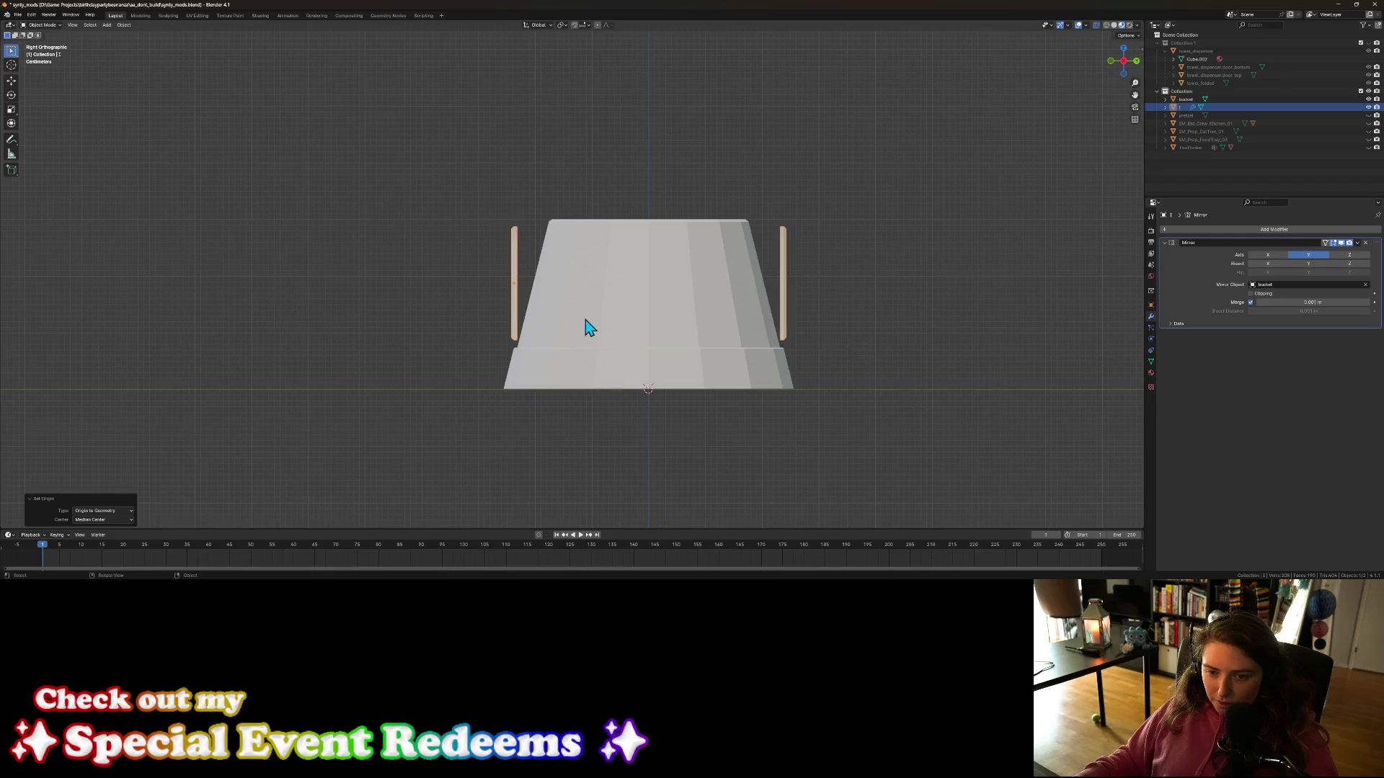
{"action": "key", "text": "r"}
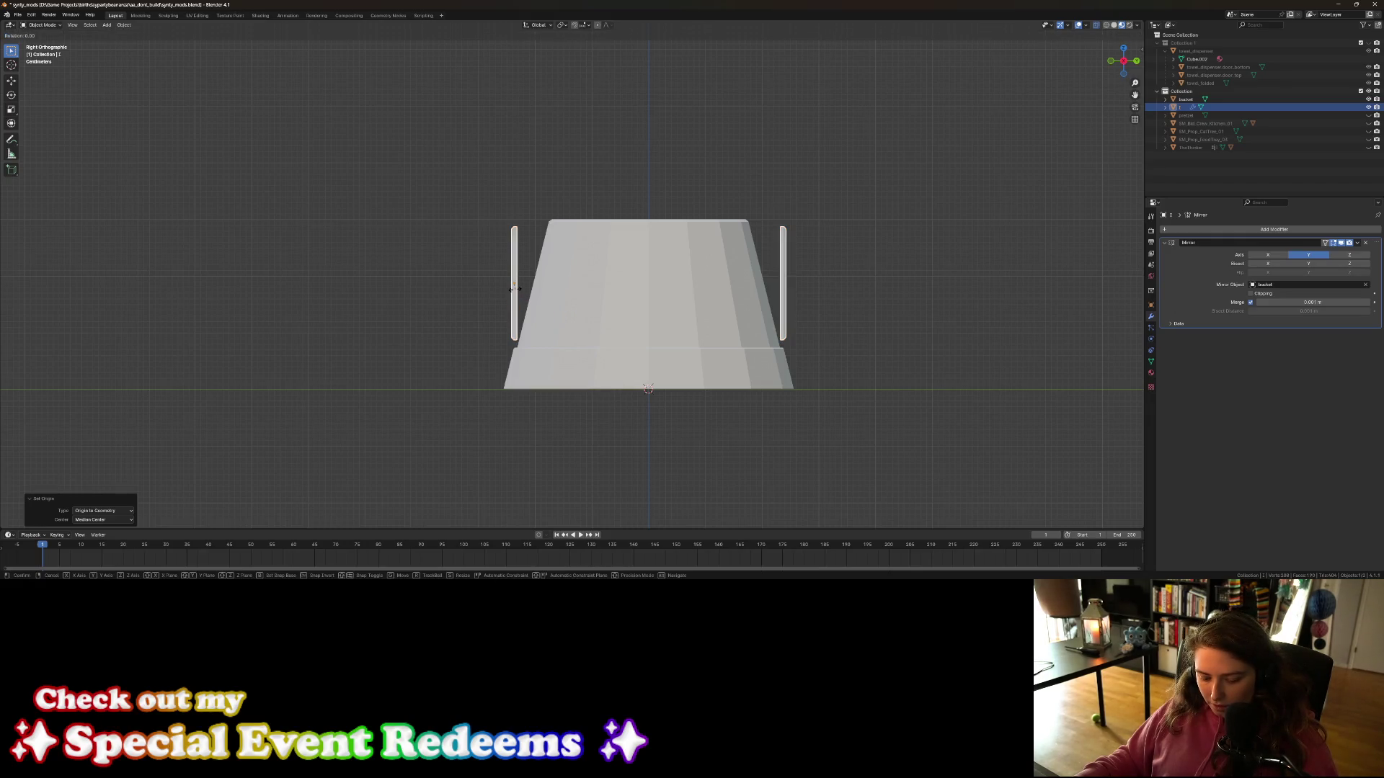
{"action": "key", "text": "x"}
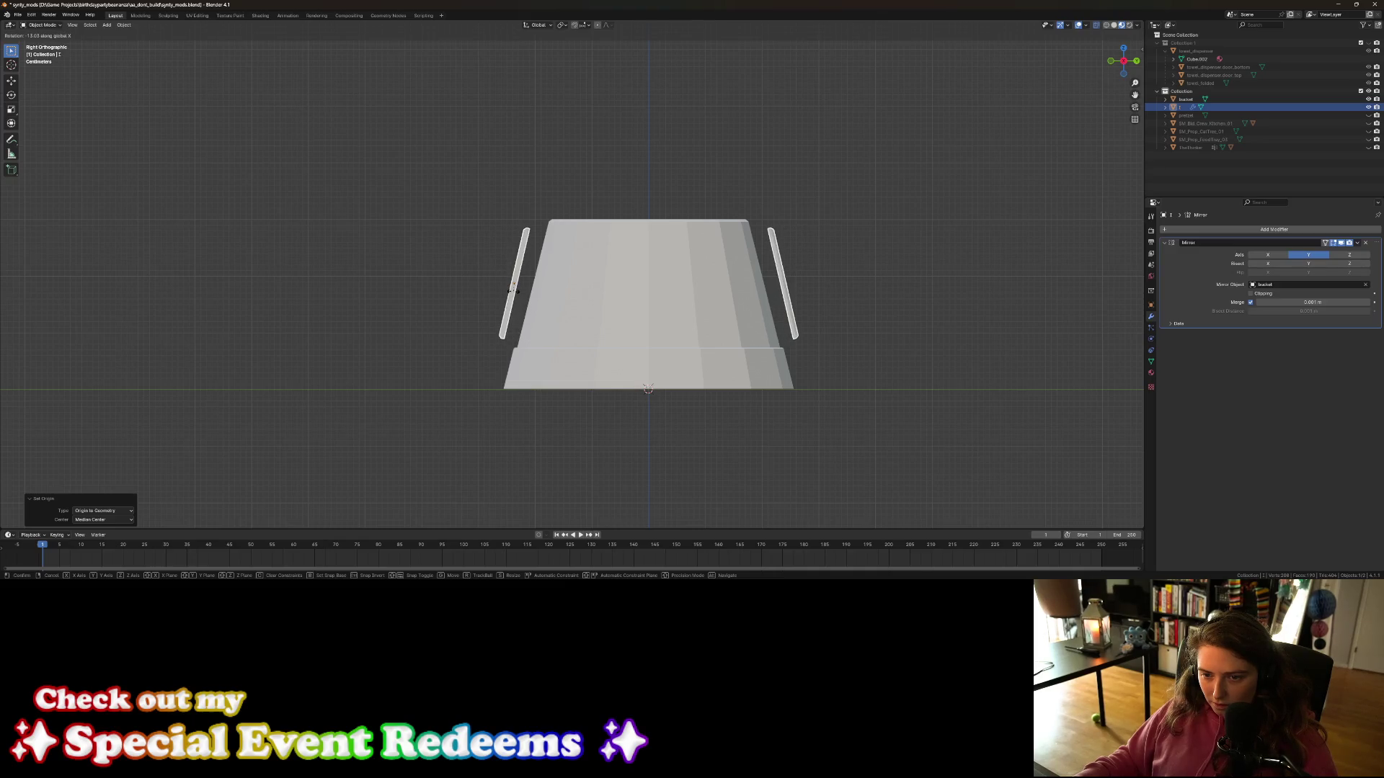
{"action": "left_click", "coordinate": [513, 291]}
- Move the handles inward, re-adjust their X tilt, and nudge them snug against the walls
{"action": "key", "text": "g"}
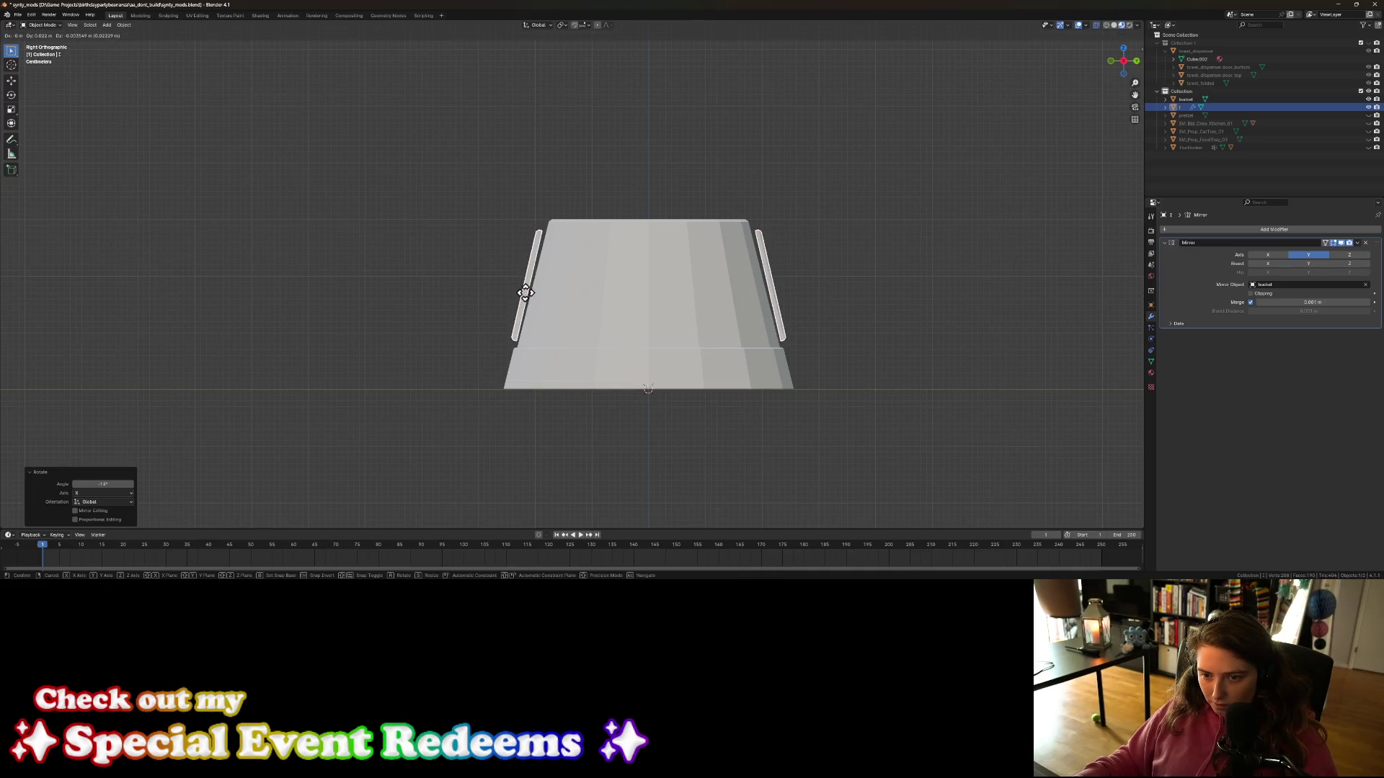
{"action": "left_click", "coordinate": [527, 301]}
{"action": "key", "text": "r"}
{"action": "key", "text": "x"}
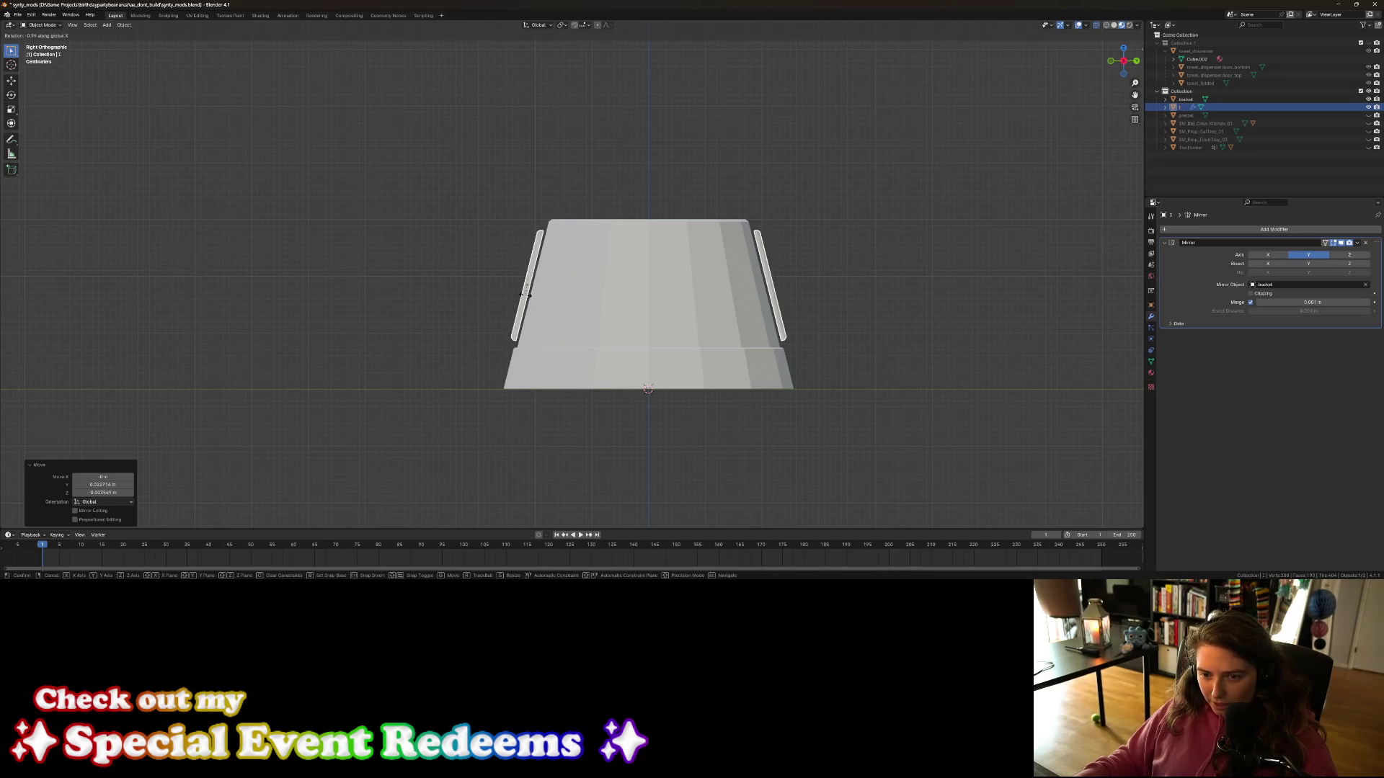
{"action": "left_click", "coordinate": [526, 295]}
{"action": "scroll", "coordinate": [527, 302], "scroll_direction": "up", "scroll_amount": 4}
{"action": "key", "text": "g"}
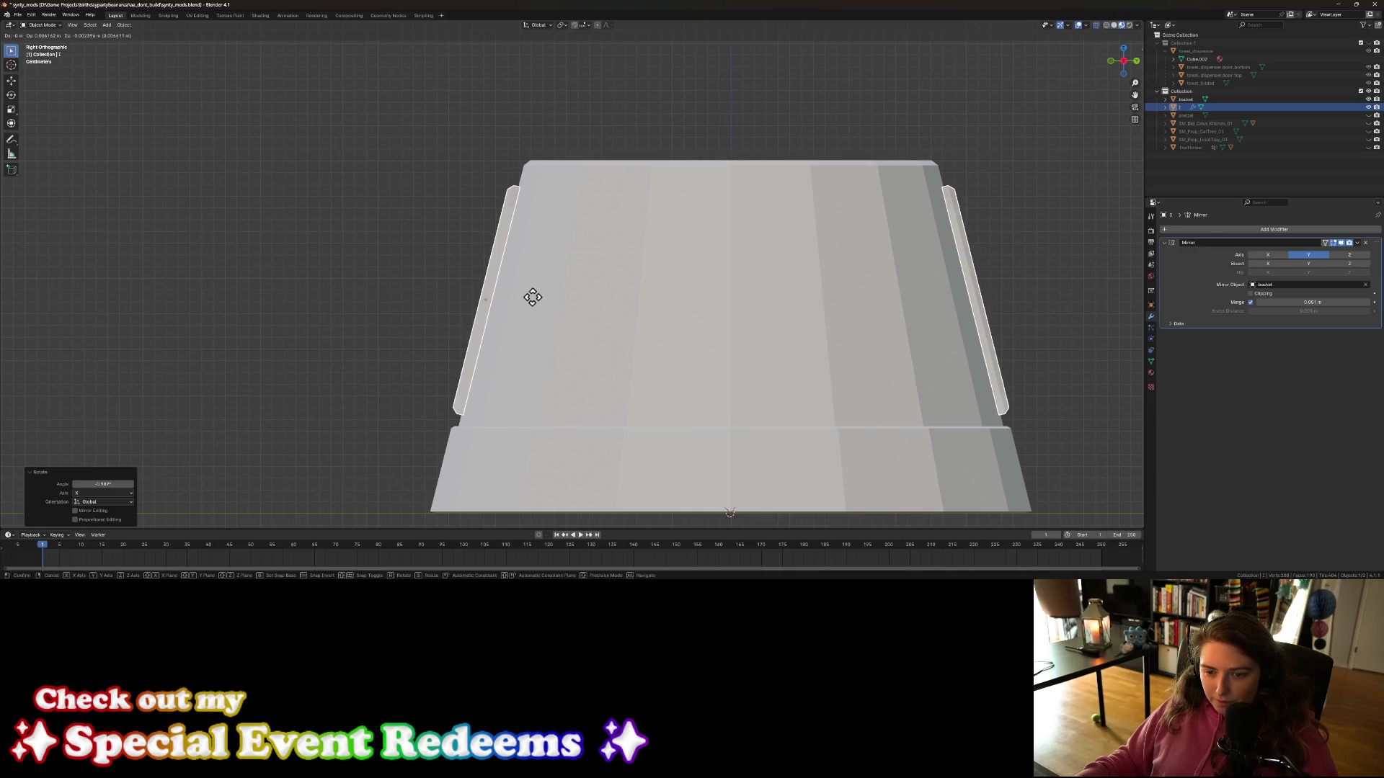
{"action": "left_click", "coordinate": [533, 297]}
- Inspect the handles in perspective and save synty_mods.blend
{"action": "scroll", "coordinate": [581, 336], "scroll_direction": "down", "scroll_amount": 3}
{"action": "mouse_move", "coordinate": [593, 370]}
{"action": "left_mouse_down"}
{"action": "mouse_move", "coordinate": [713, 428]}
{"action": "mouse_move", "coordinate": [757, 418]}
{"action": "mouse_move", "coordinate": [725, 405]}
{"action": "mouse_move", "coordinate": [760, 441]}
{"action": "left_mouse_up"}
{"action": "scroll", "coordinate": [725, 403], "scroll_direction": "up", "scroll_amount": 3}
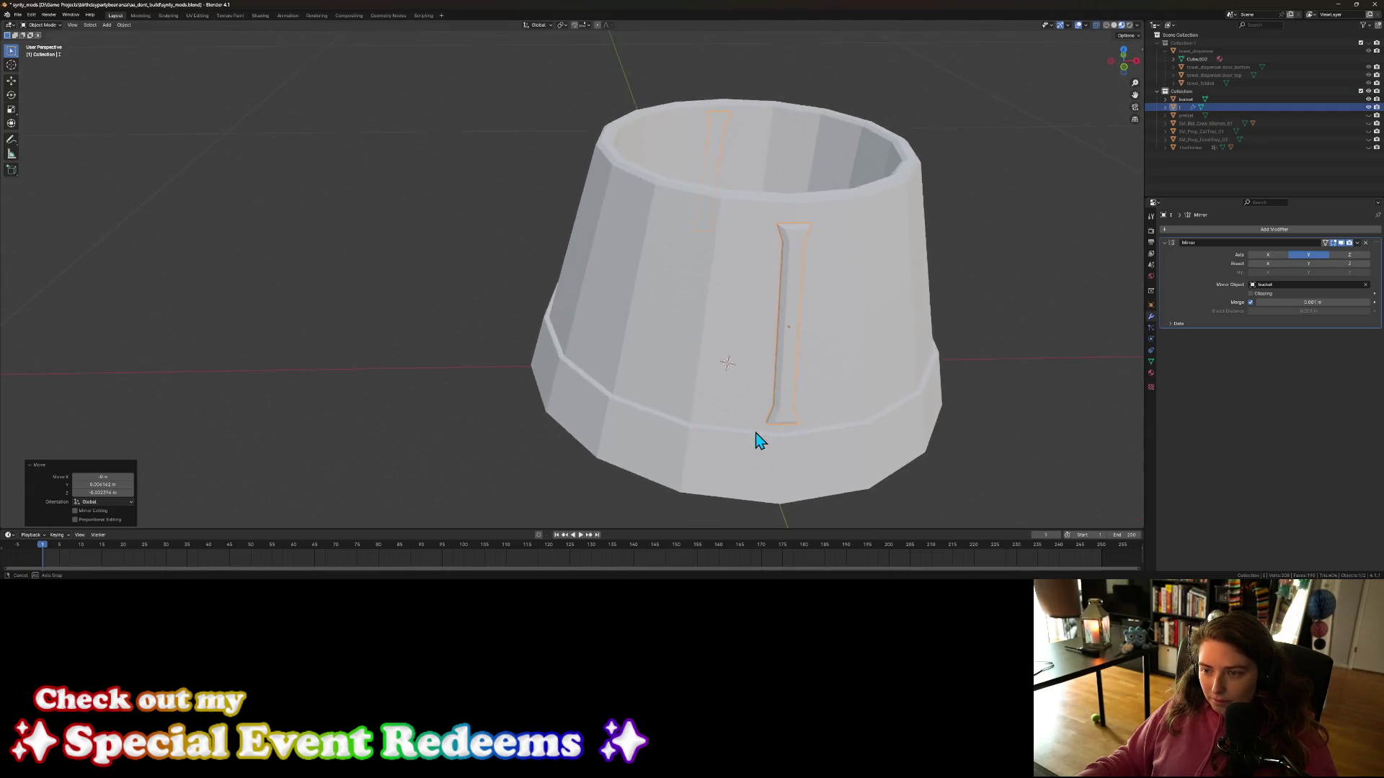
{"action": "scroll", "coordinate": [720, 432], "scroll_direction": "up", "scroll_amount": 2}
{"action": "scroll", "coordinate": [686, 420], "scroll_direction": "down", "scroll_amount": 3}
{"action": "mouse_move", "coordinate": [655, 414]}
{"action": "left_mouse_down"}
{"action": "mouse_move", "coordinate": [707, 441]}
{"action": "mouse_move", "coordinate": [780, 438]}
{"action": "left_mouse_up"}
{"action": "key", "text": "ctrl+s"}
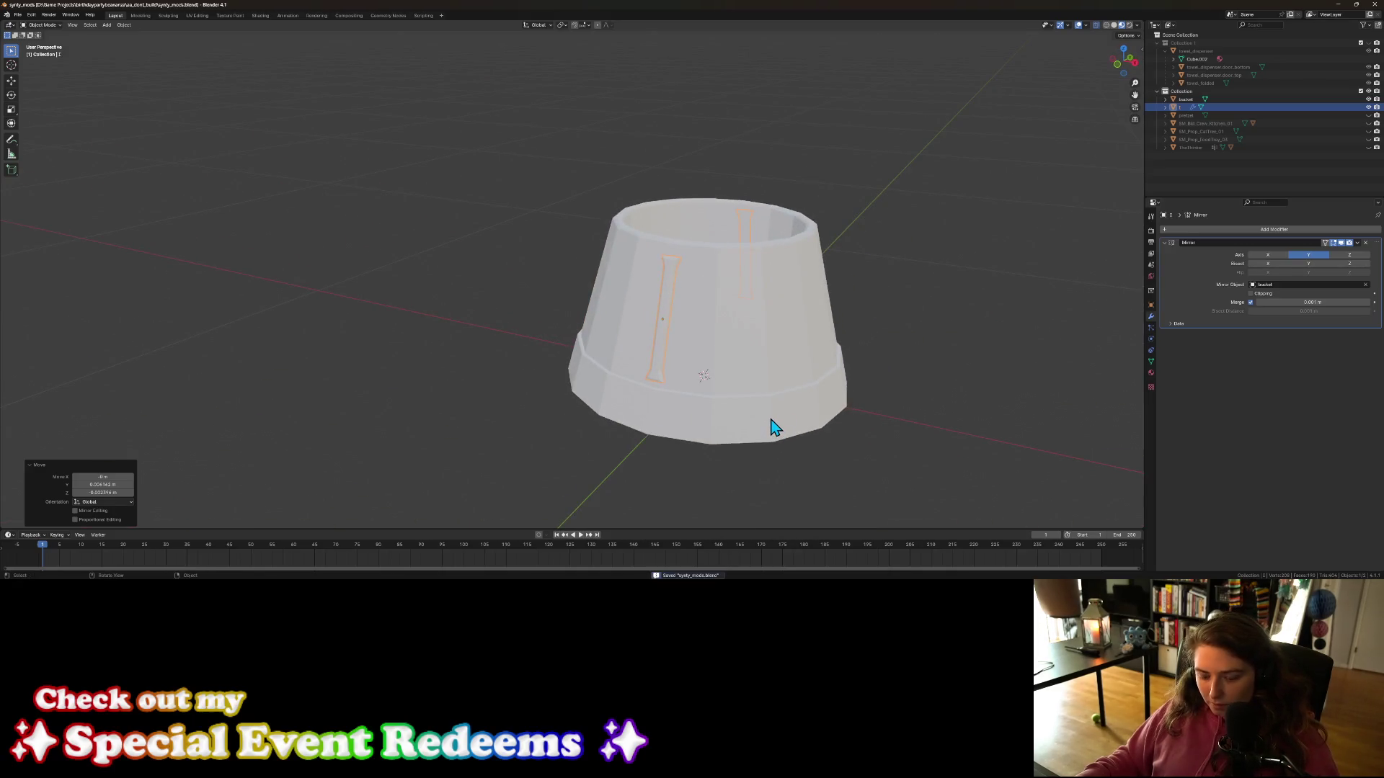
{"action": "key", "text": "shift+s"}
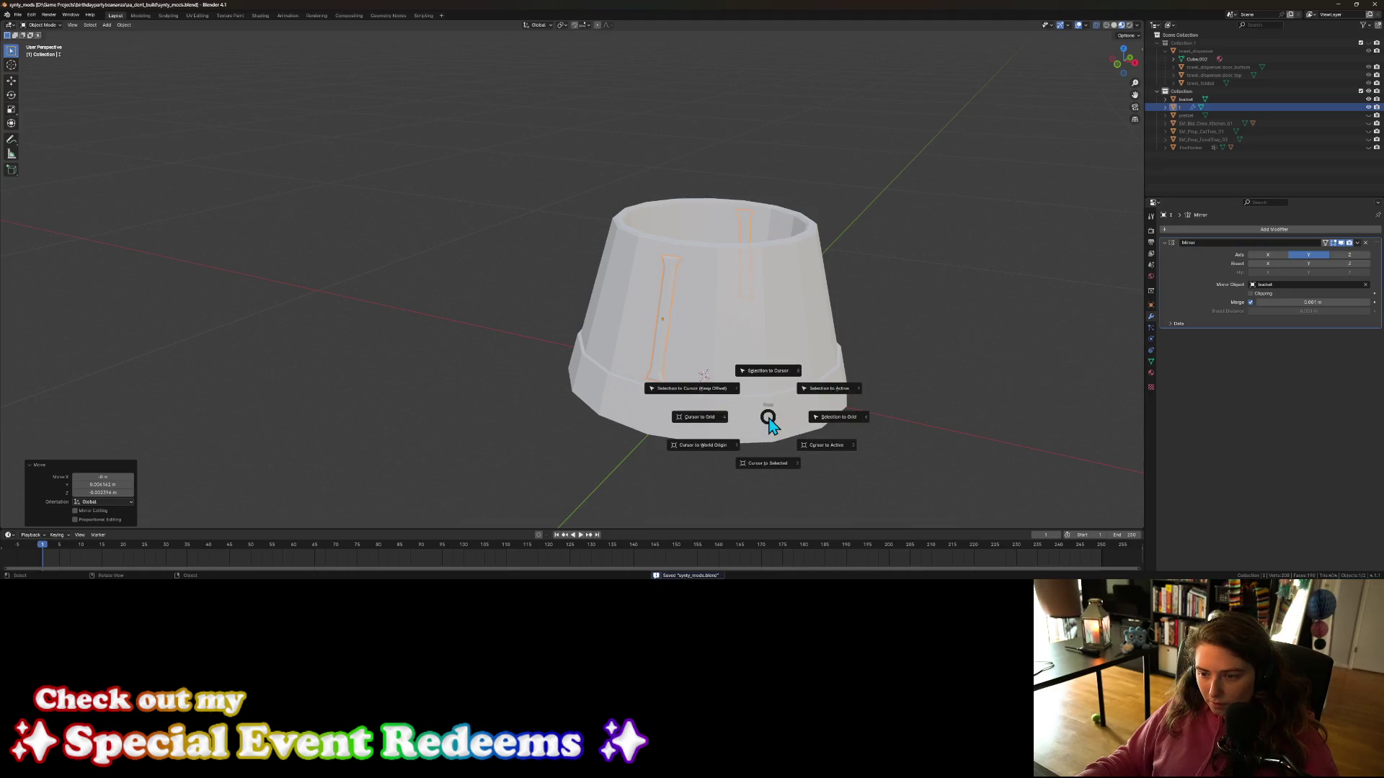
- Paste copied objects into the collection in the Outliner, then delete the duplicates
{"action": "left_click", "coordinate": [770, 425]}
{"action": "left_click", "coordinate": [1228, 105]}
{"action": "right_click", "coordinate": [1225, 109]}
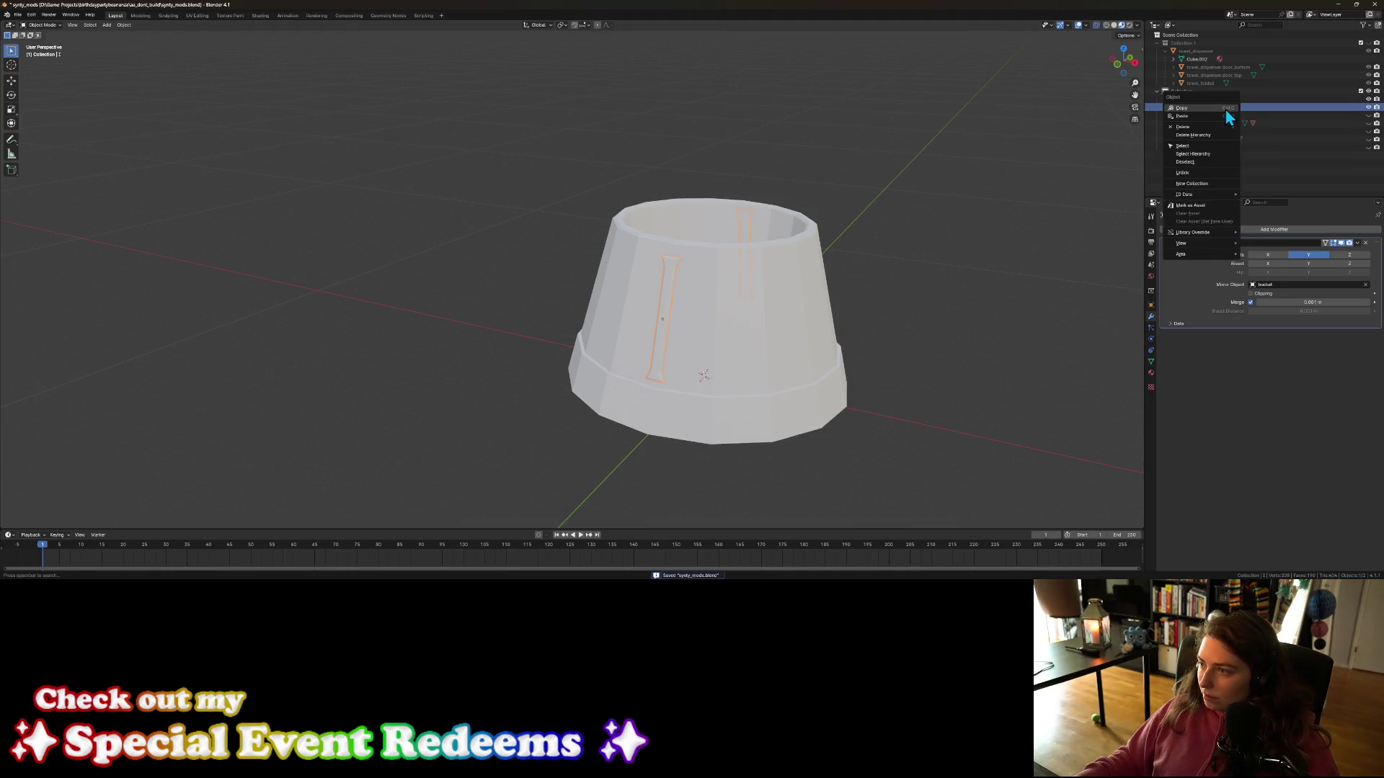
{"action": "left_click", "coordinate": [1186, 116]}
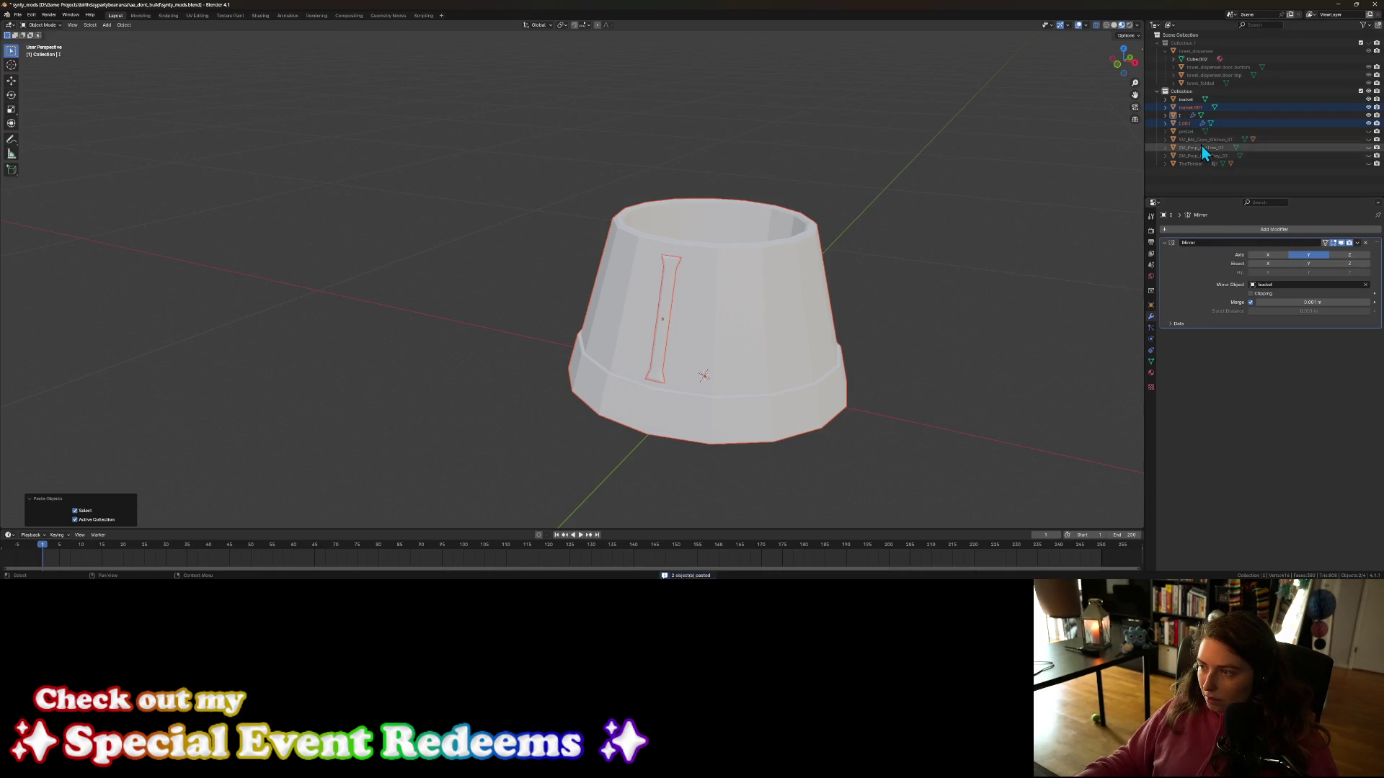
{"action": "key", "text": "Delete"}
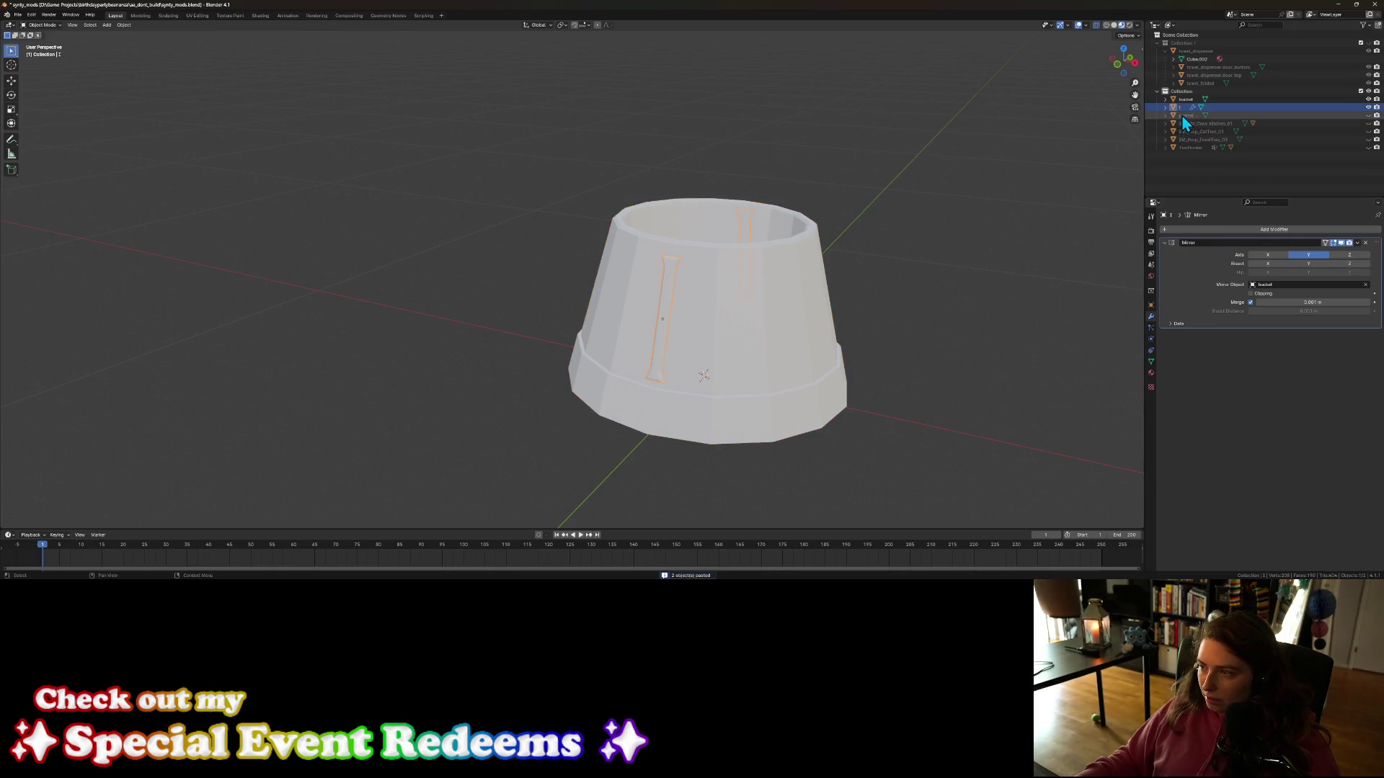
- Select handles I with the bucket as active object and bring up the Object context menu
{"action": "left_click", "coordinate": [1226, 99]}
{"action": "left_click", "coordinate": [1217, 107]}
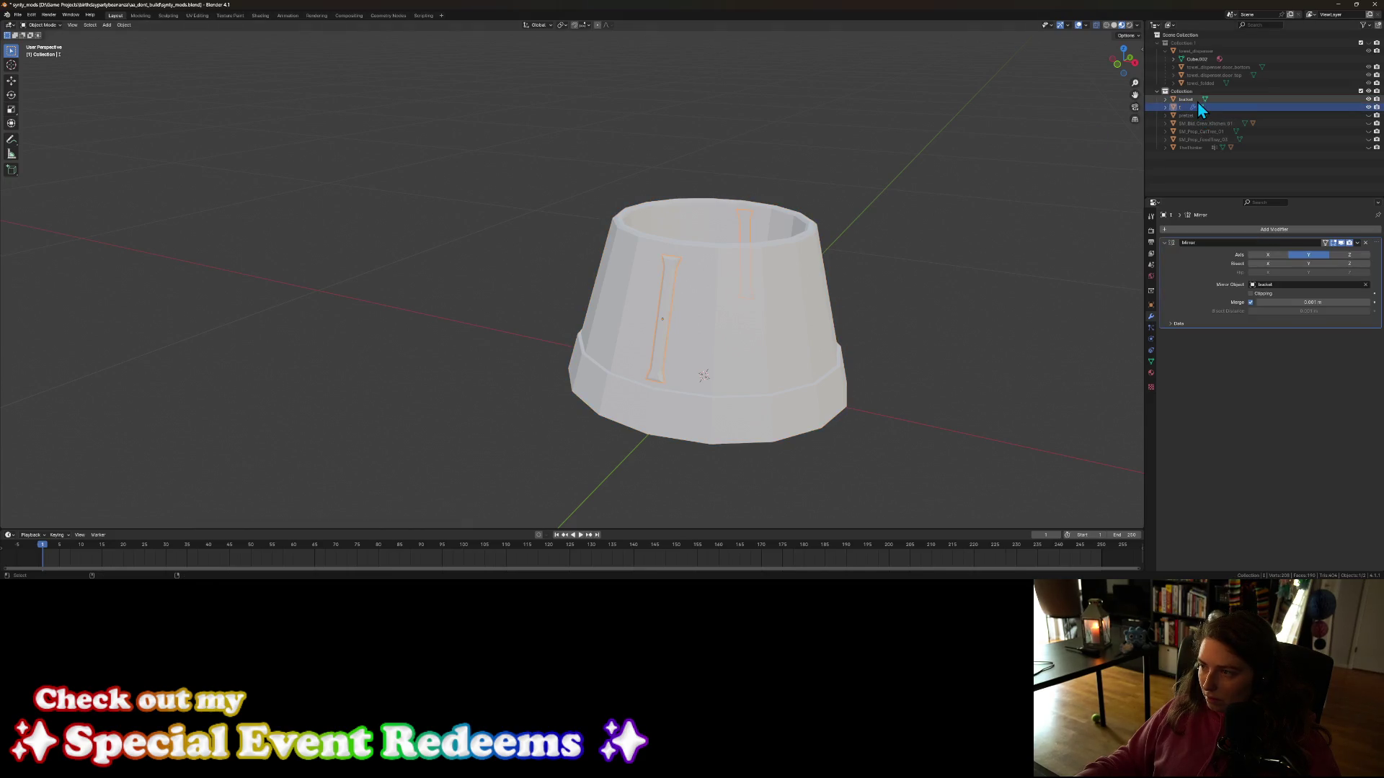
{"action": "left_click", "coordinate": [1196, 101], "text": "ctrl"}
{"action": "right_click", "coordinate": [686, 335]}
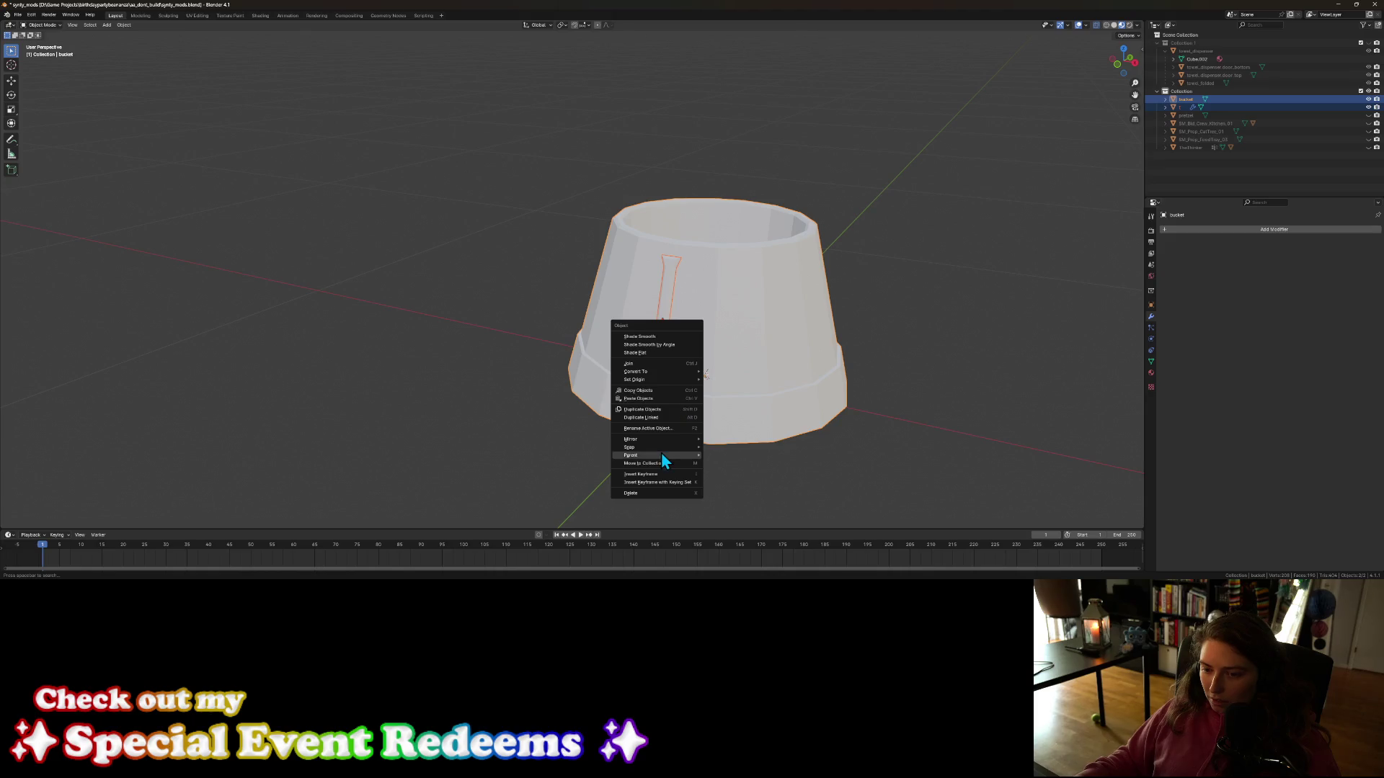
- Parent handles I to the bucket object and expand the bucket in the Outliner
{"action": "mouse_move", "coordinate": [660, 453]}
{"action": "left_click", "coordinate": [754, 303]}
{"action": "left_click", "coordinate": [1165, 99]}
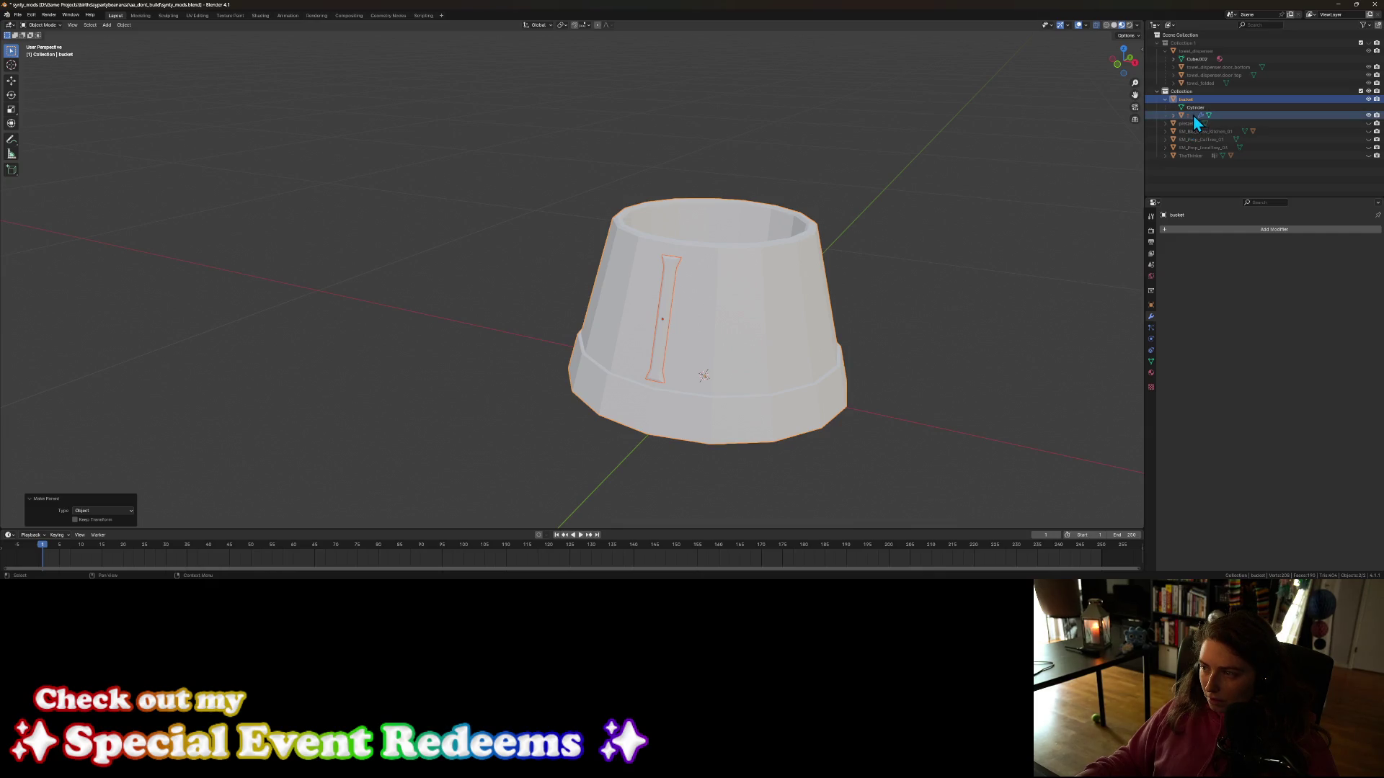
- Copy and paste handles I, then drag I.001 out of the pasted bucket.001
{"action": "left_click", "coordinate": [1191, 115]}
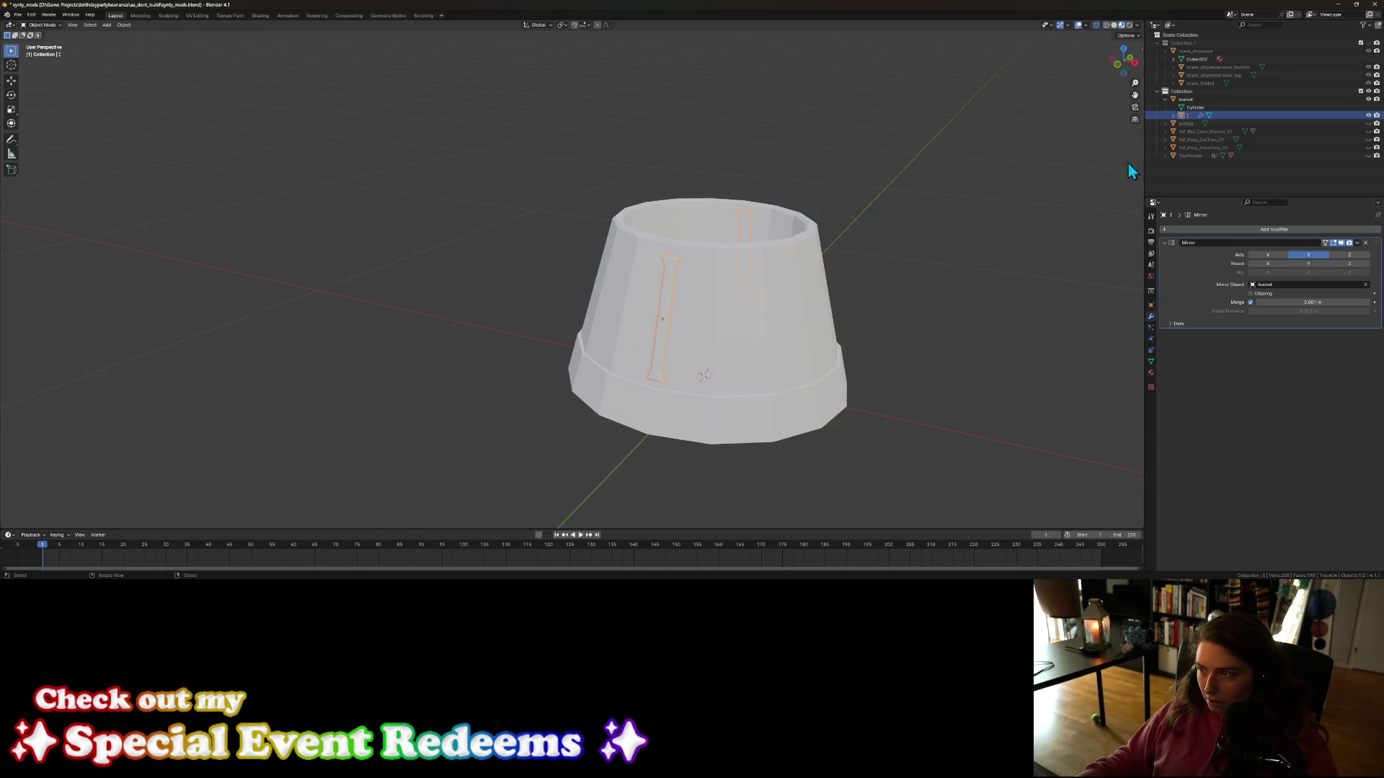
{"action": "right_click", "coordinate": [1193, 115]}
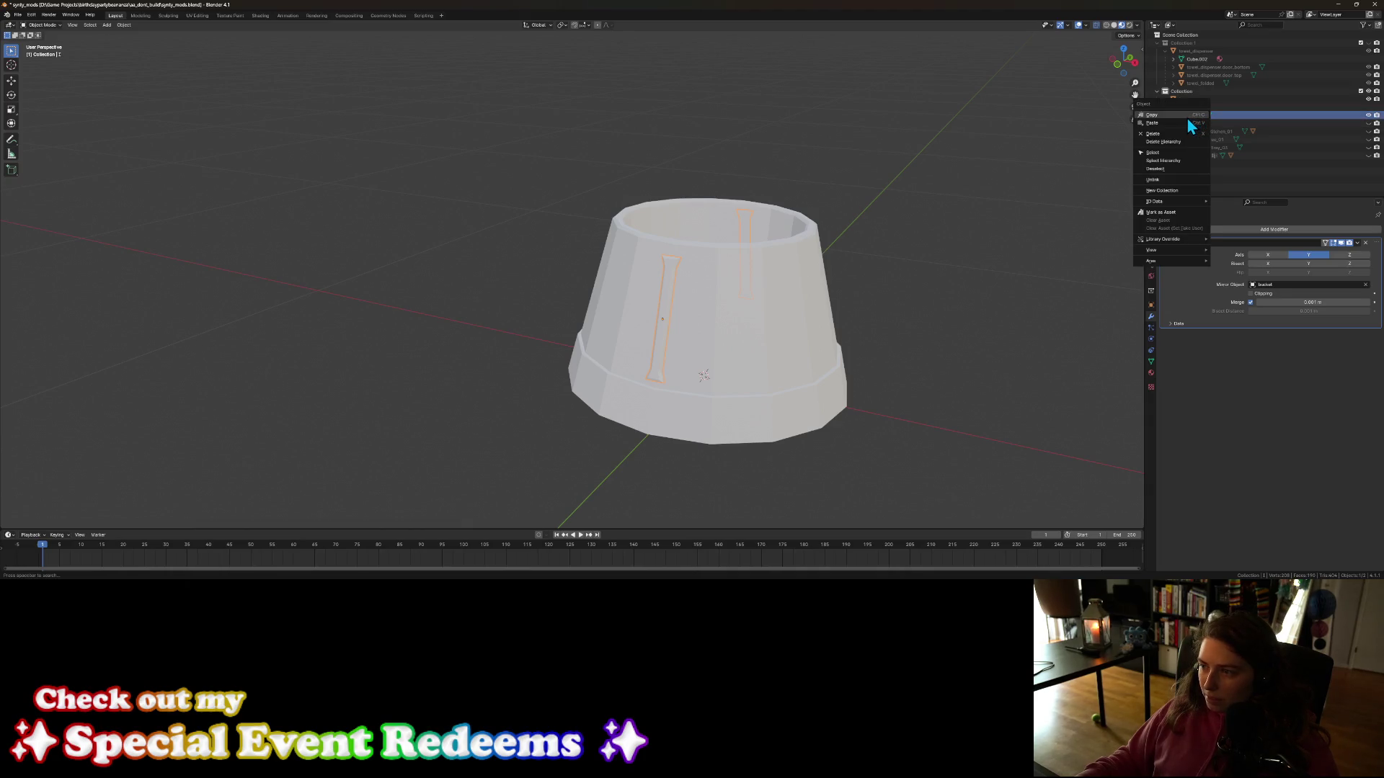
{"action": "key", "text": "ctrl+c"}
{"action": "key", "text": "ctrl+v"}
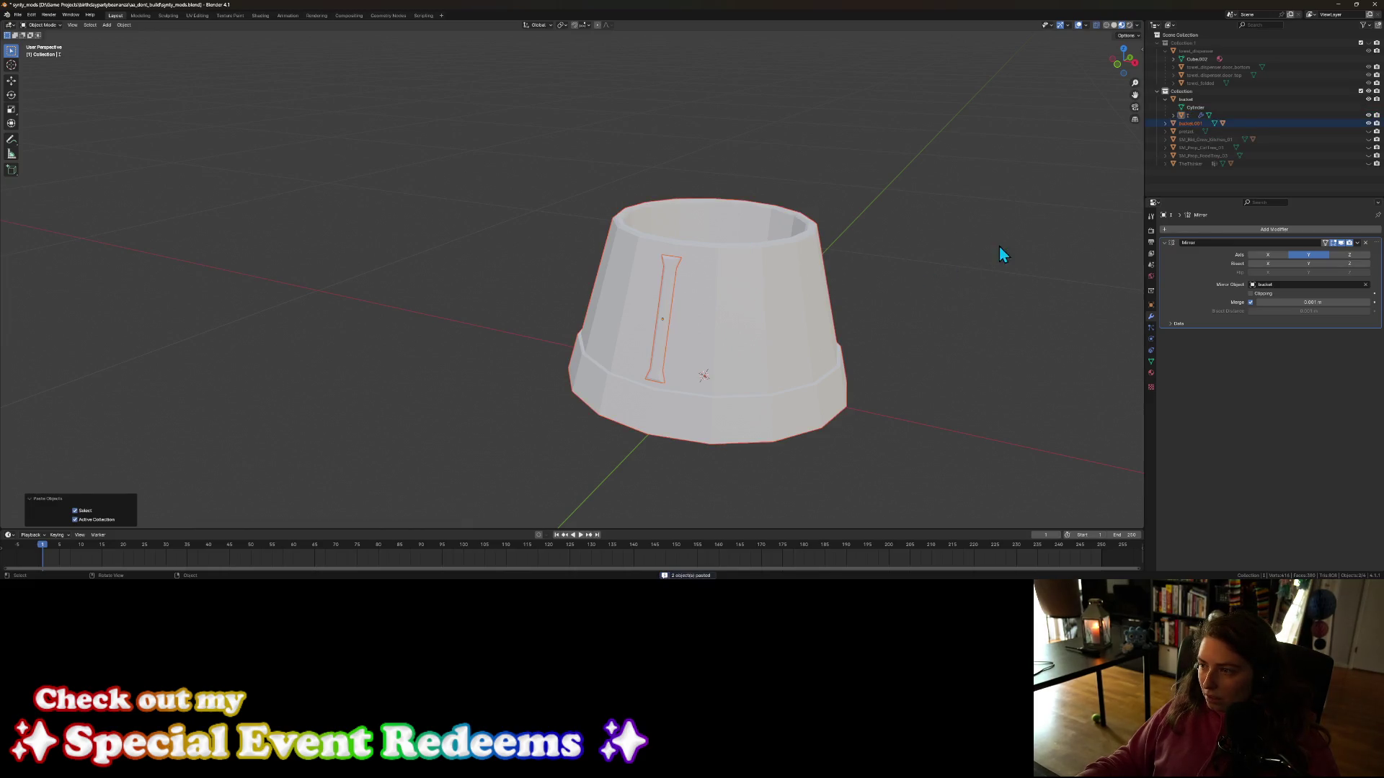
{"action": "left_click", "coordinate": [1166, 124]}
{"action": "mouse_move", "coordinate": [1190, 142]}
{"action": "left_mouse_down"}
{"action": "mouse_move", "coordinate": [1202, 121]}
{"action": "mouse_move", "coordinate": [1195, 147]}
{"action": "left_mouse_up"}
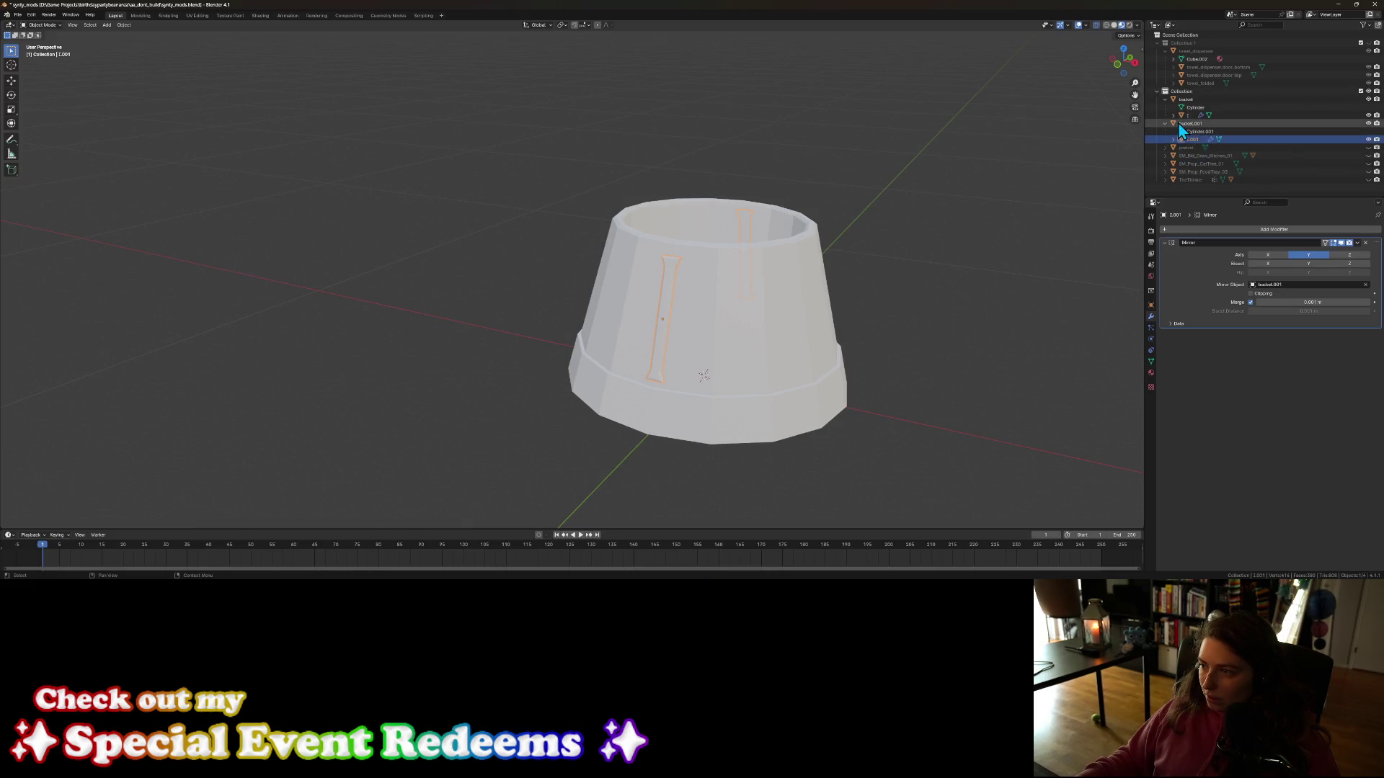
- Delete the extra bucket copy and parent I.001 to the original bucket
{"action": "left_click", "coordinate": [1179, 125]}
{"action": "key", "text": "Delete"}
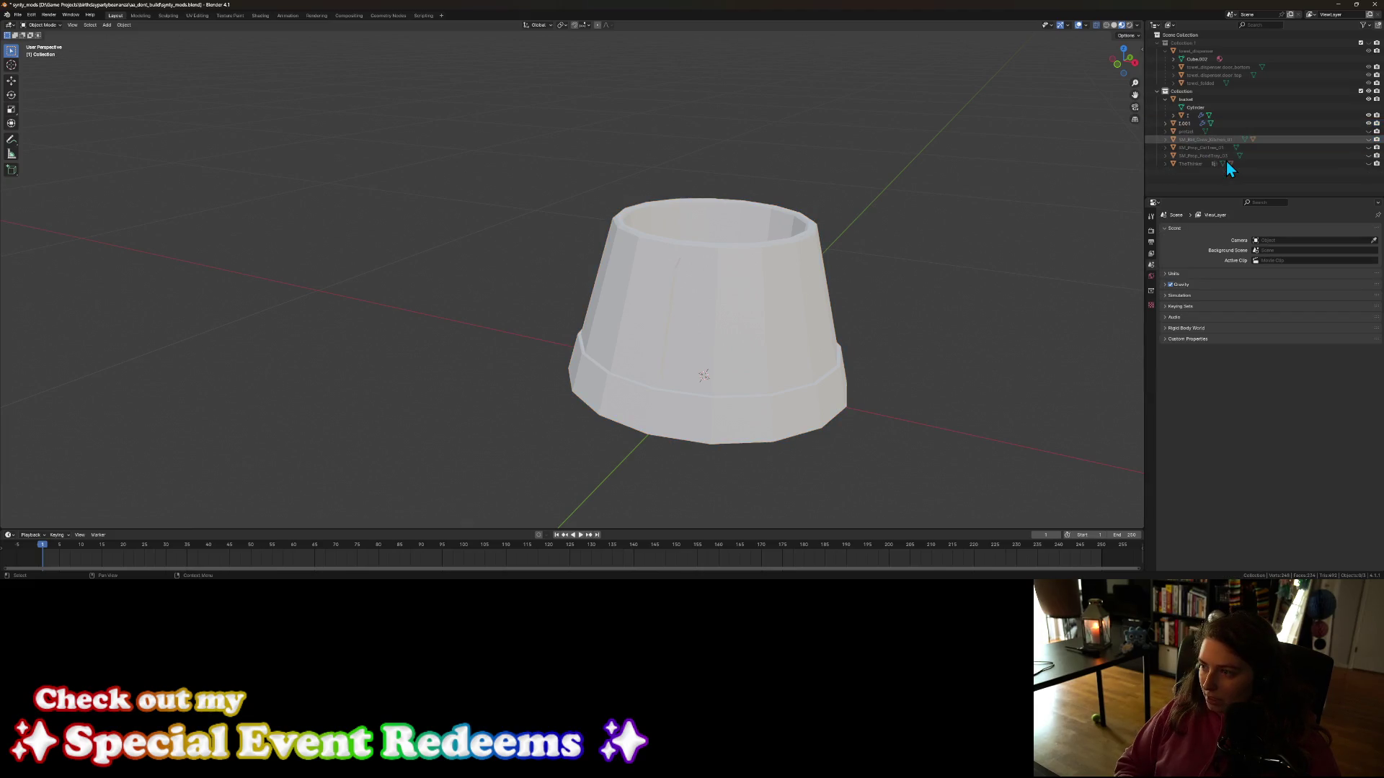
{"action": "left_click_drag", "start_coordinate": [1189, 123], "coordinate": [1194, 102]}
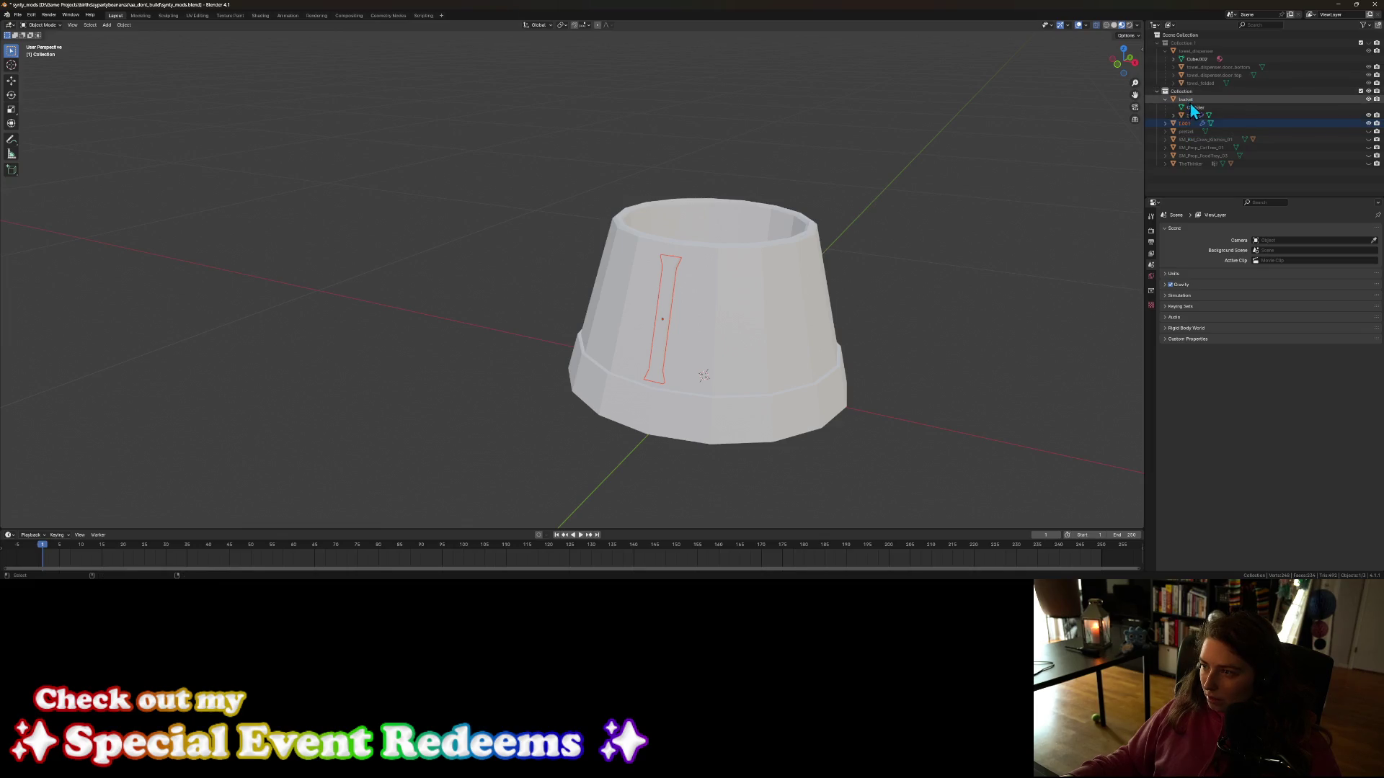
{"action": "left_click", "coordinate": [1185, 99], "text": "ctrl"}
{"action": "right_click", "coordinate": [742, 268]}
{"action": "mouse_move", "coordinate": [750, 264]}
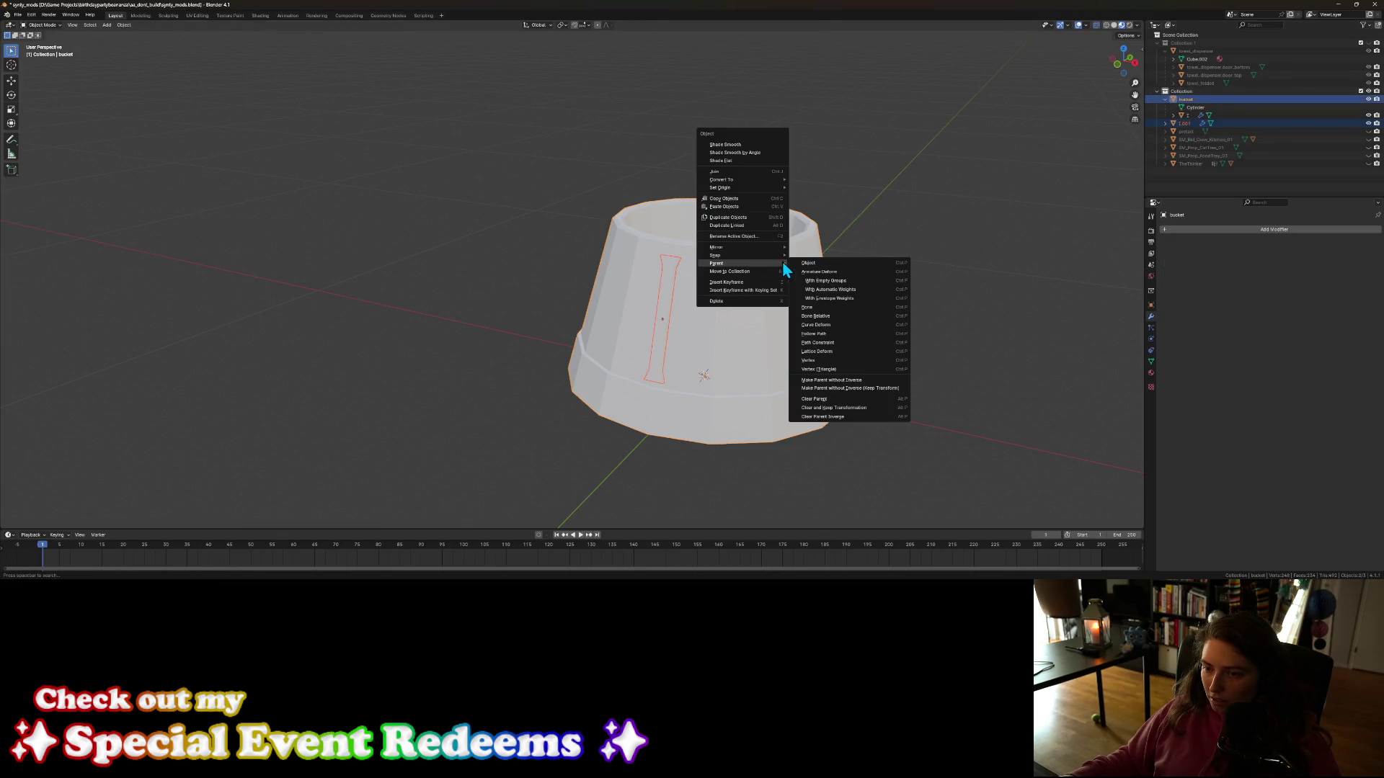
{"action": "left_click", "coordinate": [811, 263]}
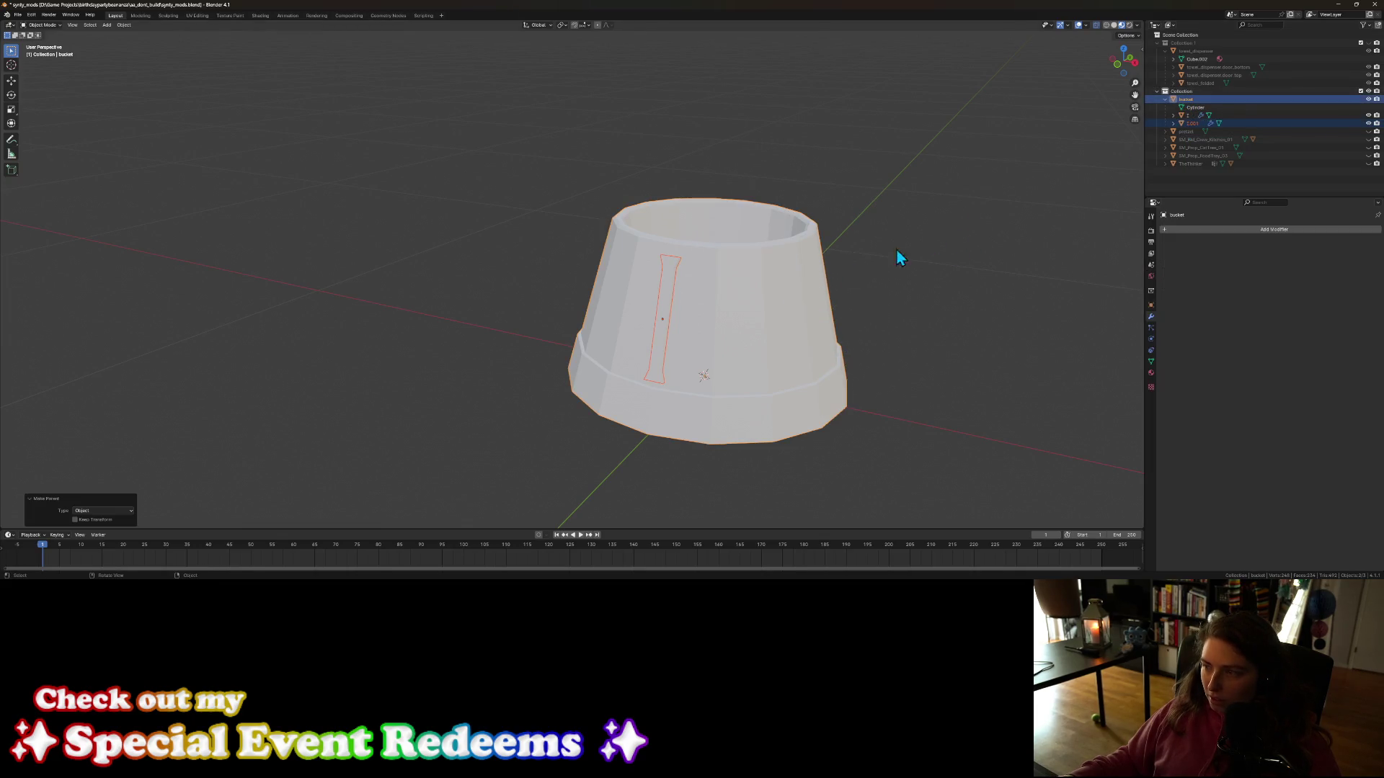
- Rotate the I.001 handle 90° about the Z axis
{"action": "left_click", "coordinate": [1195, 123]}
{"action": "type", "text": "ry90"}
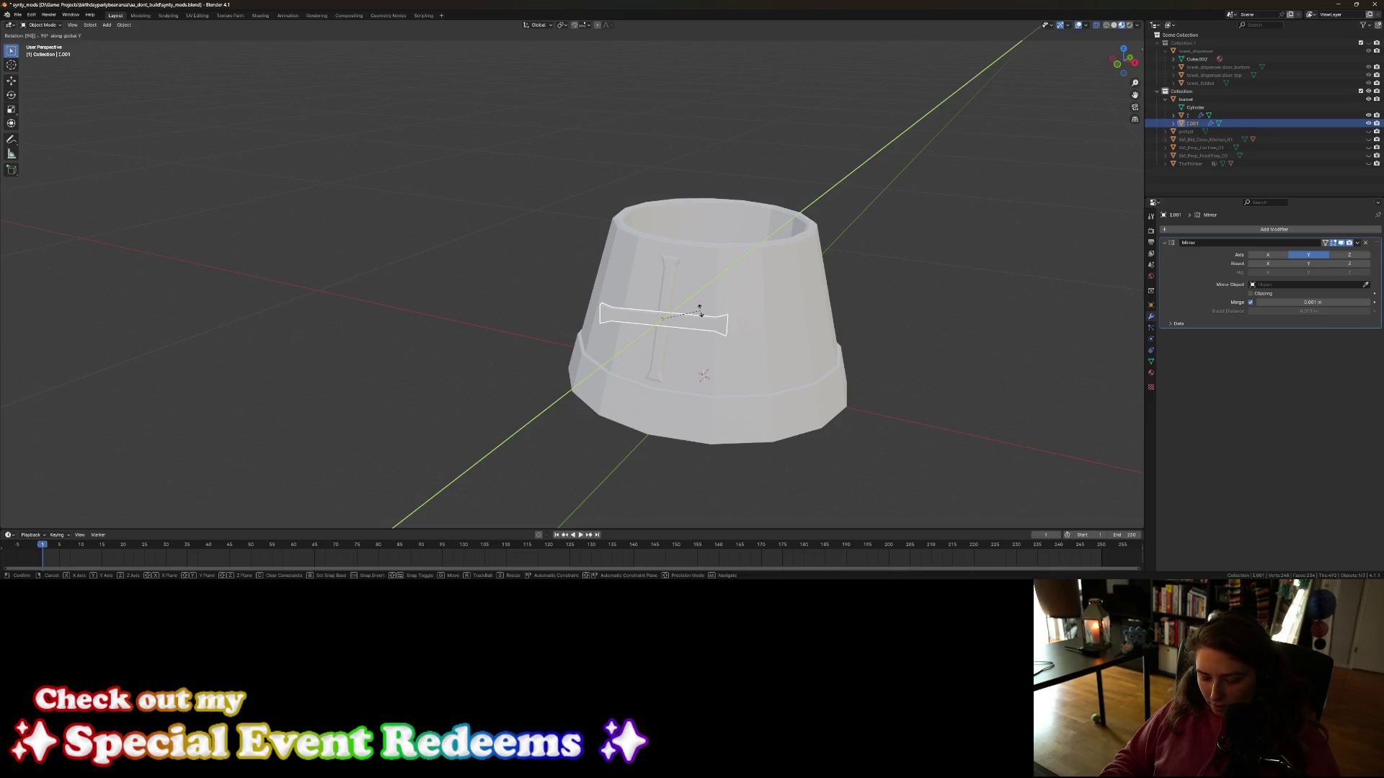
{"action": "key", "text": "z"}
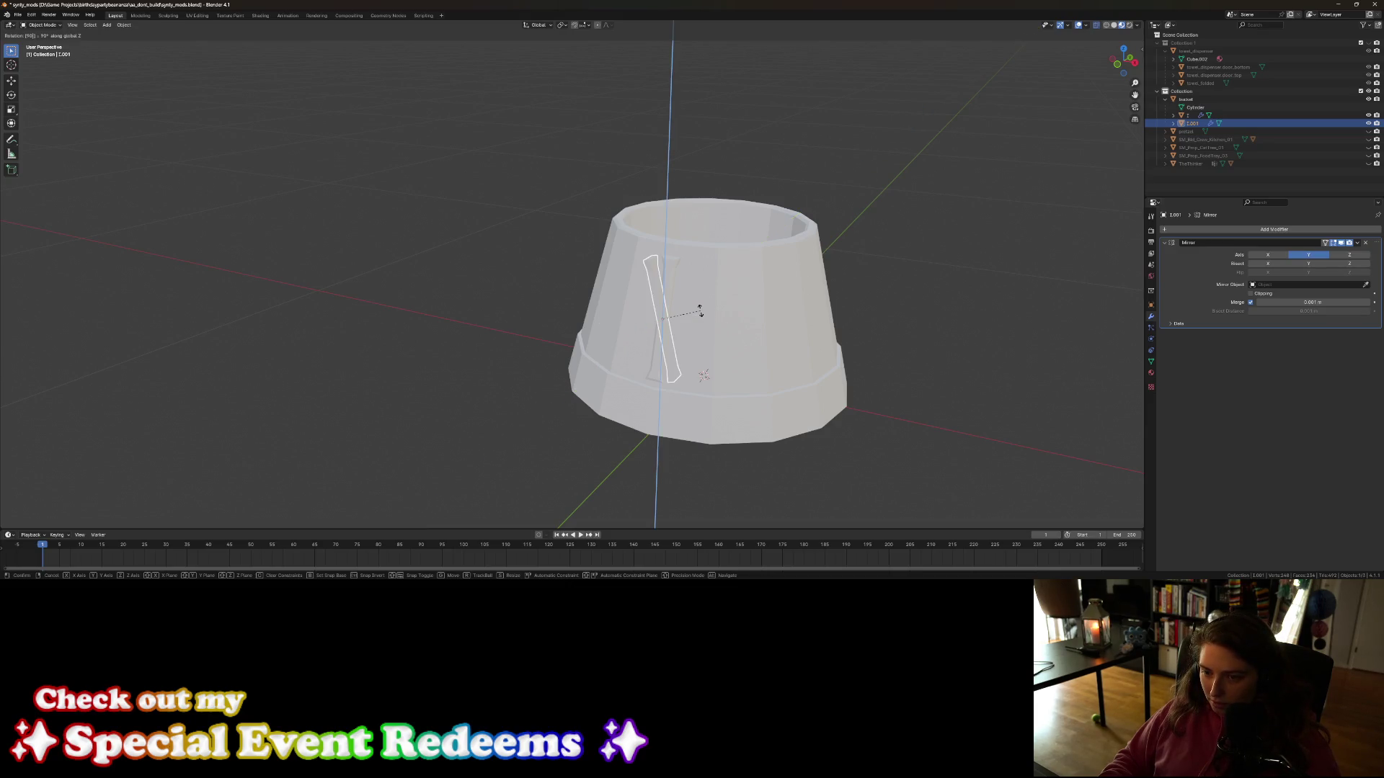
{"action": "key", "text": "Return"}
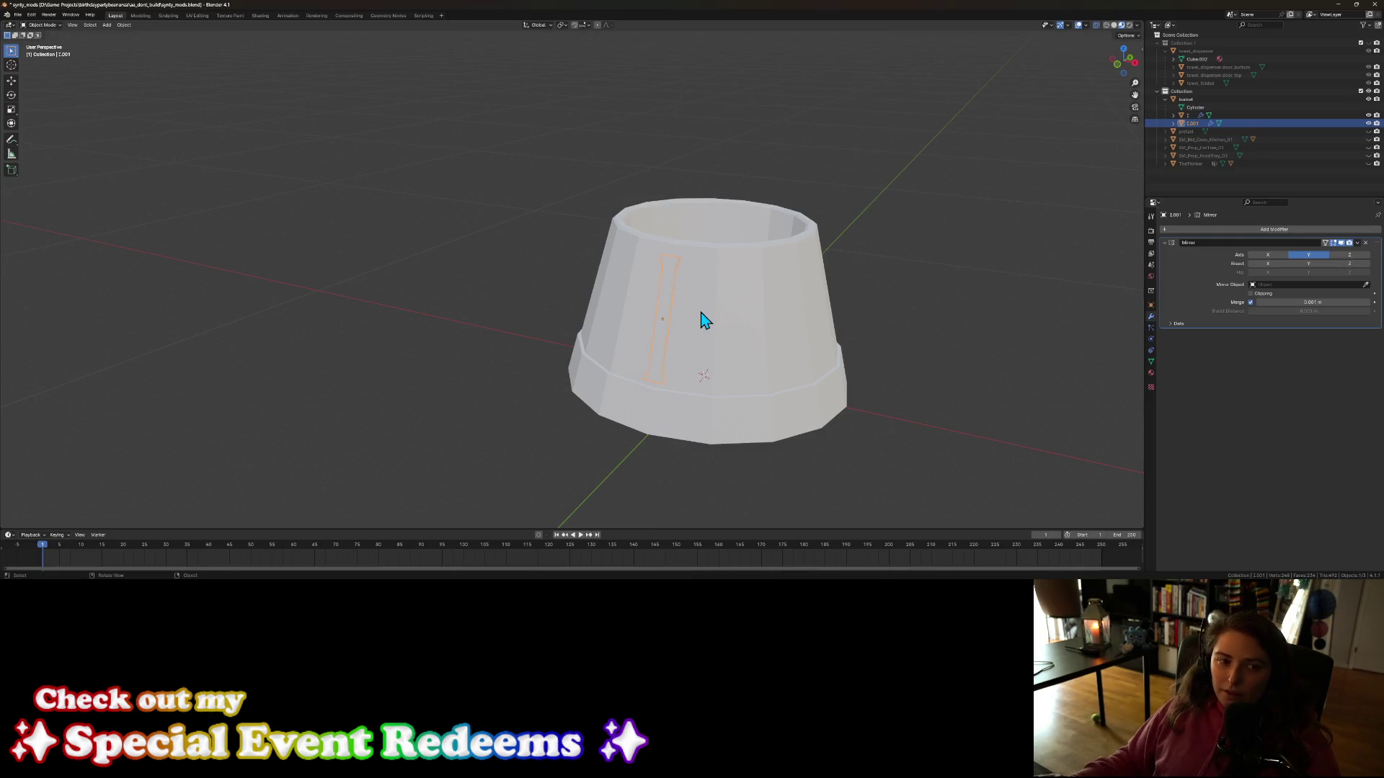
{"action": "scroll", "coordinate": [699, 320], "scroll_direction": "down", "scroll_amount": 4}
{"action": "scroll", "coordinate": [660, 335], "scroll_direction": "down", "scroll_amount": 2}
{"action": "mouse_move", "coordinate": [658, 333]}
{"action": "left_mouse_down"}
{"action": "mouse_move", "coordinate": [617, 392]}
{"action": "mouse_move", "coordinate": [714, 405]}
{"action": "mouse_move", "coordinate": [646, 382]}
{"action": "left_mouse_up"}
{"action": "right_click", "coordinate": [588, 317]}
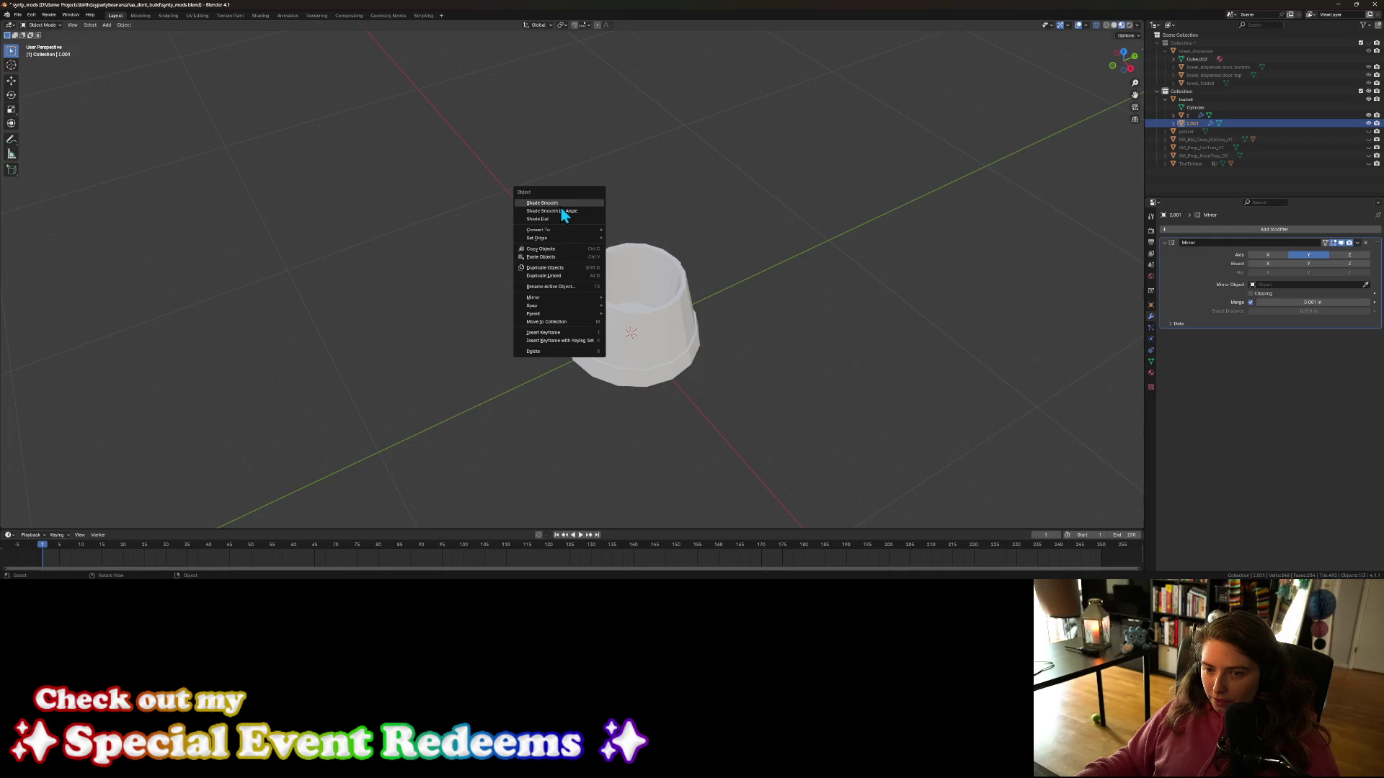
- Set I.001's origin to the 3D cursor and rotate it 90° about Z onto the other walls
{"action": "mouse_move", "coordinate": [568, 239]}
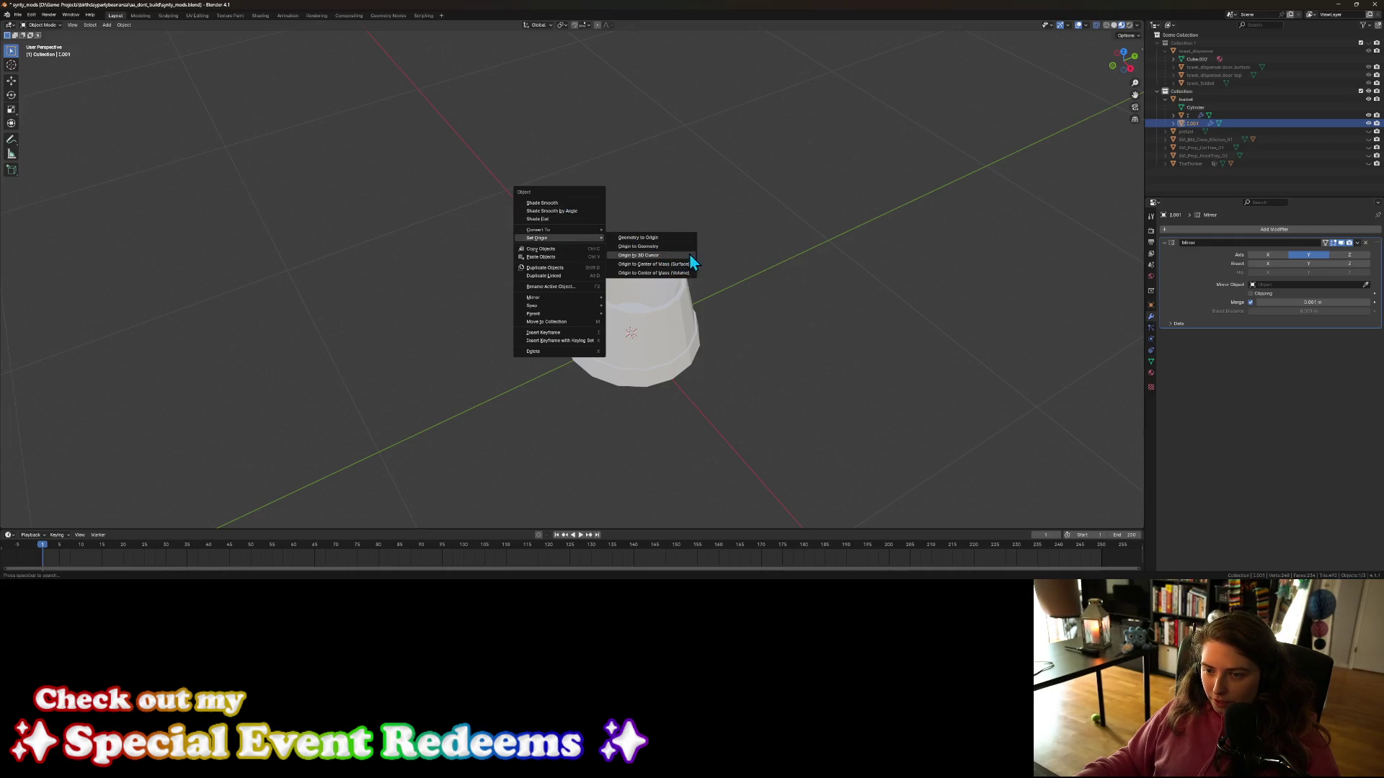
{"action": "left_click", "coordinate": [689, 256]}
{"action": "key", "text": "r"}
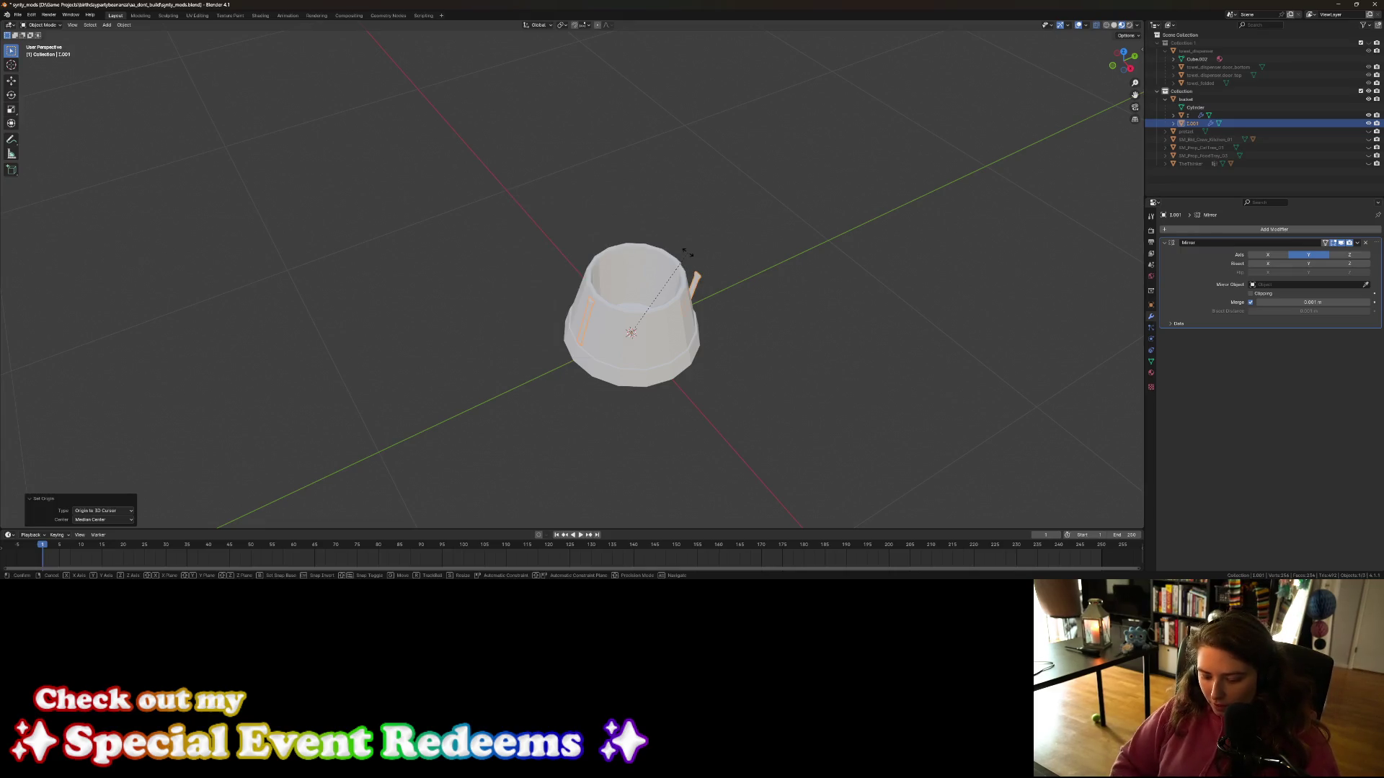
{"action": "type", "text": "z"}
{"action": "type", "text": "90"}
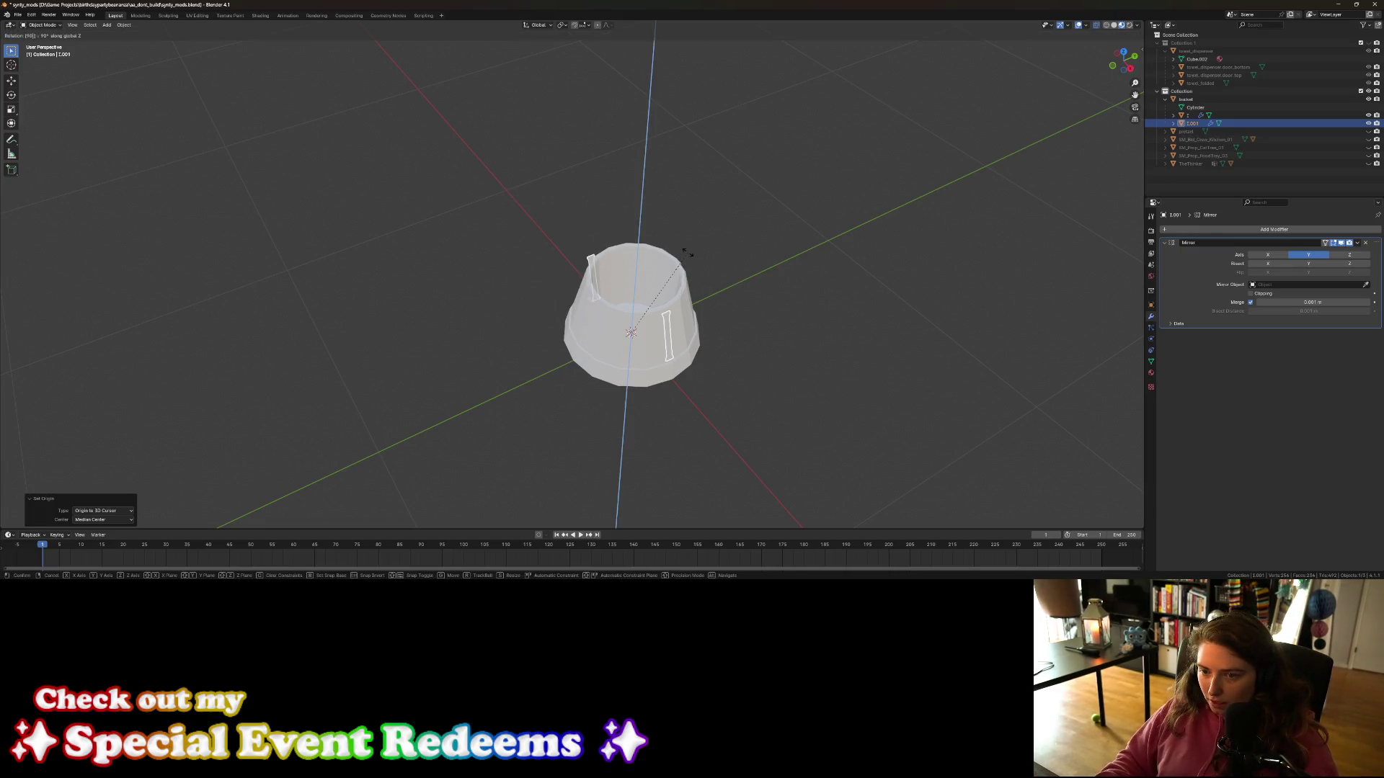
{"action": "key", "text": "Return"}
{"action": "scroll", "coordinate": [665, 398], "scroll_direction": "up", "scroll_amount": 5}
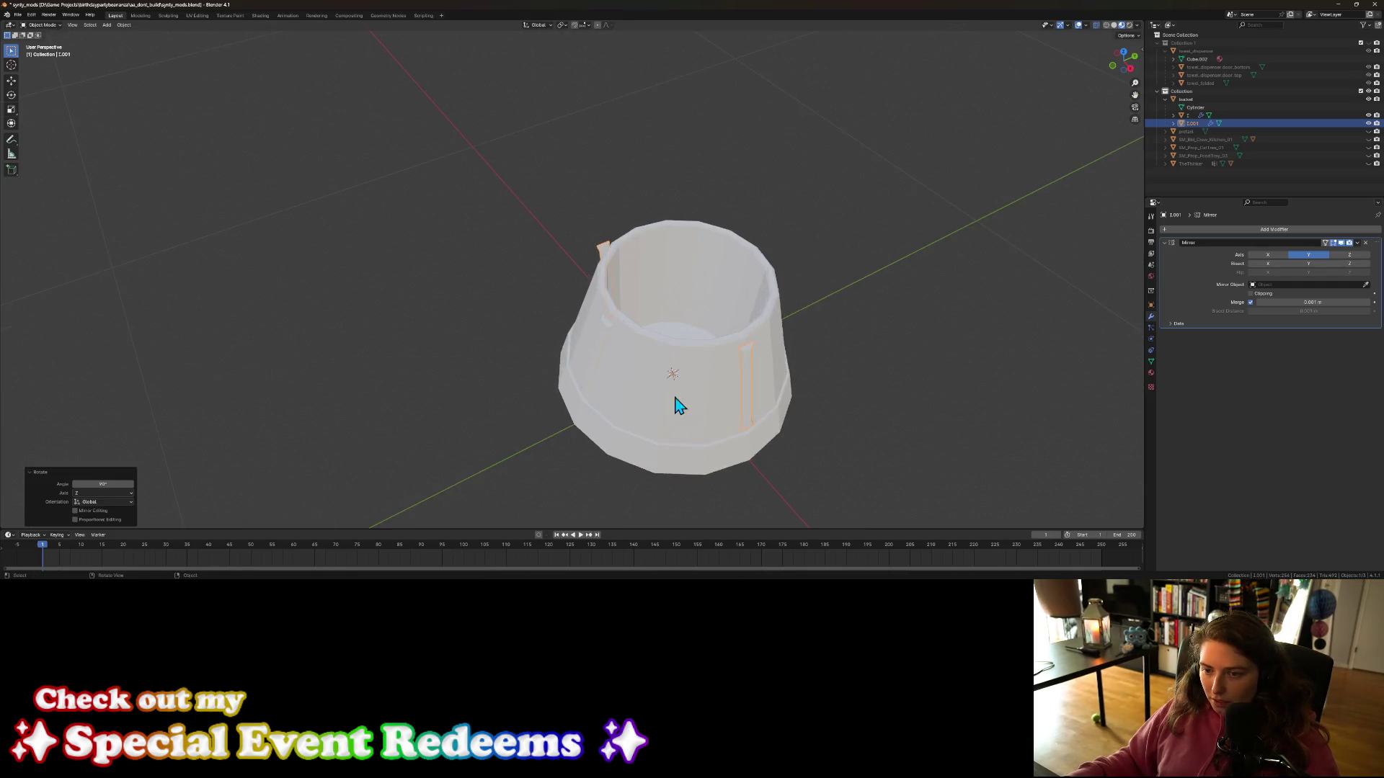
{"action": "mouse_move", "coordinate": [756, 424]}
{"action": "left_mouse_down"}
{"action": "mouse_move", "coordinate": [798, 397]}
{"action": "mouse_move", "coordinate": [710, 401]}
{"action": "mouse_move", "coordinate": [744, 381]}
{"action": "mouse_move", "coordinate": [785, 387]}
{"action": "left_mouse_up"}
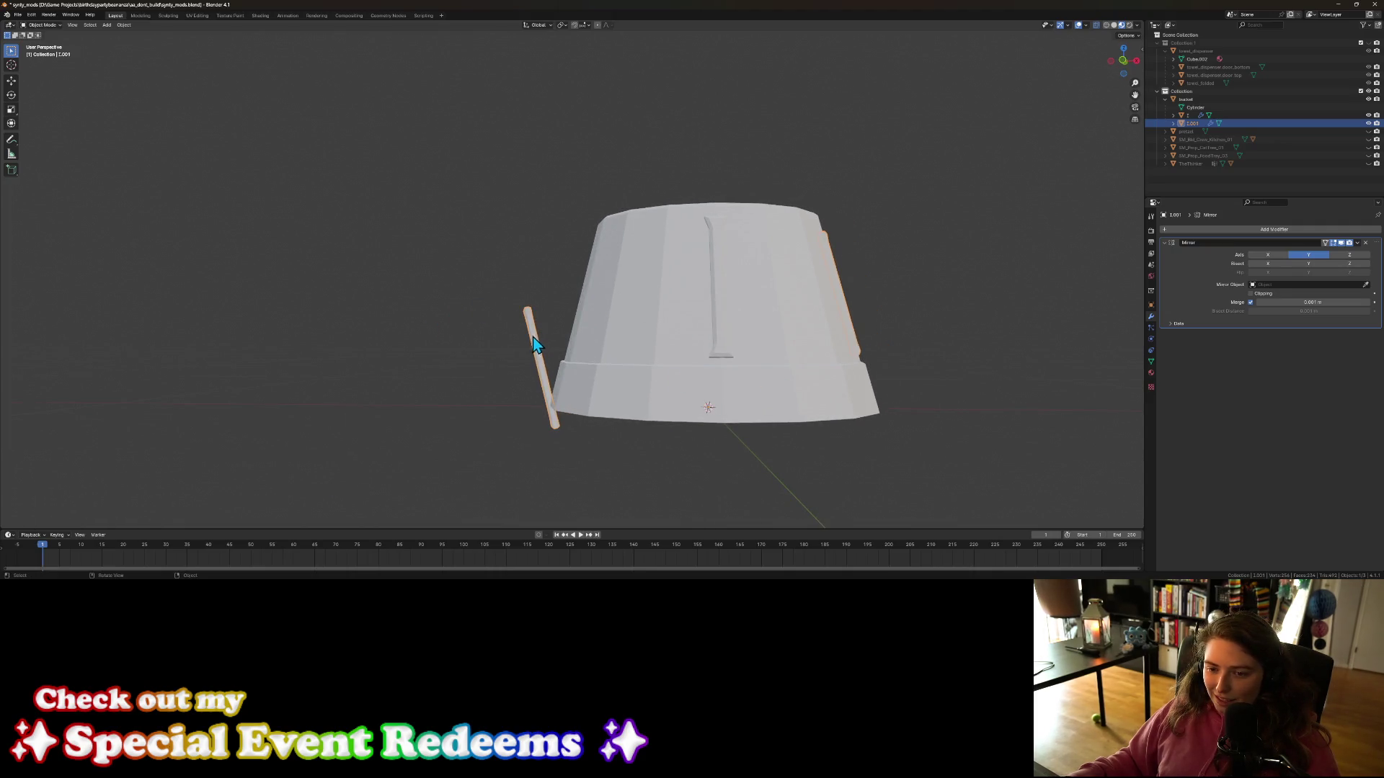
- Pick the bucket as I.001's Mirror Object with the eyedropper and enable the X axis
{"action": "mouse_move", "coordinate": [828, 409]}
{"action": "left_mouse_down"}
{"action": "mouse_move", "coordinate": [747, 430]}
{"action": "mouse_move", "coordinate": [660, 412]}
{"action": "left_mouse_up"}
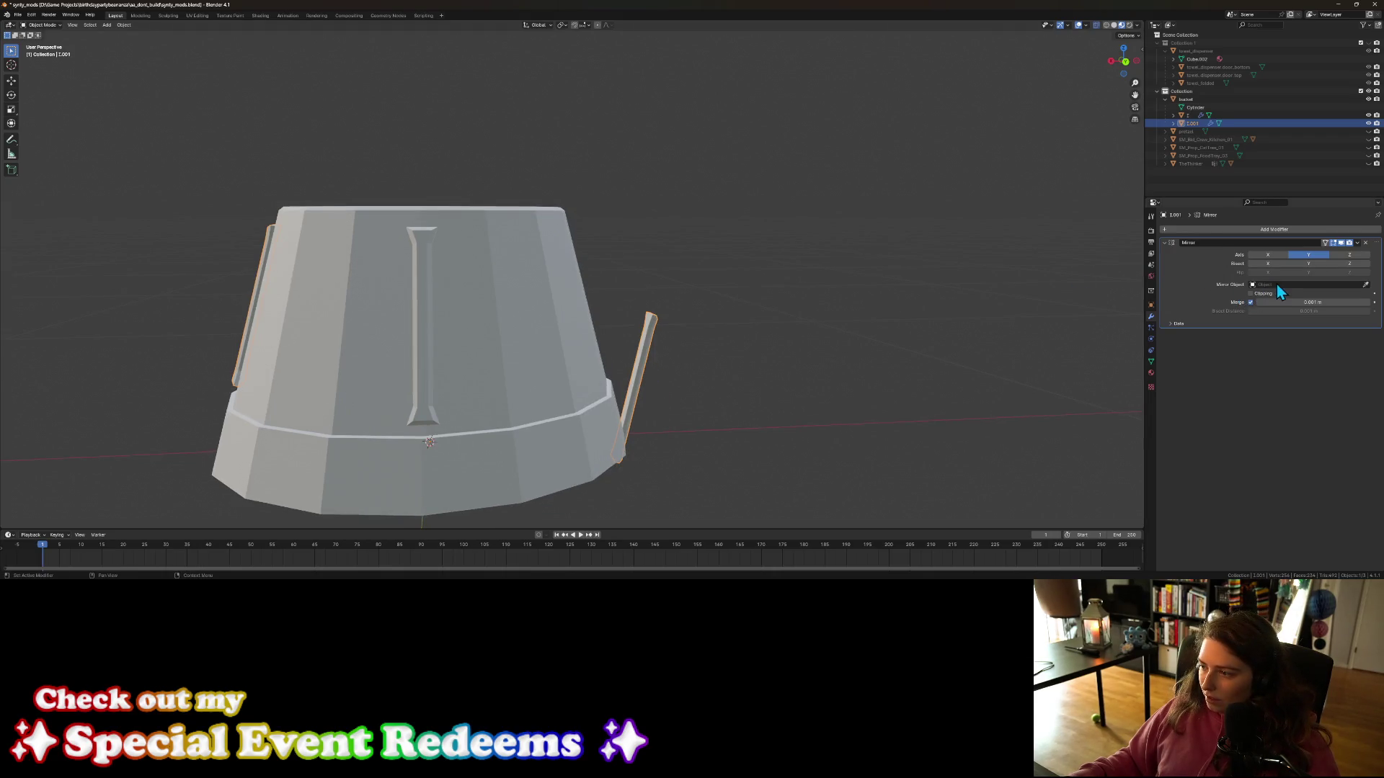
{"action": "left_click", "coordinate": [1365, 284]}
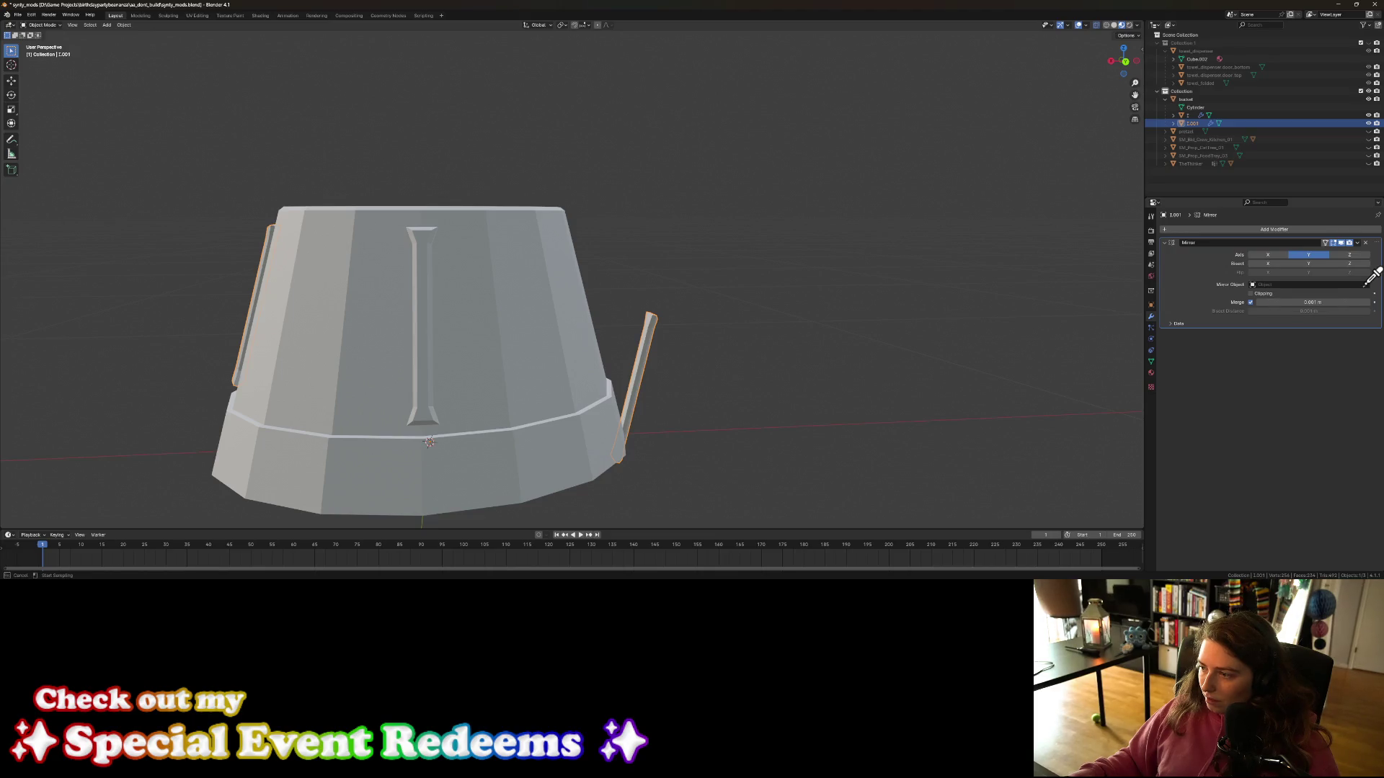
{"action": "left_click", "coordinate": [533, 283]}
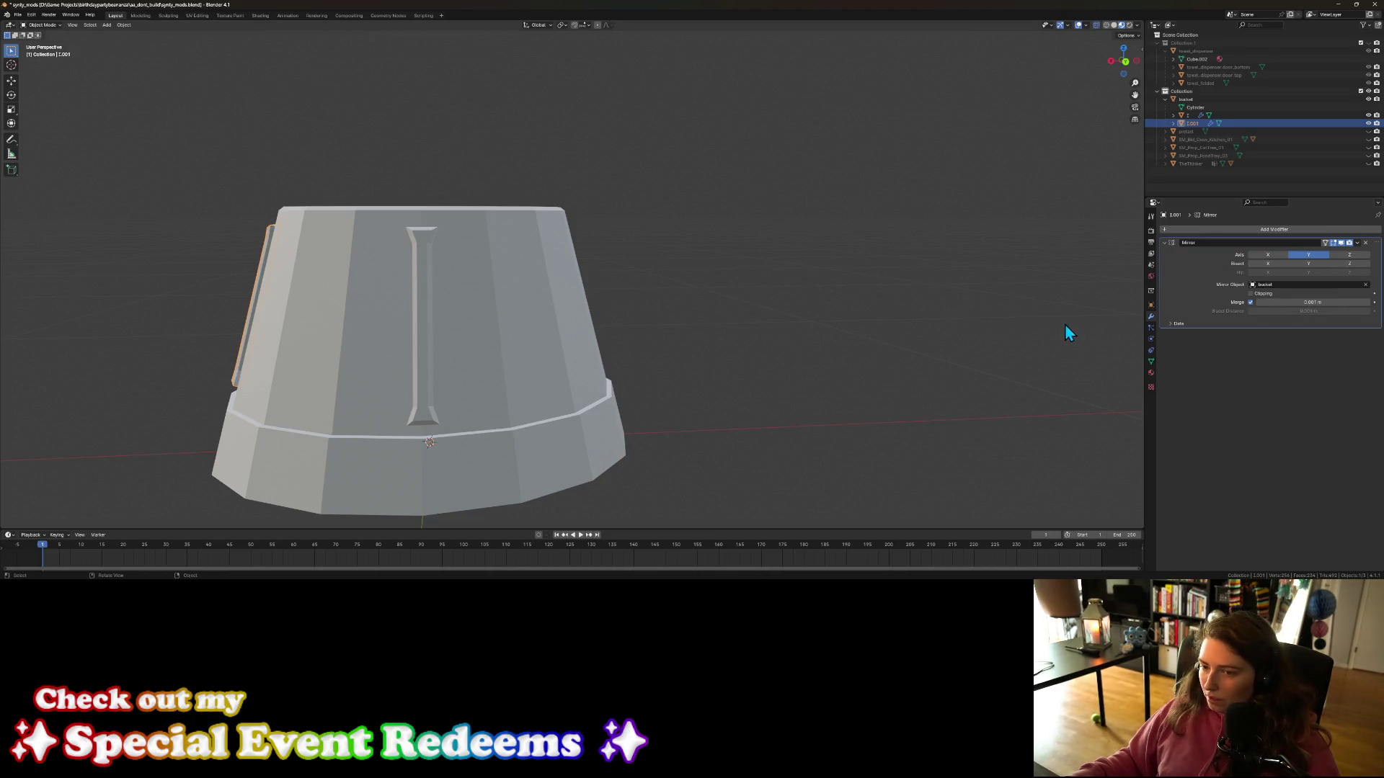
{"action": "mouse_move", "coordinate": [784, 362]}
{"action": "left_mouse_down"}
{"action": "mouse_move", "coordinate": [721, 365]}
{"action": "mouse_move", "coordinate": [737, 420]}
{"action": "mouse_move", "coordinate": [806, 417]}
{"action": "mouse_move", "coordinate": [880, 384]}
{"action": "mouse_move", "coordinate": [923, 433]}
{"action": "mouse_move", "coordinate": [970, 293]}
{"action": "mouse_move", "coordinate": [967, 383]}
{"action": "left_mouse_up"}
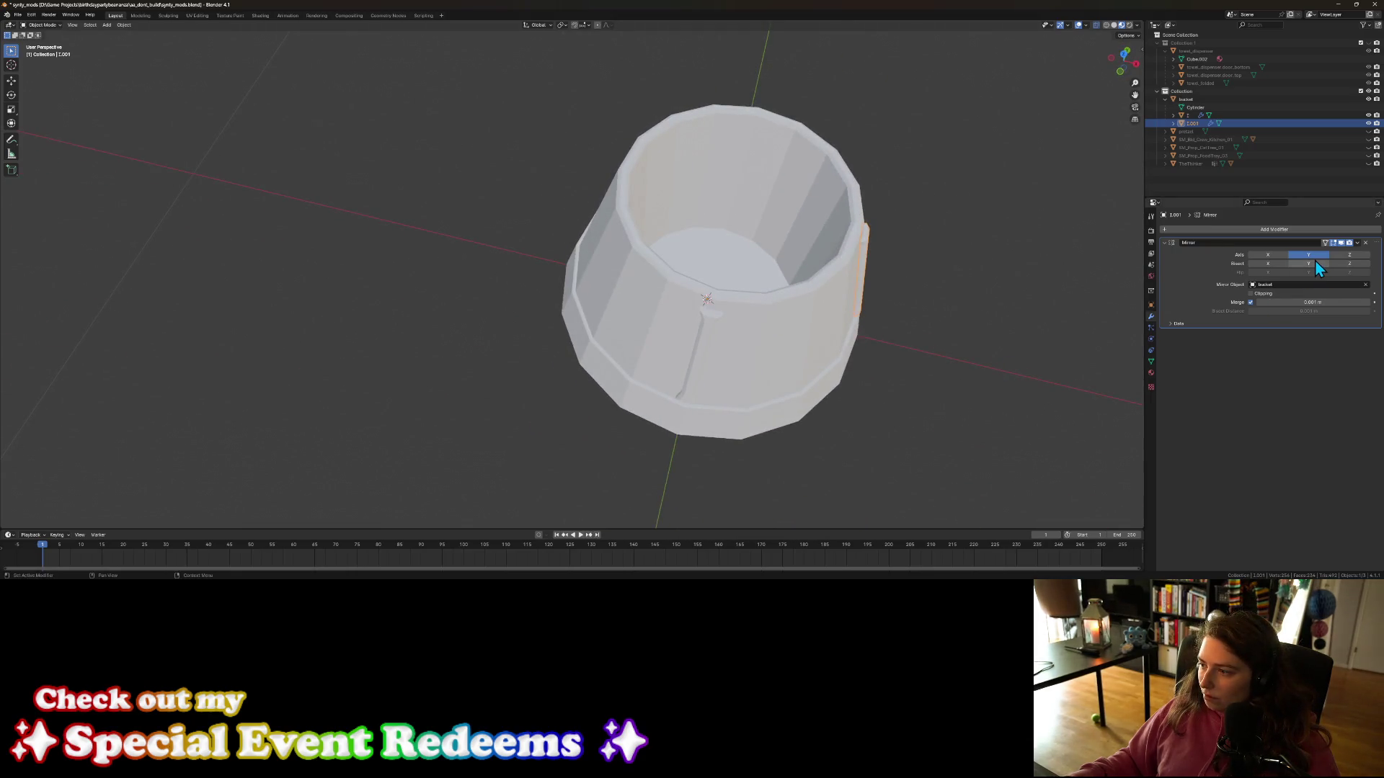
{"action": "left_click", "coordinate": [1273, 257]}
{"action": "left_click", "coordinate": [899, 441]}
{"action": "mouse_move", "coordinate": [899, 441]}
{"action": "left_mouse_down"}
{"action": "mouse_move", "coordinate": [890, 410]}
{"action": "mouse_move", "coordinate": [911, 385]}
{"action": "mouse_move", "coordinate": [1071, 399]}
{"action": "mouse_move", "coordinate": [813, 399]}
{"action": "mouse_move", "coordinate": [871, 398]}
{"action": "mouse_move", "coordinate": [862, 409]}
{"action": "left_mouse_up"}
- Join I.001 with the bucket, then undo the join to keep them separate
{"action": "scroll", "coordinate": [861, 409], "scroll_direction": "down", "scroll_amount": 6}
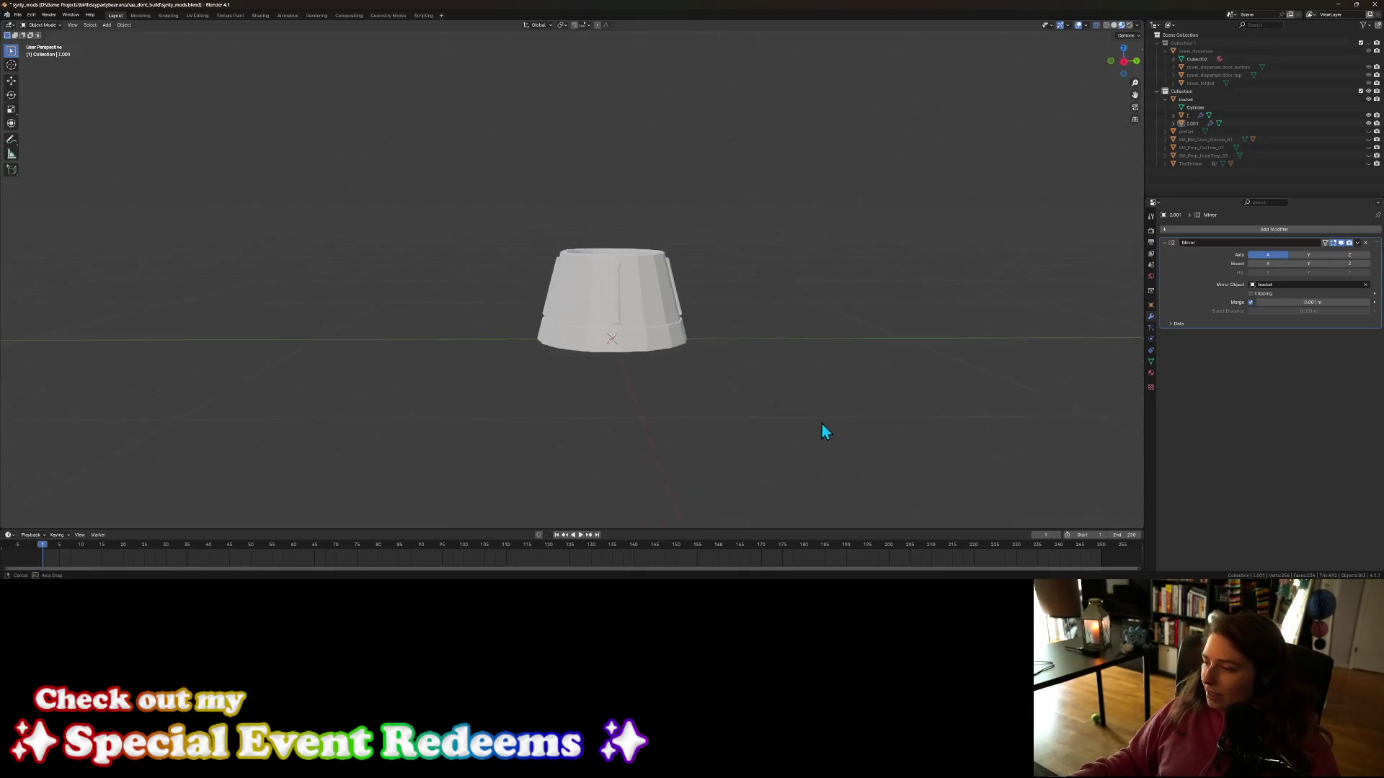
{"action": "scroll", "coordinate": [704, 382], "scroll_direction": "up", "scroll_amount": 3}
{"action": "scroll", "coordinate": [713, 389], "scroll_direction": "up", "scroll_amount": 3}
{"action": "mouse_move", "coordinate": [735, 404]}
{"action": "left_mouse_down"}
{"action": "mouse_move", "coordinate": [781, 417]}
{"action": "mouse_move", "coordinate": [797, 439]}
{"action": "left_mouse_up"}
{"action": "left_click", "coordinate": [1196, 123]}
{"action": "left_click", "coordinate": [1196, 100], "text": "shift"}
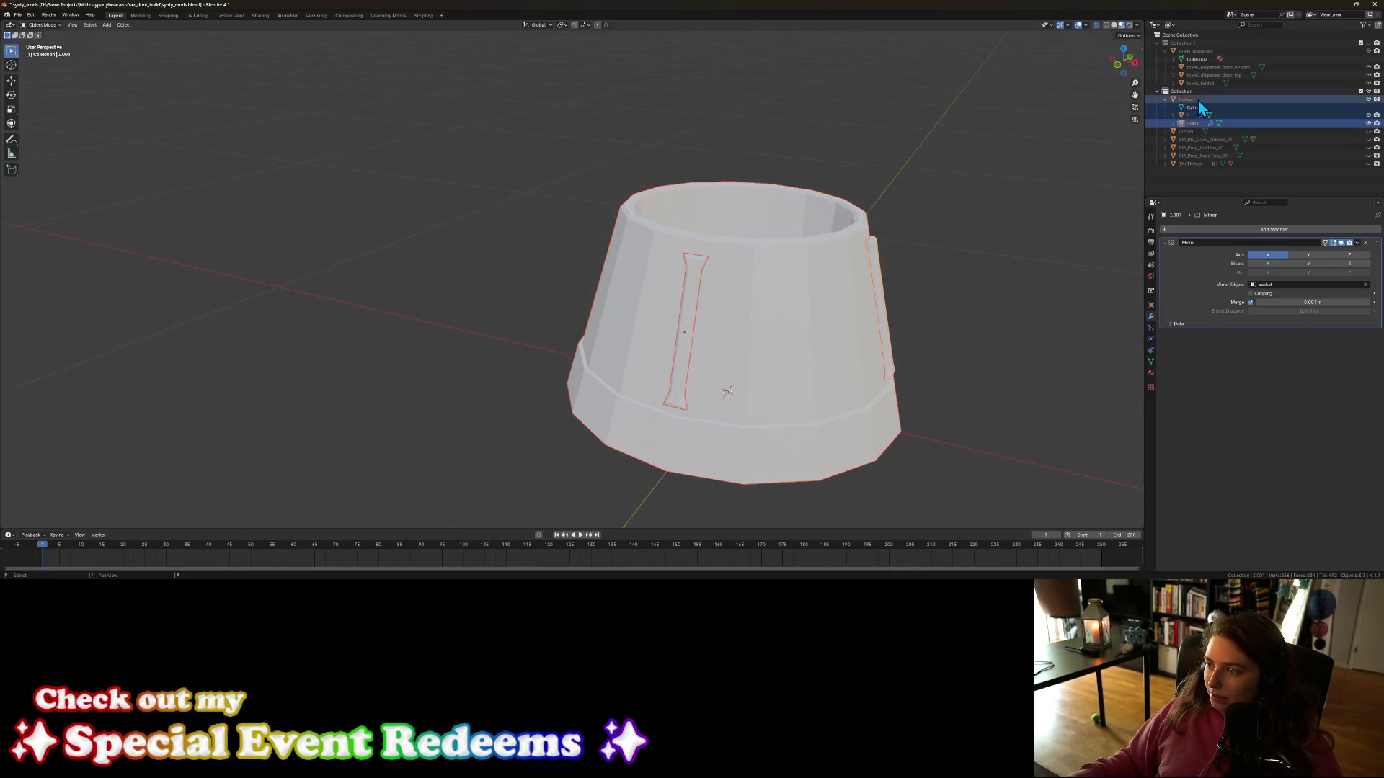
{"action": "right_click", "coordinate": [768, 290]}
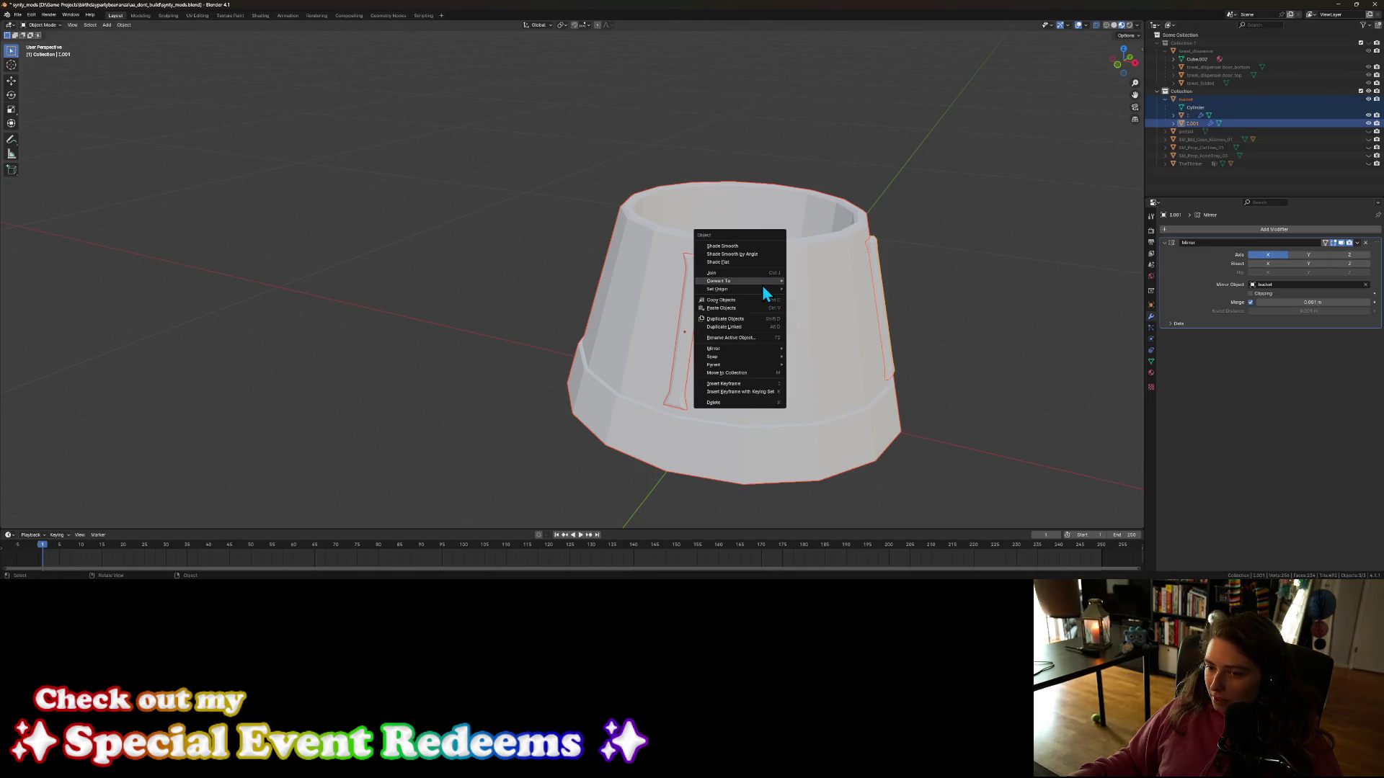
{"action": "left_click", "coordinate": [745, 274]}
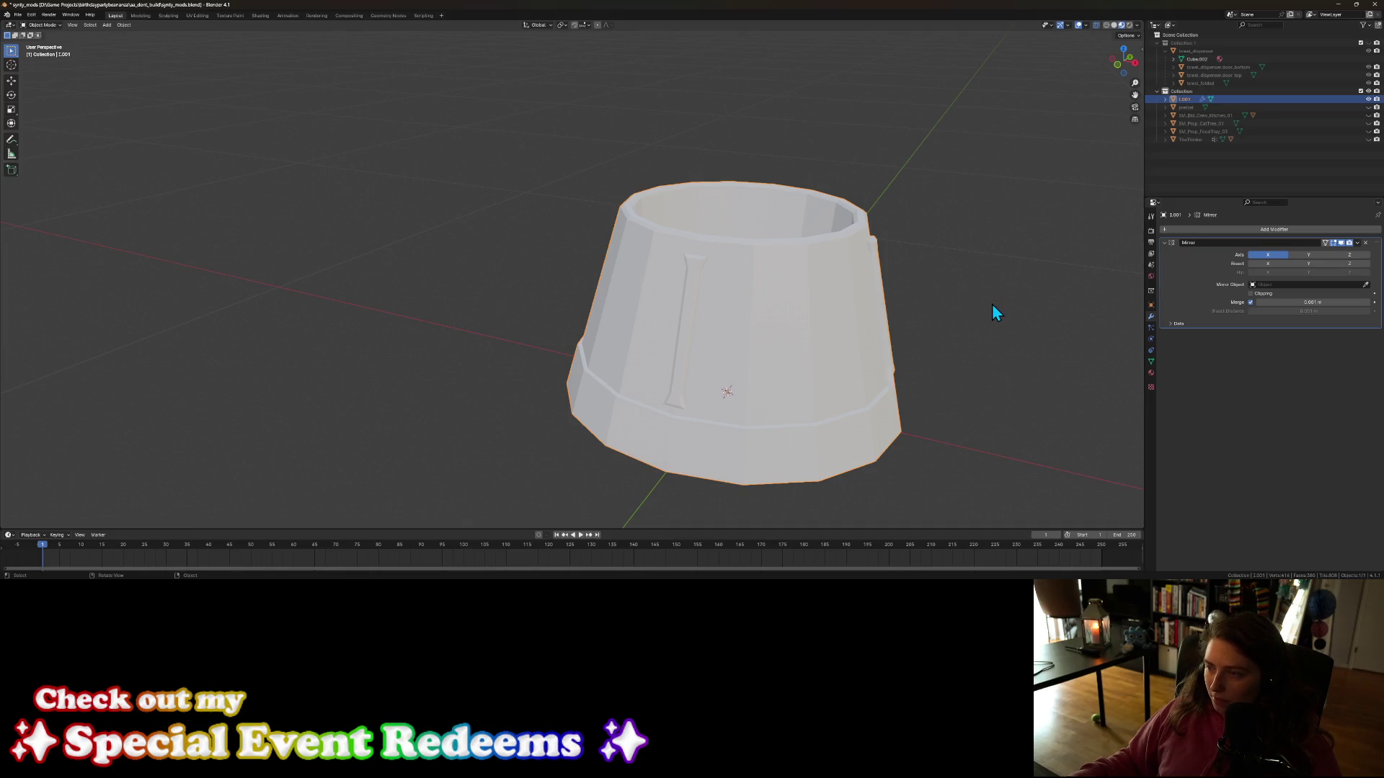
{"action": "key", "text": "ctrl+z"}
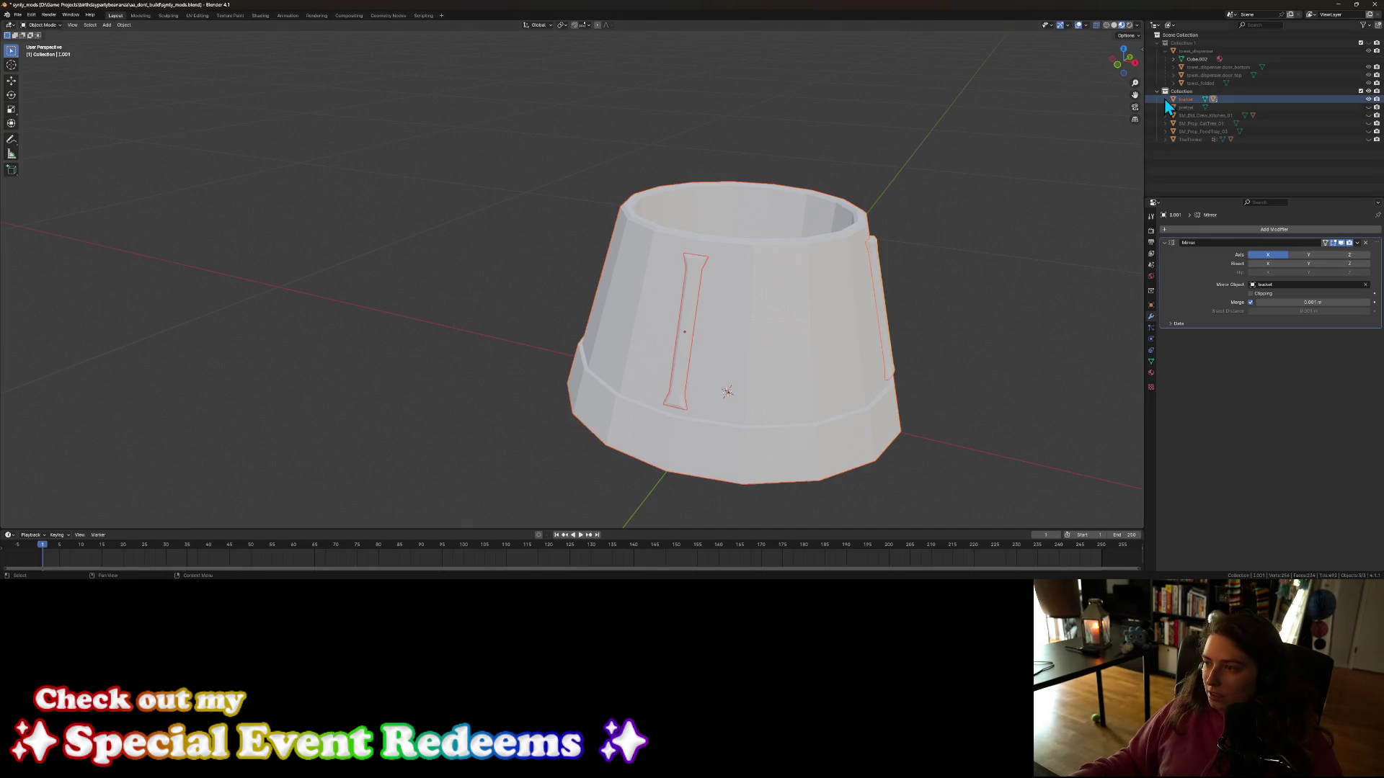
- Select the original handle I and switch to the UV Editing workspace
{"action": "left_click", "coordinate": [1165, 98]}
{"action": "left_click", "coordinate": [1187, 116]}
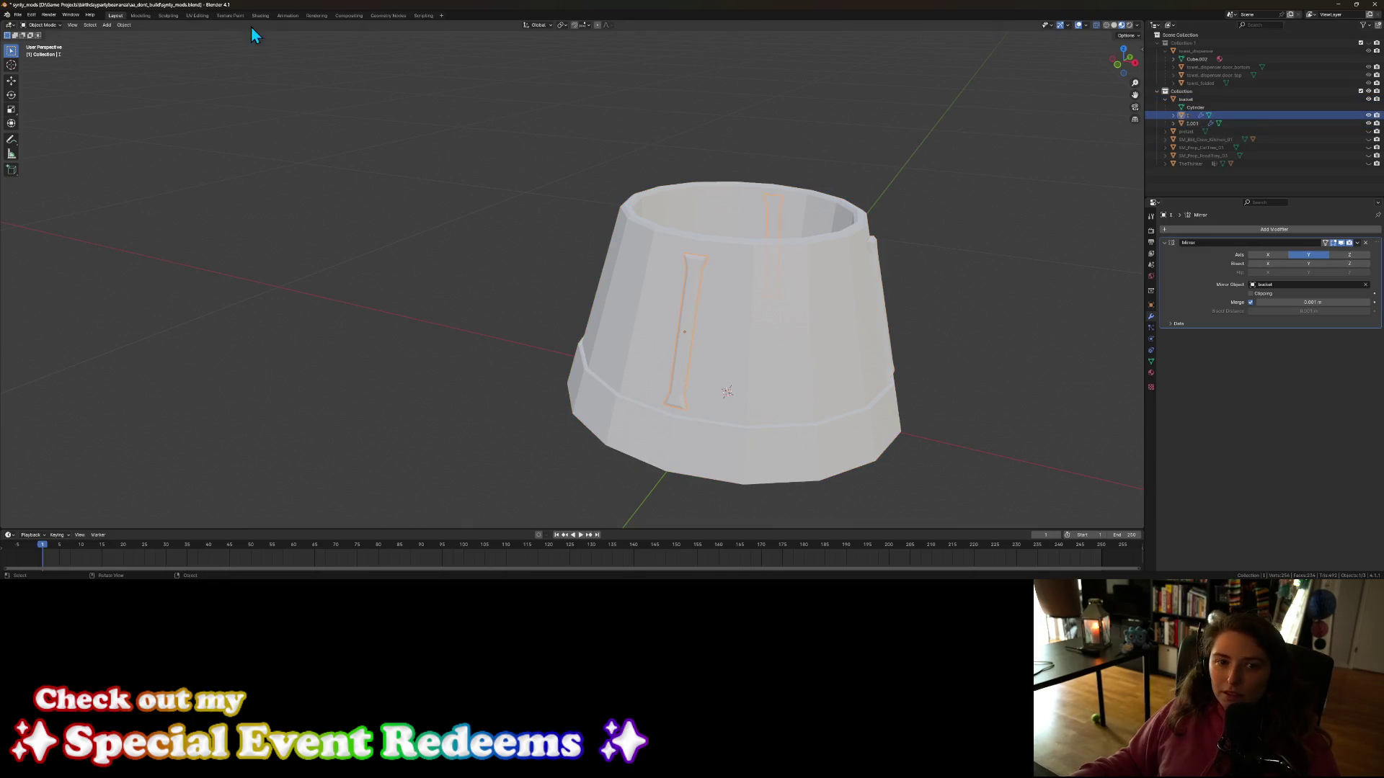
{"action": "left_click", "coordinate": [198, 16]}
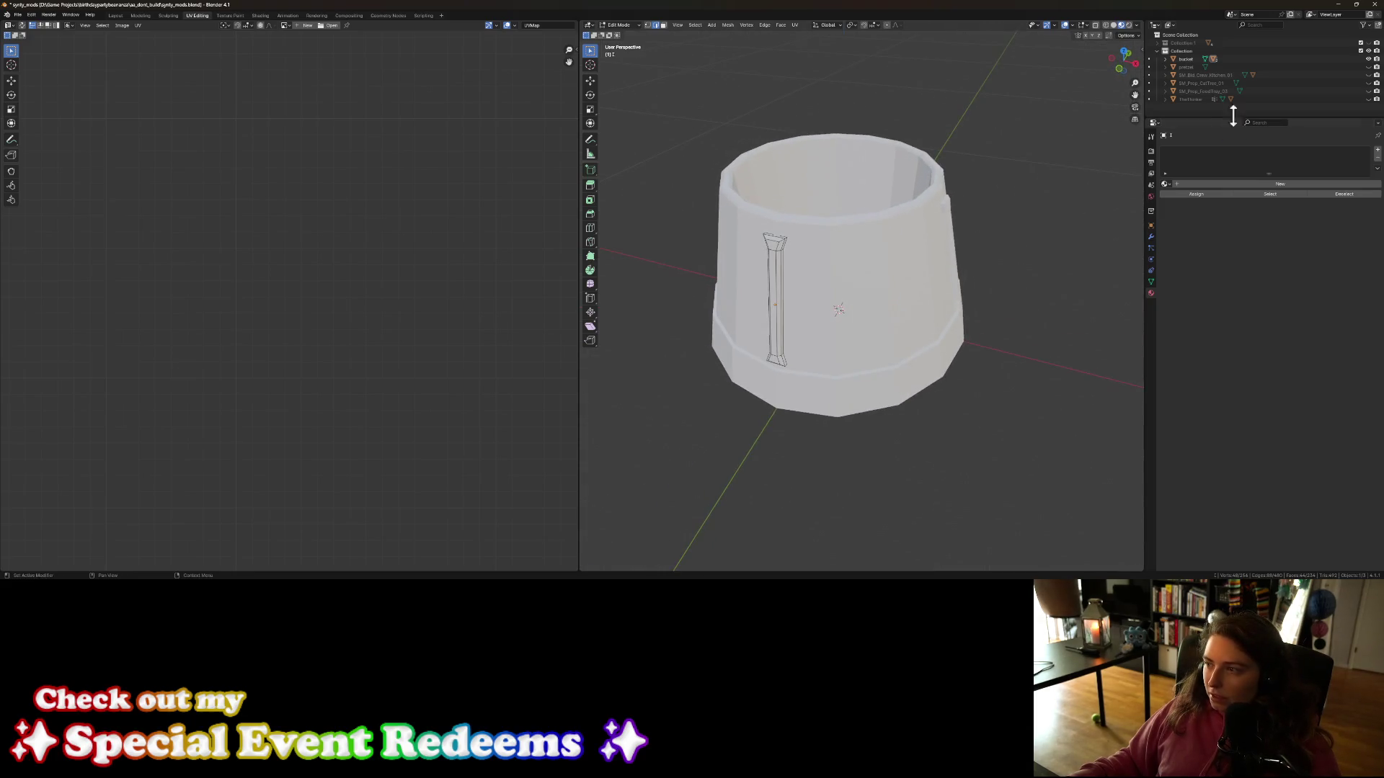
- Edit handles I and I.001 together and assign them the SciFi1 material
{"action": "left_click", "coordinate": [1165, 58]}
{"action": "left_click", "coordinate": [1192, 84], "text": "ctrl"}
{"action": "key", "text": "Tab"}
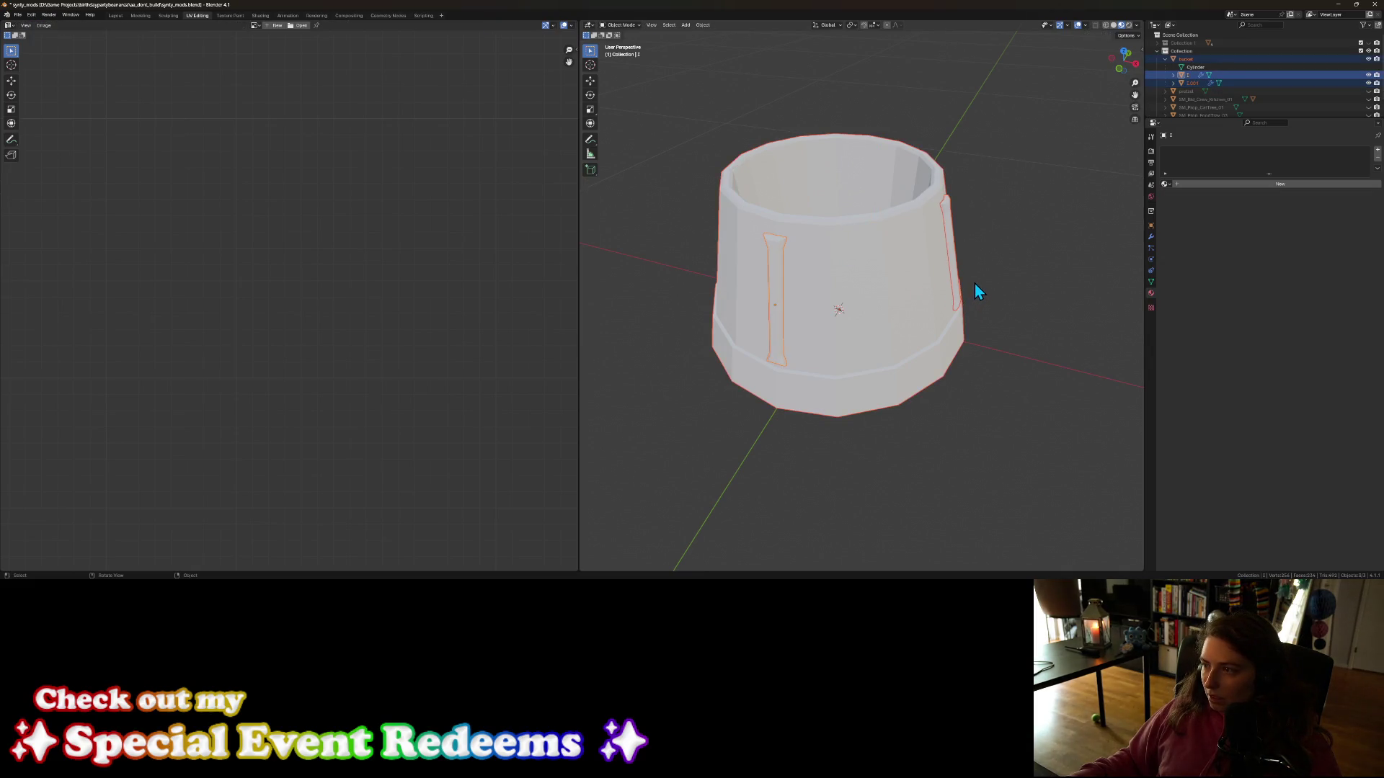
{"action": "left_click", "coordinate": [1066, 271]}
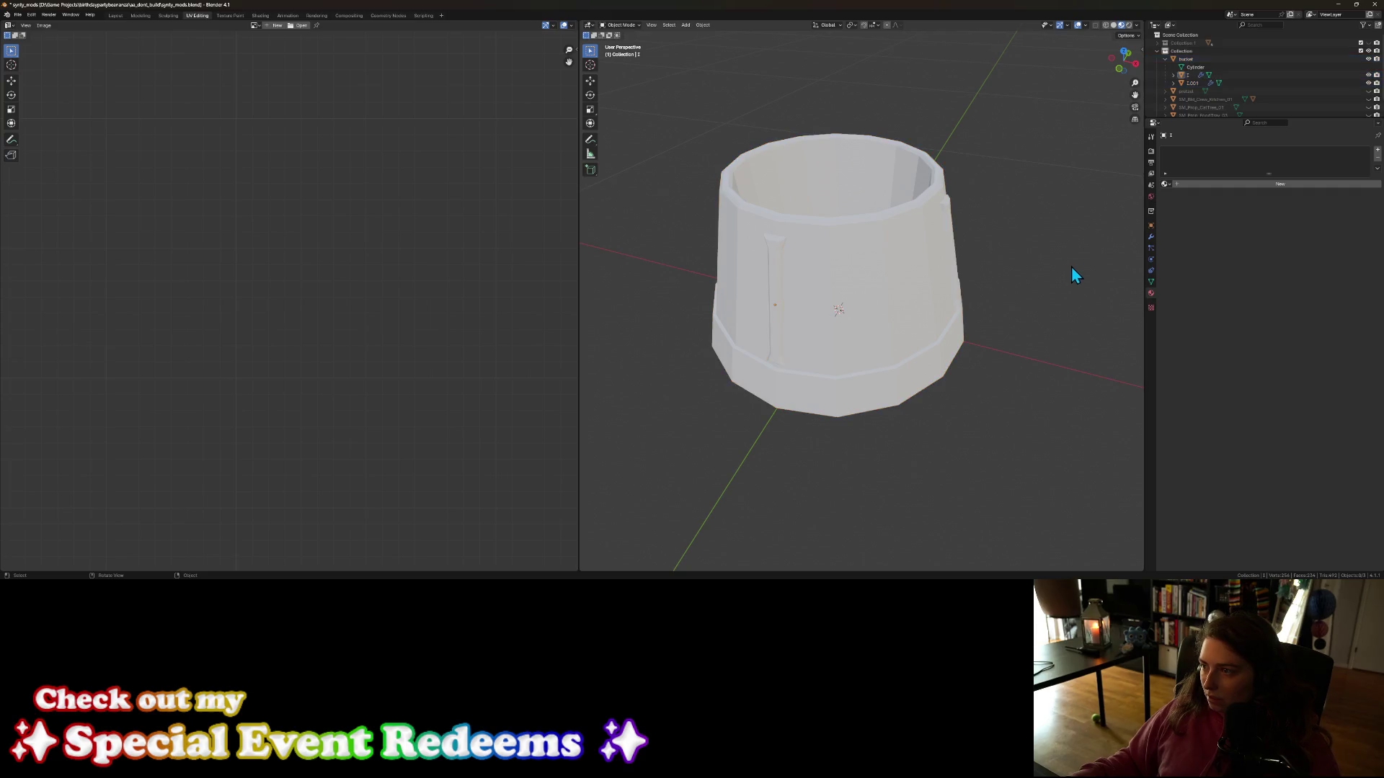
{"action": "left_click", "coordinate": [1192, 82]}
{"action": "left_click", "coordinate": [1191, 75], "text": "ctrl"}
{"action": "key", "text": "Tab"}
{"action": "key", "text": "a"}
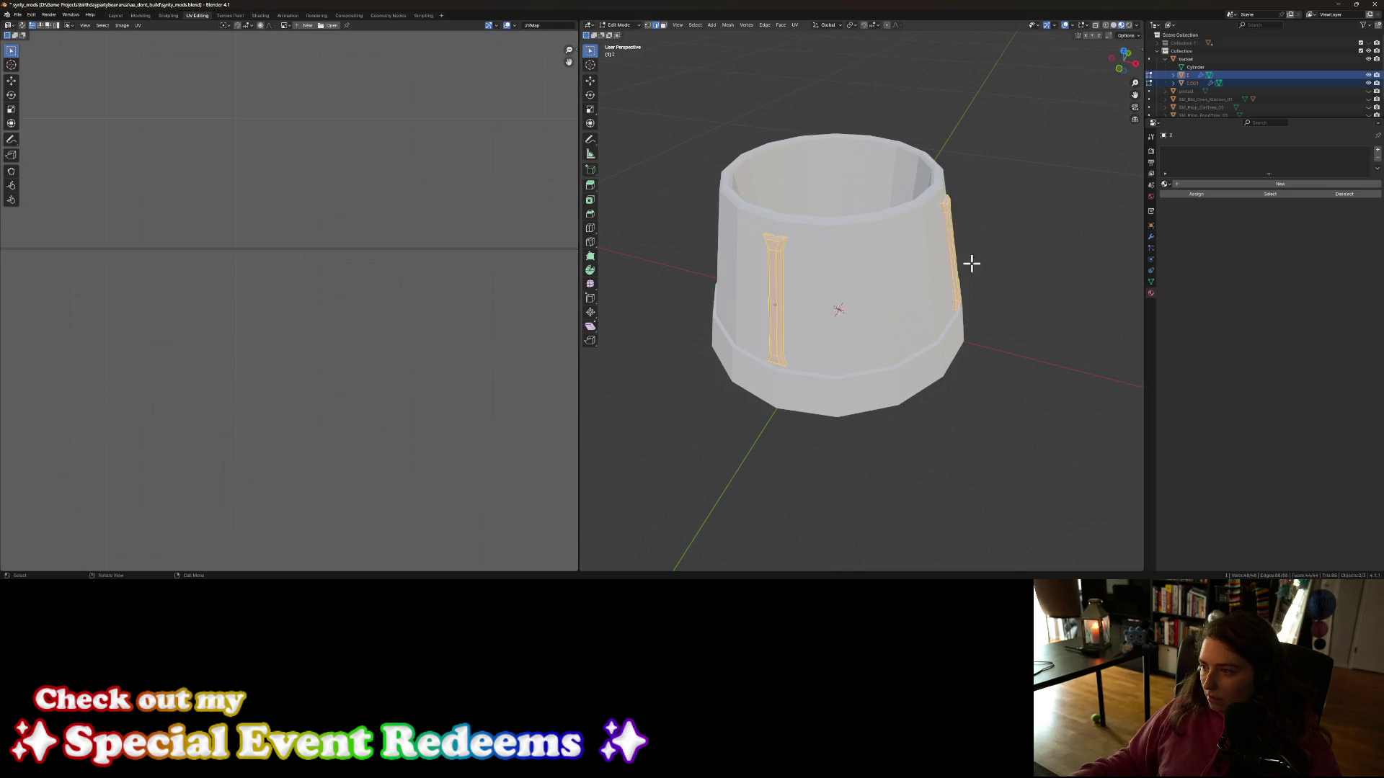
{"action": "left_click", "coordinate": [1166, 185]}
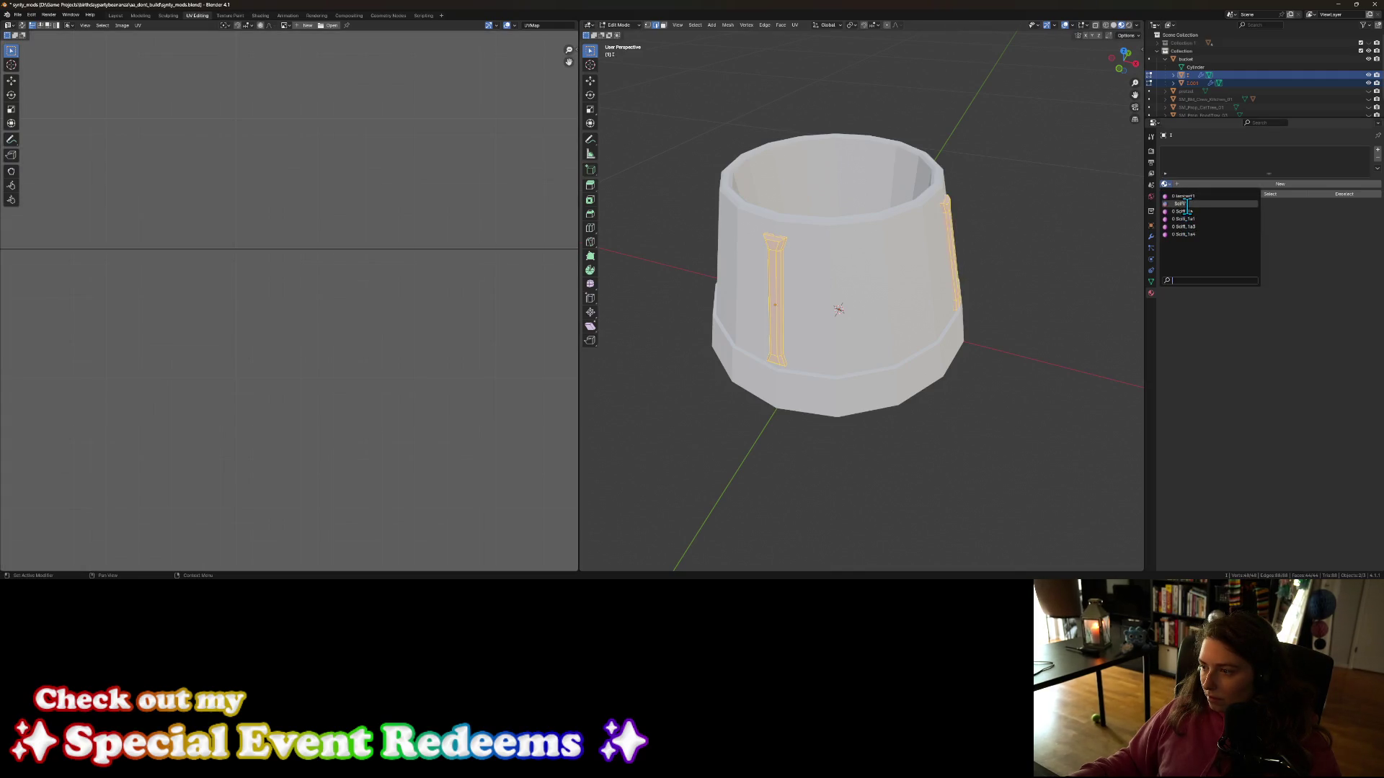
{"action": "left_click", "coordinate": [1187, 208]}
- Shrink the handles' UVs onto the texture's dark-grey swatch and return to object mode
{"action": "scroll", "coordinate": [418, 343], "scroll_direction": "up", "scroll_amount": 2}
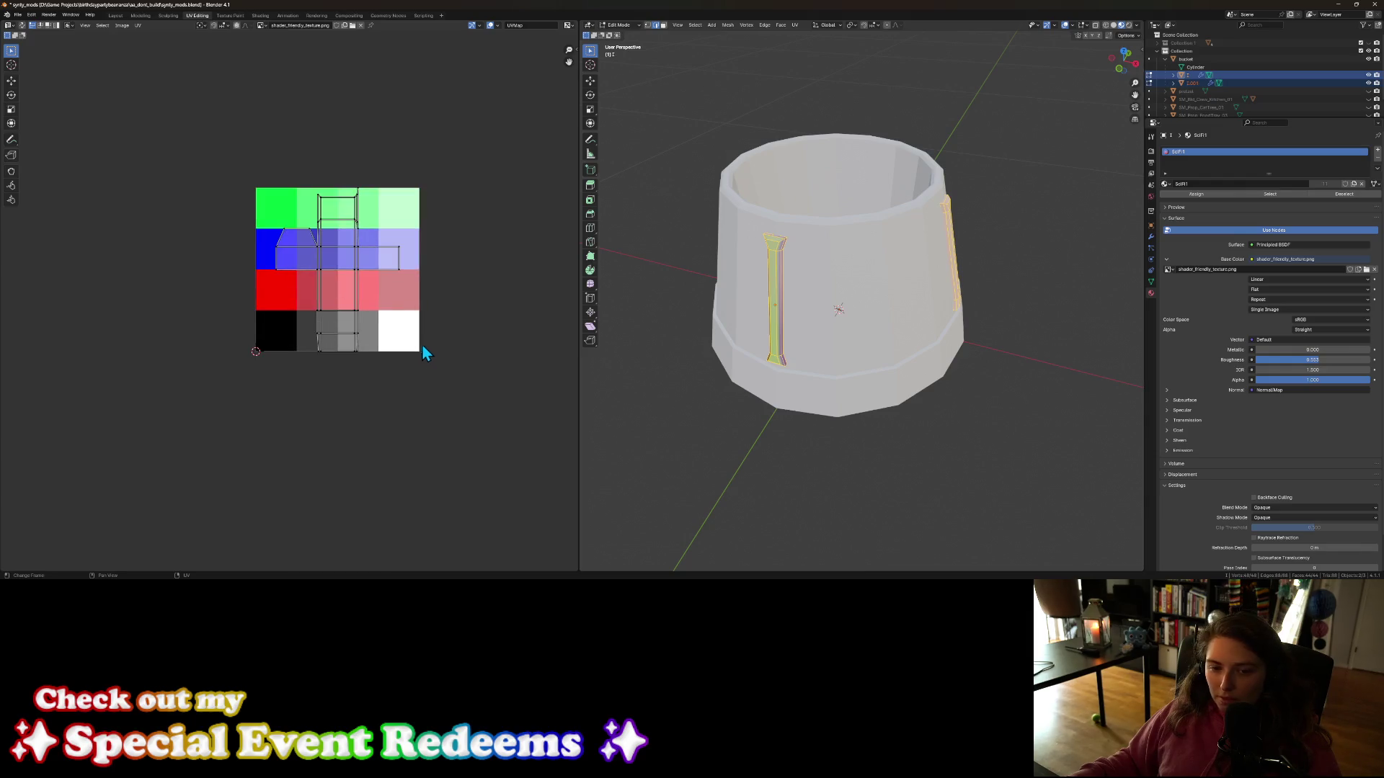
{"action": "key", "text": "s"}
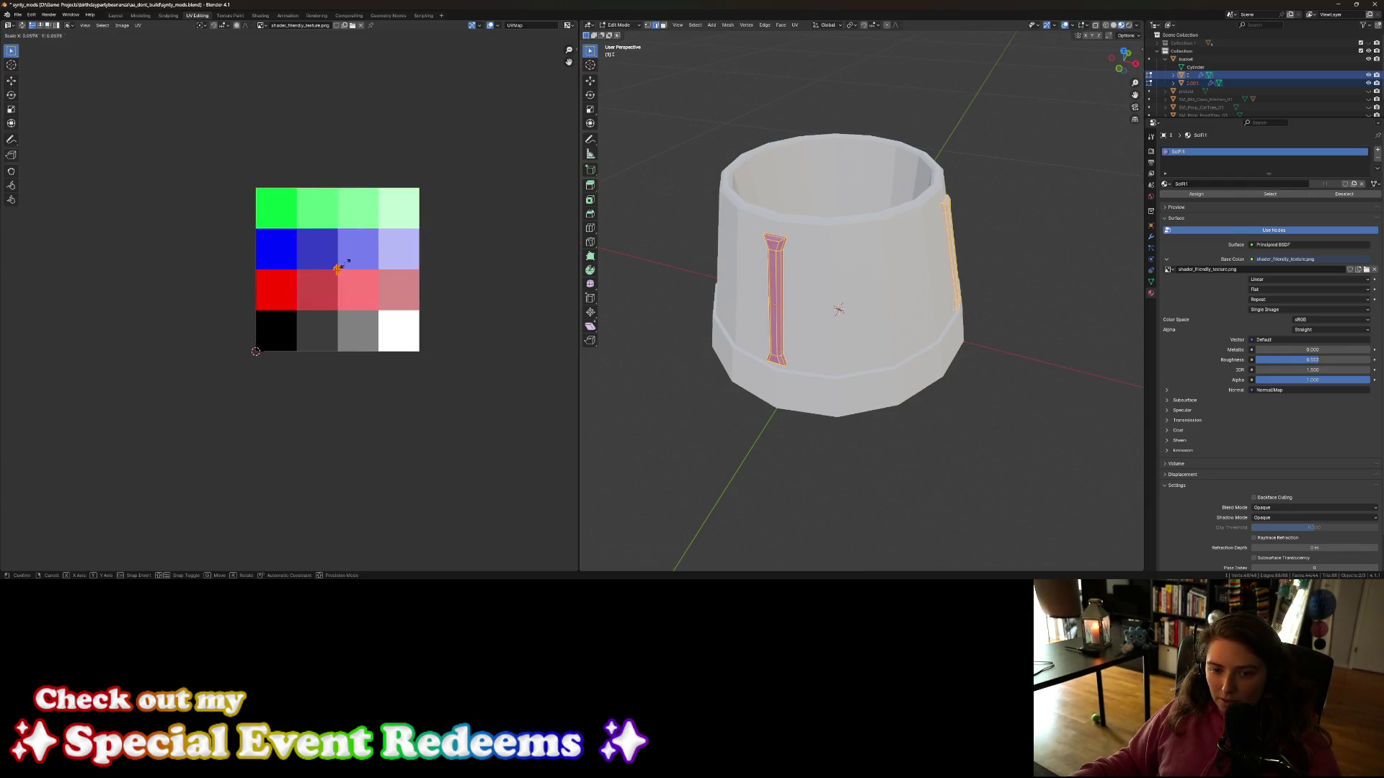
{"action": "left_click", "coordinate": [340, 276]}
{"action": "key", "text": "g"}
{"action": "left_click", "coordinate": [331, 328]}
{"action": "left_click", "coordinate": [891, 451]}
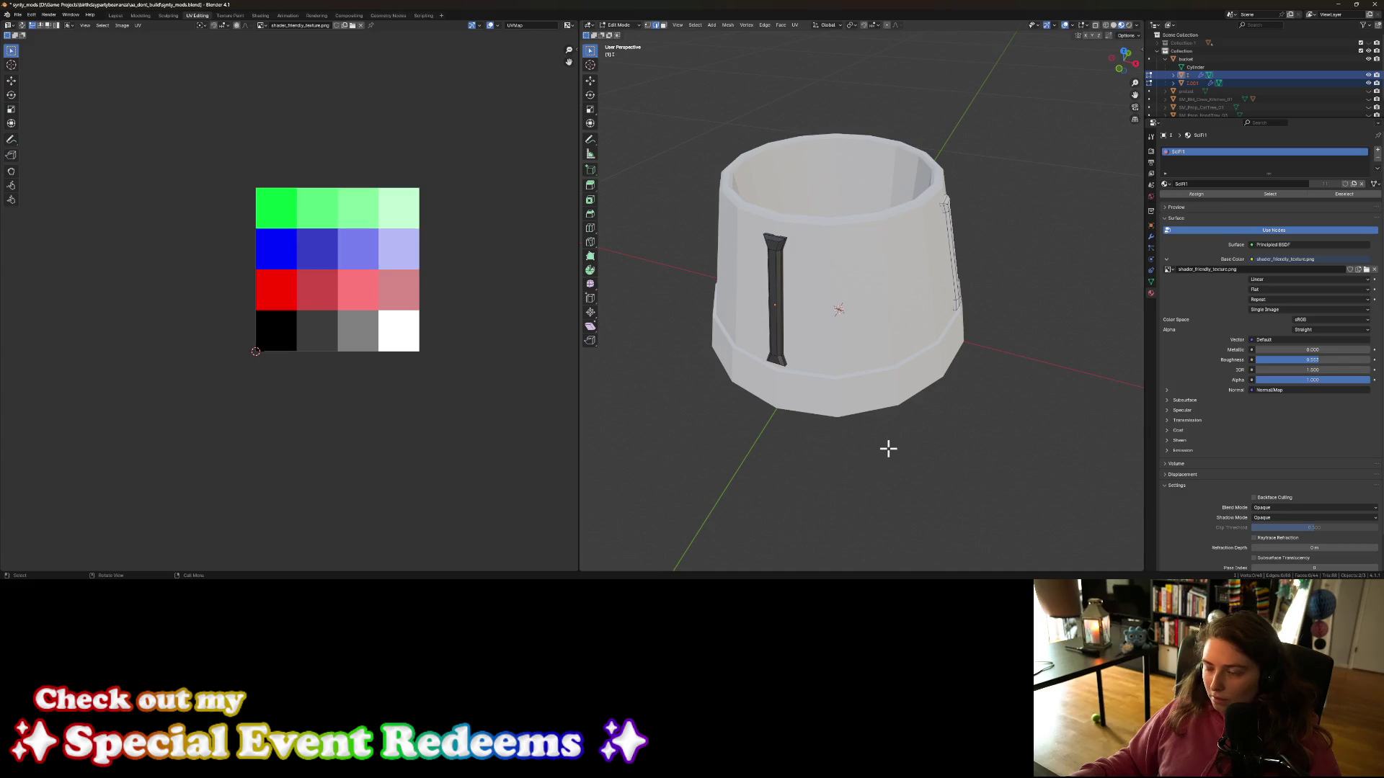
{"action": "key", "text": "Tab"}
{"action": "mouse_move", "coordinate": [923, 451]}
{"action": "left_mouse_down"}
{"action": "mouse_move", "coordinate": [910, 408]}
{"action": "mouse_move", "coordinate": [981, 412]}
{"action": "mouse_move", "coordinate": [855, 408]}
{"action": "mouse_move", "coordinate": [815, 423]}
{"action": "mouse_move", "coordinate": [886, 416]}
{"action": "left_mouse_up"}
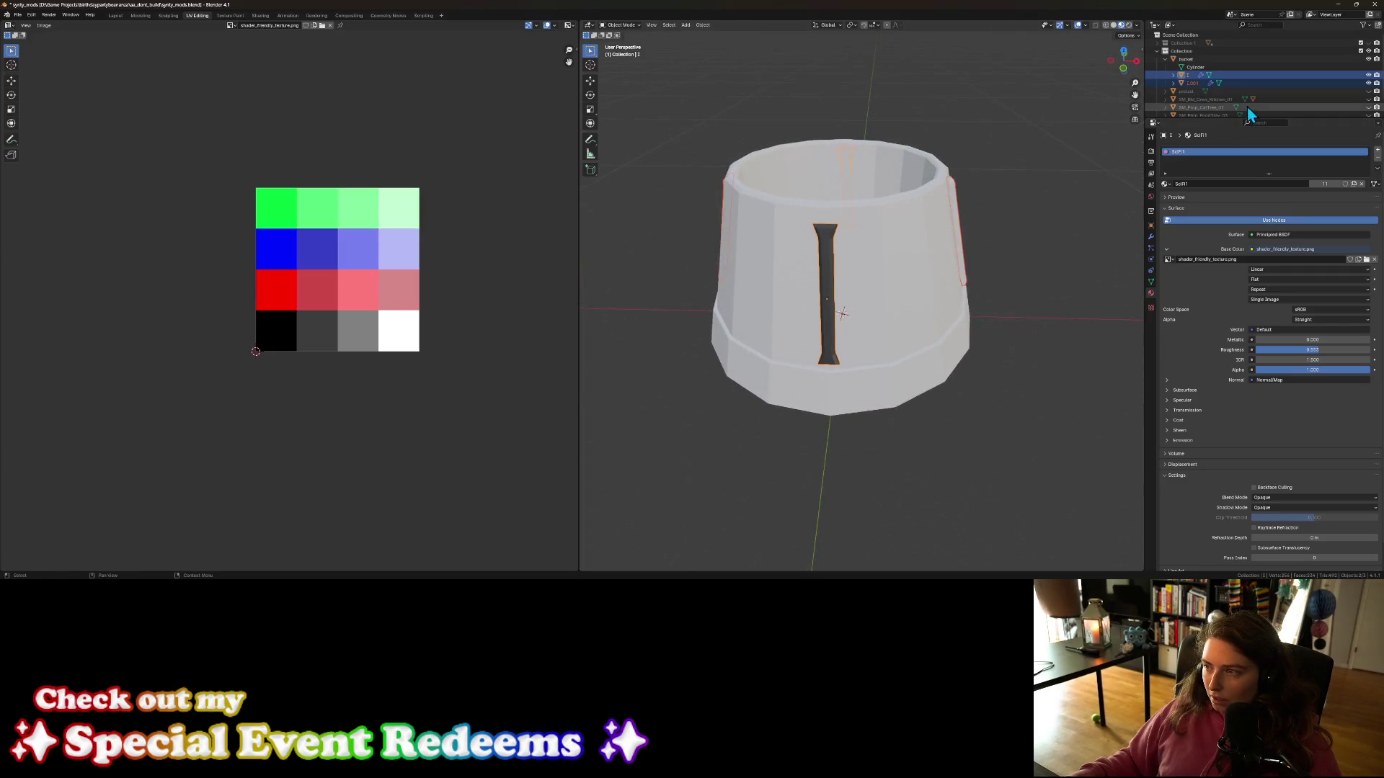
- Assign the SciFi1 material to all of I.001's mesh
{"action": "left_click", "coordinate": [1191, 84]}
{"action": "key", "text": "Tab"}
{"action": "key", "text": "a"}
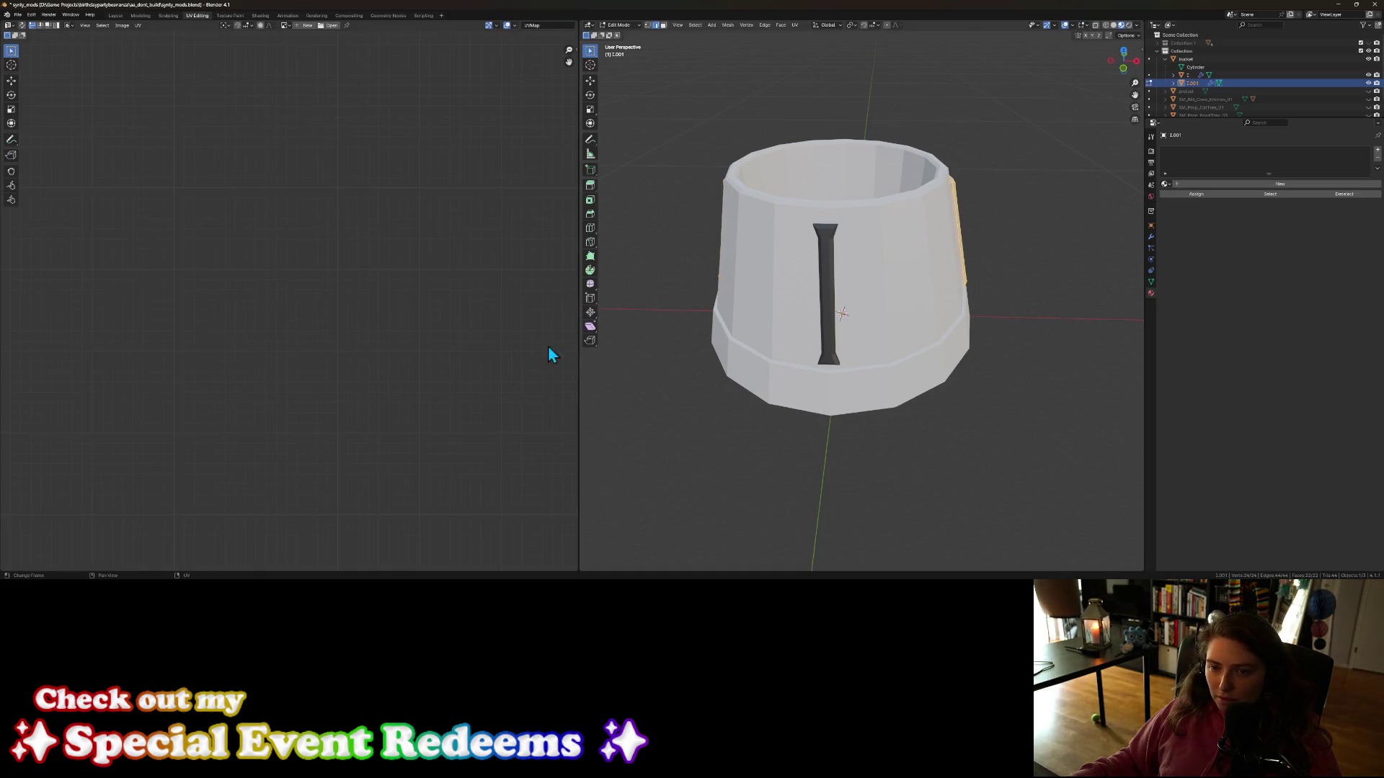
{"action": "left_click", "coordinate": [1164, 184]}
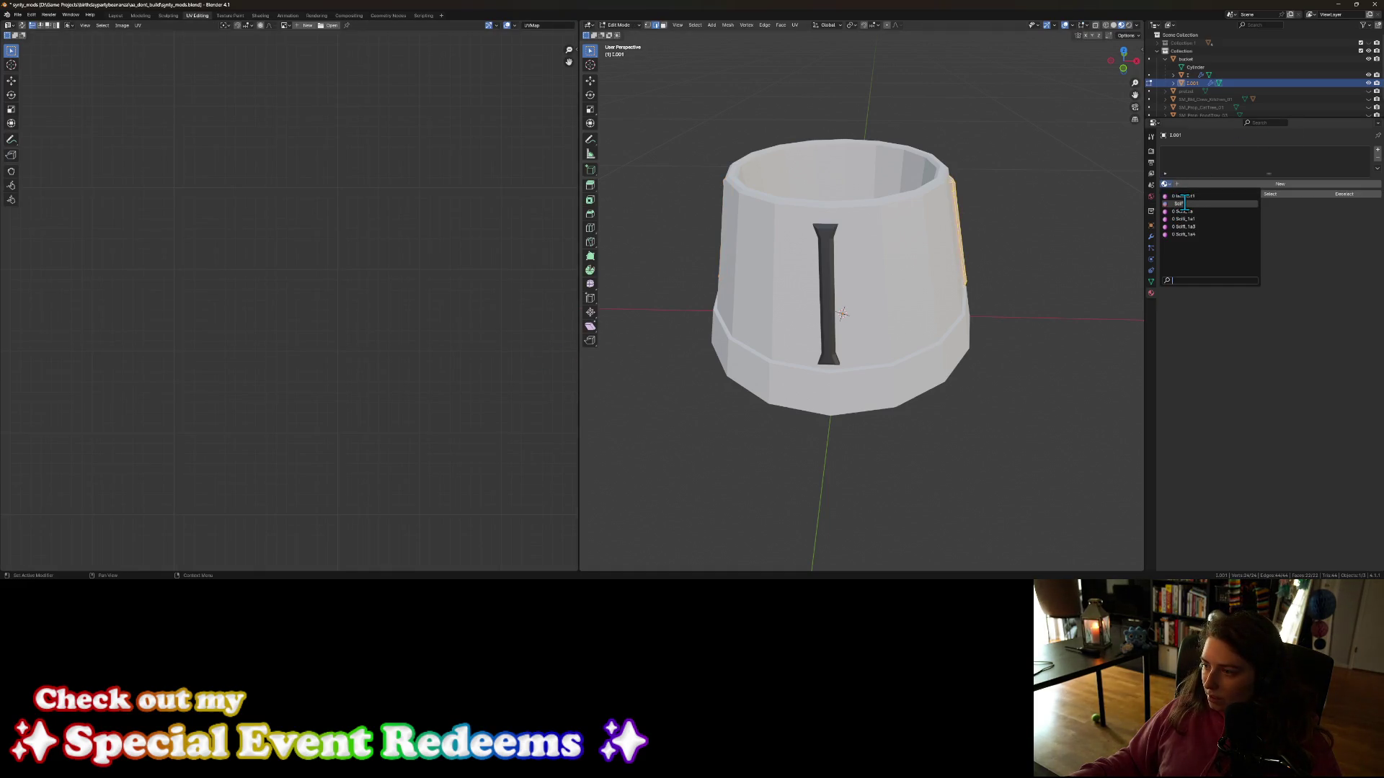
{"action": "left_click", "coordinate": [1182, 204]}
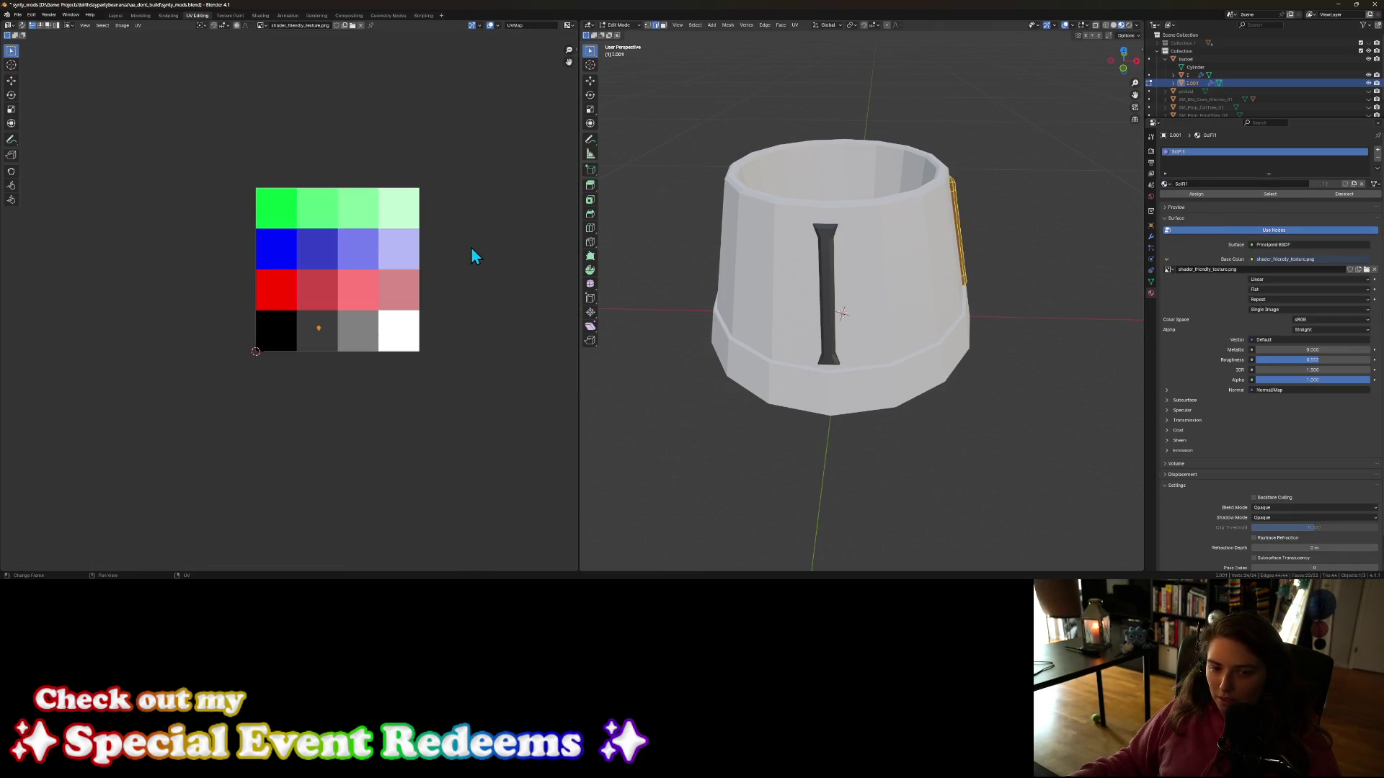
{"action": "key", "text": "Tab"}
{"action": "mouse_move", "coordinate": [744, 361]}
{"action": "left_mouse_down"}
{"action": "mouse_move", "coordinate": [819, 389]}
{"action": "mouse_move", "coordinate": [1231, 392]}
{"action": "left_mouse_up"}
- Remove the Mirror modifier from both I.001 and I, then select the bucket body
{"action": "left_click", "coordinate": [1150, 236]}
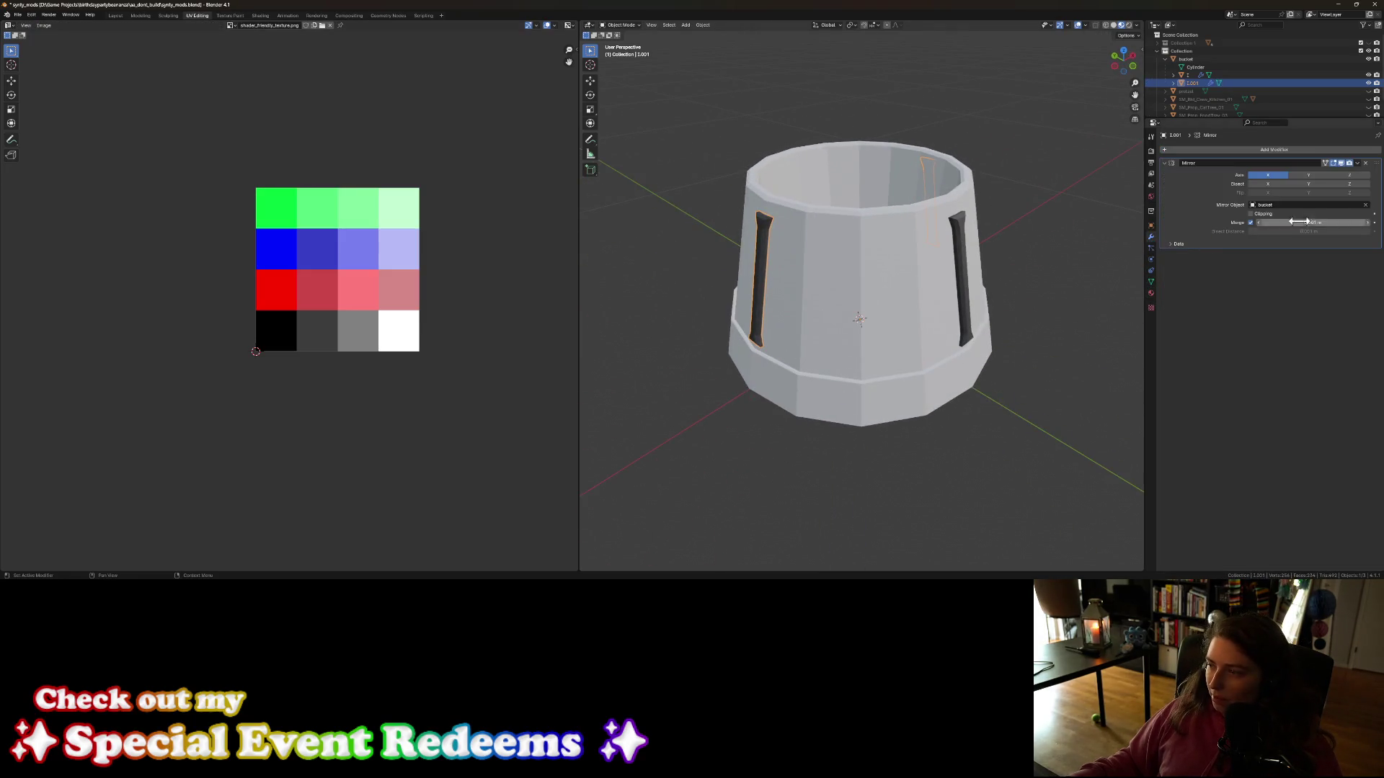
{"action": "left_click", "coordinate": [1365, 163]}
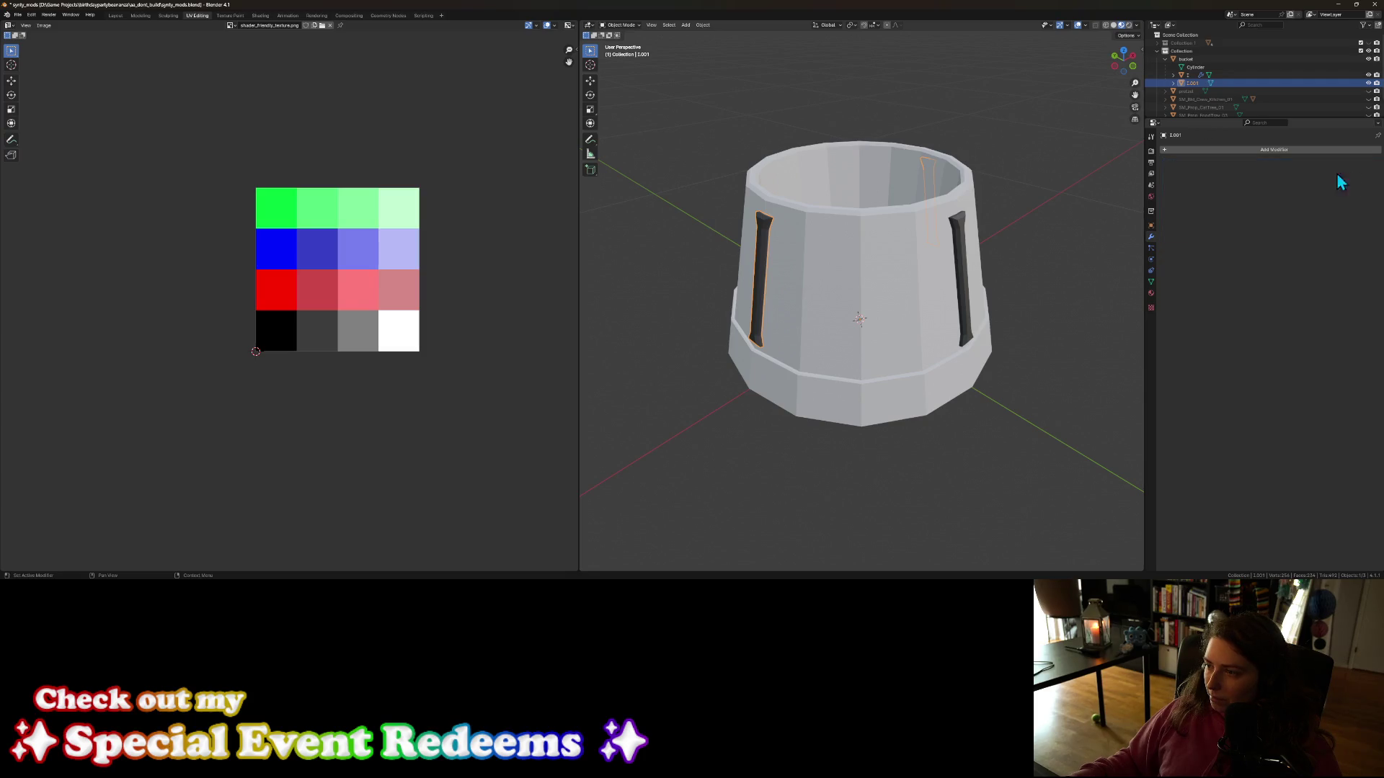
{"action": "left_click", "coordinate": [1192, 76]}
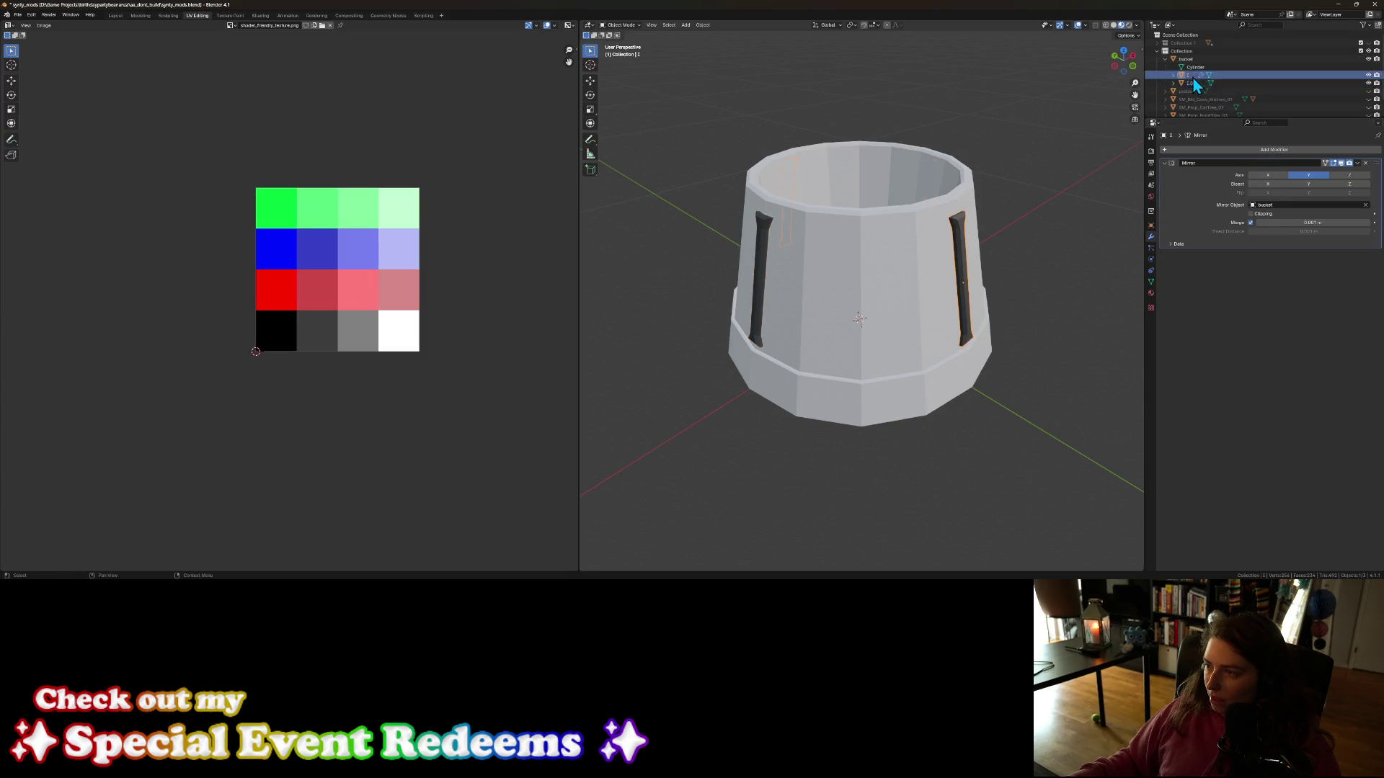
{"action": "left_click", "coordinate": [1364, 164]}
{"action": "left_click", "coordinate": [892, 373]}
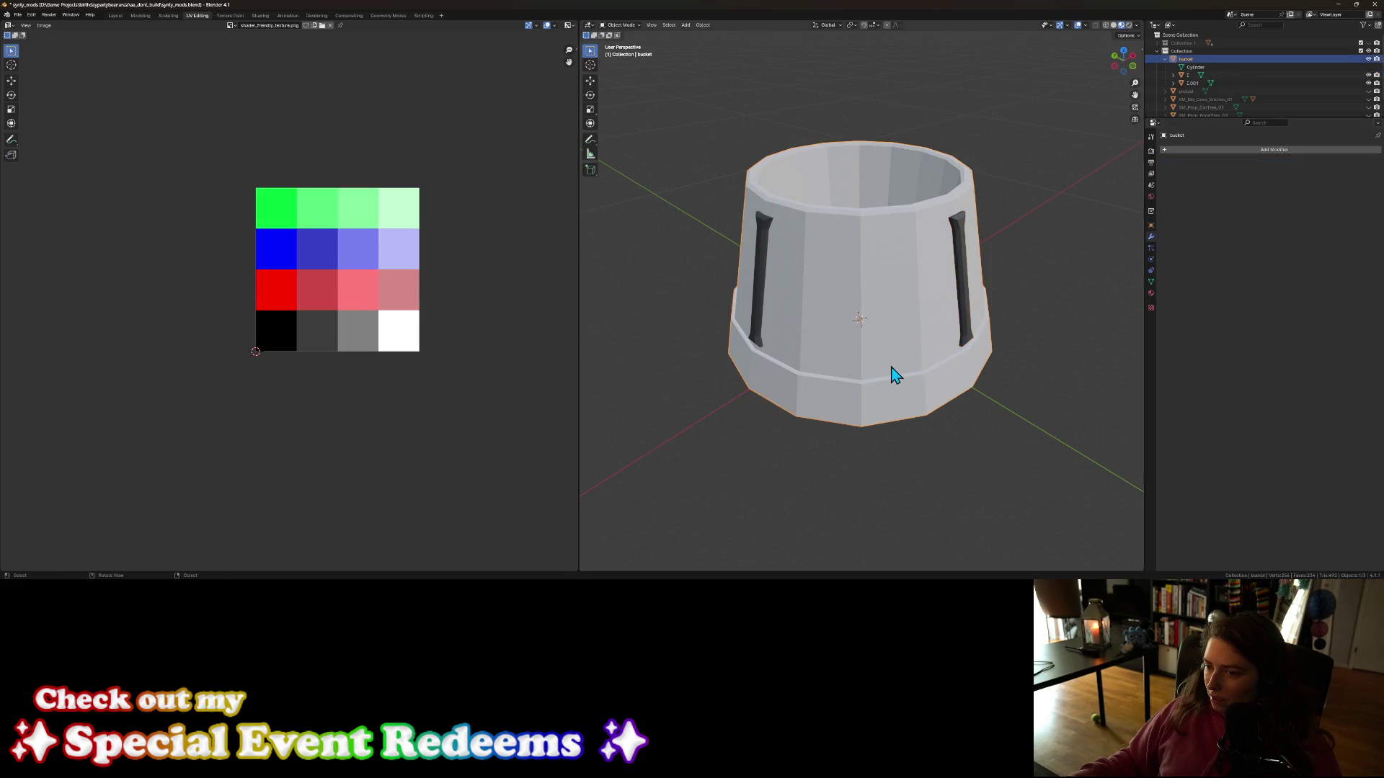
- Select the whole bucket mesh in Edit Mode and assign it the SciFi1 material
{"action": "key", "text": "Tab"}
{"action": "key", "text": "a"}
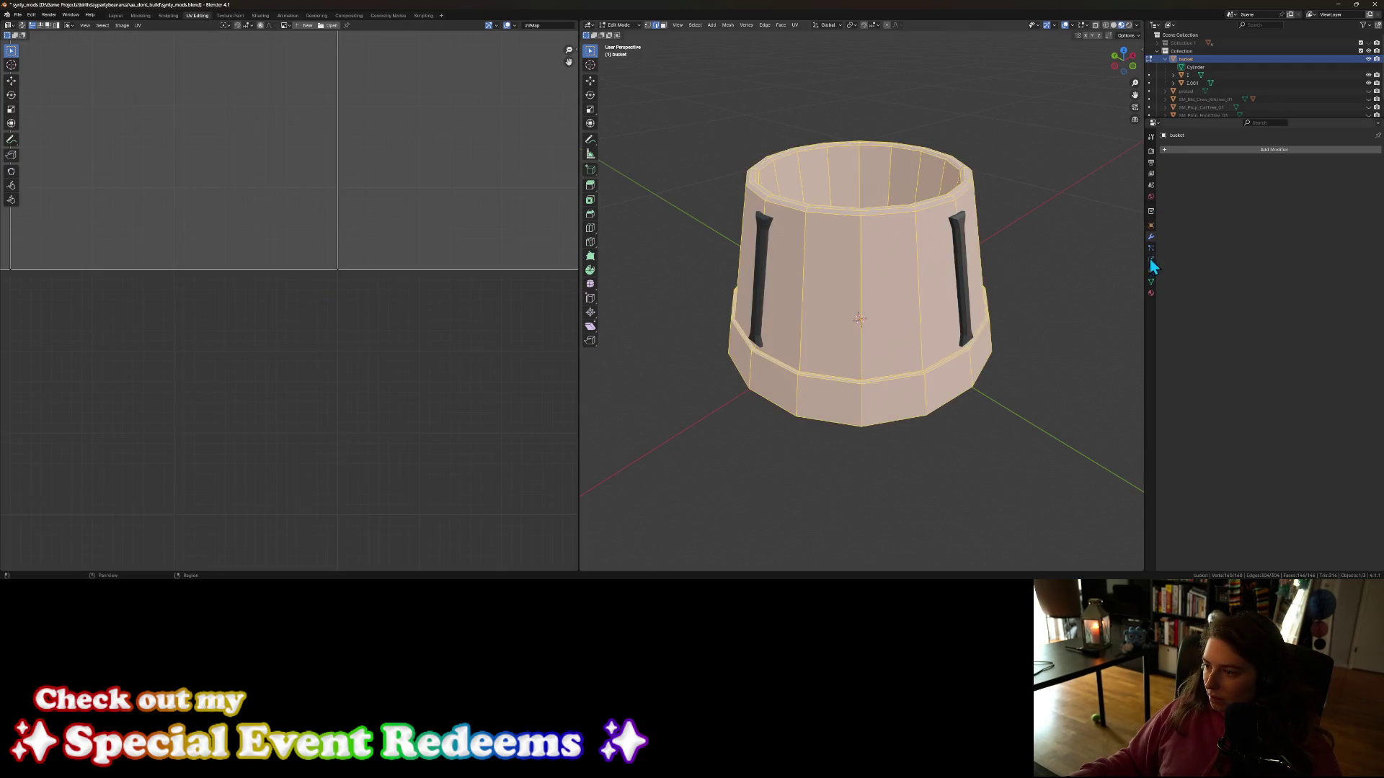
{"action": "left_click", "coordinate": [1151, 293]}
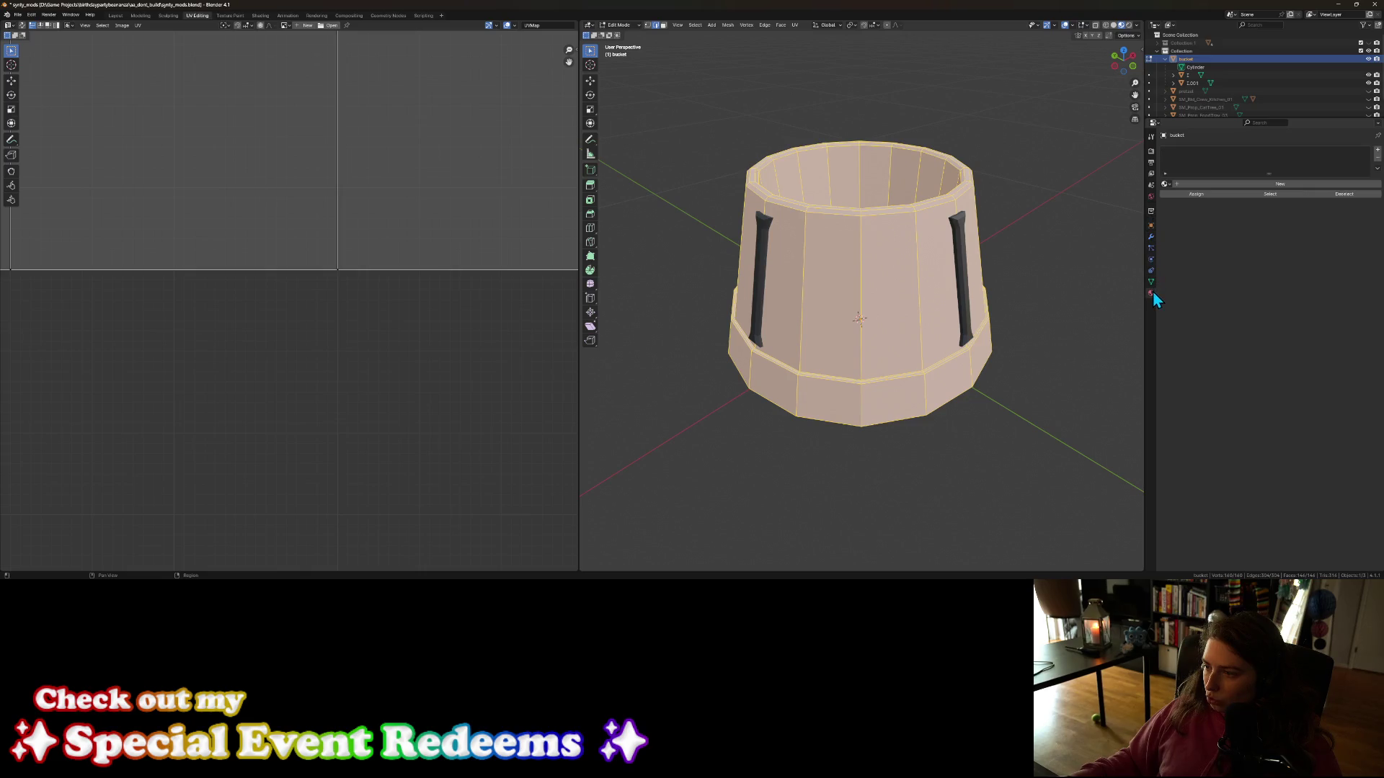
{"action": "left_click", "coordinate": [1165, 183]}
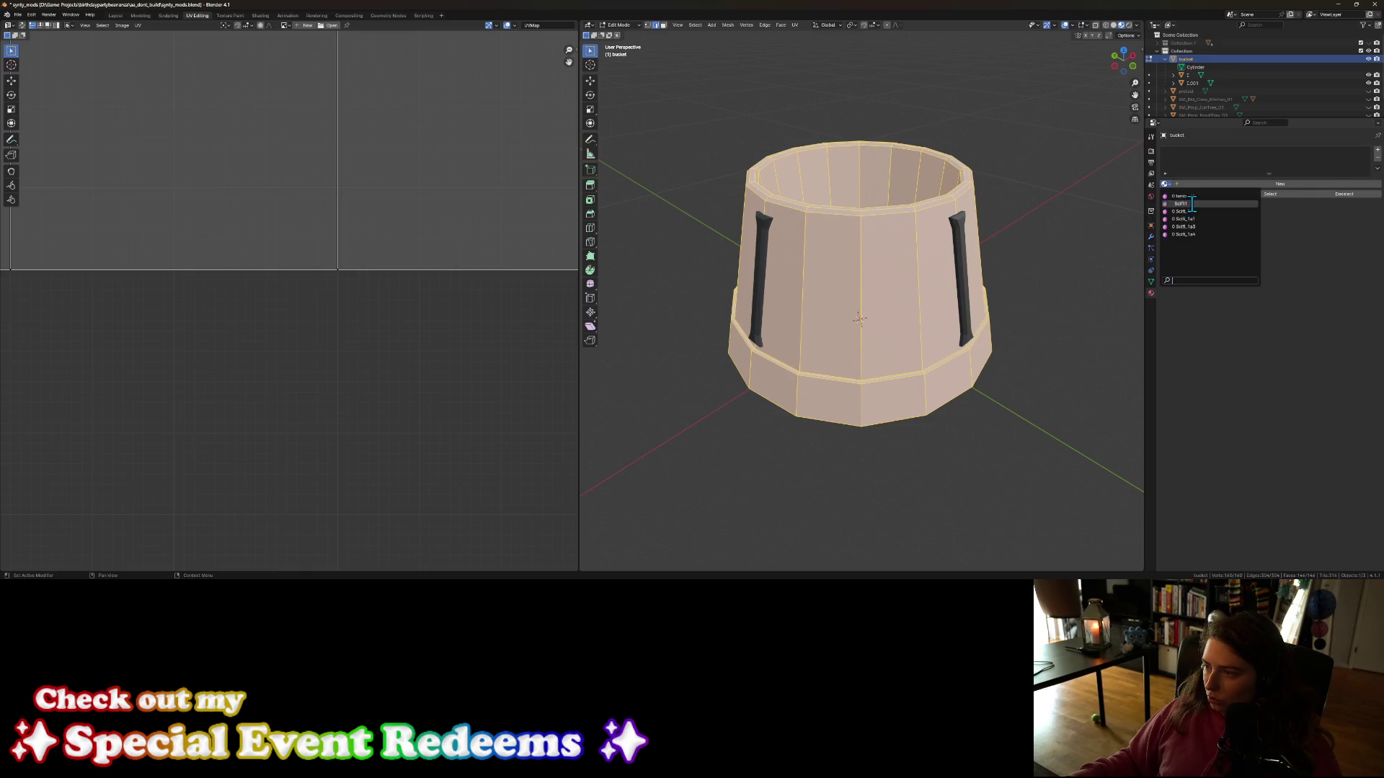
{"action": "left_click", "coordinate": [1194, 209]}
- Shrink the bucket's UVs to a point and move them onto a dark palette swatch
{"action": "scroll", "coordinate": [782, 469], "scroll_direction": "down", "scroll_amount": 2}
{"action": "scroll", "coordinate": [473, 392], "scroll_direction": "up", "scroll_amount": 1}
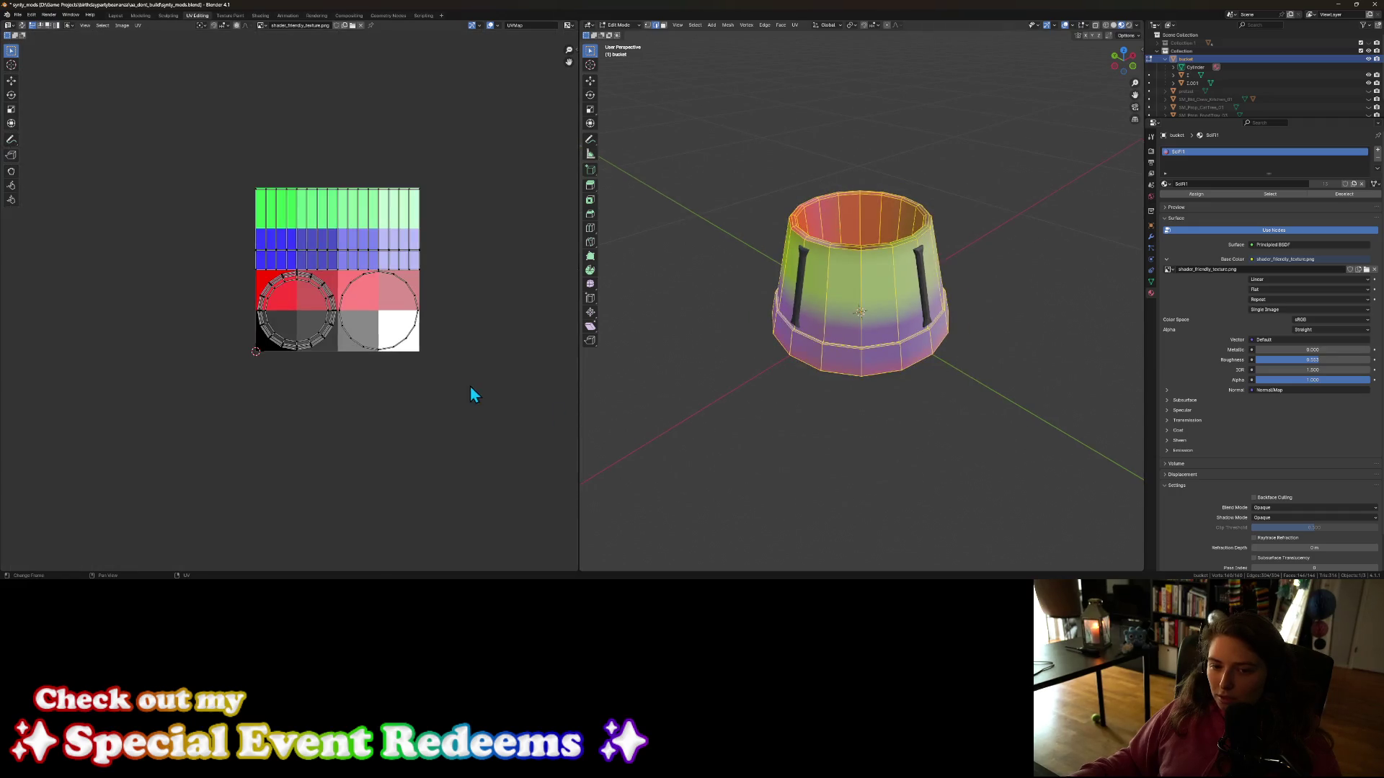
{"action": "key", "text": "s"}
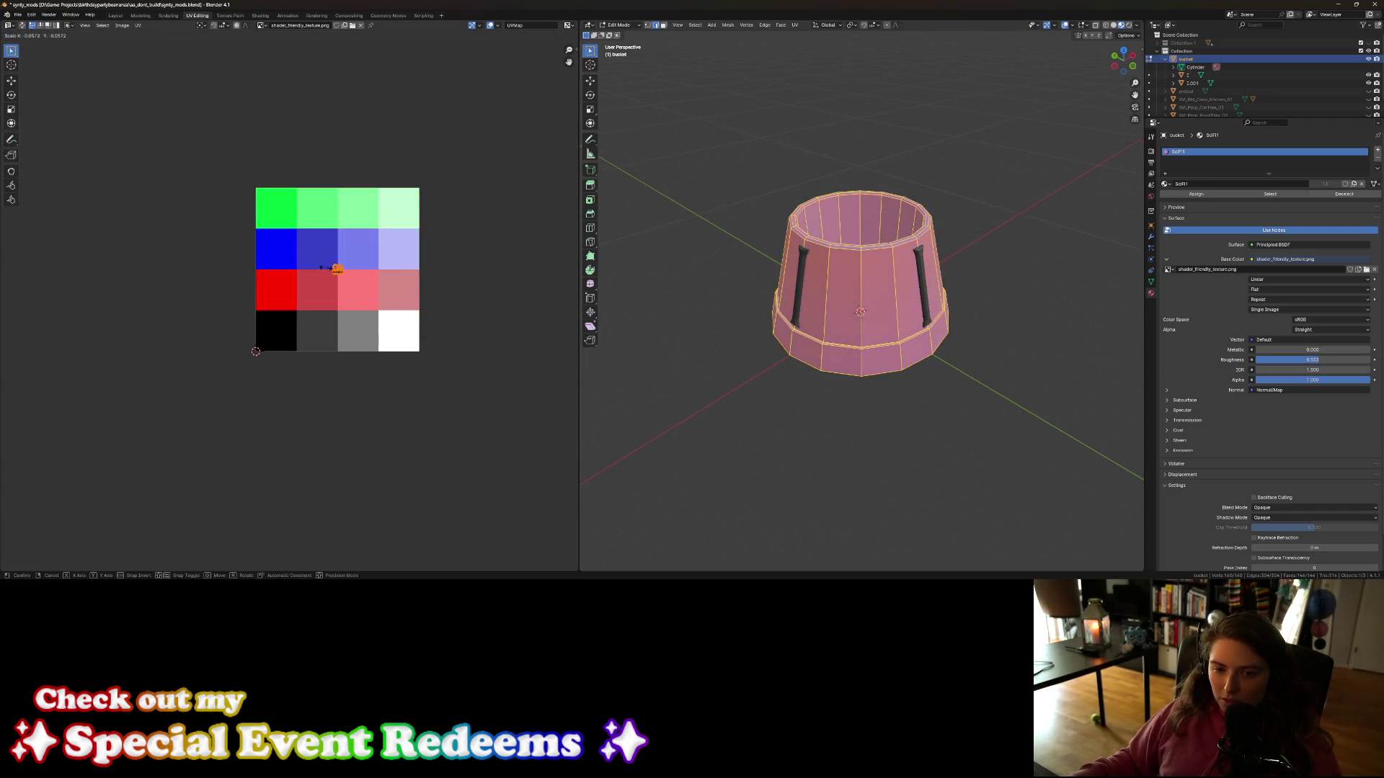
{"action": "left_click", "coordinate": [337, 269]}
{"action": "key", "text": "g"}
{"action": "left_click", "coordinate": [277, 325]}
{"action": "left_click", "coordinate": [757, 447]}
{"action": "left_click_drag", "start_coordinate": [756, 451], "coordinate": [859, 473]}
- Compare the bucket model against Odo's bucket reference images
{"action": "key", "text": "alt+Tab"}
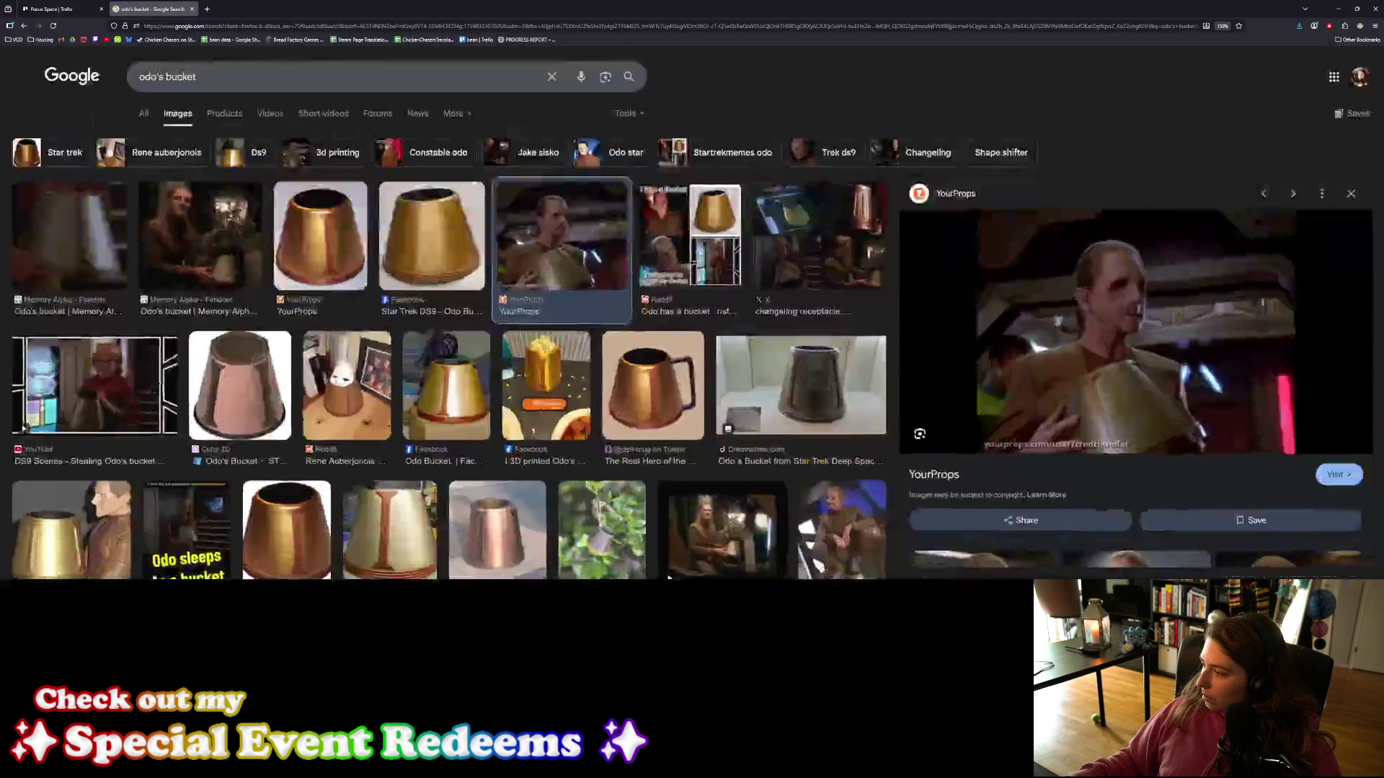
{"action": "key", "text": "alt+Tab"}
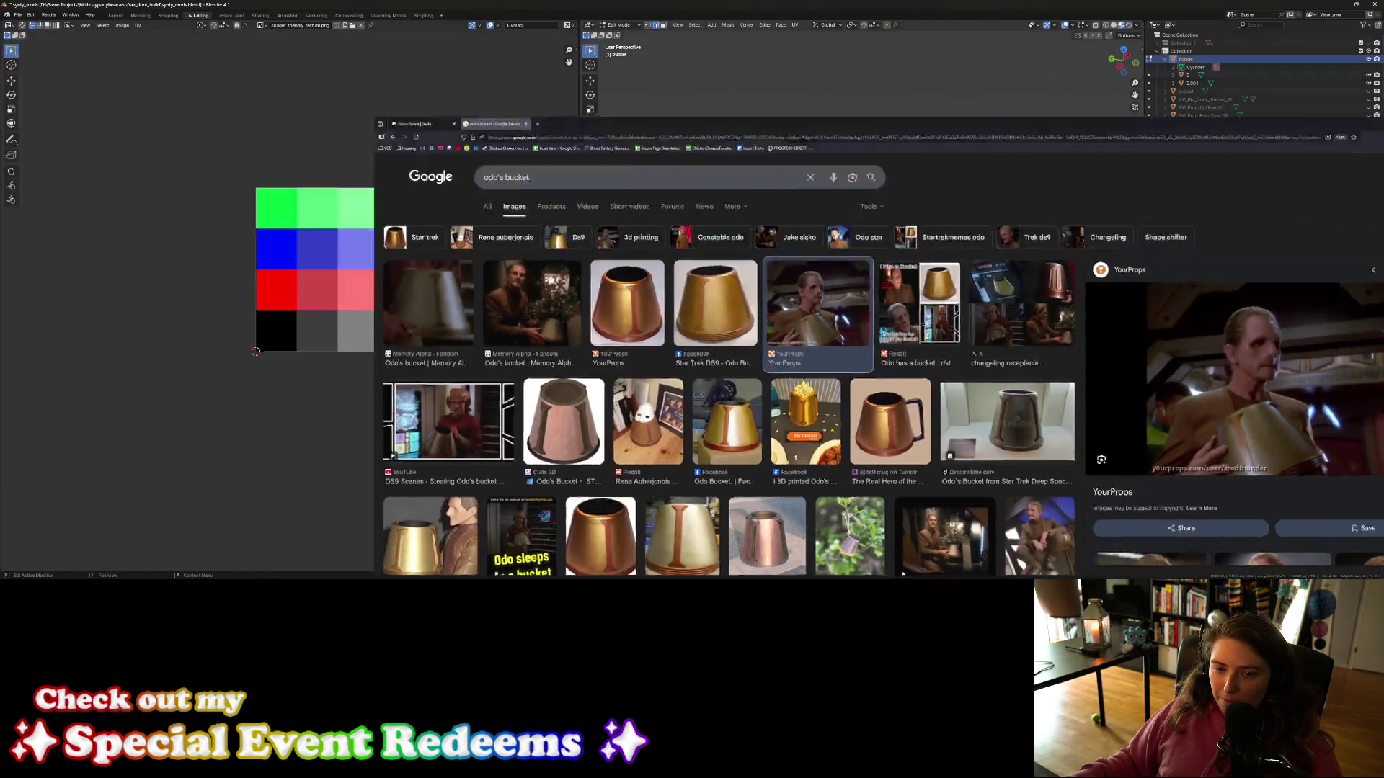
{"action": "mouse_move", "coordinate": [910, 507]}
{"action": "left_mouse_down"}
{"action": "mouse_move", "coordinate": [820, 473]}
{"action": "mouse_move", "coordinate": [848, 393]}
{"action": "left_mouse_up"}
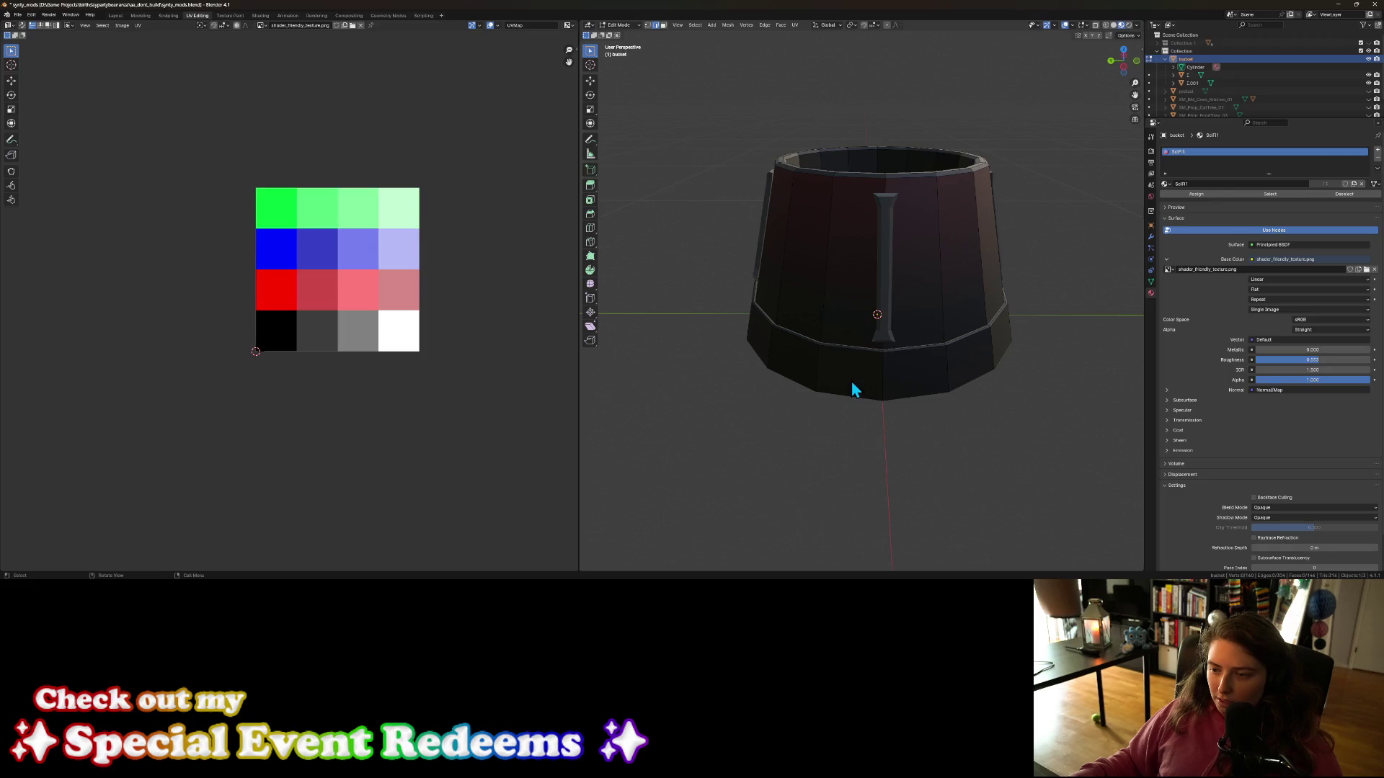
- Select the band of faces around the bottom rim and move its UVs onto dark grey
{"action": "left_click", "coordinate": [863, 385]}
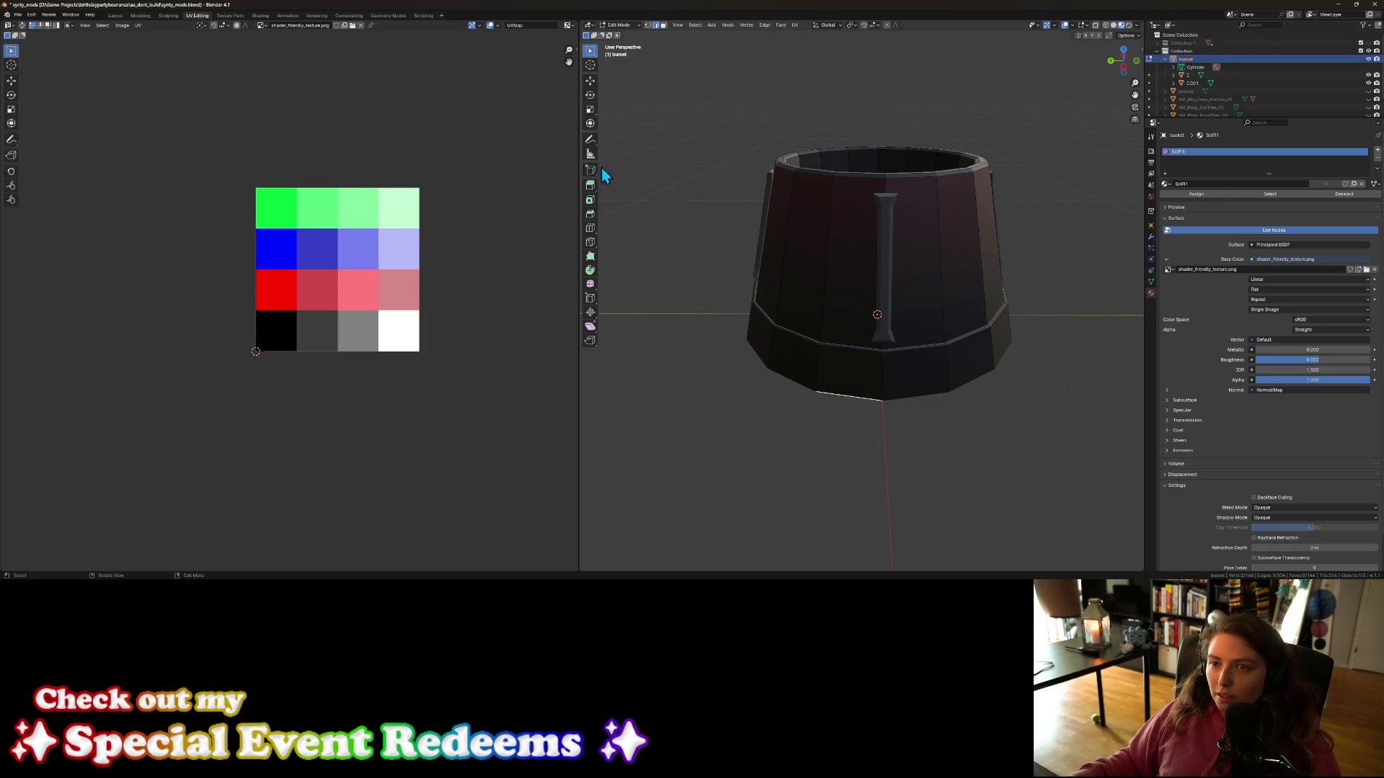
{"action": "left_click", "coordinate": [663, 25]}
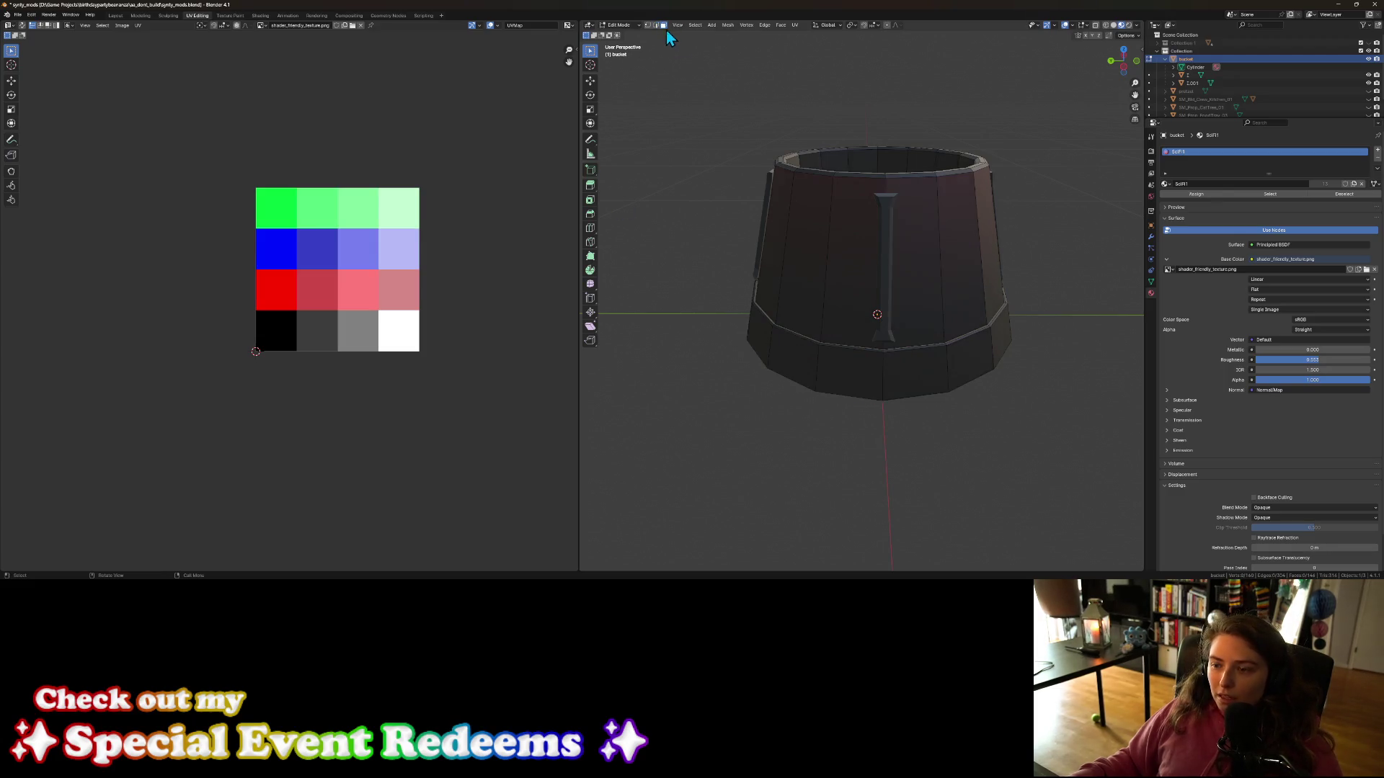
{"action": "left_click", "coordinate": [842, 373], "text": "alt"}
{"action": "left_click", "coordinate": [801, 372], "text": "alt"}
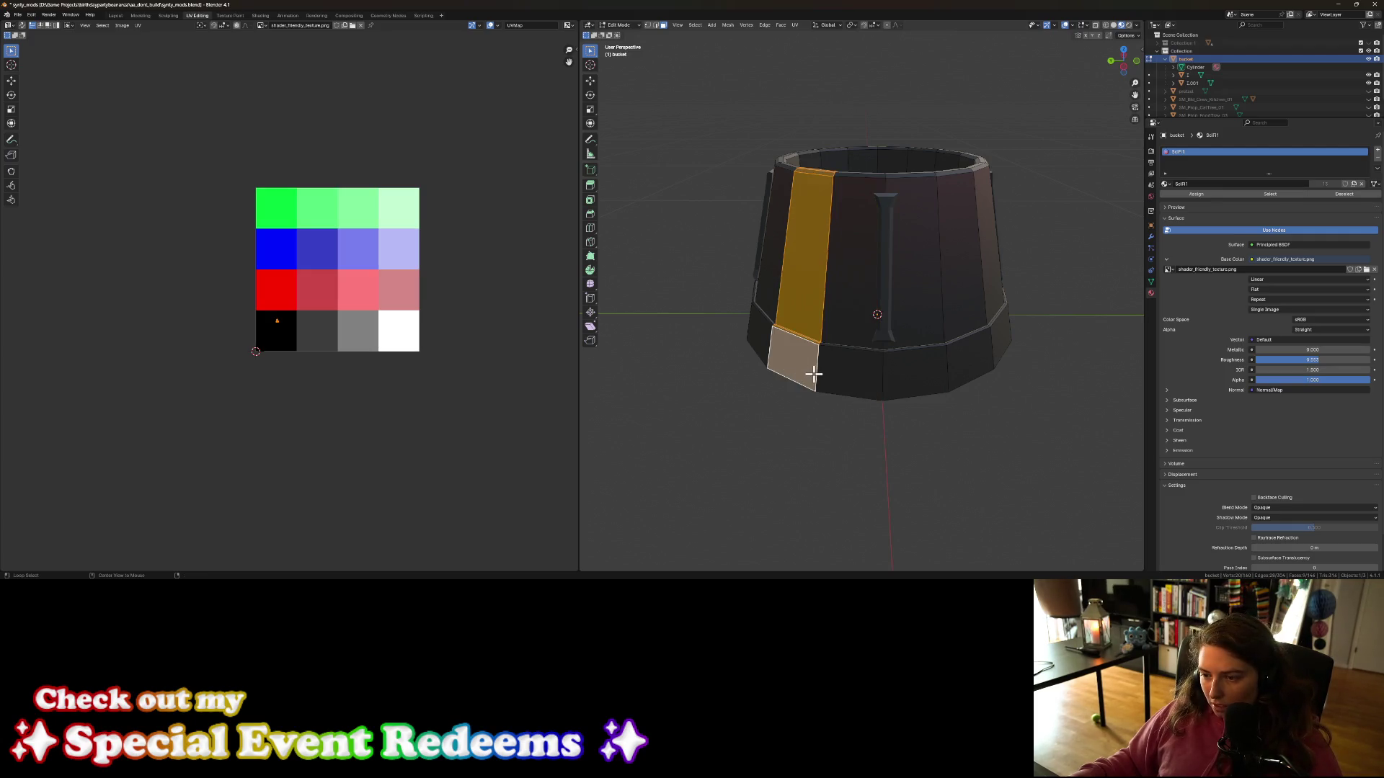
{"action": "left_click", "coordinate": [813, 374], "text": "alt"}
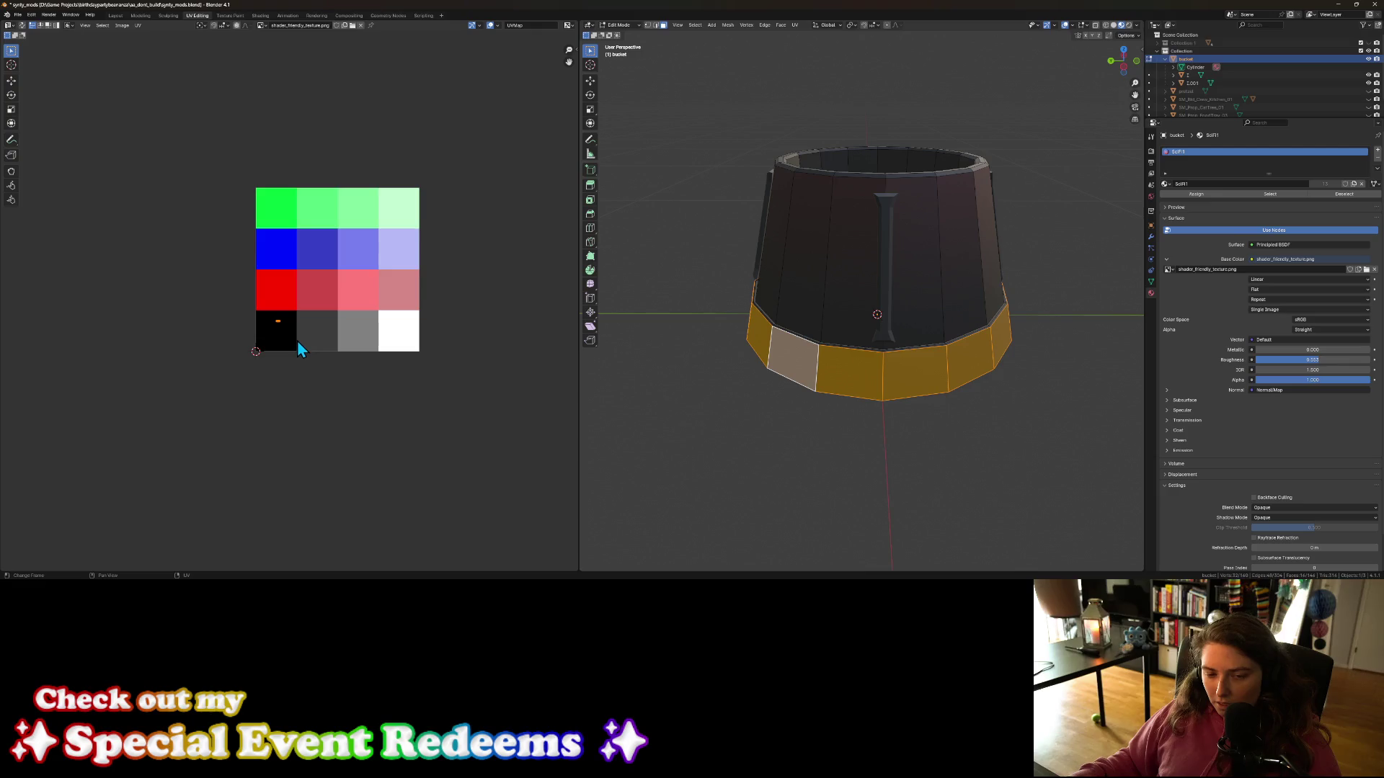
{"action": "key", "text": "g"}
{"action": "left_click", "coordinate": [336, 345]}
- Move the UVs of the rim's top edge loops onto the dark-grey square
{"action": "scroll", "coordinate": [821, 400], "scroll_direction": "up", "scroll_amount": 1}
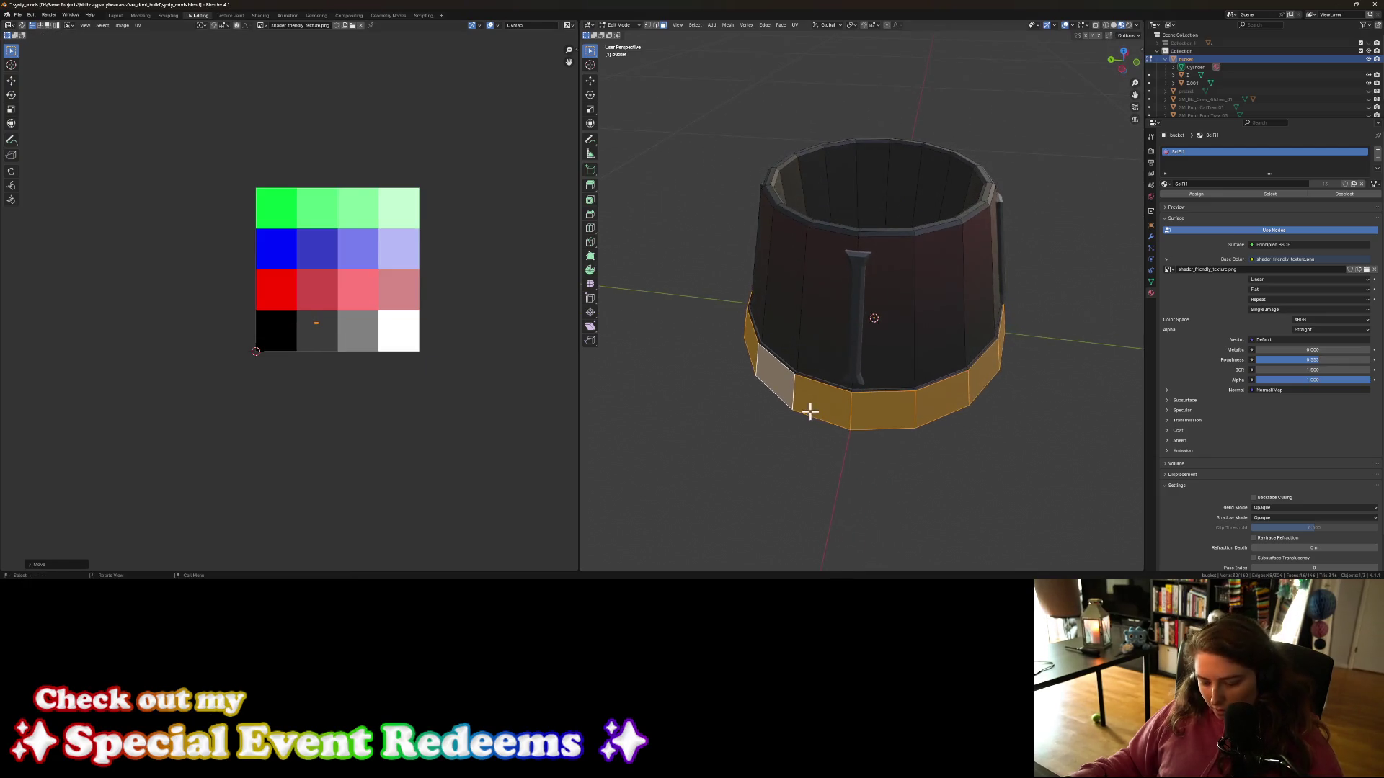
{"action": "scroll", "coordinate": [810, 411], "scroll_direction": "up", "scroll_amount": 5}
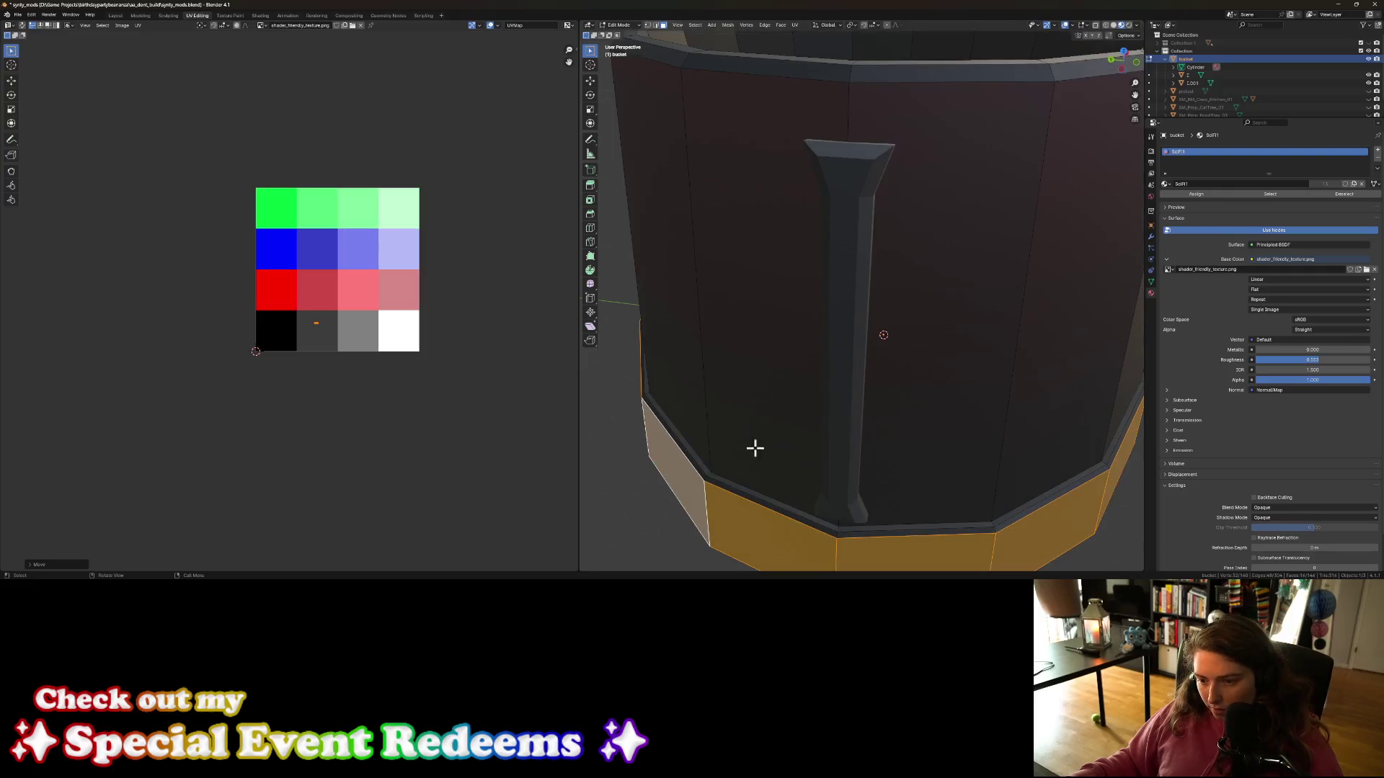
{"action": "left_click", "coordinate": [703, 475], "text": "alt"}
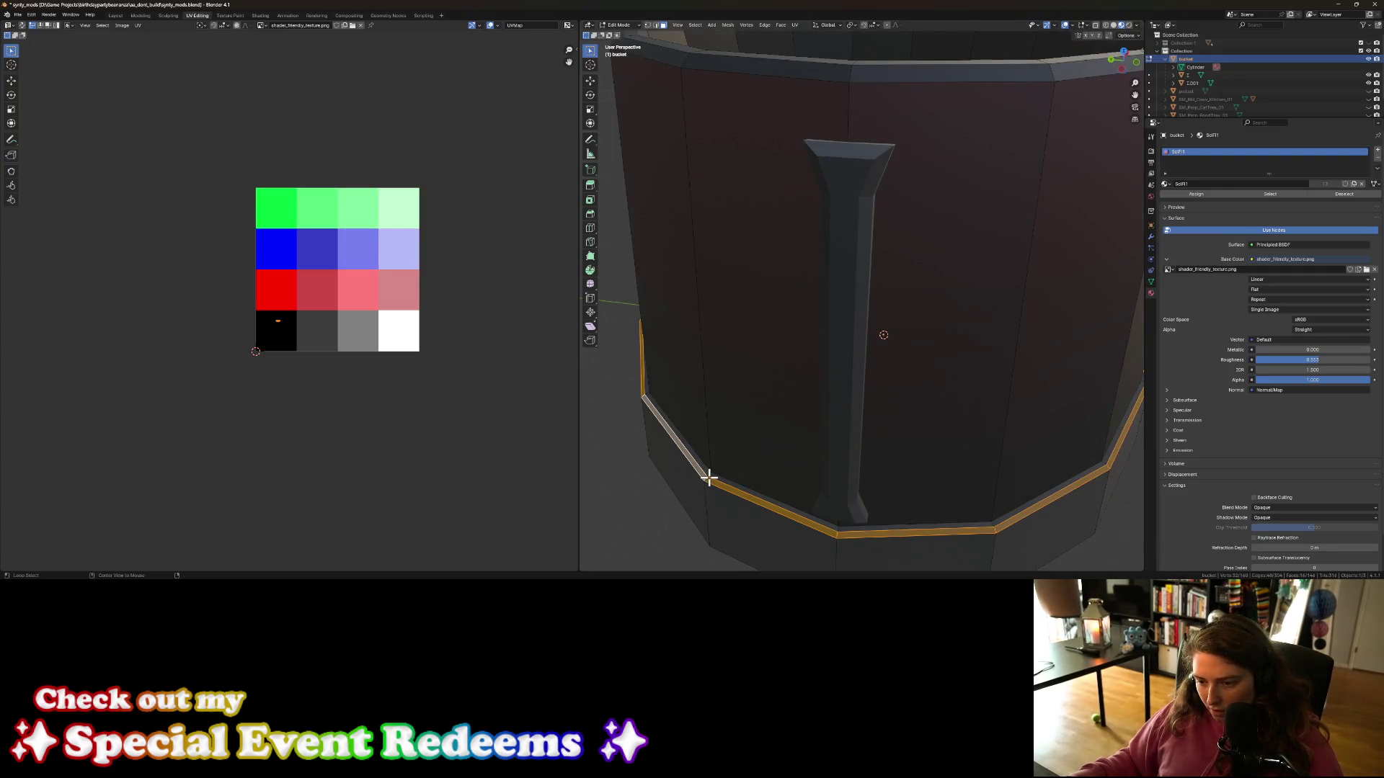
{"action": "left_click", "coordinate": [705, 474], "text": "alt+shift"}
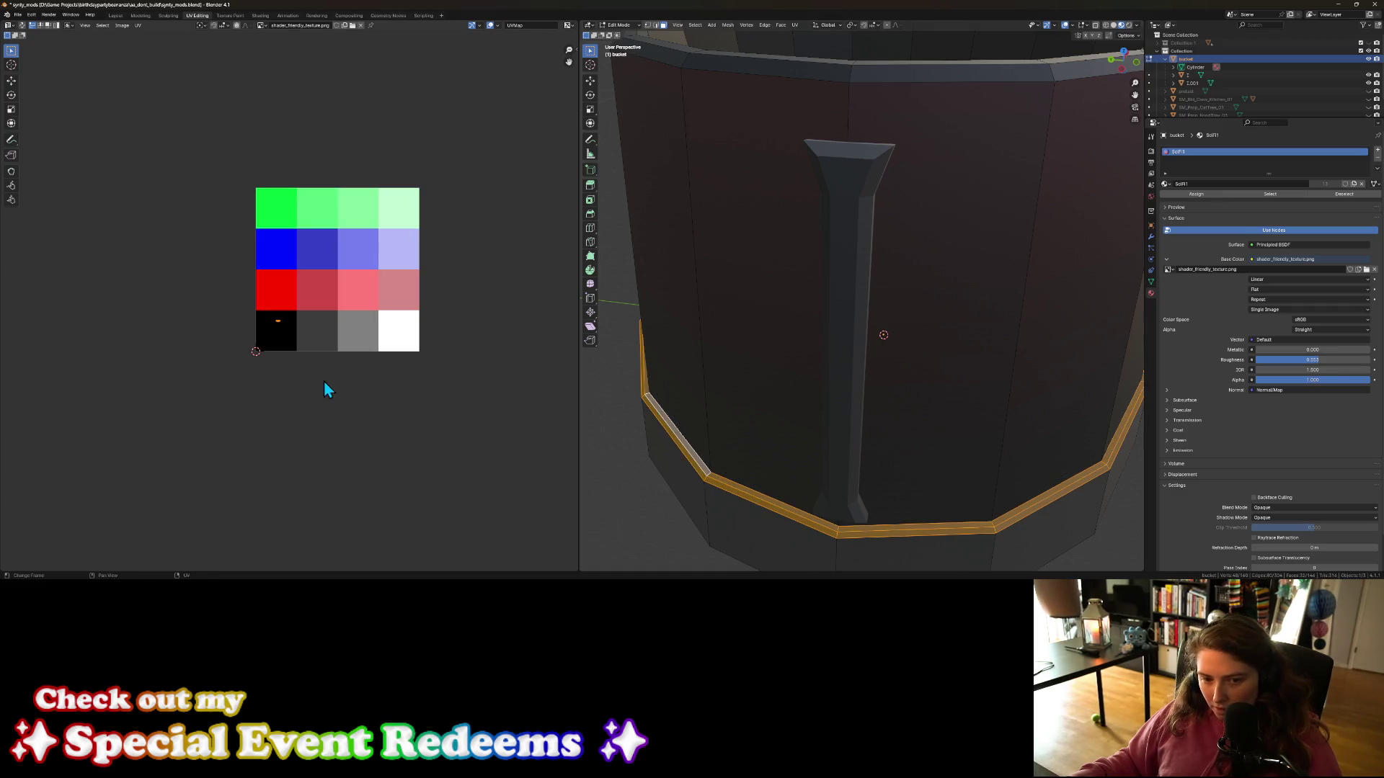
{"action": "key", "text": "g"}
{"action": "left_click", "coordinate": [308, 337]}
{"action": "key", "text": "alt+a"}
- Select the bucket's bottom face and edge loop and move their UVs onto the palette
{"action": "scroll", "coordinate": [649, 497], "scroll_direction": "down", "scroll_amount": 5}
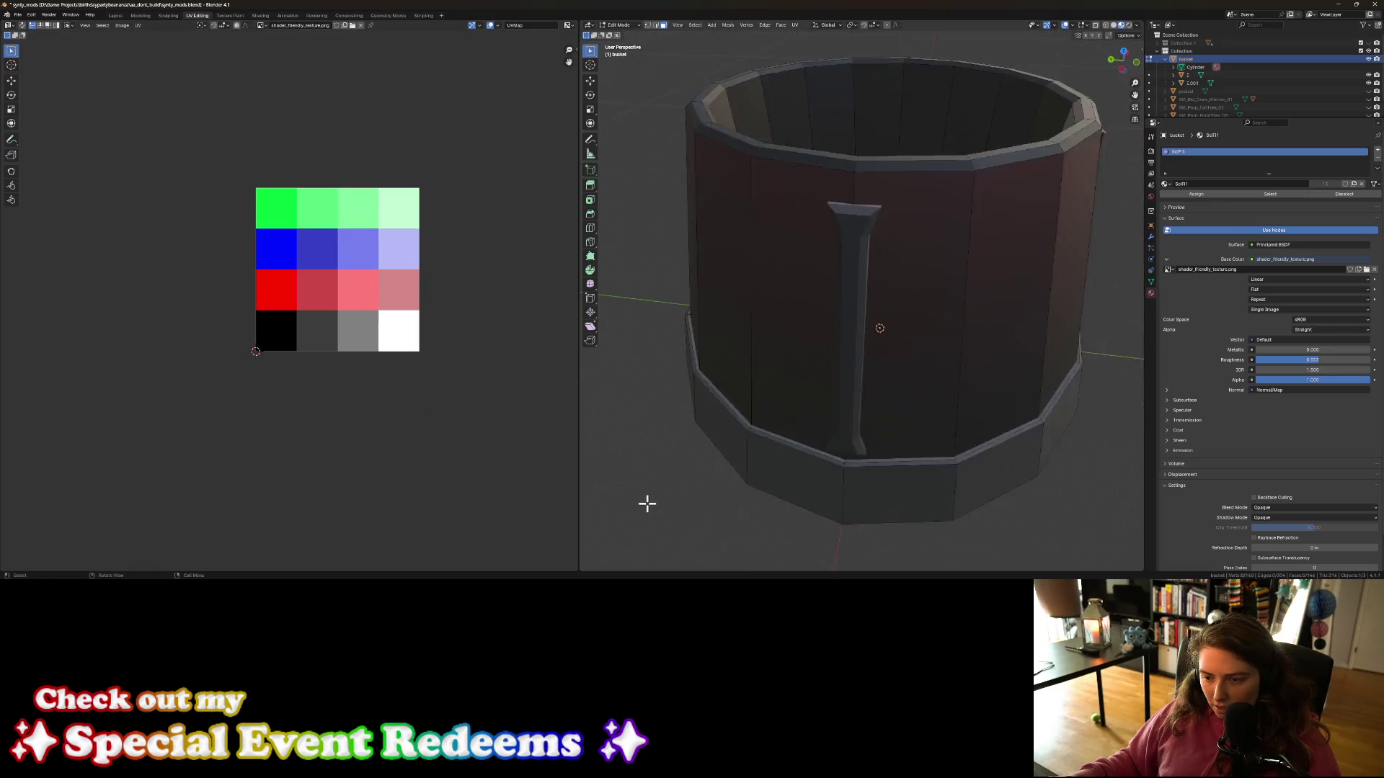
{"action": "mouse_move", "coordinate": [706, 516]}
{"action": "left_mouse_down"}
{"action": "mouse_move", "coordinate": [733, 488]}
{"action": "mouse_move", "coordinate": [731, 439]}
{"action": "left_mouse_up"}
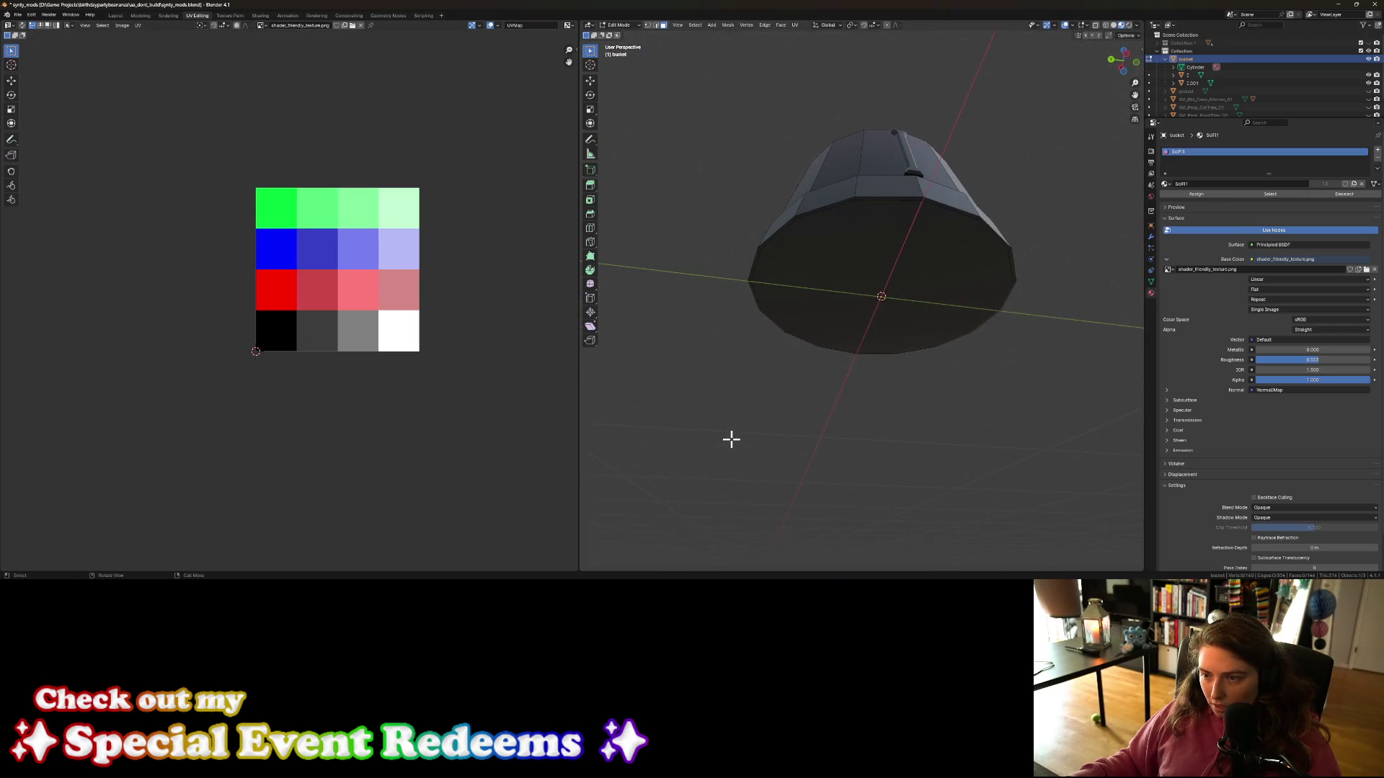
{"action": "left_click_drag", "start_coordinate": [755, 372], "coordinate": [799, 241]}
{"action": "scroll", "coordinate": [779, 241], "scroll_direction": "up", "scroll_amount": 2}
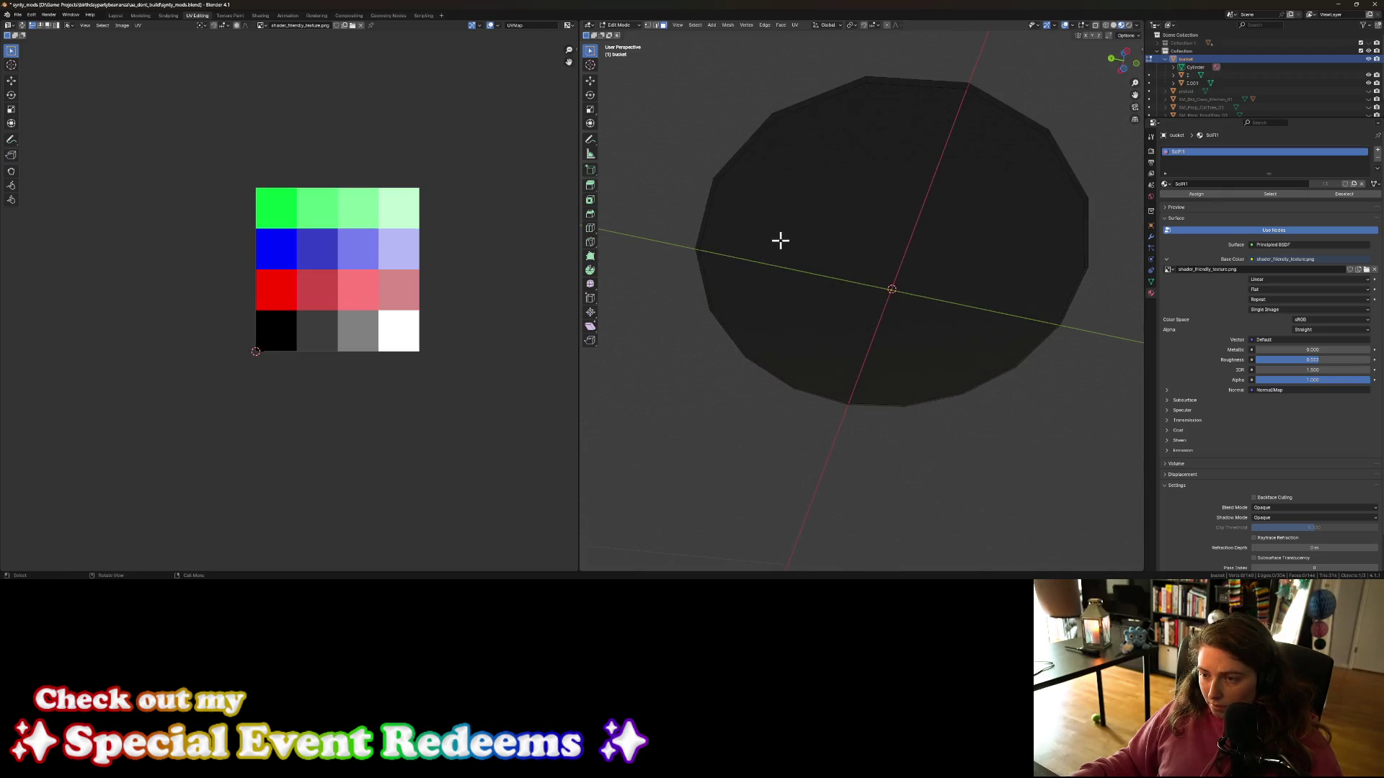
{"action": "left_click", "coordinate": [811, 254]}
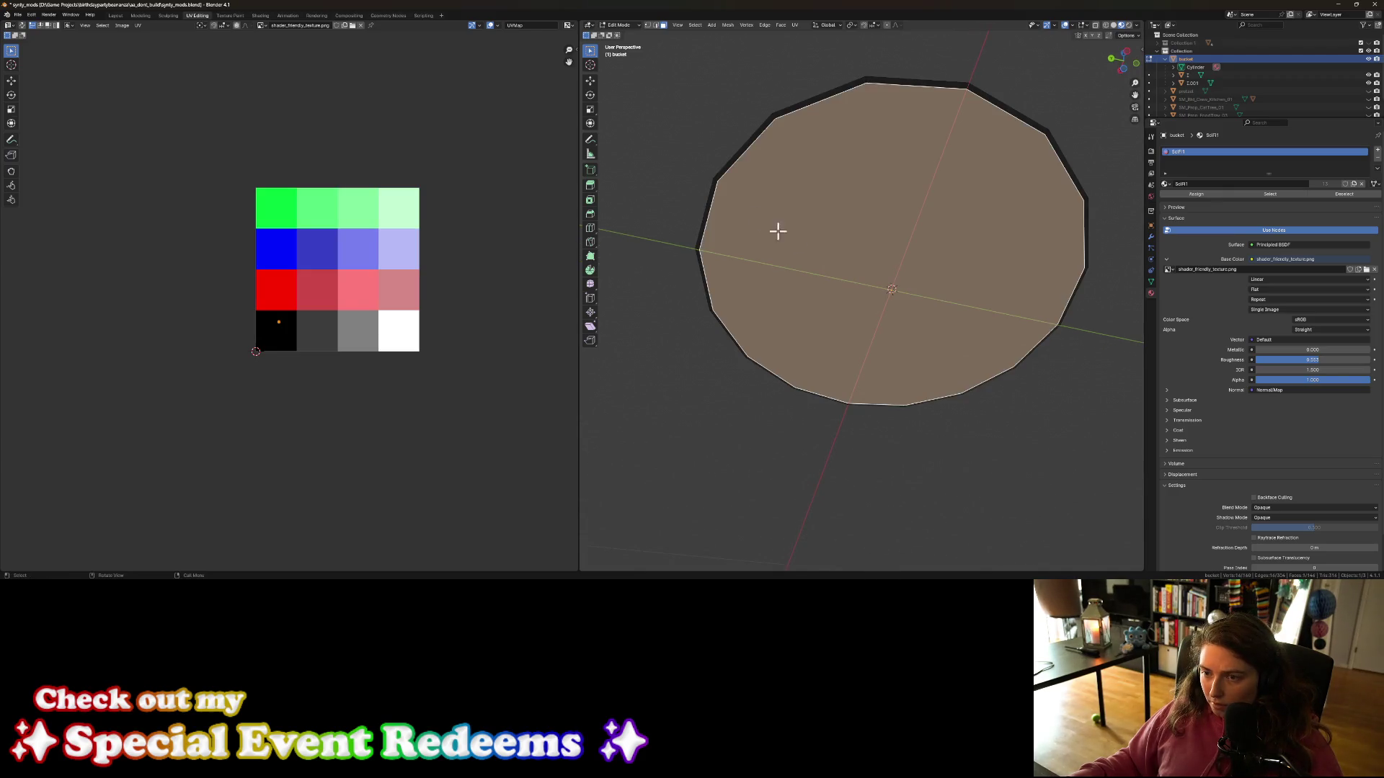
{"action": "left_click", "coordinate": [717, 178], "text": "alt"}
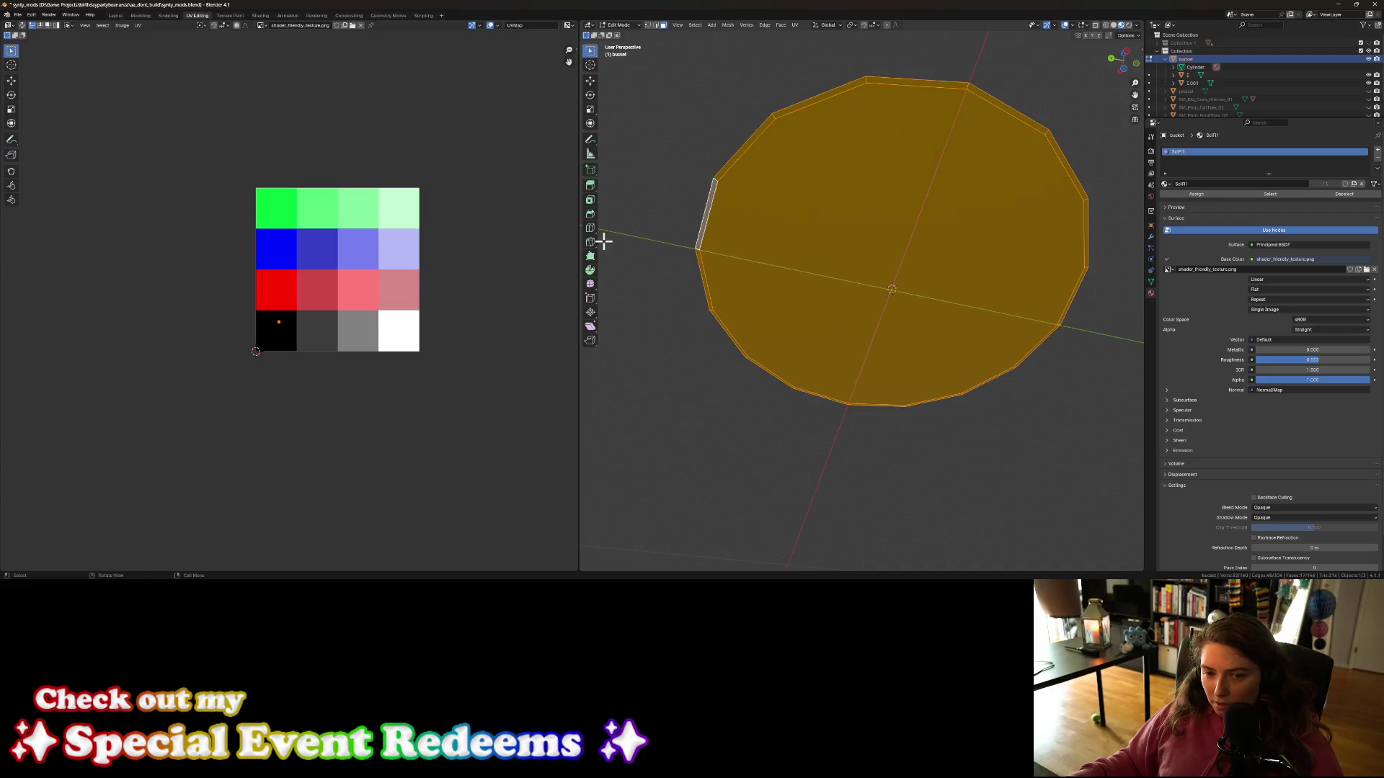
{"action": "key", "text": "g"}
{"action": "left_click", "coordinate": [318, 351]}
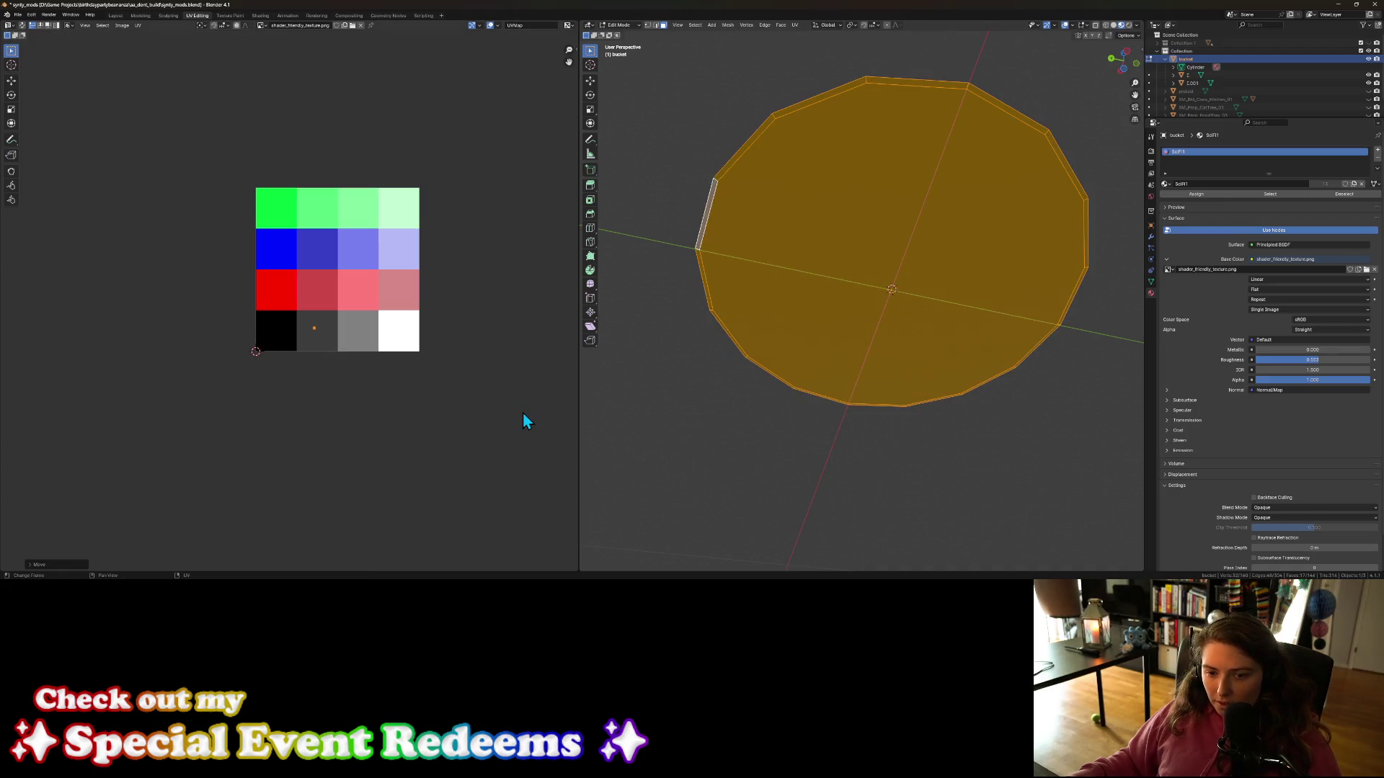
- Inspect the textured bucket in Object Mode, then select it with handles I and I.001
{"action": "key", "text": "Tab"}
{"action": "mouse_move", "coordinate": [837, 444]}
{"action": "left_mouse_down"}
{"action": "mouse_move", "coordinate": [794, 343]}
{"action": "mouse_move", "coordinate": [781, 421]}
{"action": "mouse_move", "coordinate": [710, 444]}
{"action": "mouse_move", "coordinate": [682, 435]}
{"action": "left_mouse_up"}
{"action": "mouse_move", "coordinate": [935, 405]}
{"action": "left_mouse_down"}
{"action": "mouse_move", "coordinate": [871, 385]}
{"action": "mouse_move", "coordinate": [851, 353]}
{"action": "left_mouse_up"}
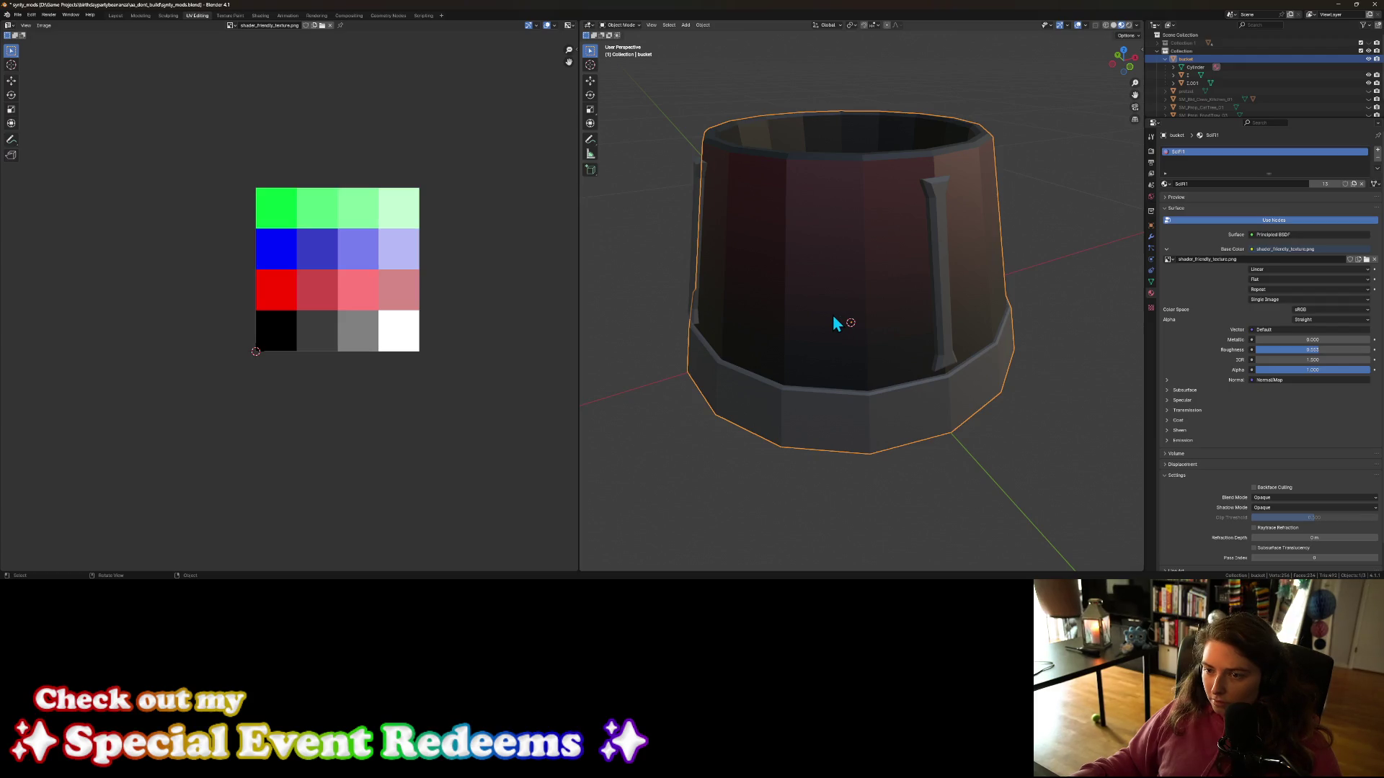
{"action": "key", "text": "Tab"}
{"action": "key", "text": "a"}
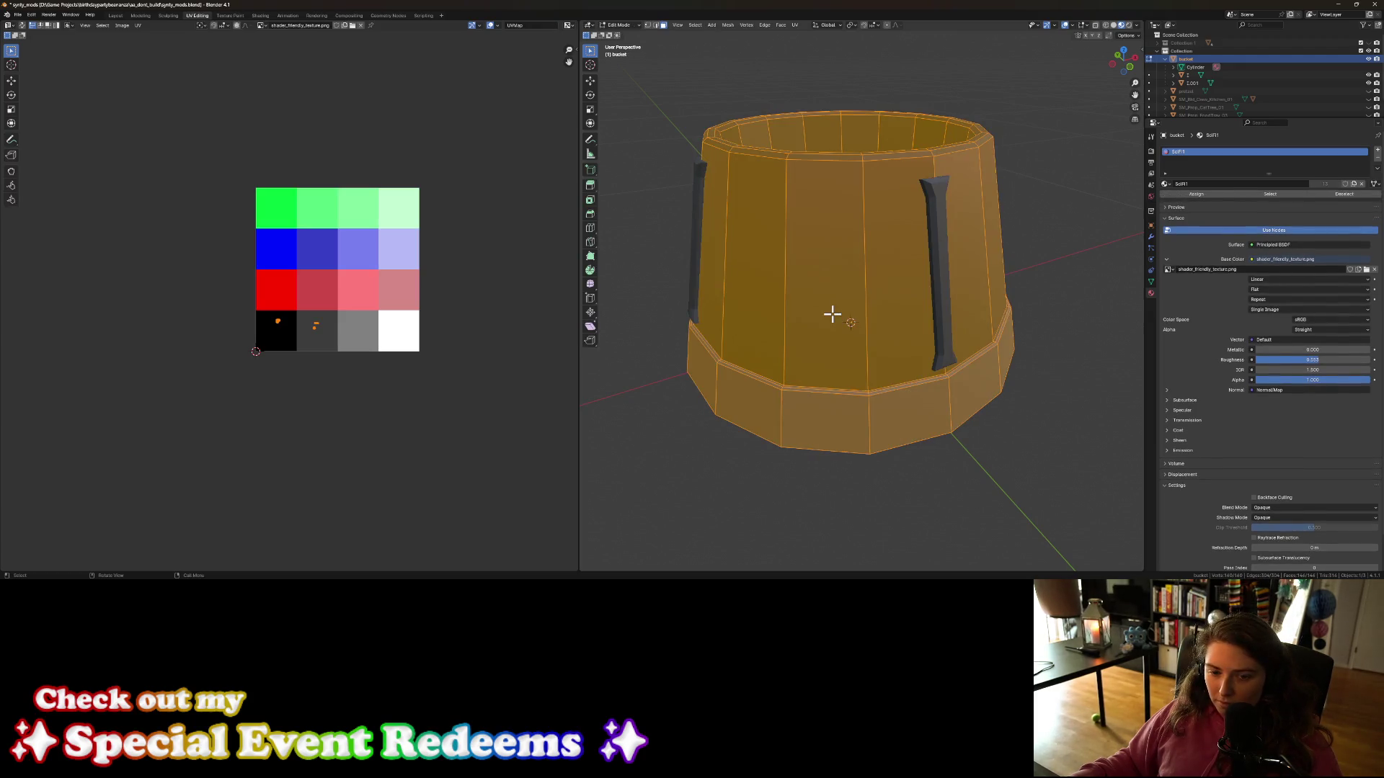
{"action": "key", "text": "alt+a"}
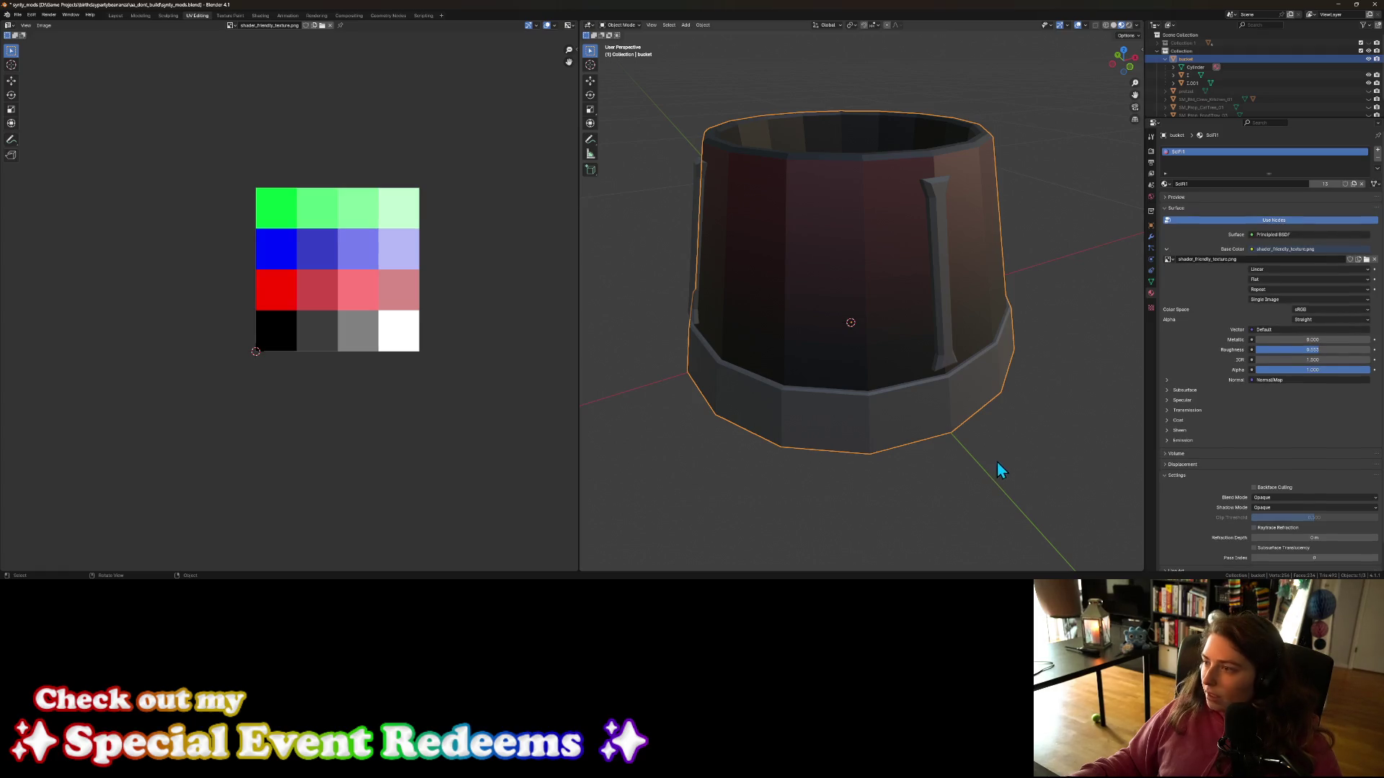
{"action": "key", "text": "KP_2"}
{"action": "left_click", "coordinate": [1187, 75], "text": "ctrl"}
{"action": "left_click", "coordinate": [1189, 85], "text": "ctrl"}
{"action": "right_click", "coordinate": [1183, 79]}
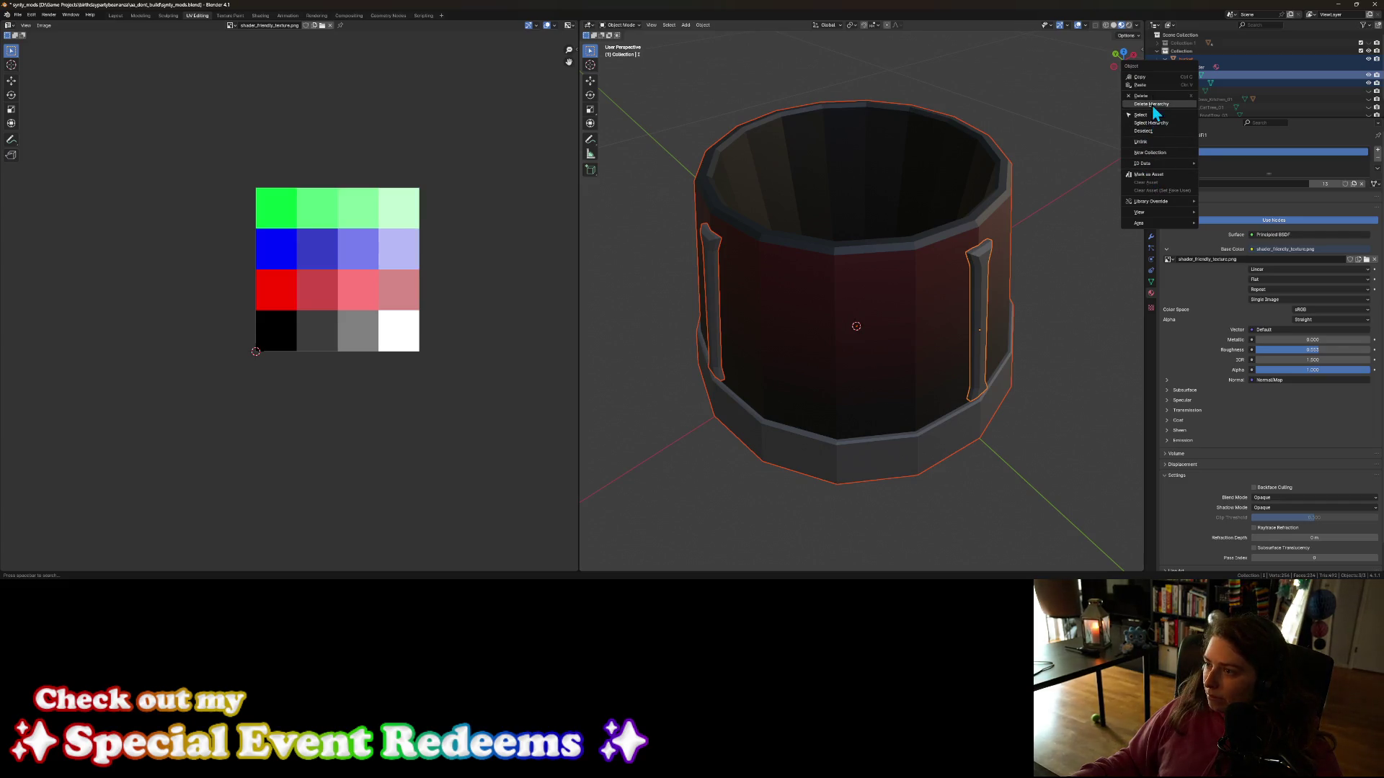
- Parent the two handles to the bucket body with Ctrl+P and save the file
{"action": "key", "text": "ctrl+p"}
{"action": "left_click", "coordinate": [919, 181]}
{"action": "left_click", "coordinate": [1067, 243]}
{"action": "mouse_move", "coordinate": [1066, 243]}
{"action": "left_mouse_down"}
{"action": "mouse_move", "coordinate": [1078, 220]}
{"action": "mouse_move", "coordinate": [1048, 236]}
{"action": "left_mouse_up"}
{"action": "key", "text": "ctrl+s"}
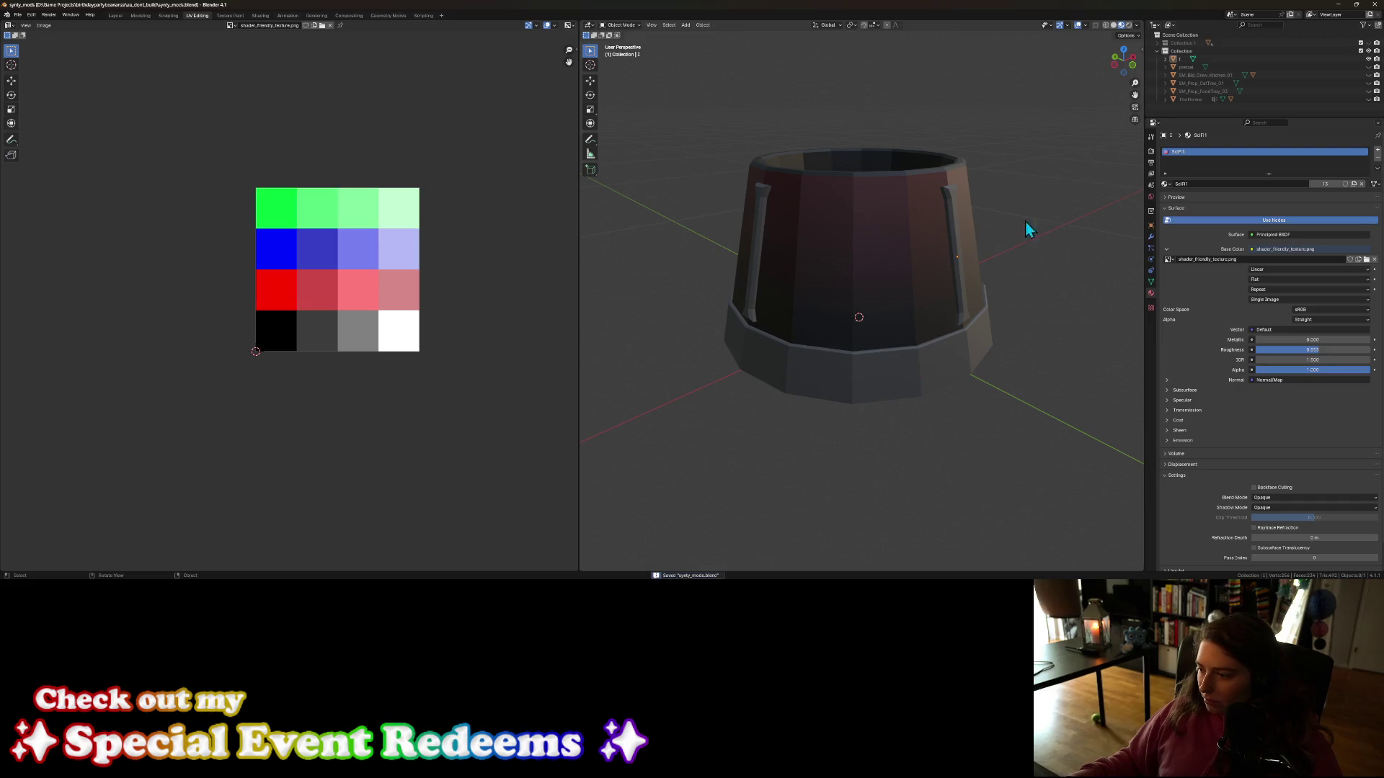
- Rename bucket object '1' to 'Bucket' and save synty_mods.blend
{"action": "left_click", "coordinate": [1181, 59]}
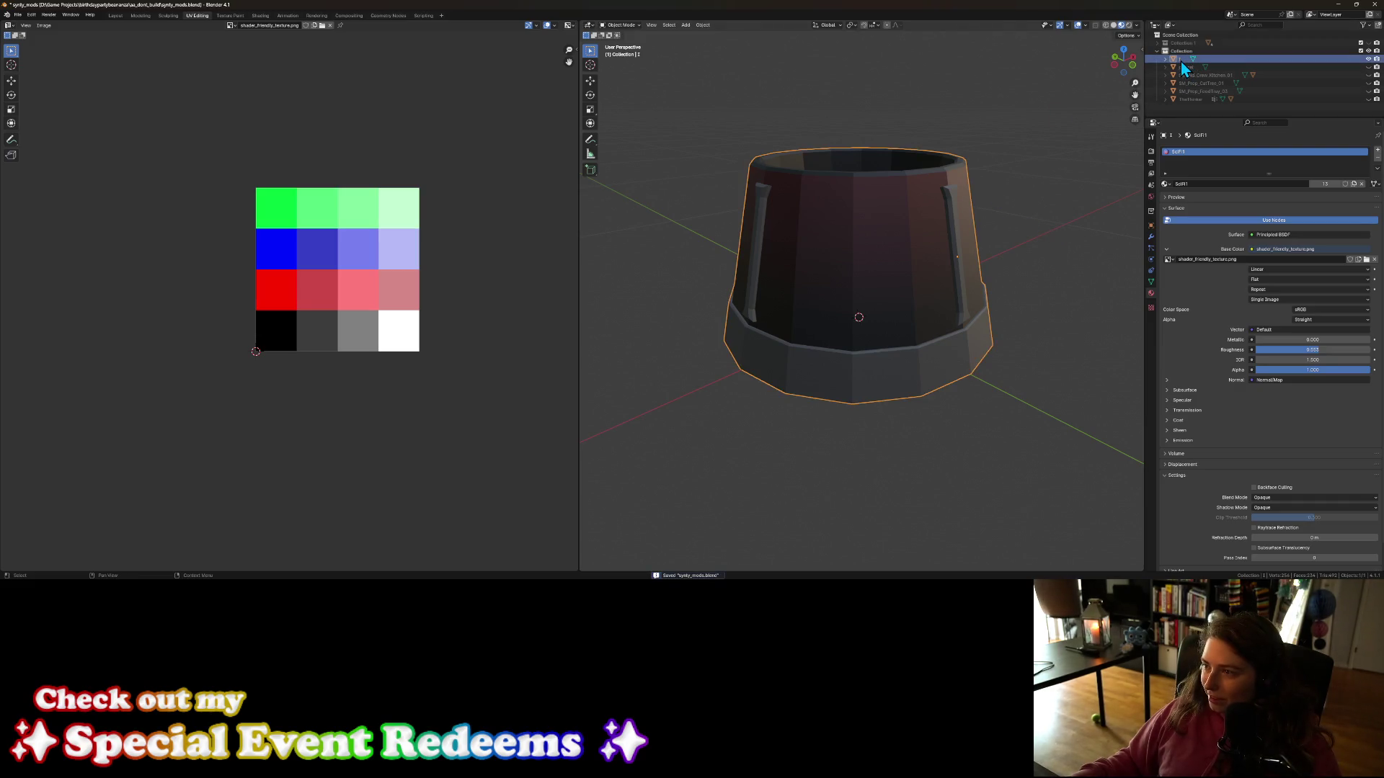
{"action": "right_click", "coordinate": [1180, 62]}
{"action": "mouse_move", "coordinate": [1152, 184]}
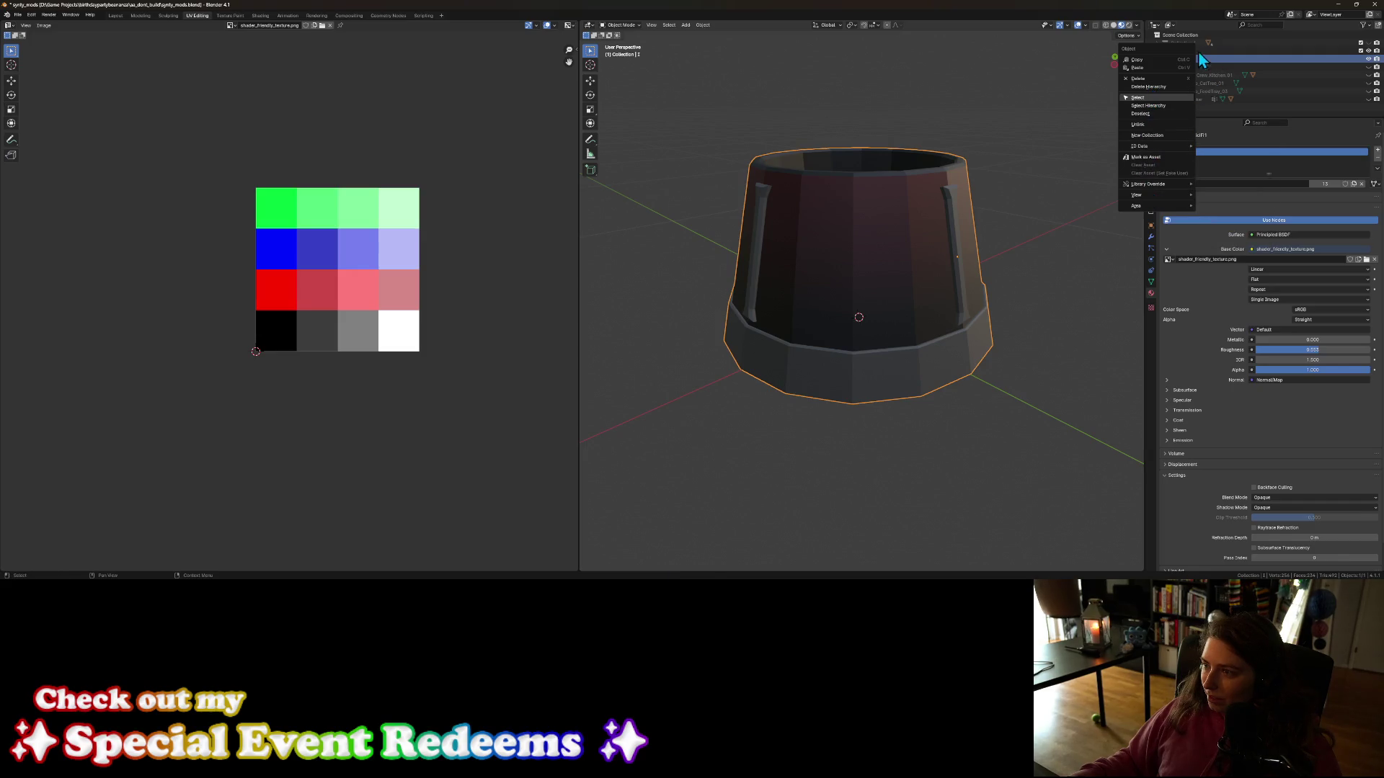
{"action": "double_click", "coordinate": [1180, 61]}
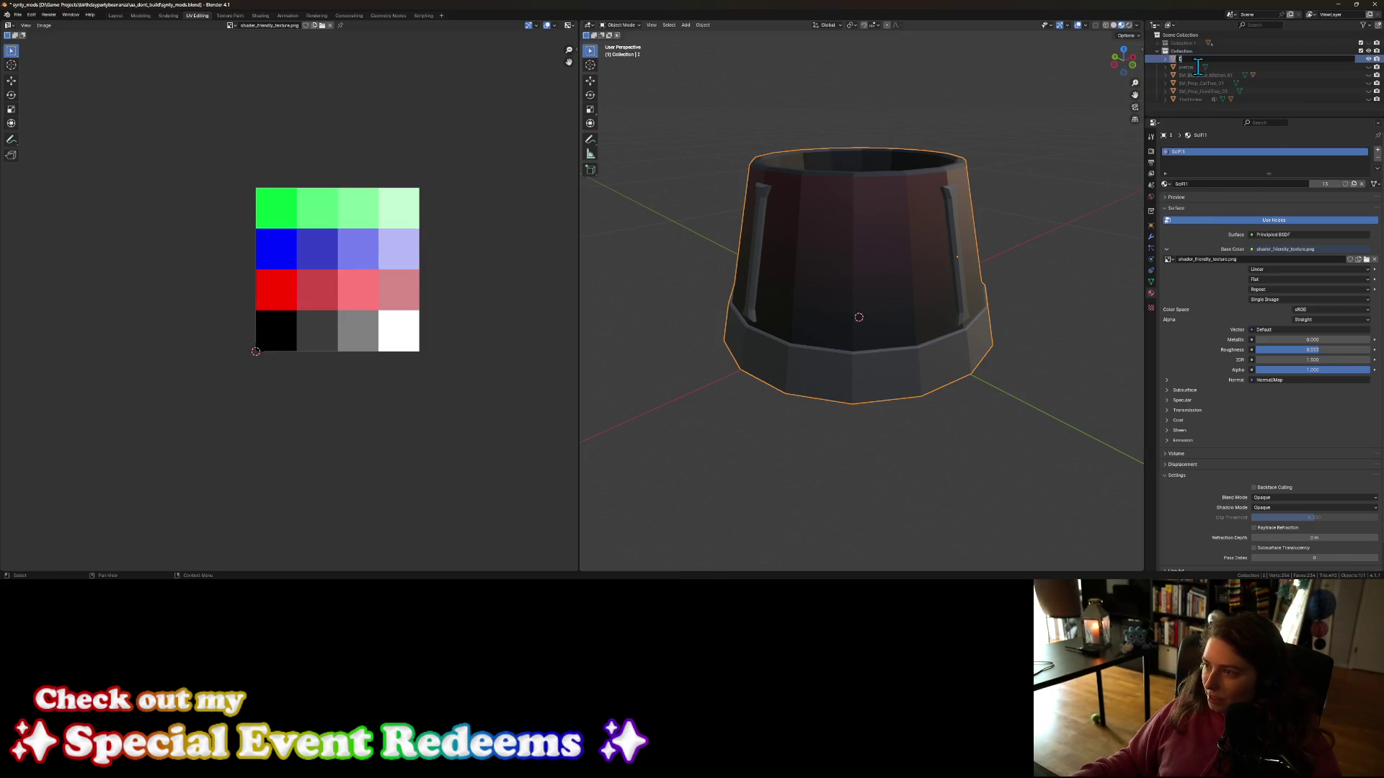
{"action": "type", "text": "Bucket"}
{"action": "key", "text": "Return"}
{"action": "key", "text": "ctrl+s"}
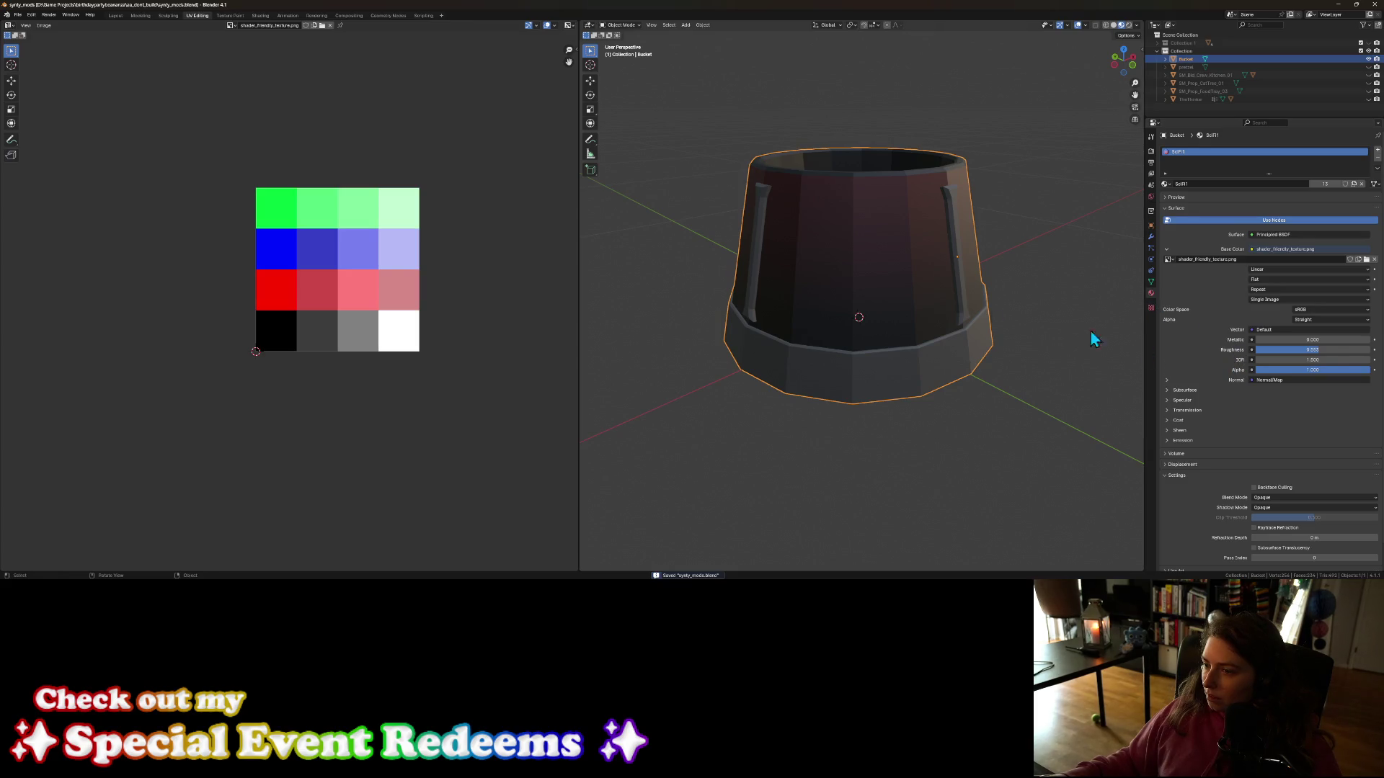
{"action": "scroll", "coordinate": [1058, 314], "scroll_direction": "down", "scroll_amount": 3}
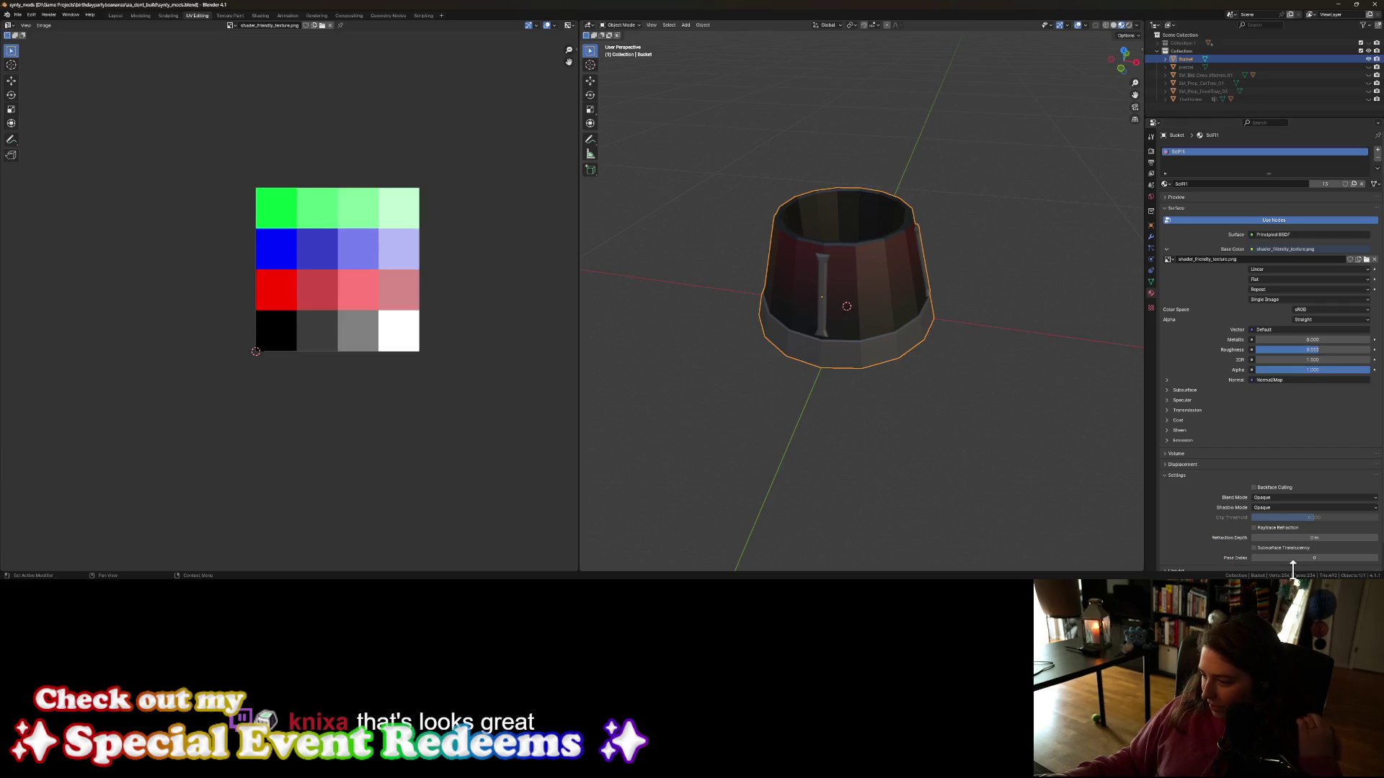
- In edge select mode, try dissolving a single bottom-disc edge, then undo it
{"action": "mouse_move", "coordinate": [986, 433]}
{"action": "left_mouse_down"}
{"action": "mouse_move", "coordinate": [925, 409]}
{"action": "mouse_move", "coordinate": [787, 463]}
{"action": "mouse_move", "coordinate": [814, 284]}
{"action": "mouse_move", "coordinate": [817, 310]}
{"action": "mouse_move", "coordinate": [897, 365]}
{"action": "left_mouse_up"}
{"action": "scroll", "coordinate": [816, 288], "scroll_direction": "up", "scroll_amount": 5}
{"action": "key", "text": "Tab"}
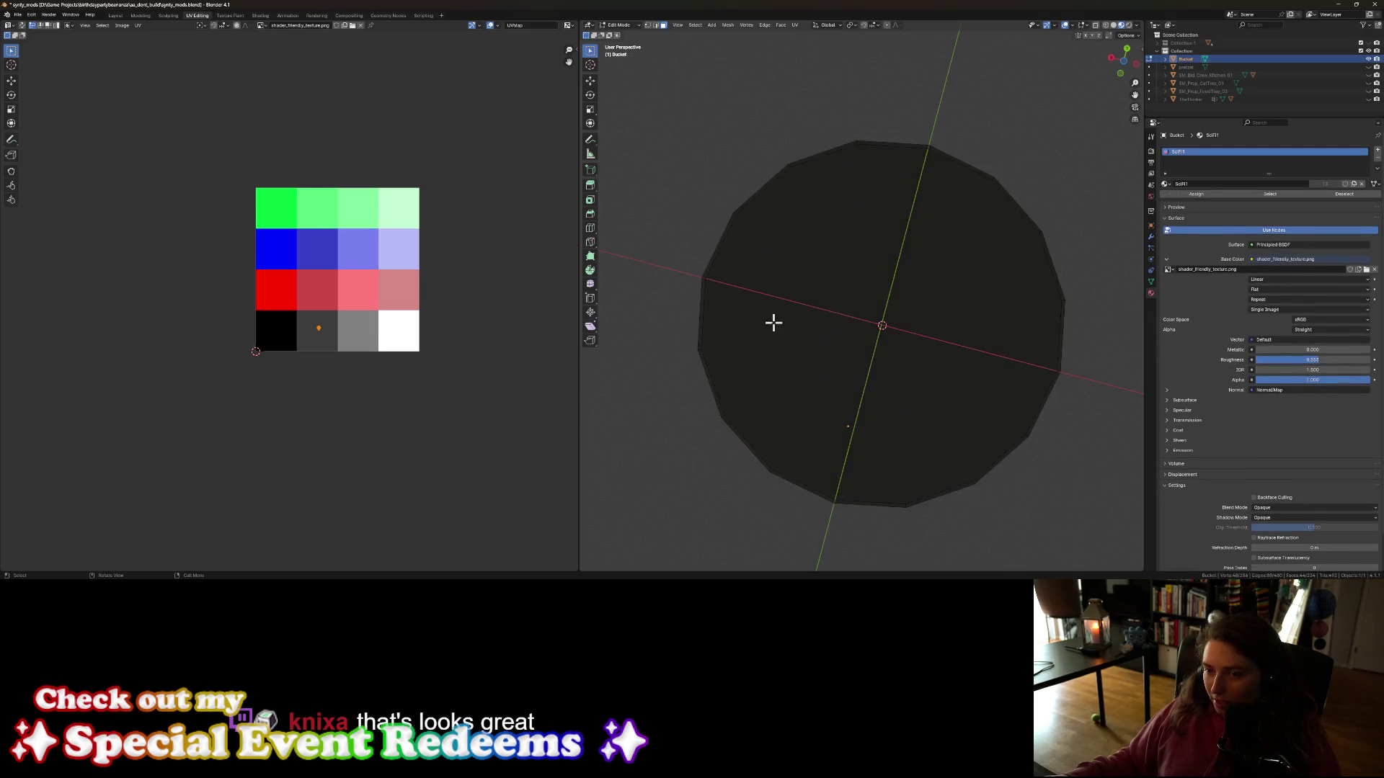
{"action": "key", "text": "a"}
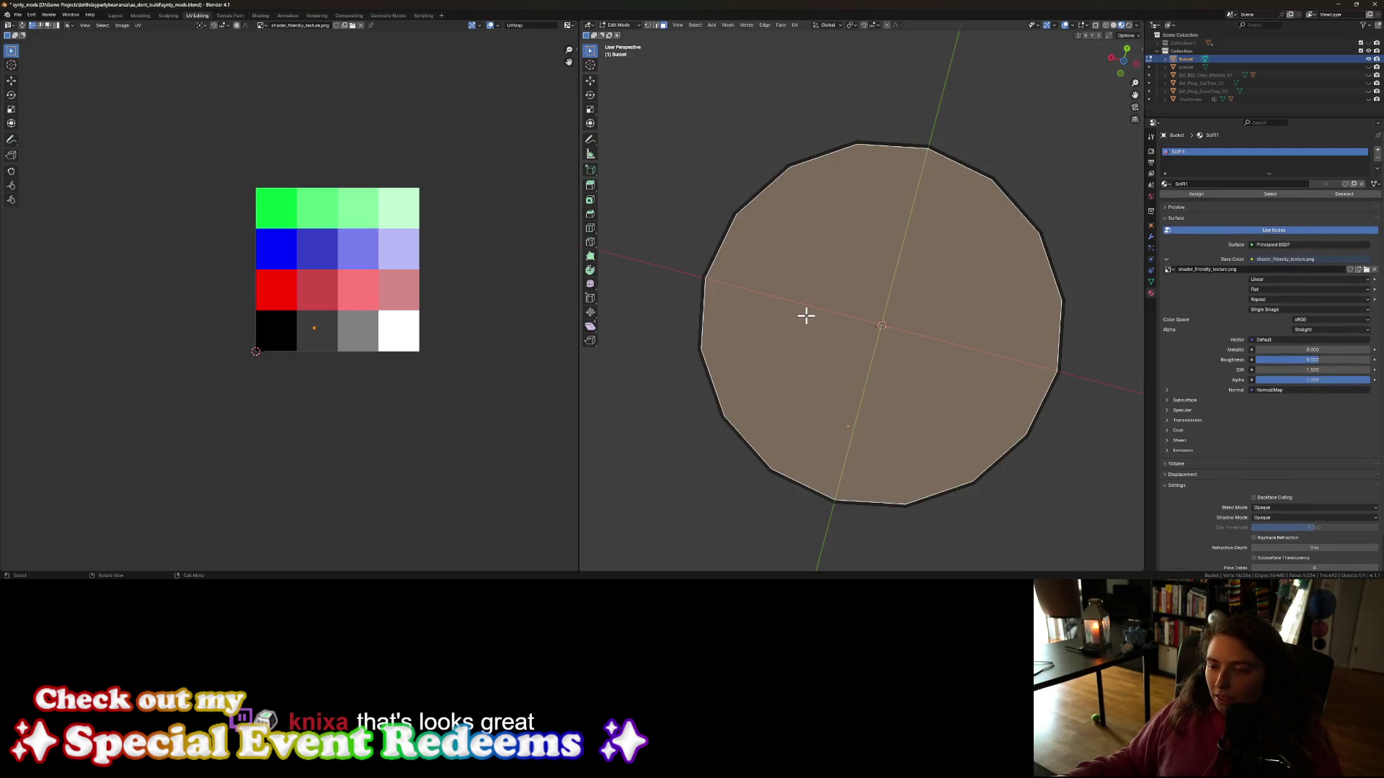
{"action": "left_click", "coordinate": [654, 25]}
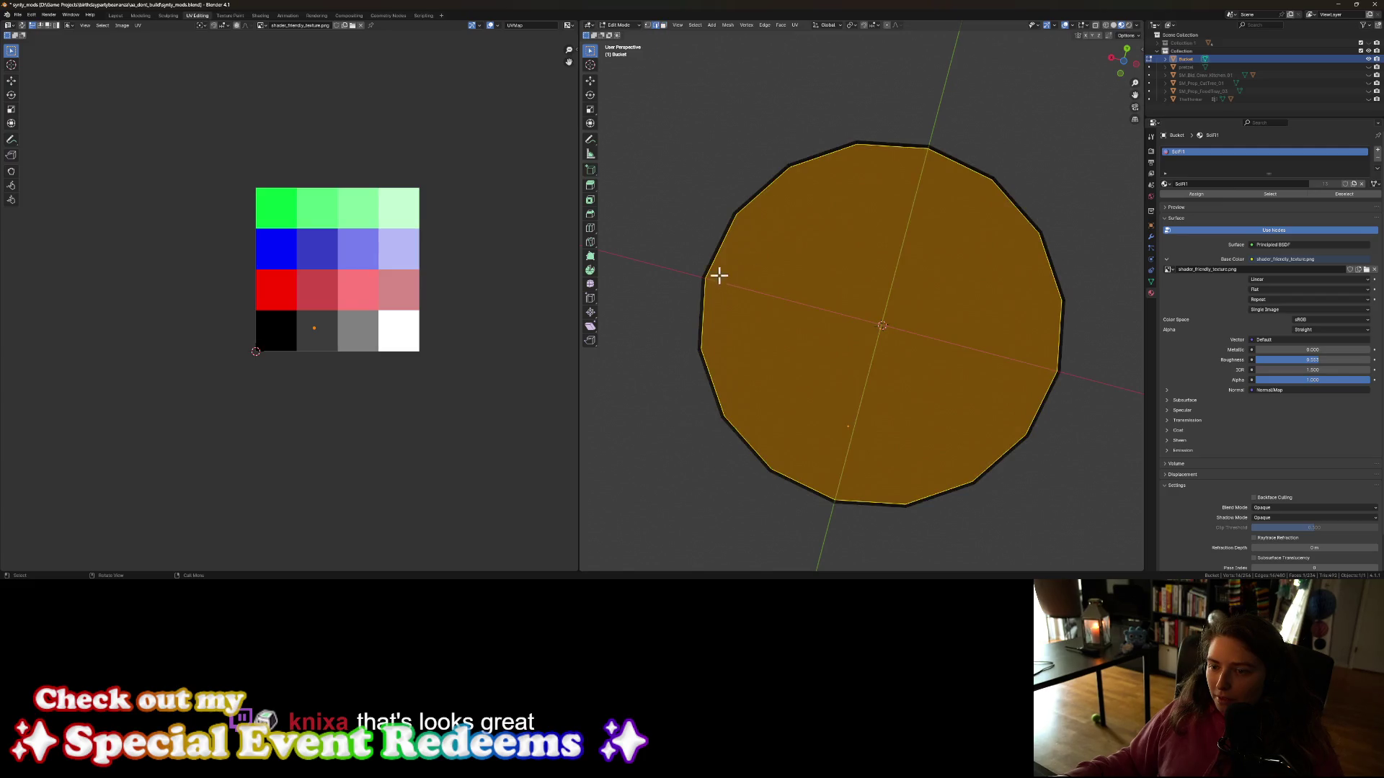
{"action": "left_click", "coordinate": [716, 262]}
{"action": "key", "text": "ctrl+e"}
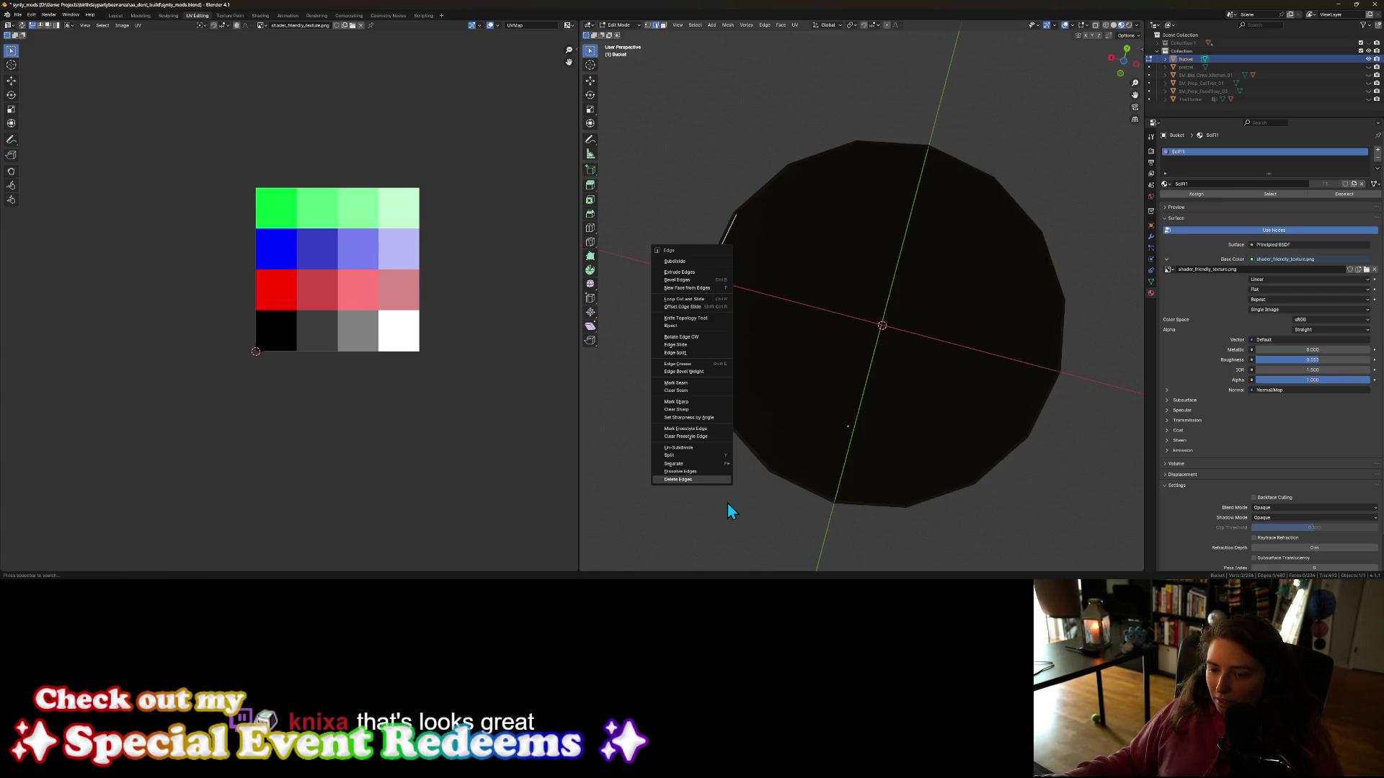
{"action": "left_click", "coordinate": [686, 471]}
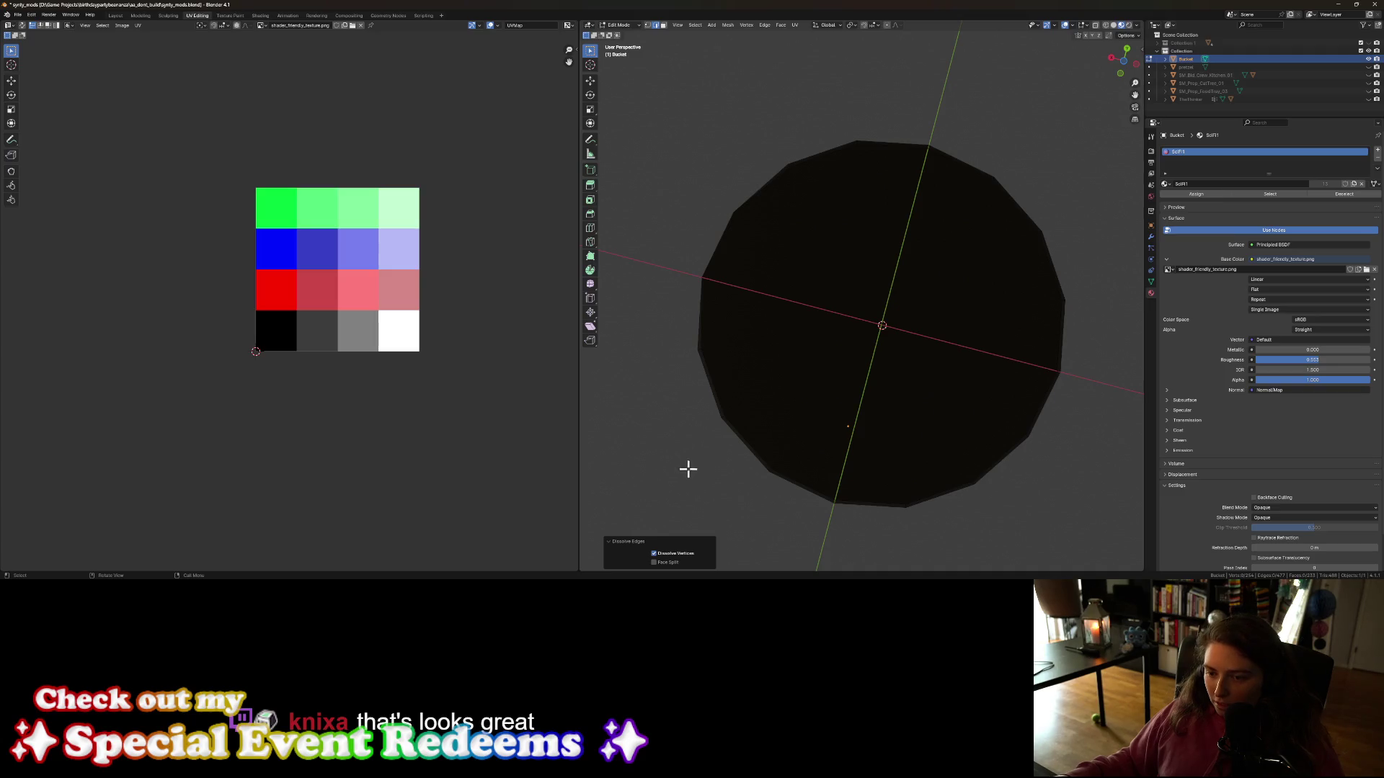
{"action": "key", "text": "ctrl+z"}
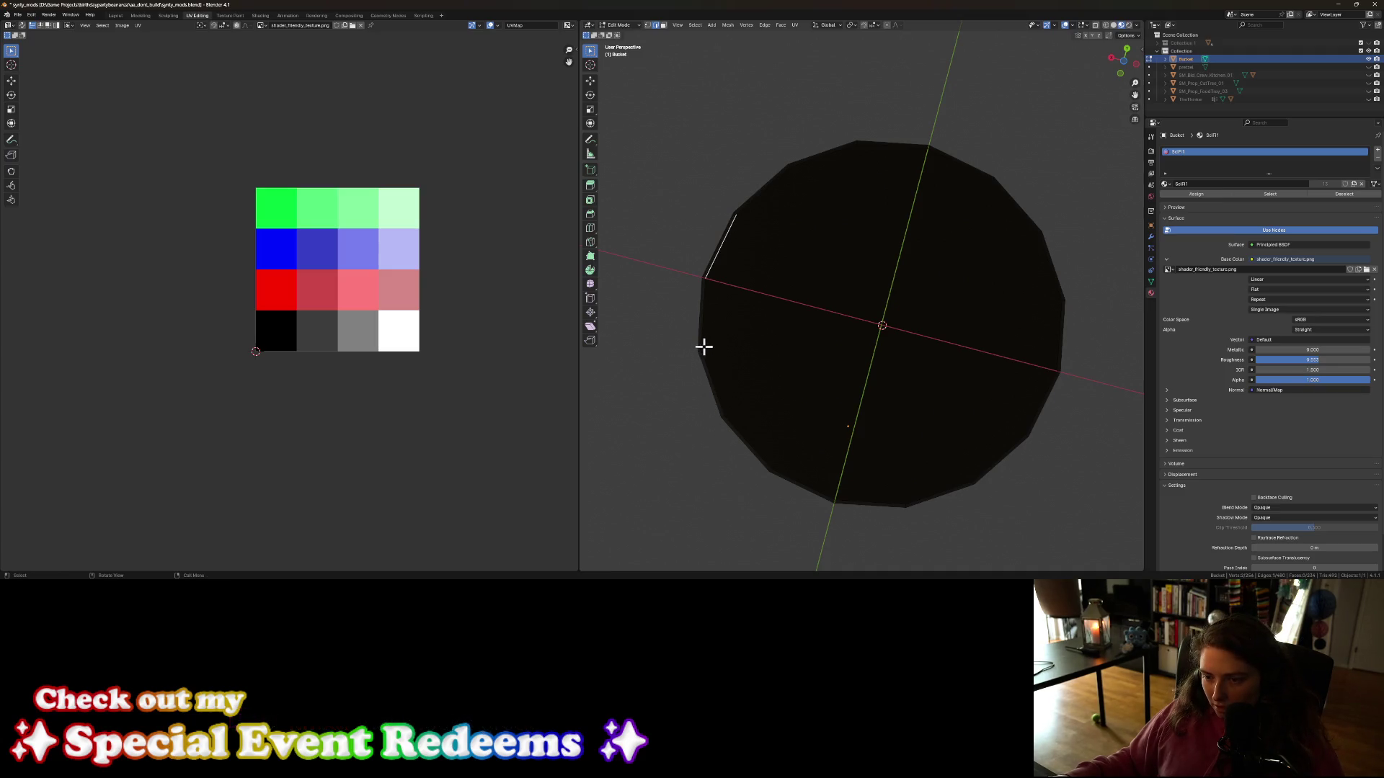
- Dissolve the bottom disc's edge loop into one face, check the underside, and exit Edit Mode
{"action": "left_click", "coordinate": [702, 332], "text": "alt"}
{"action": "right_click", "coordinate": [703, 332]}
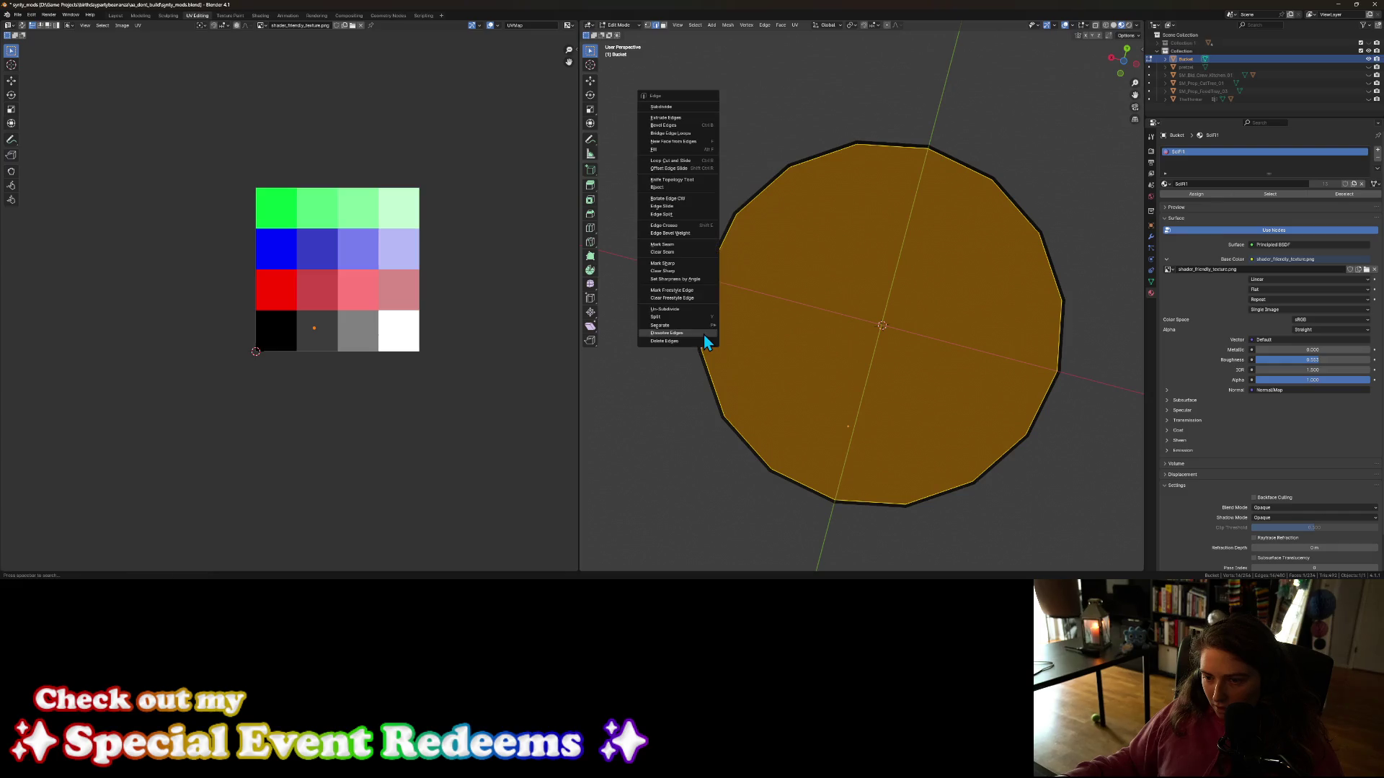
{"action": "left_click", "coordinate": [703, 332]}
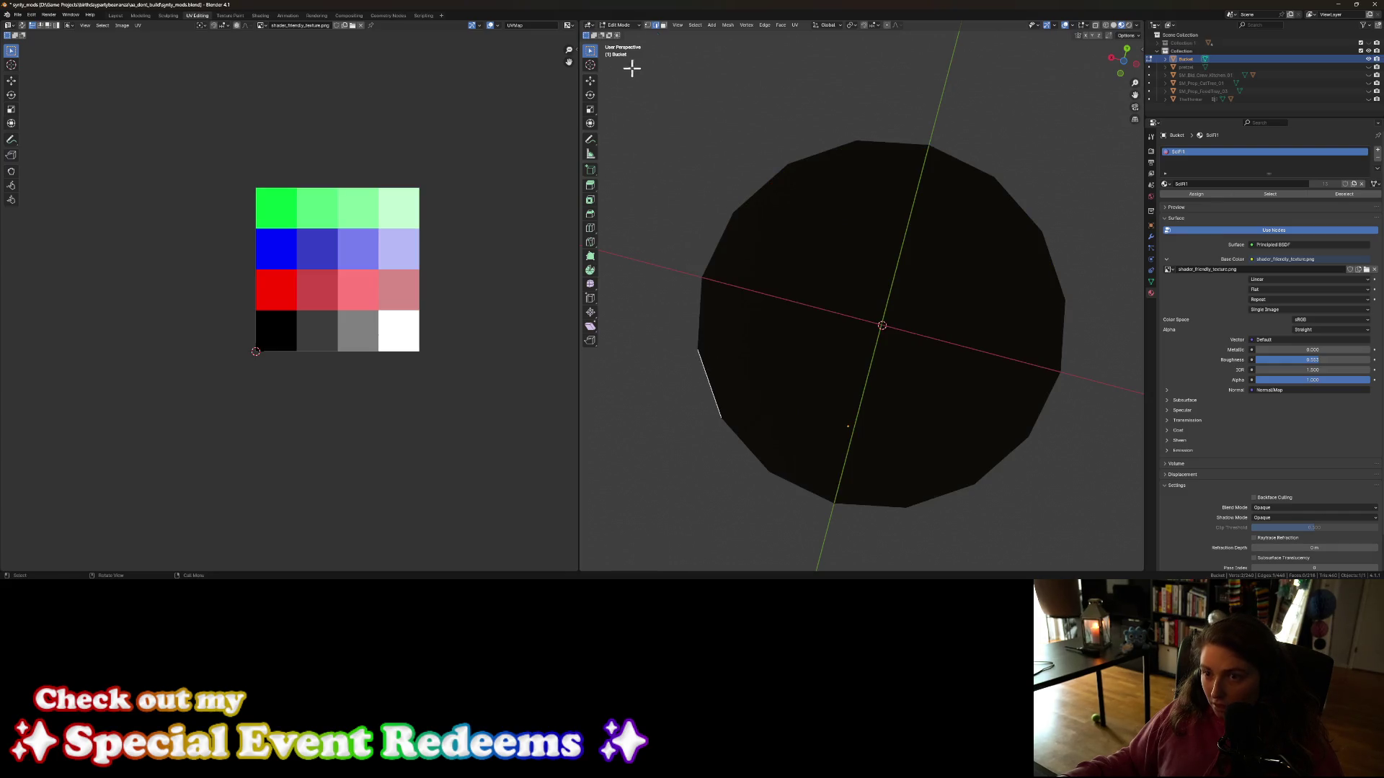
{"action": "left_click", "coordinate": [961, 416]}
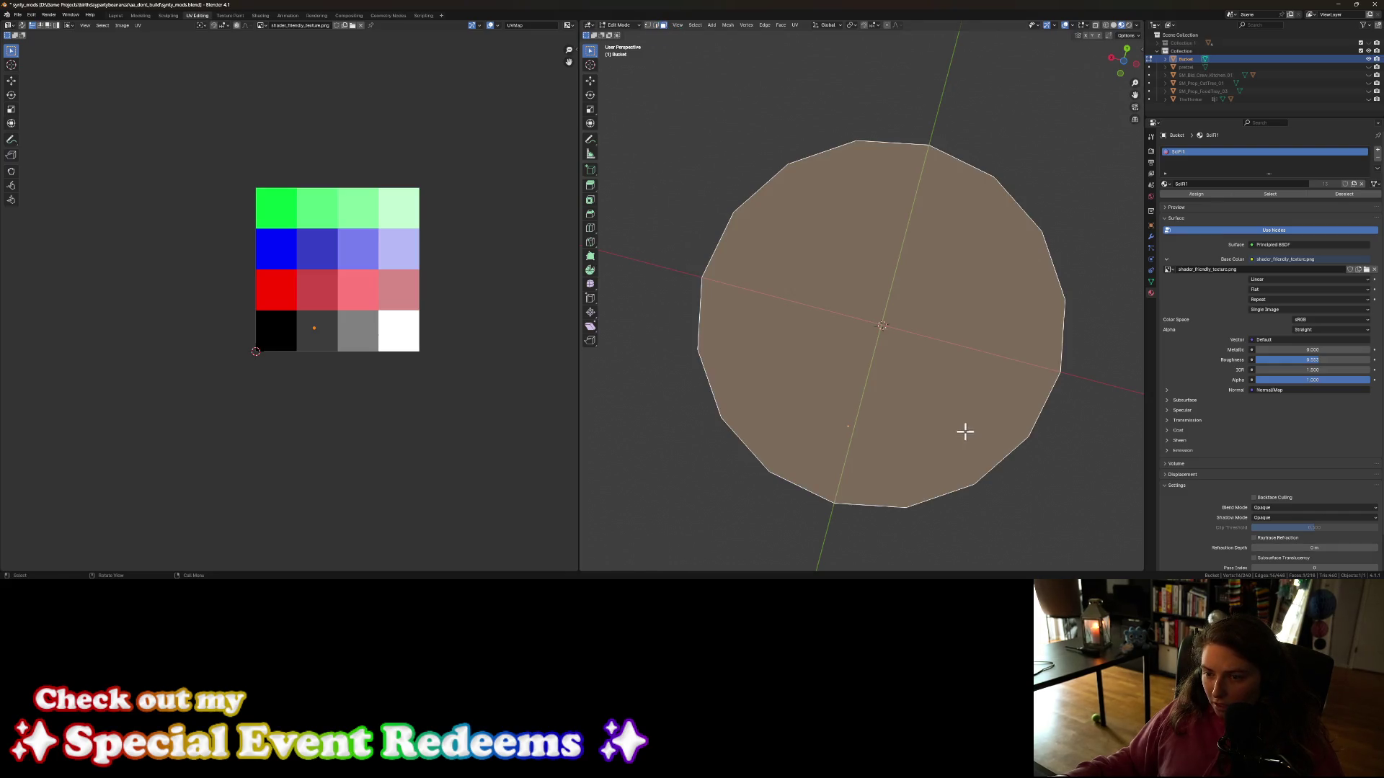
{"action": "mouse_move", "coordinate": [965, 431]}
{"action": "left_mouse_down"}
{"action": "mouse_move", "coordinate": [827, 494]}
{"action": "mouse_move", "coordinate": [895, 525]}
{"action": "mouse_move", "coordinate": [895, 550]}
{"action": "mouse_move", "coordinate": [894, 524]}
{"action": "left_mouse_up"}
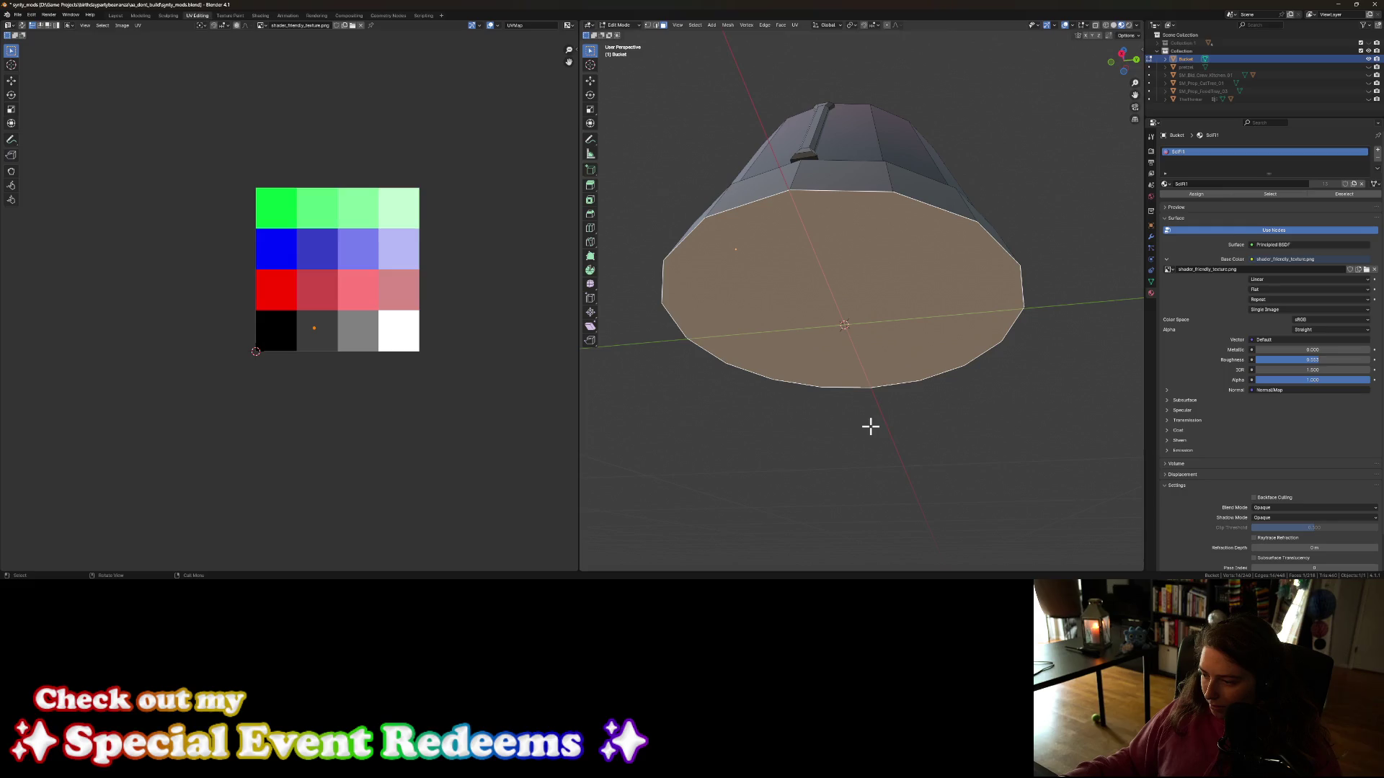
{"action": "mouse_move", "coordinate": [870, 426]}
{"action": "left_mouse_down"}
{"action": "mouse_move", "coordinate": [868, 461]}
{"action": "mouse_move", "coordinate": [887, 439]}
{"action": "mouse_move", "coordinate": [896, 497]}
{"action": "mouse_move", "coordinate": [963, 507]}
{"action": "mouse_move", "coordinate": [994, 528]}
{"action": "mouse_move", "coordinate": [1031, 510]}
{"action": "mouse_move", "coordinate": [1026, 497]}
{"action": "mouse_move", "coordinate": [1015, 507]}
{"action": "mouse_move", "coordinate": [1047, 469]}
{"action": "mouse_move", "coordinate": [927, 463]}
{"action": "mouse_move", "coordinate": [918, 485]}
{"action": "left_mouse_up"}
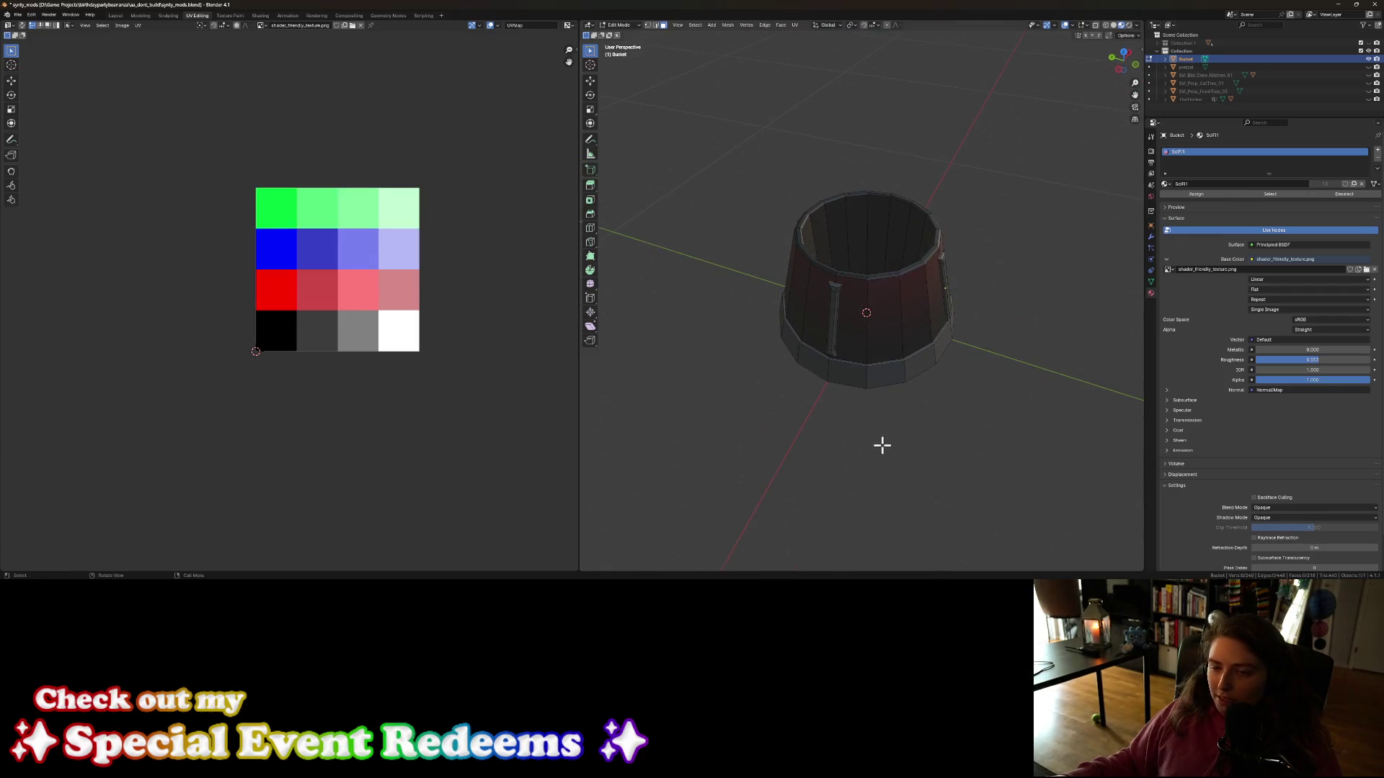
{"action": "key", "text": "Tab"}
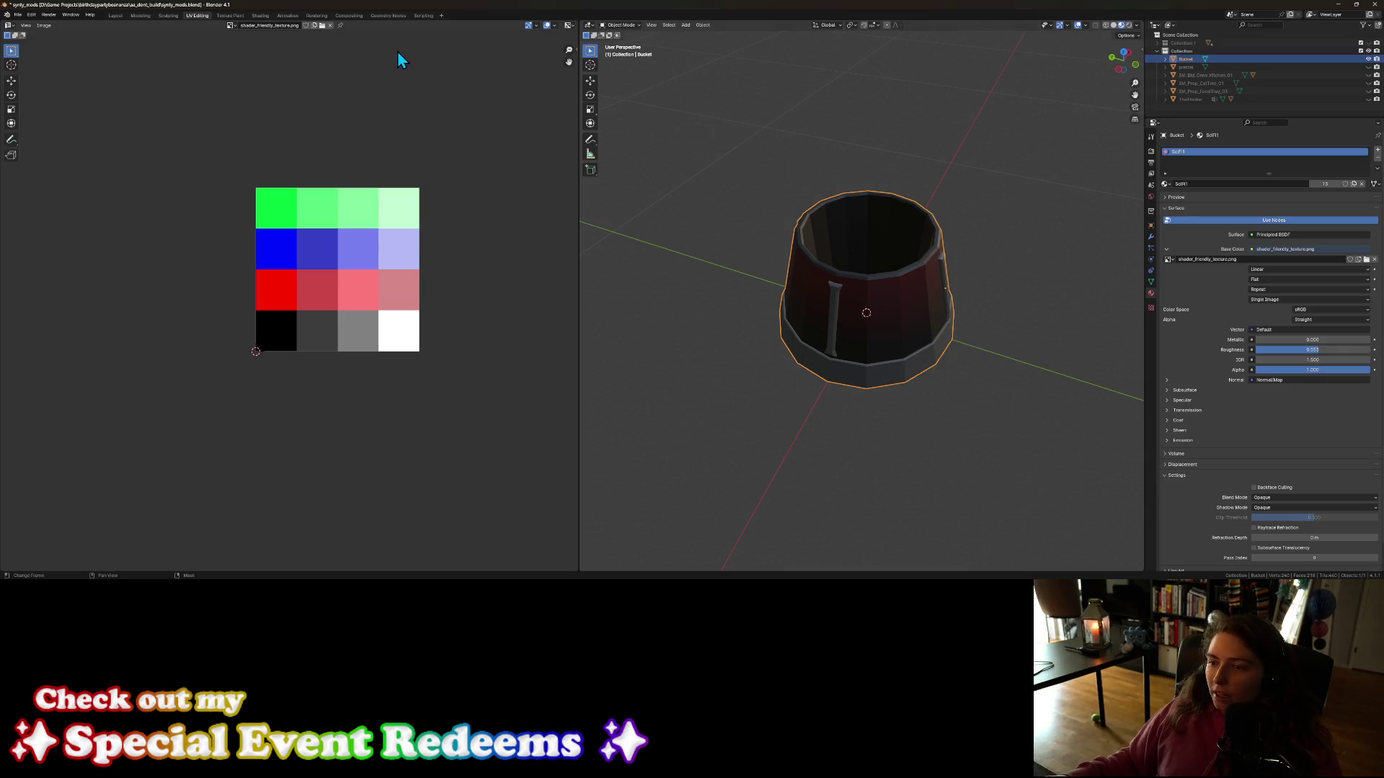
- Save the blend file and start an FBX export into the art_3d/surface_decor folder
{"action": "key", "text": "ctrl+s"}
{"action": "left_click", "coordinate": [18, 15]}
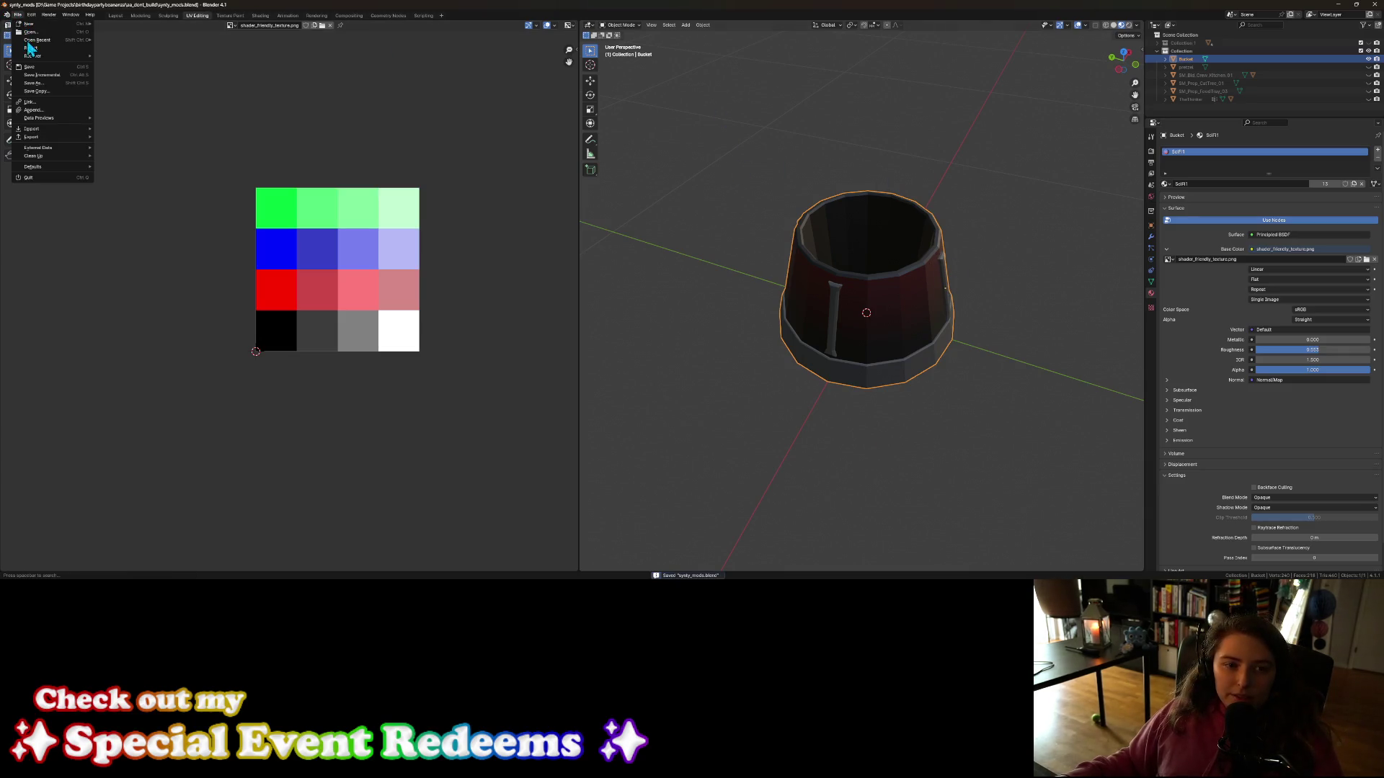
{"action": "mouse_move", "coordinate": [42, 142]}
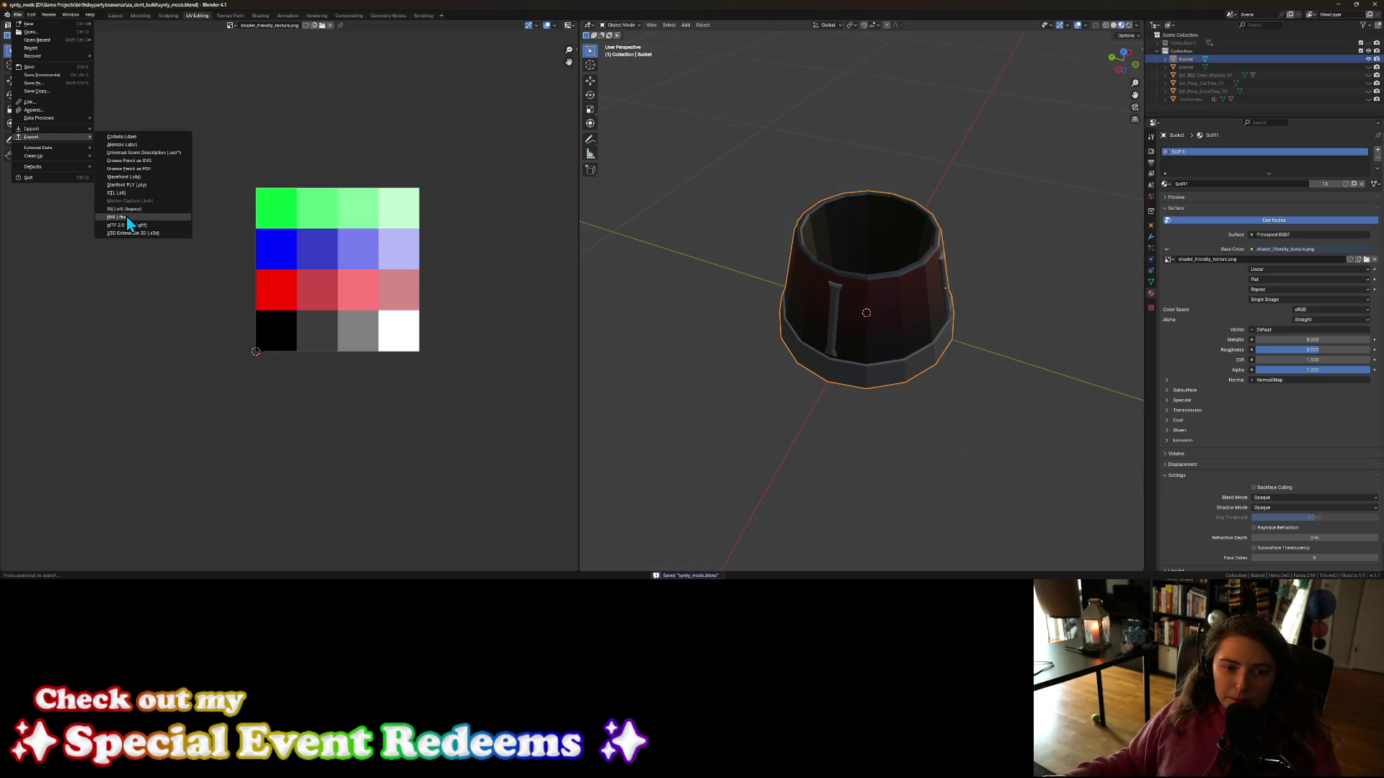
{"action": "left_click", "coordinate": [129, 218]}
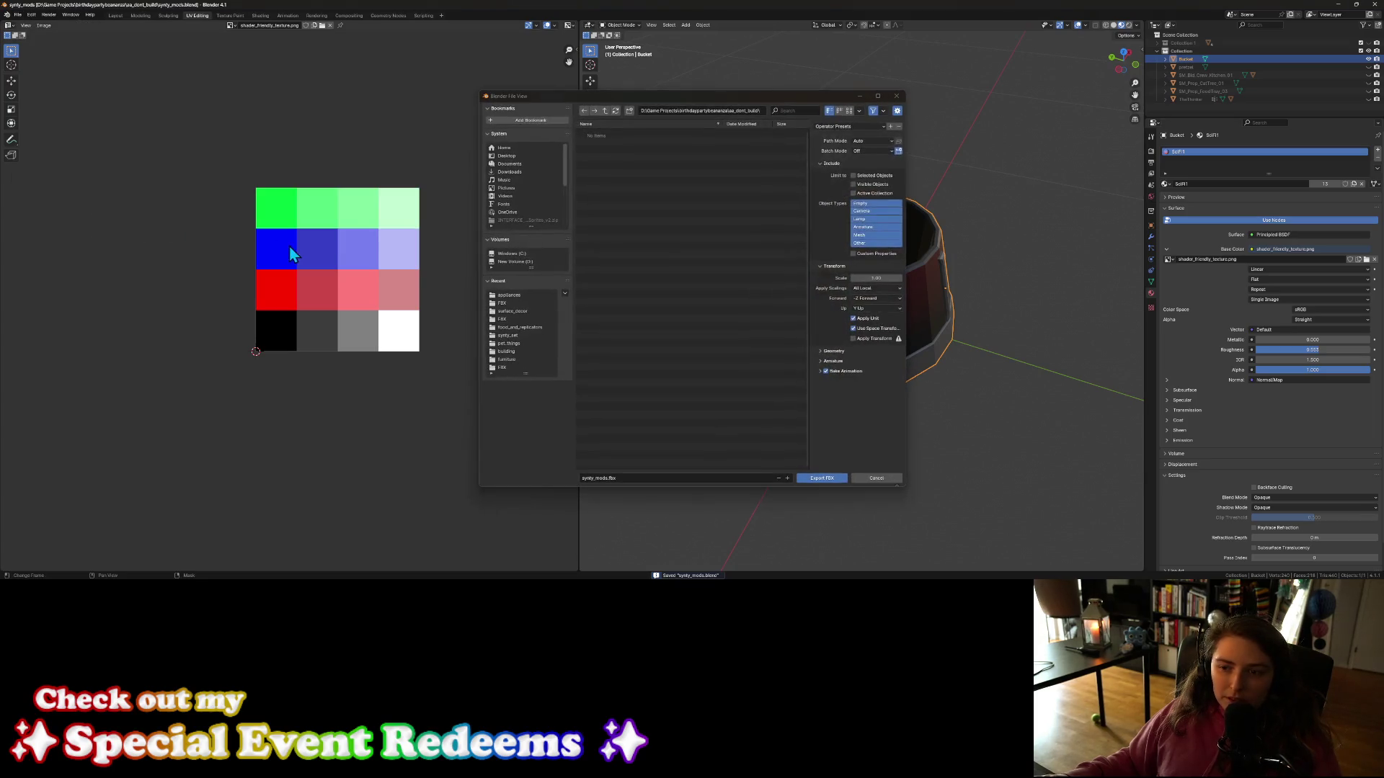
{"action": "left_click", "coordinate": [605, 112]}
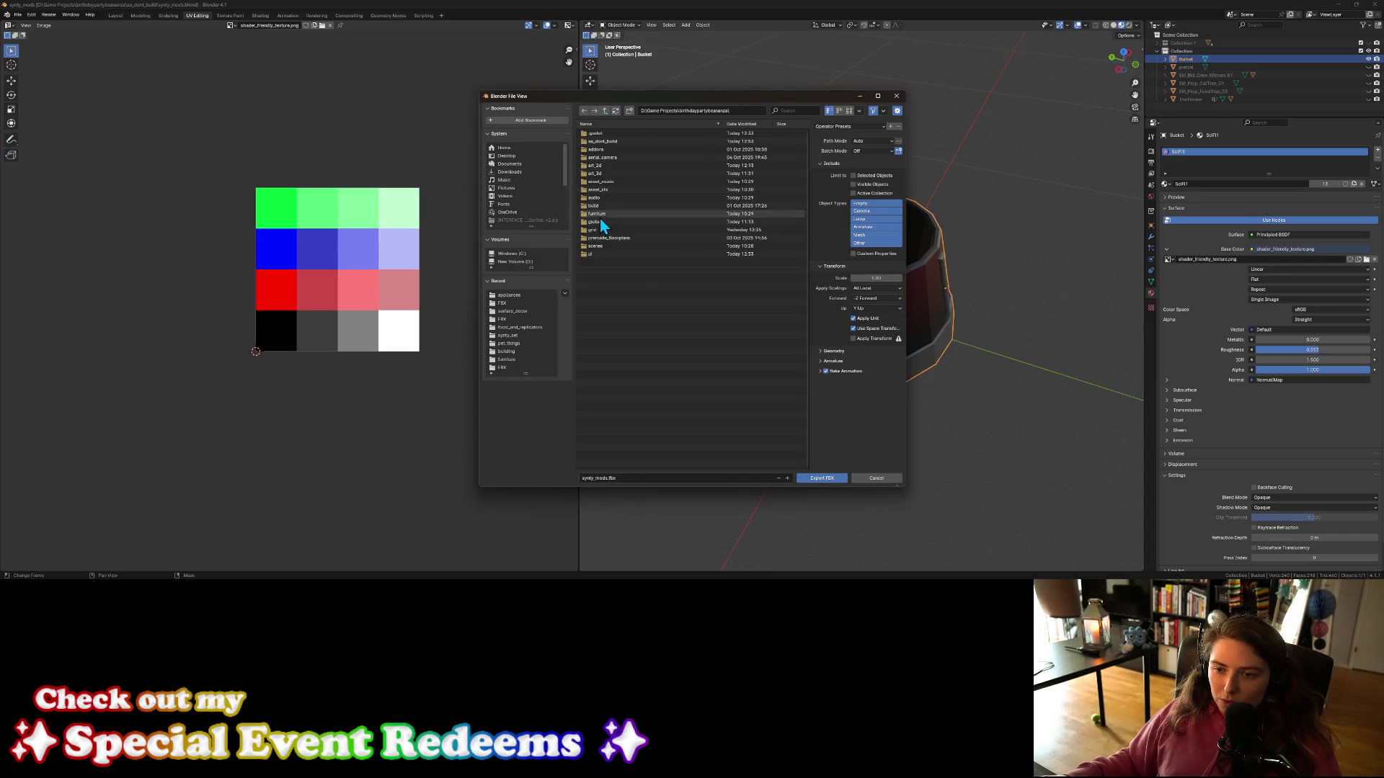
{"action": "left_click", "coordinate": [606, 173]}
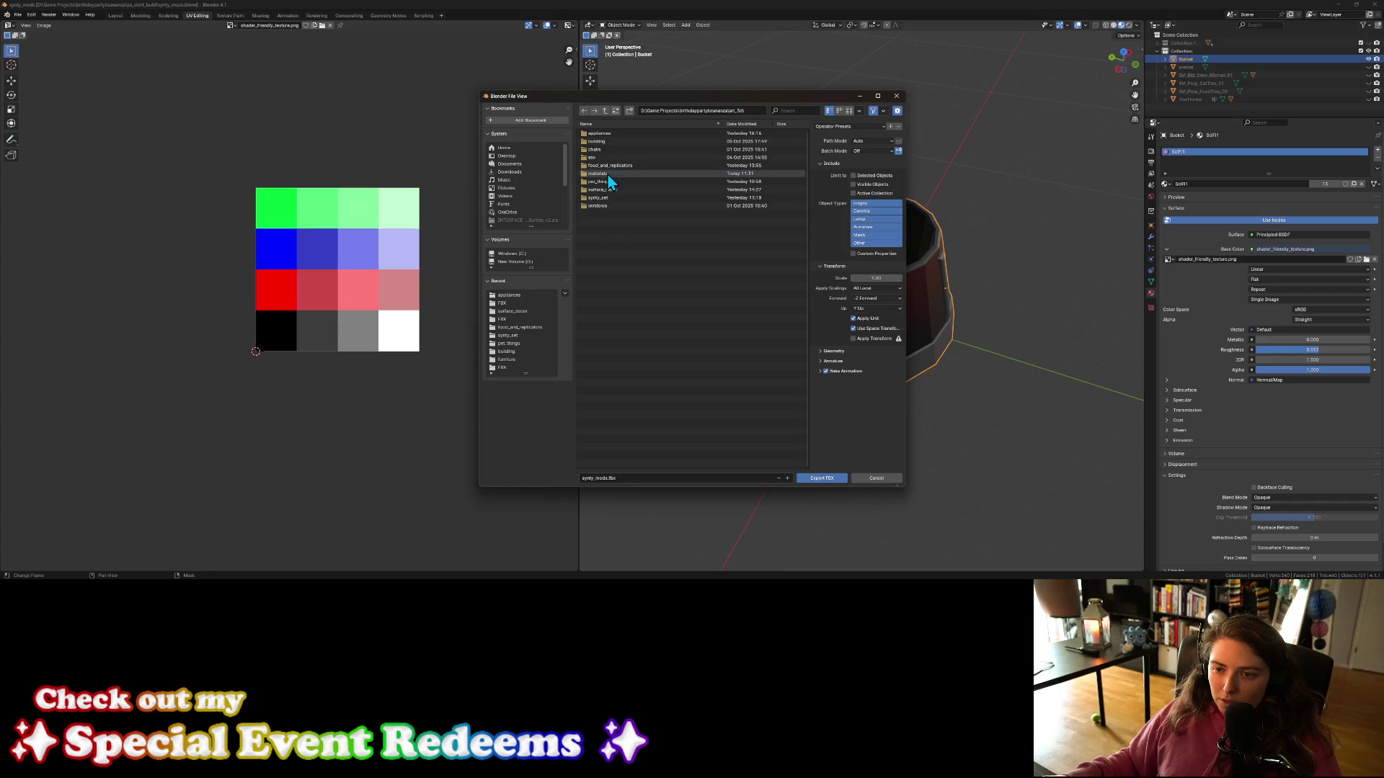
{"action": "left_click", "coordinate": [613, 189]}
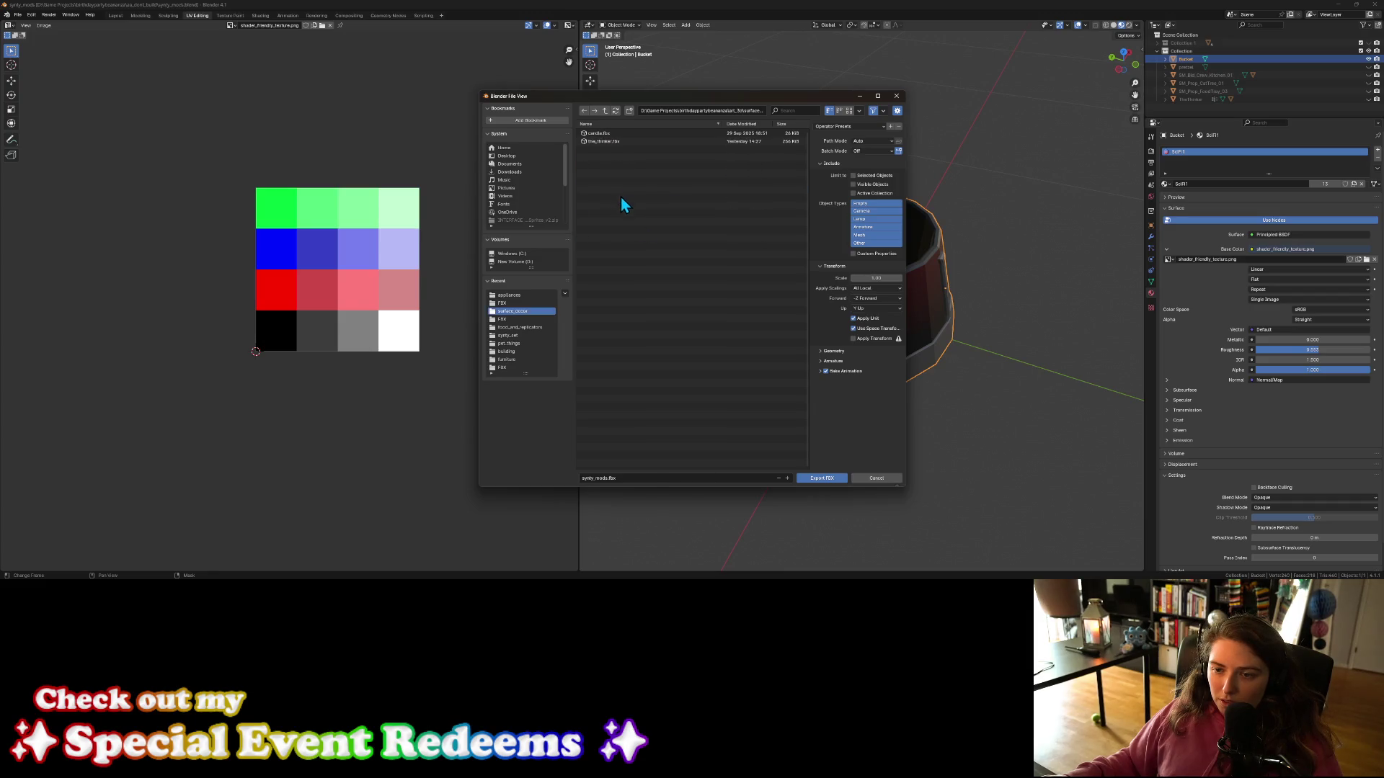
- Export only Mesh objects as odos_bucket.fbx, then return to Godot
{"action": "left_click", "coordinate": [595, 478]}
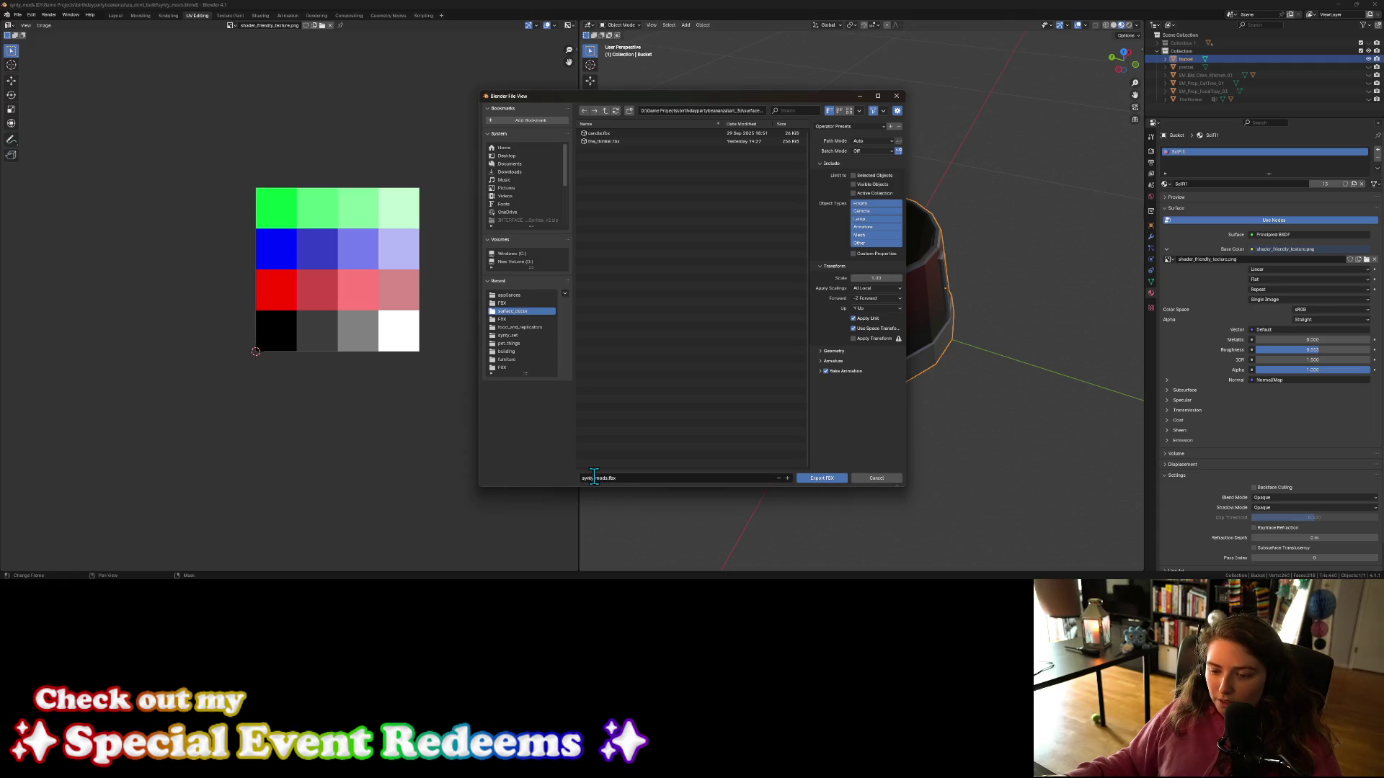
{"action": "left_click", "coordinate": [857, 193]}
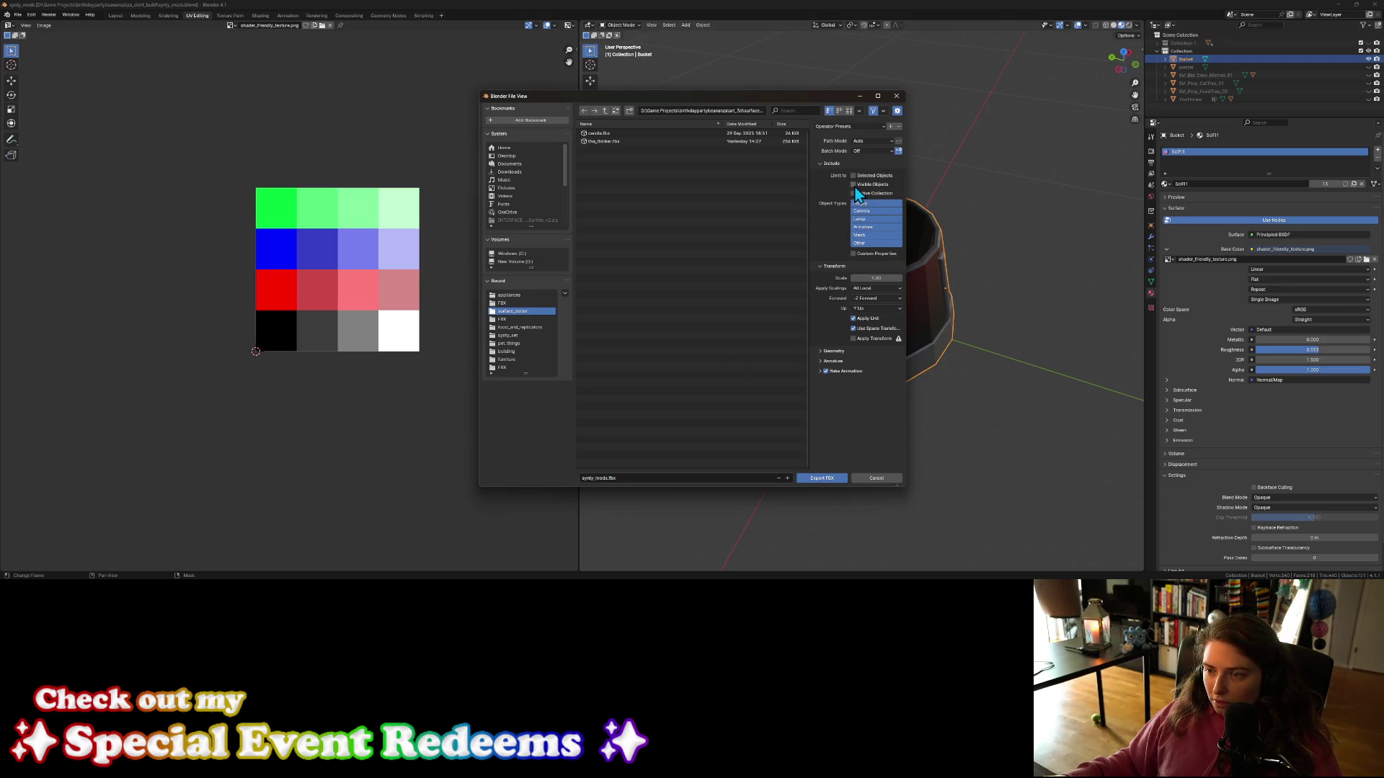
{"action": "left_click", "coordinate": [866, 235]}
{"action": "left_click", "coordinate": [585, 479]}
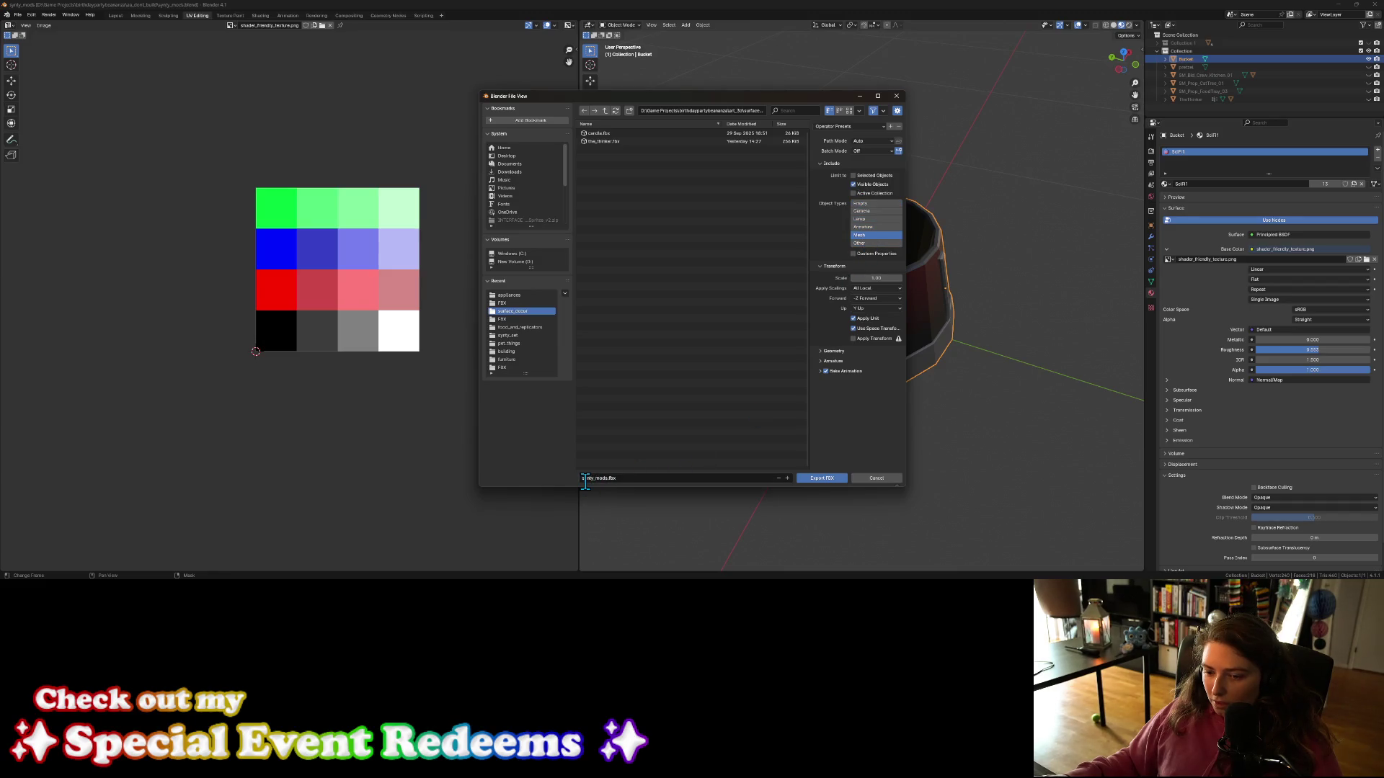
{"action": "type", "text": "od"}
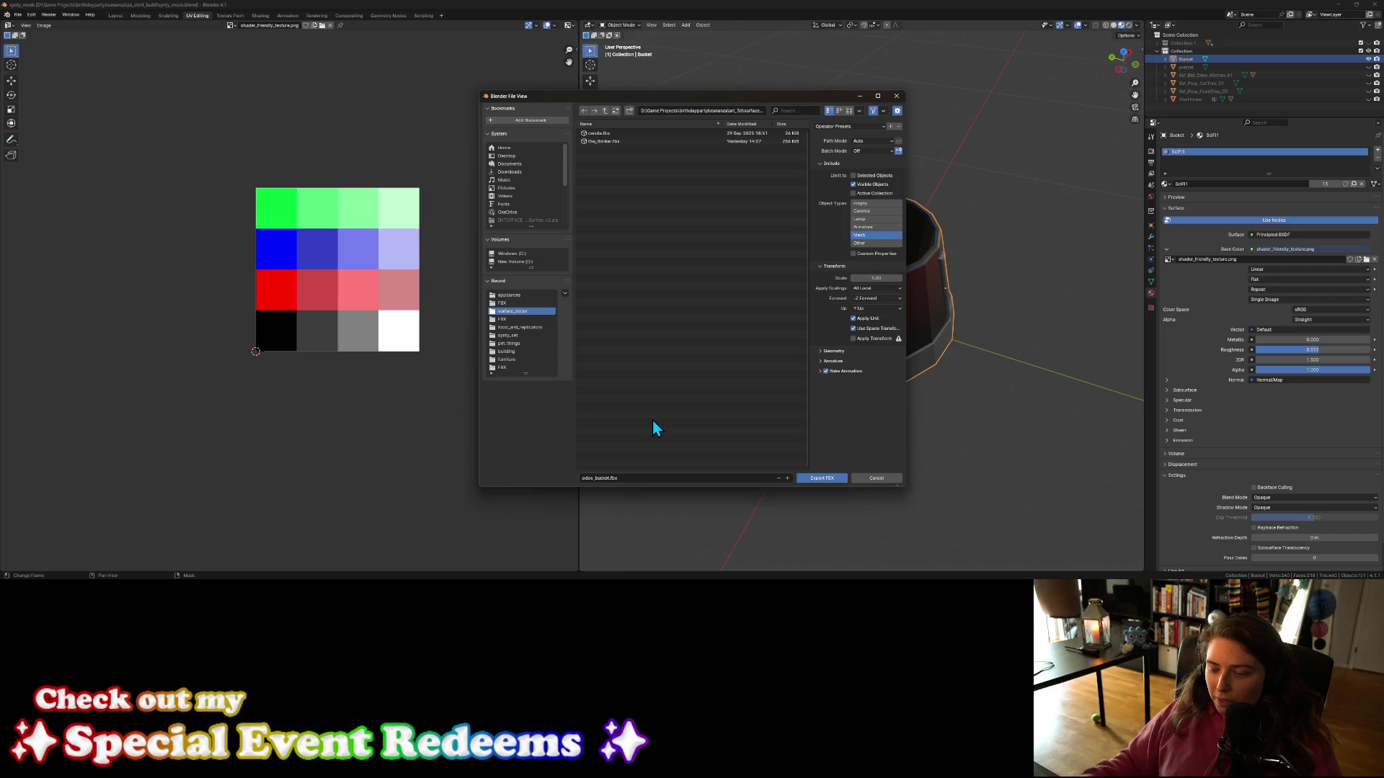
{"action": "left_click", "coordinate": [810, 478]}
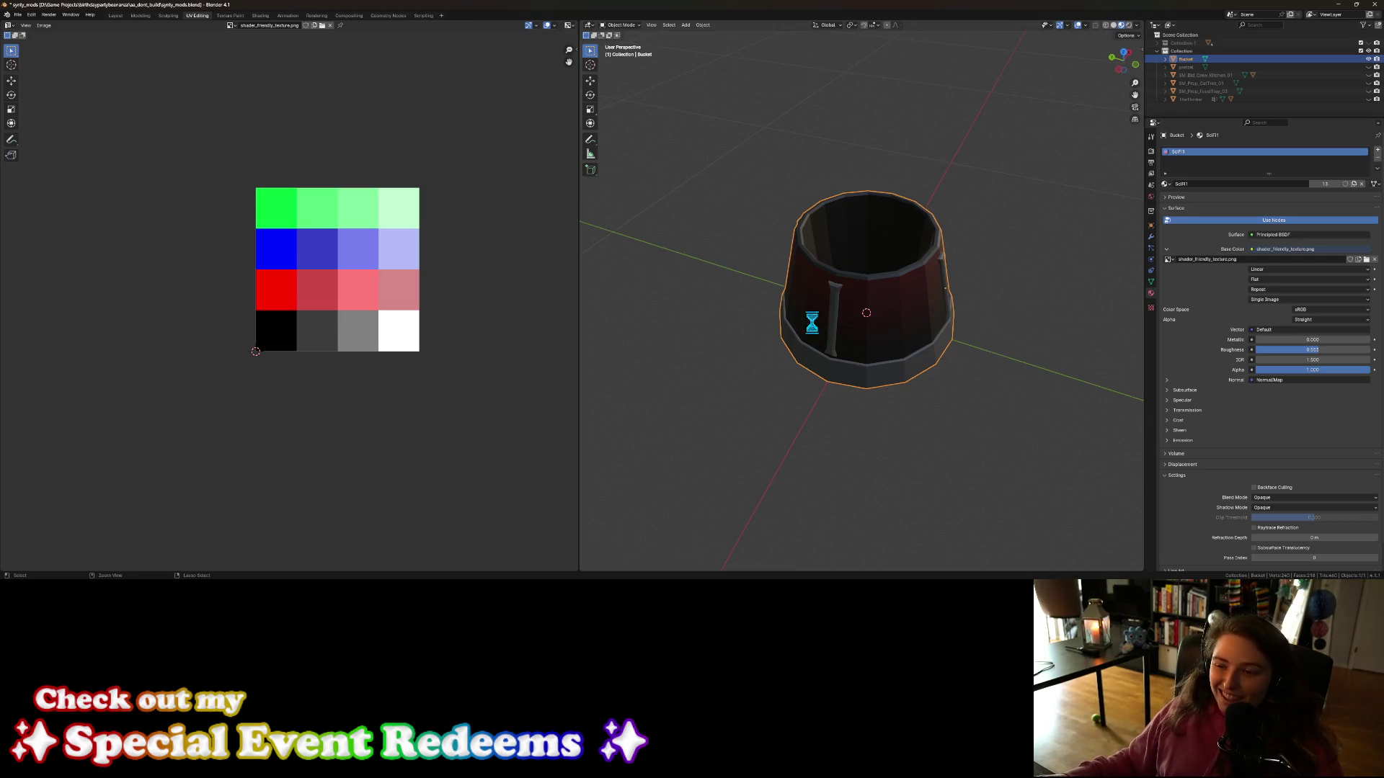
{"action": "left_click", "coordinate": [1340, 5]}
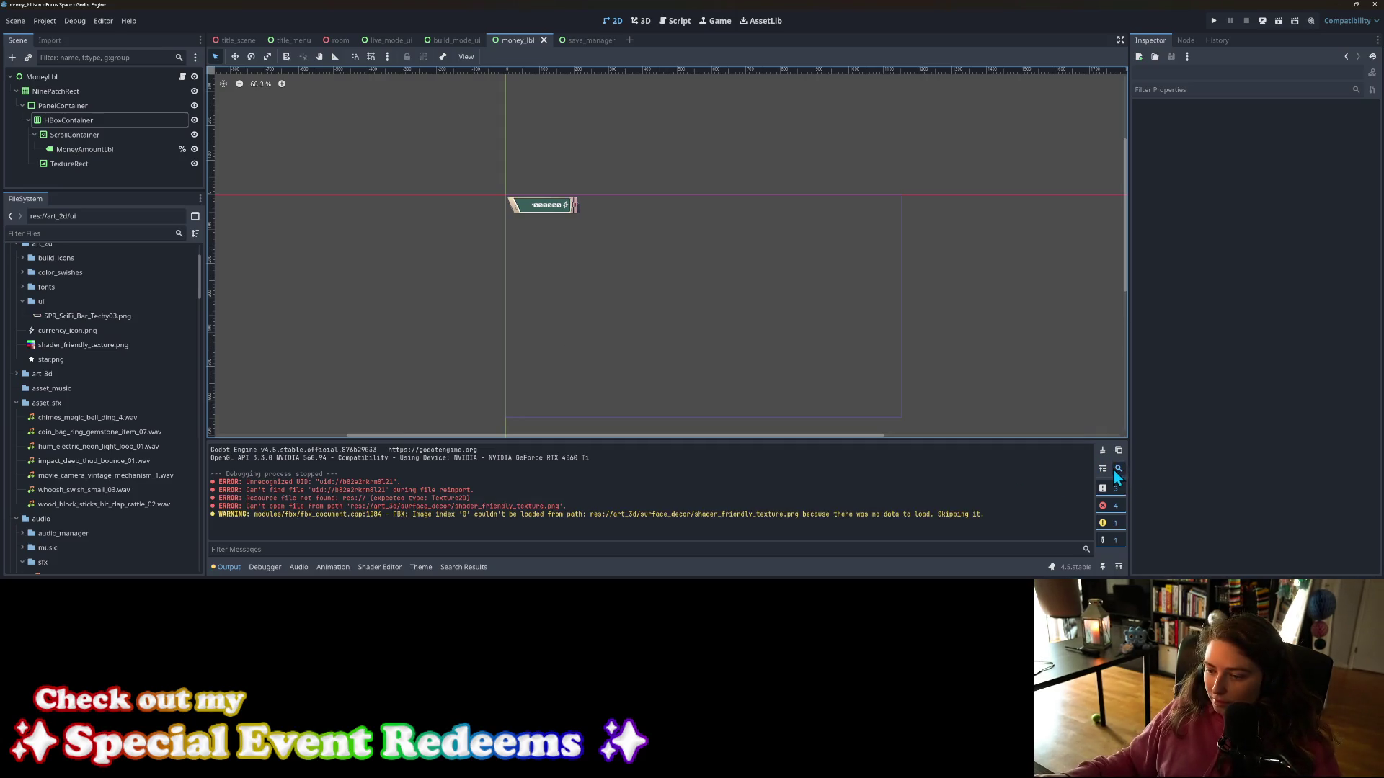
- Clear the FBX import errors from Godot's Output log and review pending repository changes
{"action": "left_click", "coordinate": [1102, 451]}
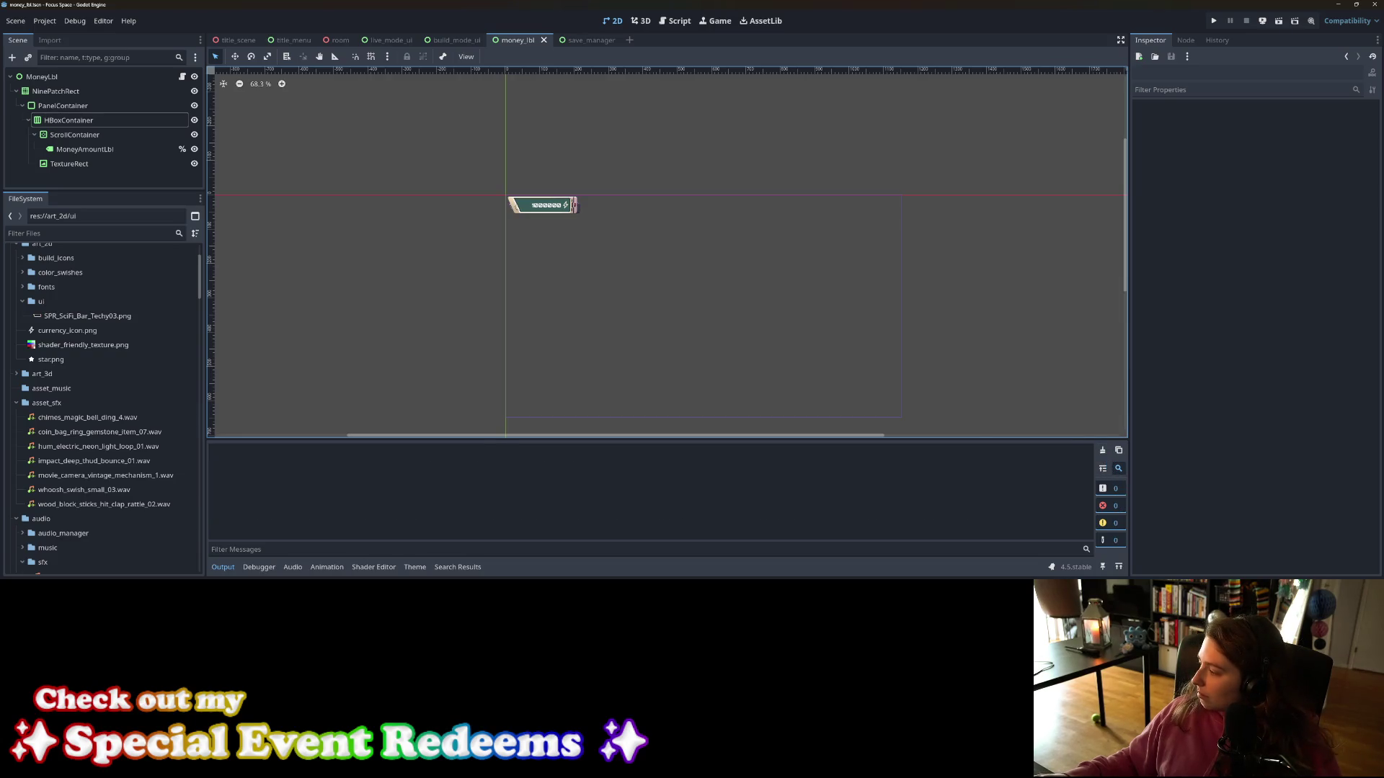
{"action": "key", "text": "alt+Tab"}
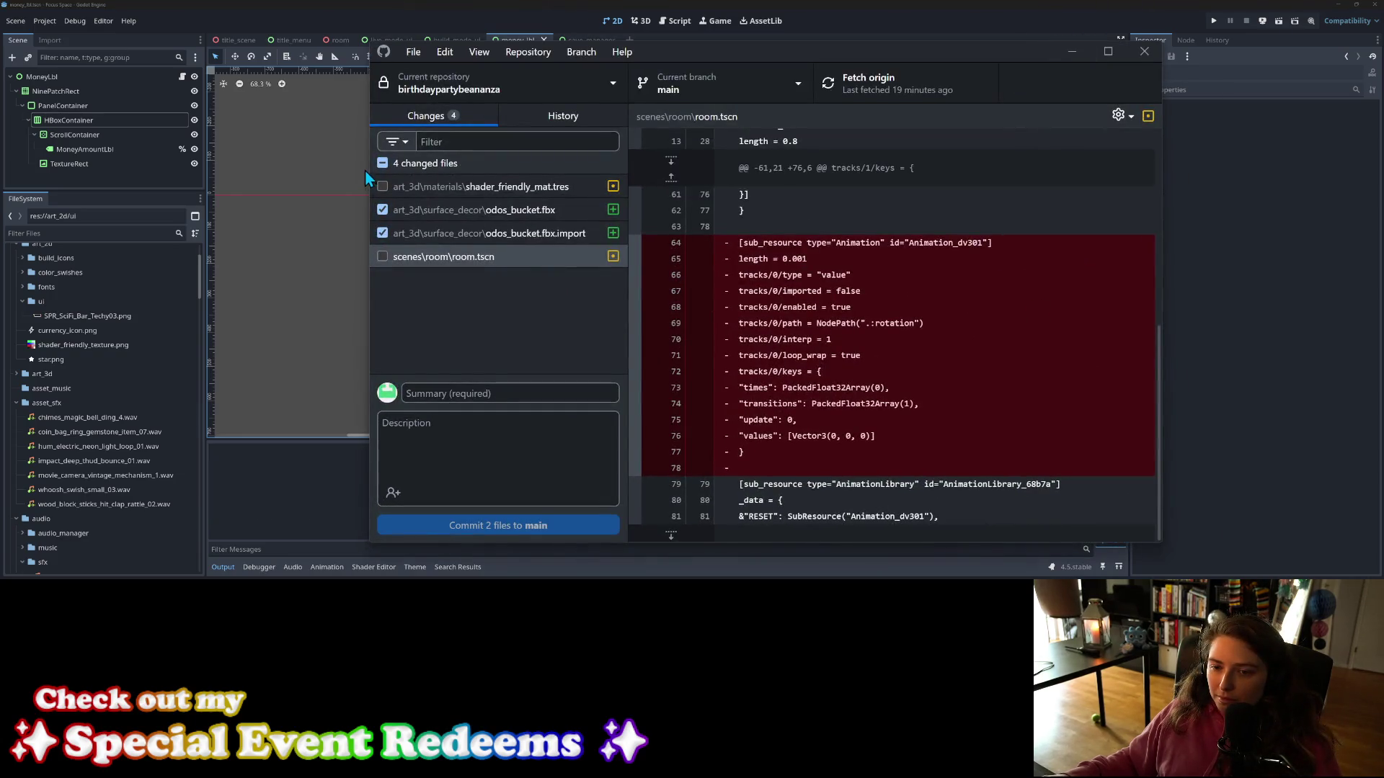
{"action": "left_click", "coordinate": [755, 4]}
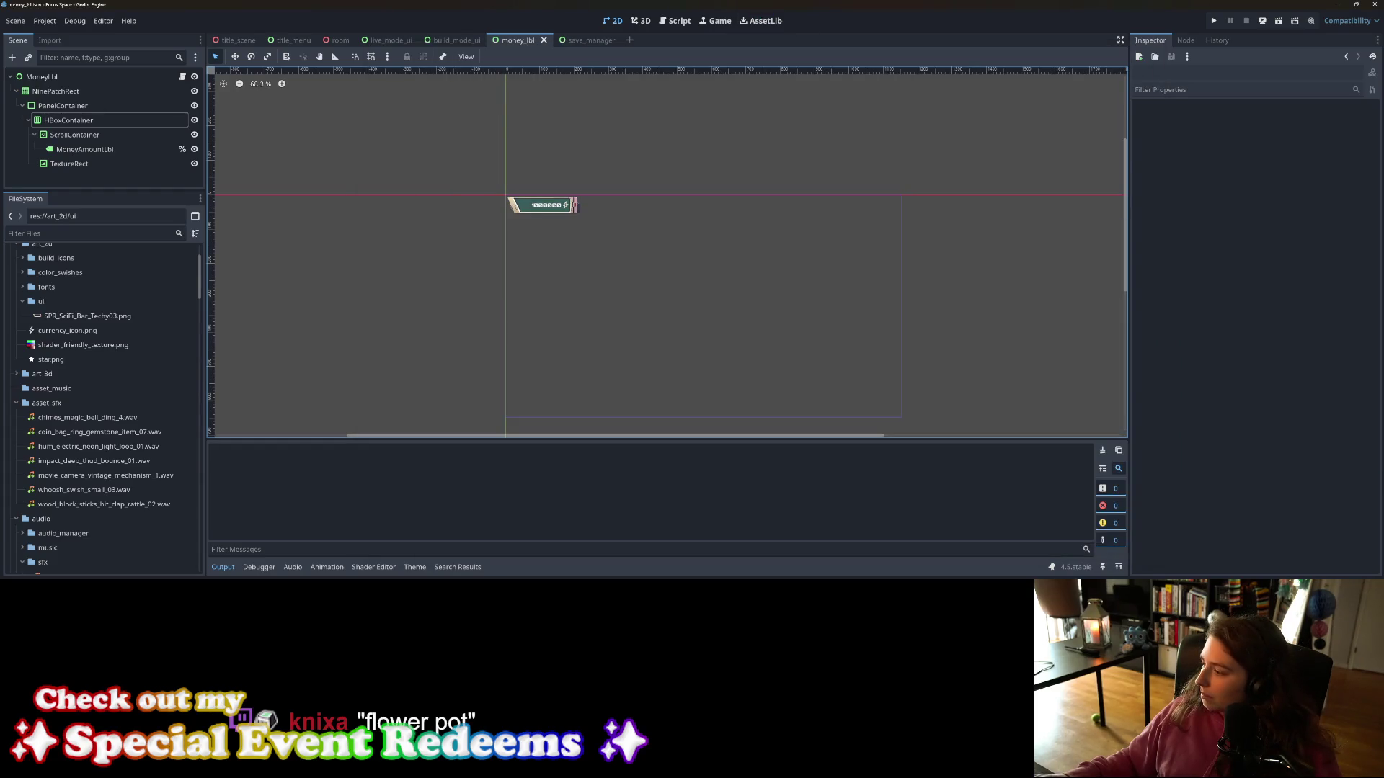
{"action": "key", "text": "alt+Tab"}
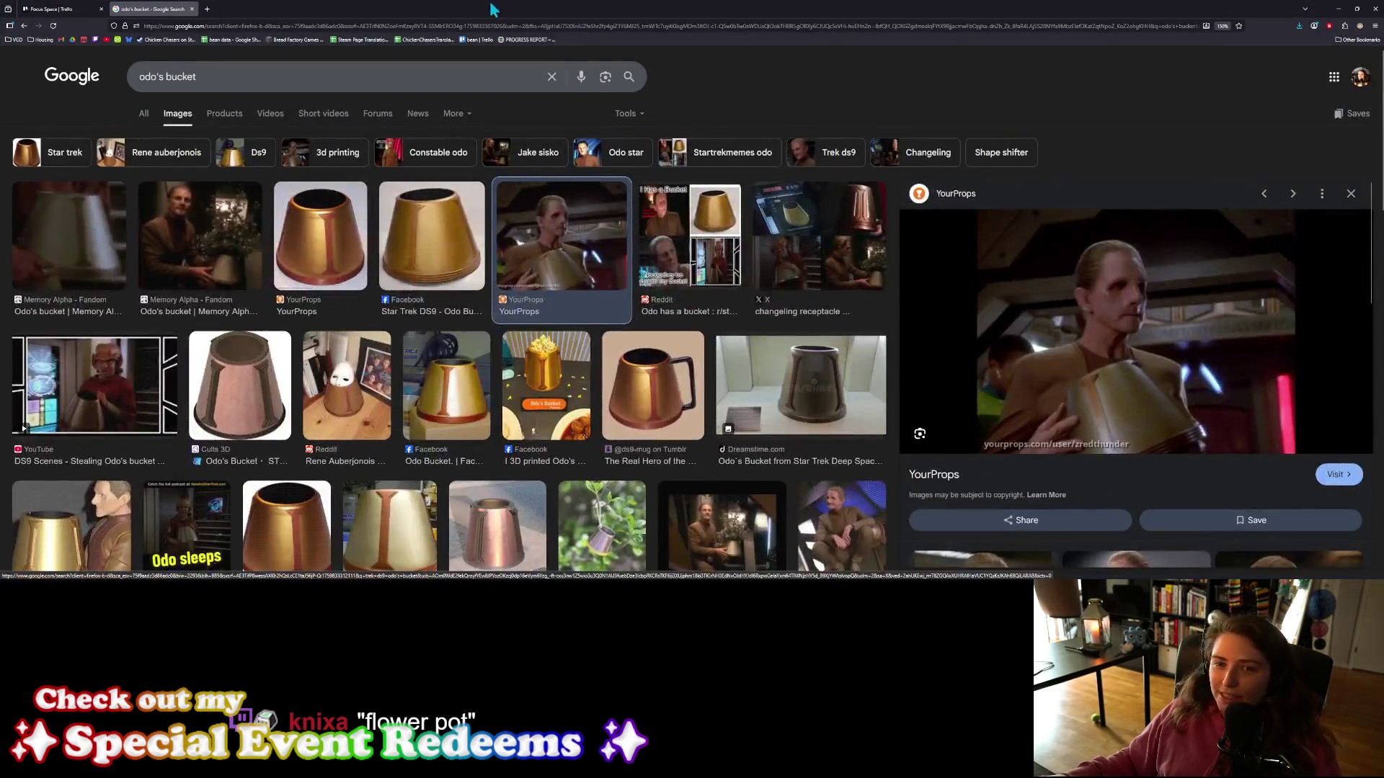
{"action": "key", "text": "alt+Tab"}
{"action": "left_click", "coordinate": [755, 6]}
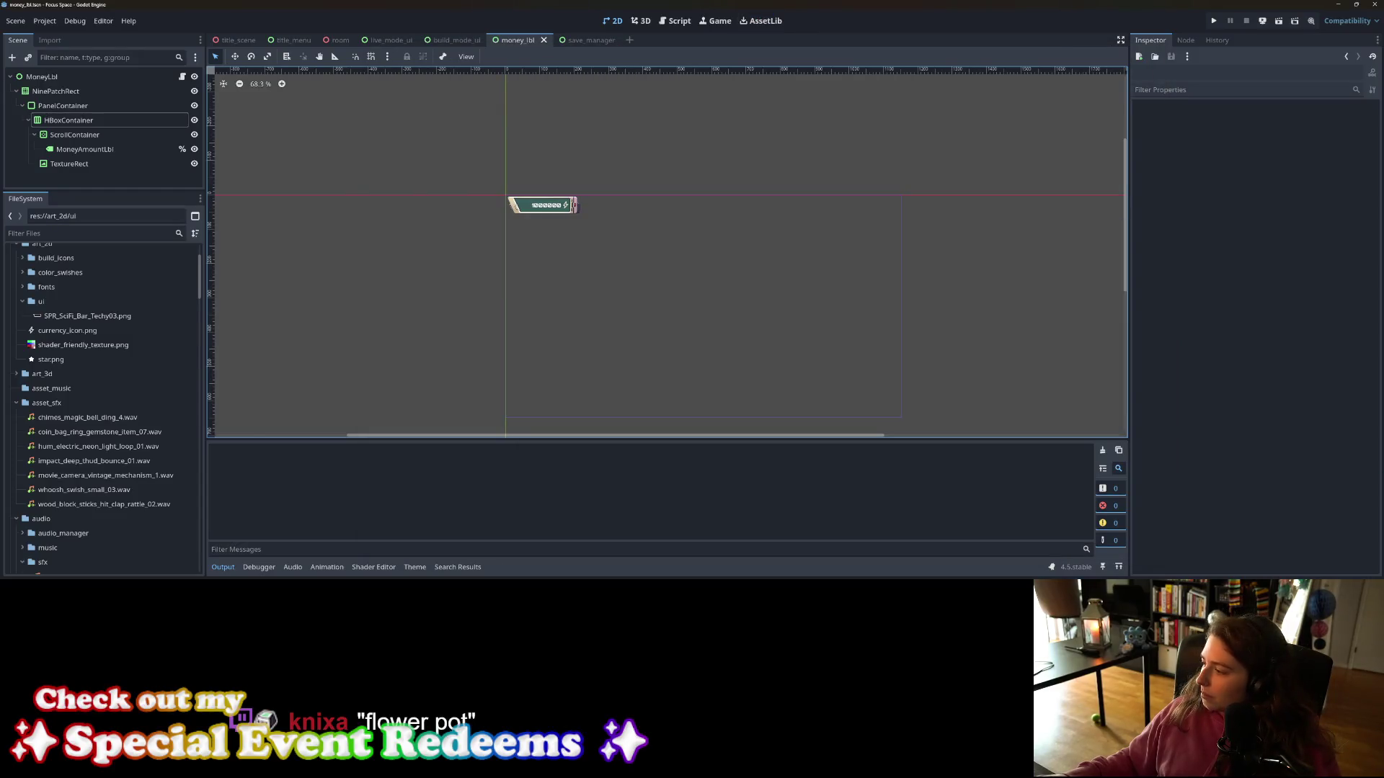
- Move the 'Make money display more scifi' card to Done on the Focus Space board
{"action": "key", "text": "alt+Tab"}
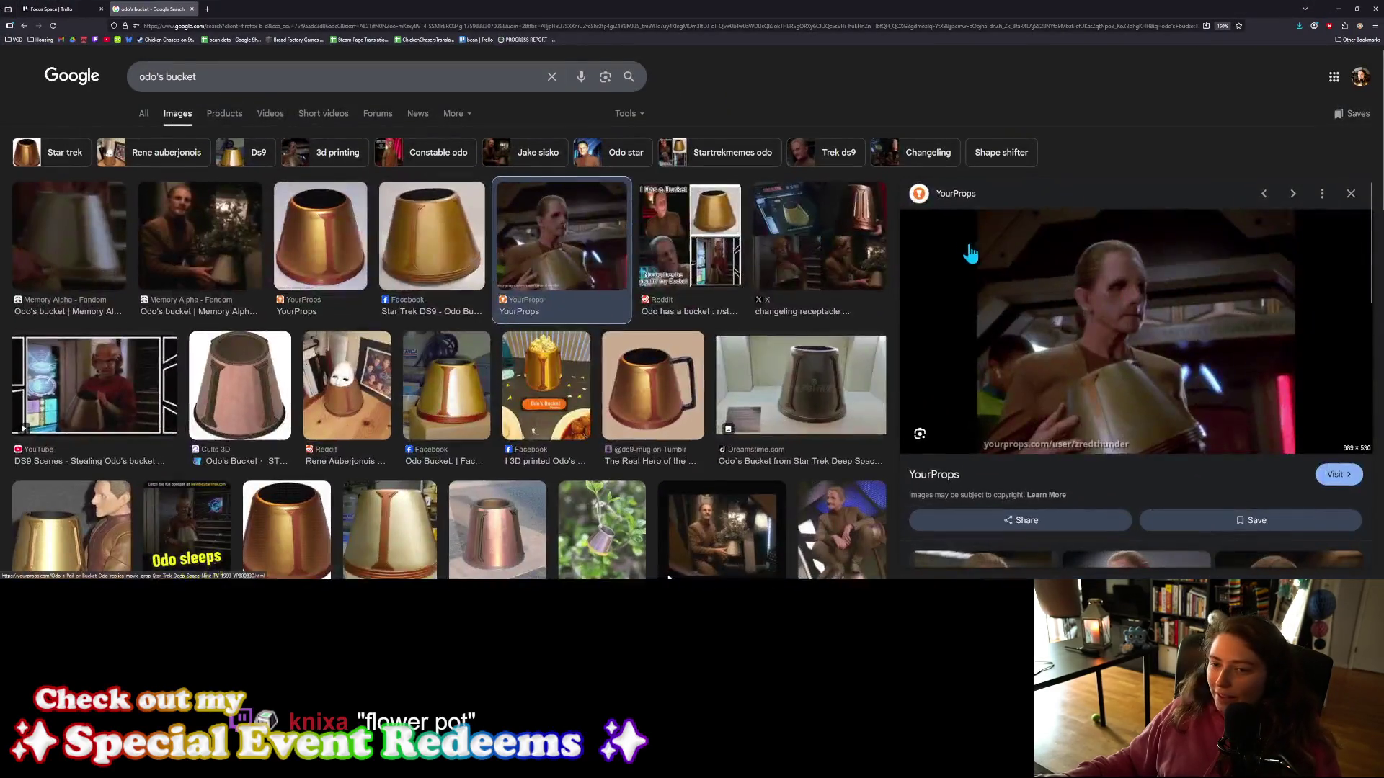
{"action": "left_click", "coordinate": [81, 8]}
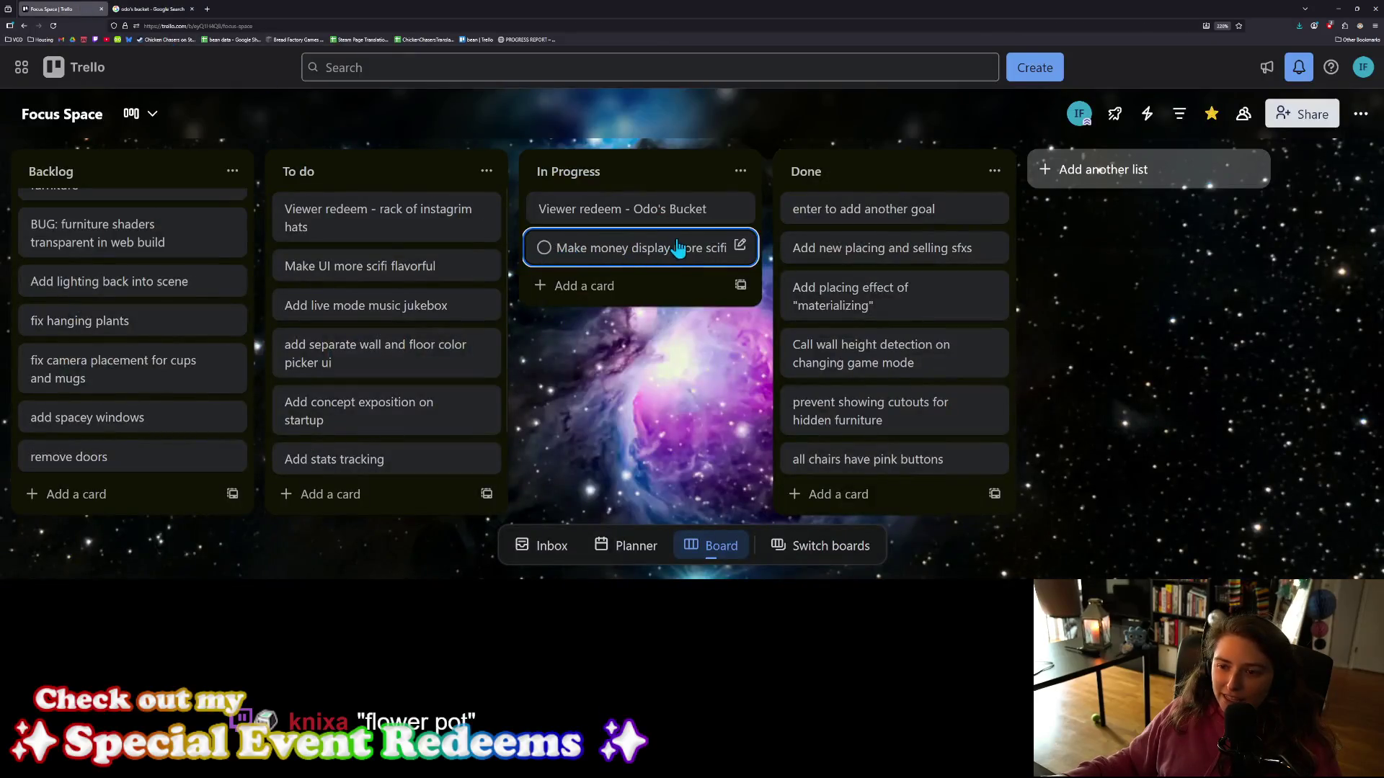
{"action": "mouse_move", "coordinate": [617, 250]}
{"action": "left_mouse_down"}
{"action": "mouse_move", "coordinate": [832, 247]}
{"action": "mouse_move", "coordinate": [835, 209]}
{"action": "left_mouse_up"}
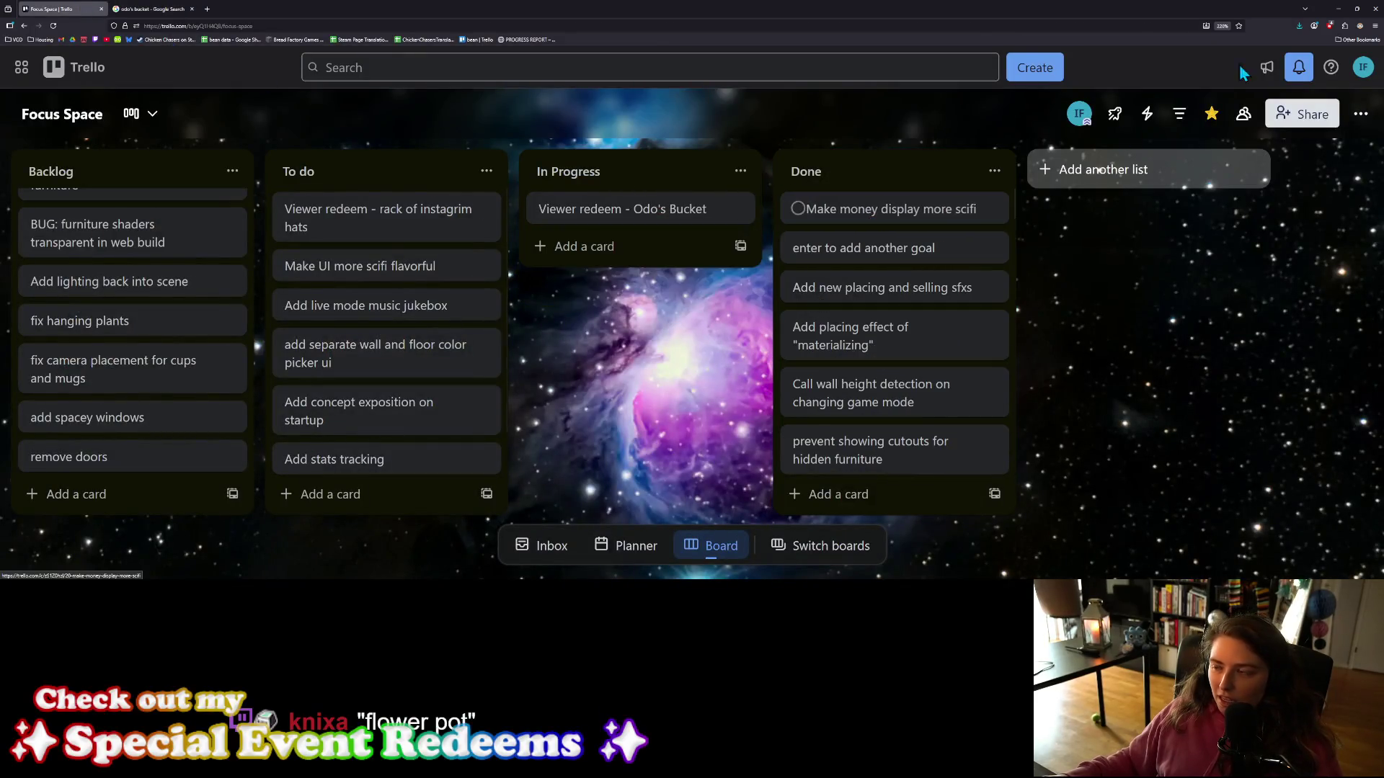
{"action": "key", "text": "alt+Tab"}
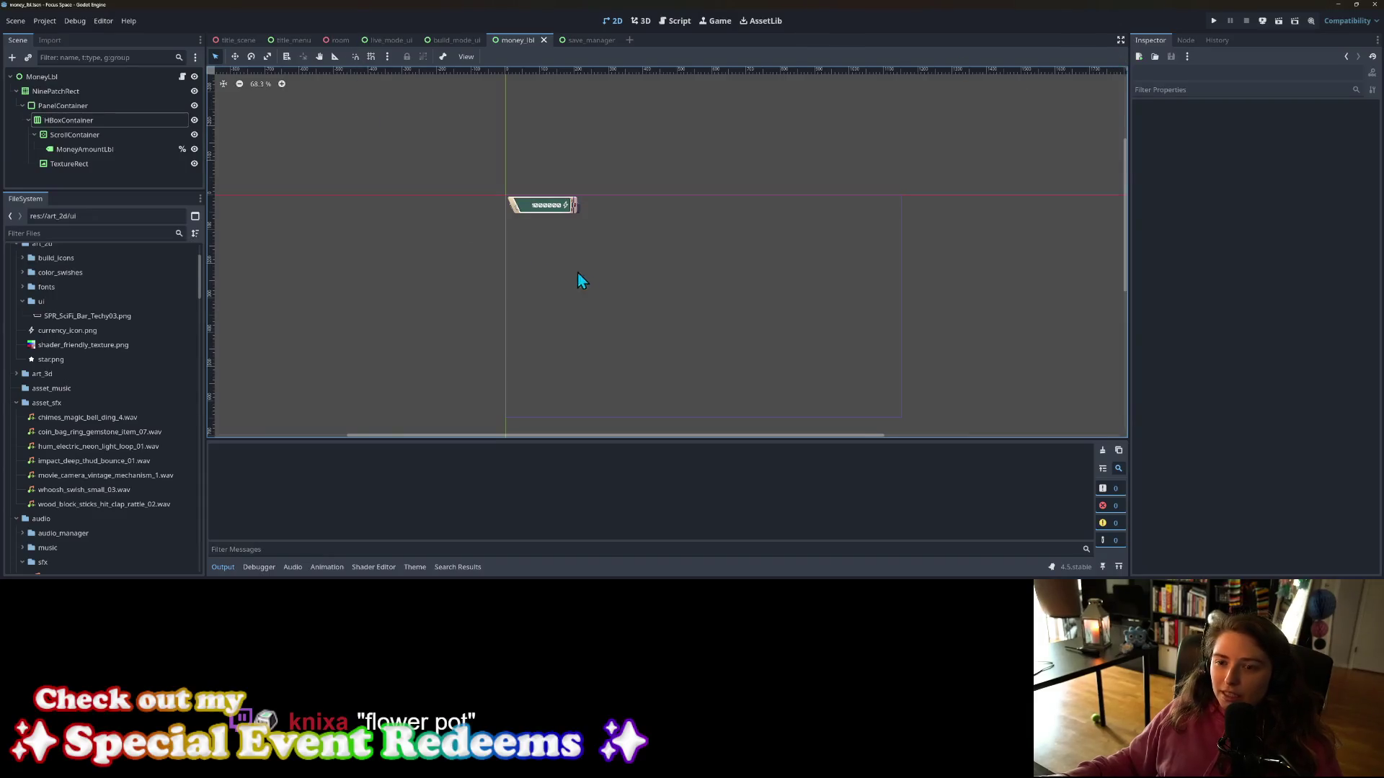
- Hide the bottom output panel and reframe the view on the money label
{"action": "scroll", "coordinate": [725, 278], "scroll_direction": "up", "scroll_amount": 1}
{"action": "scroll", "coordinate": [691, 269], "scroll_direction": "up", "scroll_amount": 1}
{"action": "left_click_drag", "start_coordinate": [692, 269], "coordinate": [661, 216]}
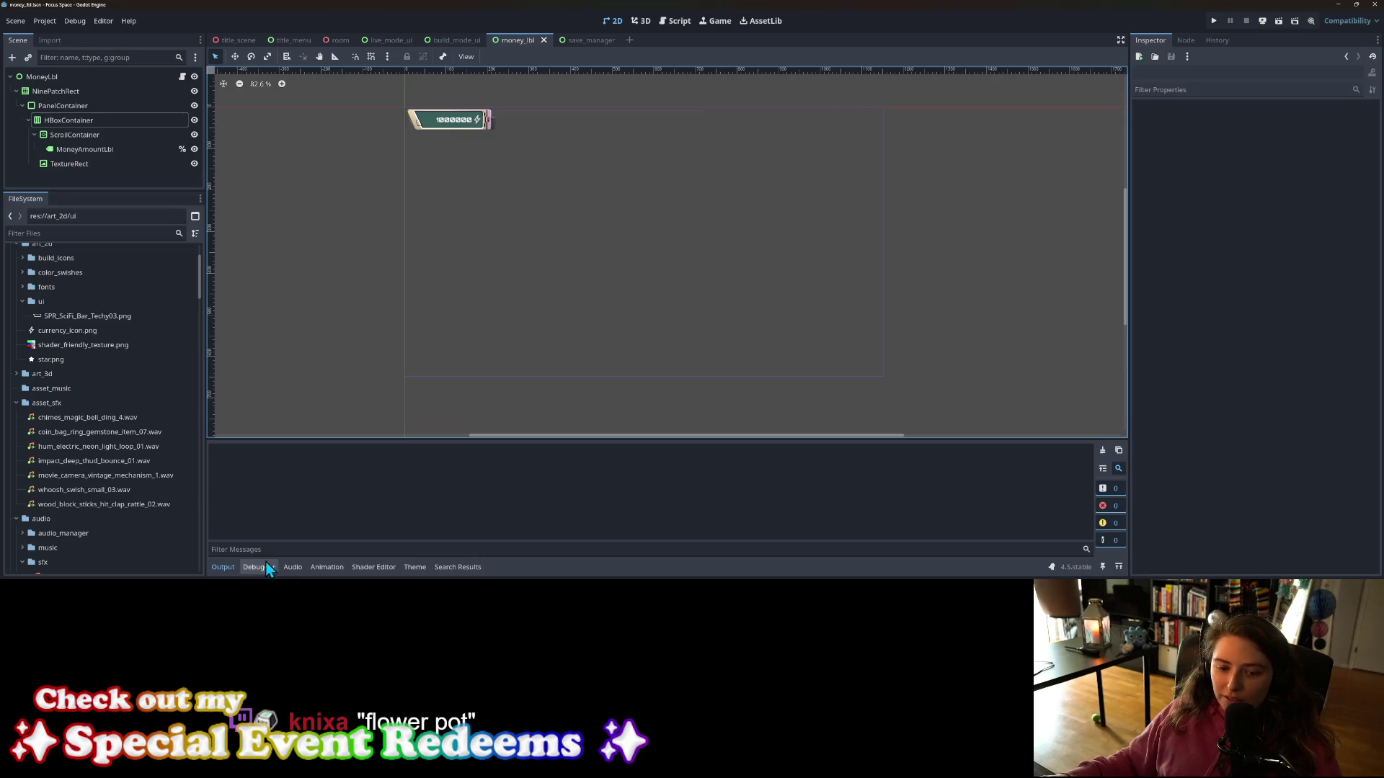
{"action": "left_click", "coordinate": [222, 567]}
{"action": "scroll", "coordinate": [457, 349], "scroll_direction": "up", "scroll_amount": 2}
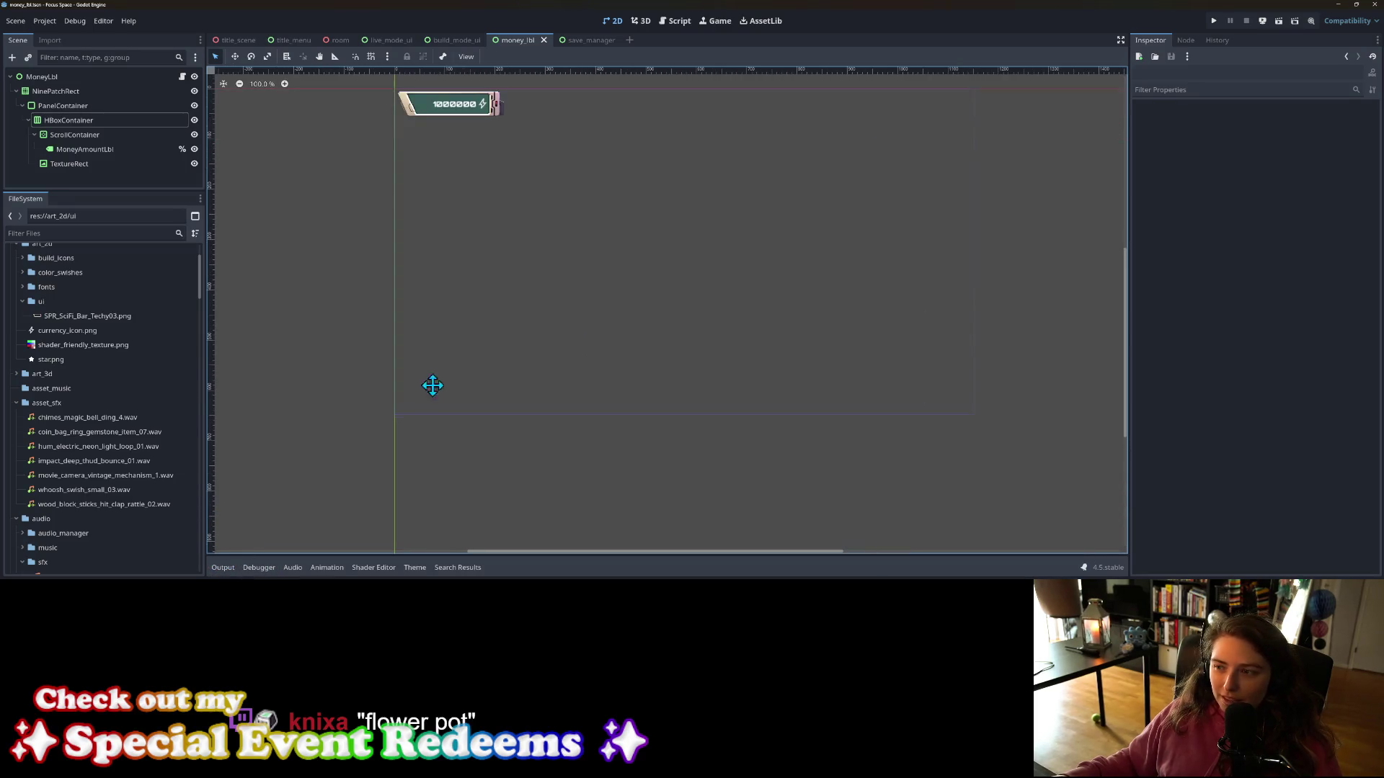
{"action": "left_click_drag", "start_coordinate": [432, 386], "coordinate": [432, 434]}
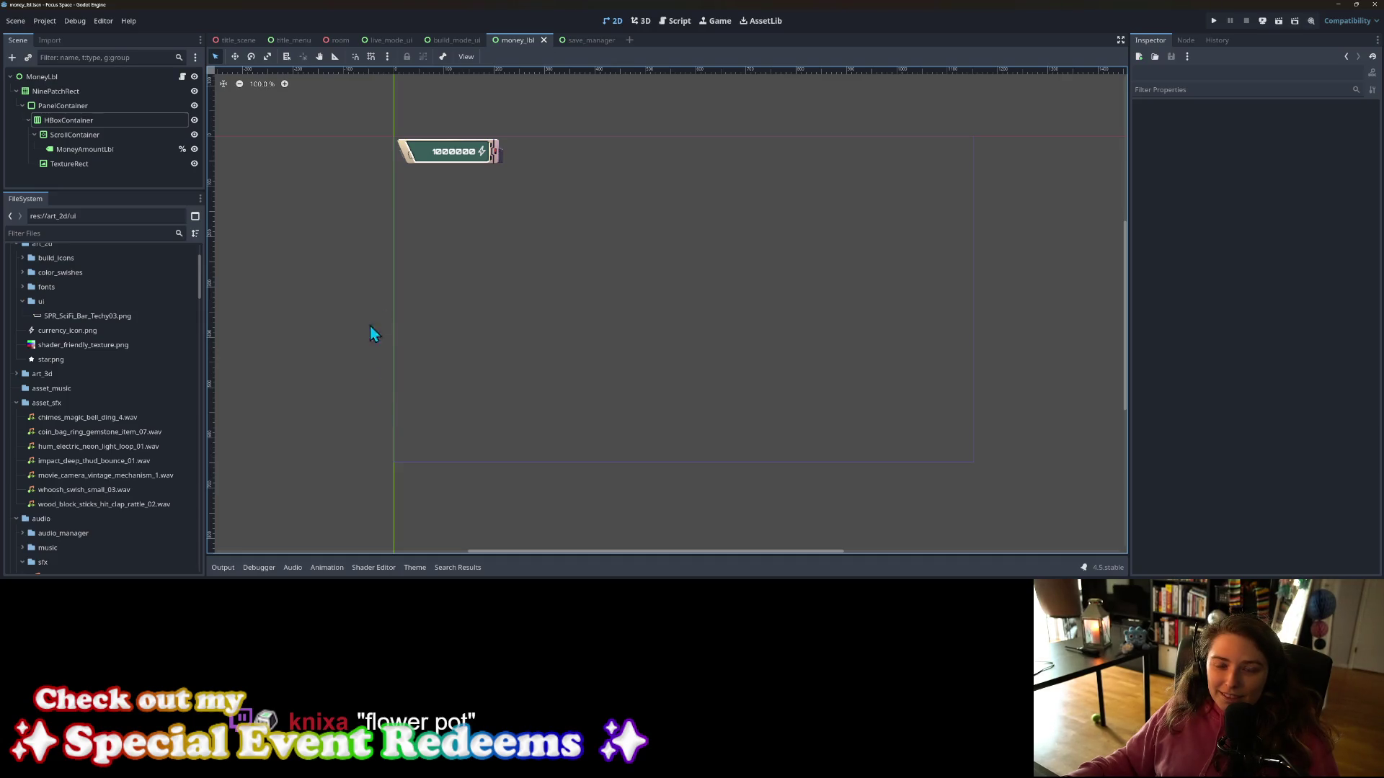
- Collapse the globals folder and bring up the context menu for furniture/furniture.tscn
{"action": "scroll", "coordinate": [88, 461], "scroll_direction": "down", "scroll_amount": 10}
{"action": "scroll", "coordinate": [127, 491], "scroll_direction": "down", "scroll_amount": 6}
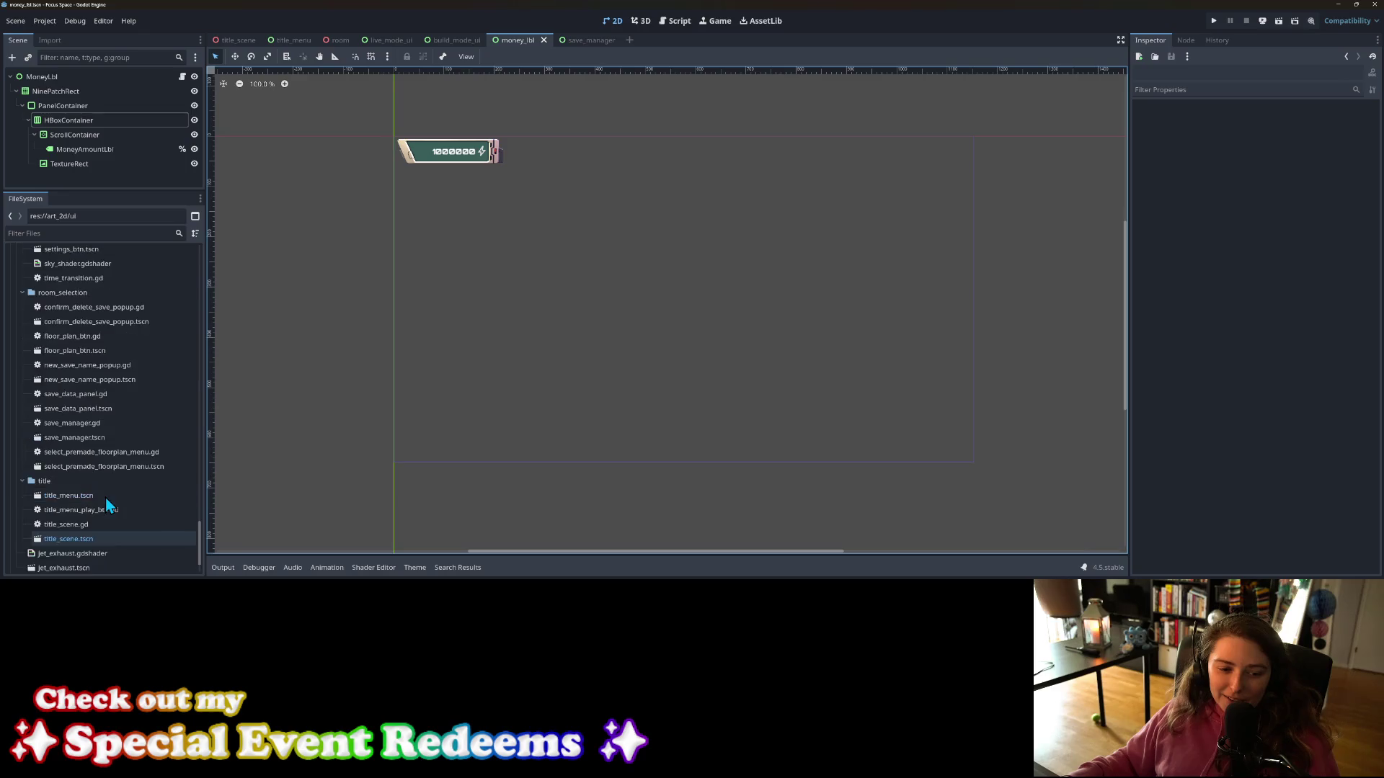
{"action": "scroll", "coordinate": [105, 497], "scroll_direction": "up", "scroll_amount": 10}
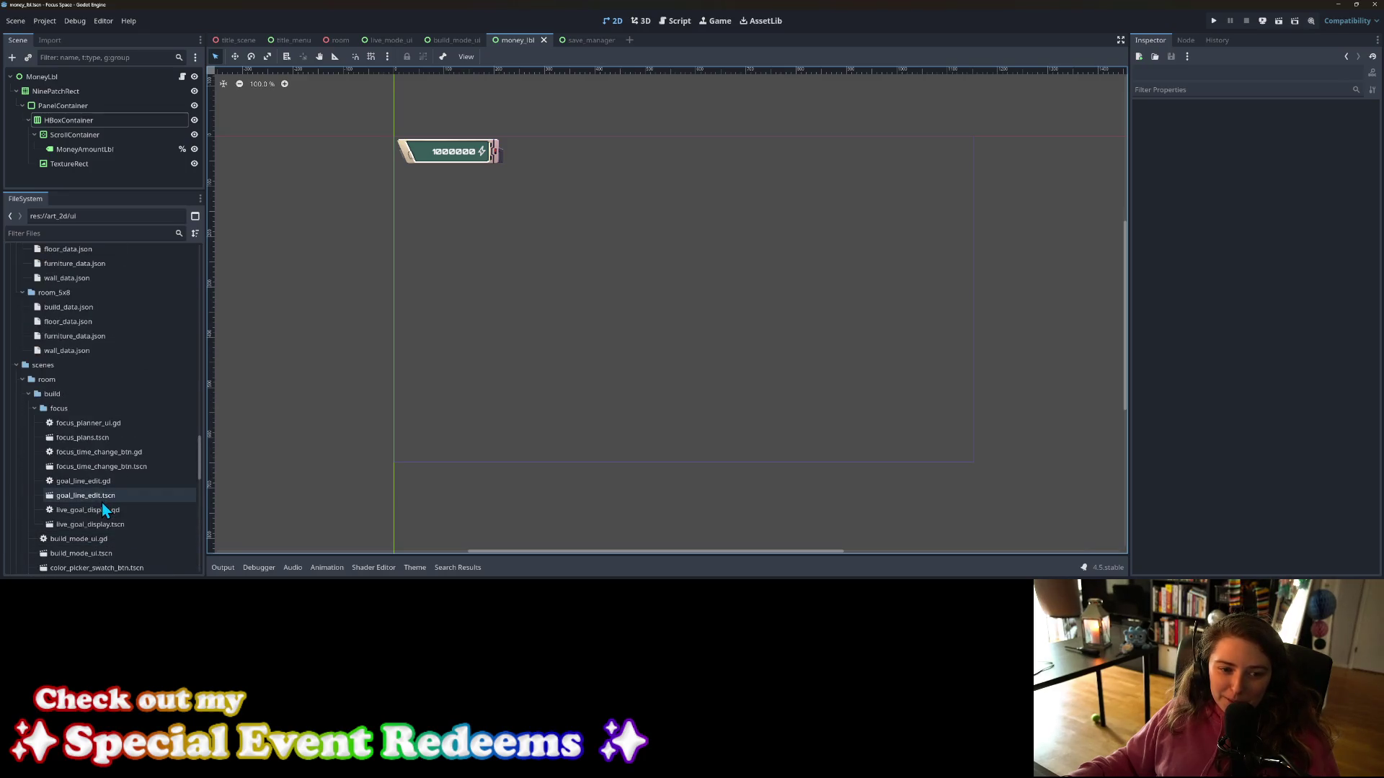
{"action": "scroll", "coordinate": [88, 490], "scroll_direction": "up", "scroll_amount": 3}
{"action": "scroll", "coordinate": [87, 488], "scroll_direction": "up", "scroll_amount": 3}
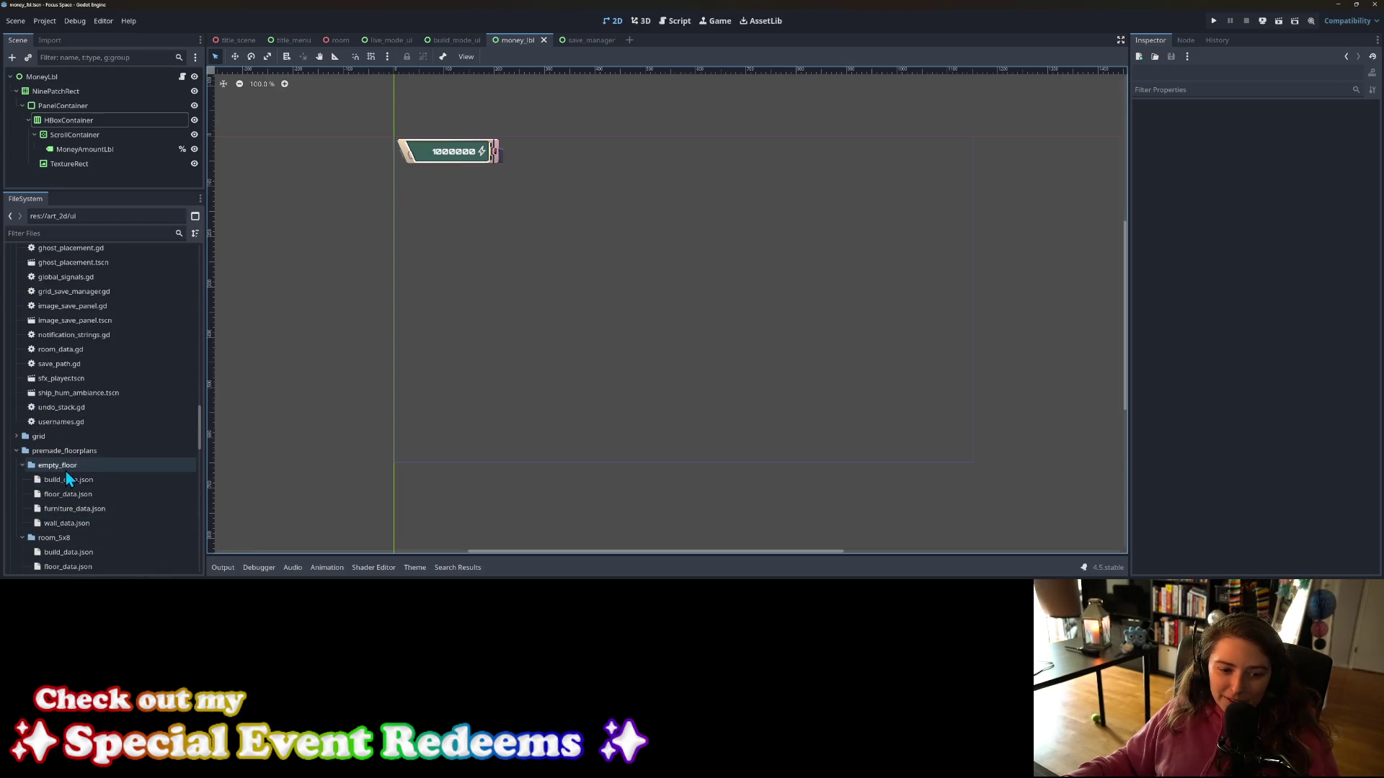
{"action": "scroll", "coordinate": [67, 479], "scroll_direction": "up", "scroll_amount": 3}
{"action": "scroll", "coordinate": [62, 497], "scroll_direction": "up", "scroll_amount": 2}
{"action": "left_click", "coordinate": [15, 337]}
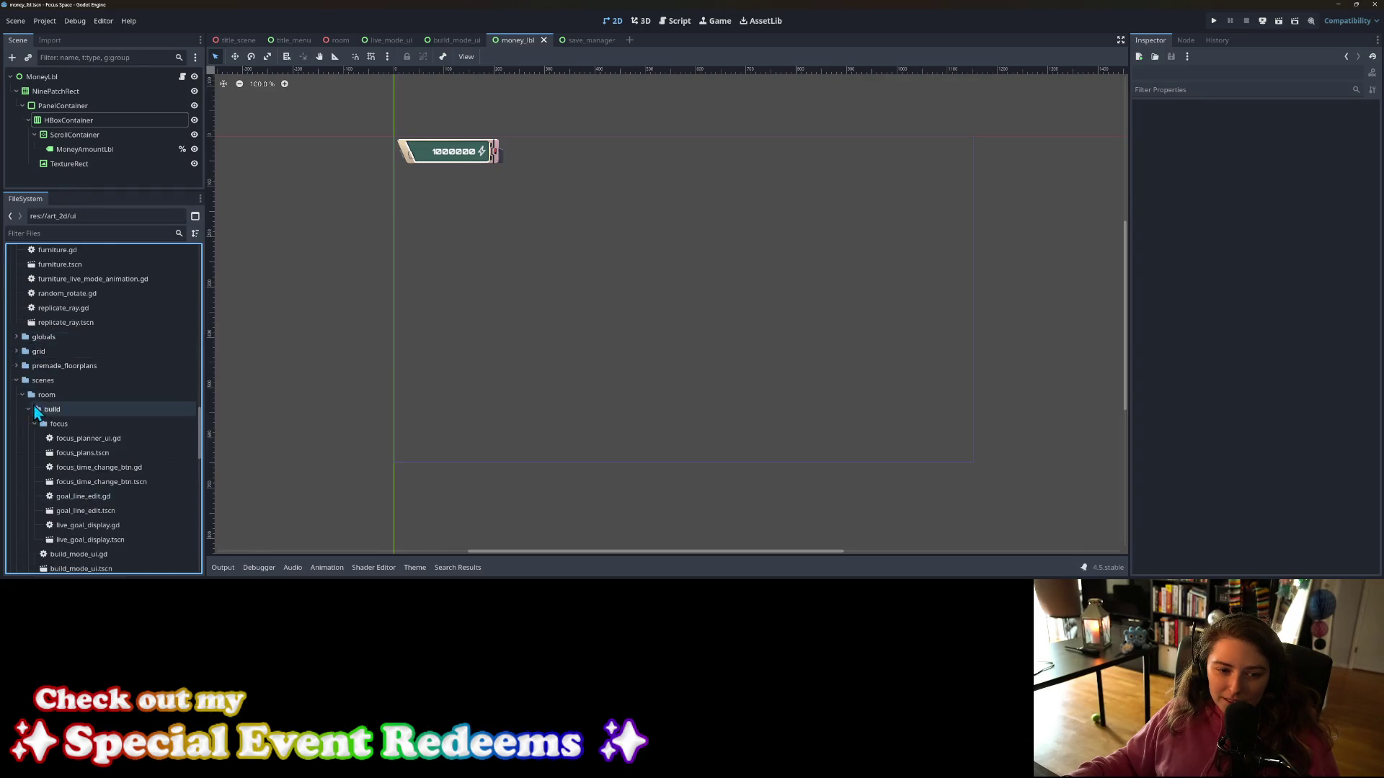
{"action": "scroll", "coordinate": [41, 426], "scroll_direction": "up", "scroll_amount": 4}
{"action": "right_click", "coordinate": [81, 430]}
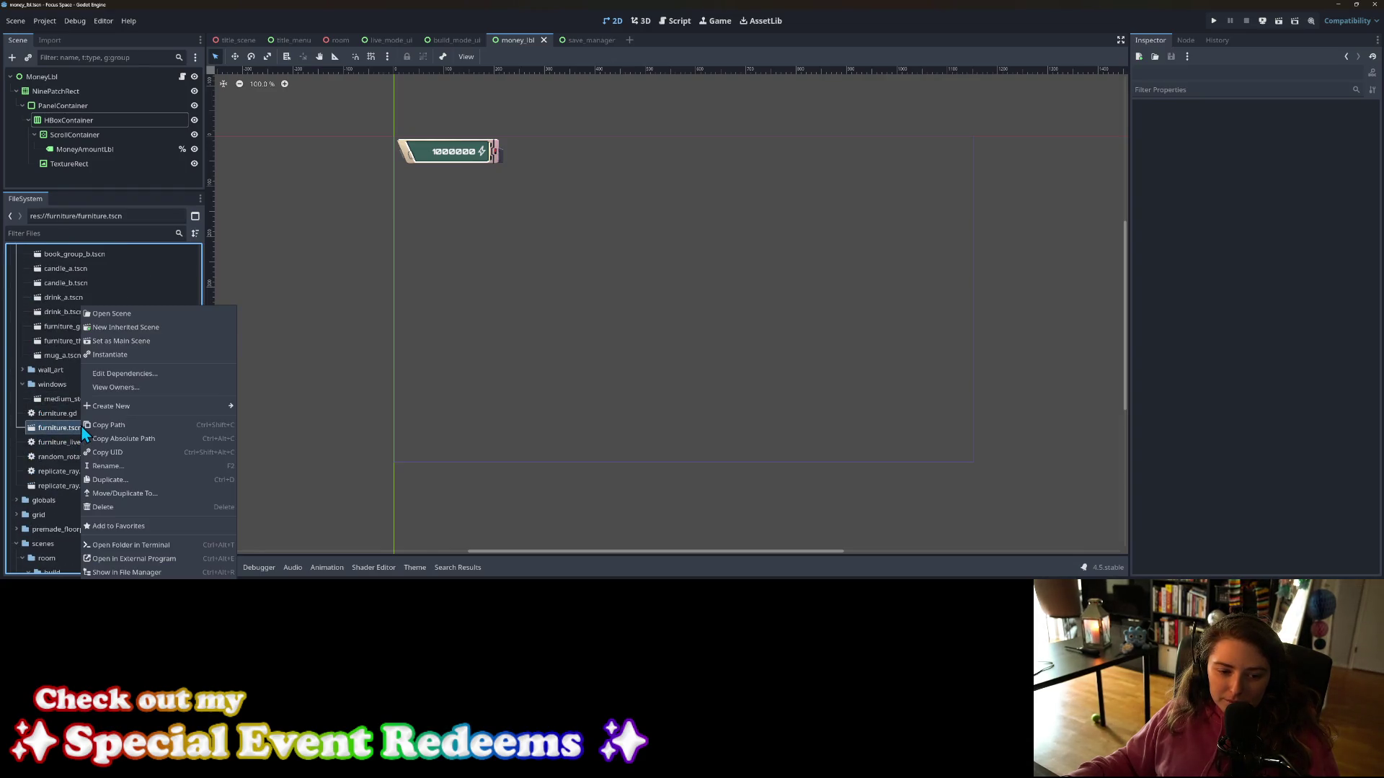
- Create a new scene inheriting furniture.tscn and add the odos_bucket model as a child
{"action": "left_click", "coordinate": [139, 328]}
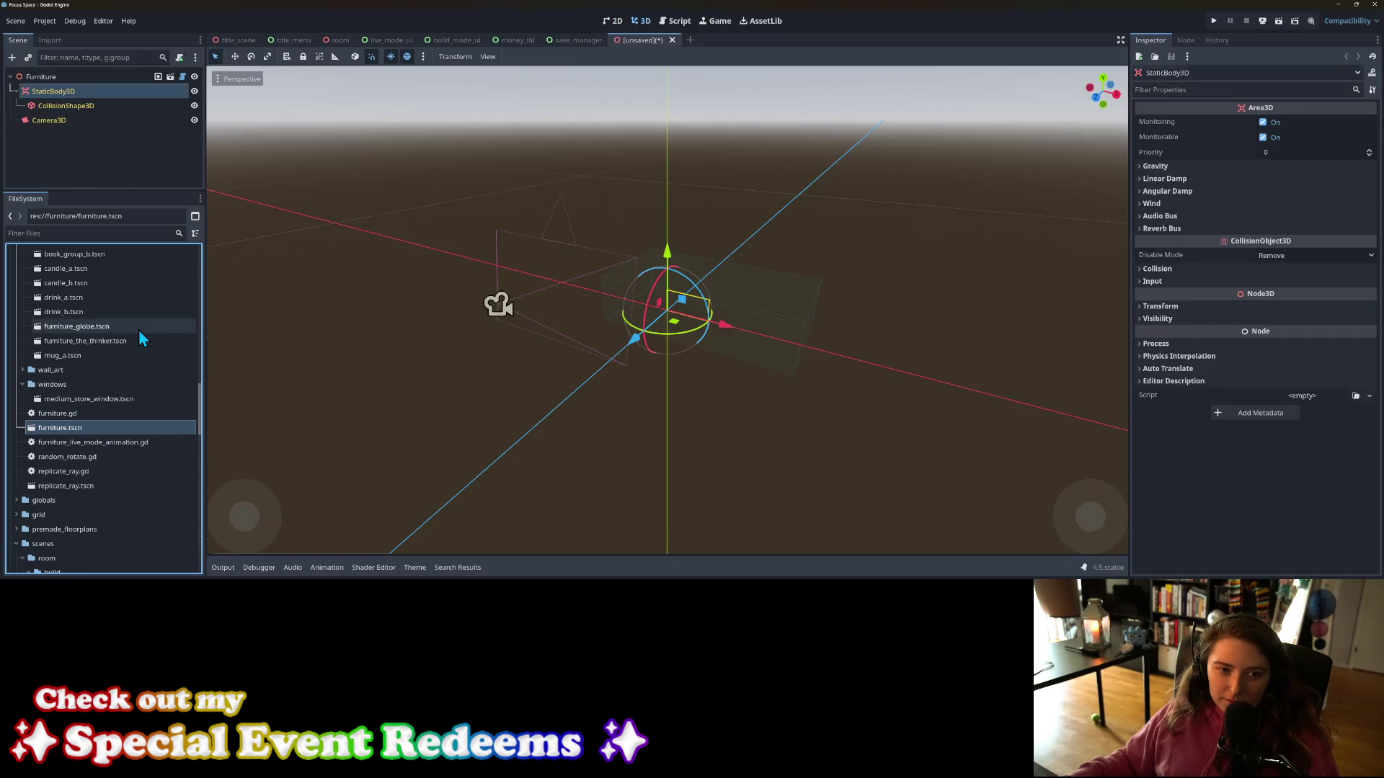
{"action": "right_click", "coordinate": [72, 79]}
{"action": "left_click", "coordinate": [110, 119]}
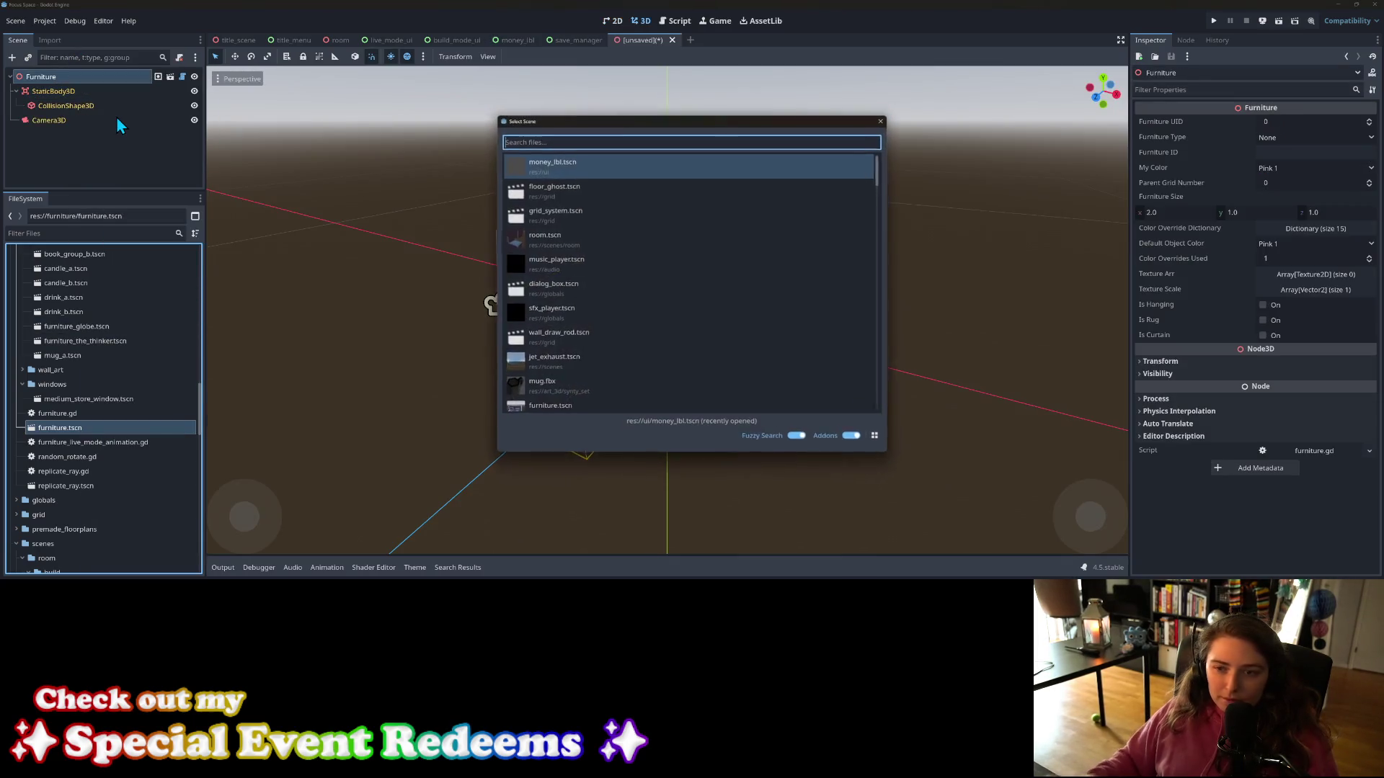
{"action": "type", "text": "bucket"}
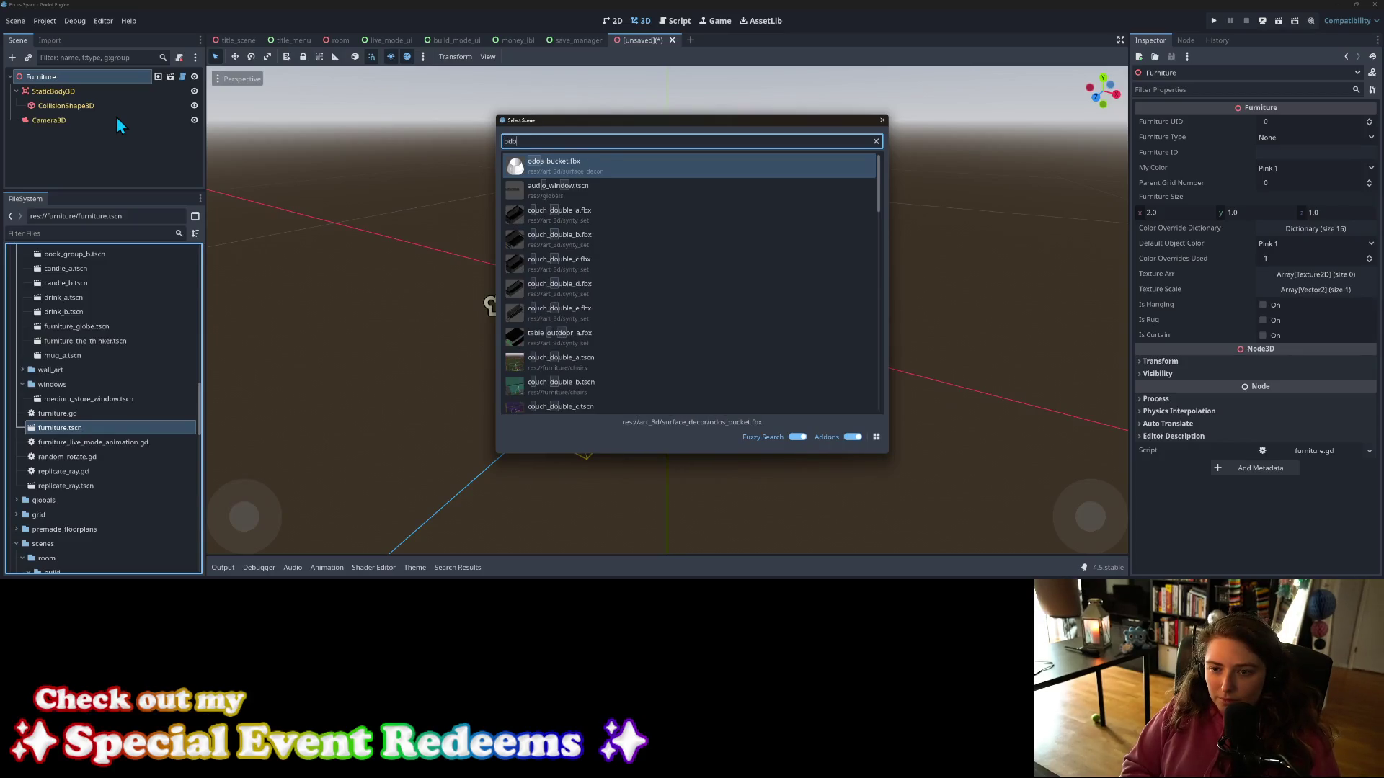
{"action": "key", "text": "Return"}
- Rename the Furniture root node to FurnitureOdosBucket
{"action": "right_click", "coordinate": [75, 76]}
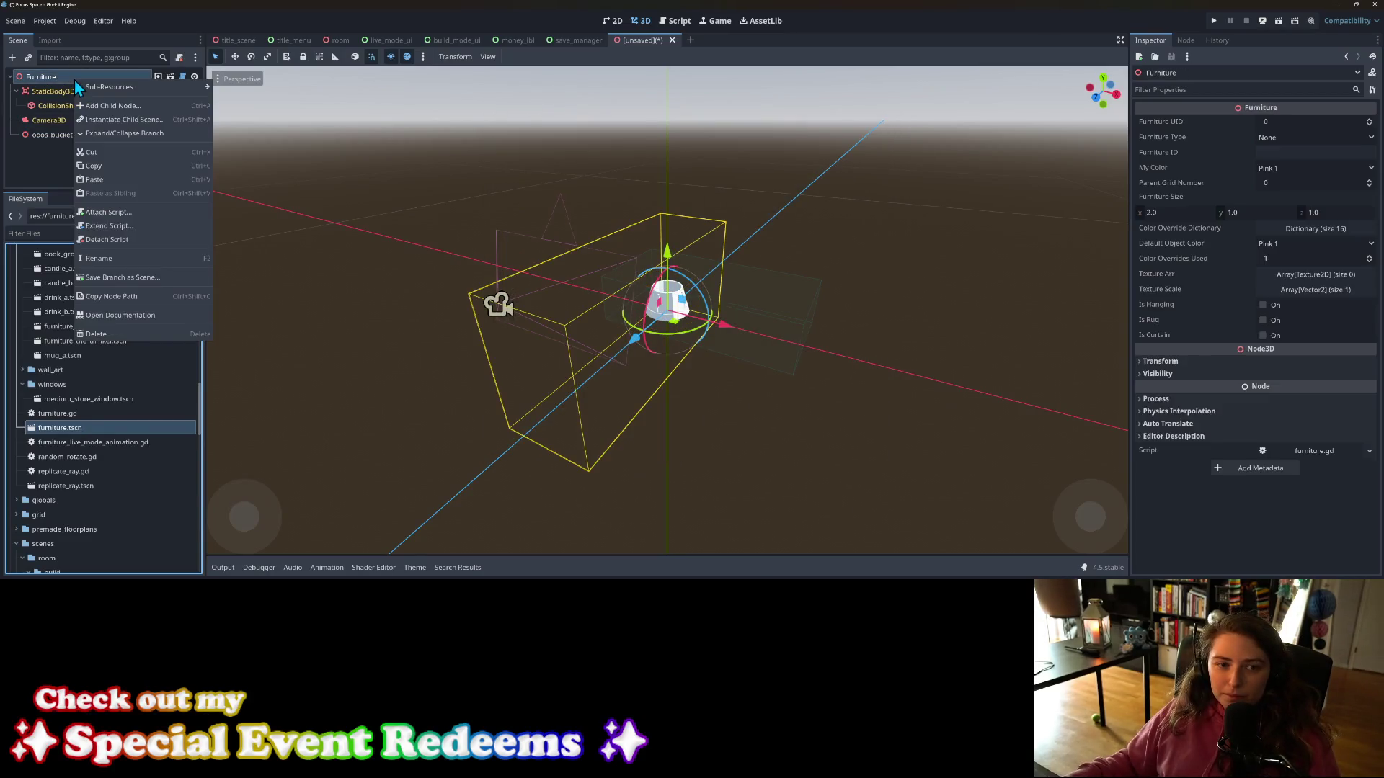
{"action": "left_click", "coordinate": [116, 260]}
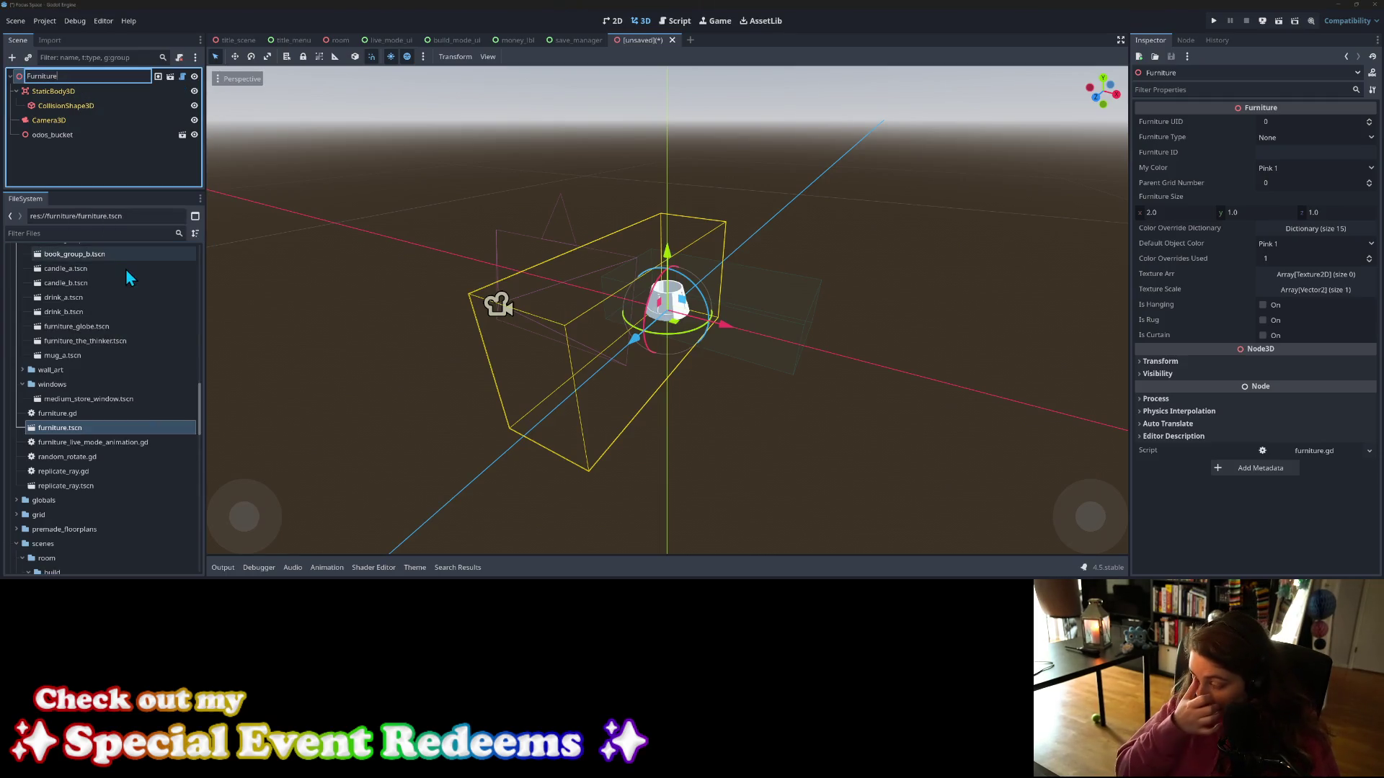
{"action": "type", "text": "Odo"}
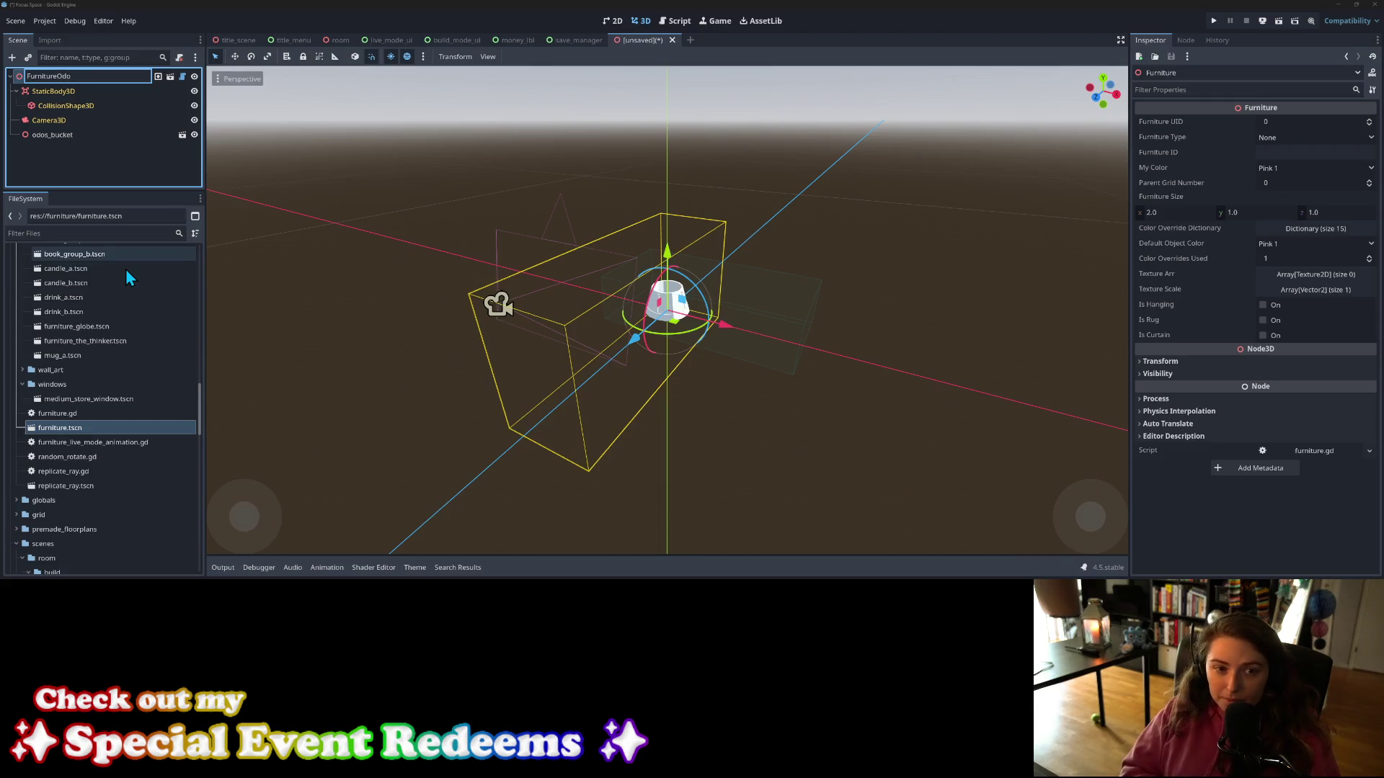
{"action": "type", "text": "sBucket"}
{"action": "key", "text": "Return"}
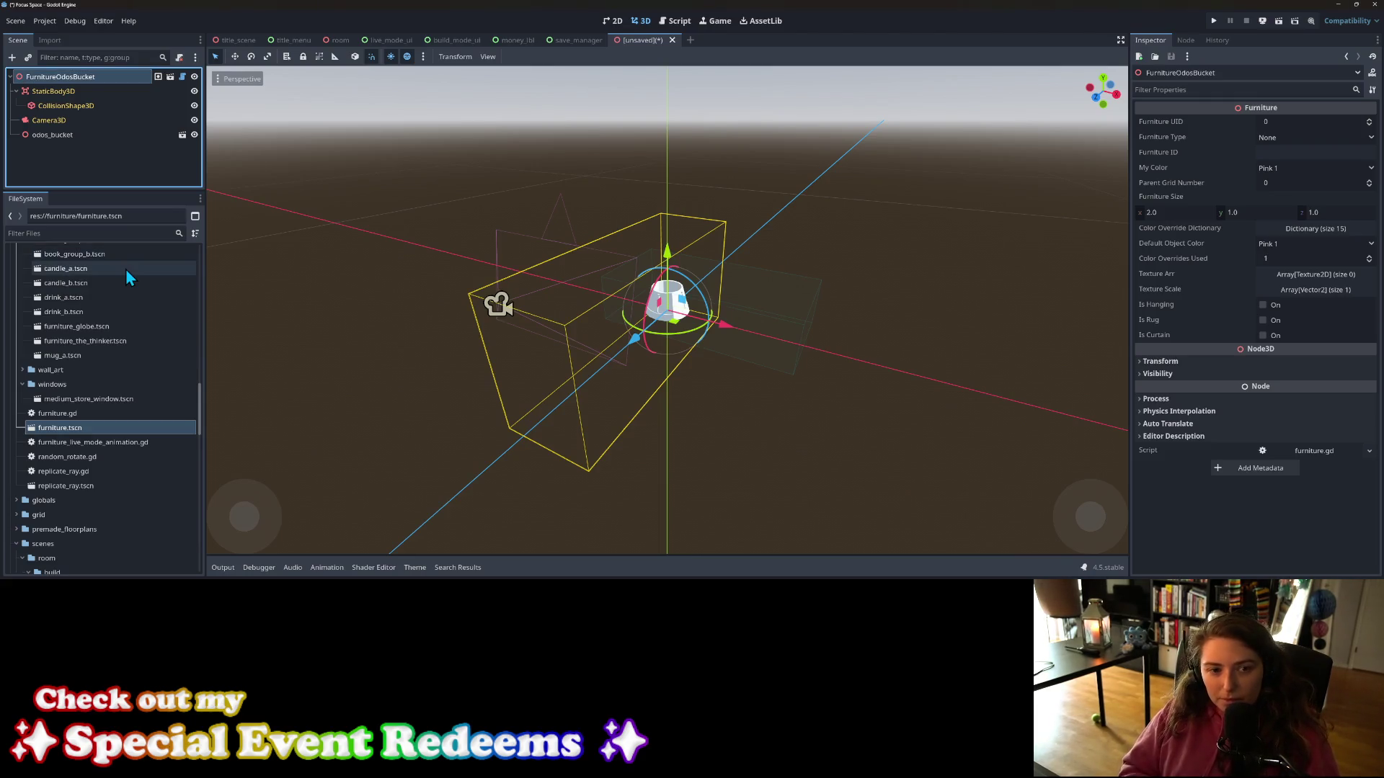
- Enable Editable Children on odos_bucket, select its Bucket mesh, and expand Surface Material Override
{"action": "right_click", "coordinate": [74, 135]}
{"action": "left_click", "coordinate": [118, 426]}
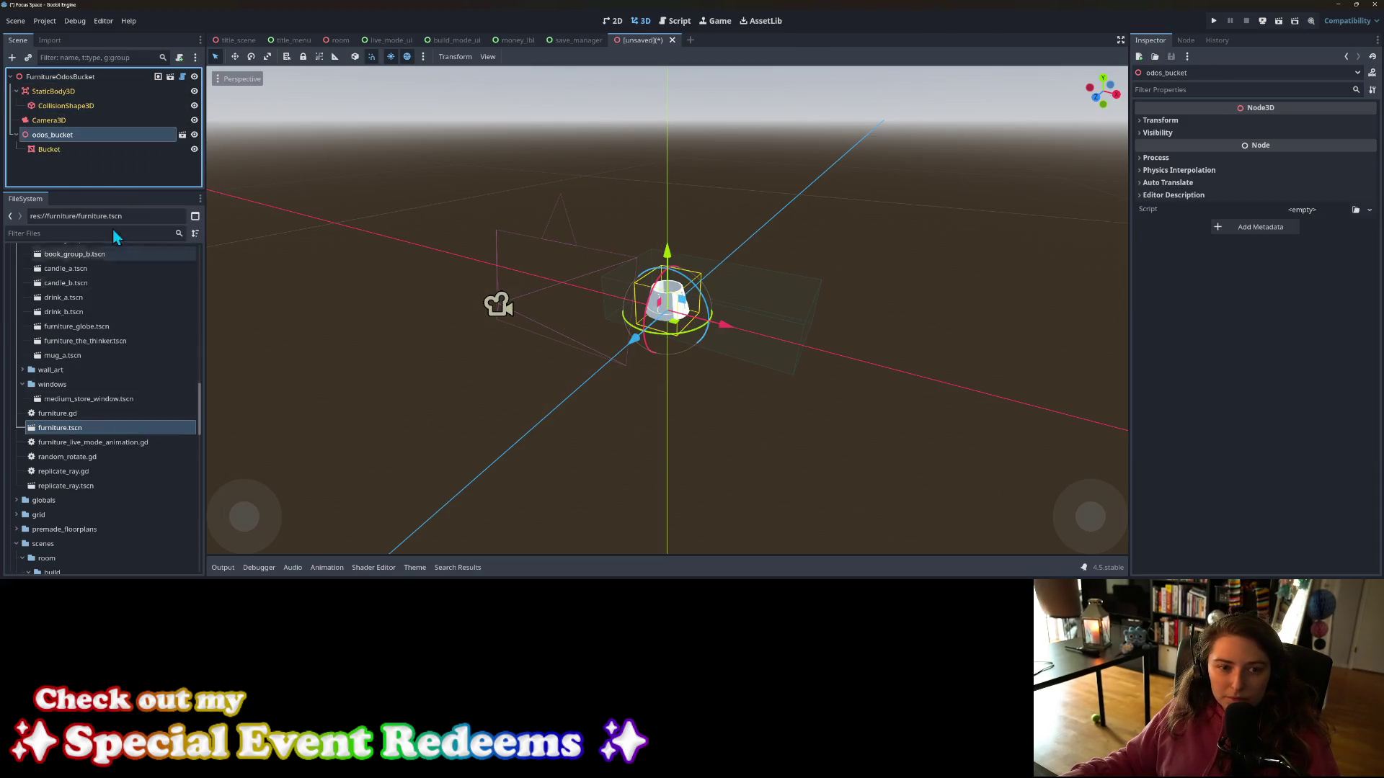
{"action": "left_click", "coordinate": [95, 149]}
{"action": "left_click", "coordinate": [1223, 166]}
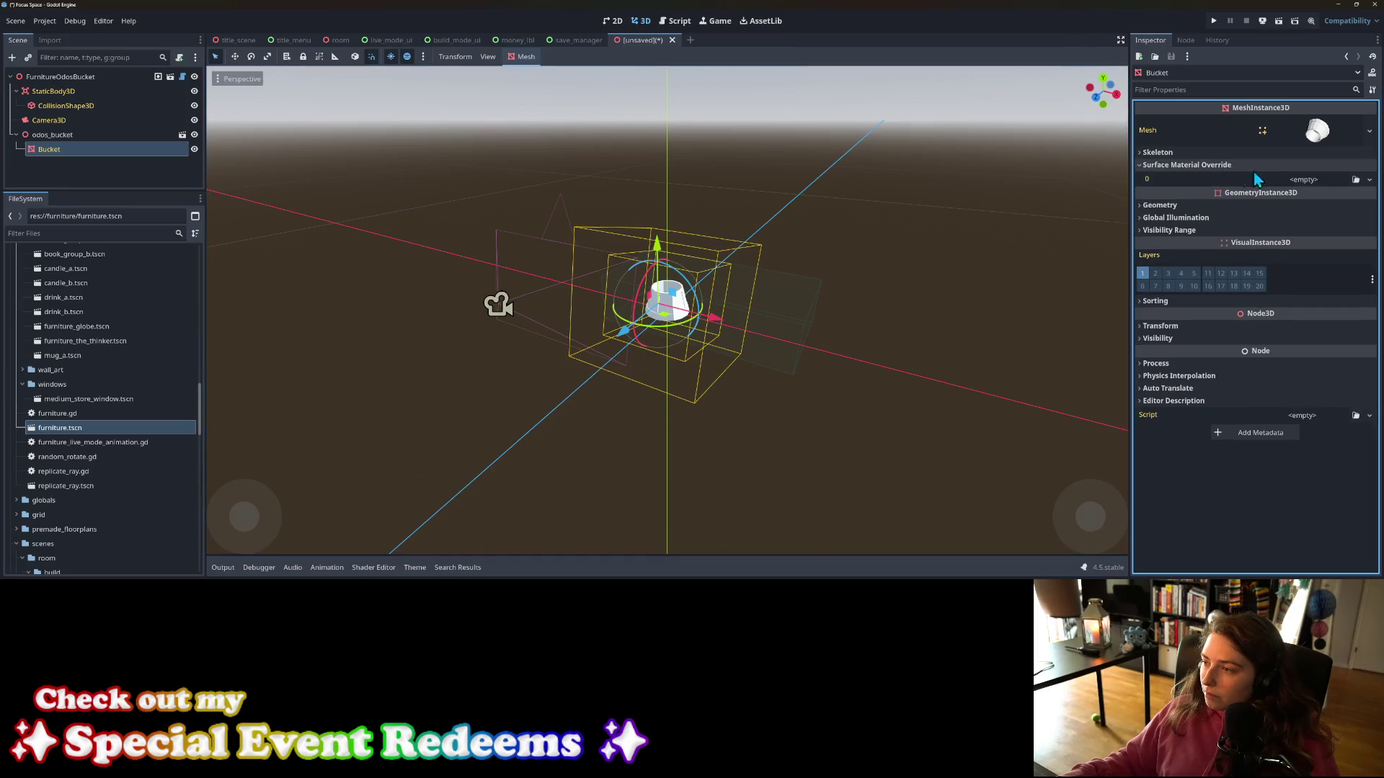
- Load shader_friendly.tres into the Bucket mesh's override slot 0, then select FurnitureOdosBucket
{"action": "left_click", "coordinate": [1355, 179]}
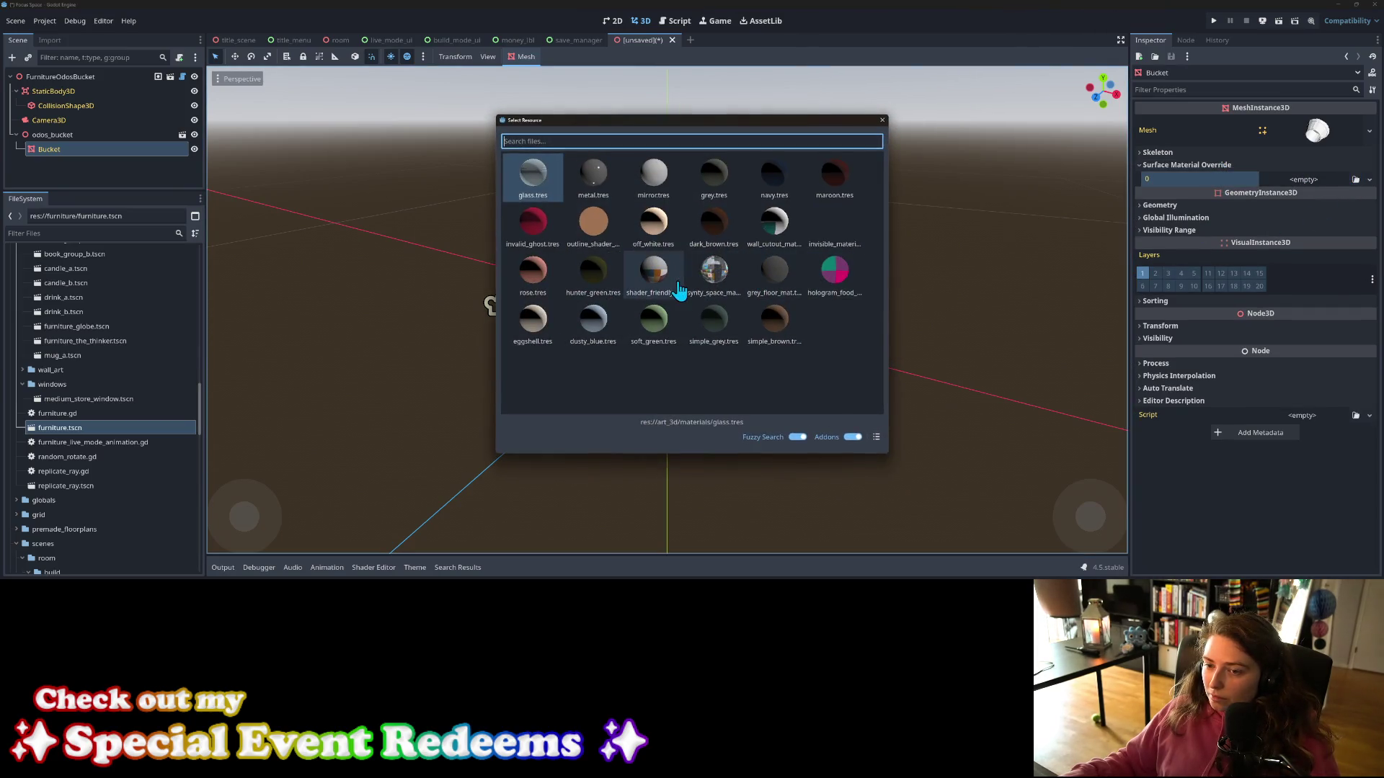
{"action": "double_click", "coordinate": [660, 277]}
{"action": "scroll", "coordinate": [765, 406], "scroll_direction": "up", "scroll_amount": 3}
{"action": "mouse_move", "coordinate": [706, 413]}
{"action": "left_mouse_down"}
{"action": "mouse_move", "coordinate": [850, 396]}
{"action": "mouse_move", "coordinate": [910, 406]}
{"action": "mouse_move", "coordinate": [913, 426]}
{"action": "mouse_move", "coordinate": [856, 430]}
{"action": "left_mouse_up"}
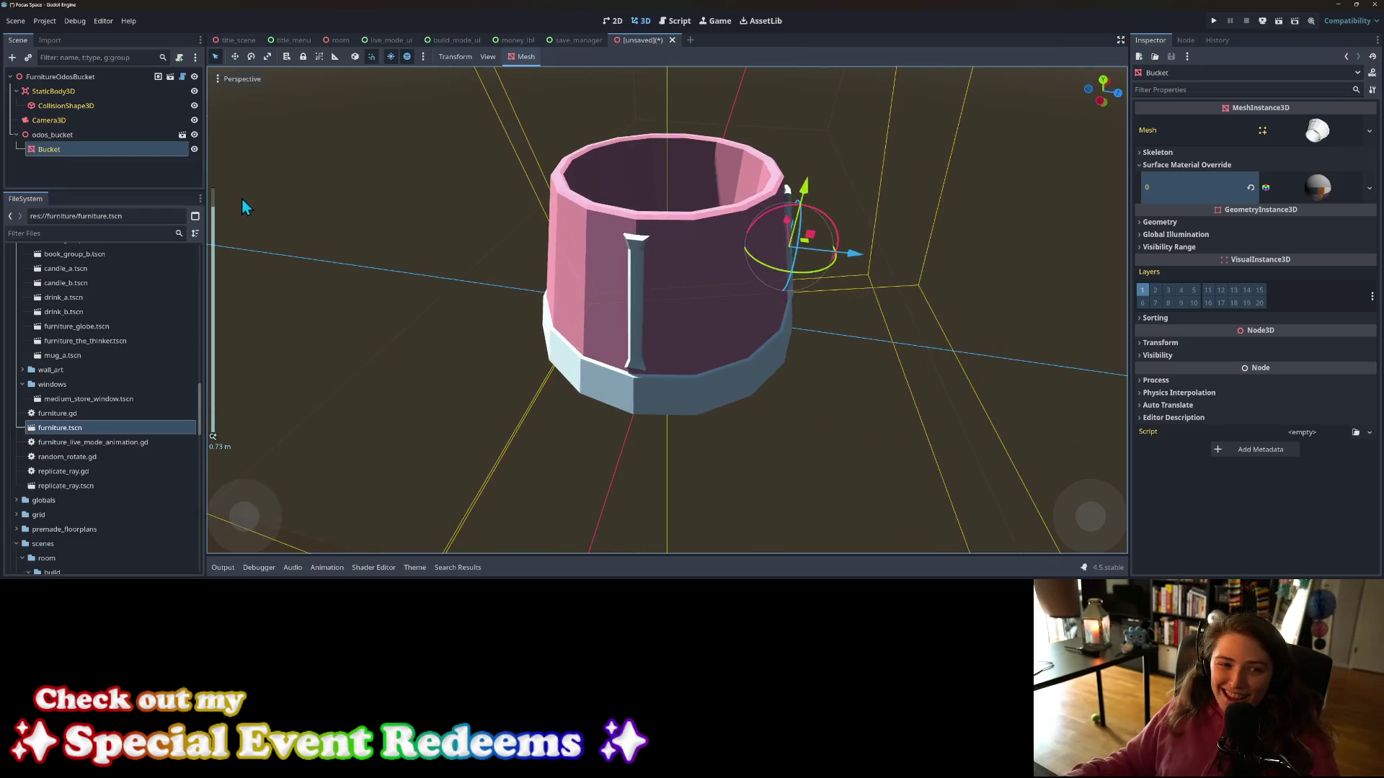
{"action": "double_click", "coordinate": [127, 76]}
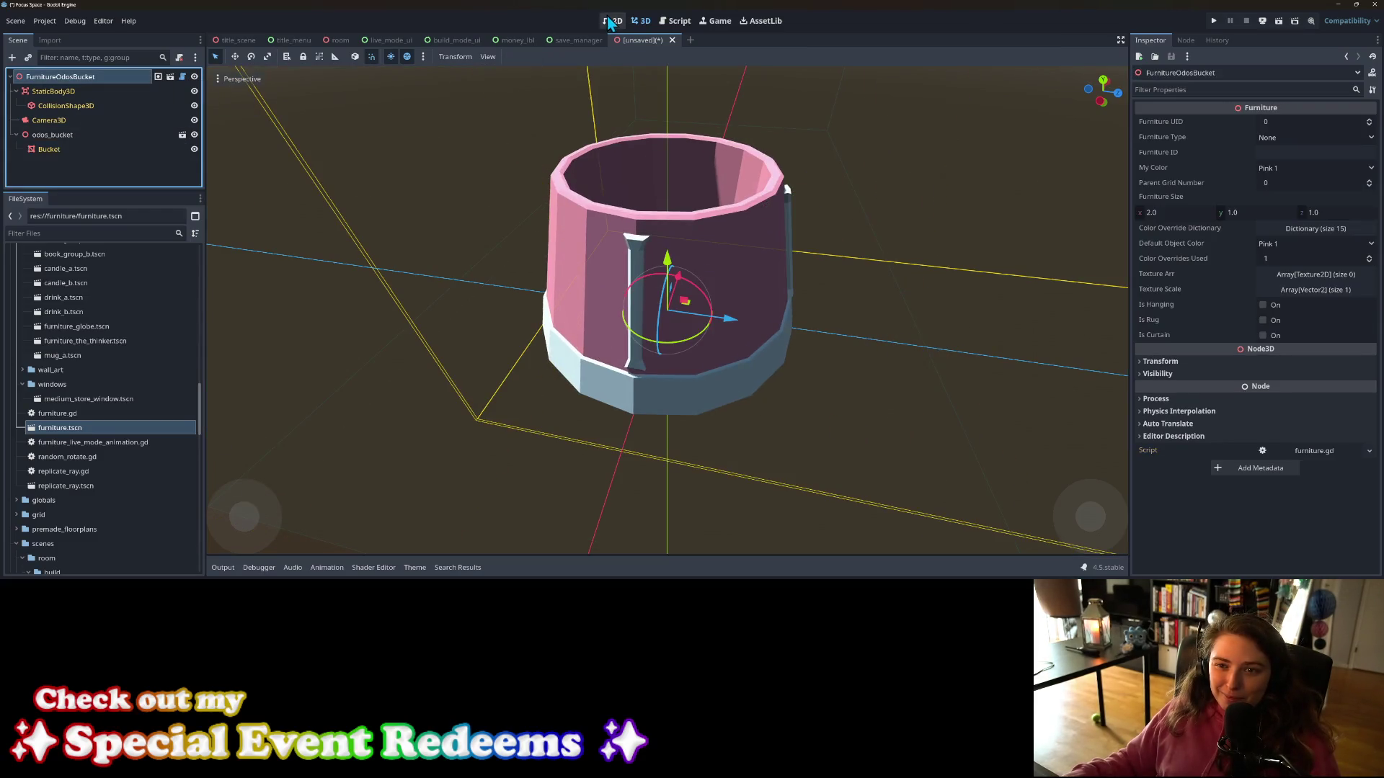
- Save the scene as furniture_odos_bucket.tscn in res://furniture/surface_art
{"action": "key", "text": "ctrl+s"}
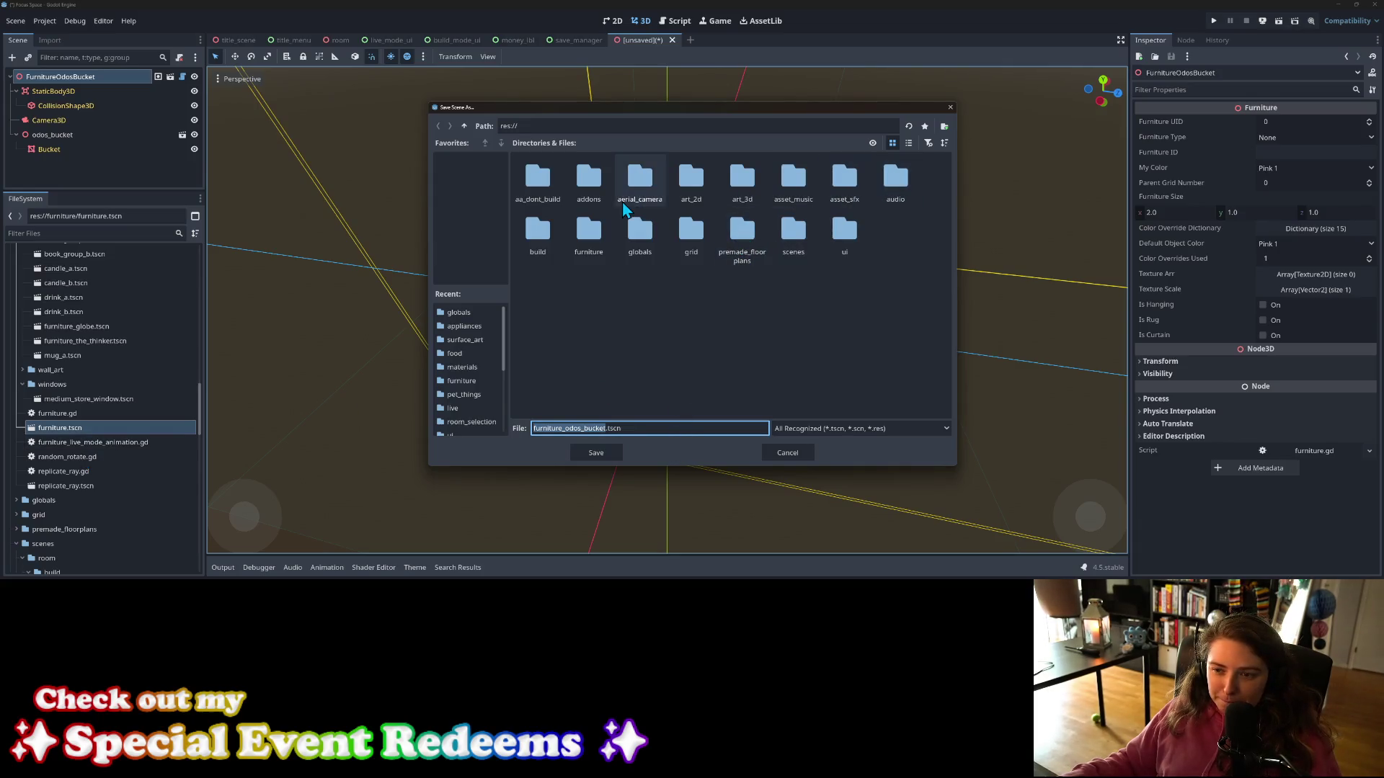
{"action": "double_click", "coordinate": [603, 240]}
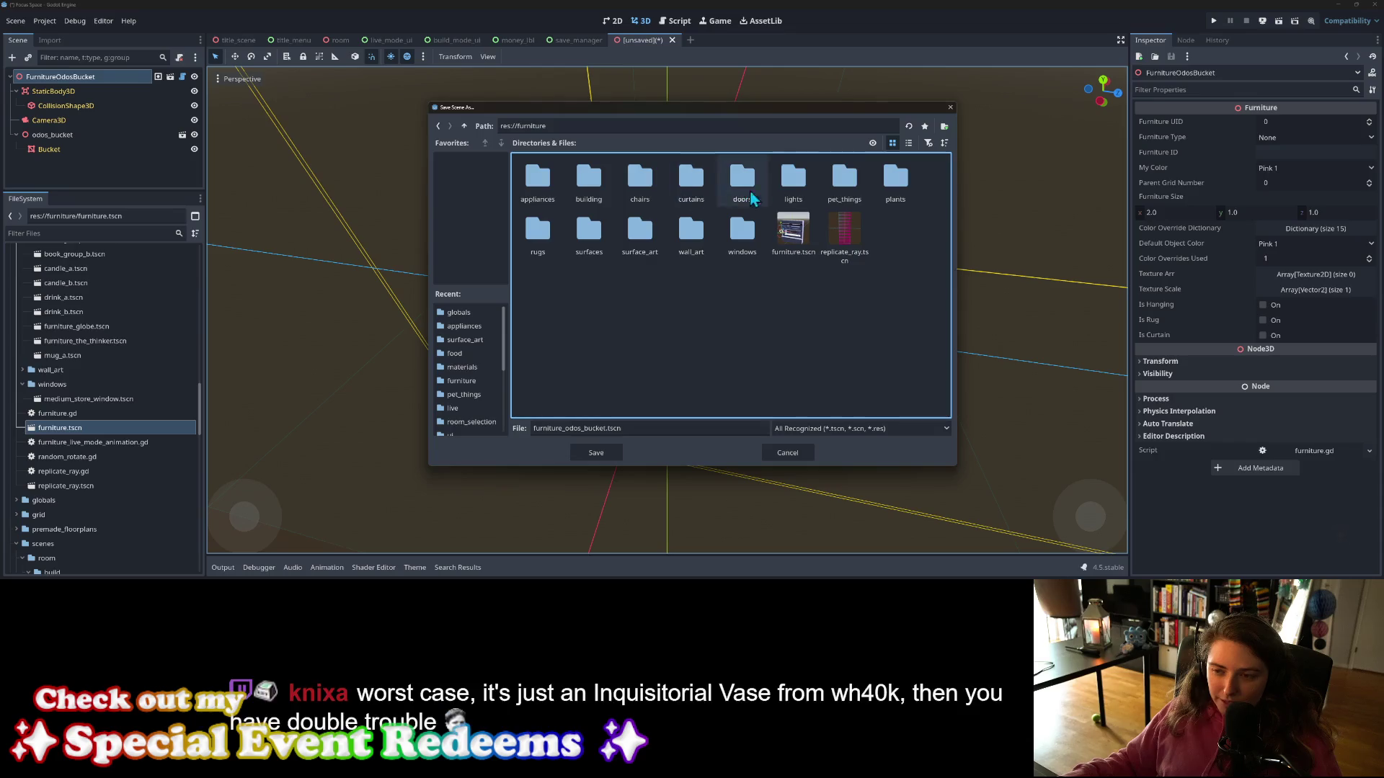
{"action": "double_click", "coordinate": [620, 245]}
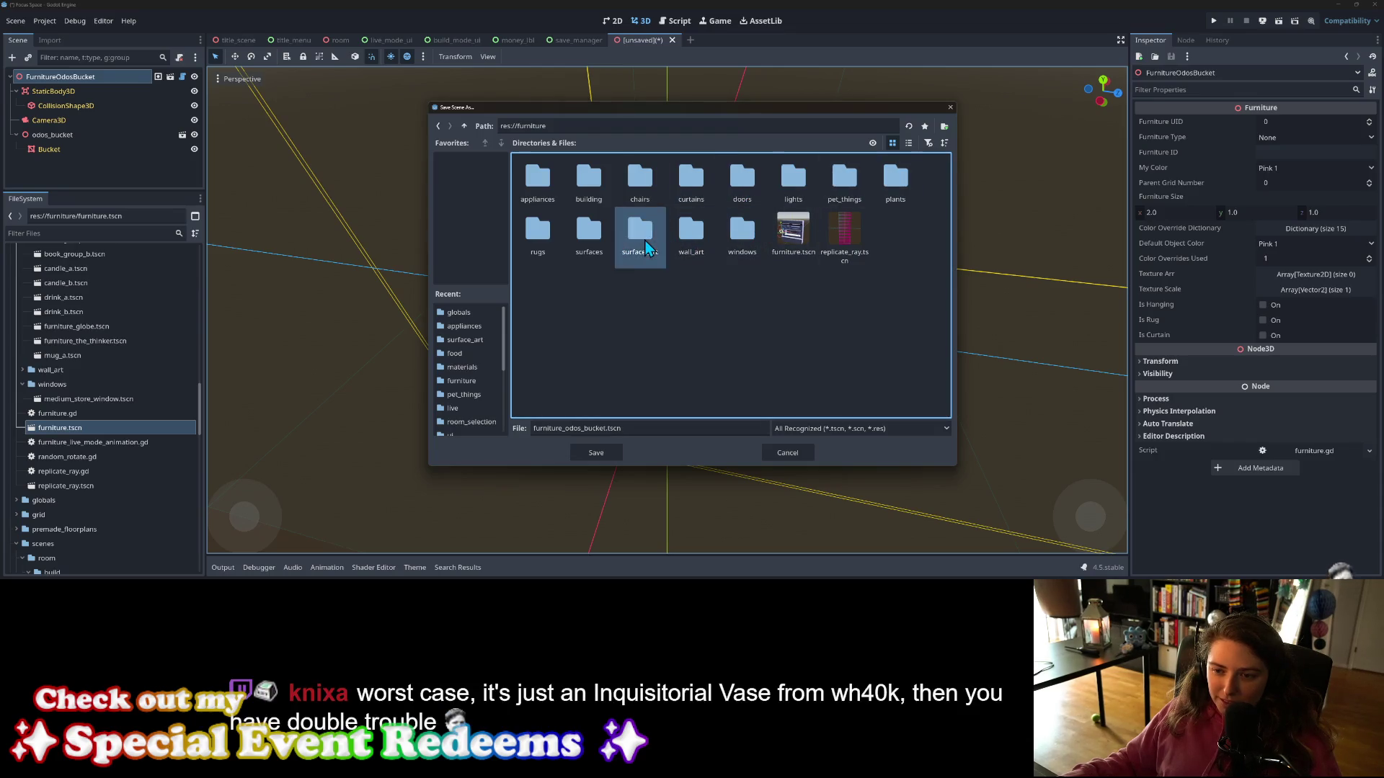
{"action": "left_click", "coordinate": [591, 457]}
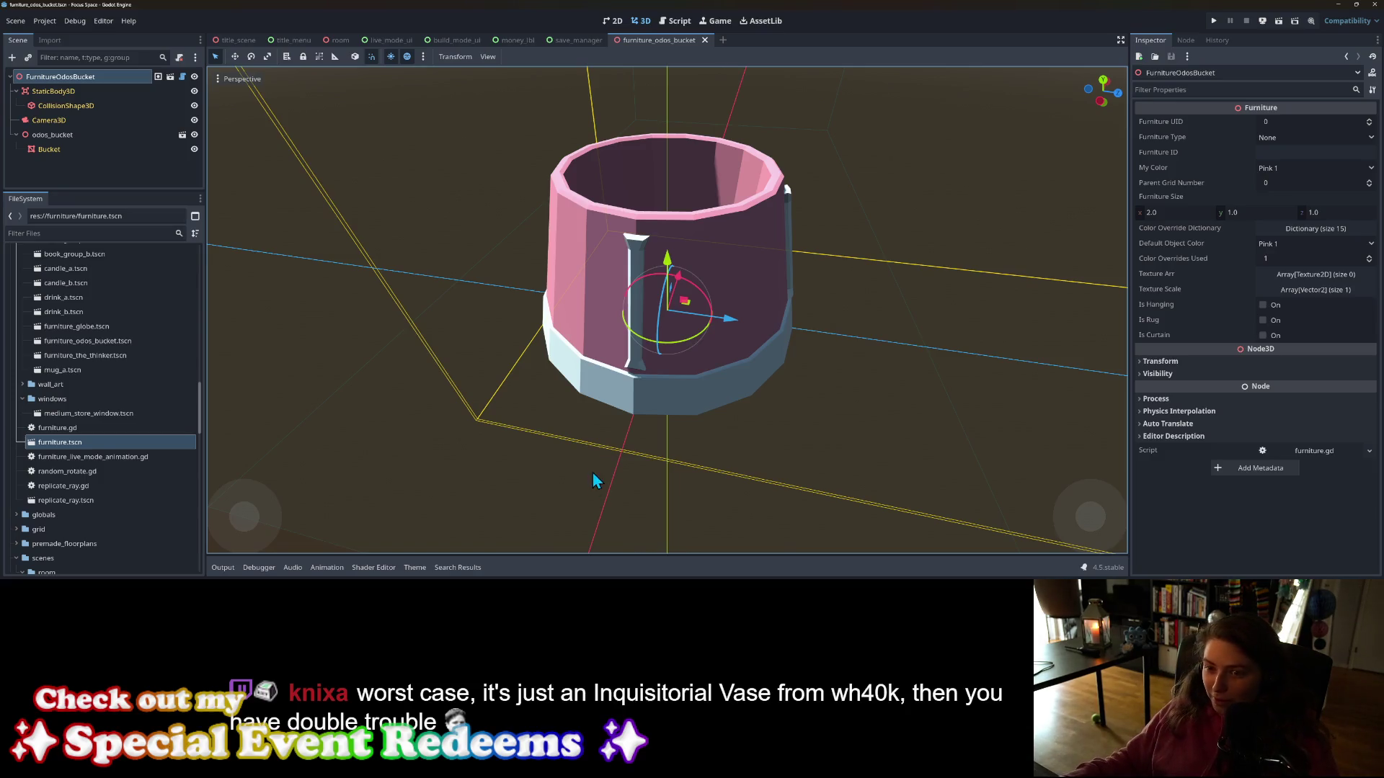
- Turn off the preview sunlight and orbit to a lower, closer view of the bucket
{"action": "mouse_move", "coordinate": [599, 448]}
{"action": "left_mouse_down"}
{"action": "mouse_move", "coordinate": [689, 404]}
{"action": "mouse_move", "coordinate": [750, 417]}
{"action": "mouse_move", "coordinate": [704, 438]}
{"action": "left_mouse_up"}
{"action": "scroll", "coordinate": [703, 439], "scroll_direction": "up", "scroll_amount": 4}
{"action": "scroll", "coordinate": [692, 439], "scroll_direction": "down", "scroll_amount": 2}
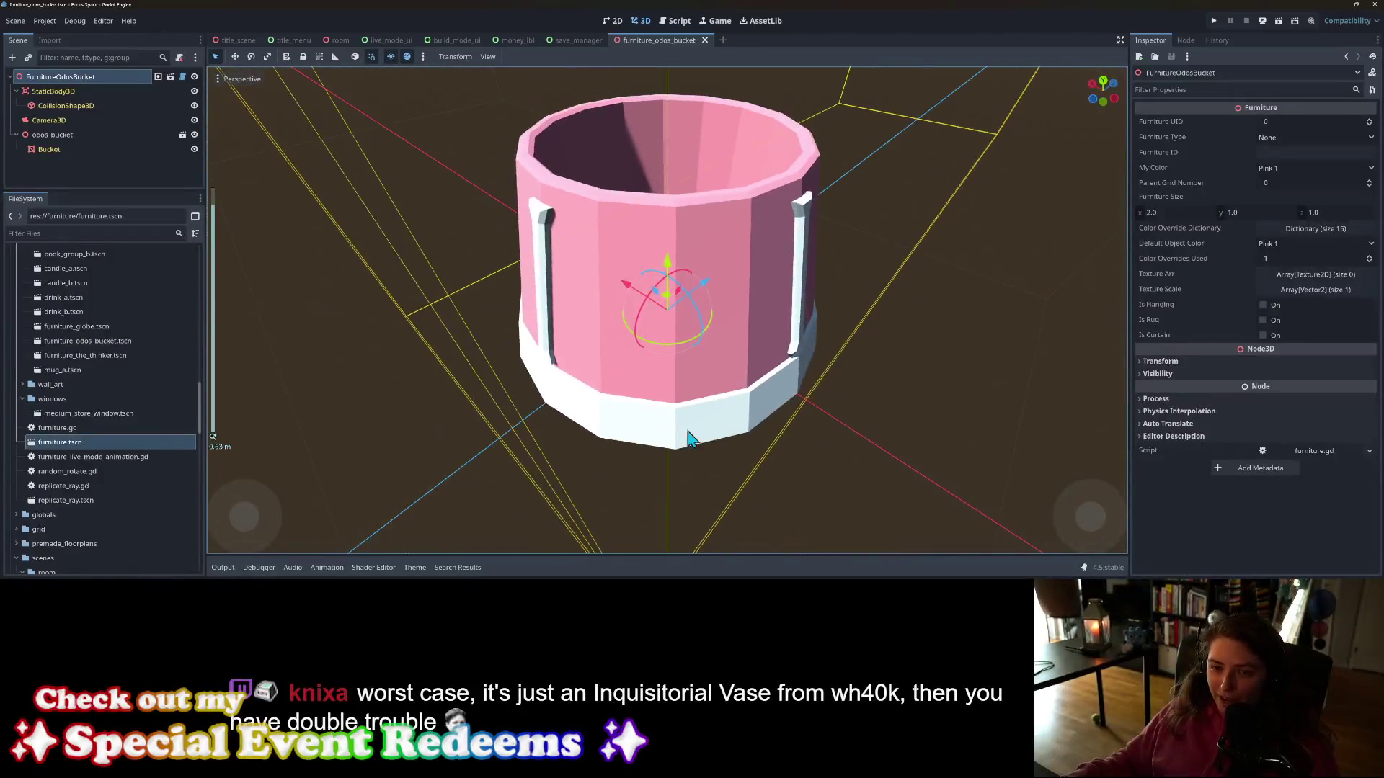
{"action": "left_click", "coordinate": [391, 56]}
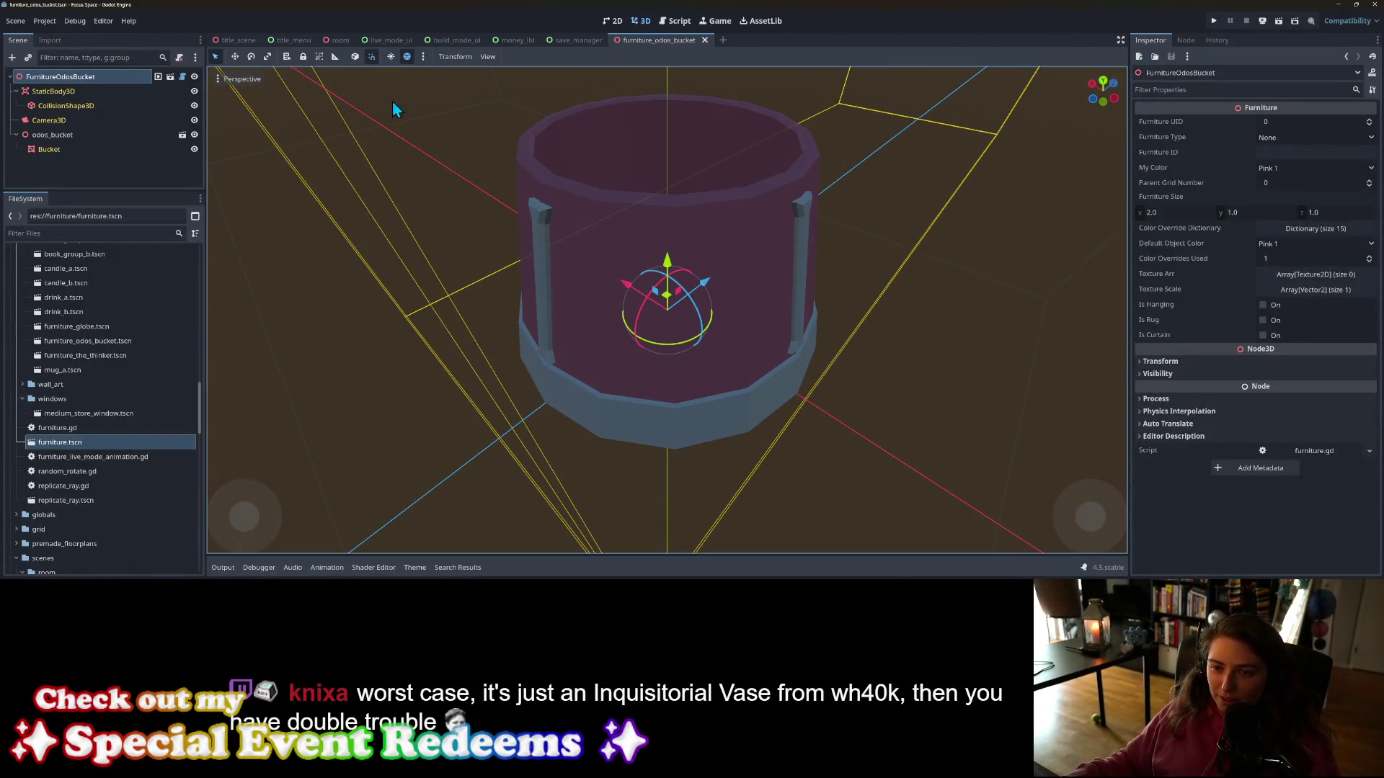
{"action": "mouse_move", "coordinate": [862, 448]}
{"action": "left_mouse_down"}
{"action": "mouse_move", "coordinate": [706, 418]}
{"action": "mouse_move", "coordinate": [717, 404]}
{"action": "mouse_move", "coordinate": [704, 417]}
{"action": "mouse_move", "coordinate": [721, 179]}
{"action": "left_mouse_up"}
{"action": "scroll", "coordinate": [698, 416], "scroll_direction": "up", "scroll_amount": 2}
{"action": "scroll", "coordinate": [698, 417], "scroll_direction": "down", "scroll_amount": 2}
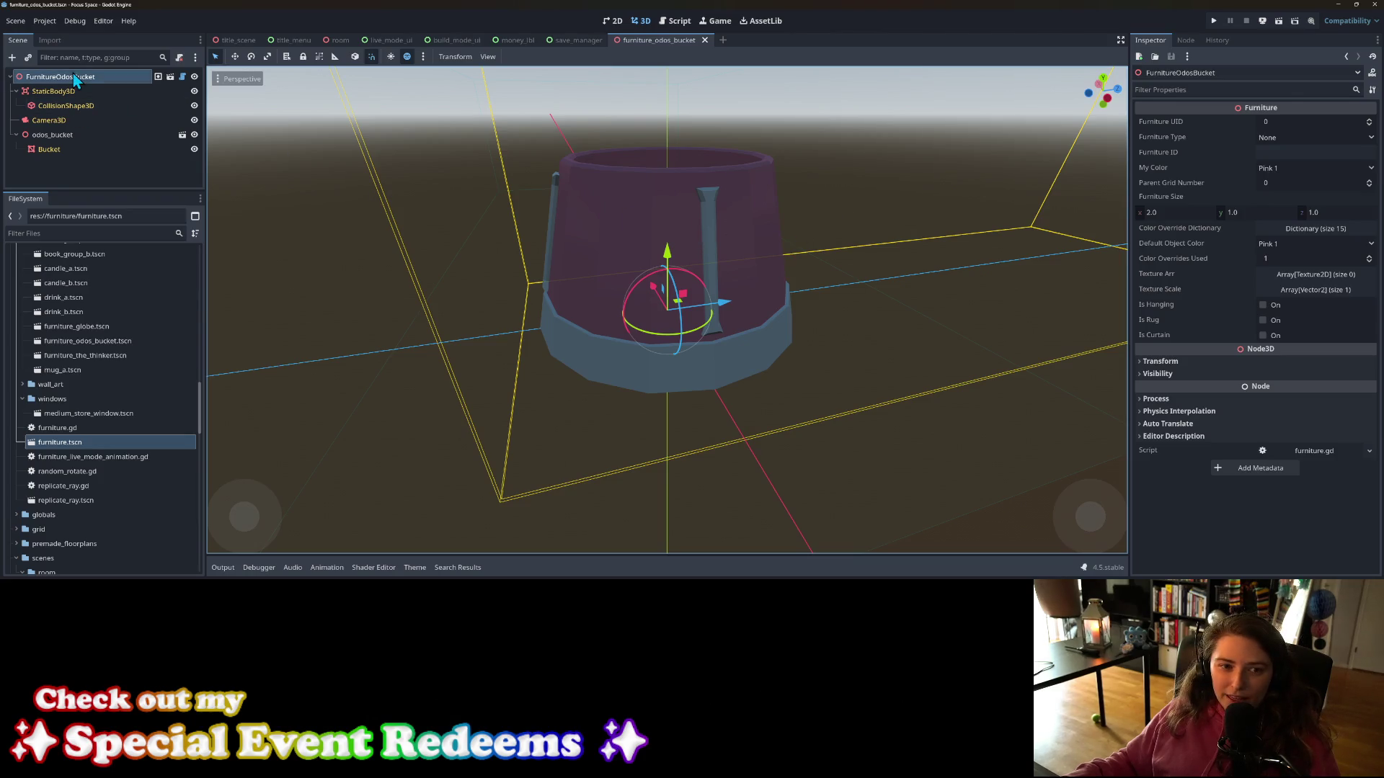
- Try Pink 2, Pink 3 and Blue 1, then settle on Blue 2 with Color Overrides Used 2
{"action": "left_click", "coordinate": [1286, 168]}
{"action": "left_click", "coordinate": [1285, 191]}
{"action": "left_click", "coordinate": [1287, 167]}
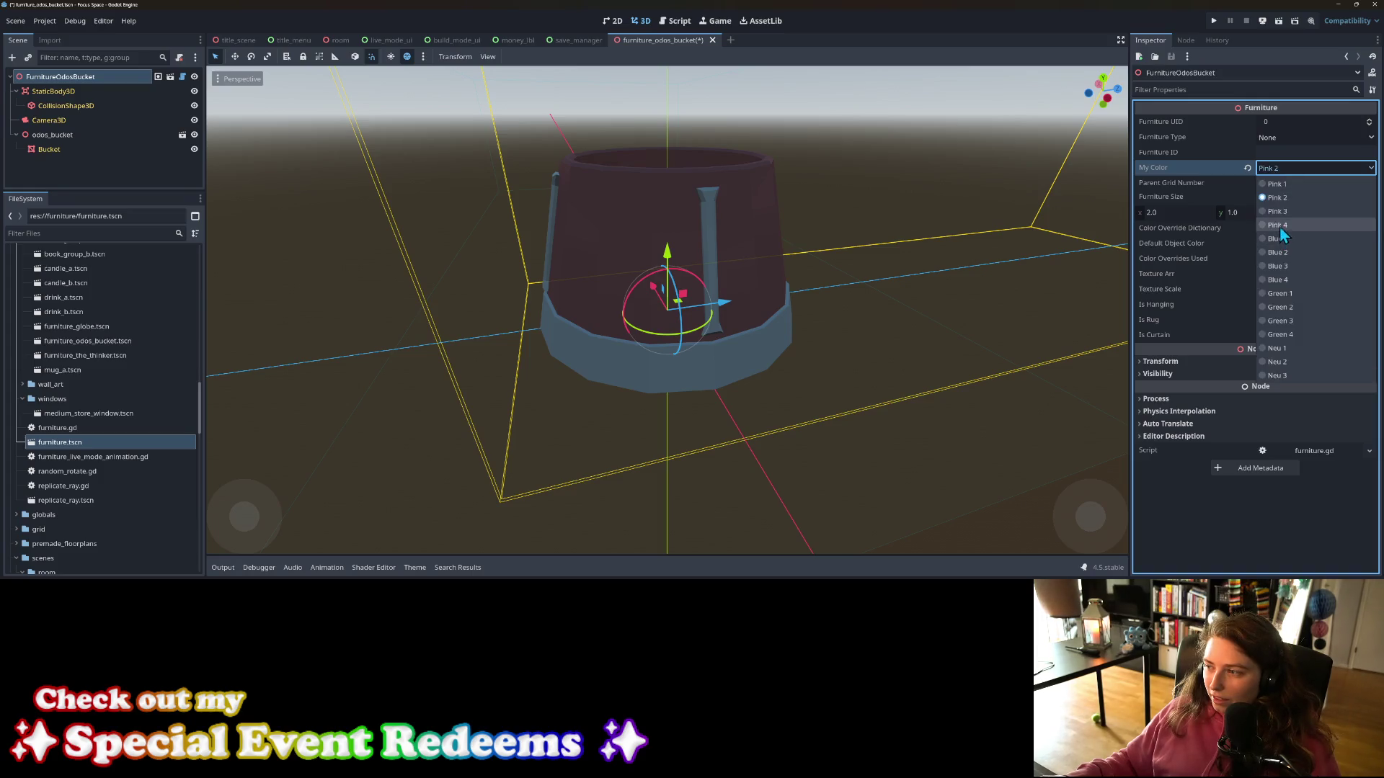
{"action": "left_click", "coordinate": [1281, 211]}
{"action": "left_click", "coordinate": [1288, 169]}
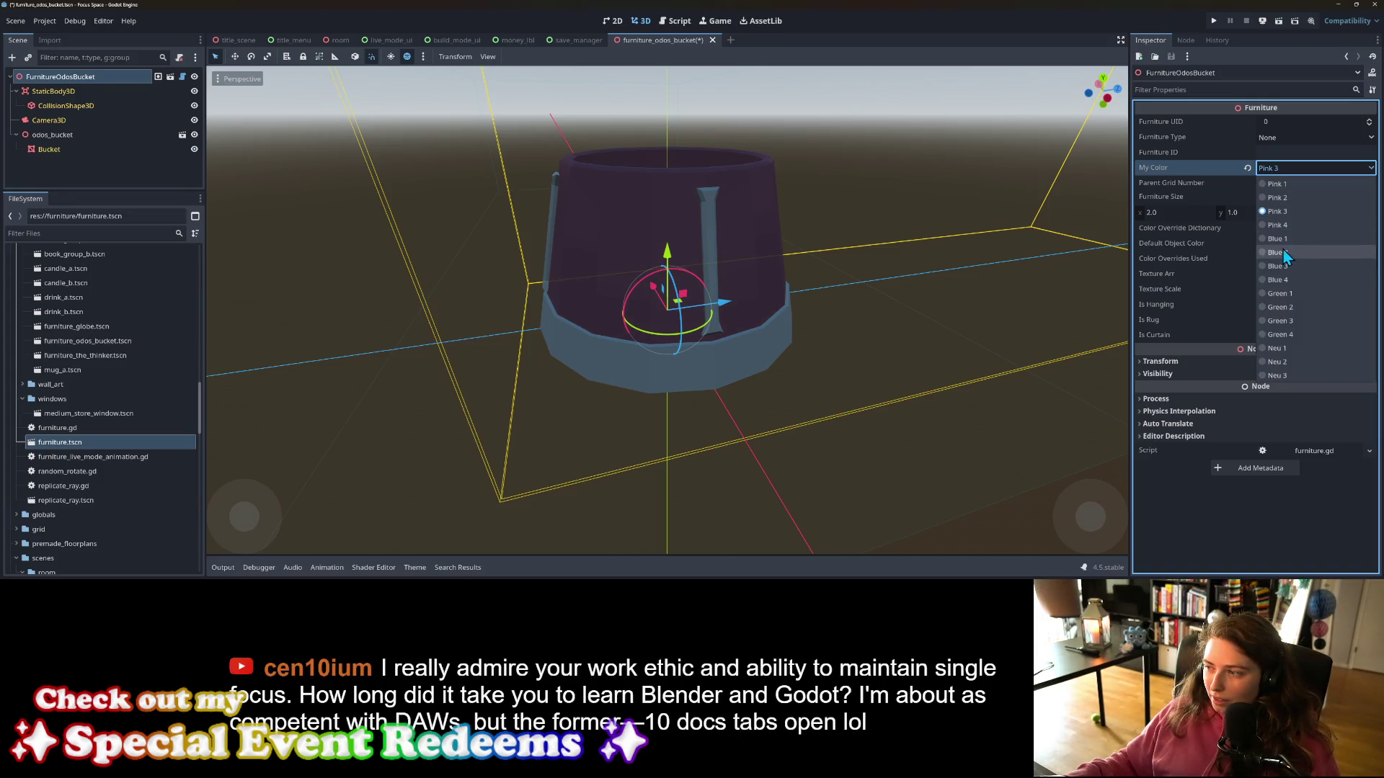
{"action": "left_click", "coordinate": [1285, 248]}
{"action": "left_click", "coordinate": [1287, 170]}
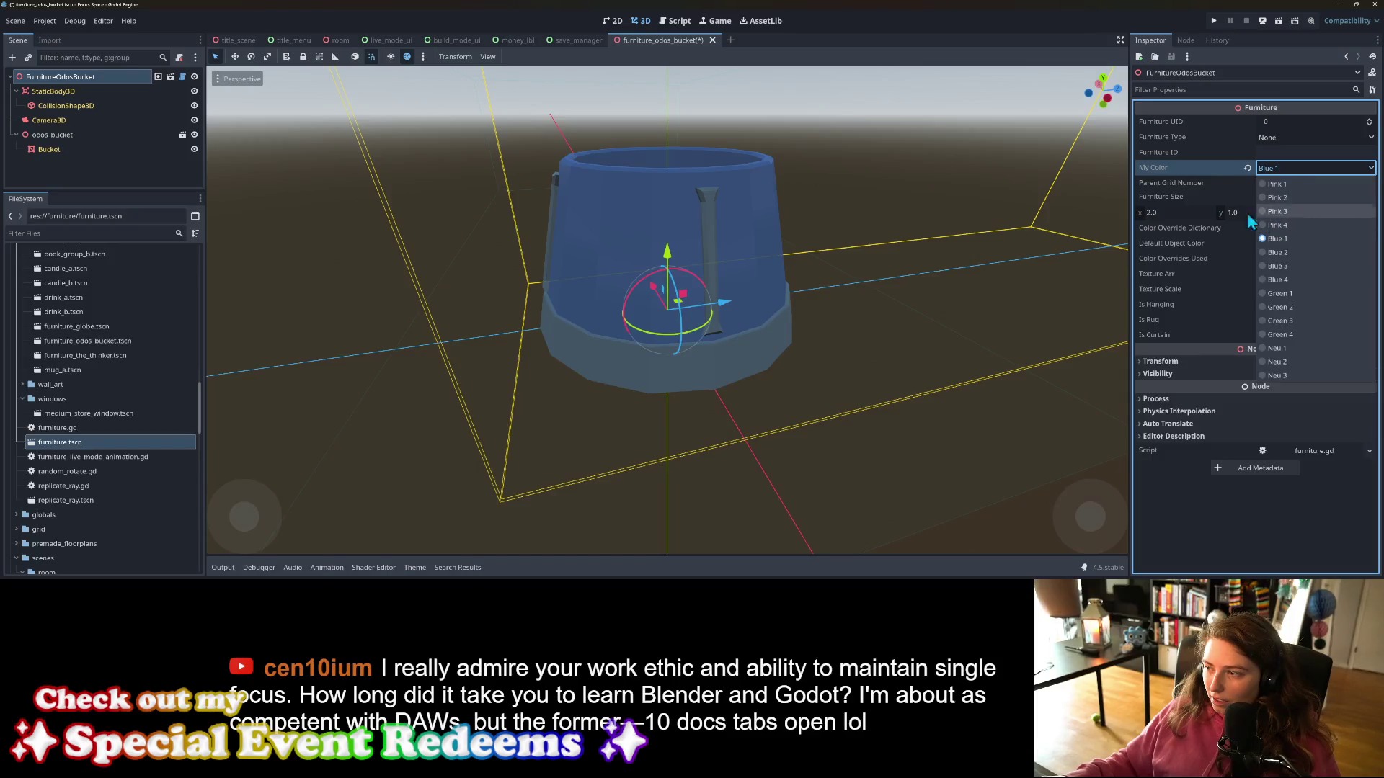
{"action": "left_click", "coordinate": [1171, 181]}
{"action": "left_click", "coordinate": [1276, 259]}
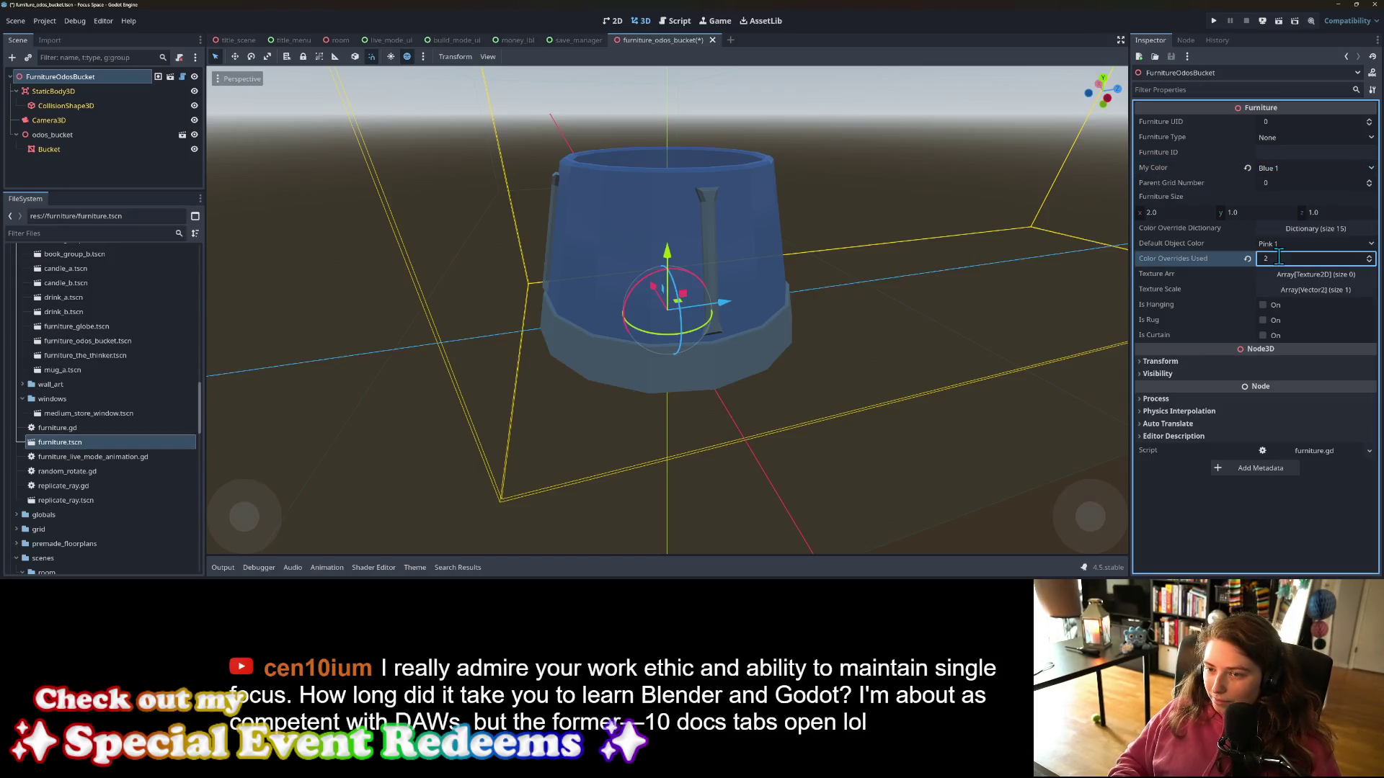
{"action": "left_click", "coordinate": [1282, 164]}
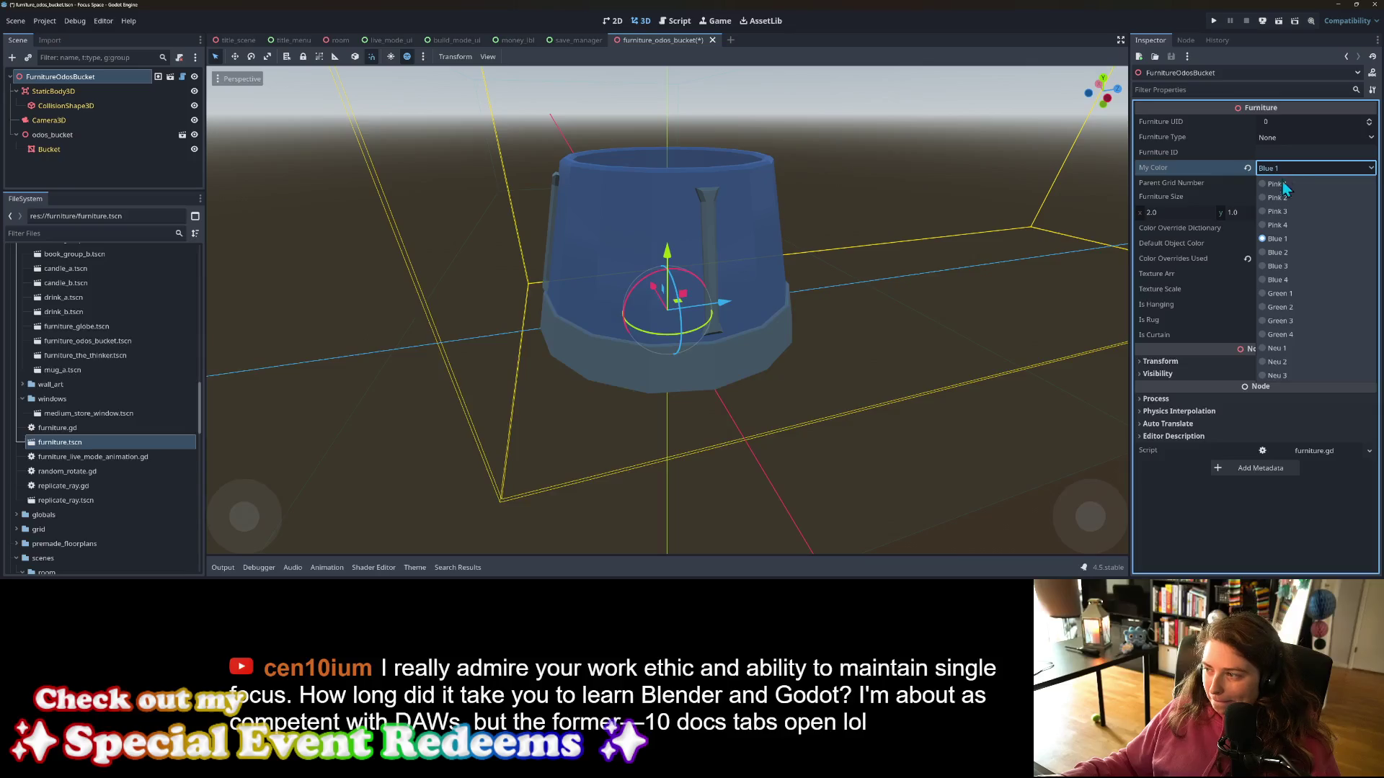
{"action": "left_click", "coordinate": [1287, 254]}
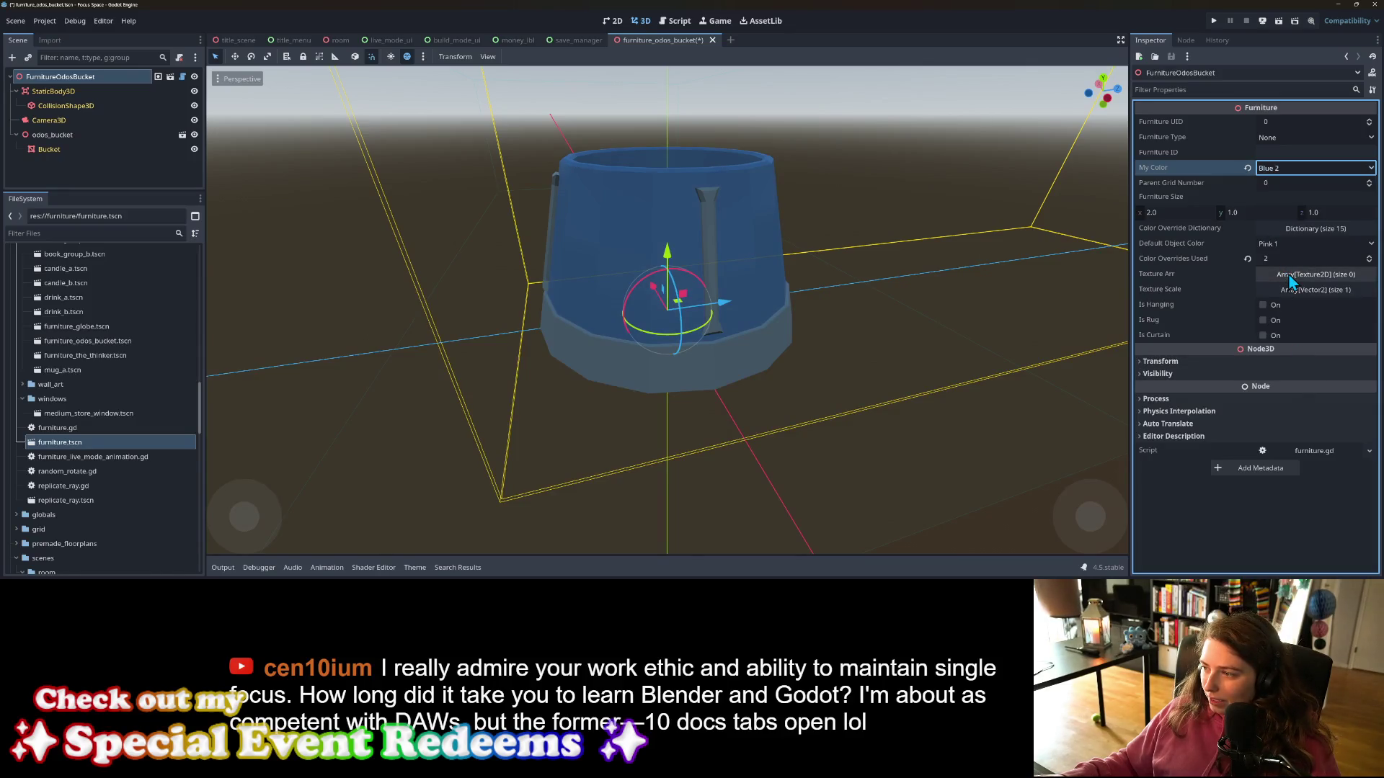
- Expand the Color Override Dictionary entries and open furniture_the_thinker.tscn
{"action": "left_click", "coordinate": [1289, 228]}
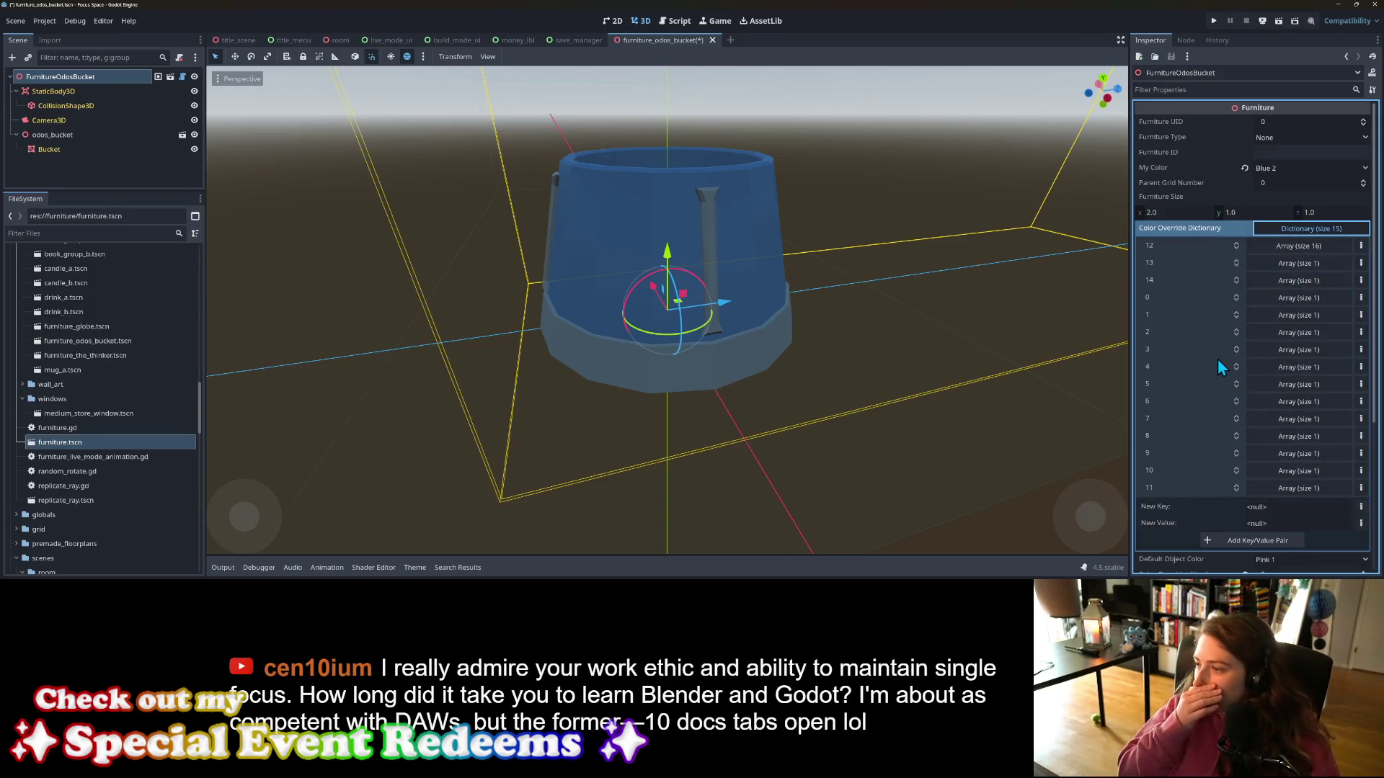
{"action": "scroll", "coordinate": [166, 346], "scroll_direction": "up", "scroll_amount": 2}
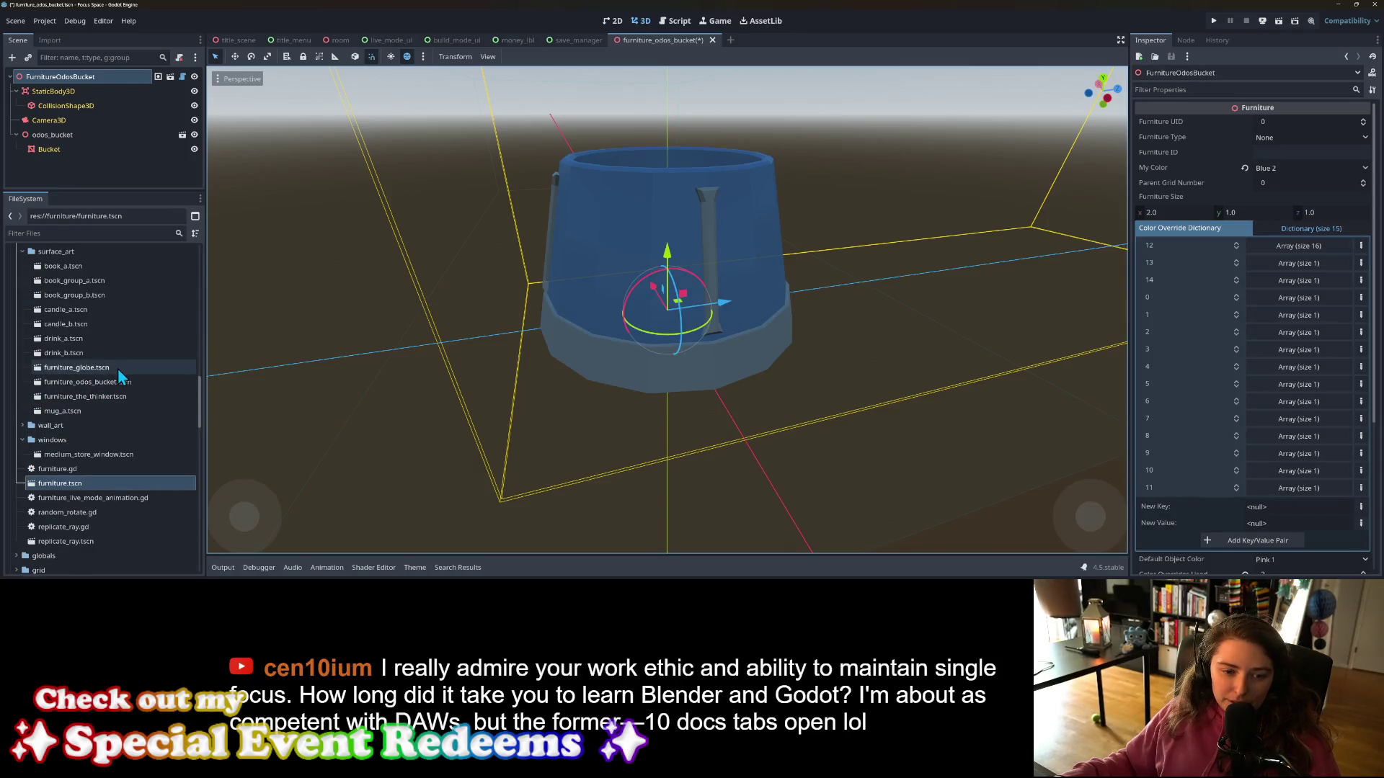
{"action": "double_click", "coordinate": [97, 400]}
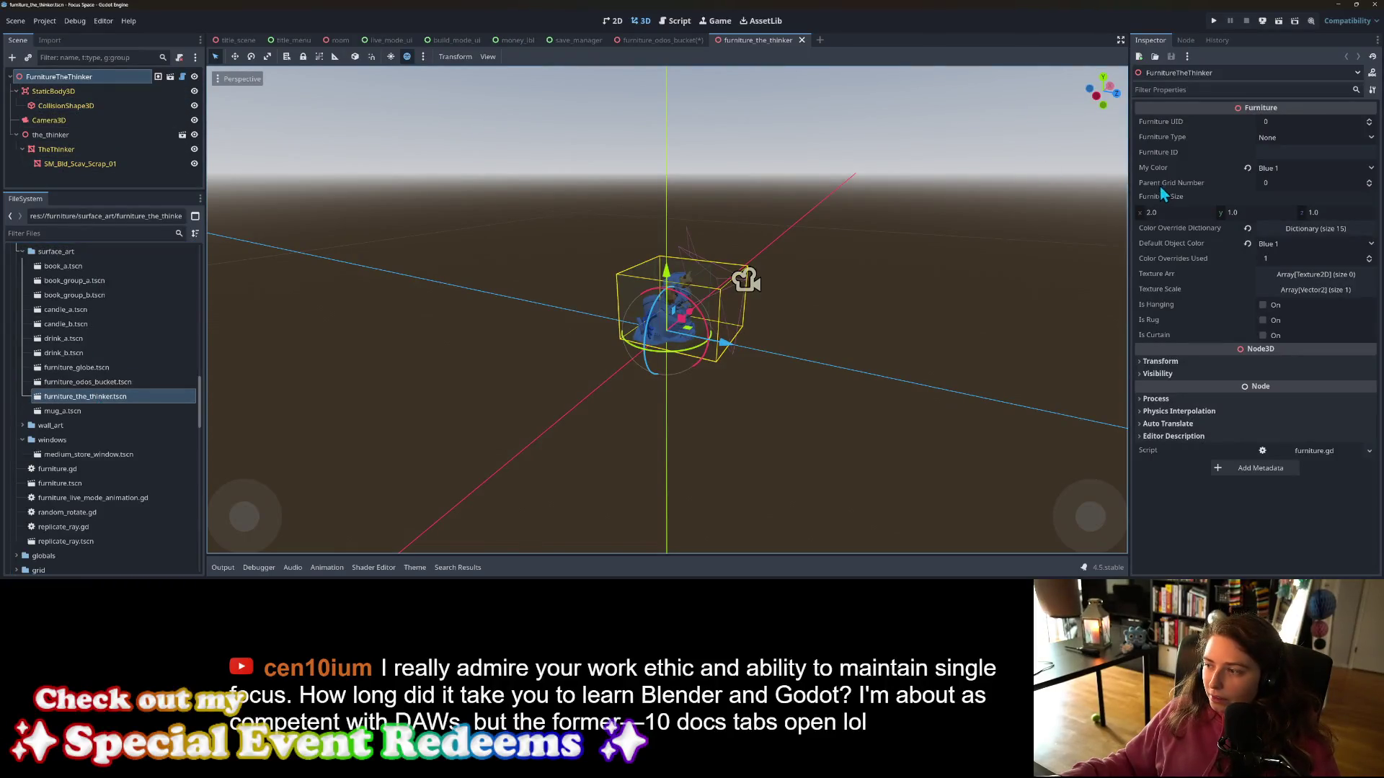
- Copy the thinker's Color Override Dictionary value
{"action": "left_click", "coordinate": [1324, 214]}
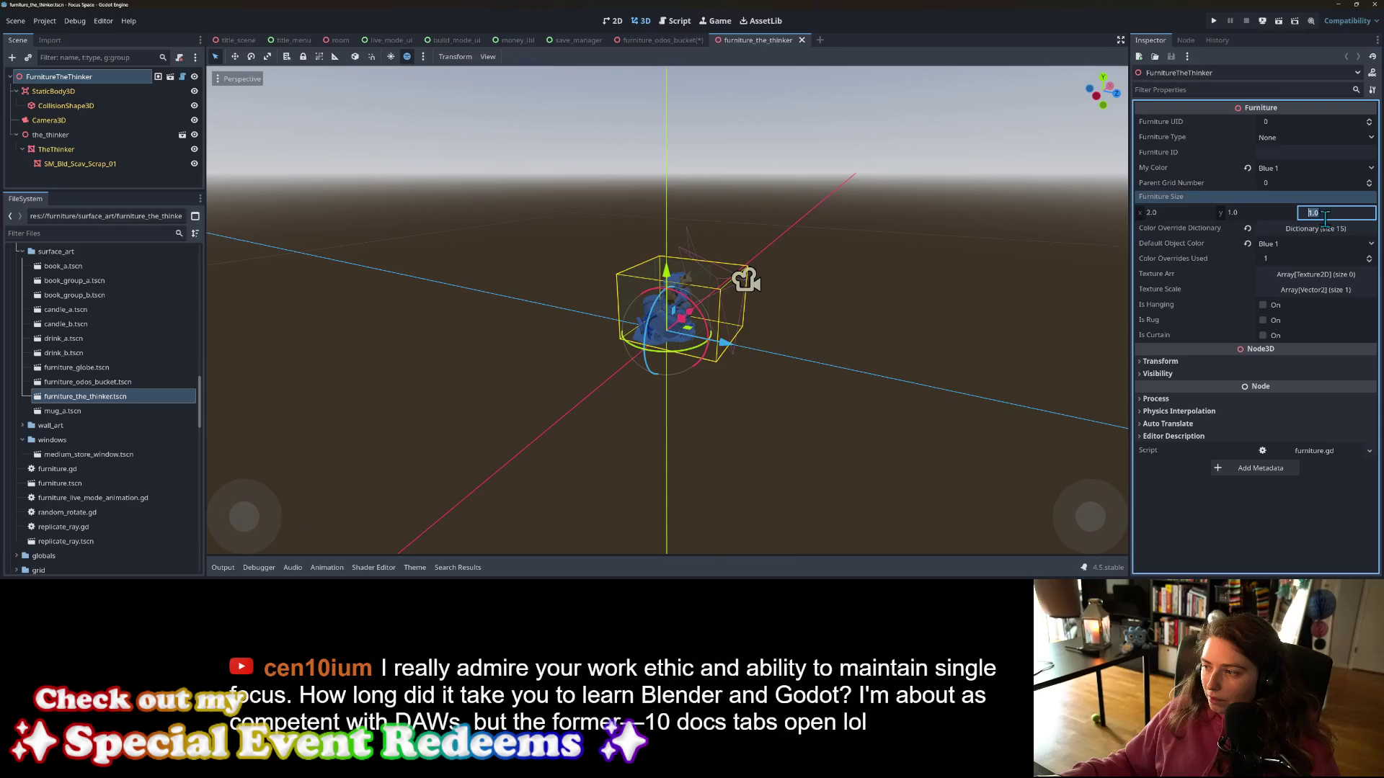
{"action": "left_click", "coordinate": [1326, 228]}
{"action": "left_click", "coordinate": [1329, 228]}
{"action": "right_click", "coordinate": [1210, 231]}
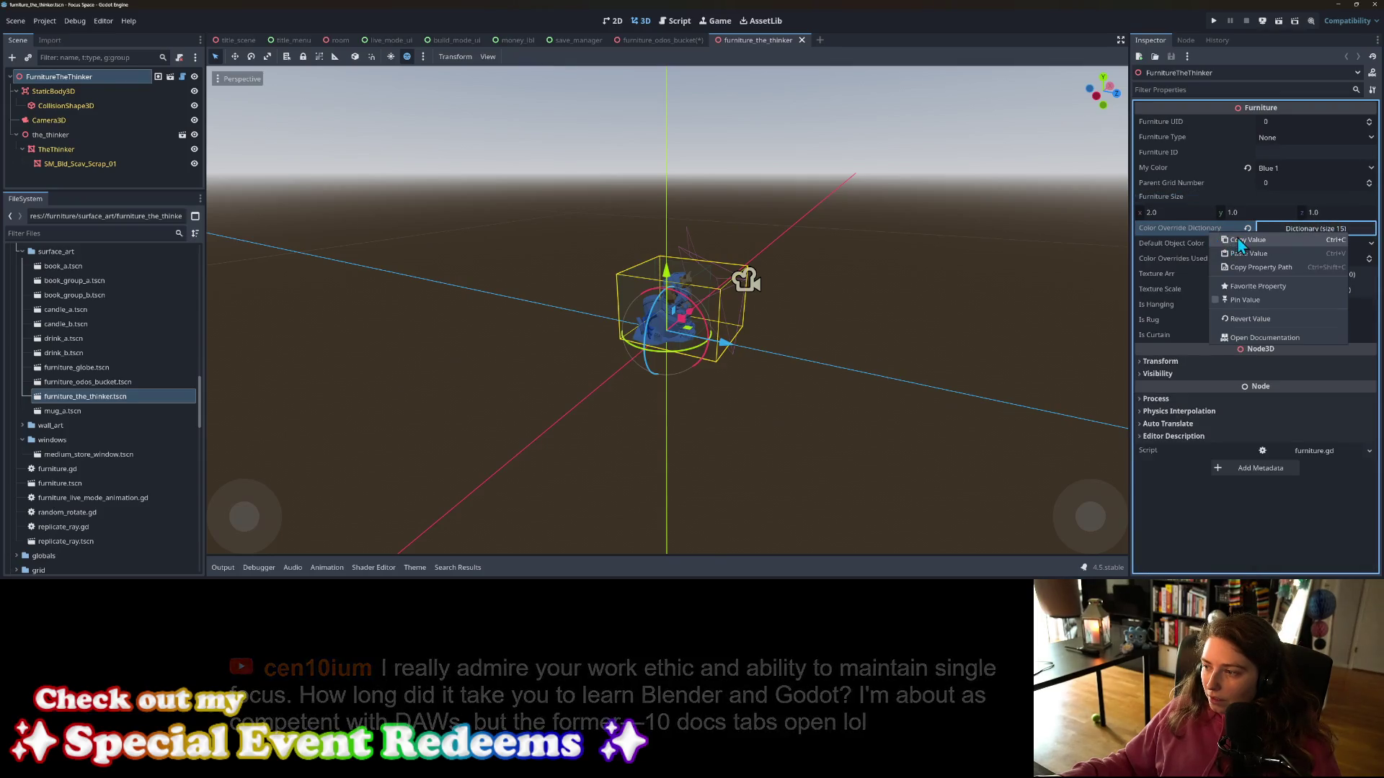
{"action": "left_click", "coordinate": [1239, 241]}
- Paste the copied Color Override Dictionary into the odos bucket and save the scene
{"action": "left_click", "coordinate": [660, 40]}
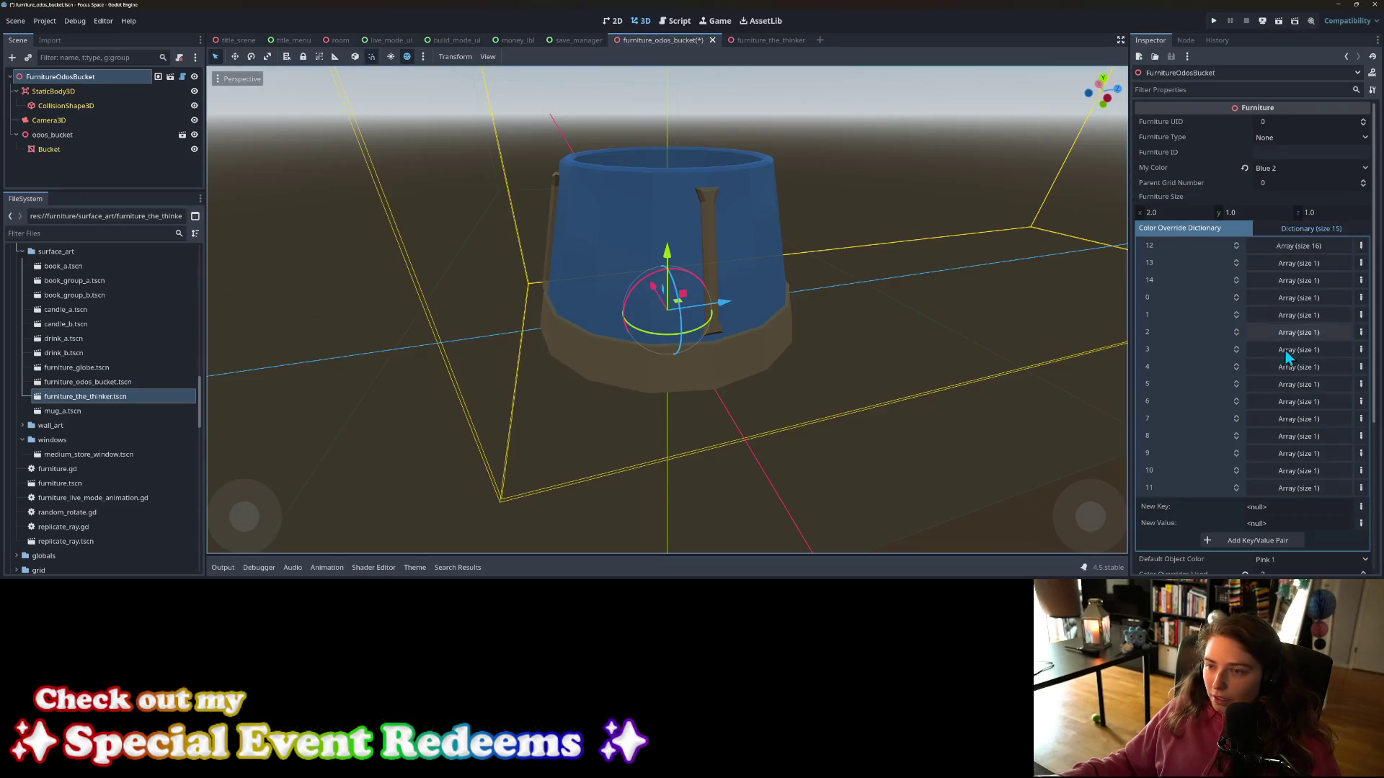
{"action": "right_click", "coordinate": [1202, 230]}
{"action": "left_click", "coordinate": [1248, 248]}
{"action": "key", "text": "ctrl+s"}
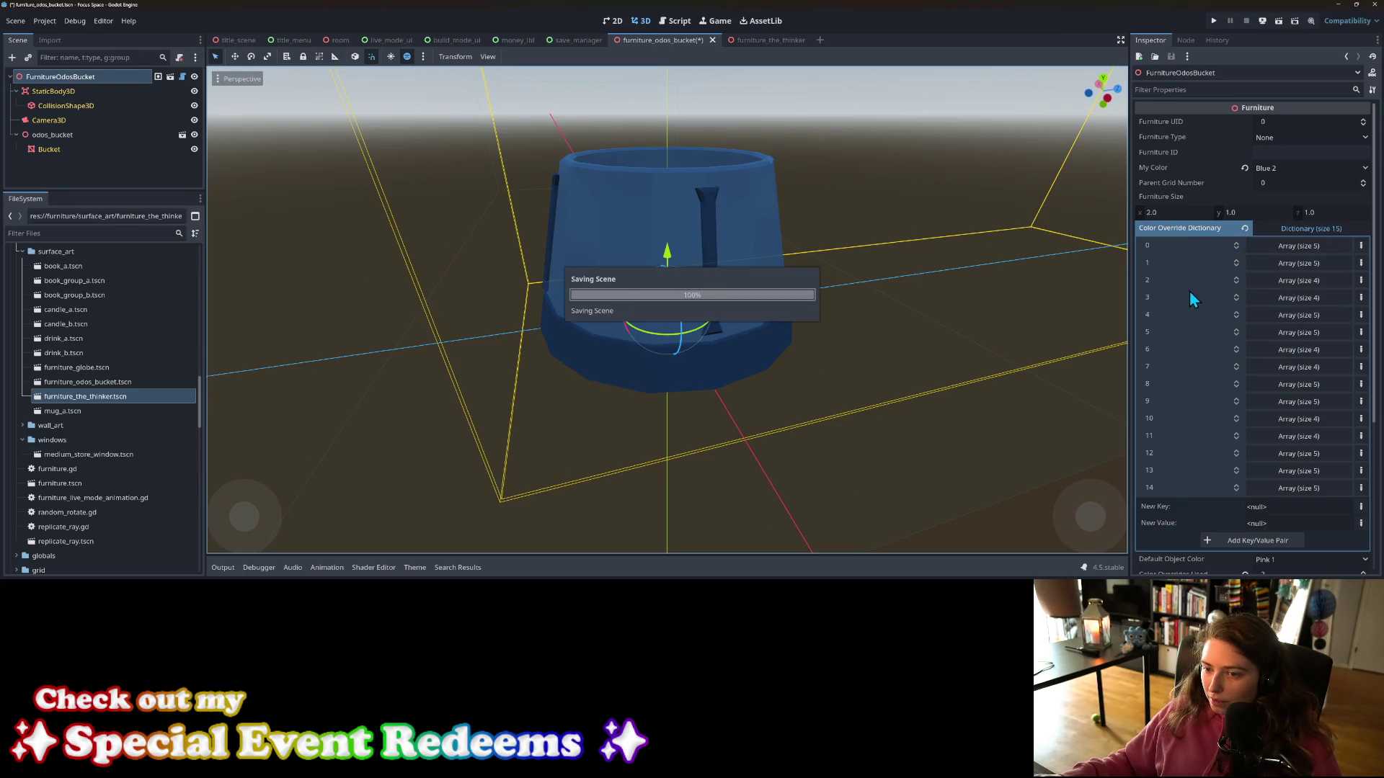
- Try Pink 2, Green 3, Green 2, Green 1 and Neu 2 as the bucket's My Color
{"action": "left_click", "coordinate": [1292, 168]}
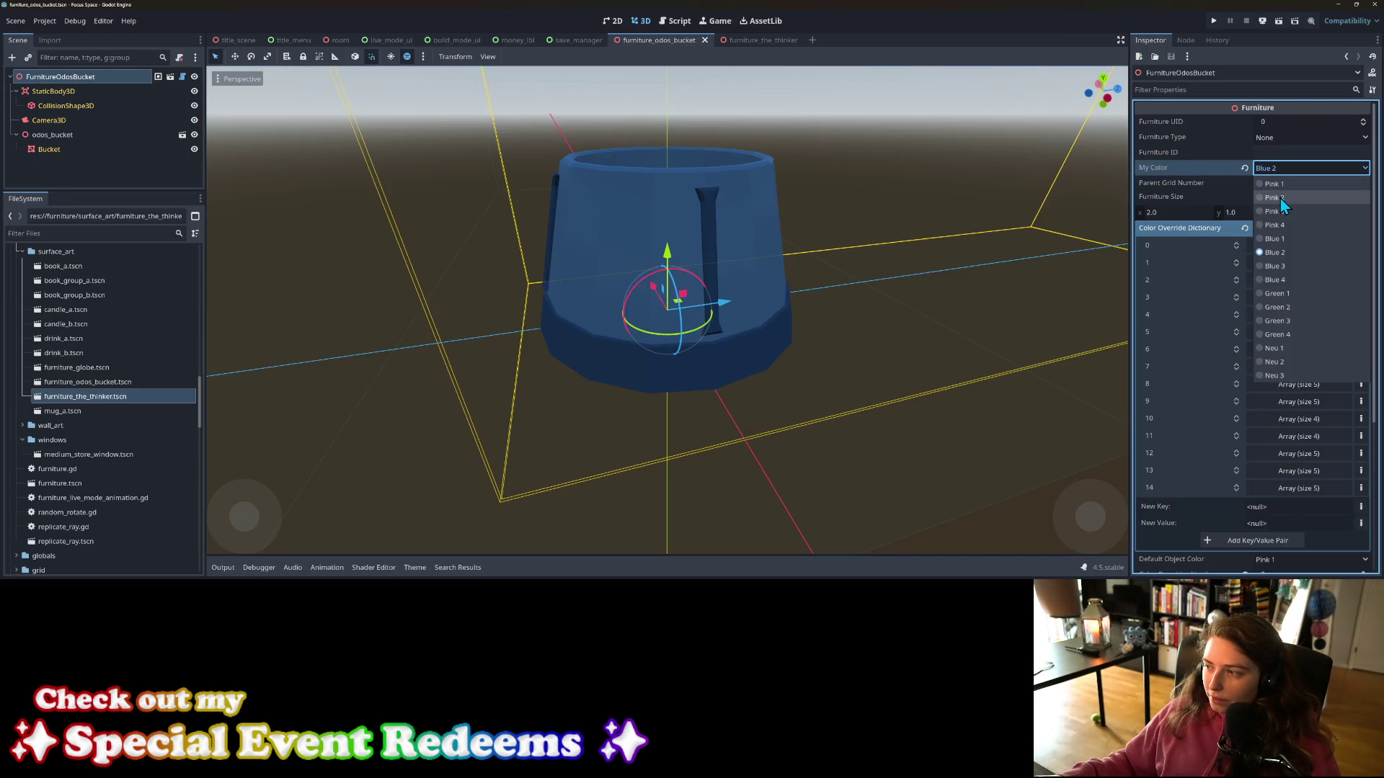
{"action": "left_click", "coordinate": [1280, 197]}
{"action": "left_click", "coordinate": [1289, 173]}
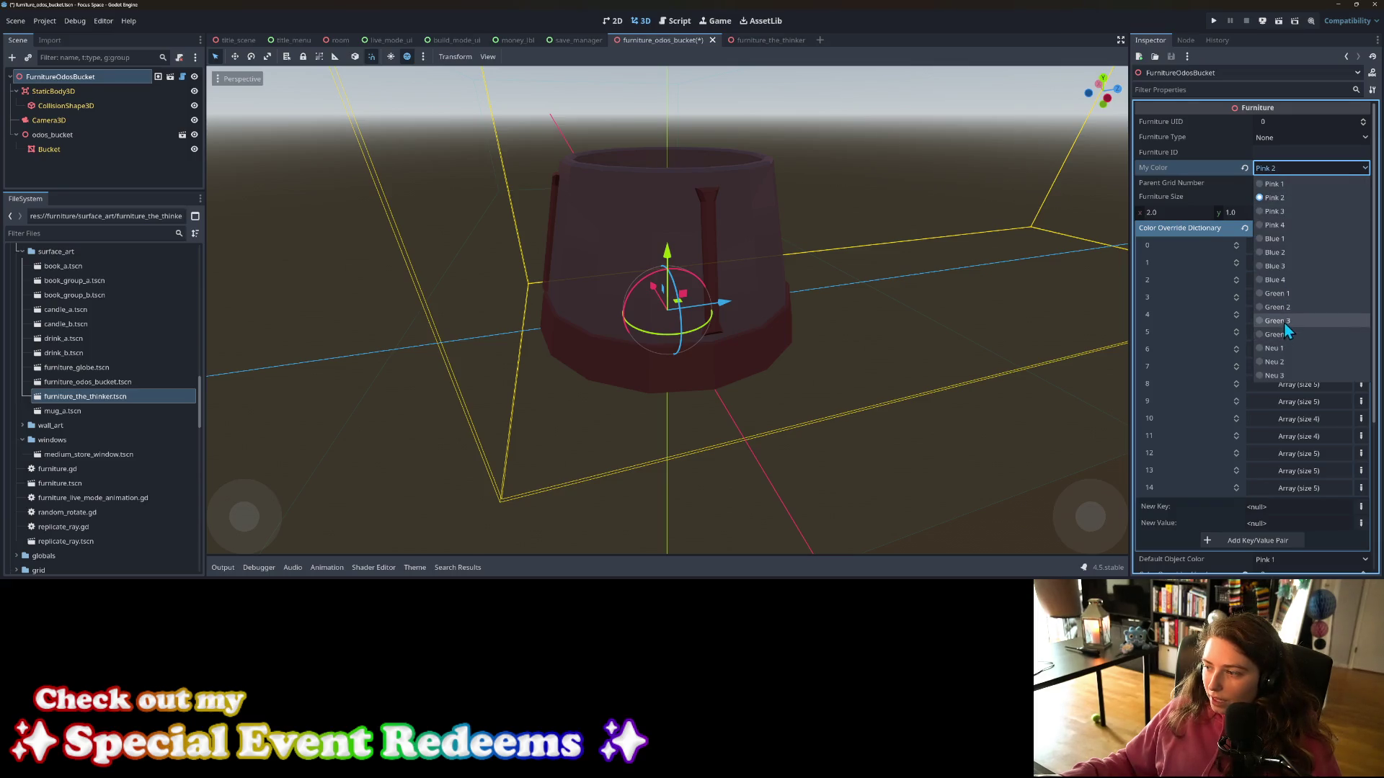
{"action": "left_click", "coordinate": [1282, 320]}
{"action": "left_click", "coordinate": [1296, 170]}
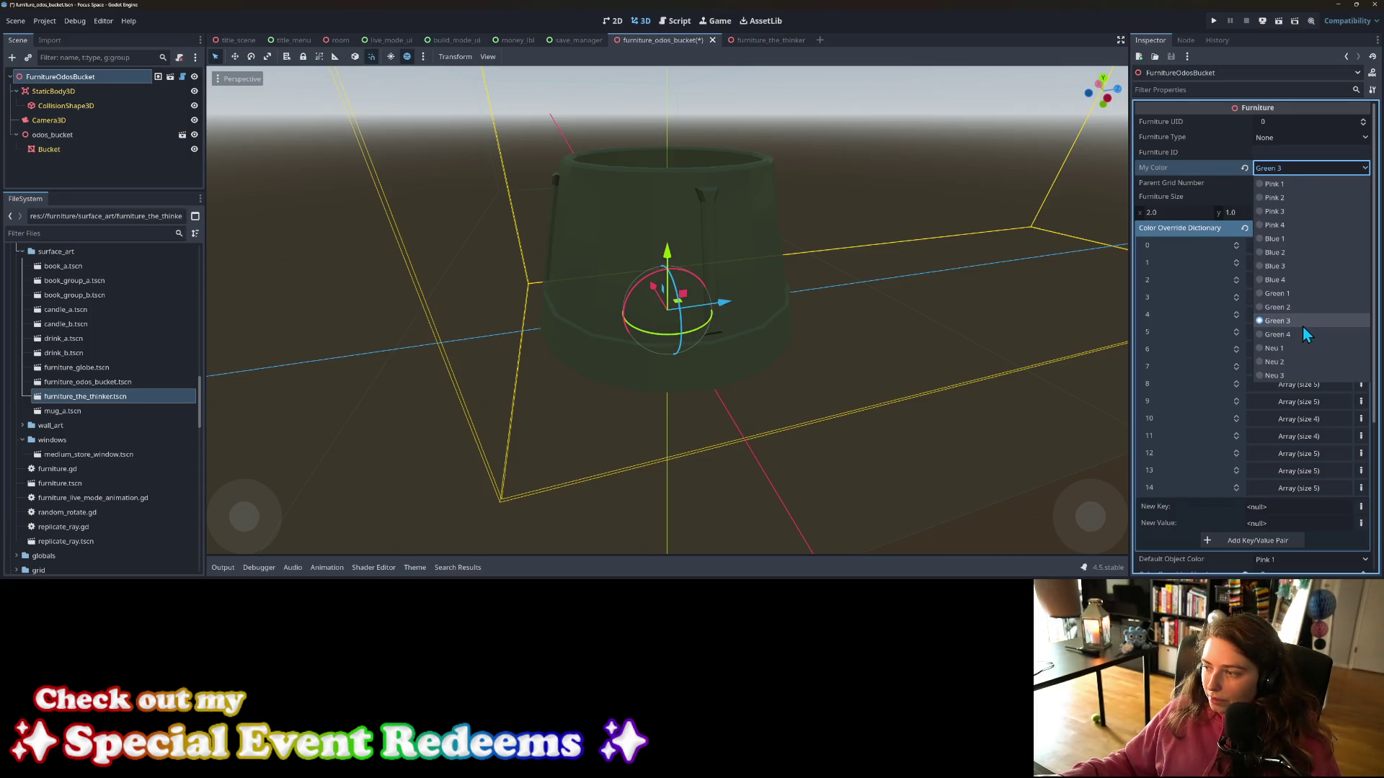
{"action": "left_click", "coordinate": [1297, 308]}
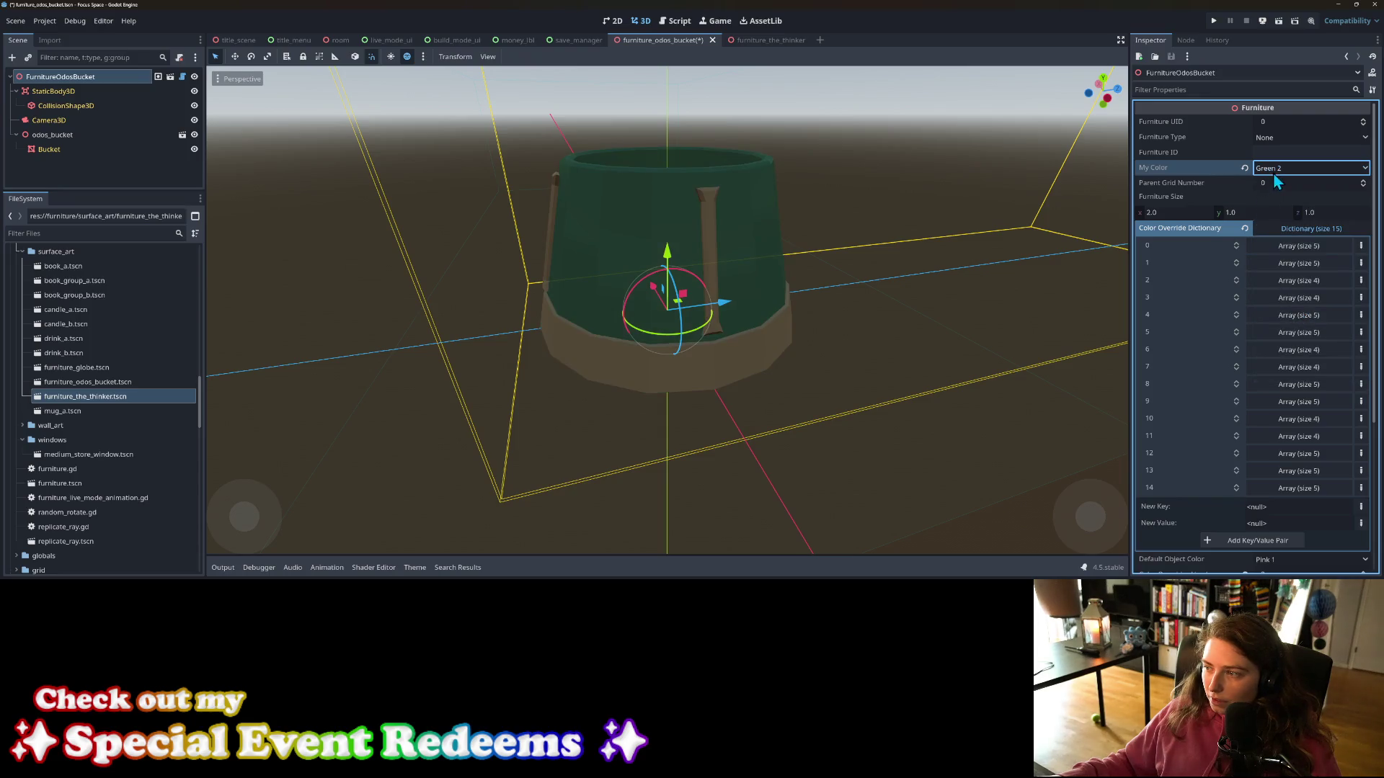
{"action": "left_click", "coordinate": [1273, 171]}
{"action": "left_click", "coordinate": [1300, 296]}
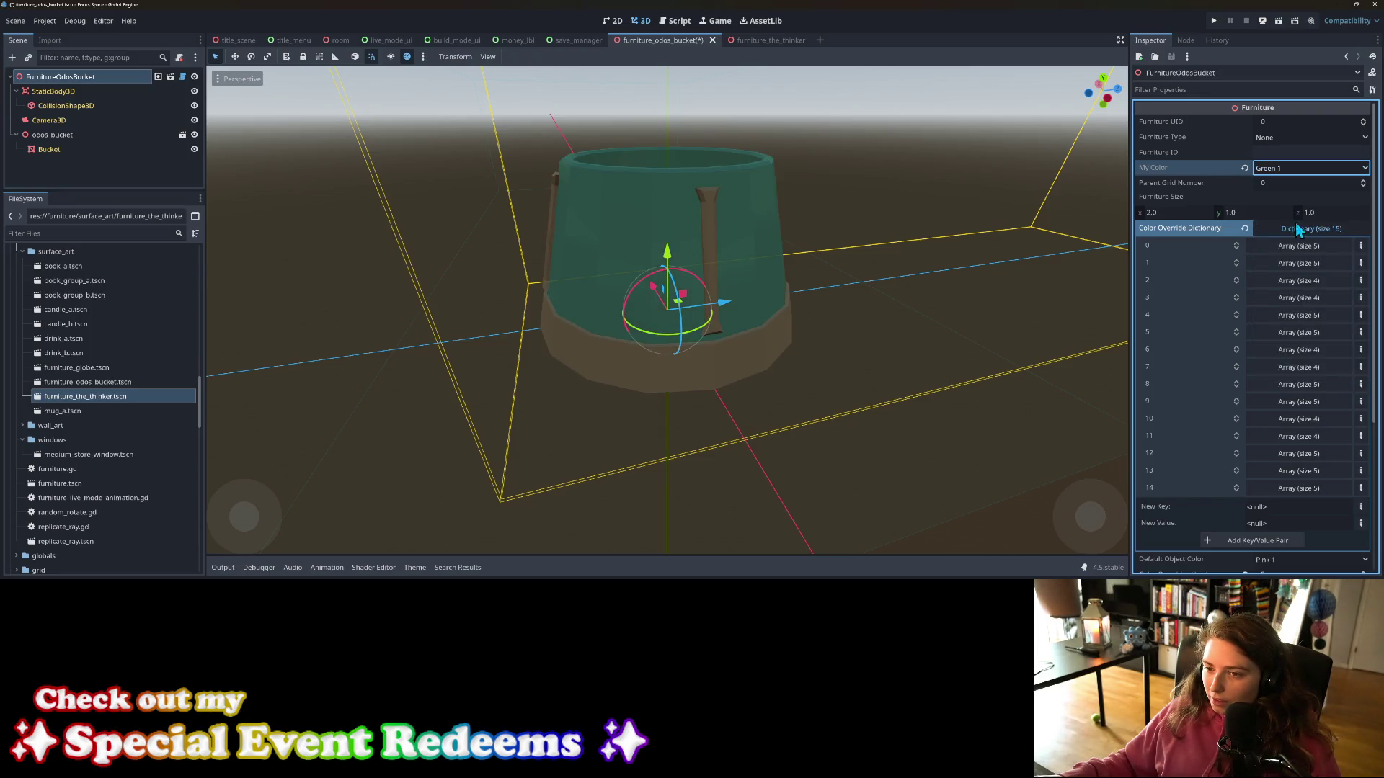
{"action": "left_click", "coordinate": [1291, 173]}
{"action": "left_click", "coordinate": [1299, 361]}
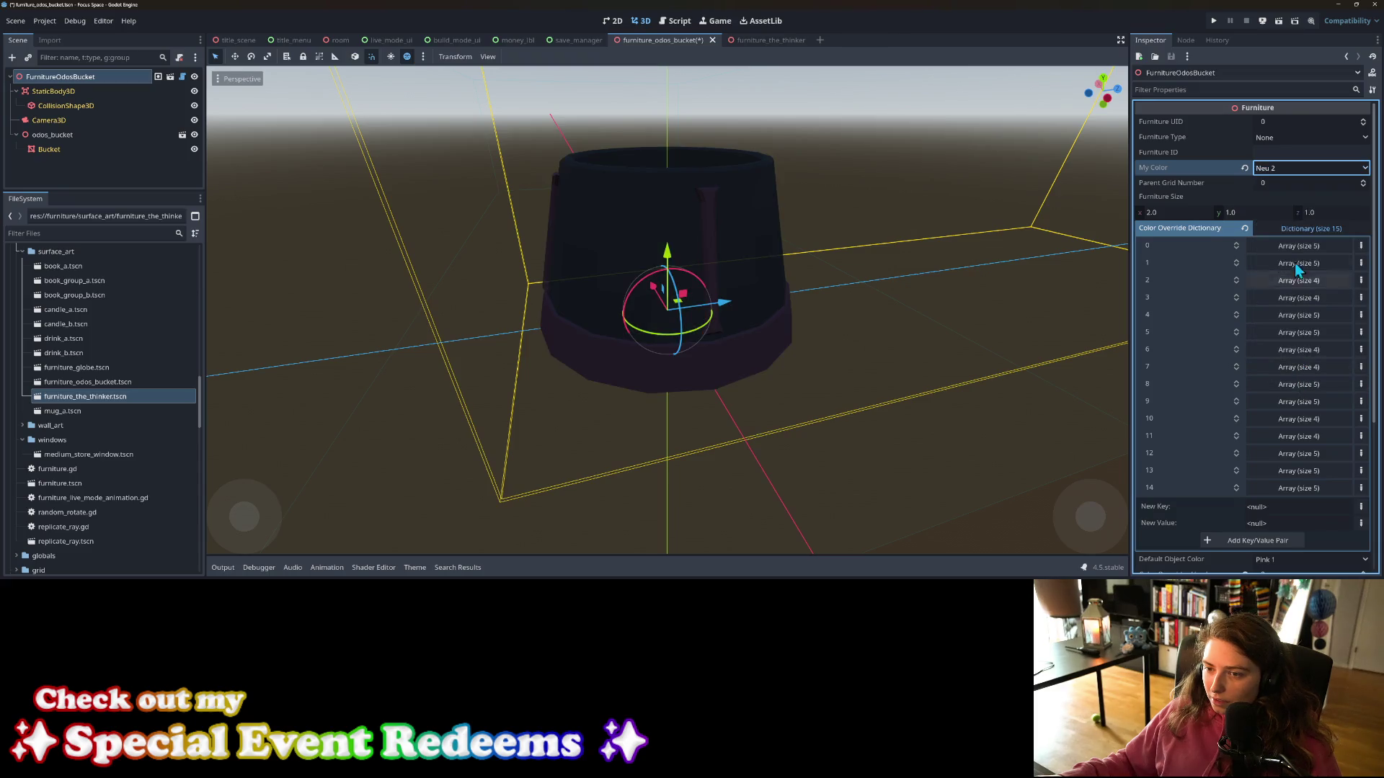
- Set the bucket's My Color to Neu 3 and save the scene
{"action": "left_click", "coordinate": [1278, 171]}
{"action": "left_click", "coordinate": [1295, 362]}
{"action": "left_click", "coordinate": [1277, 153]}
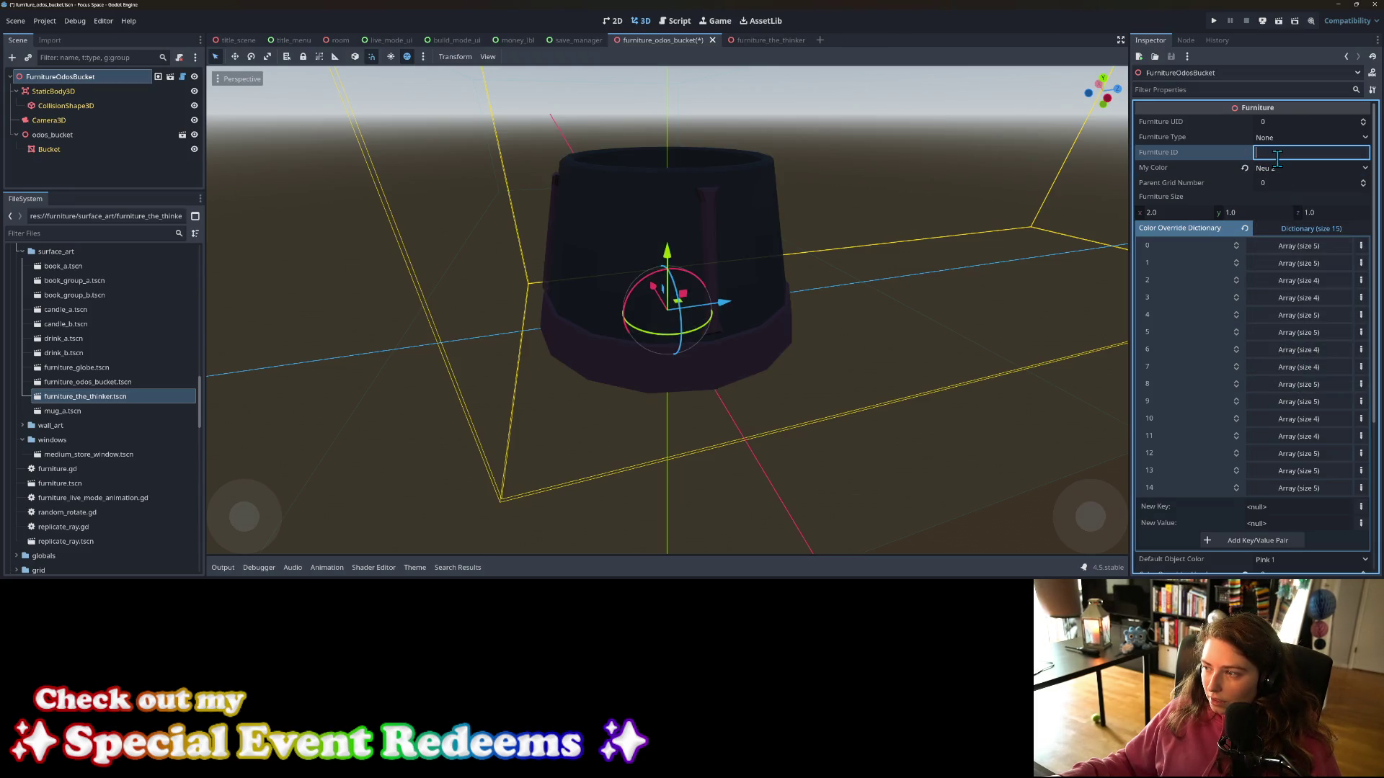
{"action": "left_click", "coordinate": [1279, 172]}
{"action": "left_click", "coordinate": [1277, 377]}
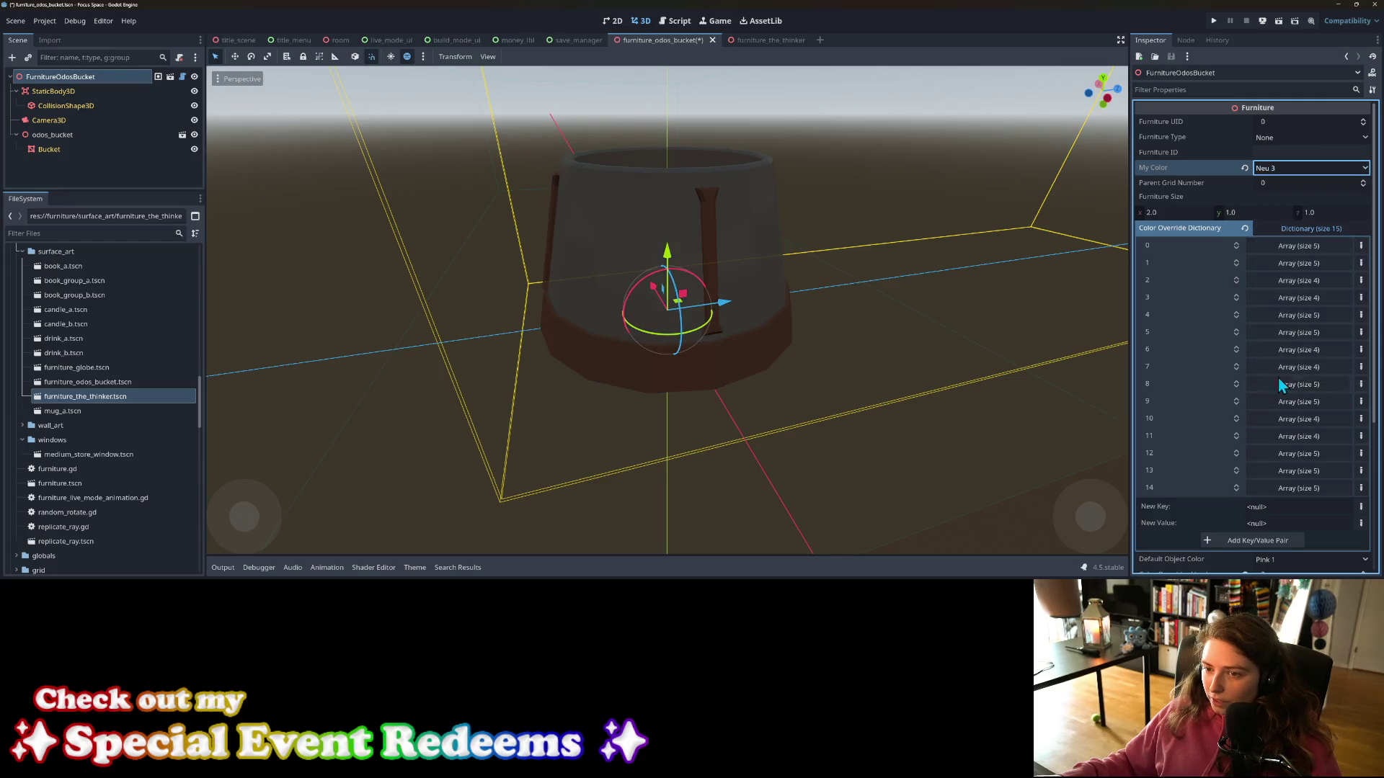
{"action": "key", "text": "ctrl+s"}
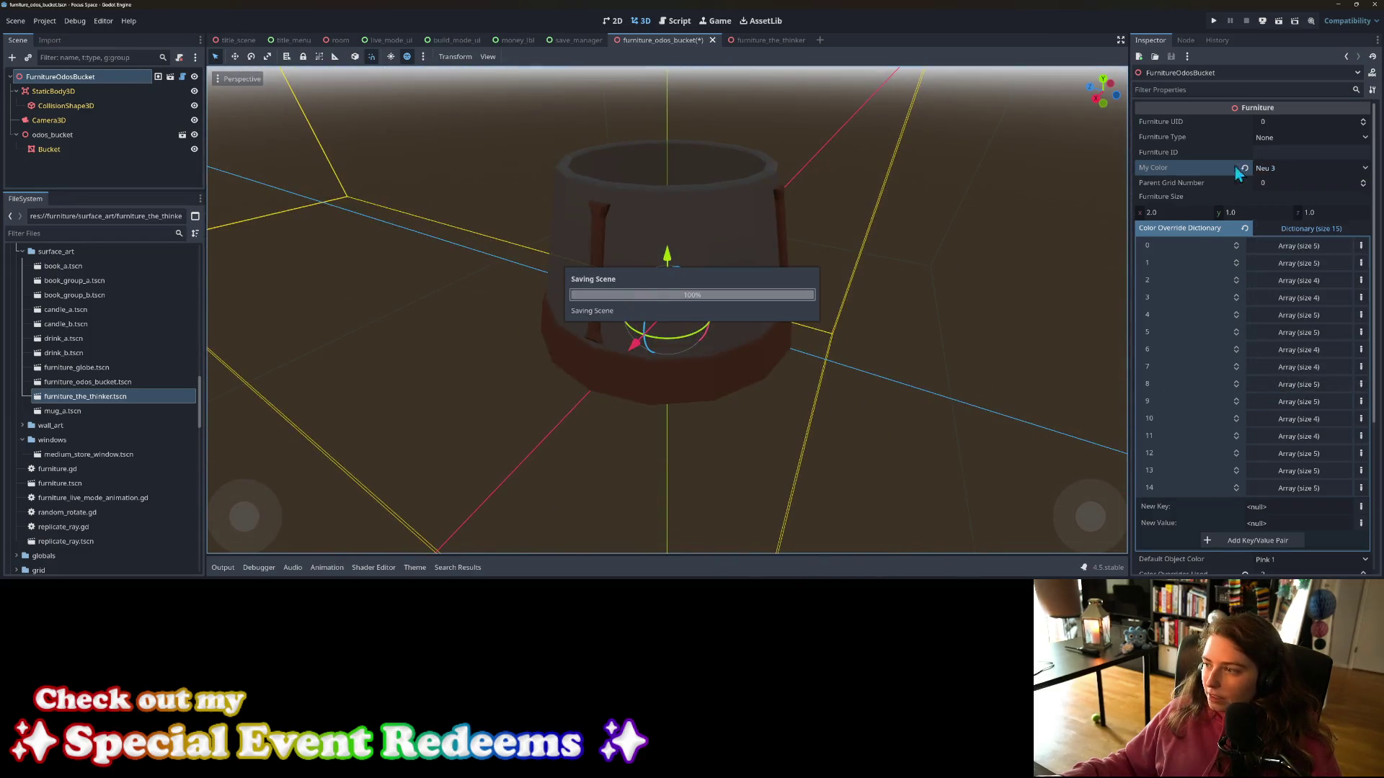
- Set Default Object Color to Neu 3, save, and open the base furniture.tscn scene
{"action": "left_click", "coordinate": [1290, 229]}
{"action": "left_click", "coordinate": [1285, 245]}
{"action": "left_click", "coordinate": [1278, 454]}
{"action": "key", "text": "ctrl+s"}
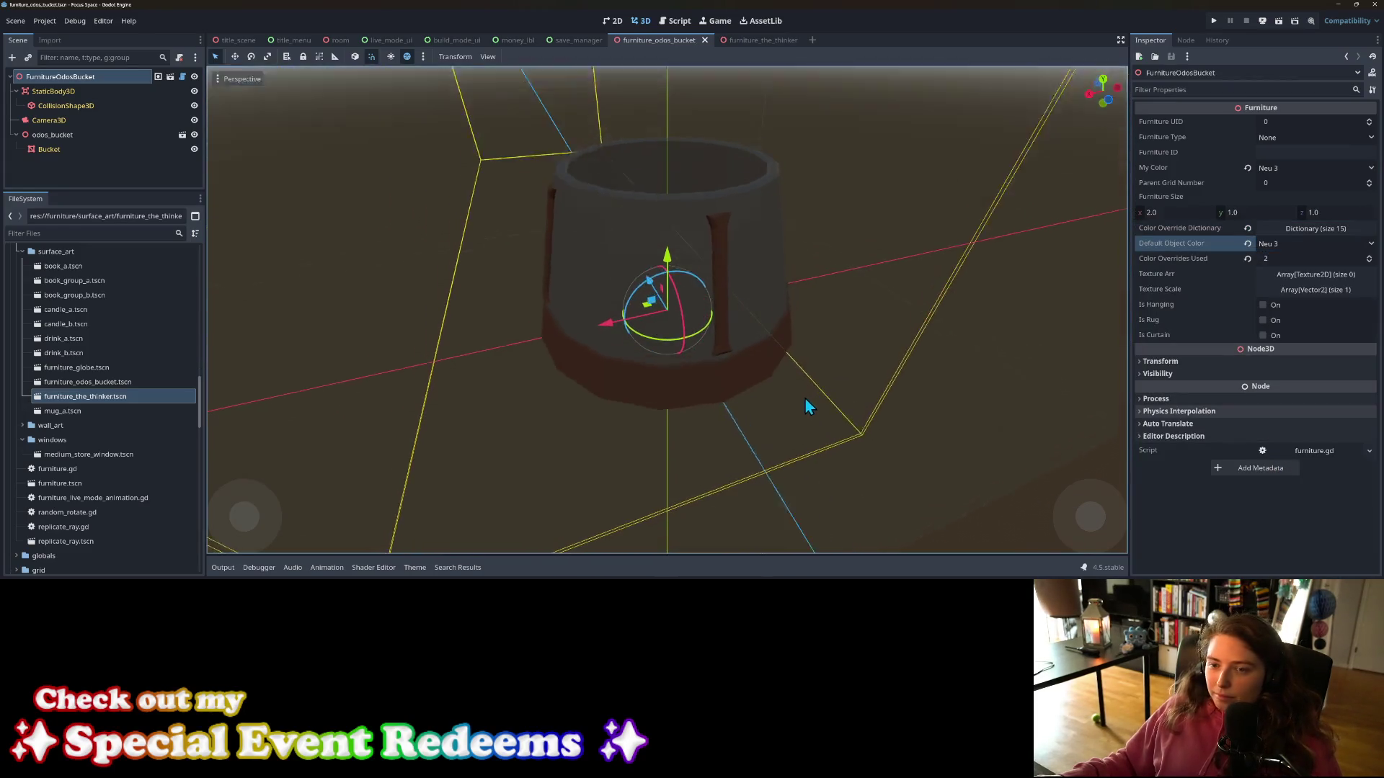
{"action": "left_click", "coordinate": [72, 488]}
{"action": "double_click", "coordinate": [72, 486]}
- Paste the copied colour overrides into the root Furniture node and save
{"action": "left_click", "coordinate": [82, 75]}
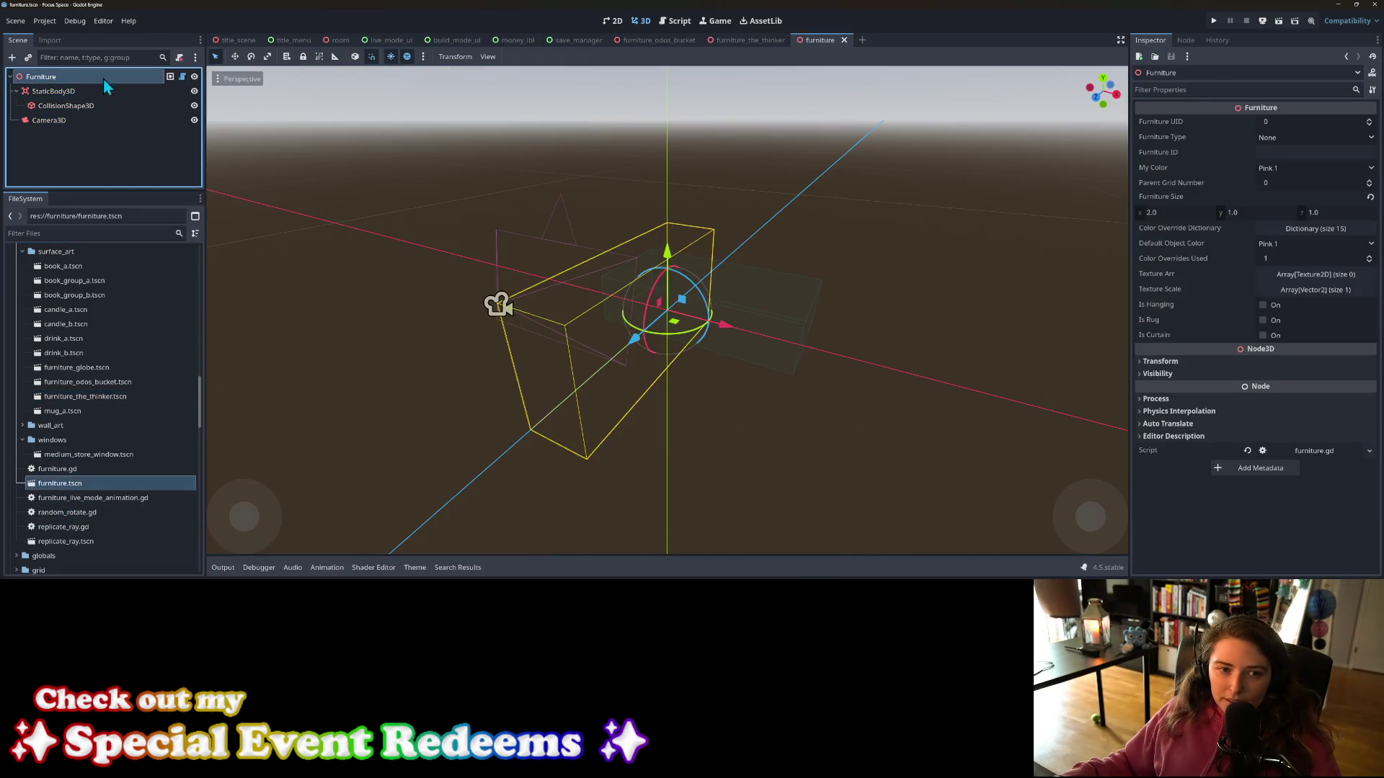
{"action": "right_click", "coordinate": [1212, 235]}
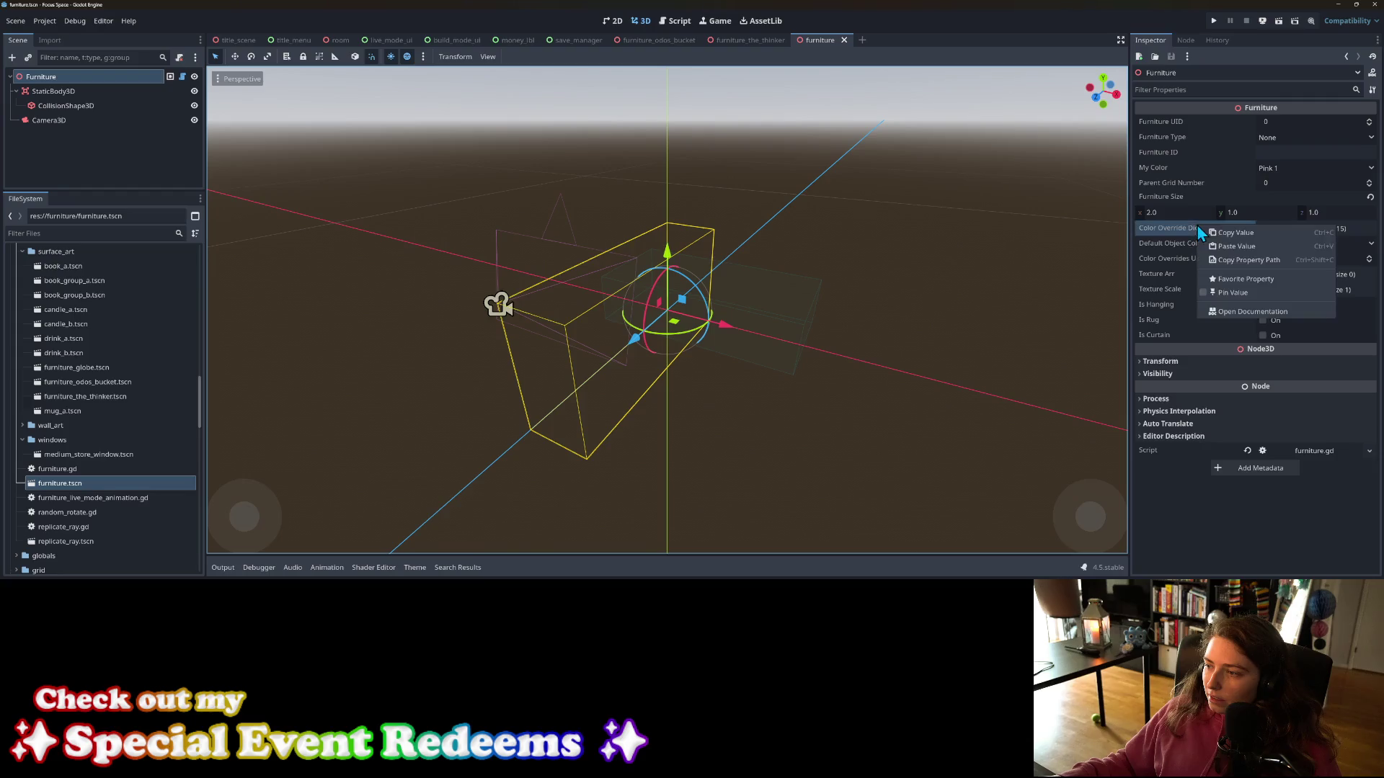
{"action": "left_click", "coordinate": [1235, 263]}
{"action": "key", "text": "ctrl+s"}
- In entry 0, move the dark brown colour above orange and save
{"action": "left_click", "coordinate": [1342, 228]}
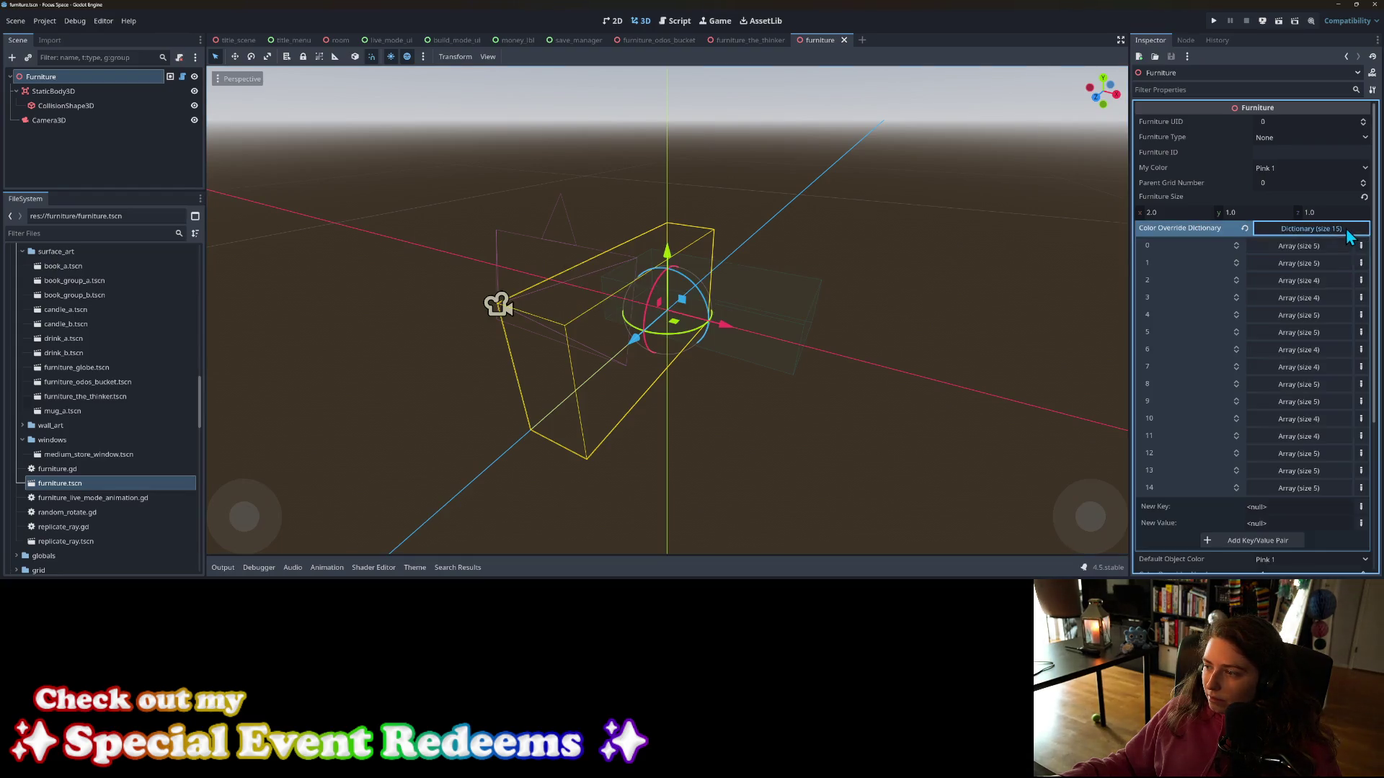
{"action": "left_click", "coordinate": [1330, 247]}
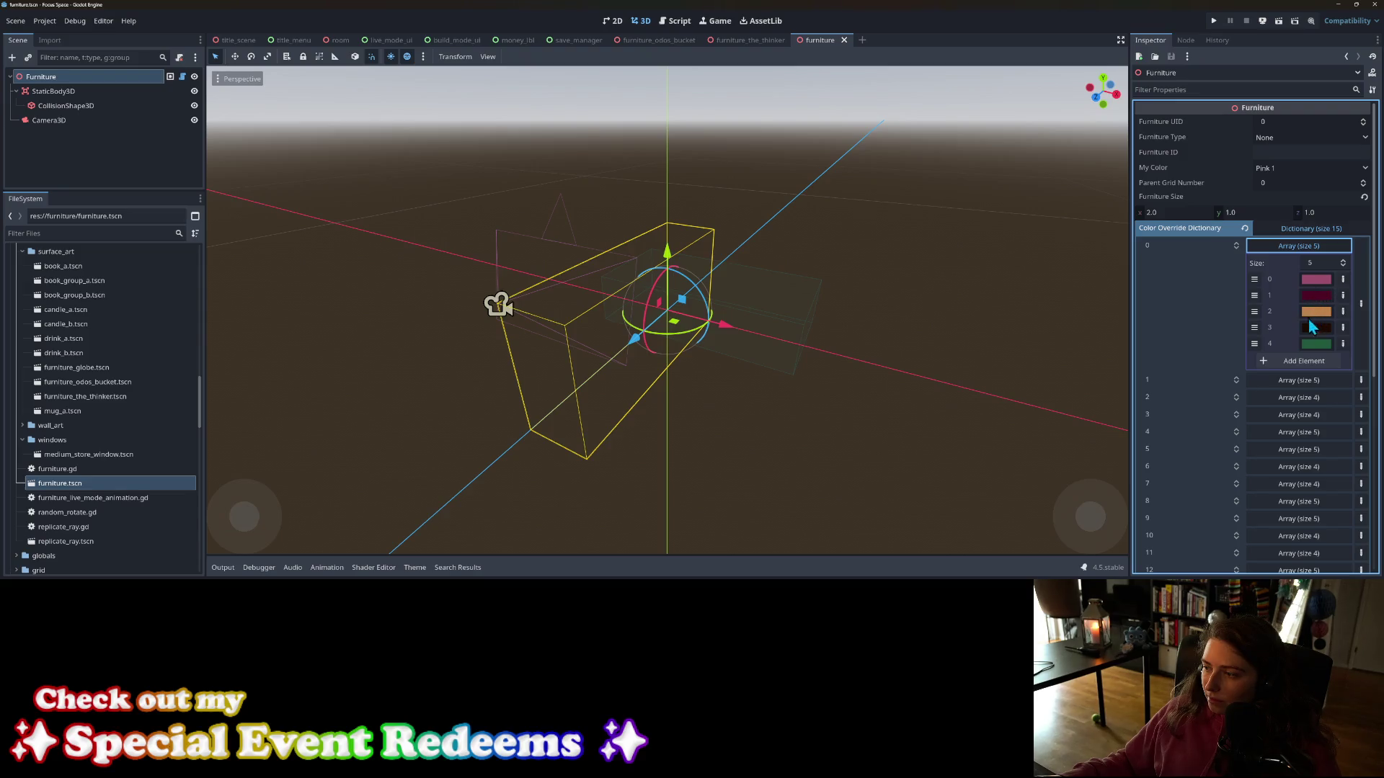
{"action": "left_click_drag", "start_coordinate": [1258, 331], "coordinate": [1254, 311]}
{"action": "key", "text": "ctrl+s"}
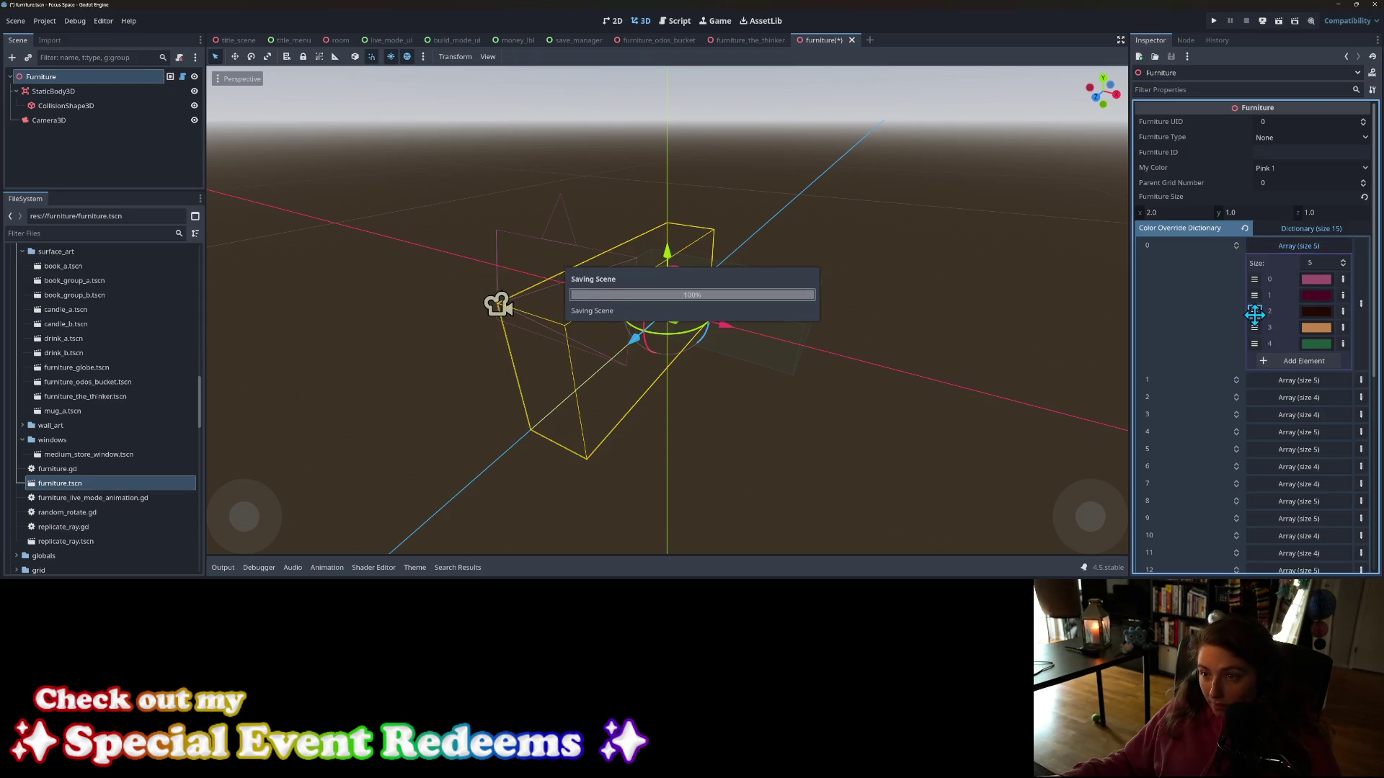
- Return to the odos bucket scene and view the bucket straight from the front
{"action": "left_click", "coordinate": [736, 40]}
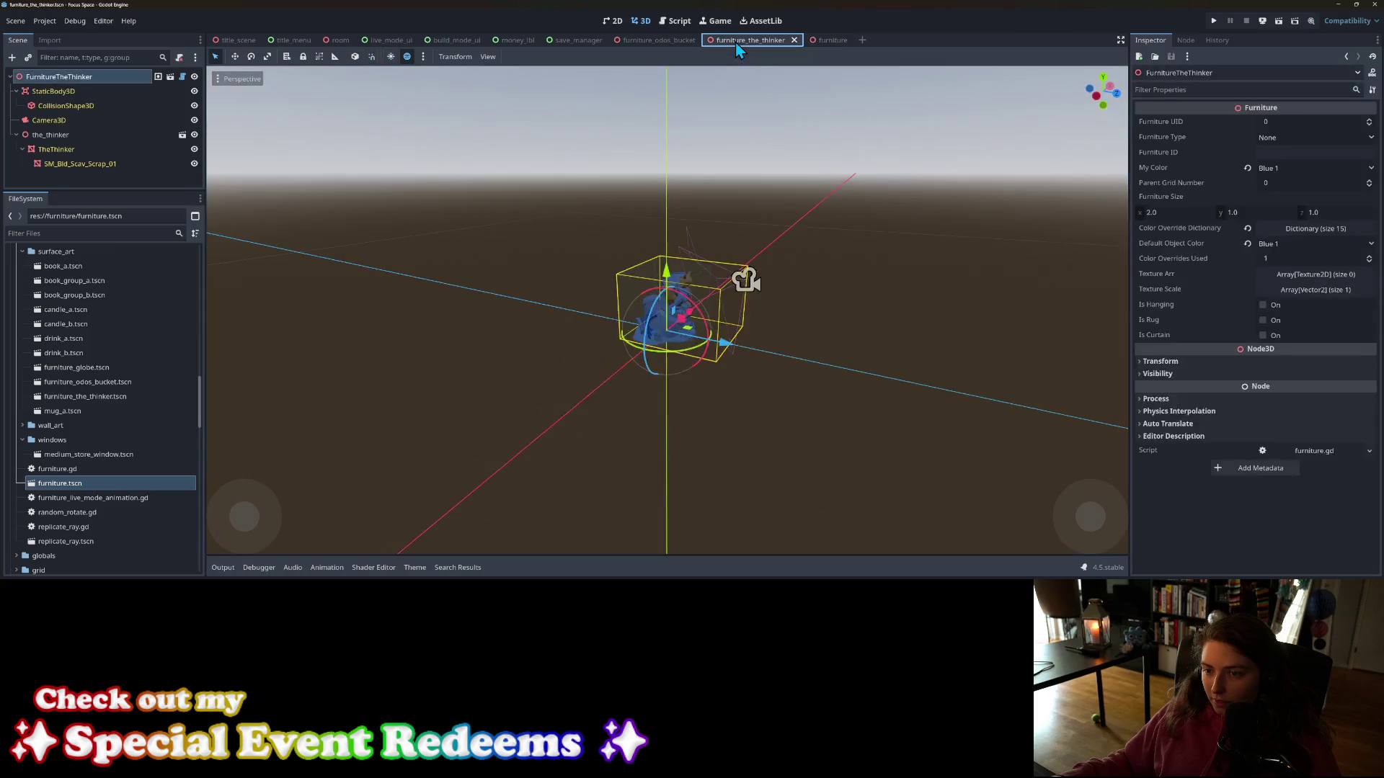
{"action": "left_click", "coordinate": [653, 41]}
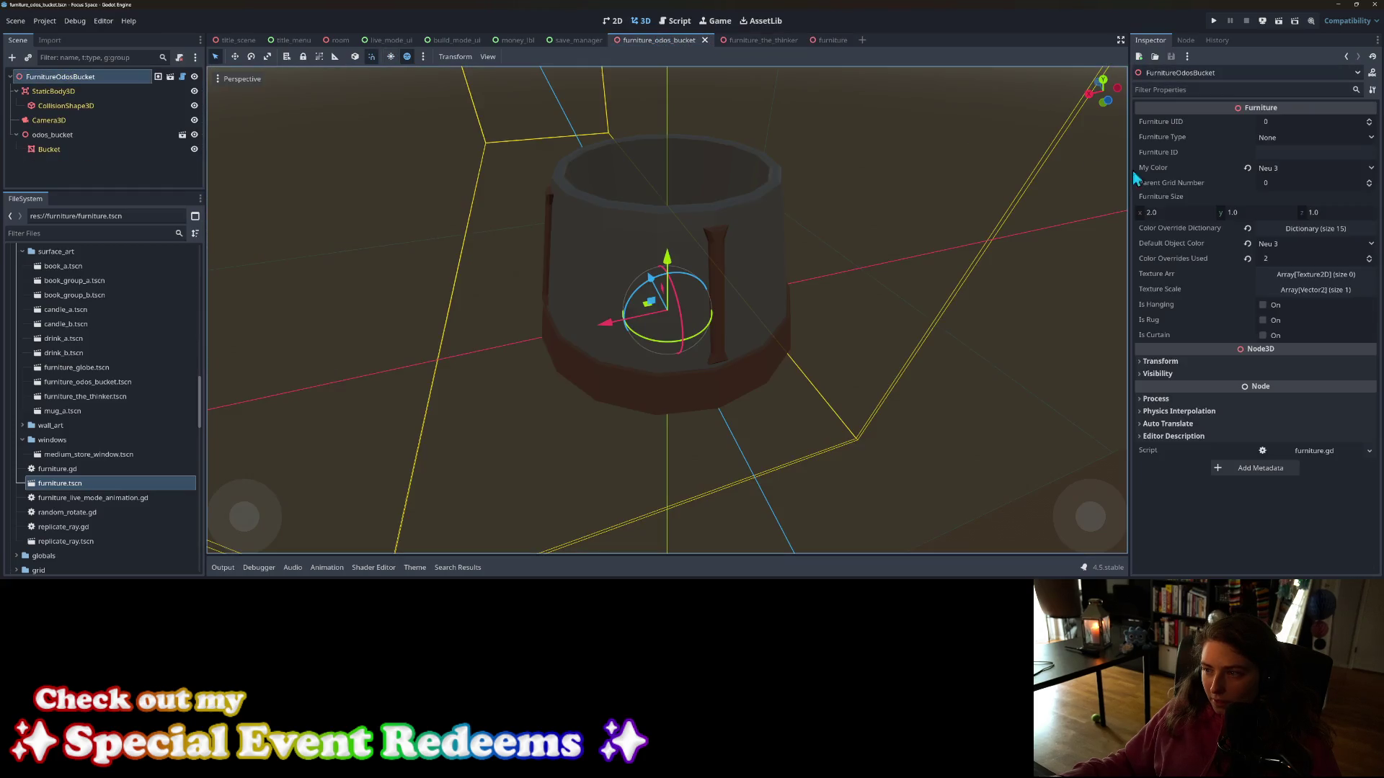
{"action": "left_click", "coordinate": [1305, 230]}
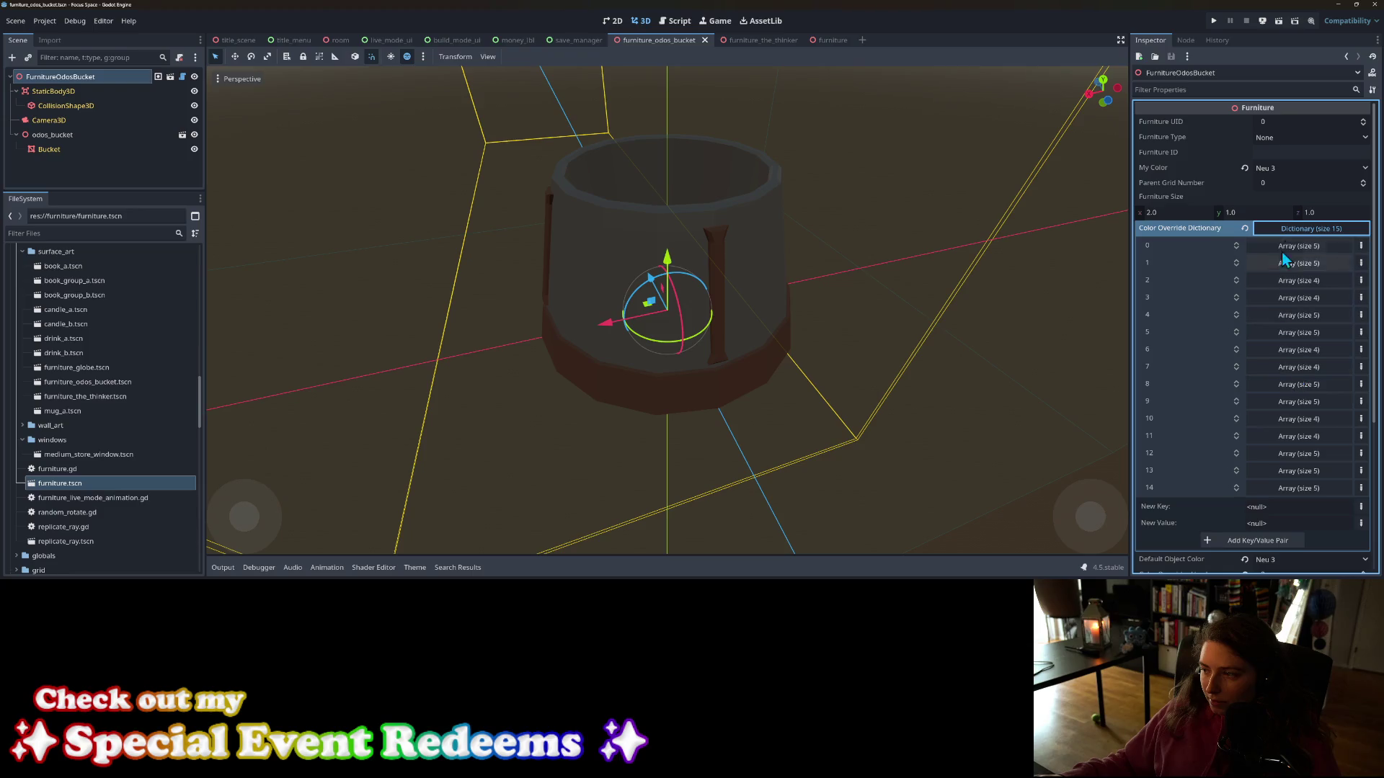
{"action": "left_click", "coordinate": [1290, 238]}
{"action": "scroll", "coordinate": [900, 367], "scroll_direction": "down", "scroll_amount": 3}
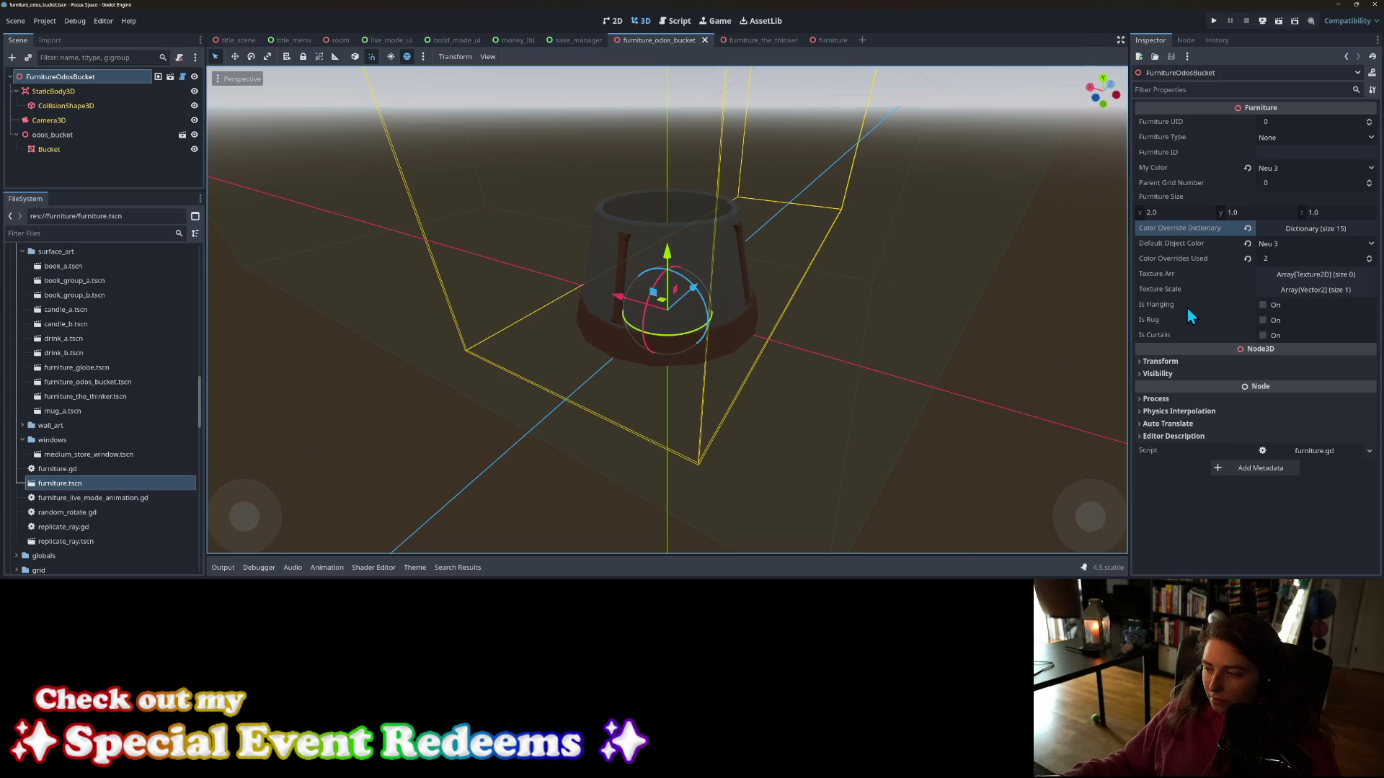
{"action": "left_click_drag", "start_coordinate": [983, 398], "coordinate": [764, 398]}
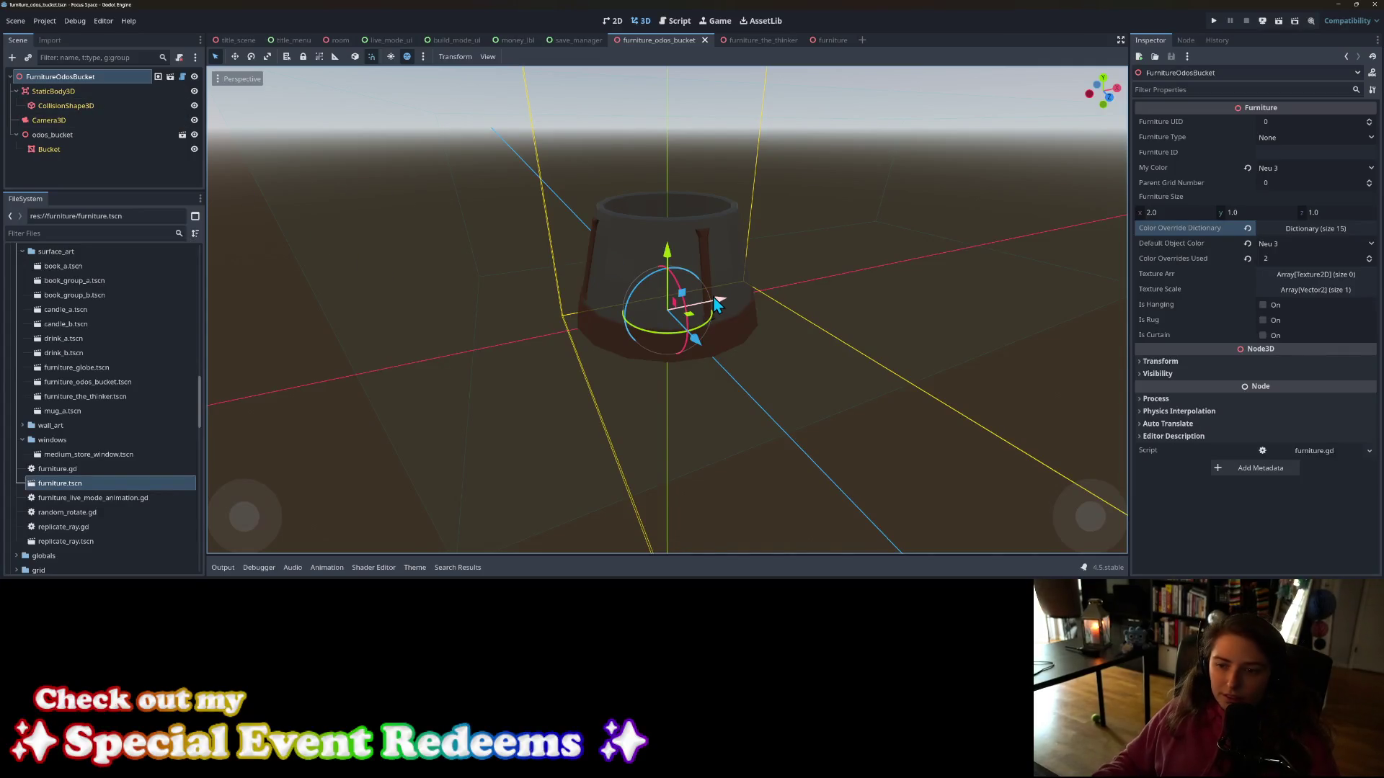
{"action": "key", "text": "KP_1"}
{"action": "left_click", "coordinate": [63, 108]}
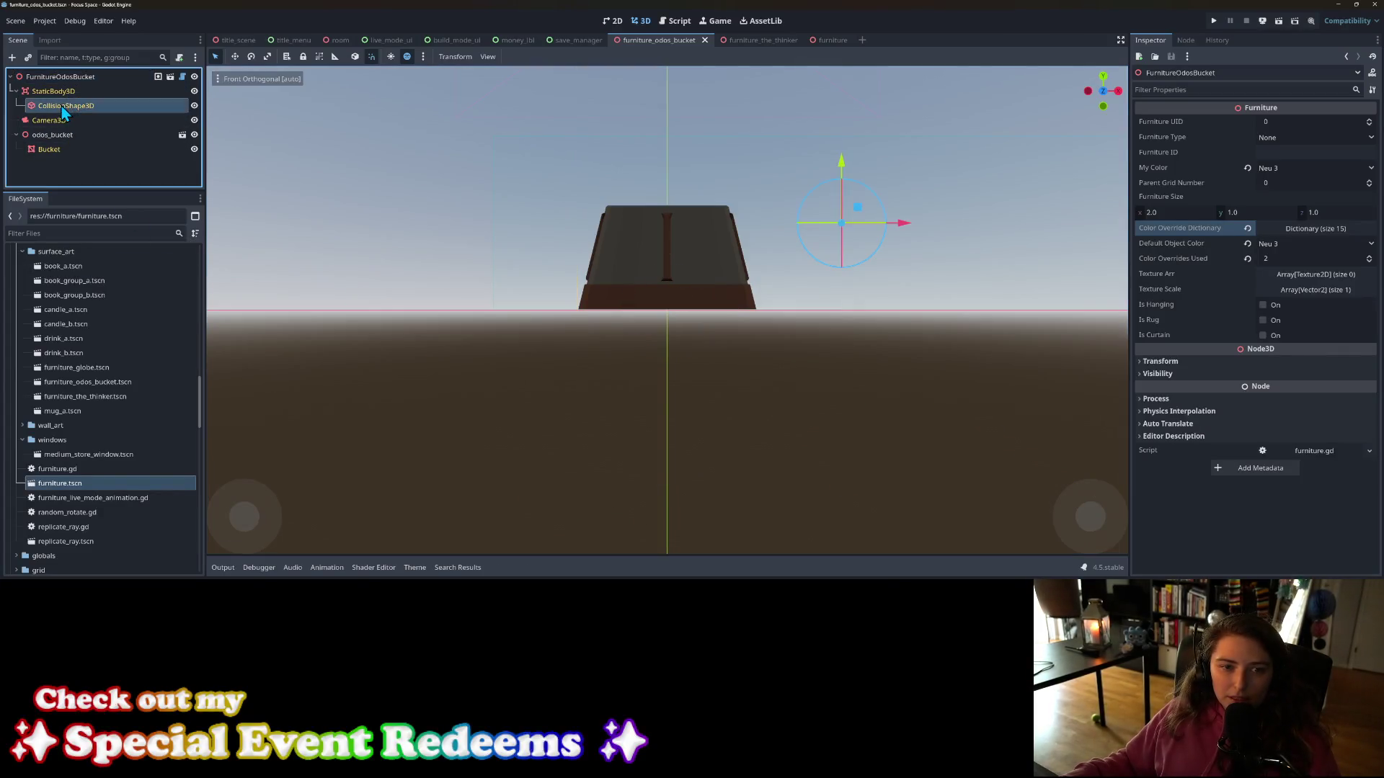
- Turn off preview sunlight and environment, and make the collision box shape unique
{"action": "scroll", "coordinate": [607, 332], "scroll_direction": "down", "scroll_amount": 5}
{"action": "left_click", "coordinate": [390, 56]}
{"action": "left_click", "coordinate": [407, 56]}
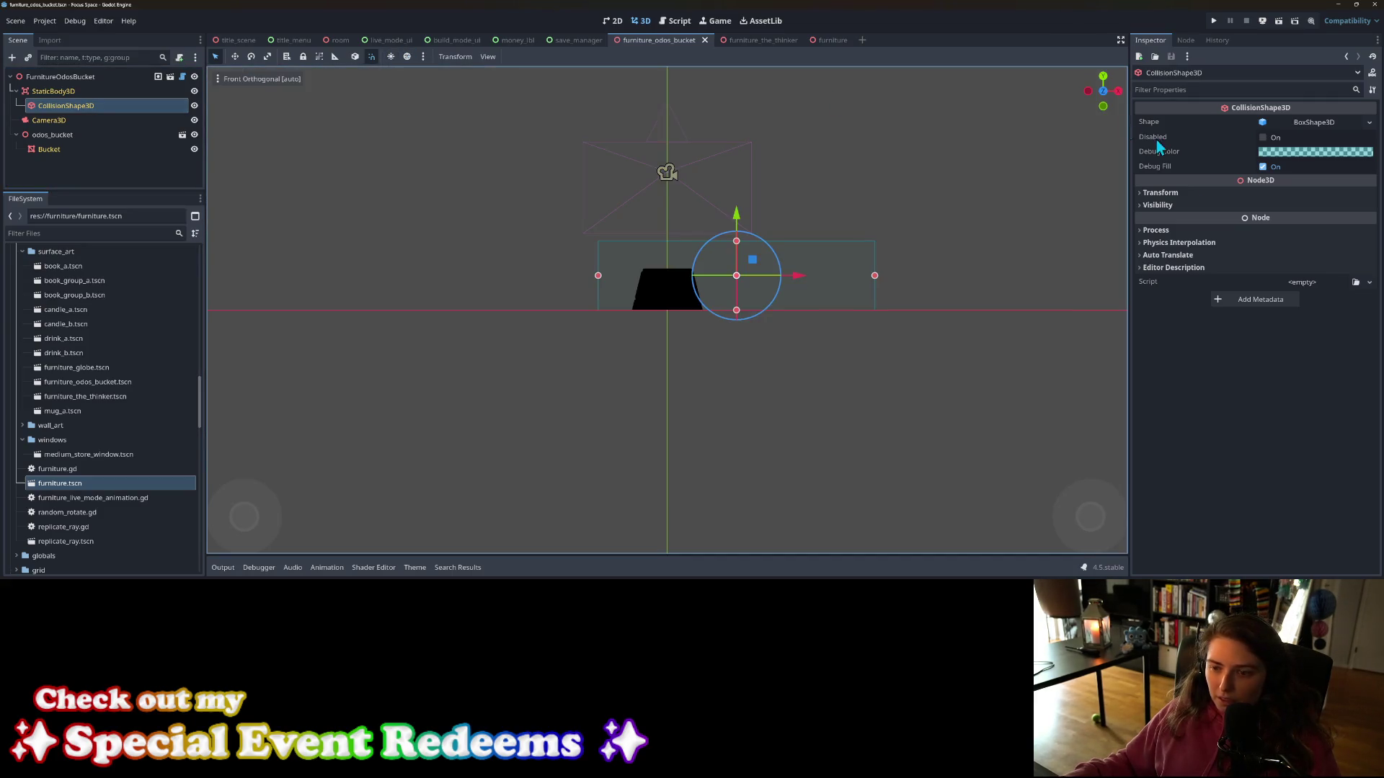
{"action": "left_click", "coordinate": [1367, 123]}
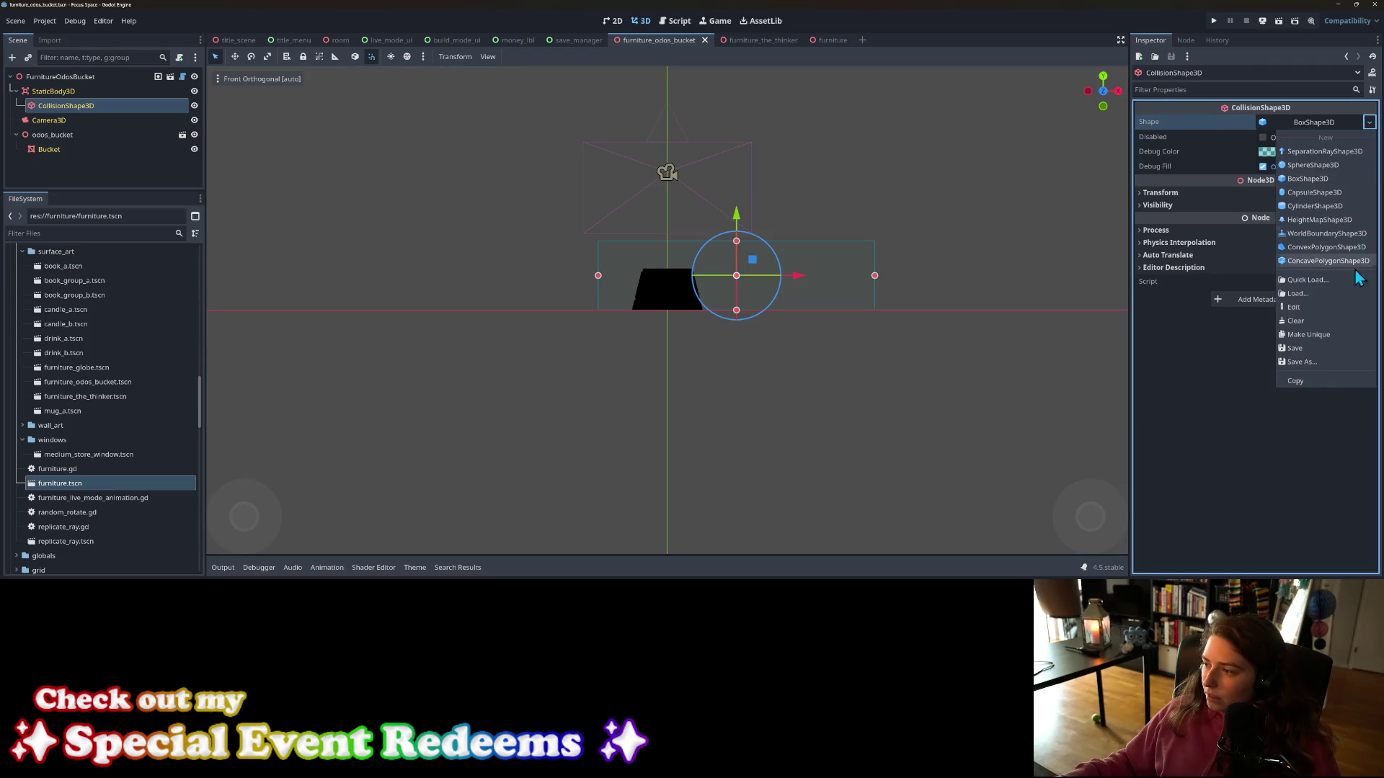
{"action": "left_click", "coordinate": [1326, 335]}
{"action": "scroll", "coordinate": [833, 254], "scroll_direction": "up", "scroll_amount": 6}
{"action": "scroll", "coordinate": [834, 257], "scroll_direction": "up", "scroll_amount": 8}
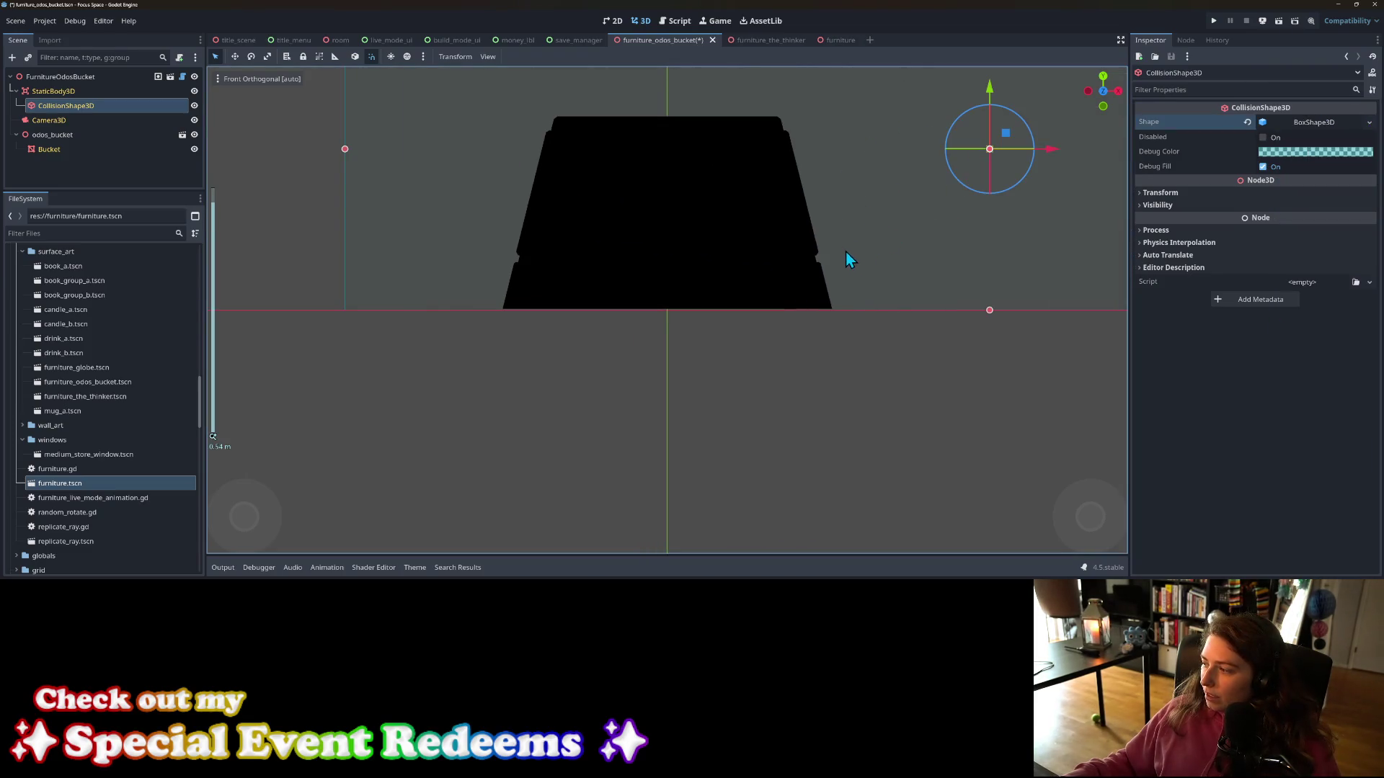
{"action": "scroll", "coordinate": [869, 288], "scroll_direction": "down", "scroll_amount": 5}
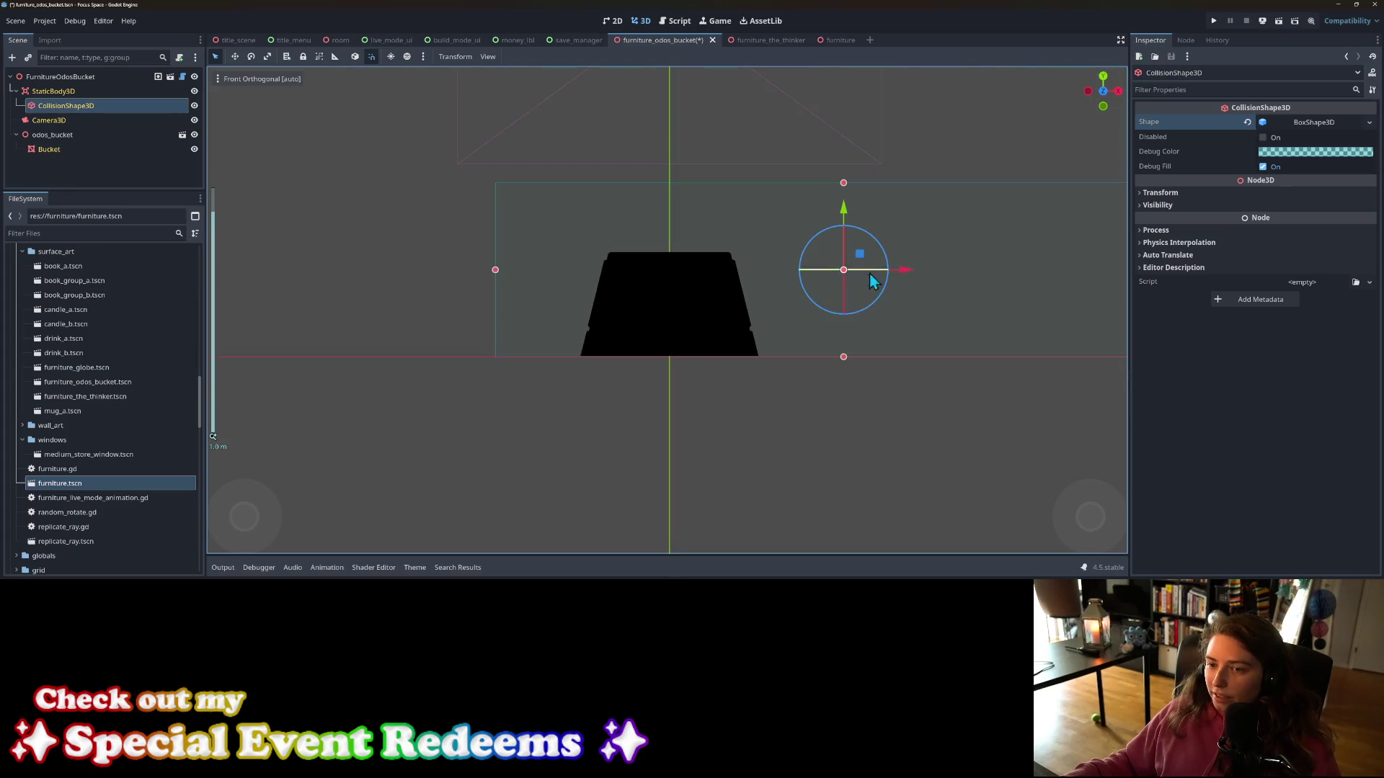
- Shrink the collision box to the bucket's width, rim height and depth, then save
{"action": "left_click_drag", "start_coordinate": [1053, 282], "coordinate": [828, 294]}
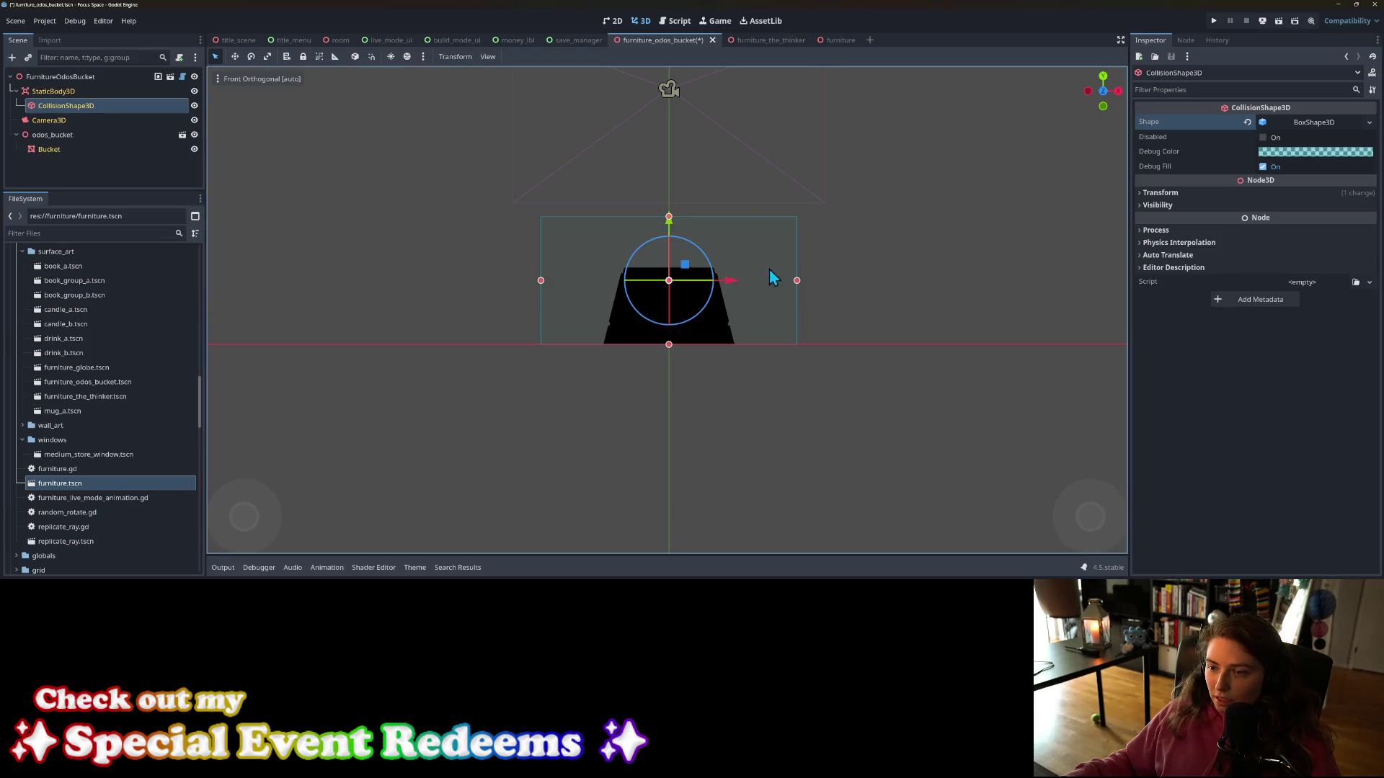
{"action": "left_click_drag", "start_coordinate": [796, 281], "coordinate": [736, 273]}
{"action": "left_click_drag", "start_coordinate": [542, 282], "coordinate": [604, 280]}
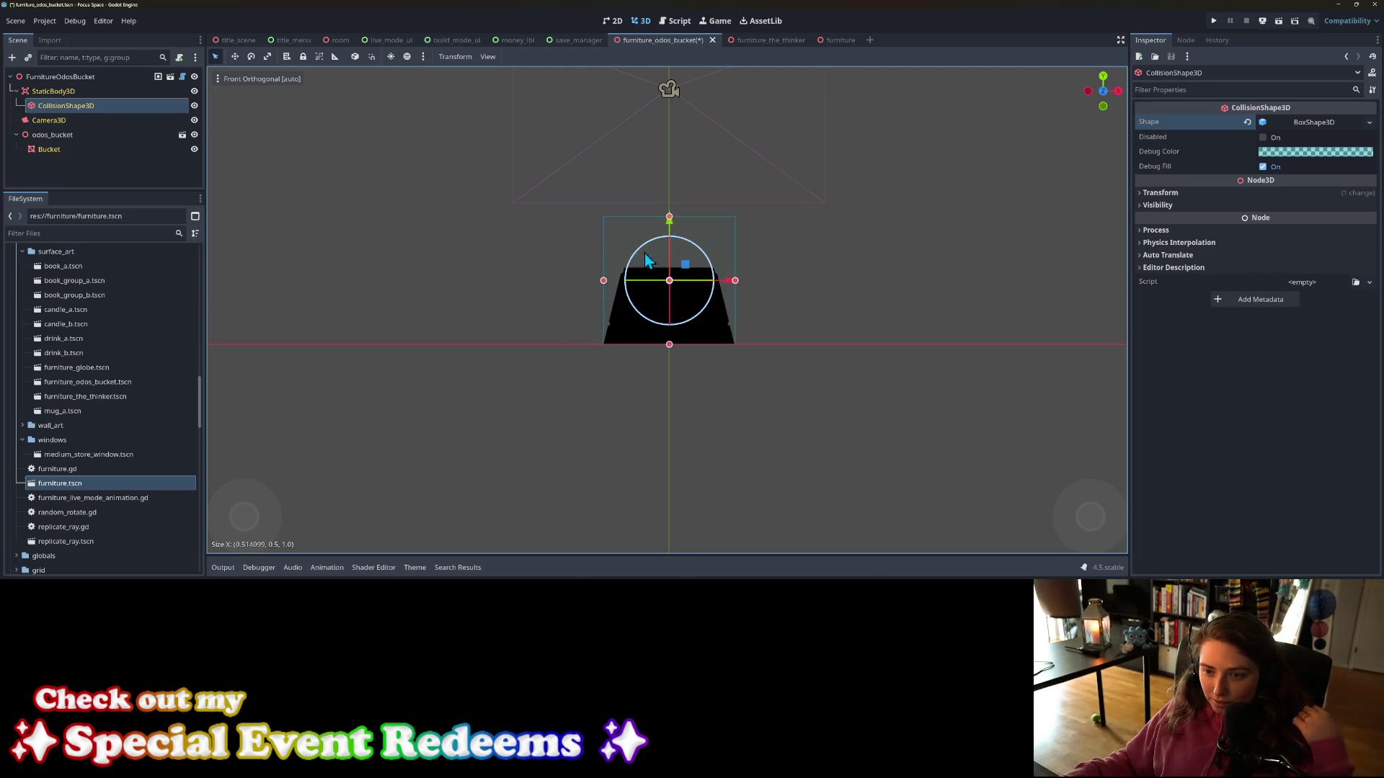
{"action": "left_click_drag", "start_coordinate": [668, 219], "coordinate": [667, 268]}
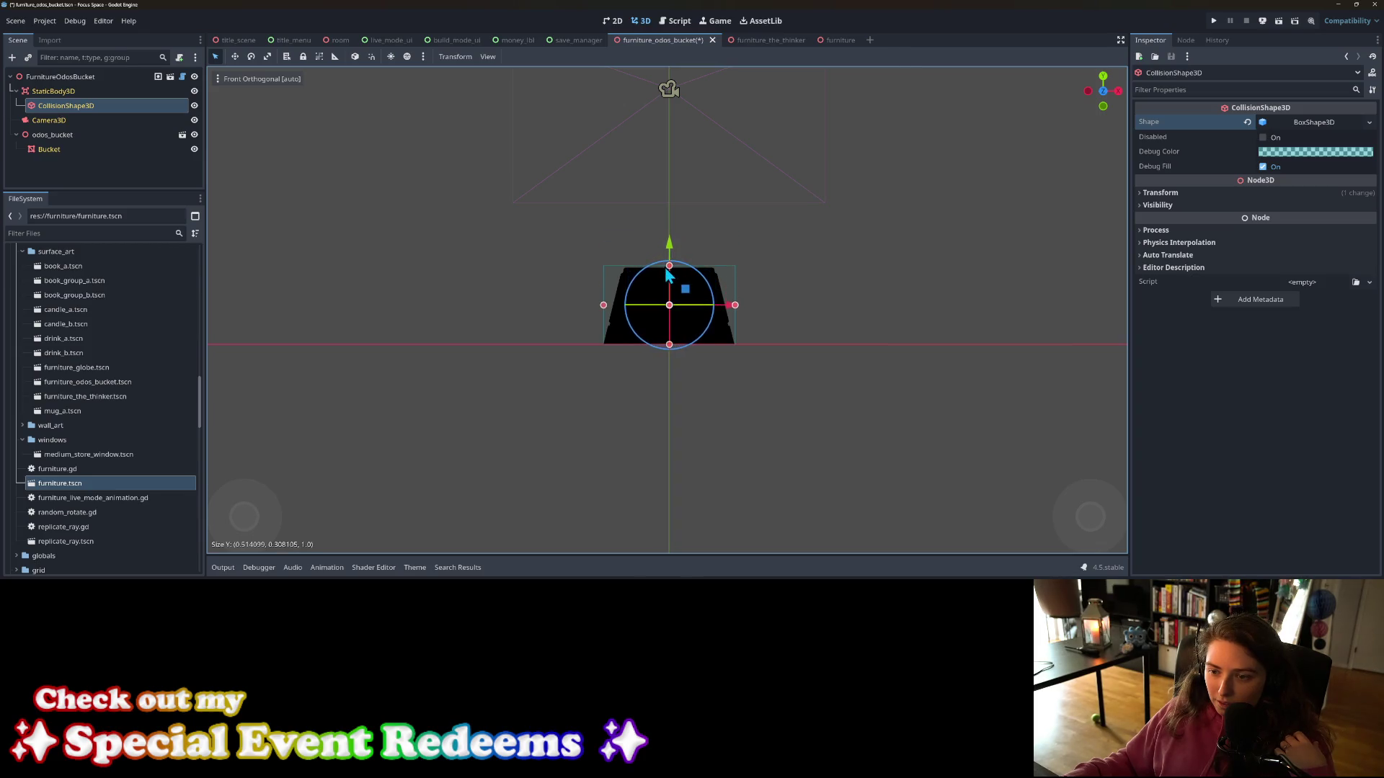
{"action": "key", "text": "KP_3"}
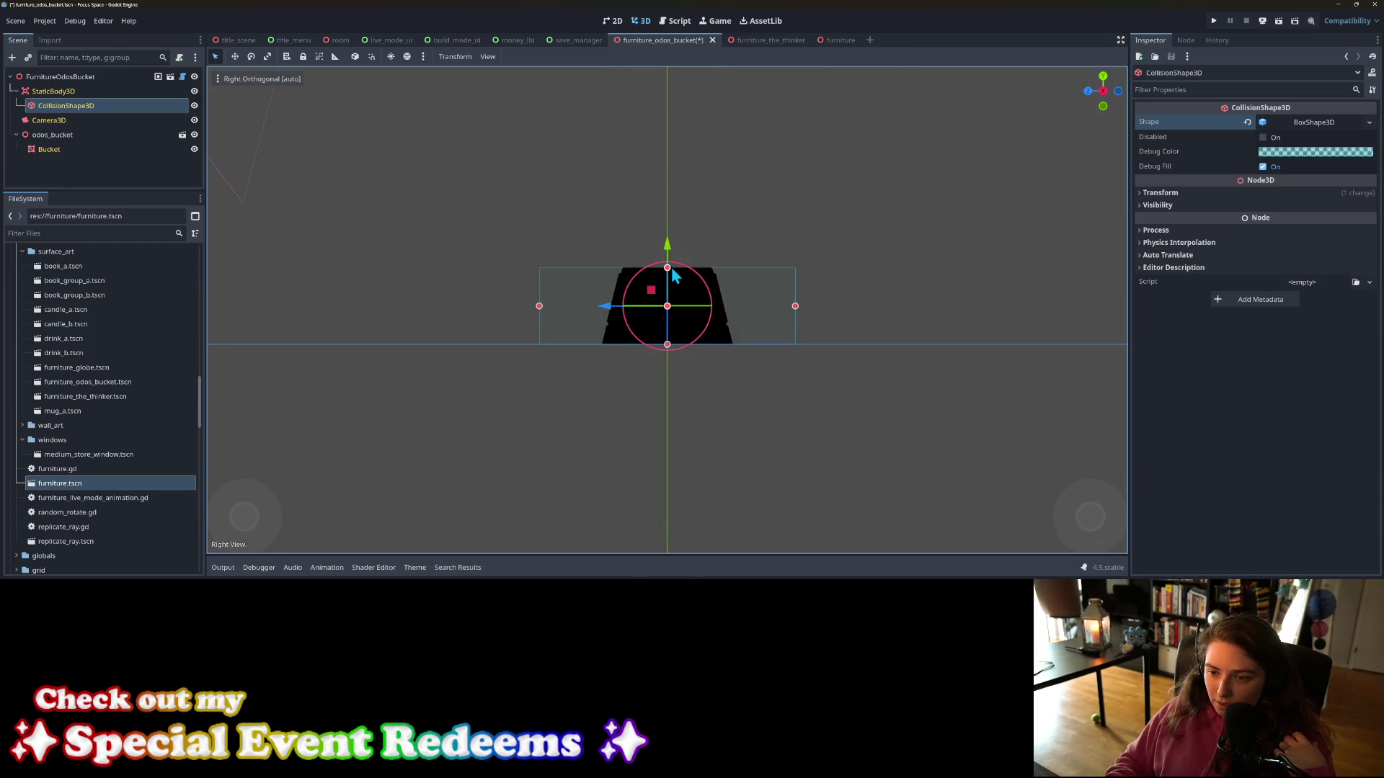
{"action": "left_click_drag", "start_coordinate": [540, 306], "coordinate": [604, 317]}
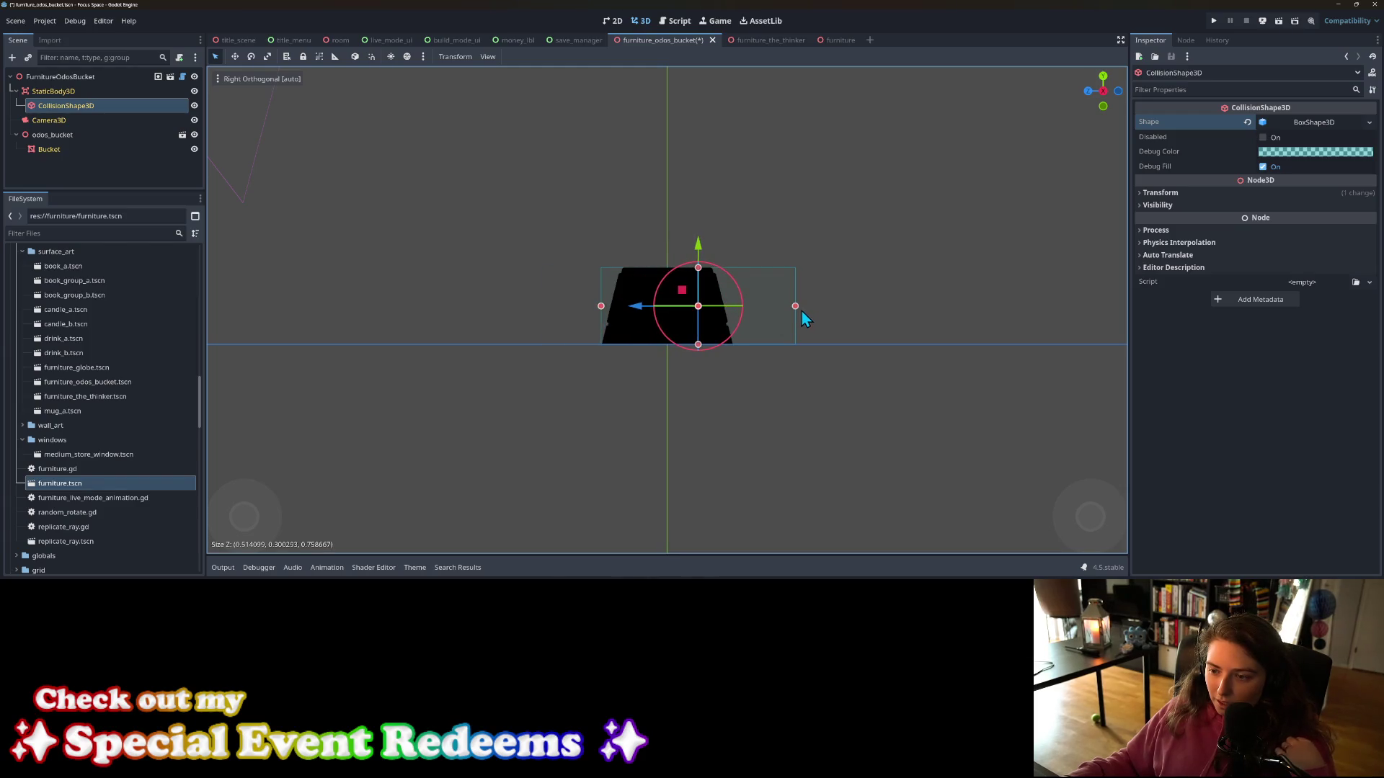
{"action": "left_click_drag", "start_coordinate": [794, 306], "coordinate": [728, 306]}
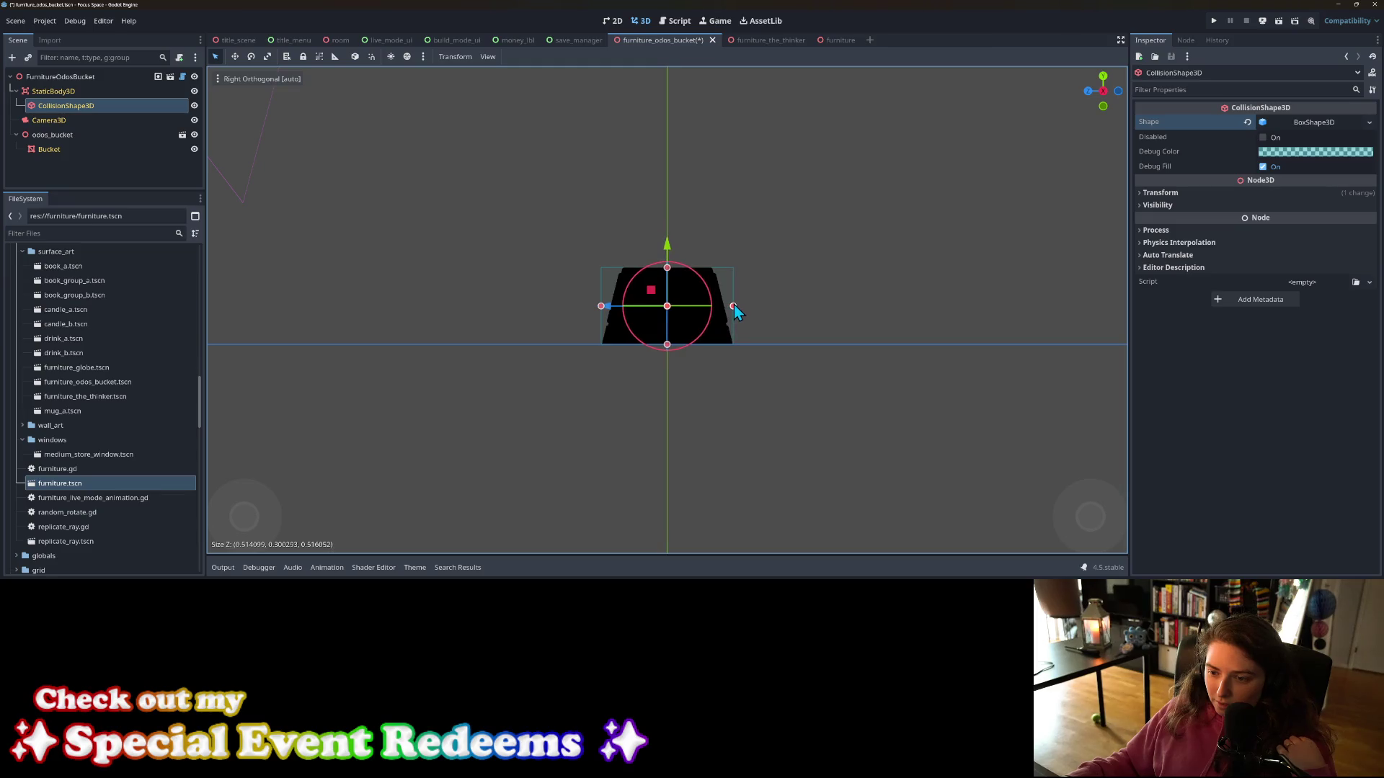
{"action": "key", "text": "ctrl+s"}
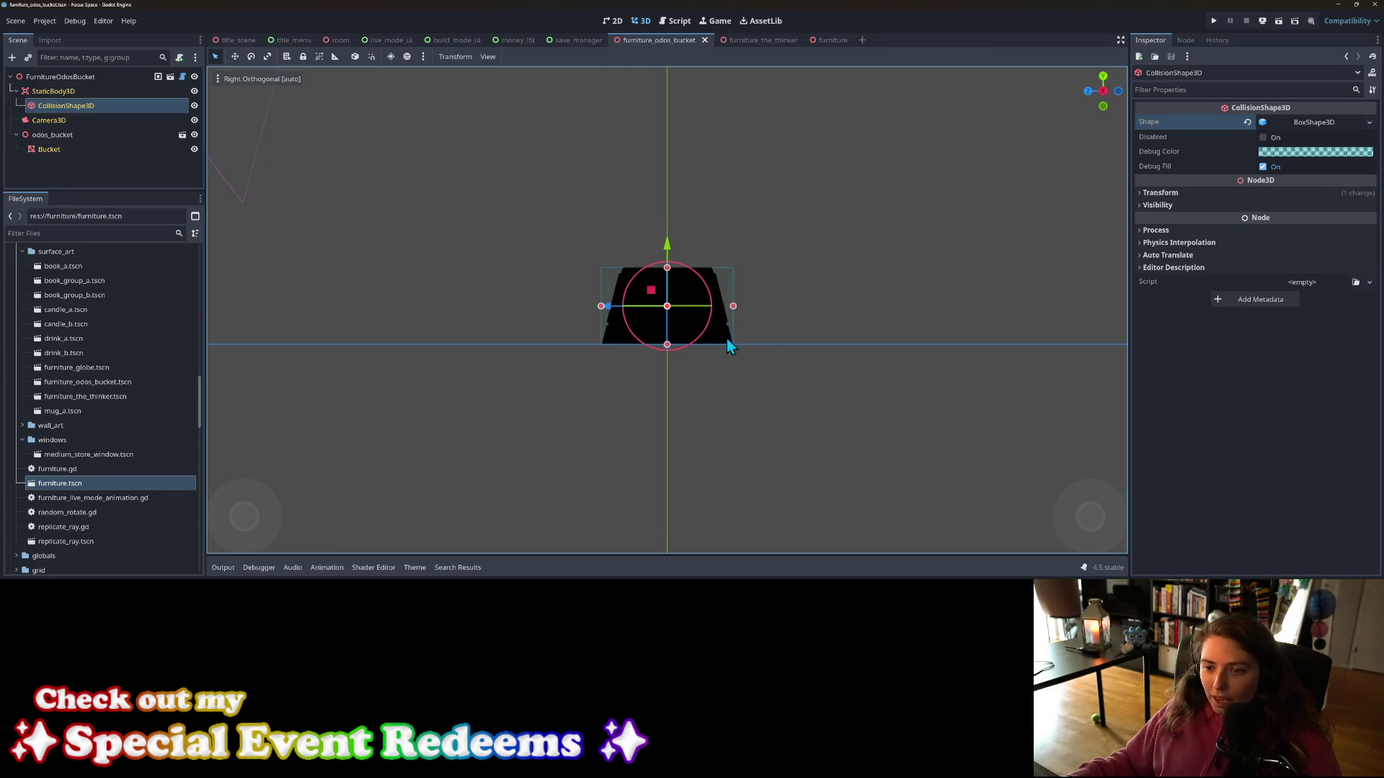
- Orbit to a perspective view of the bucket and switch to the script editor
{"action": "mouse_move", "coordinate": [670, 286]}
{"action": "left_mouse_down"}
{"action": "mouse_move", "coordinate": [697, 348]}
{"action": "mouse_move", "coordinate": [791, 387]}
{"action": "mouse_move", "coordinate": [905, 381]}
{"action": "mouse_move", "coordinate": [827, 357]}
{"action": "left_mouse_up"}
{"action": "scroll", "coordinate": [827, 357], "scroll_direction": "up", "scroll_amount": 1}
{"action": "scroll", "coordinate": [807, 356], "scroll_direction": "down", "scroll_amount": 1}
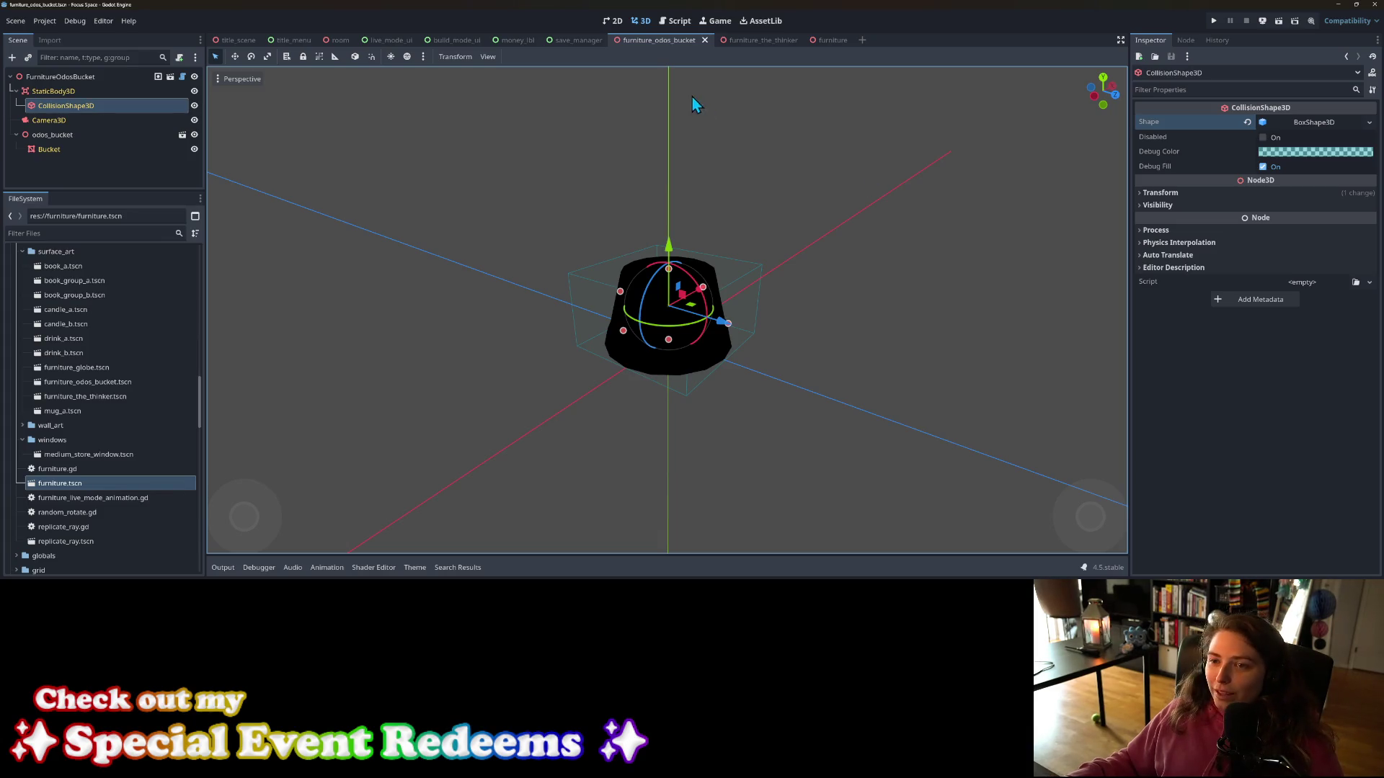
{"action": "left_click", "coordinate": [678, 21]}
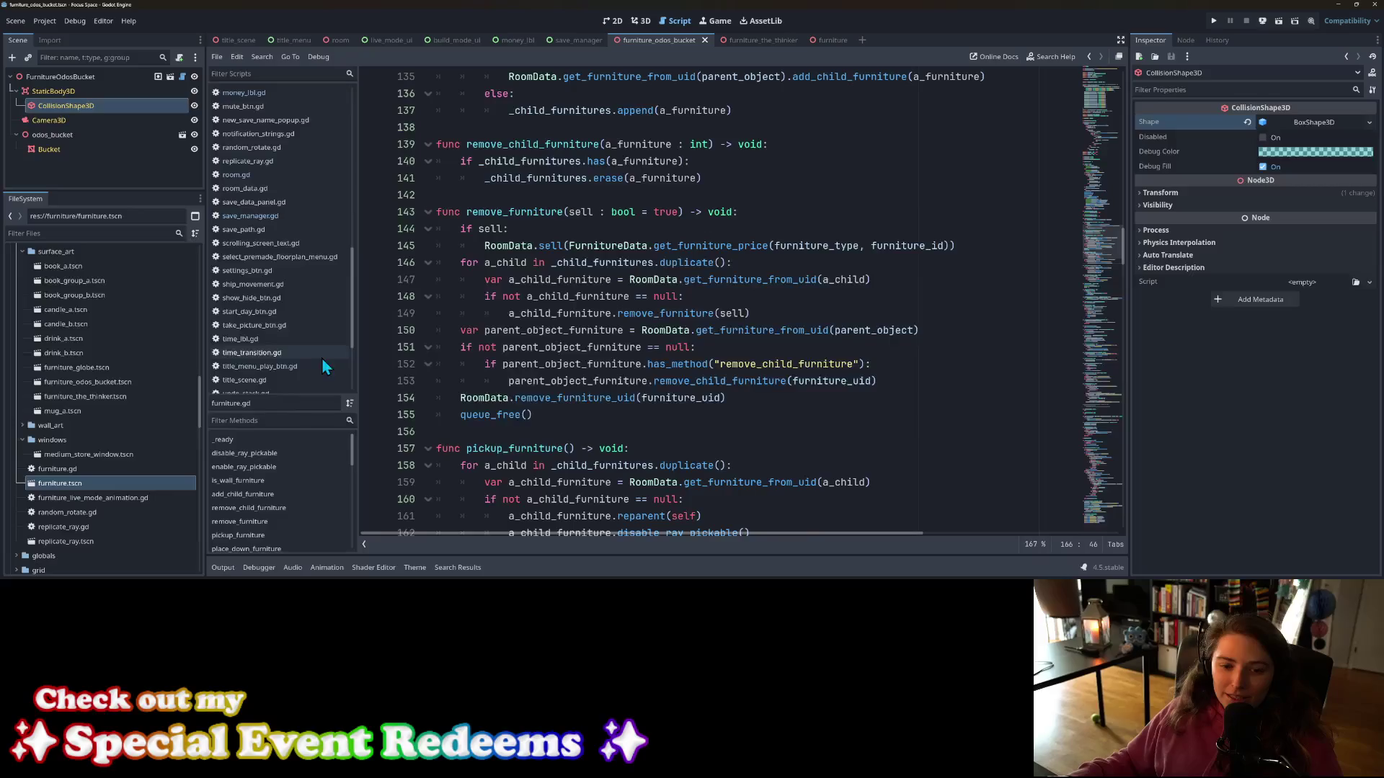
- Open furniture_data.gd and scroll up to the "the thinker" entry
{"action": "scroll", "coordinate": [291, 323], "scroll_direction": "up", "scroll_amount": 10}
{"action": "scroll", "coordinate": [288, 318], "scroll_direction": "down", "scroll_amount": 3}
{"action": "left_click", "coordinate": [286, 220]}
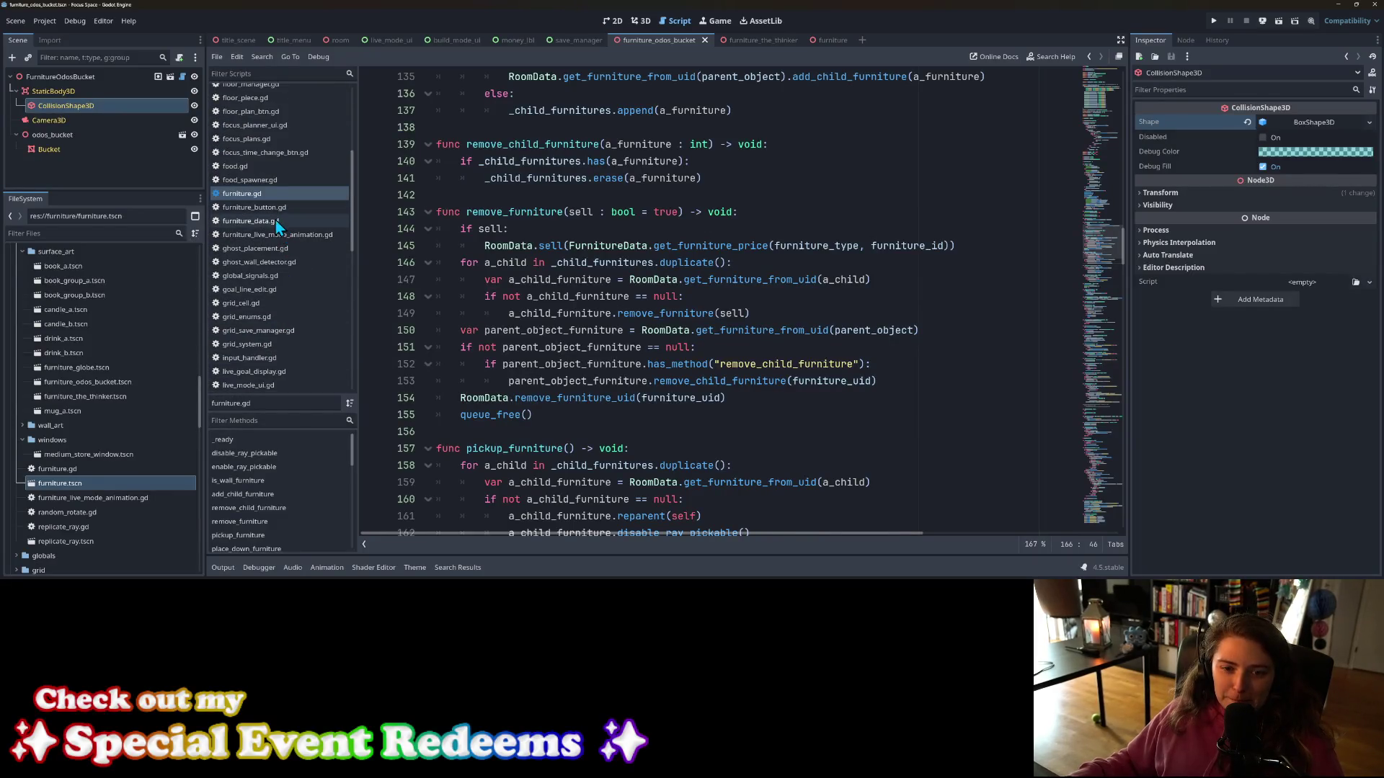
{"action": "scroll", "coordinate": [603, 424], "scroll_direction": "up", "scroll_amount": 15}
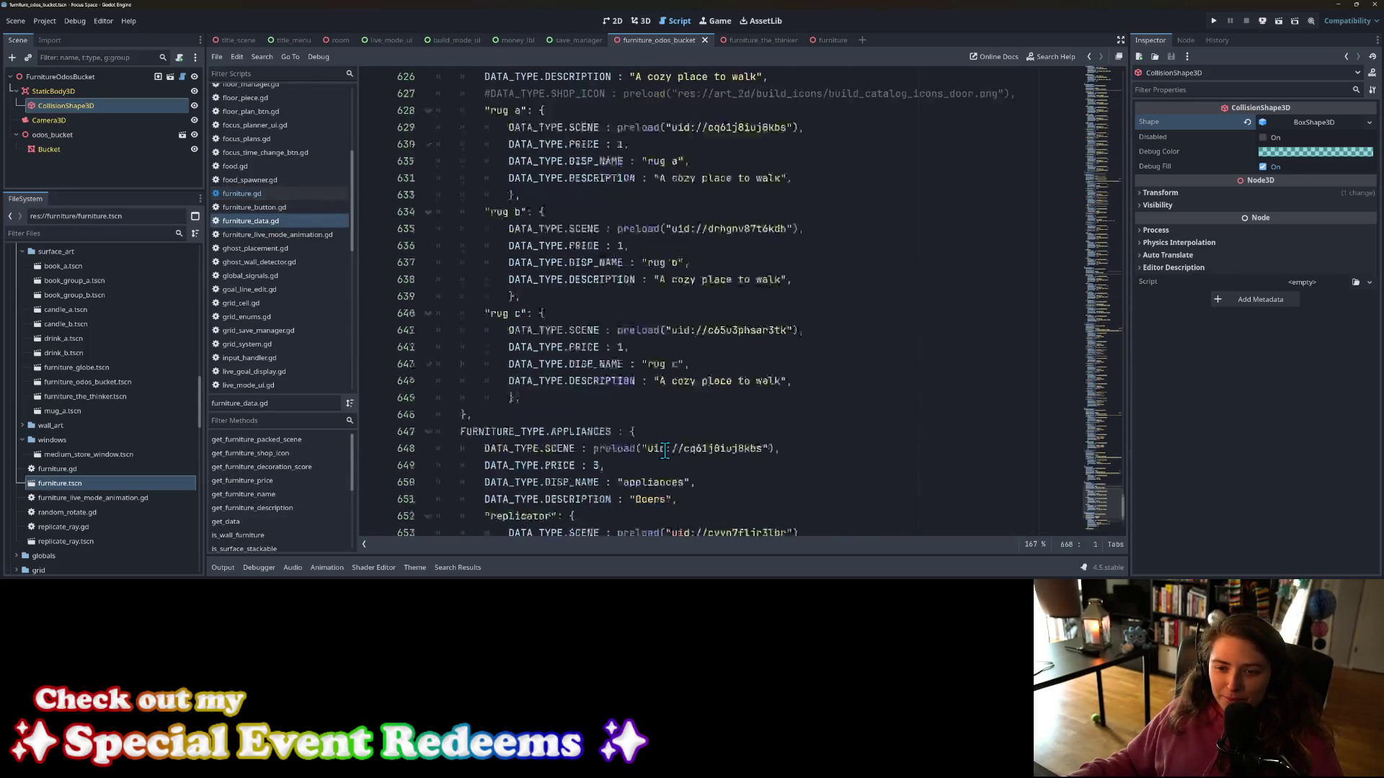
{"action": "scroll", "coordinate": [660, 449], "scroll_direction": "up", "scroll_amount": 20}
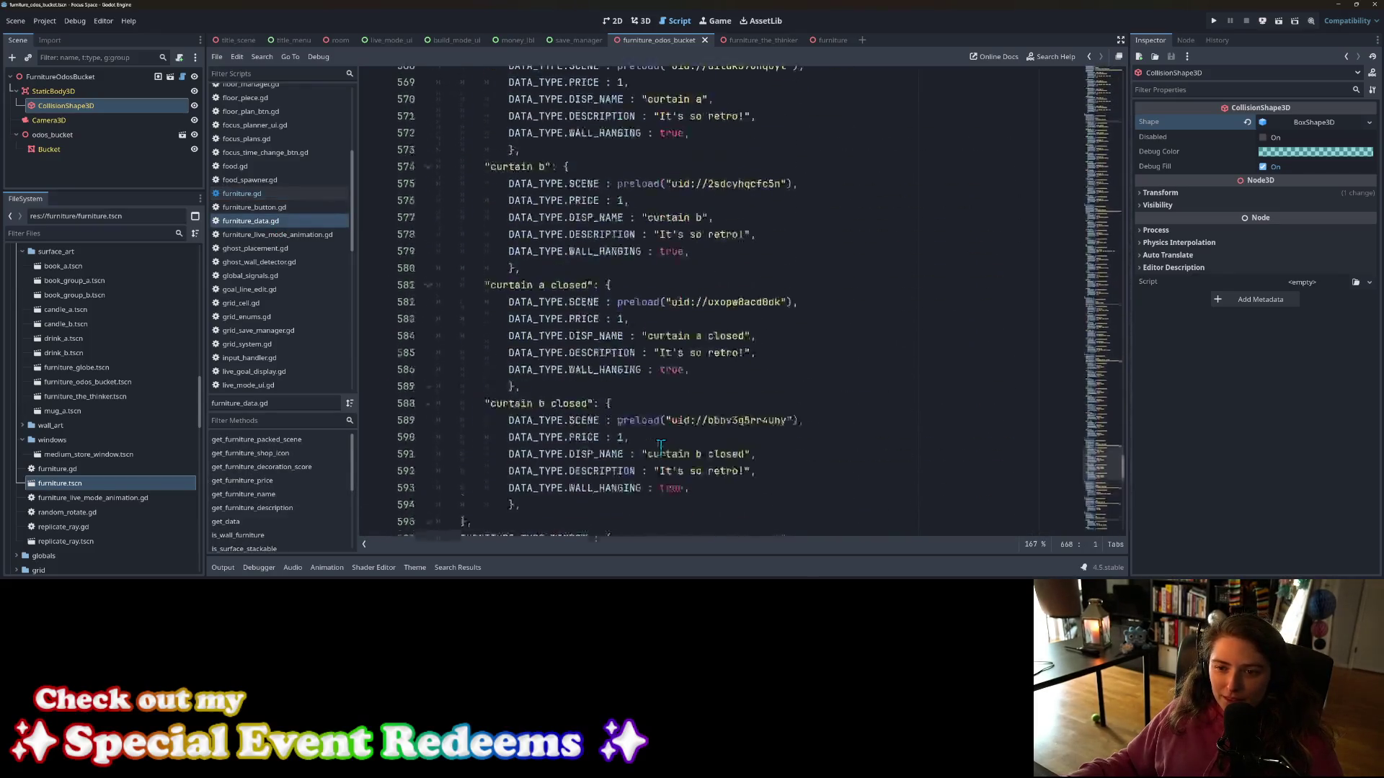
{"action": "scroll", "coordinate": [660, 449], "scroll_direction": "up", "scroll_amount": 20}
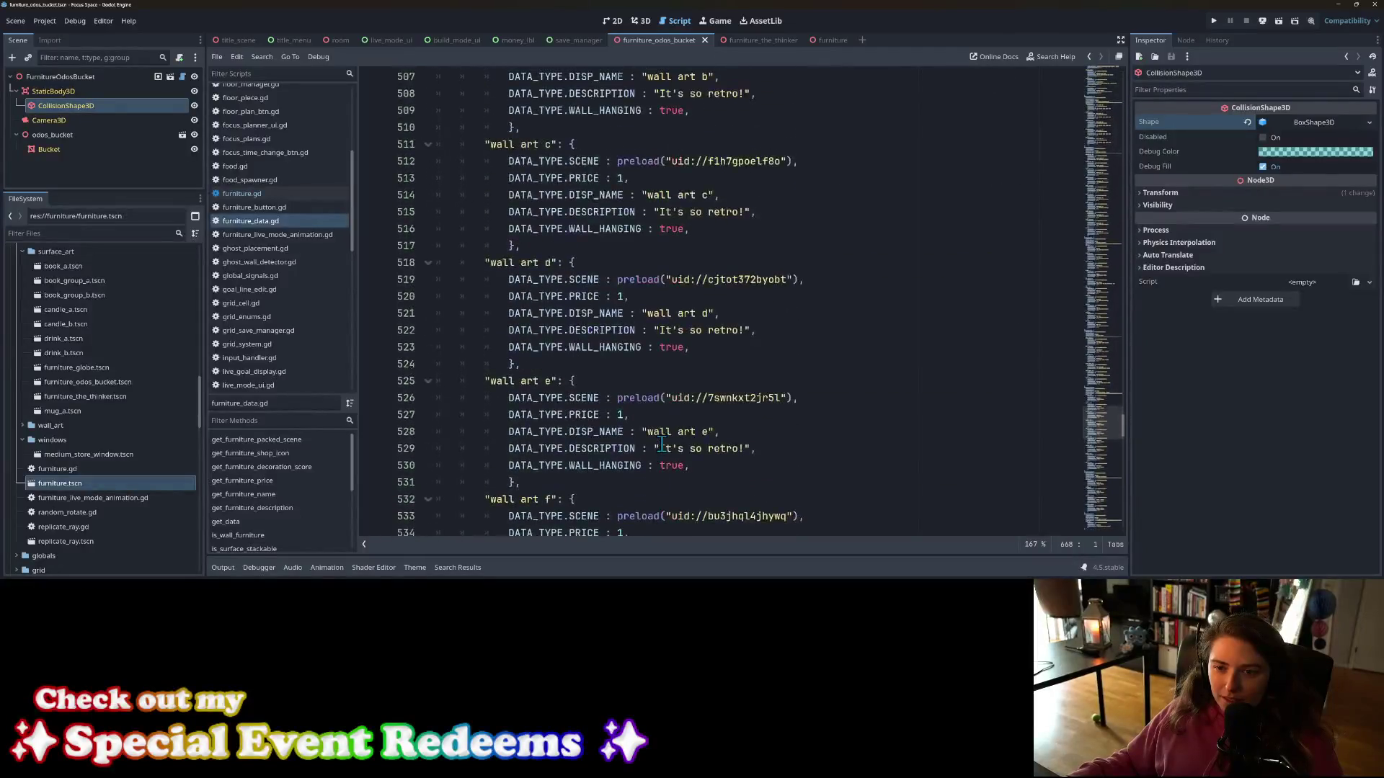
{"action": "scroll", "coordinate": [661, 444], "scroll_direction": "up", "scroll_amount": 20}
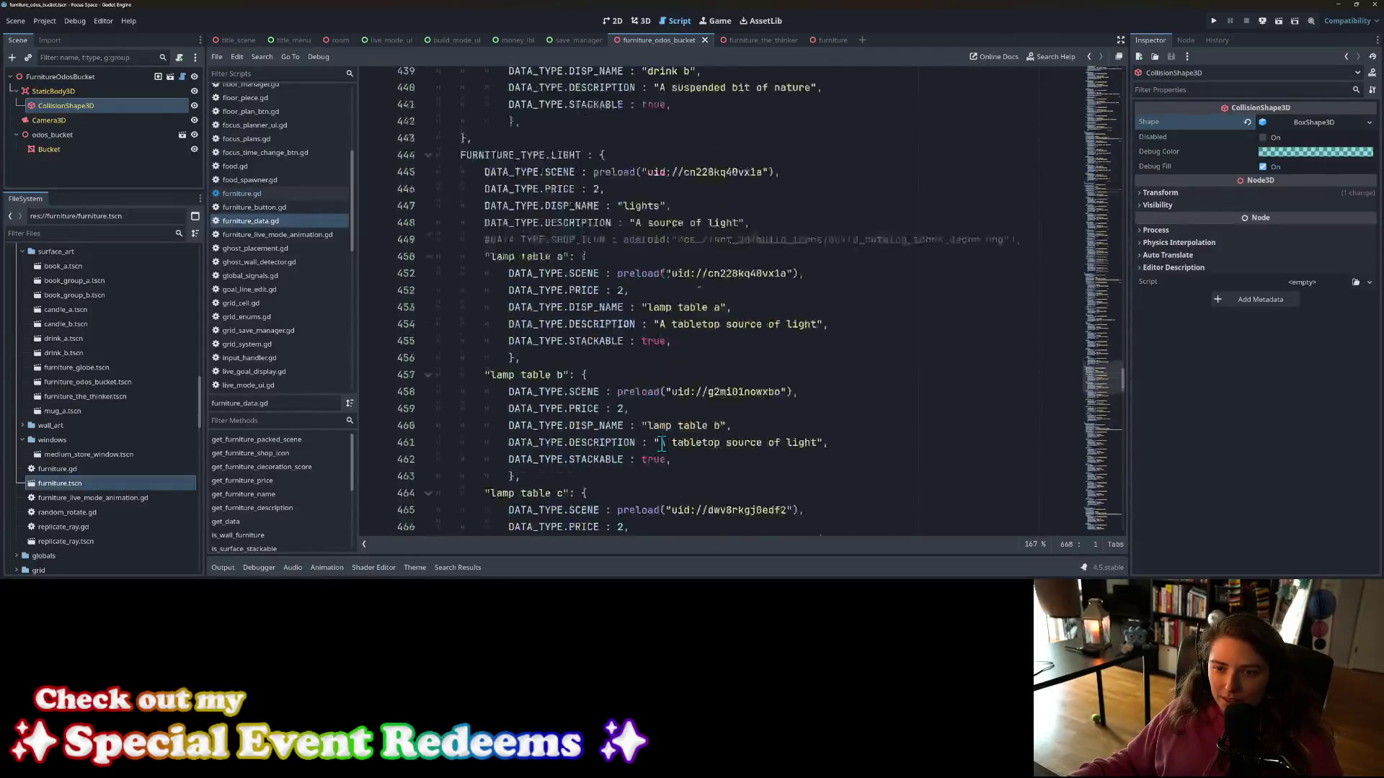
{"action": "scroll", "coordinate": [662, 444], "scroll_direction": "up", "scroll_amount": 3}
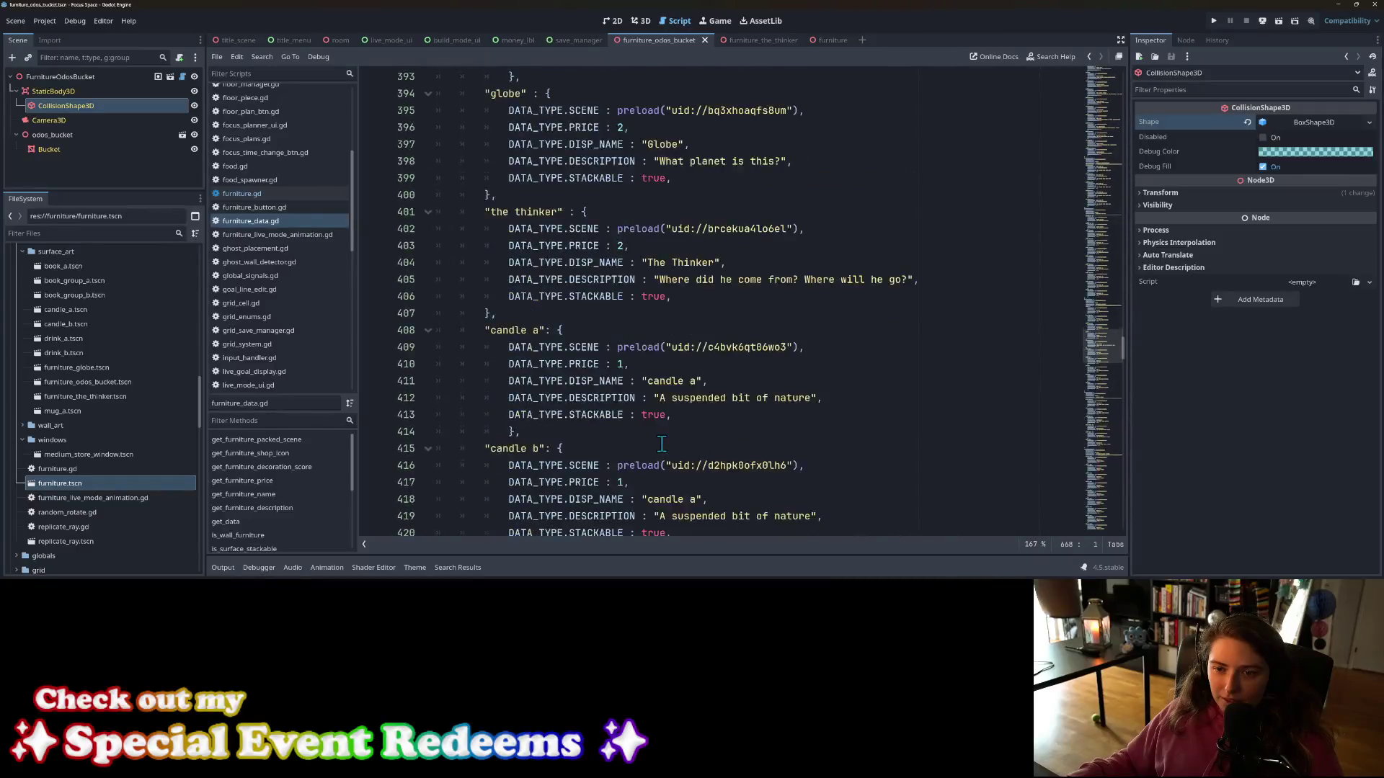
- Duplicate the "the thinker" entry and select the copy's key name
{"action": "left_click", "coordinate": [520, 313]}
{"action": "key", "text": "shift+Up"}
{"action": "key", "text": "shift+Up"}
{"action": "key", "text": "shift+Up"}
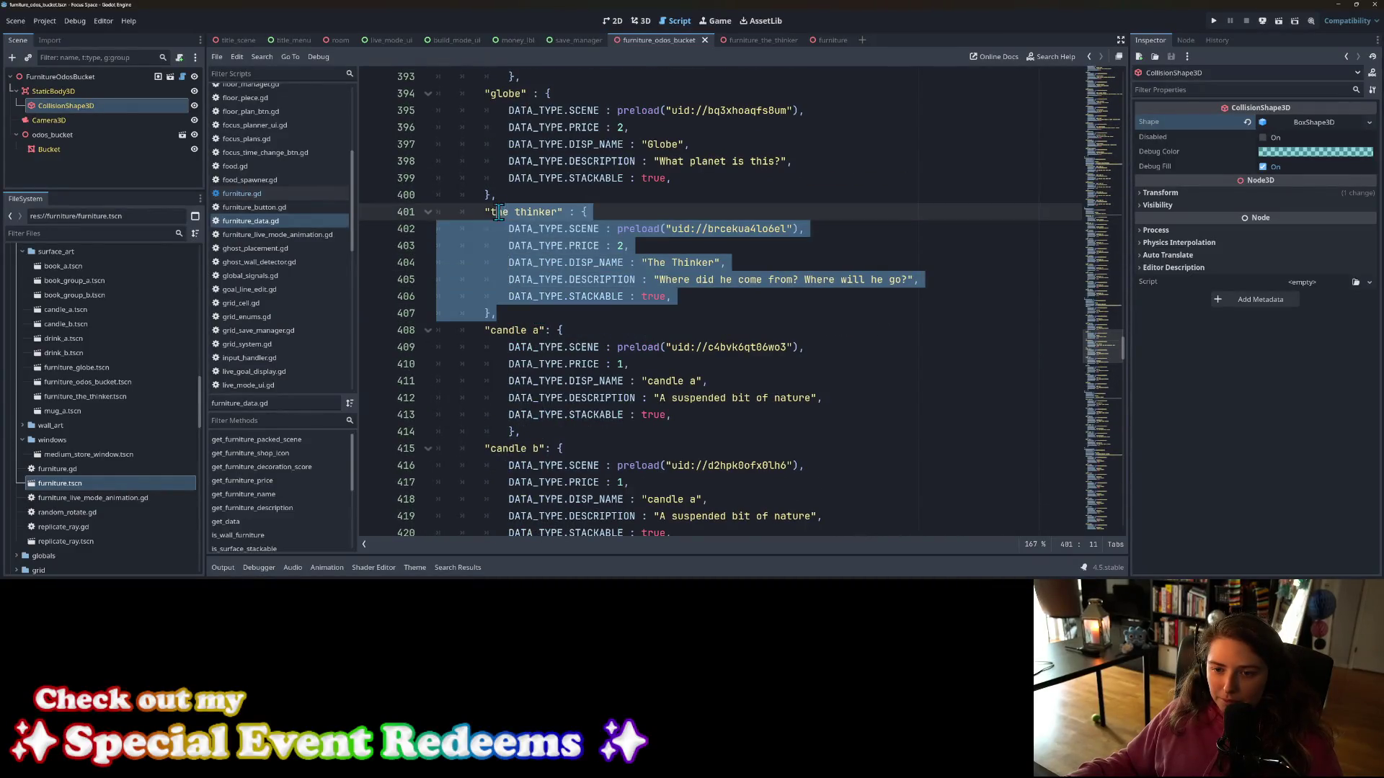
{"action": "key", "text": "ctrl+shift+d"}
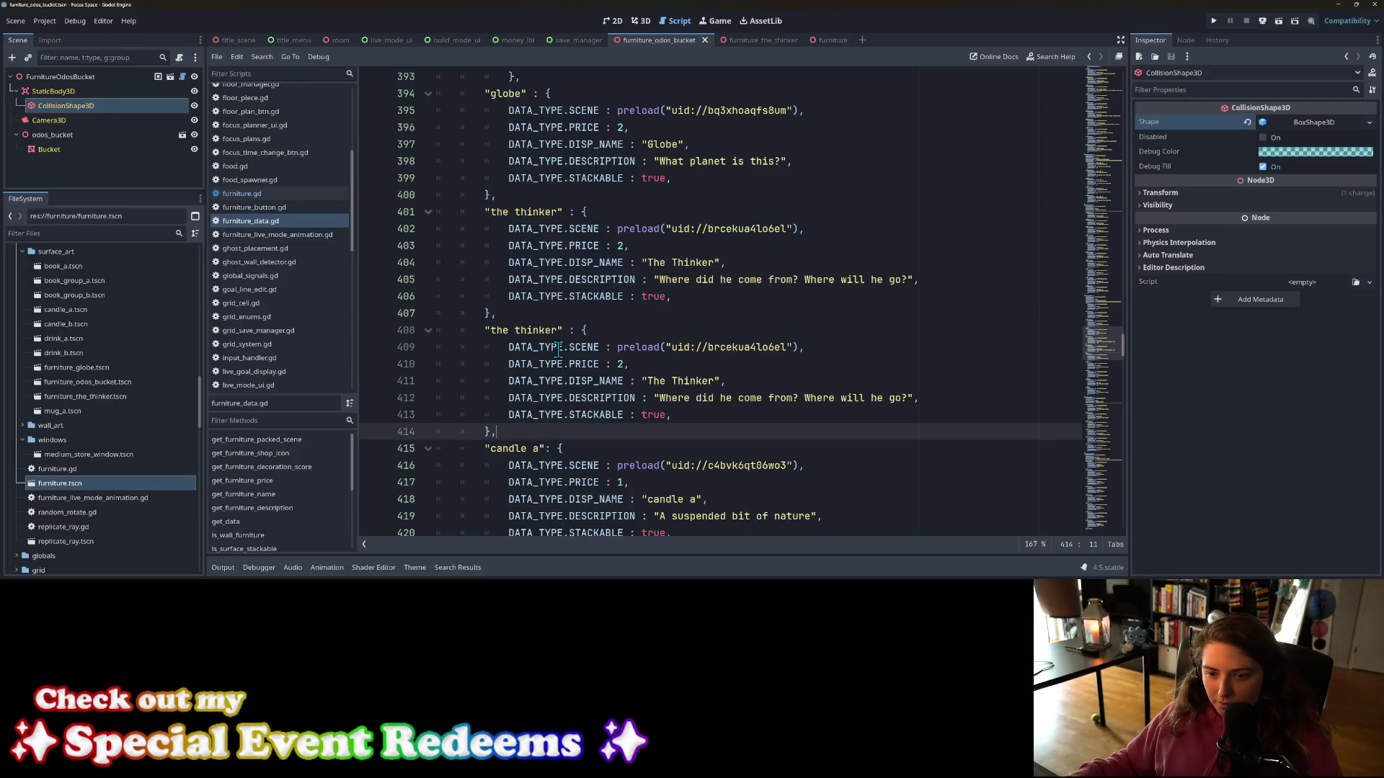
{"action": "left_click_drag", "start_coordinate": [491, 330], "coordinate": [555, 332]}
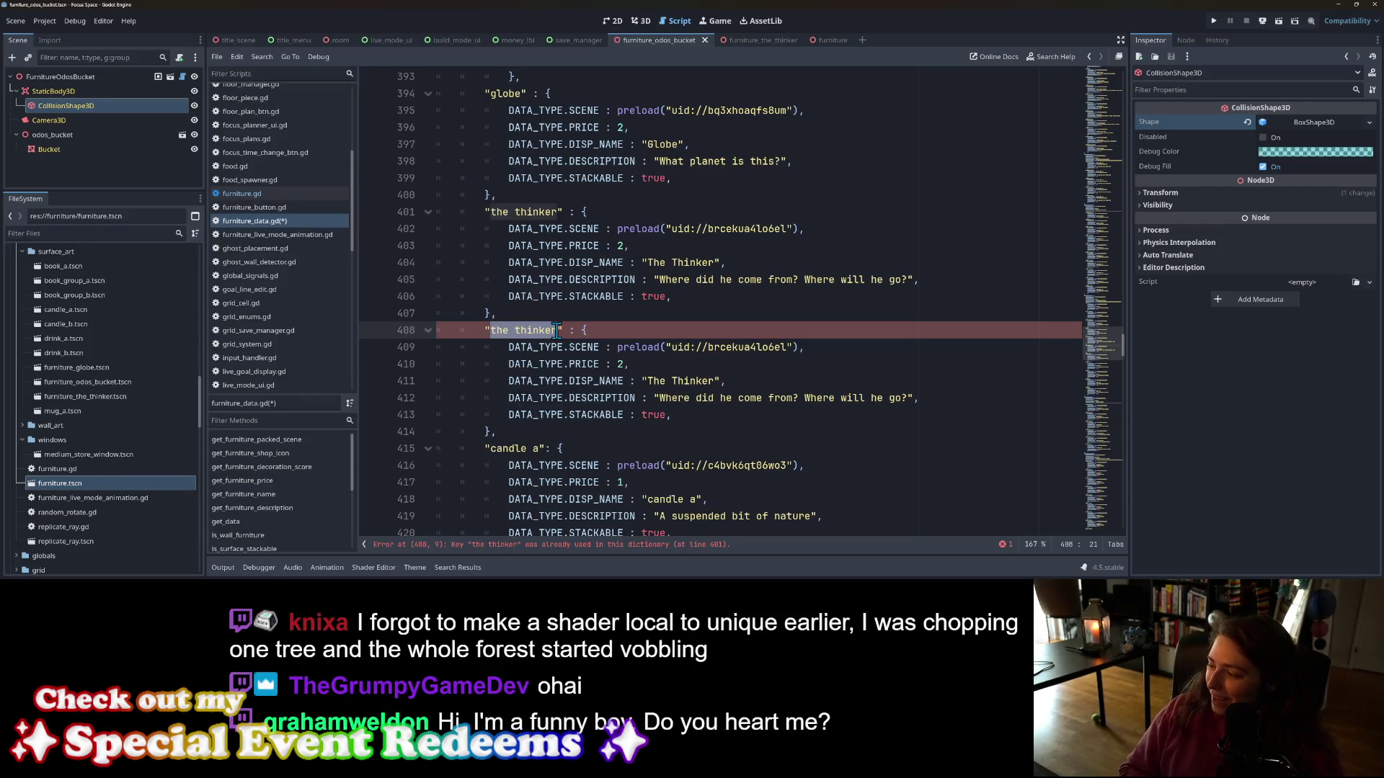
- Rename the duplicated entry's key to "odos bucket" and save
{"action": "type", "text": "odo"}
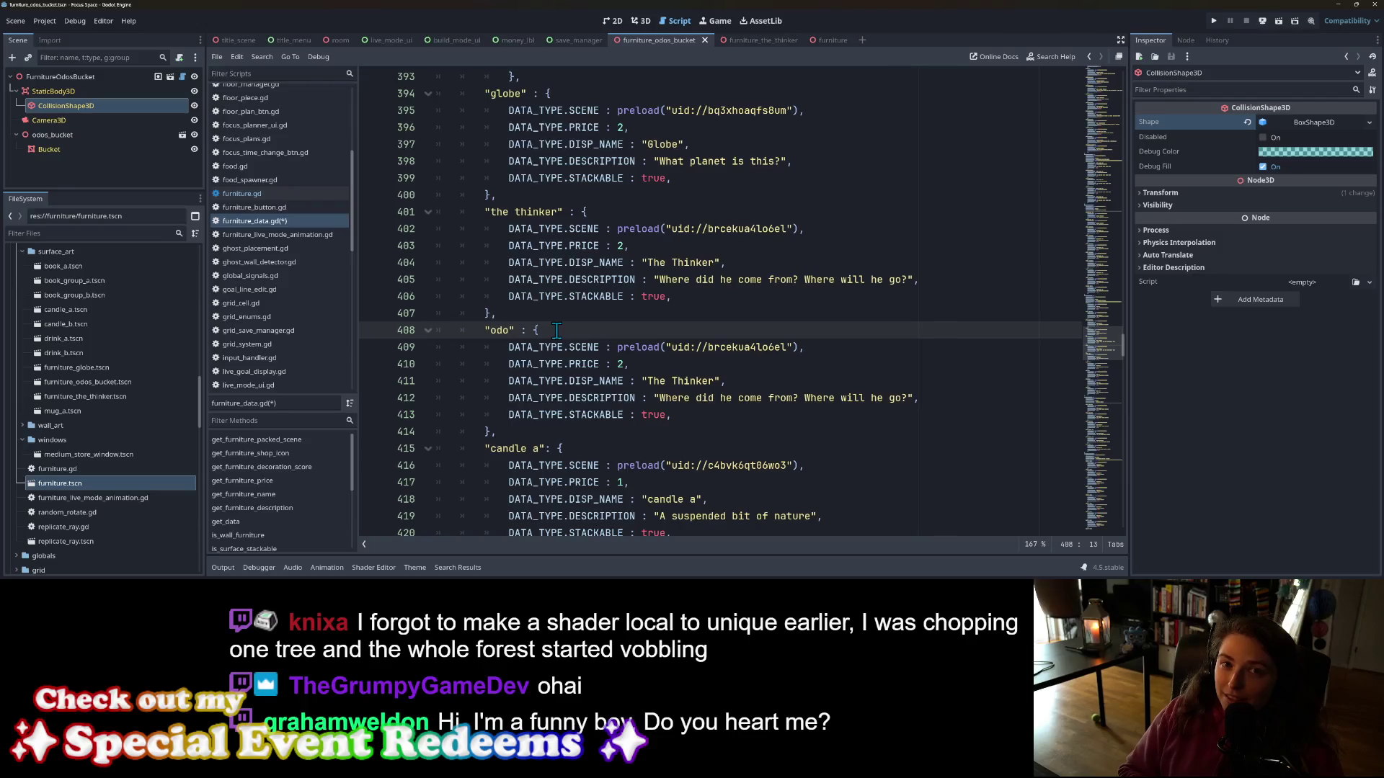
{"action": "type", "text": "s bucket"}
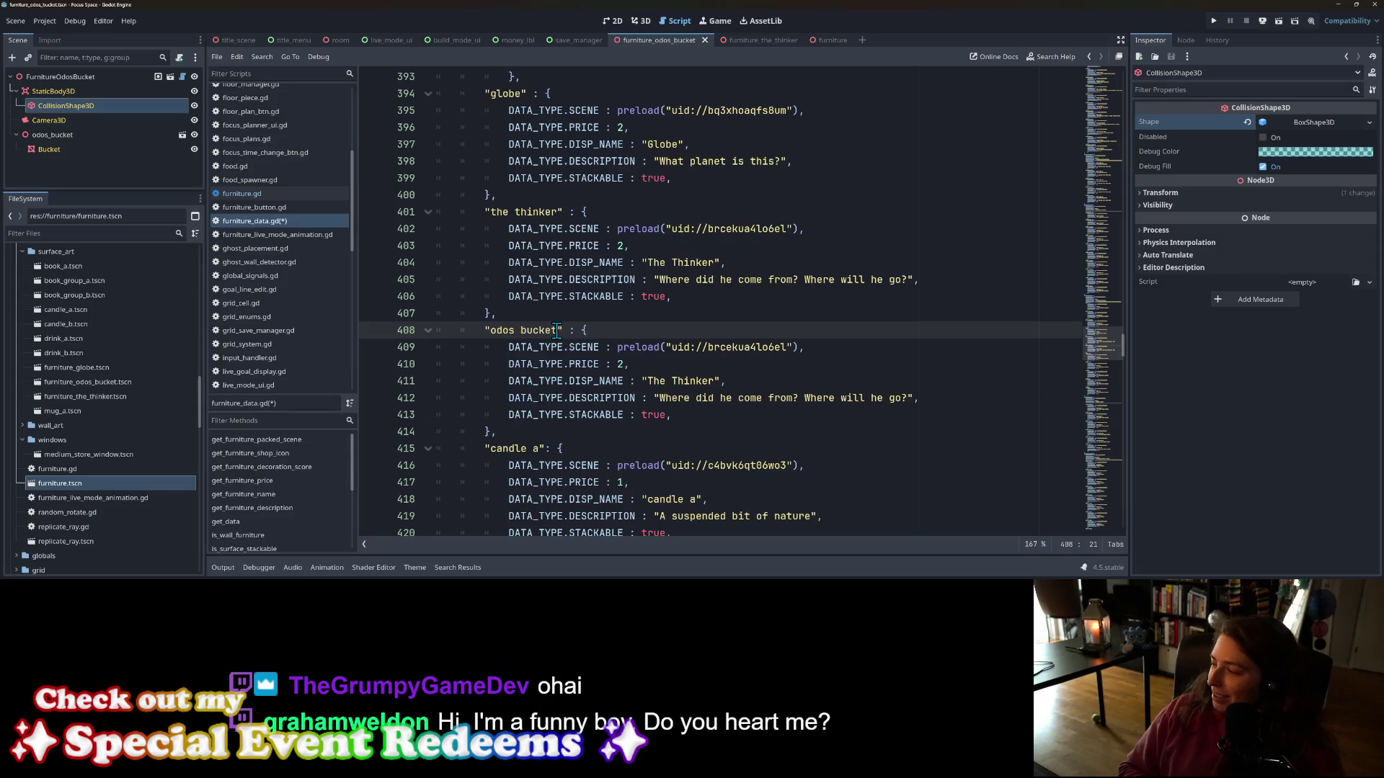
{"action": "key", "text": "ctrl+s"}
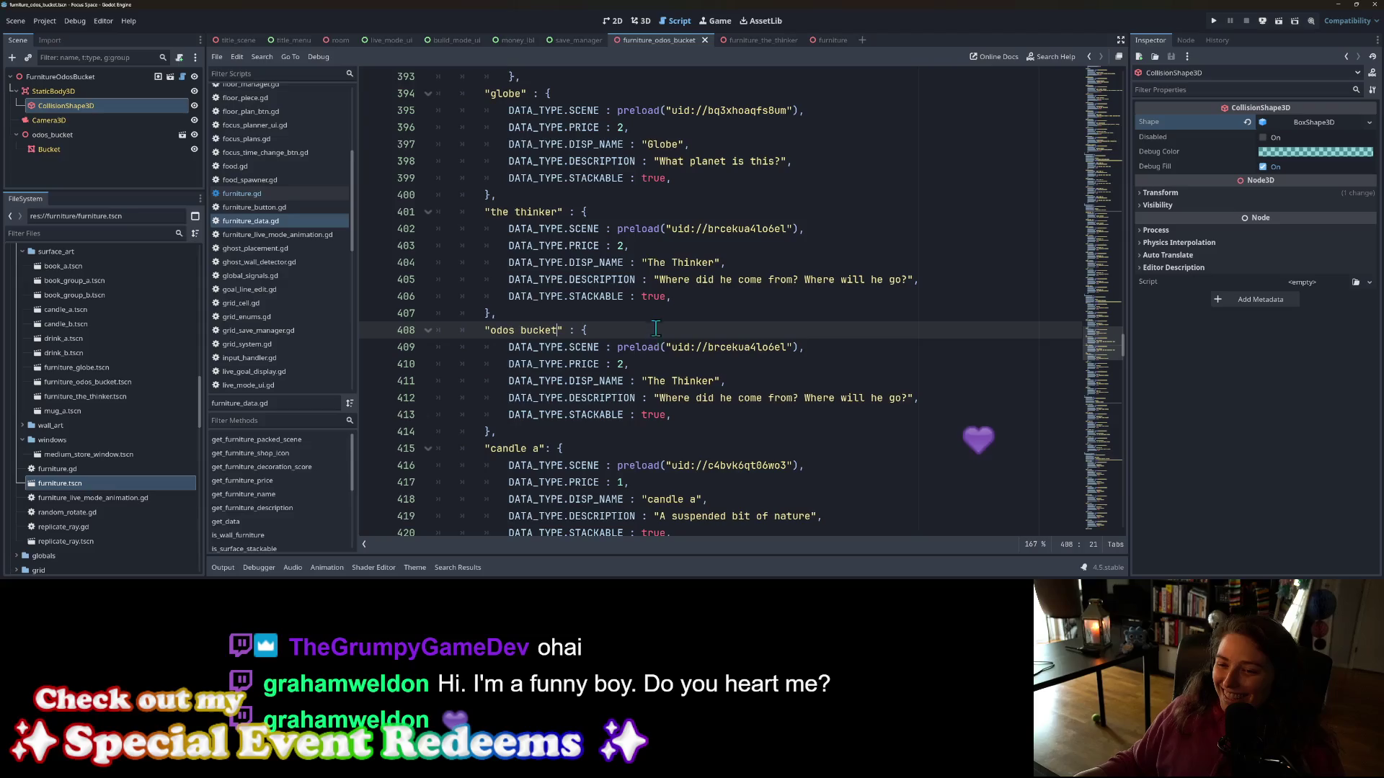
- Change the entry's display name to "Just a Bucket"
{"action": "left_click", "coordinate": [636, 347]}
{"action": "left_click_drag", "start_coordinate": [715, 380], "coordinate": [648, 382]}
{"action": "type", "text": "Just"}
{"action": "type", "text": " a bucket"}
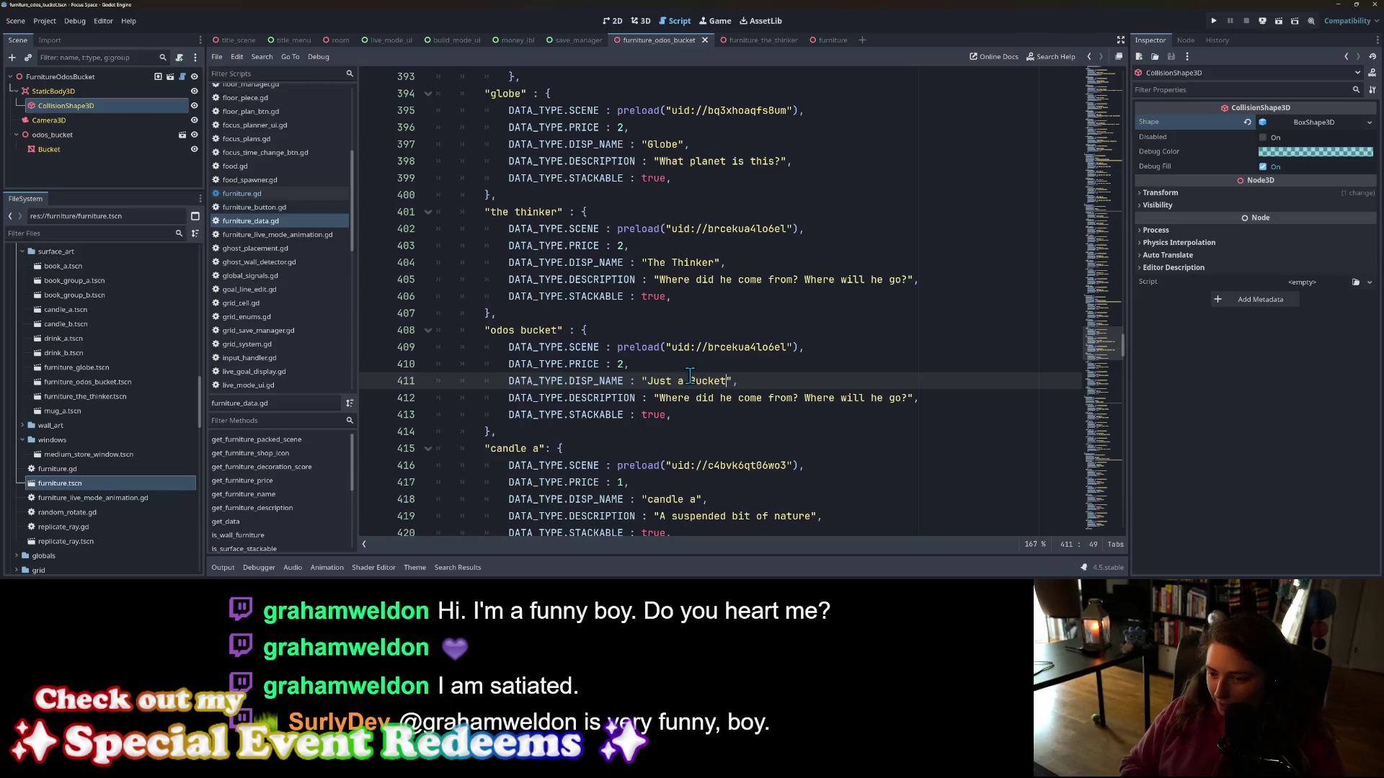
{"action": "key", "text": "ctrl+BackSpace"}
{"action": "type", "text": "Bucket"}
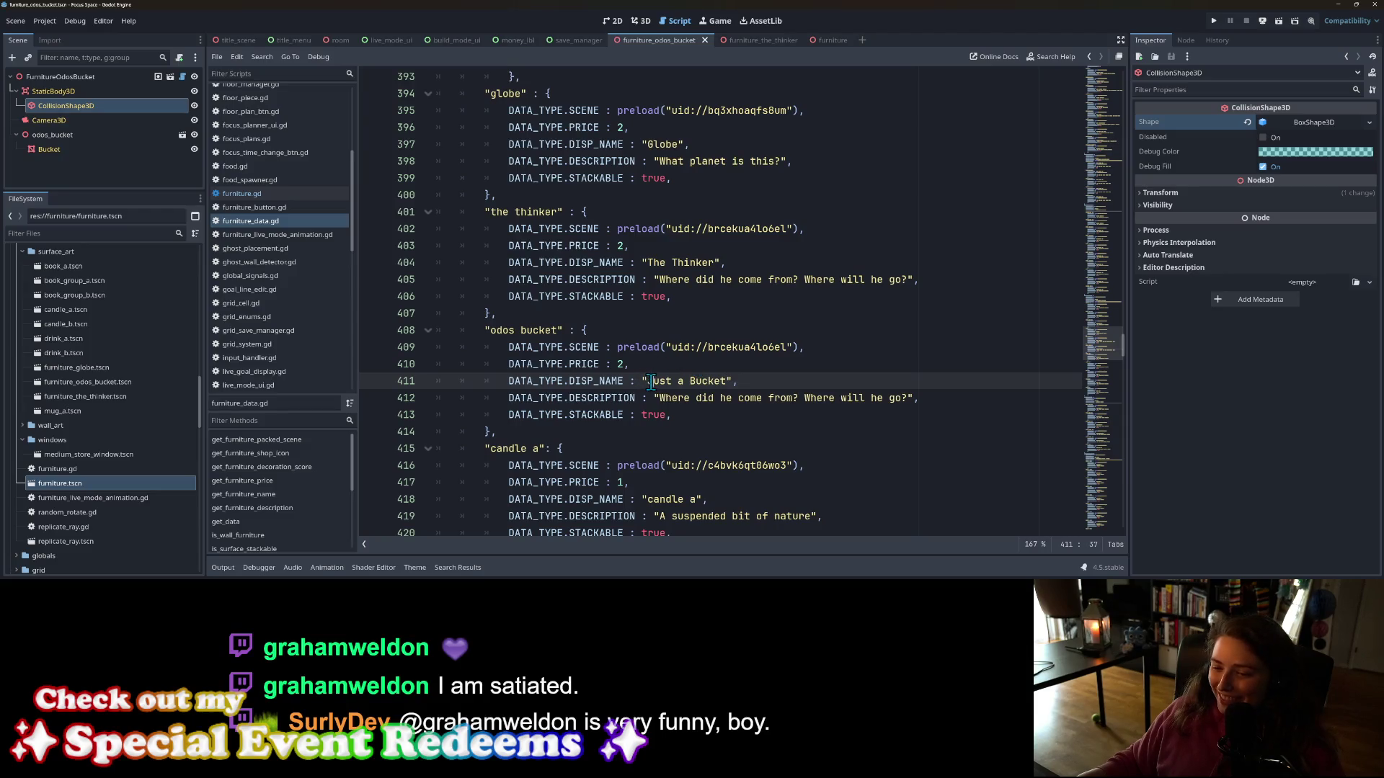
- Select the whole copied description string for replacement
{"action": "scroll", "coordinate": [678, 412], "scroll_direction": "down", "scroll_amount": 1}
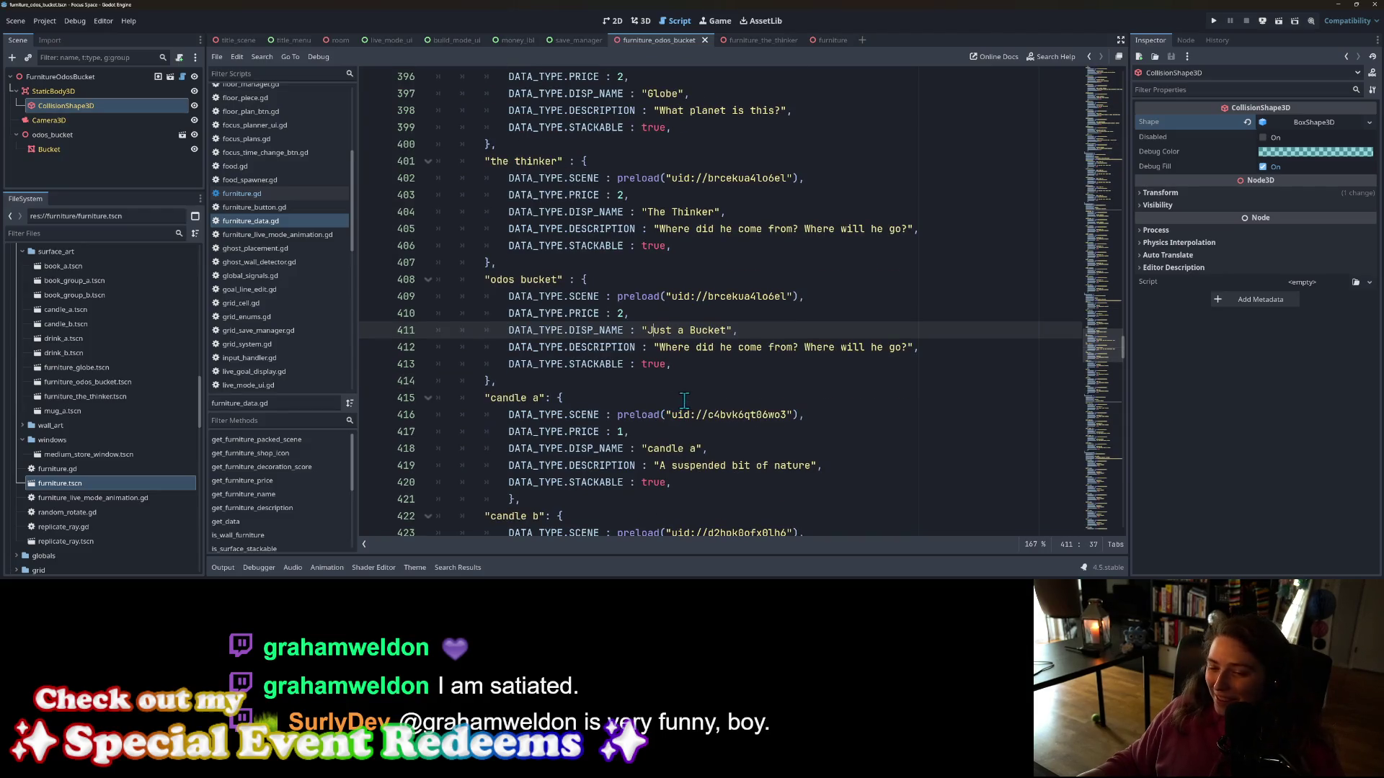
{"action": "scroll", "coordinate": [684, 401], "scroll_direction": "up", "scroll_amount": 3, "text": "ctrl"}
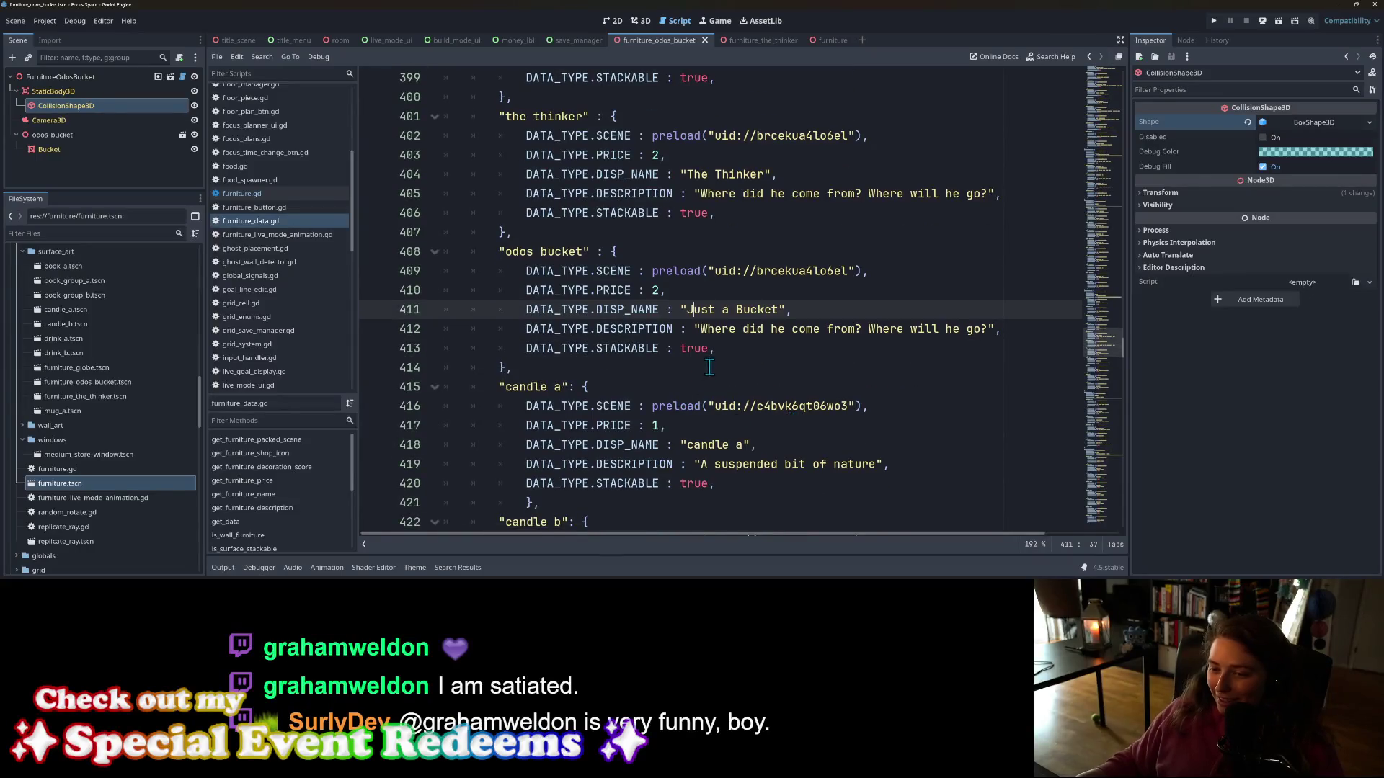
{"action": "left_click_drag", "start_coordinate": [699, 328], "coordinate": [967, 331]}
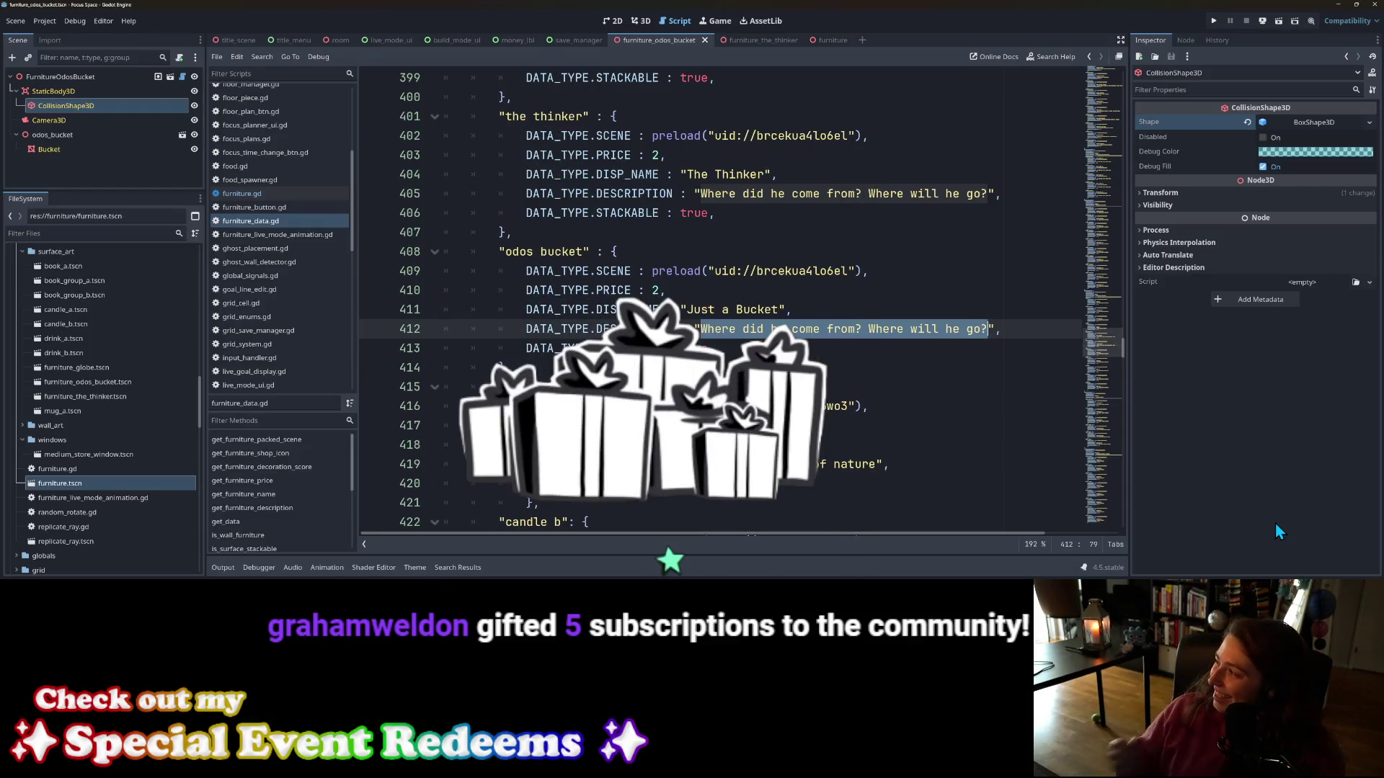
{"action": "left_click", "coordinate": [988, 330]}
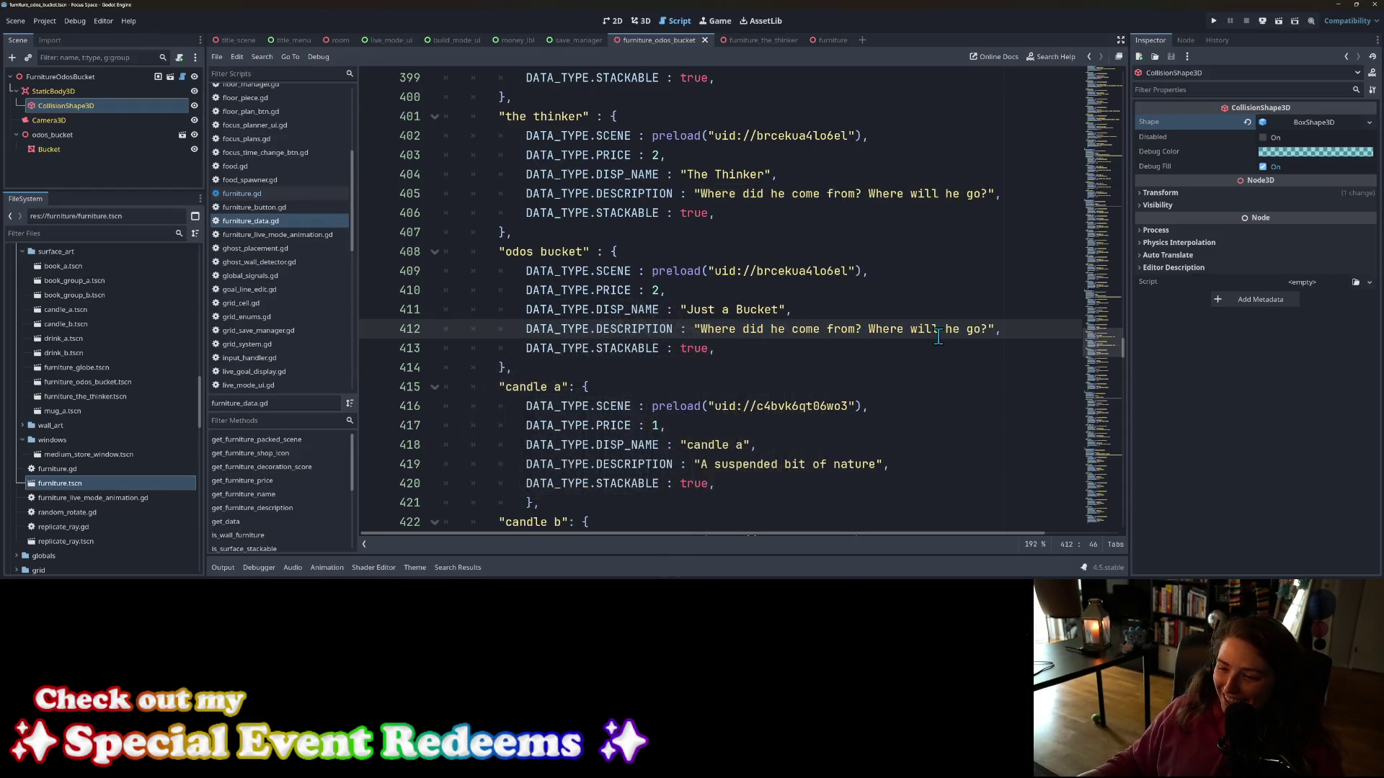
{"action": "left_click_drag", "start_coordinate": [989, 330], "coordinate": [699, 330]}
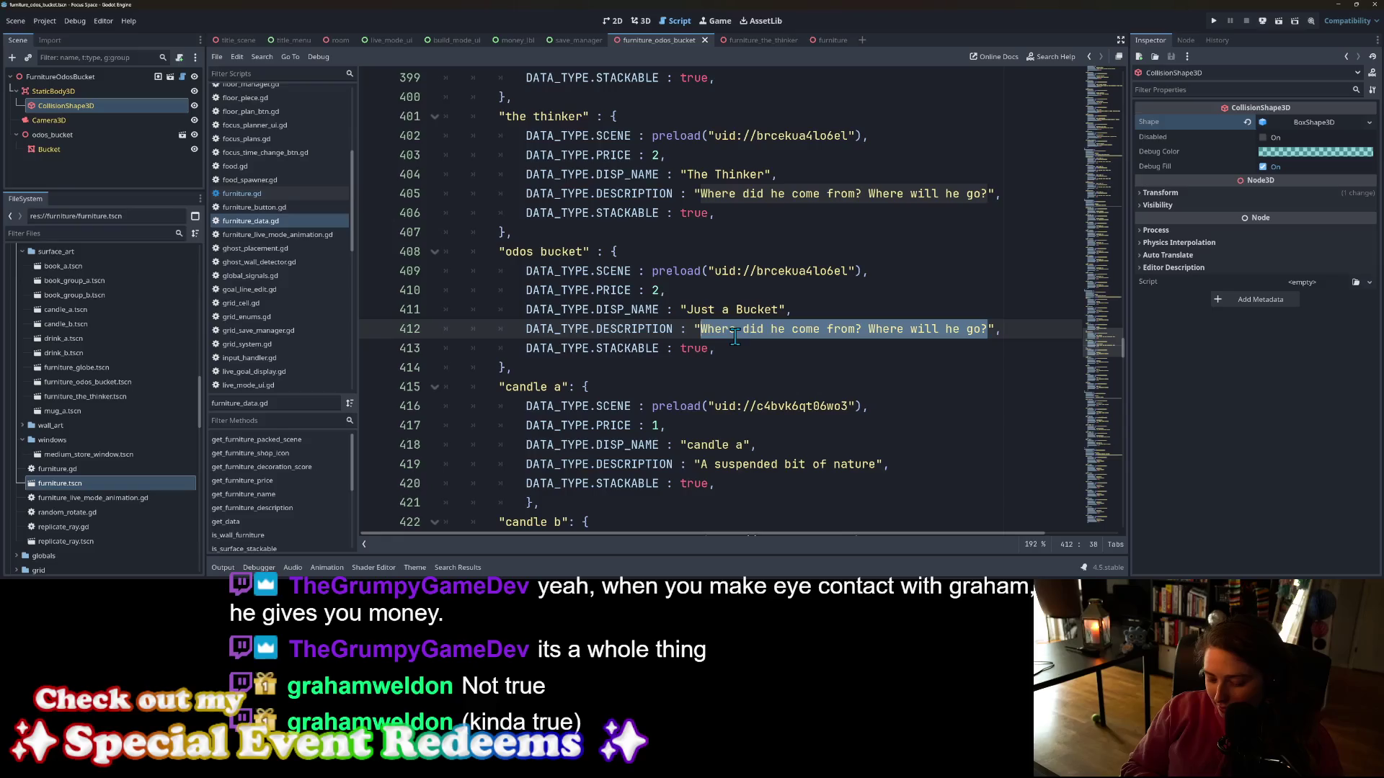
- Write the bucket's description ending "liquid life form.", save, and select the scene reference
{"action": "type", "text": "Could be used for s"}
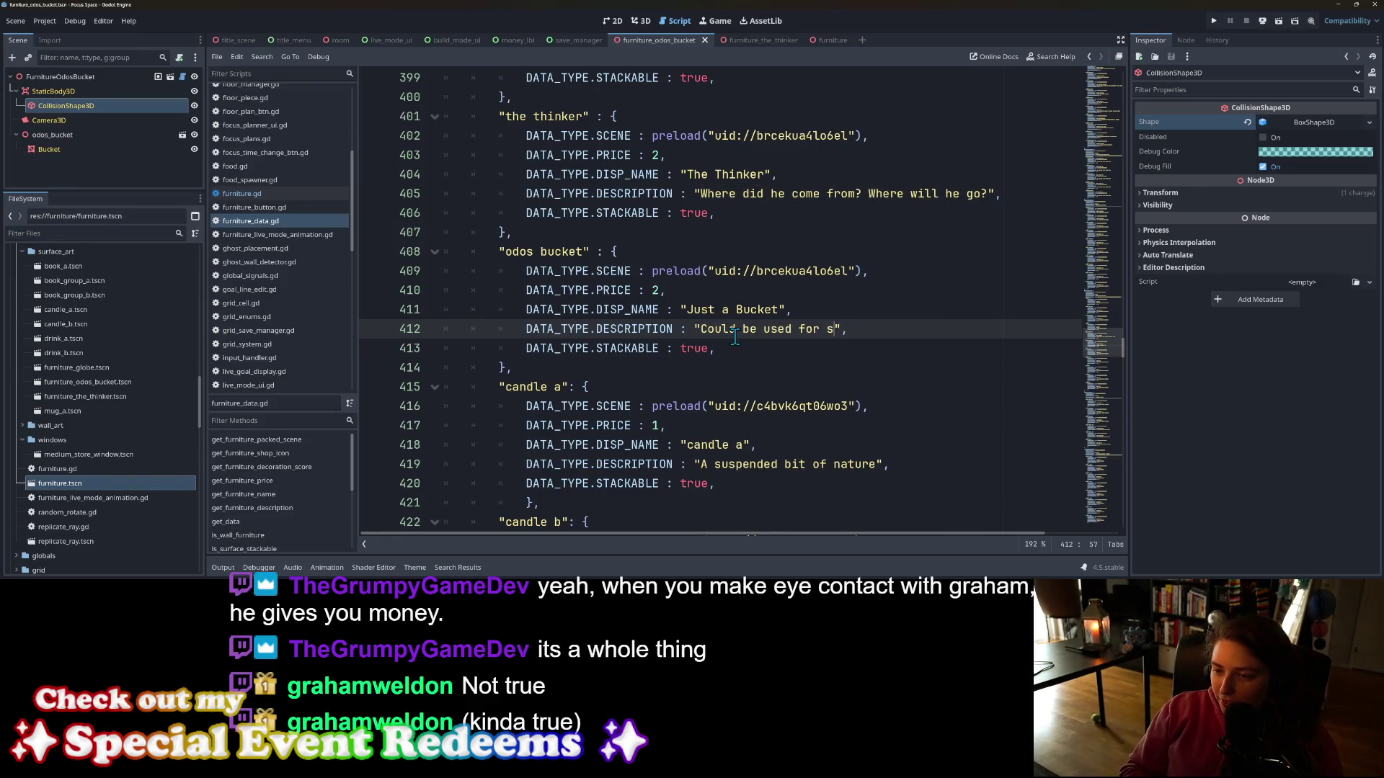
{"action": "type", "text": "toring stuff, flowers, ma"}
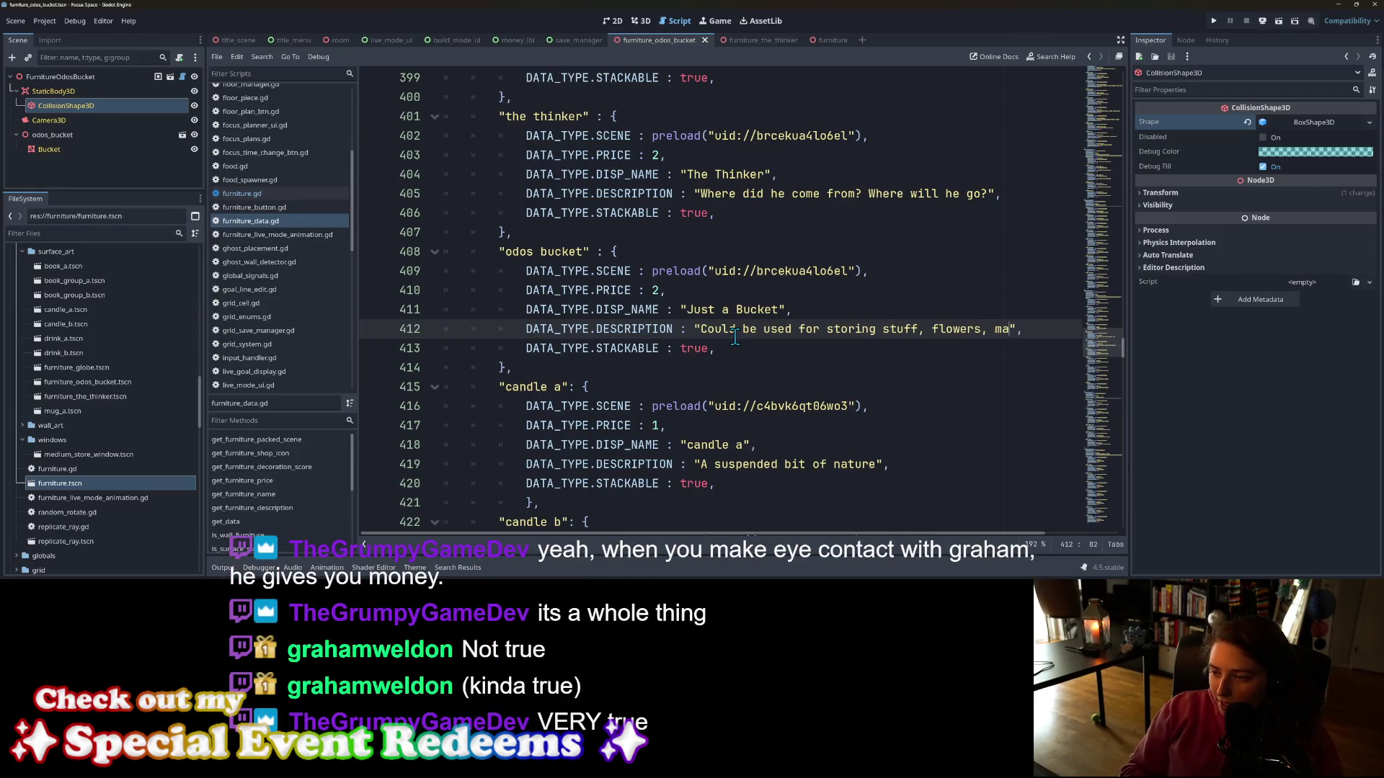
{"action": "type", "text": "bed if you are a n"}
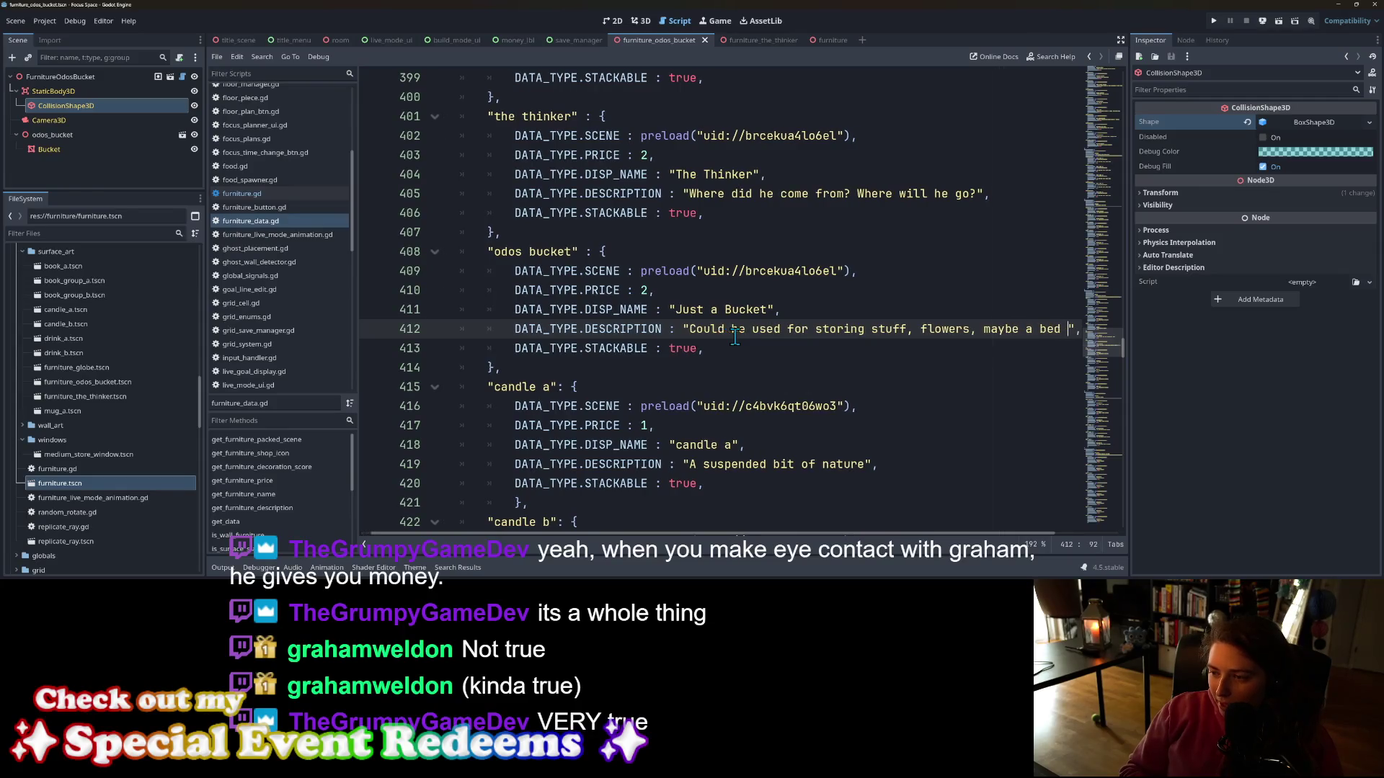
{"action": "type", "text": "on-s"}
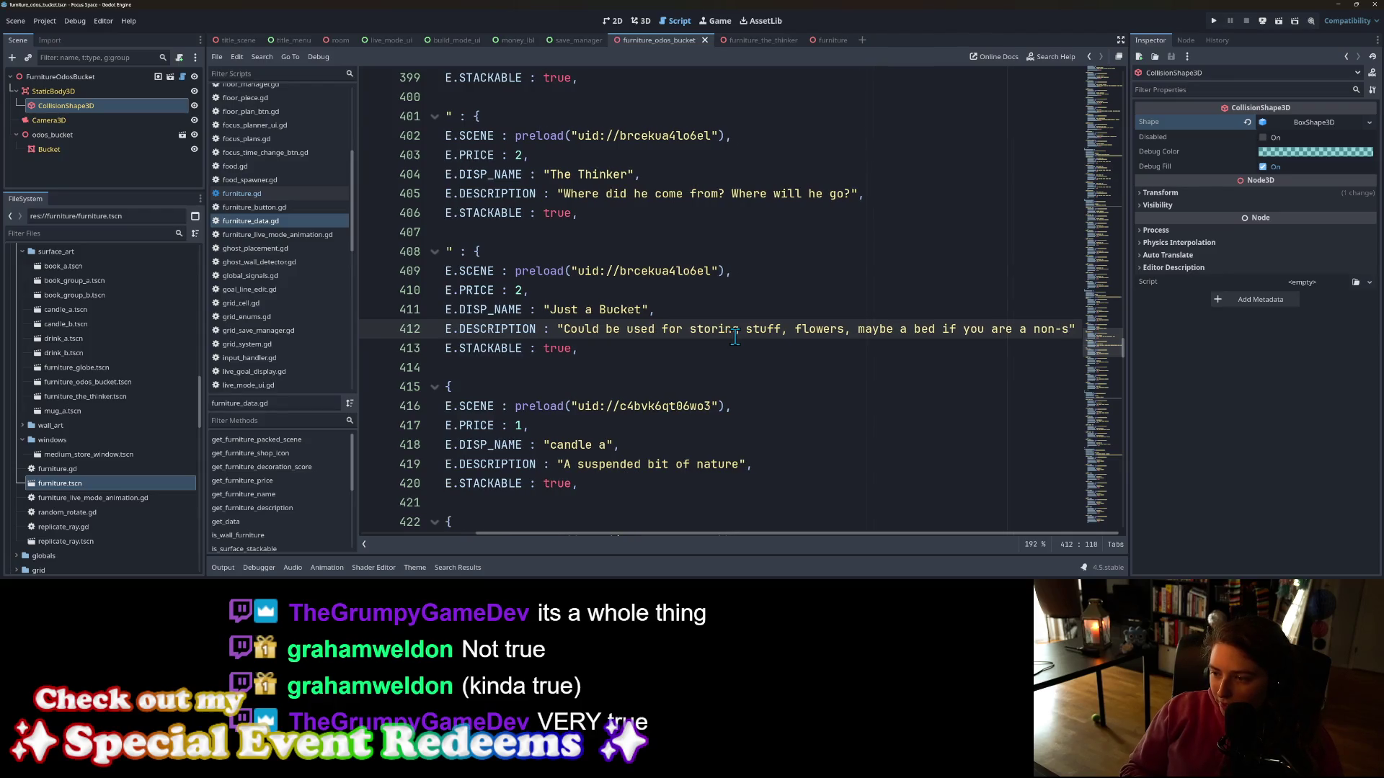
{"action": "key", "text": "BackSpace"}
{"action": "key", "text": "BackSpace"}
{"action": "key", "text": "BackSpace"}
{"action": "type", "text": "liquid life"}
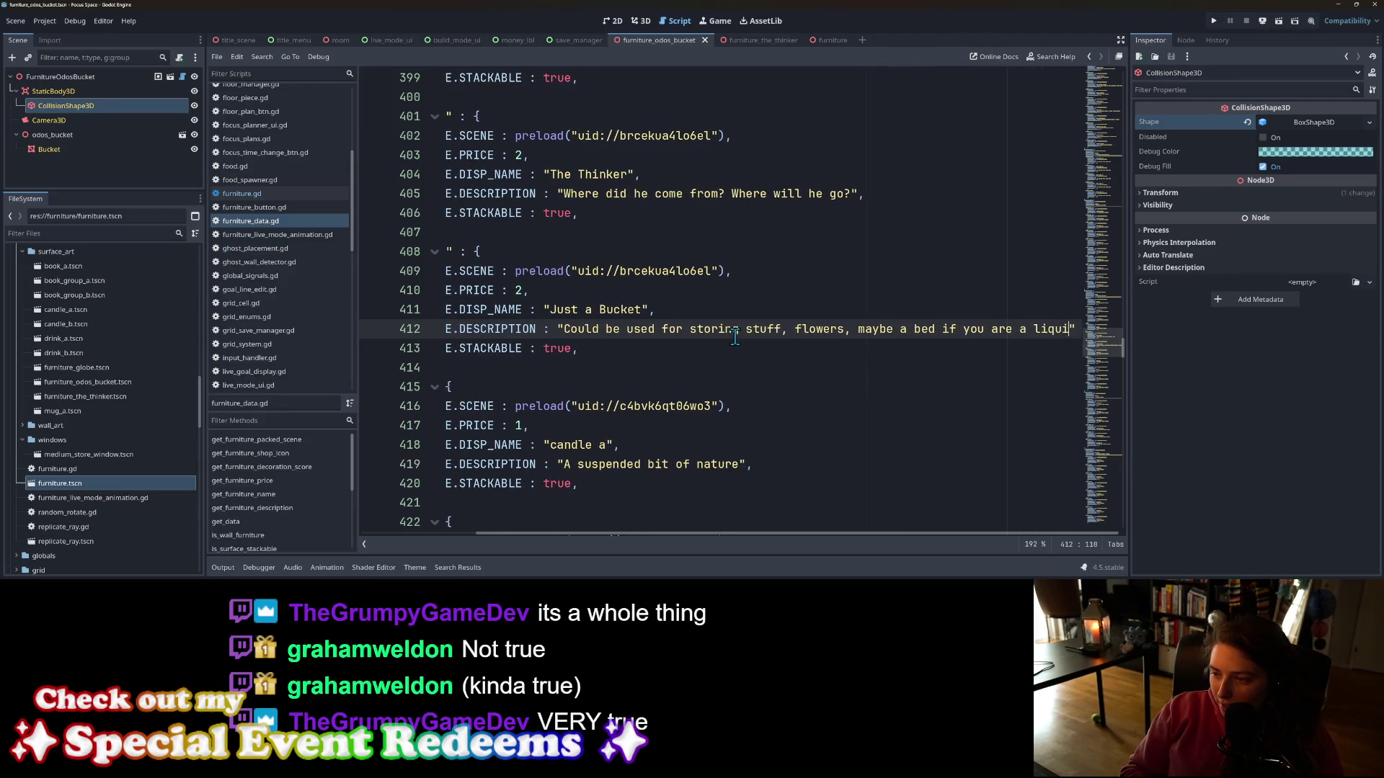
{"action": "type", "text": " form."}
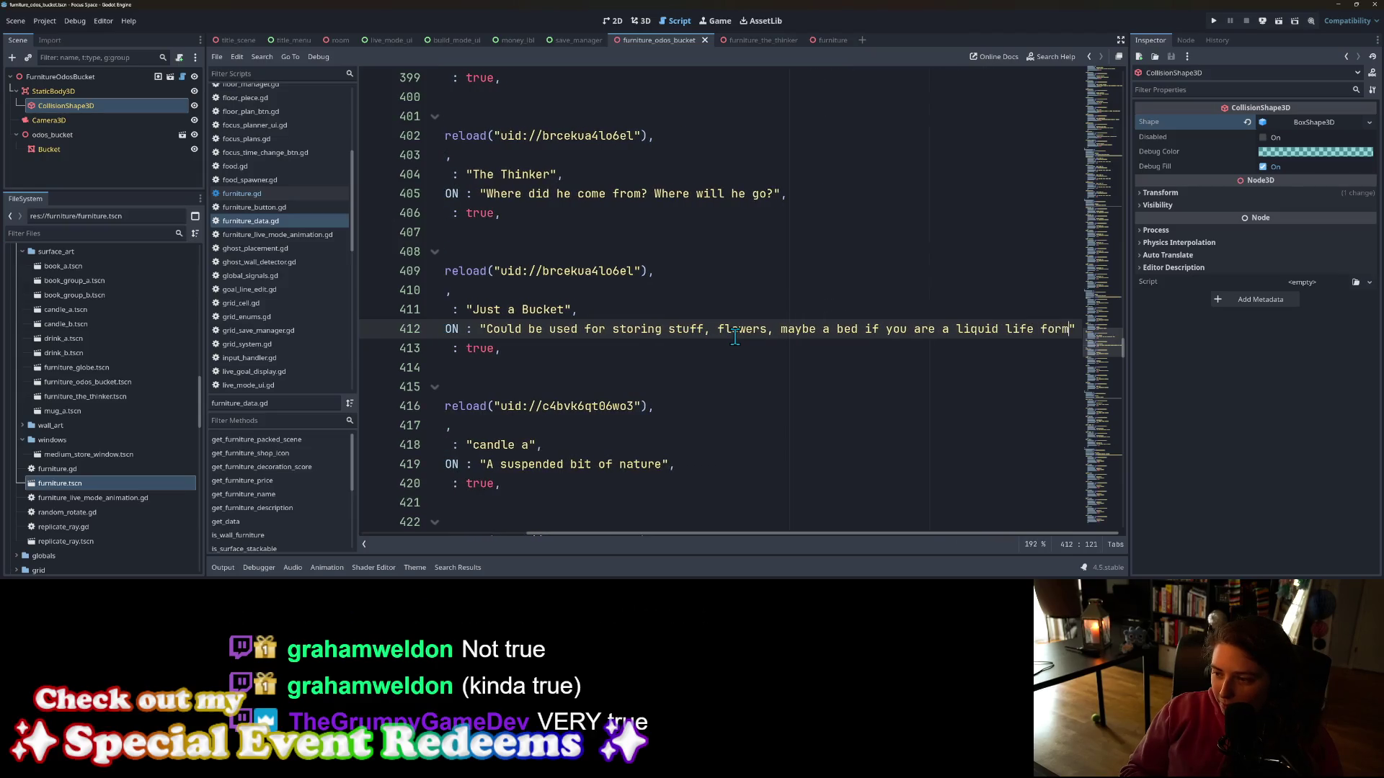
{"action": "key", "text": "ctrl+s"}
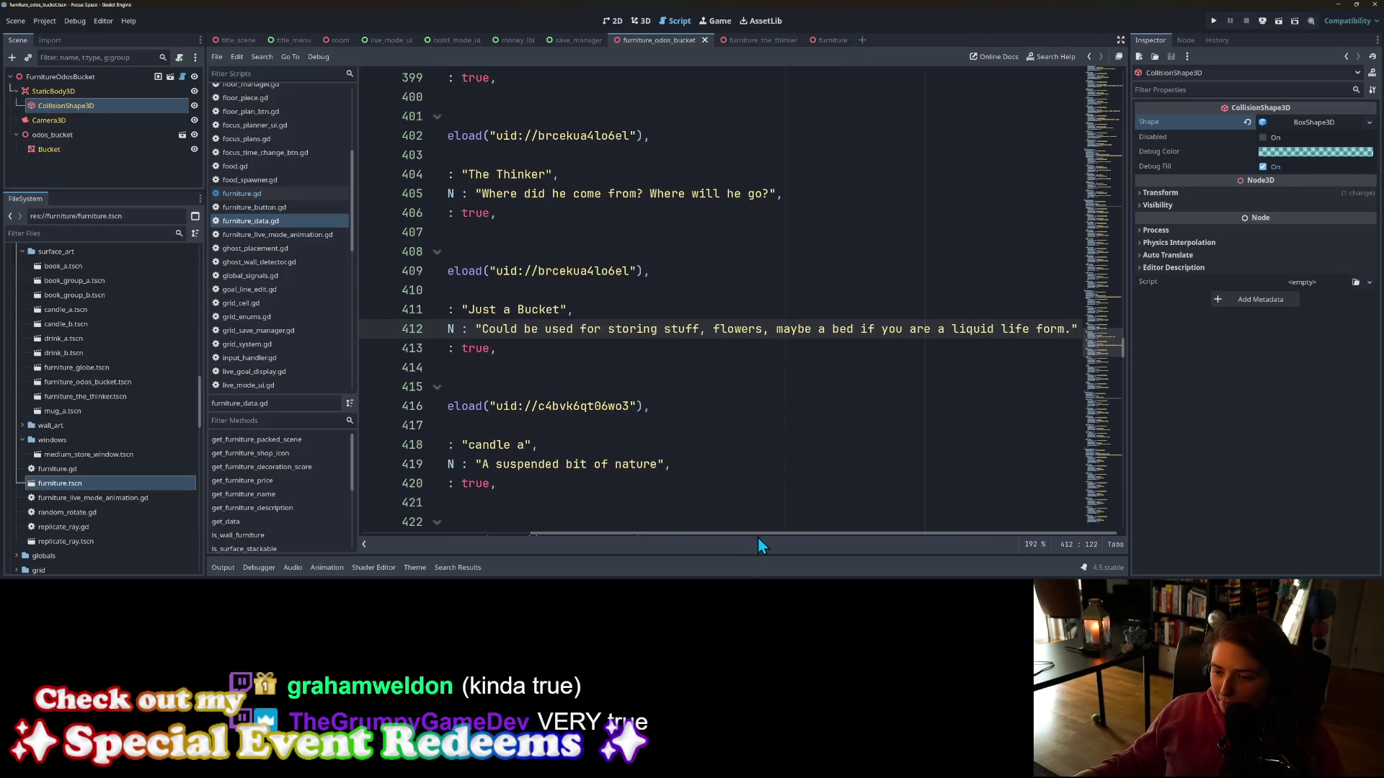
{"action": "mouse_move", "coordinate": [760, 539]}
{"action": "left_mouse_down"}
{"action": "mouse_move", "coordinate": [575, 536]}
{"action": "mouse_move", "coordinate": [651, 537]}
{"action": "left_mouse_up"}
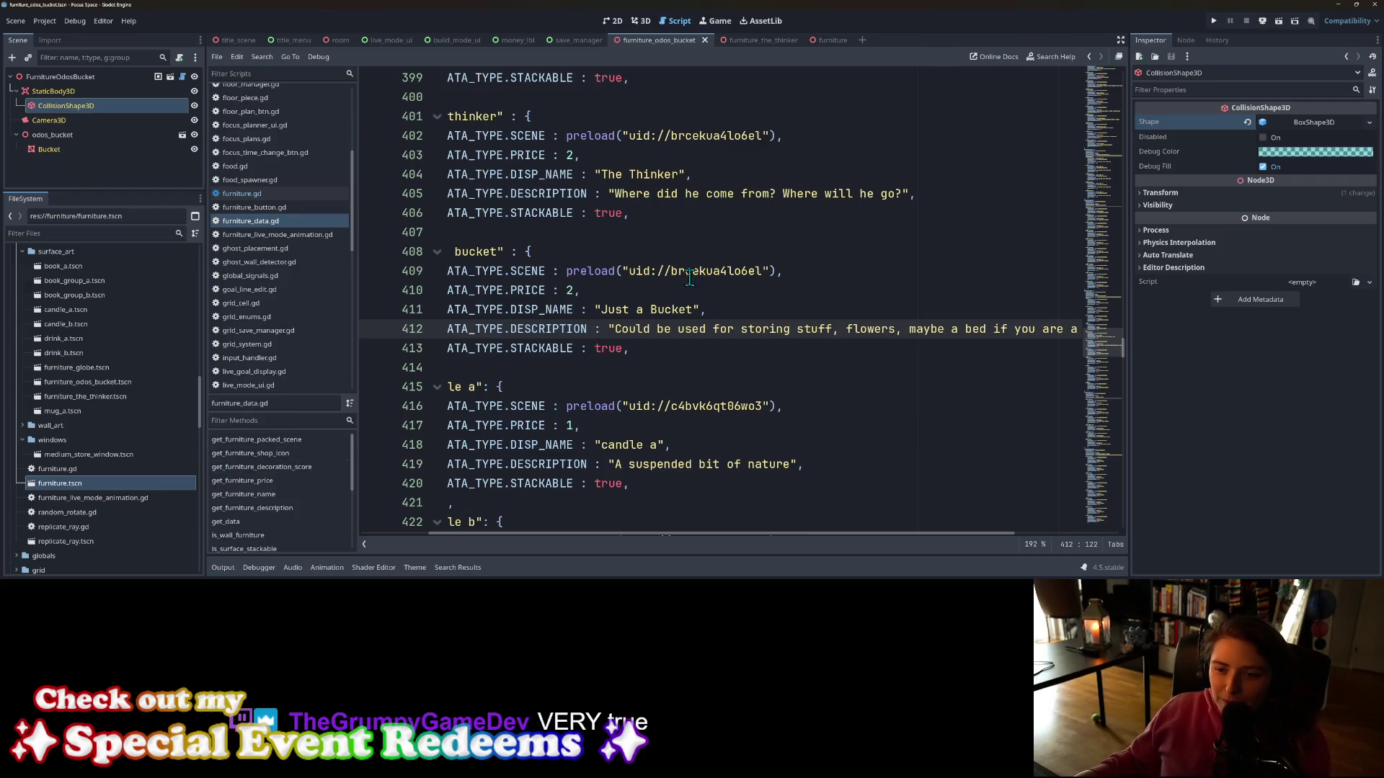
{"action": "left_click_drag", "start_coordinate": [761, 270], "coordinate": [633, 270]}
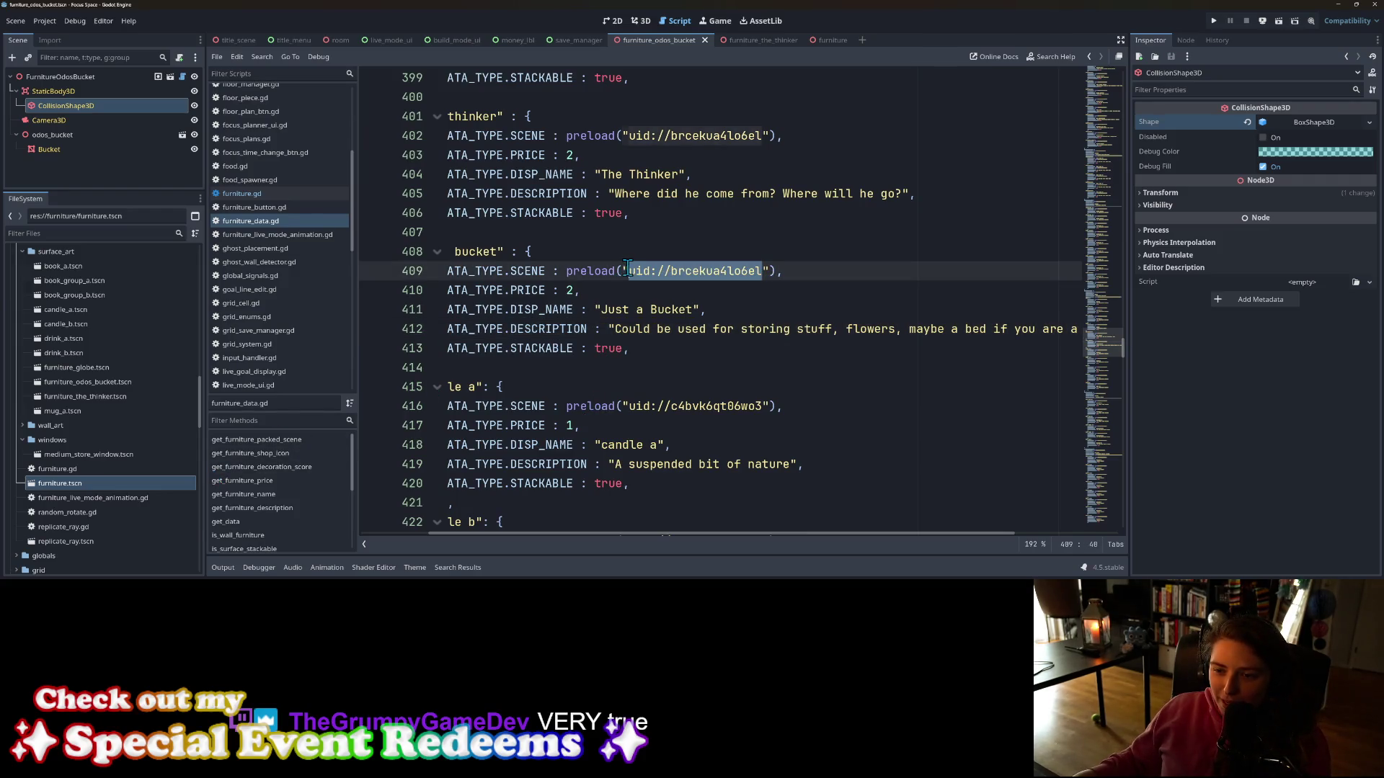
- Replace the entry's scene reference with a preload of furniture_odos_bucket.tscn and save
{"action": "left_click_drag", "start_coordinate": [775, 272], "coordinate": [567, 279]}
{"action": "key", "text": "BackSpace"}
{"action": "scroll", "coordinate": [93, 480], "scroll_direction": "up", "scroll_amount": 5}
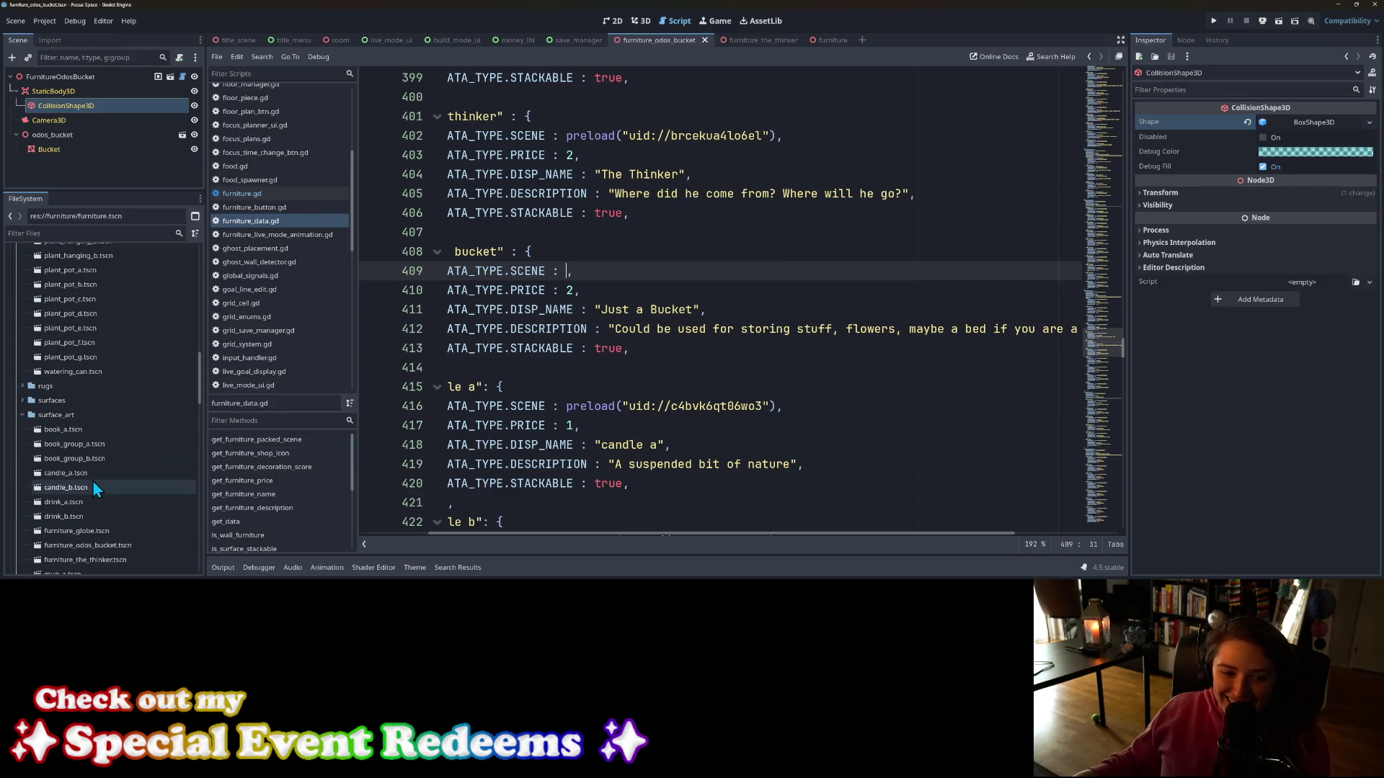
{"action": "scroll", "coordinate": [89, 489], "scroll_direction": "down", "scroll_amount": 3}
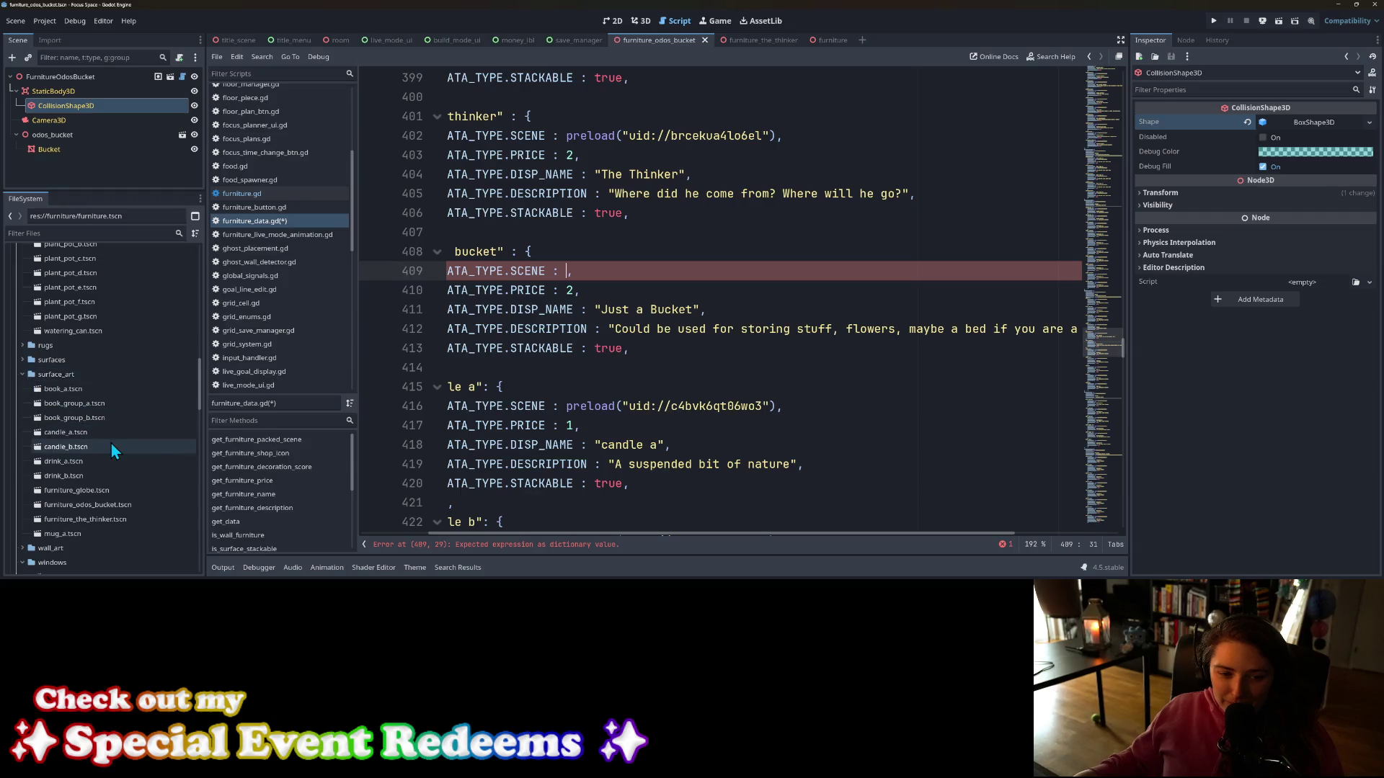
{"action": "scroll", "coordinate": [111, 444], "scroll_direction": "down", "scroll_amount": 5}
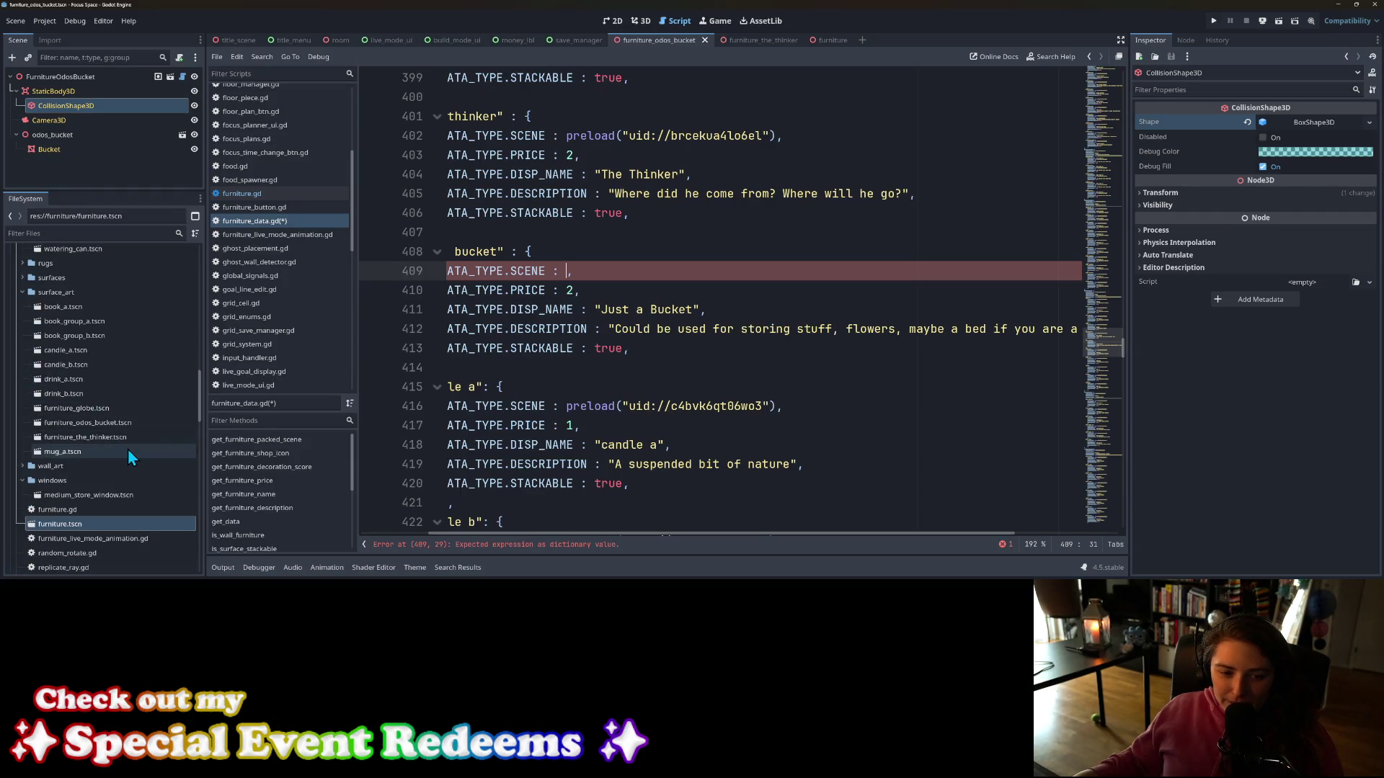
{"action": "left_click_drag", "start_coordinate": [92, 422], "coordinate": [652, 279]}
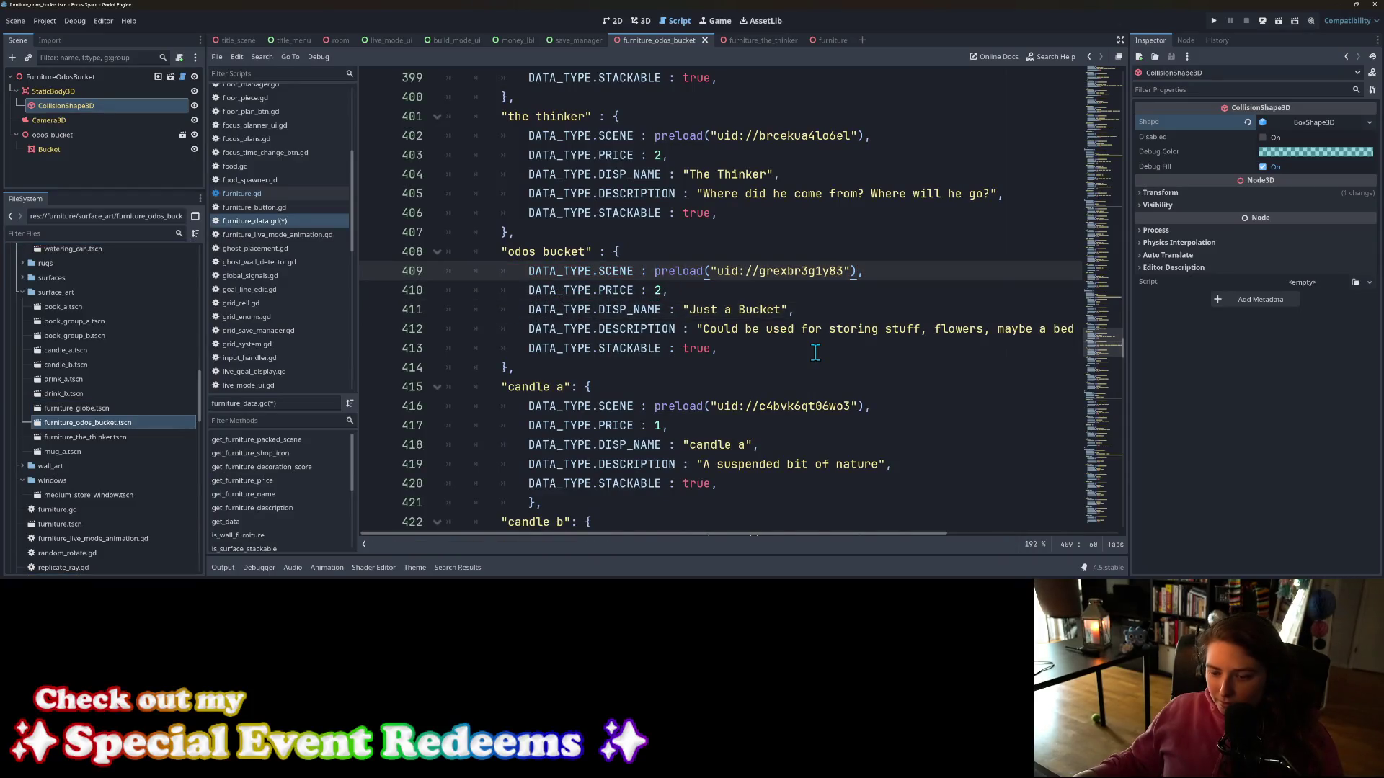
{"action": "key", "text": "ctrl+s"}
- Launch Focus Space from the title screen into the empty my_room layout
{"action": "left_click", "coordinate": [1214, 21]}
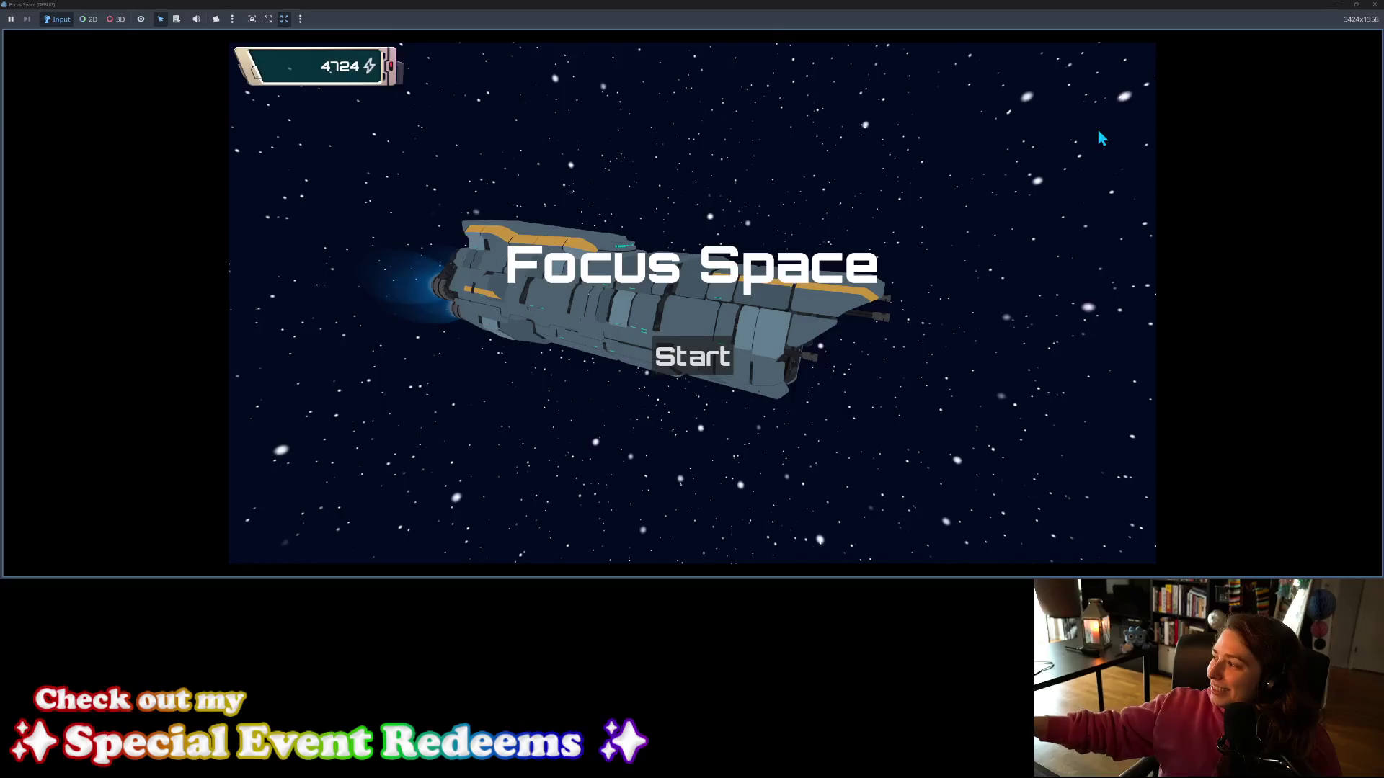
{"action": "left_click", "coordinate": [718, 357]}
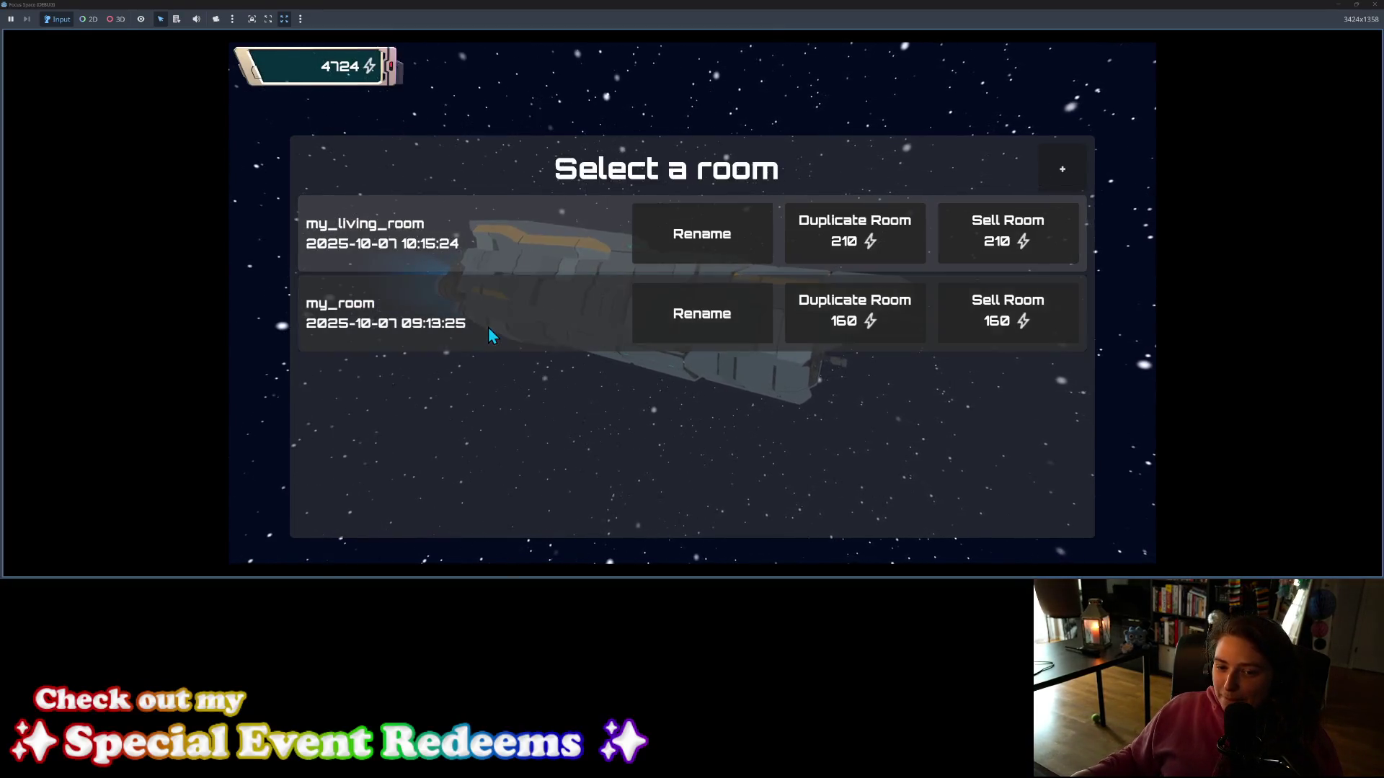
{"action": "left_click", "coordinate": [488, 328]}
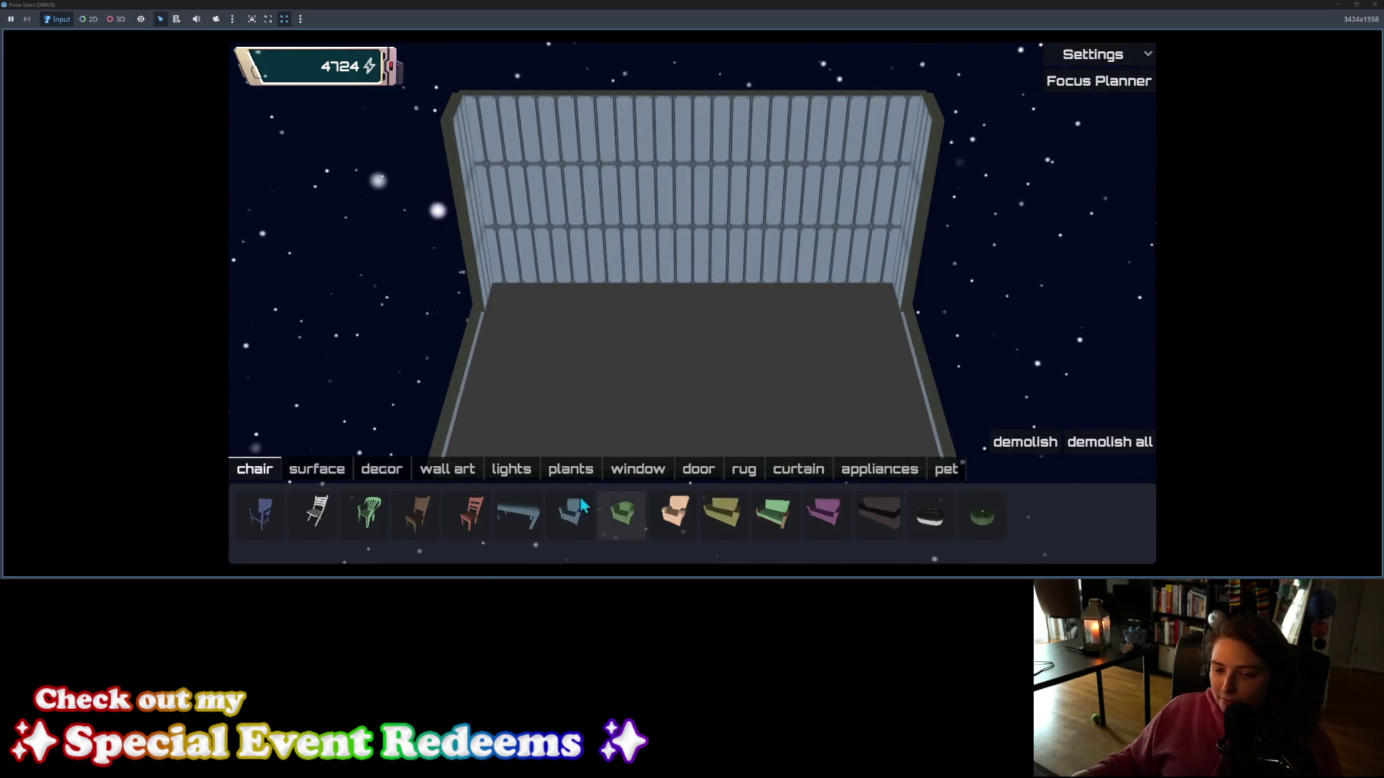
- Place a Just a Bucket from the decor items on the floor for 2 energy, then close the game
{"action": "left_click", "coordinate": [317, 470]}
{"action": "left_click", "coordinate": [381, 469]}
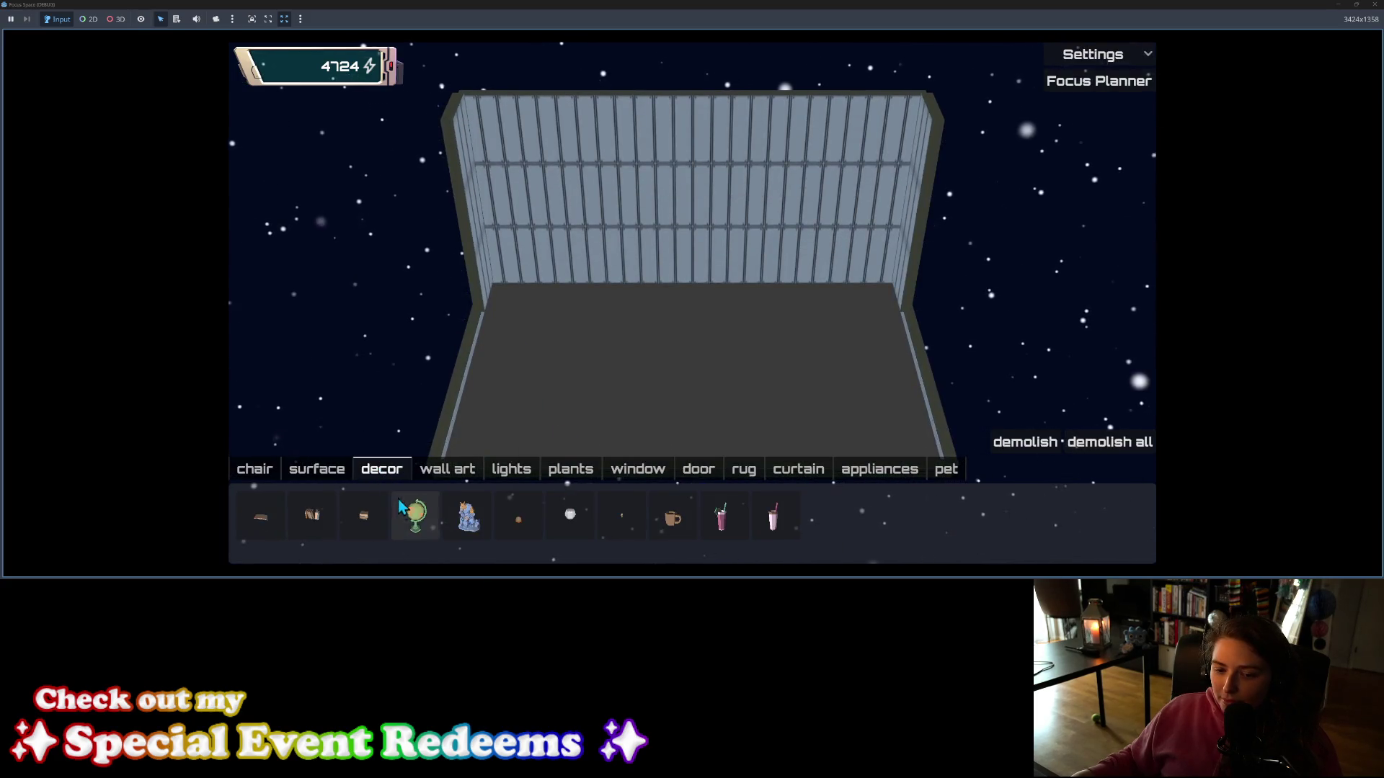
{"action": "left_click", "coordinate": [529, 523]}
{"action": "left_click", "coordinate": [526, 313]}
{"action": "scroll", "coordinate": [517, 379], "scroll_direction": "up", "scroll_amount": 2}
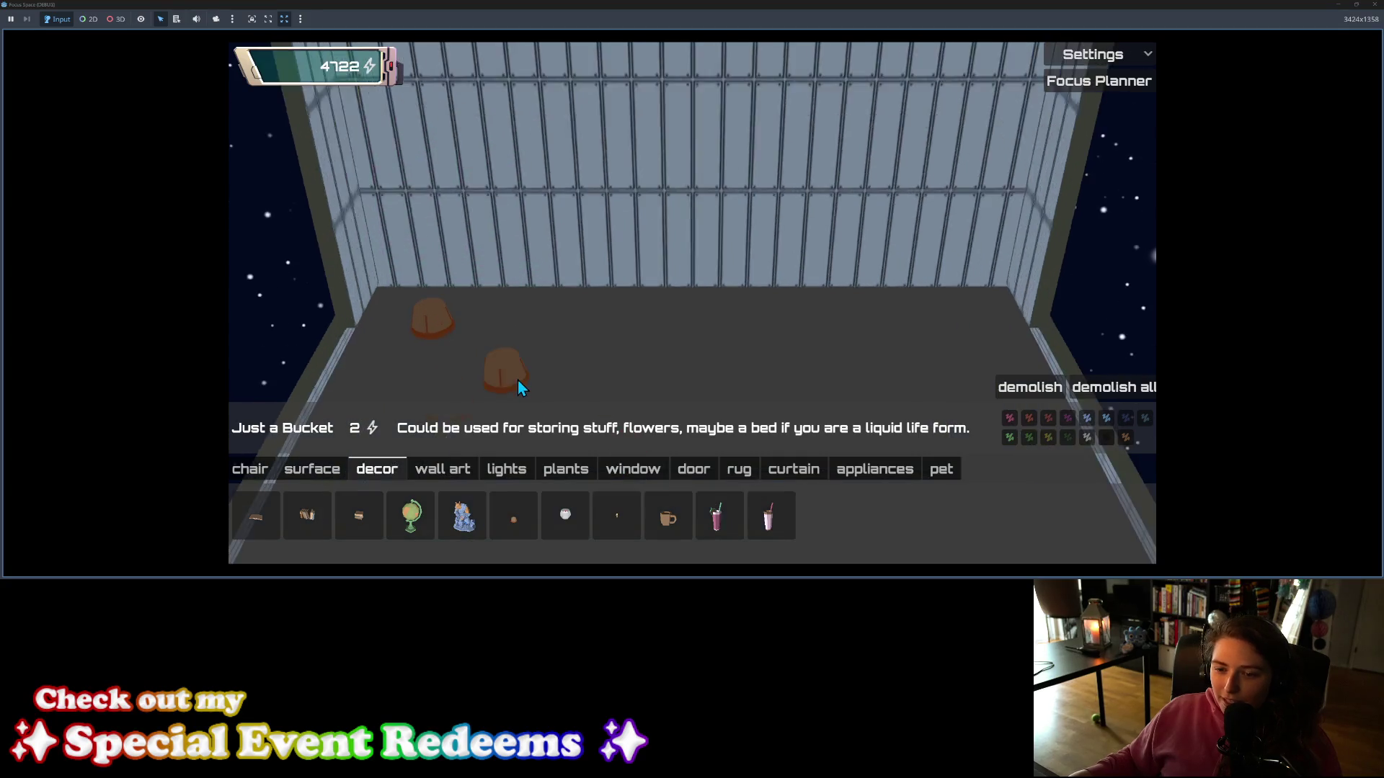
{"action": "scroll", "coordinate": [517, 380], "scroll_direction": "up", "scroll_amount": 1}
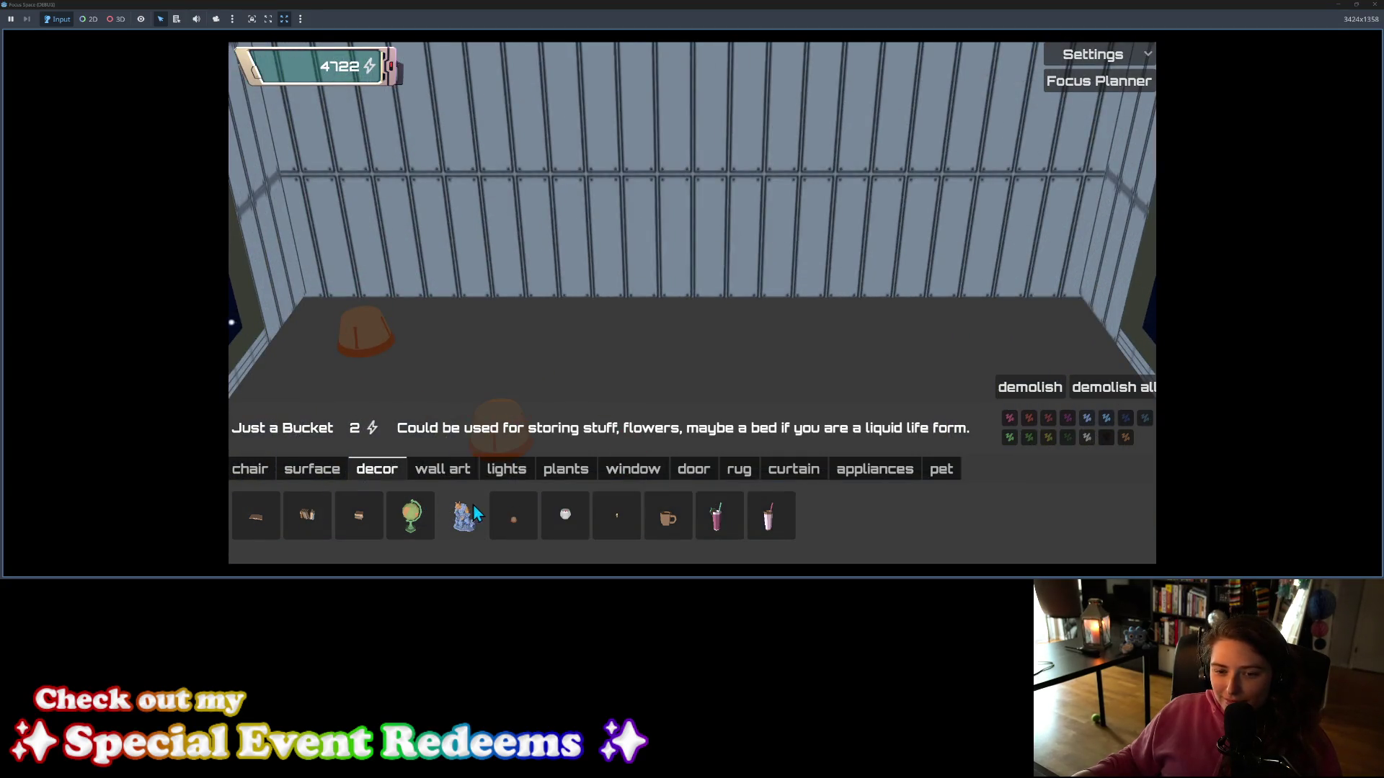
{"action": "left_click", "coordinate": [514, 518]}
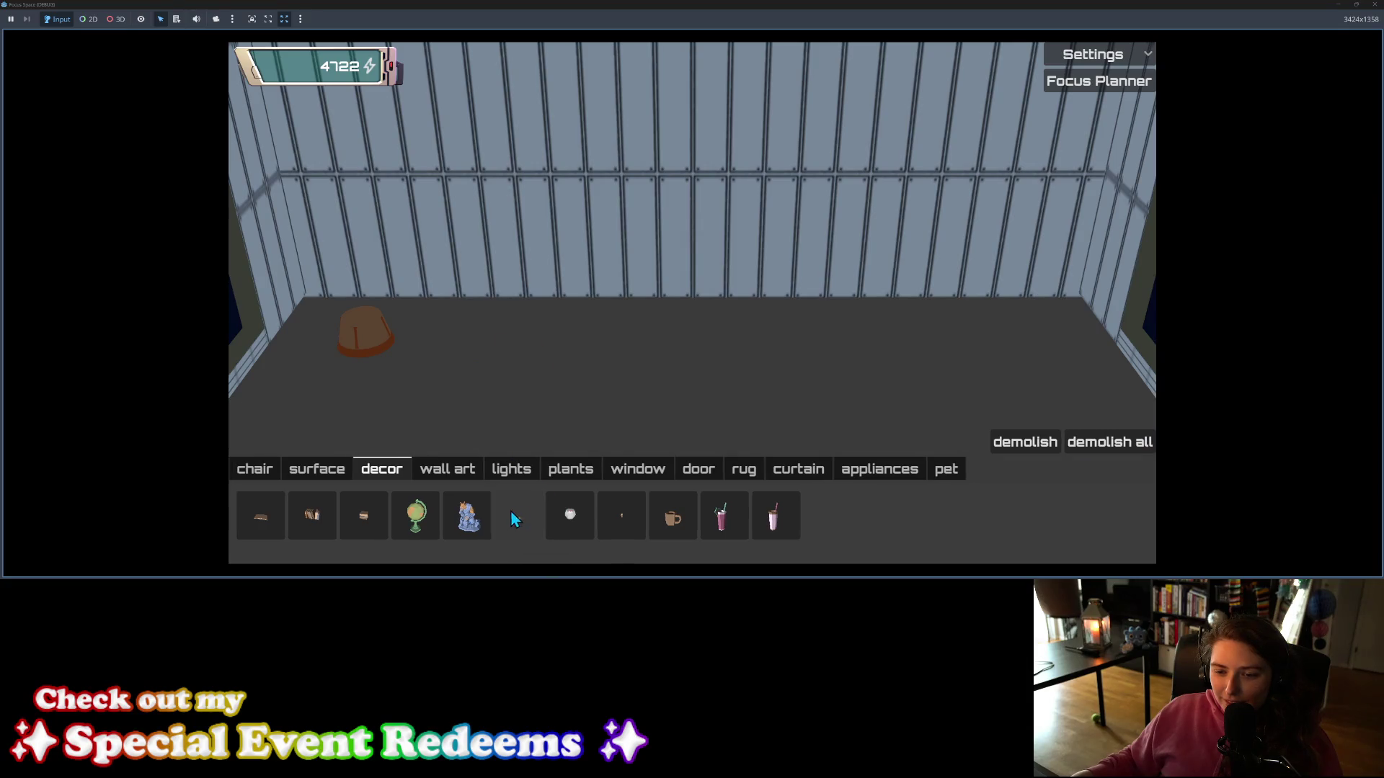
{"action": "key", "text": "F8"}
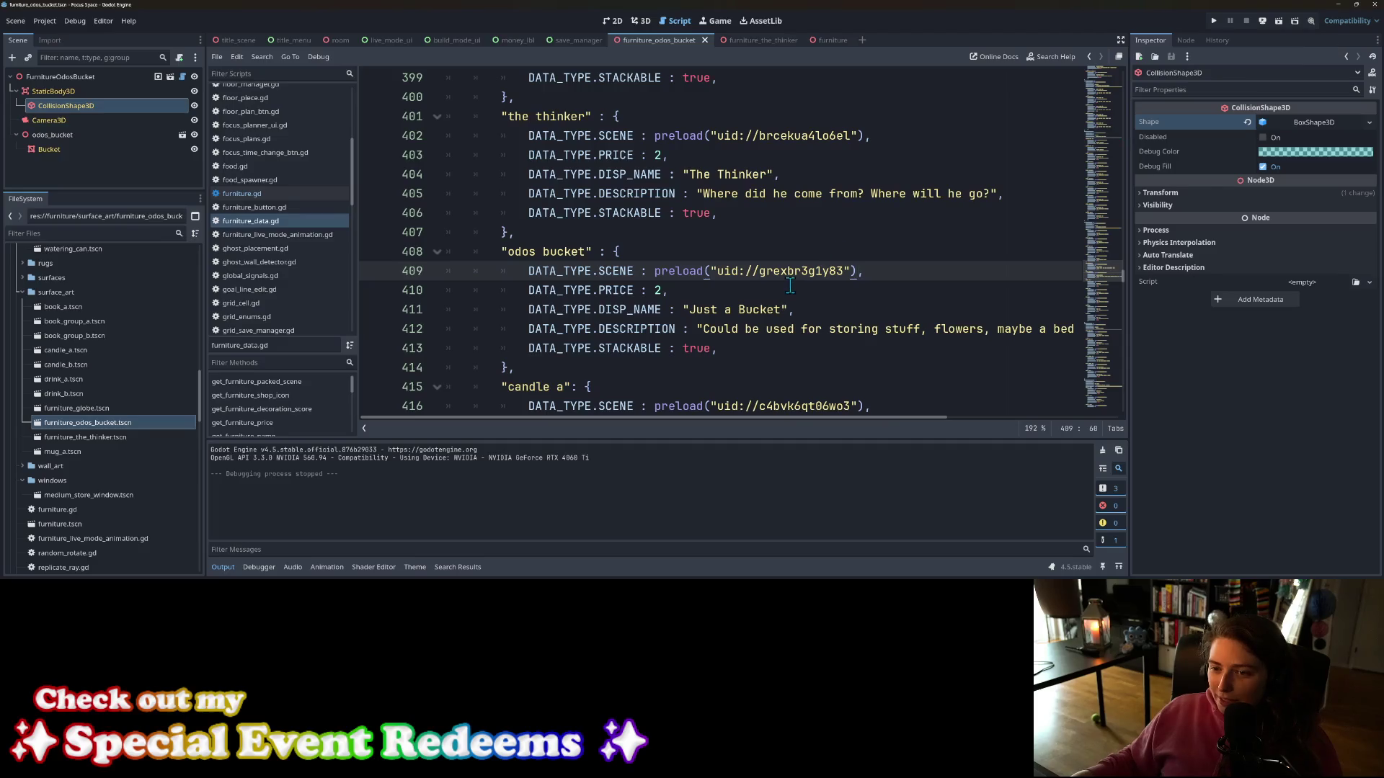
- In the 3D view with environment preview, move and tilt Camera3D toward the bucket and save
{"action": "left_click", "coordinate": [641, 20]}
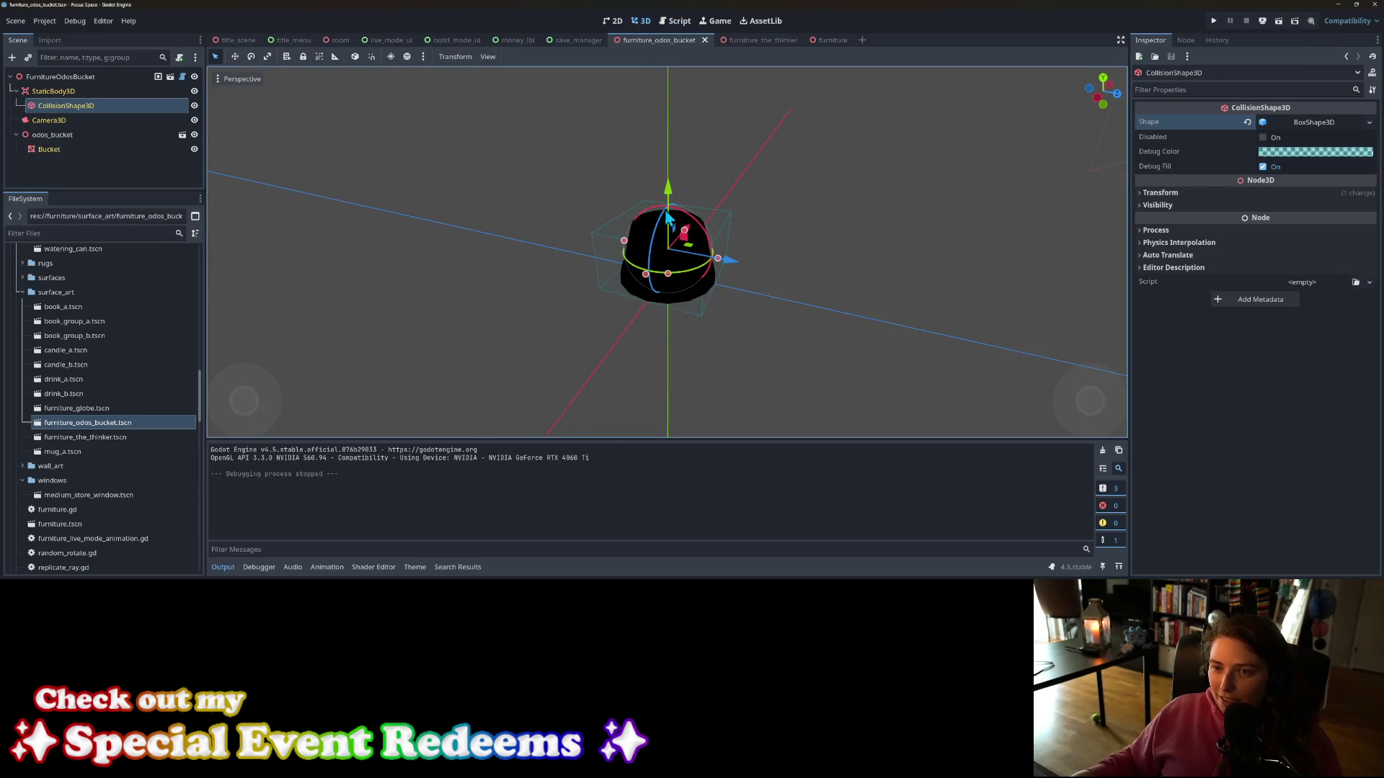
{"action": "left_click", "coordinate": [405, 57]}
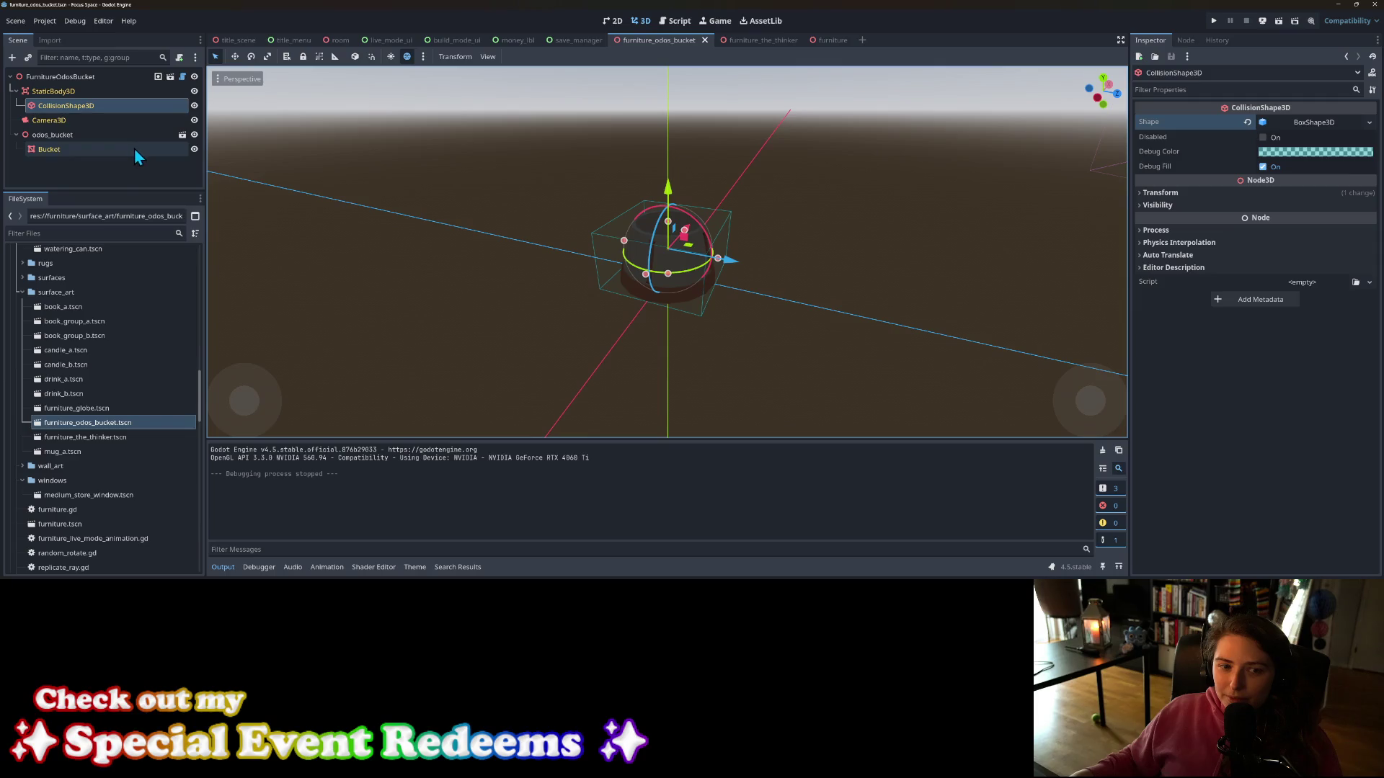
{"action": "left_click", "coordinate": [88, 120]}
{"action": "scroll", "coordinate": [522, 263], "scroll_direction": "down", "scroll_amount": 5}
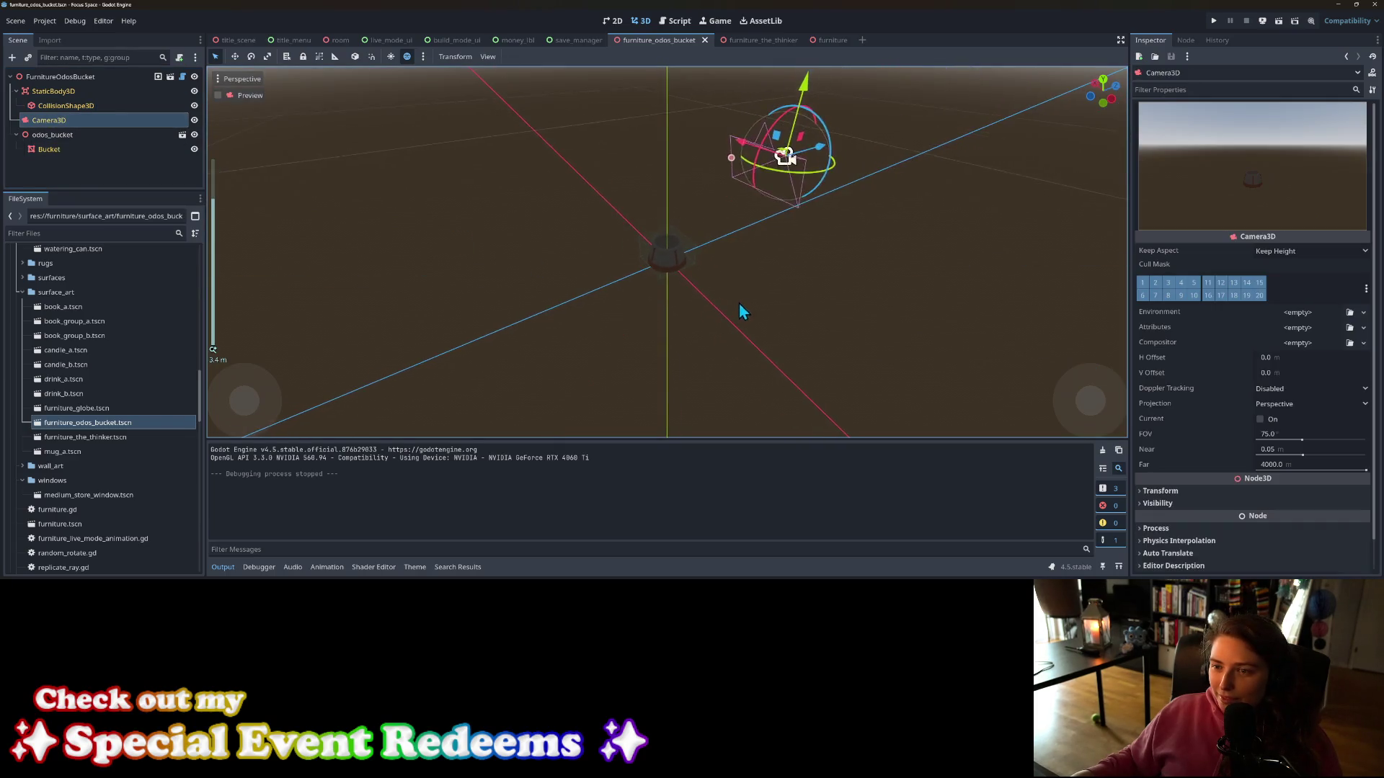
{"action": "key", "text": "KP_3"}
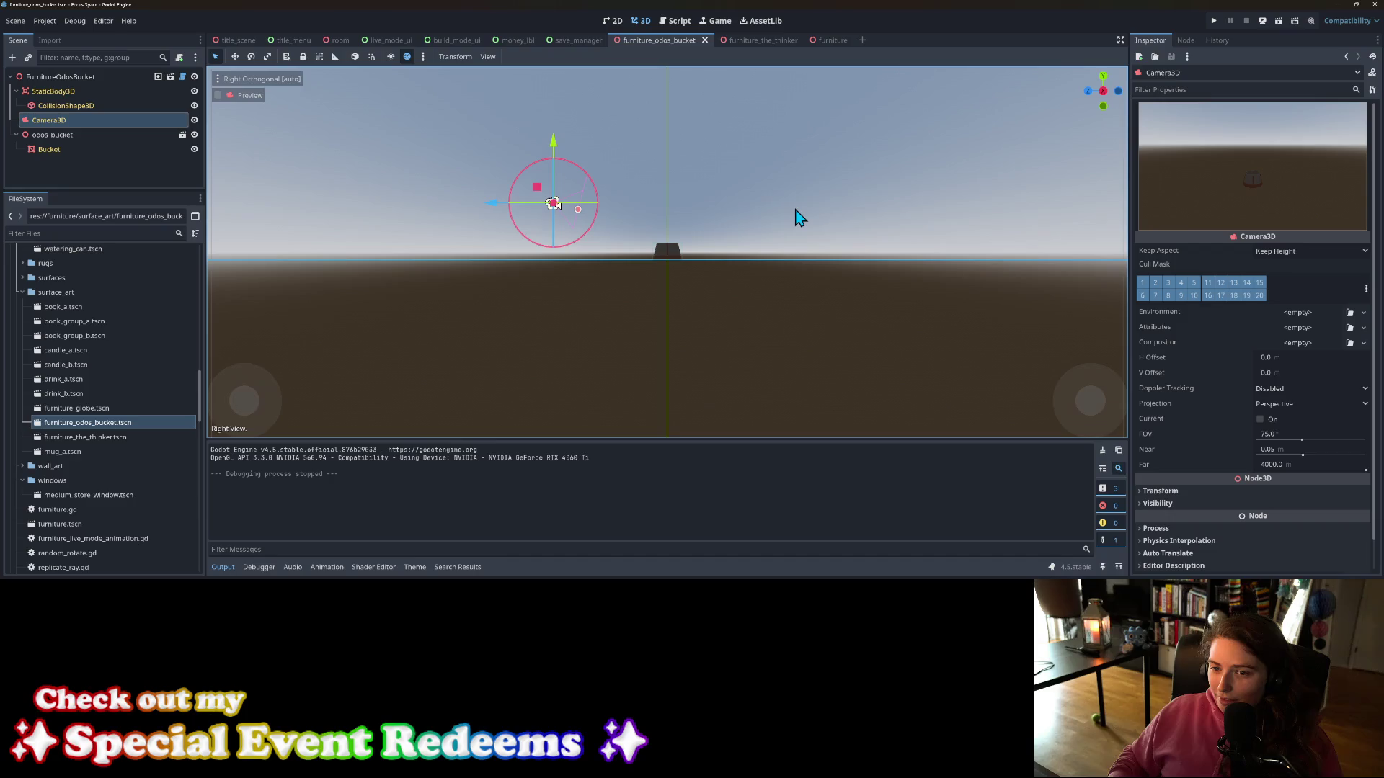
{"action": "mouse_move", "coordinate": [541, 195]}
{"action": "left_mouse_down"}
{"action": "mouse_move", "coordinate": [613, 232]}
{"action": "mouse_move", "coordinate": [622, 216]}
{"action": "left_mouse_up"}
{"action": "mouse_move", "coordinate": [641, 197]}
{"action": "left_mouse_down"}
{"action": "mouse_move", "coordinate": [653, 204]}
{"action": "mouse_move", "coordinate": [616, 218]}
{"action": "mouse_move", "coordinate": [664, 325]}
{"action": "mouse_move", "coordinate": [733, 366]}
{"action": "left_mouse_up"}
{"action": "key", "text": "ctrl+s"}
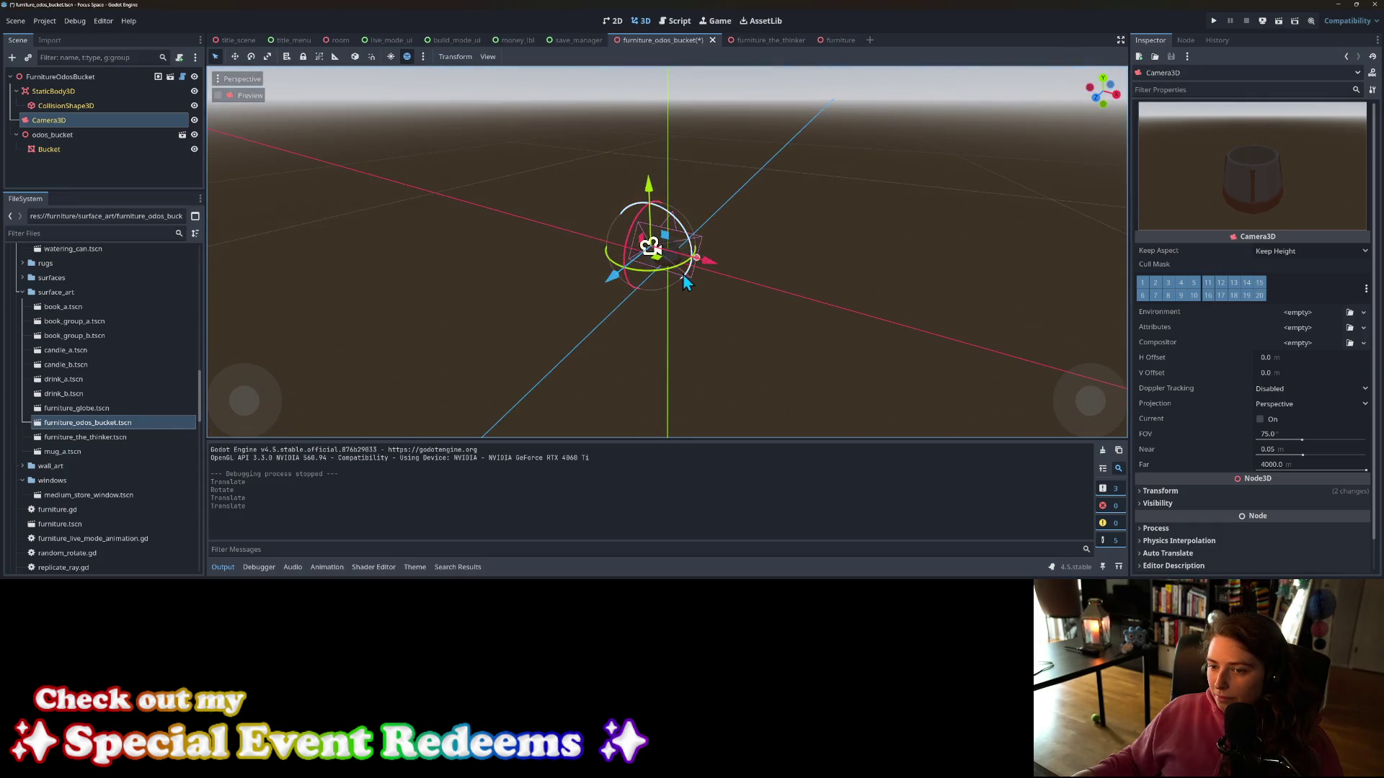
- Fine-tune Camera3D's rotation, height and distance to frame the bucket, then save furniture_odos_bucket.tscn
{"action": "left_click_drag", "start_coordinate": [651, 272], "coordinate": [635, 245]}
{"action": "left_click_drag", "start_coordinate": [631, 180], "coordinate": [629, 188]}
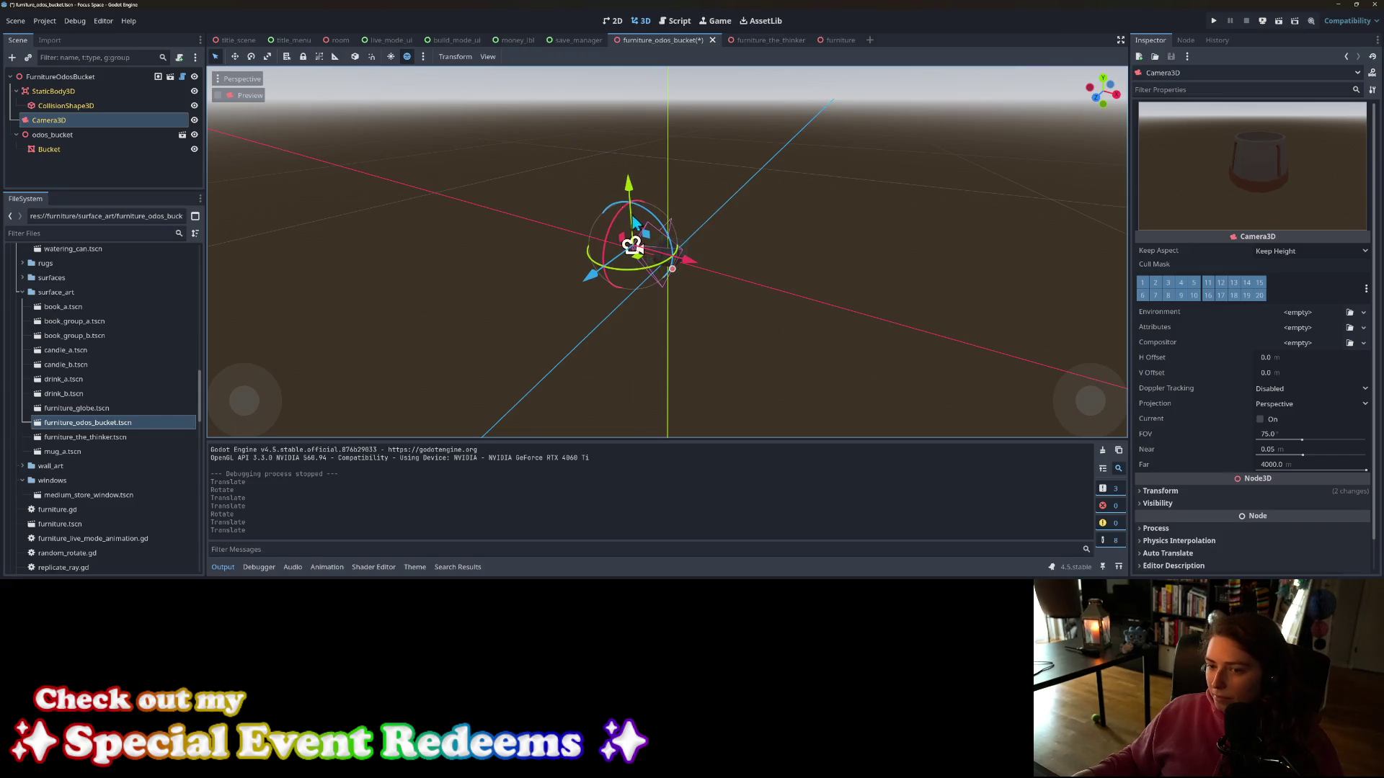
{"action": "left_click_drag", "start_coordinate": [636, 251], "coordinate": [650, 266]}
{"action": "left_click_drag", "start_coordinate": [649, 200], "coordinate": [649, 206]}
{"action": "left_click_drag", "start_coordinate": [650, 267], "coordinate": [651, 266]}
{"action": "key", "text": "ctrl+s"}
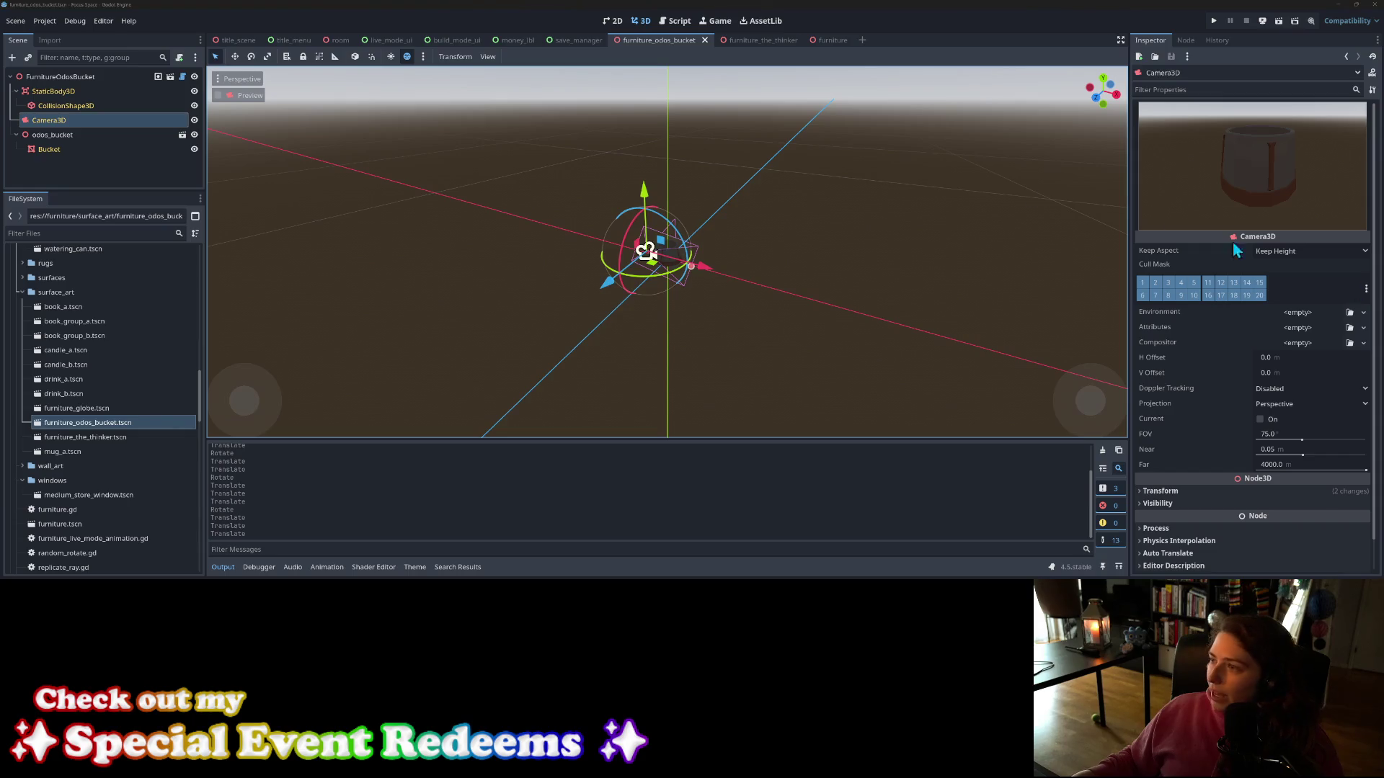
- Run the game and place a decor bucket beside the sofa in my_living_room
{"action": "left_click", "coordinate": [1213, 22]}
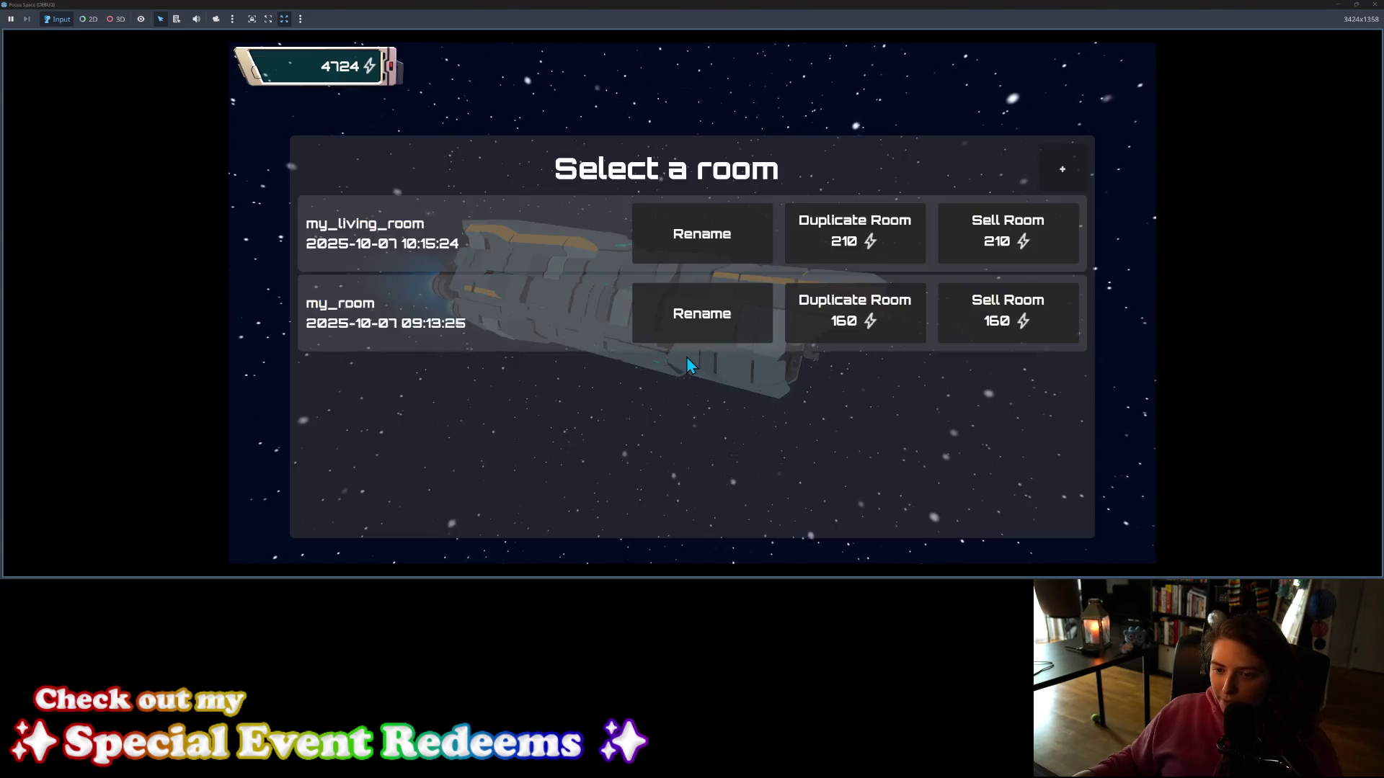
{"action": "left_click", "coordinate": [538, 242]}
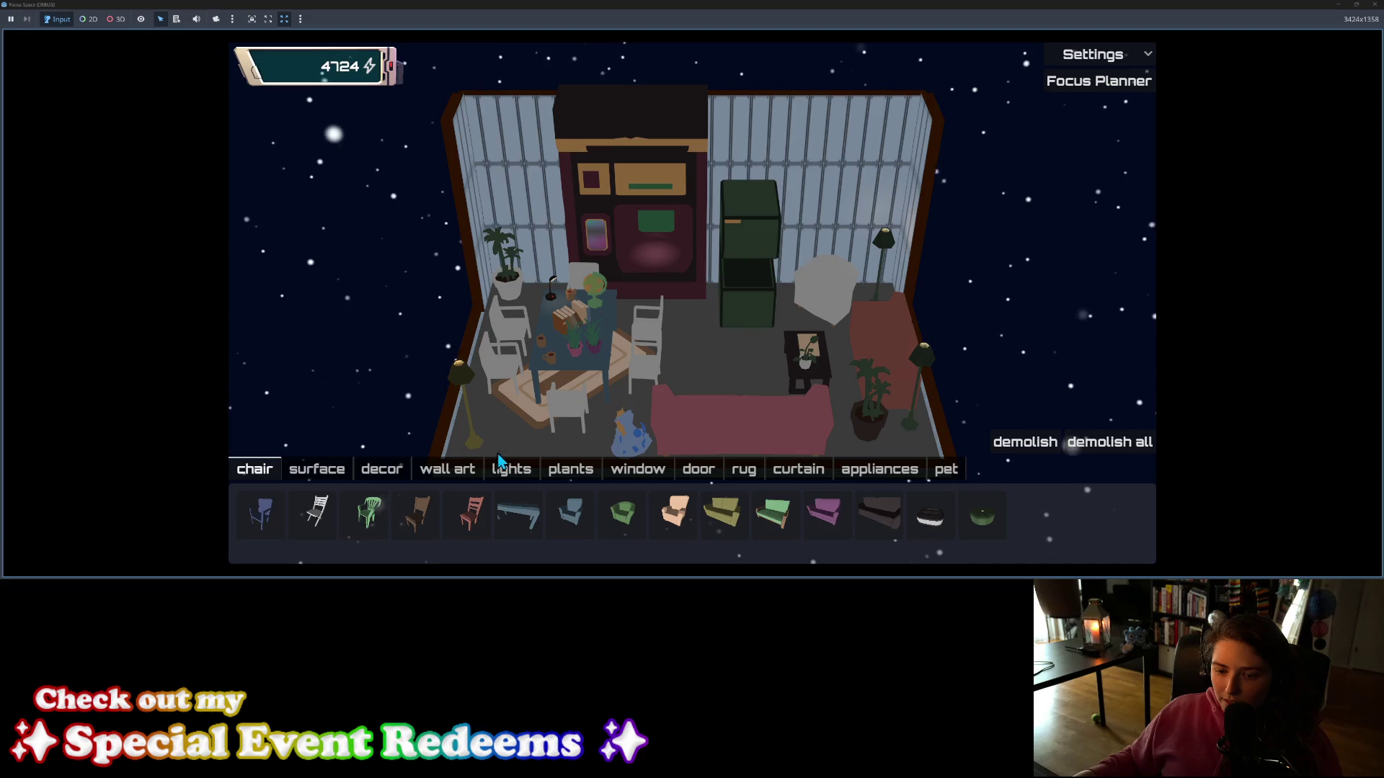
{"action": "left_click", "coordinate": [382, 470]}
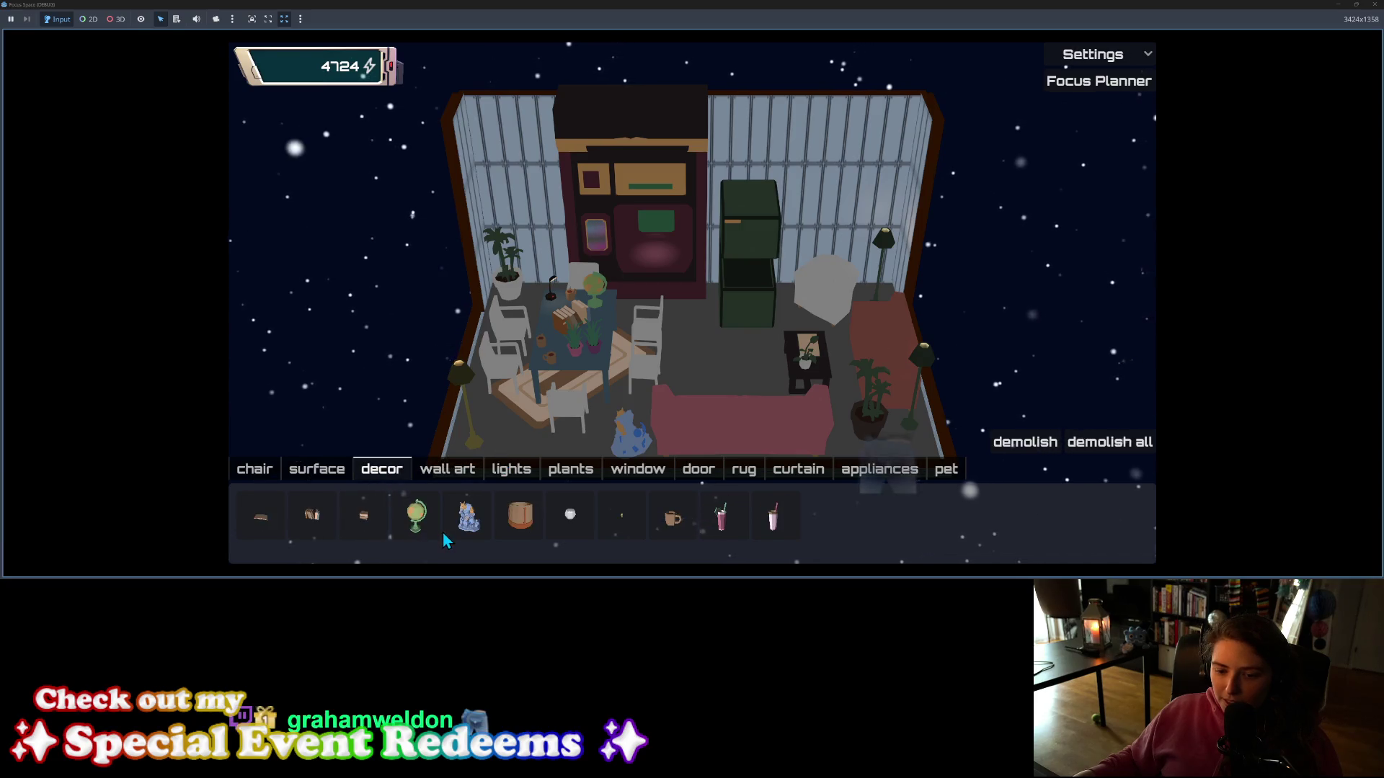
{"action": "left_click", "coordinate": [513, 532]}
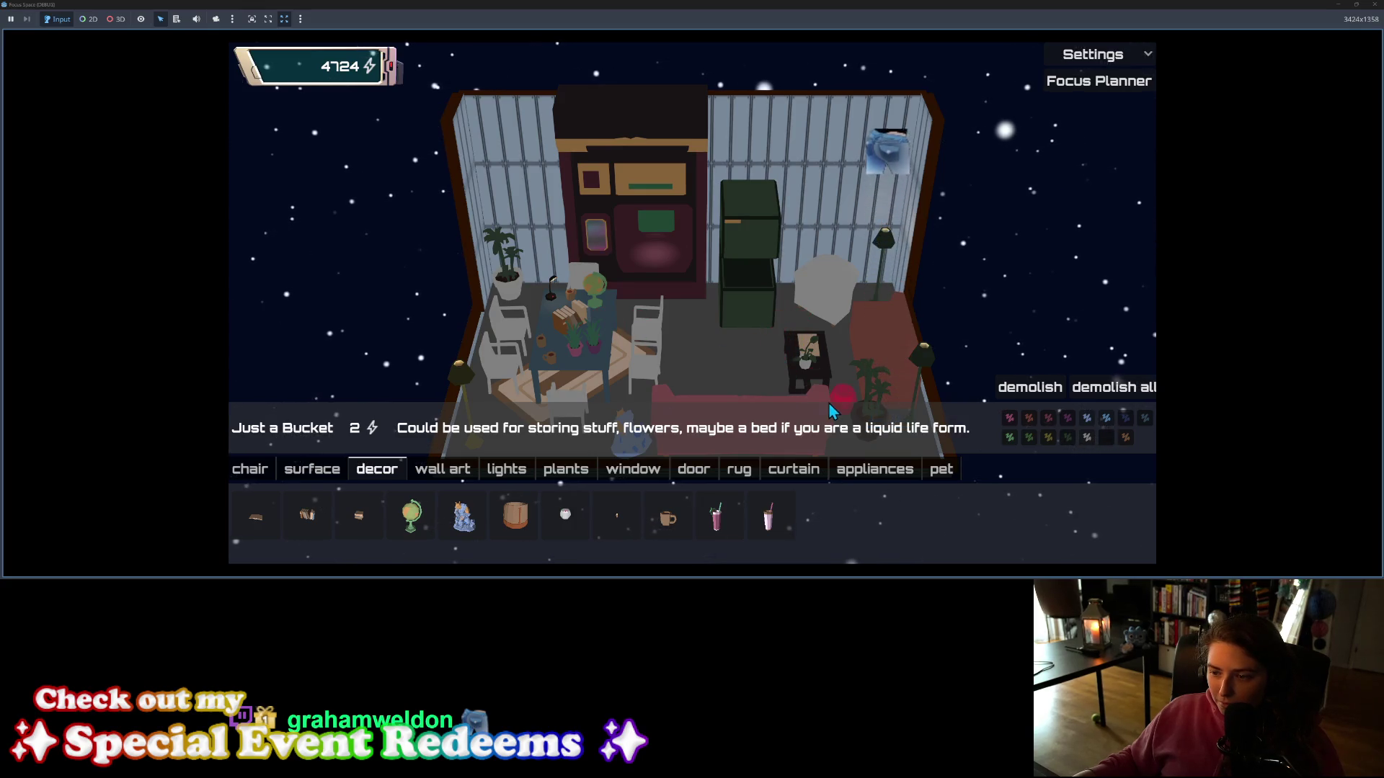
{"action": "left_click_drag", "start_coordinate": [832, 411], "coordinate": [695, 306]}
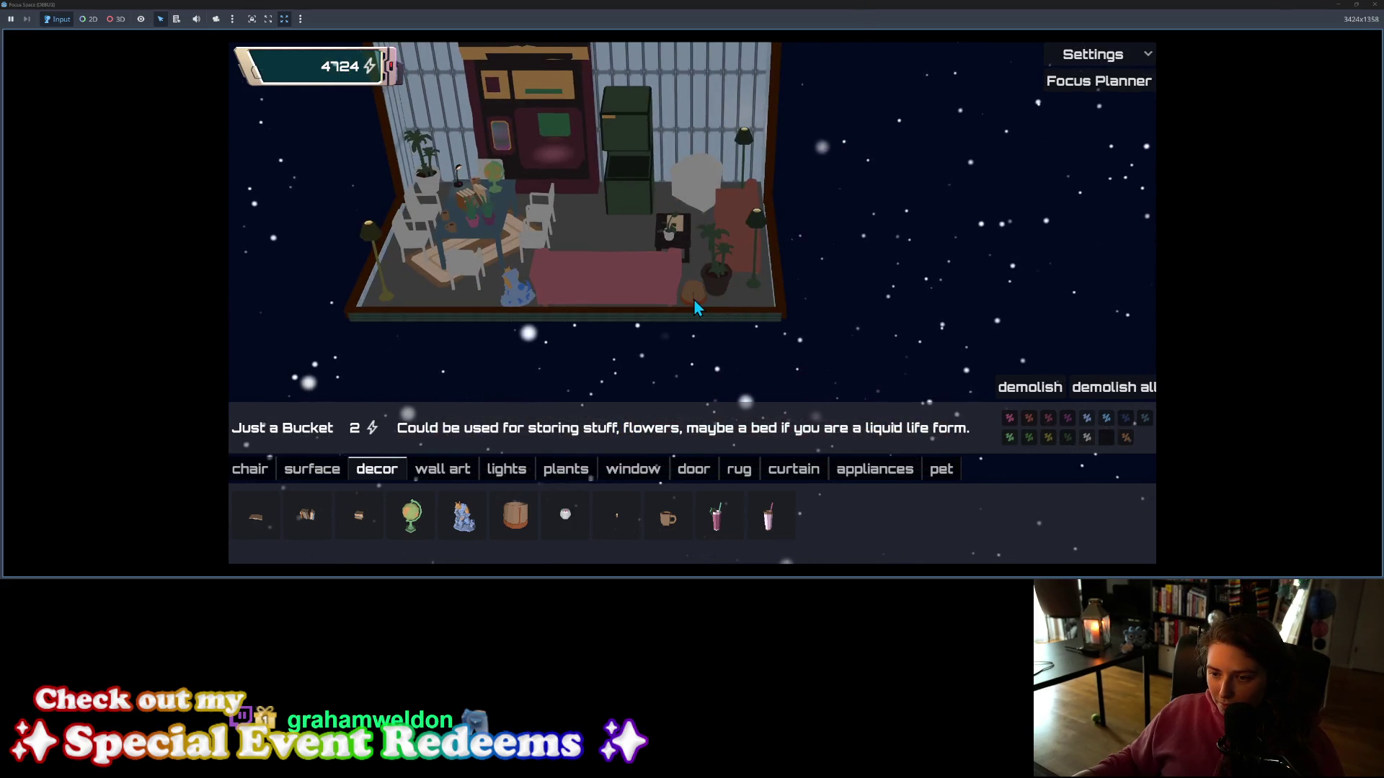
{"action": "left_click", "coordinate": [696, 307]}
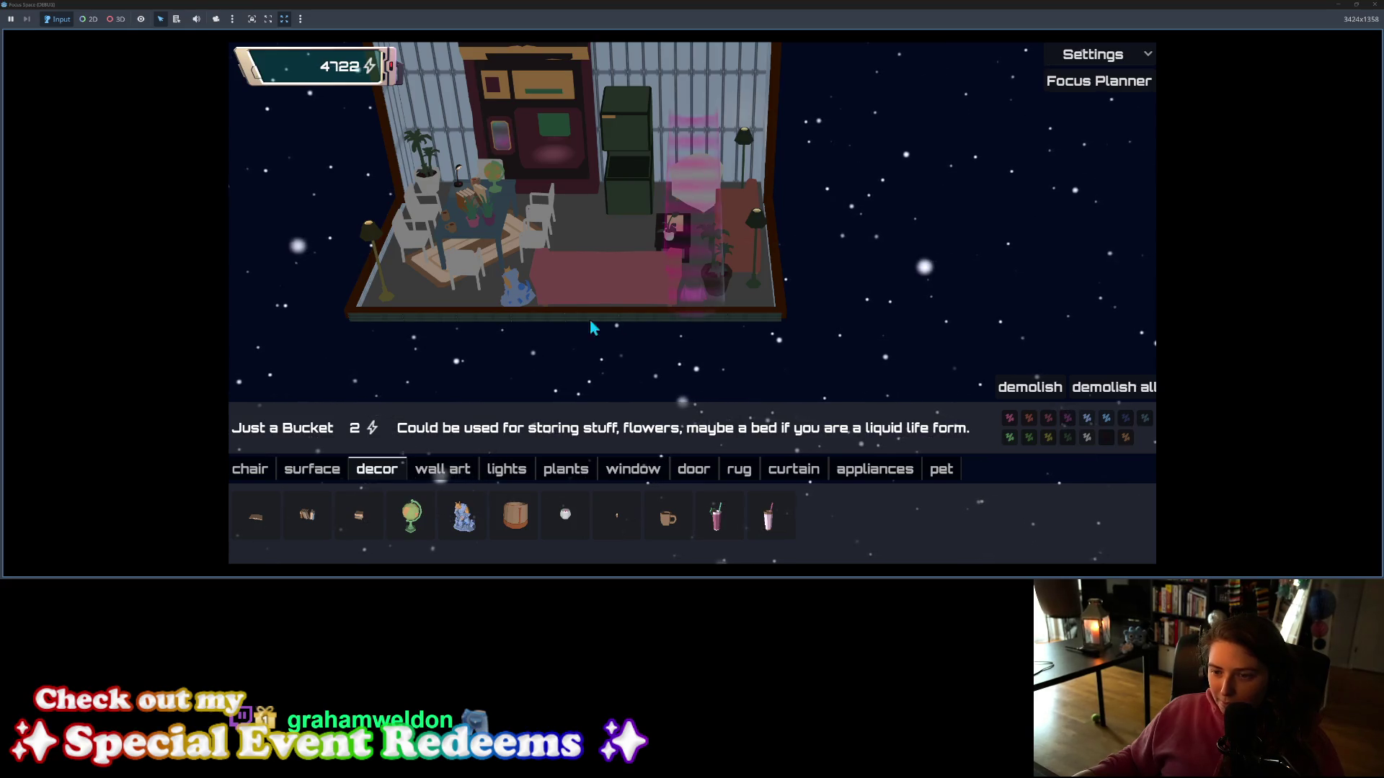
- Start a 15-minute focus session from the Focus Planner with the goal 'brb'
{"action": "left_click", "coordinate": [1094, 54]}
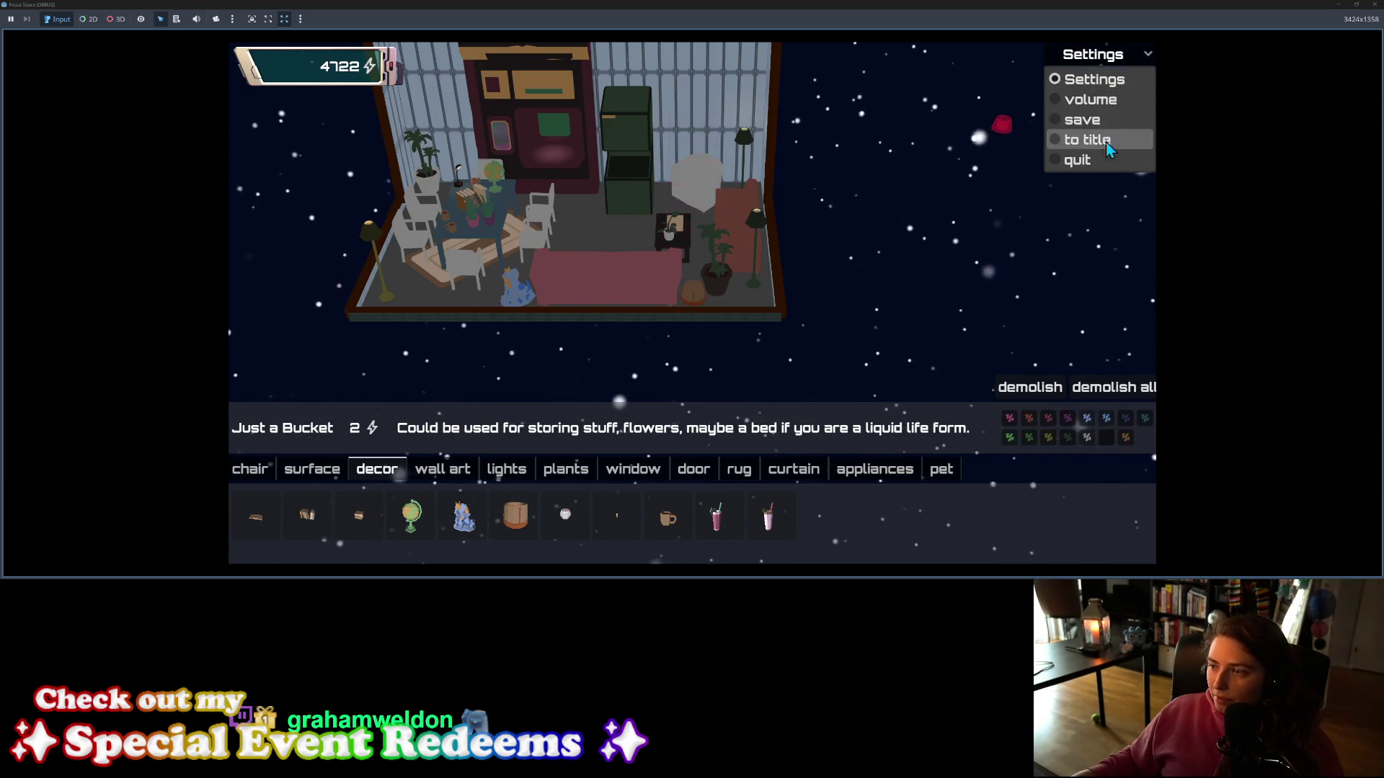
{"action": "left_click", "coordinate": [1089, 79]}
{"action": "left_click", "coordinate": [1088, 80]}
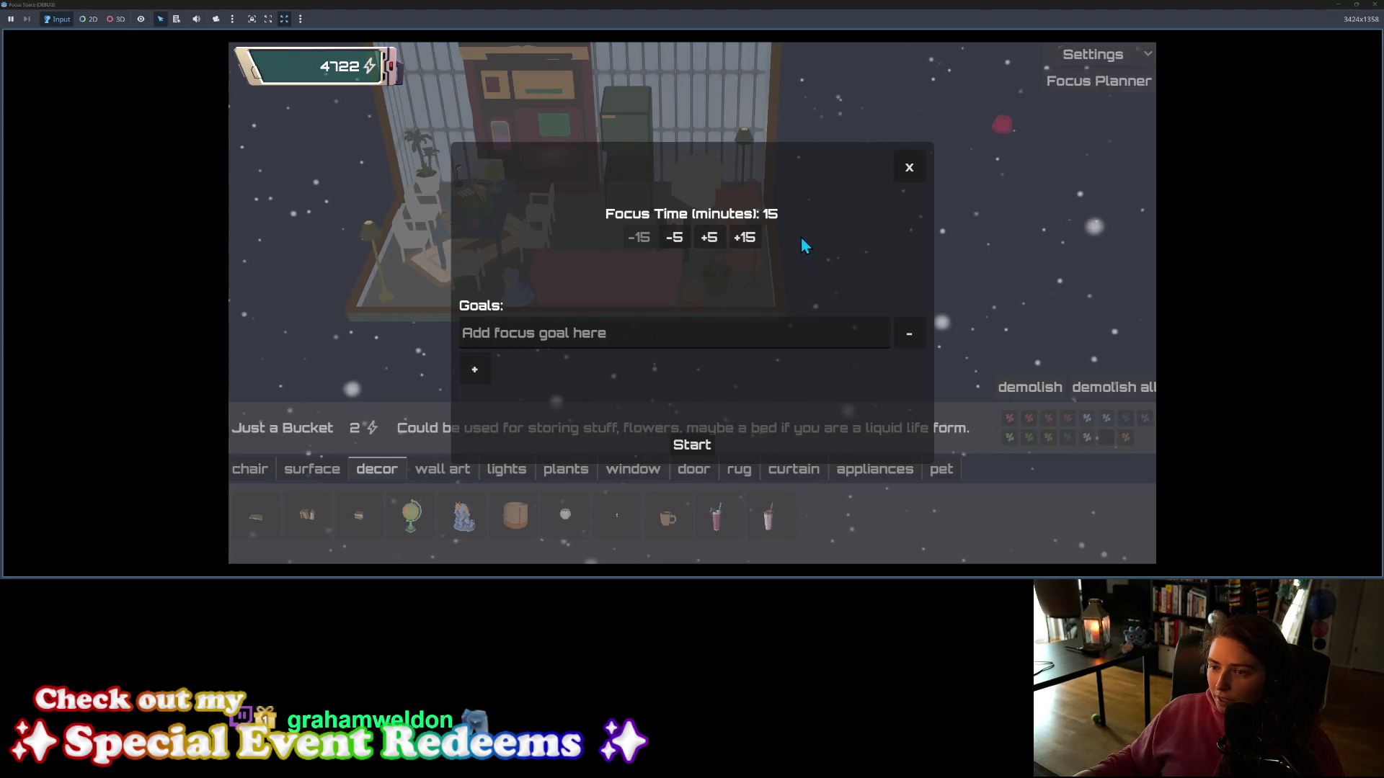
{"action": "left_click", "coordinate": [615, 341]}
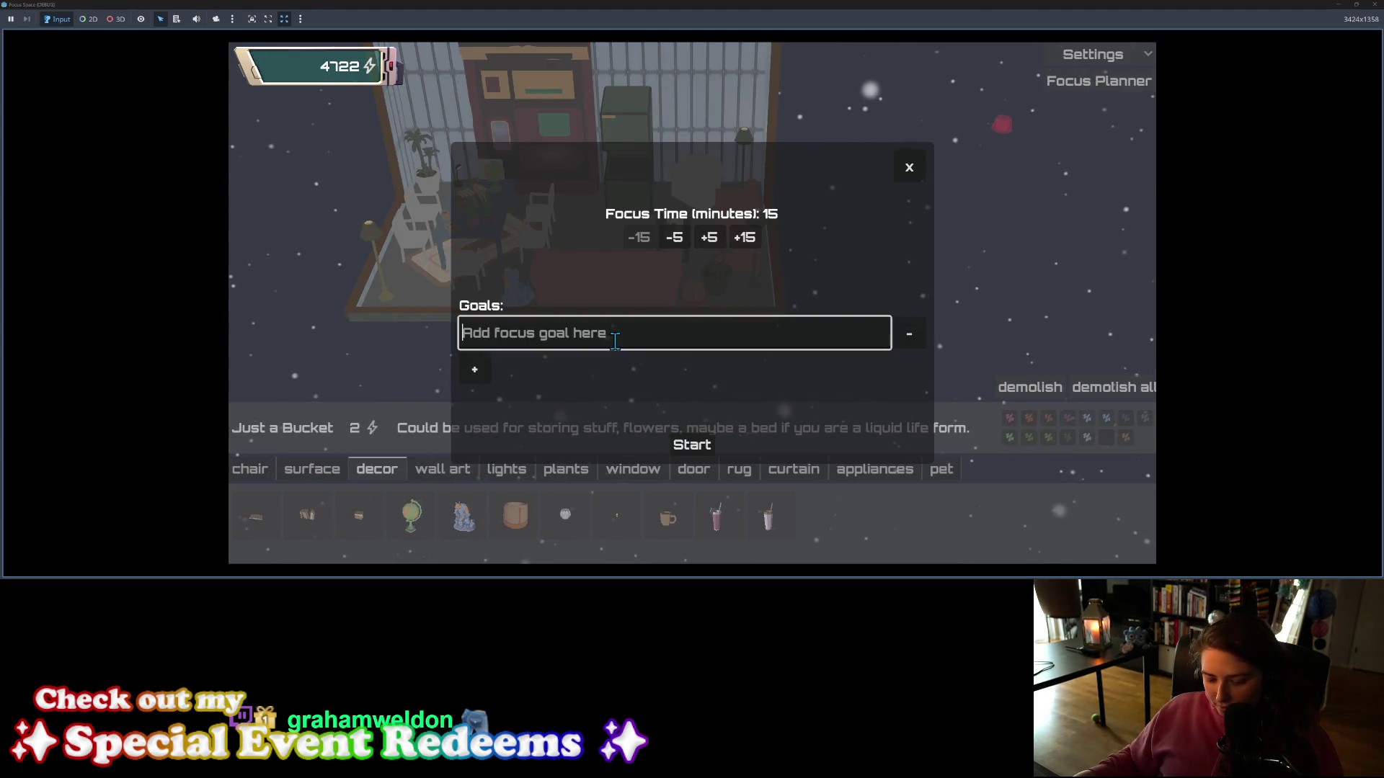
{"action": "type", "text": "brb"}
{"action": "left_click", "coordinate": [702, 451]}
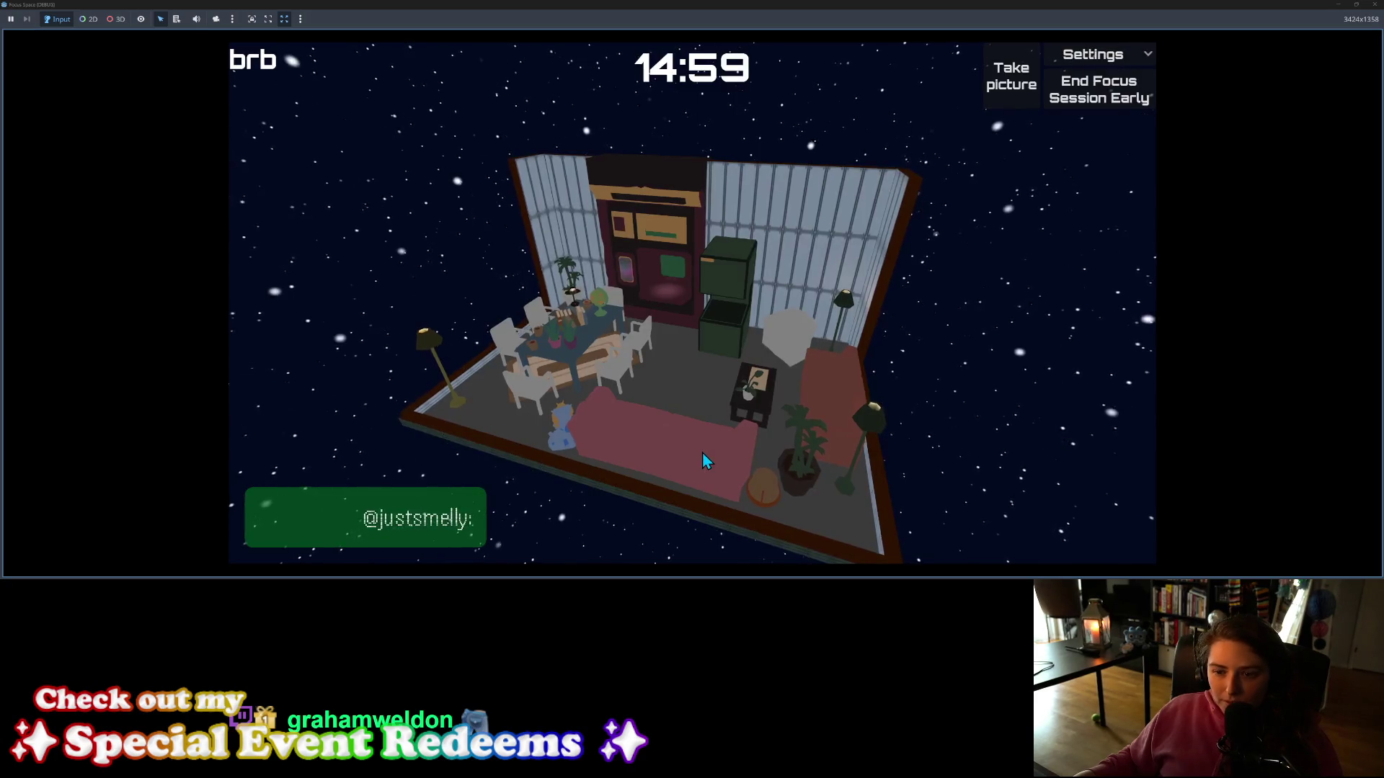
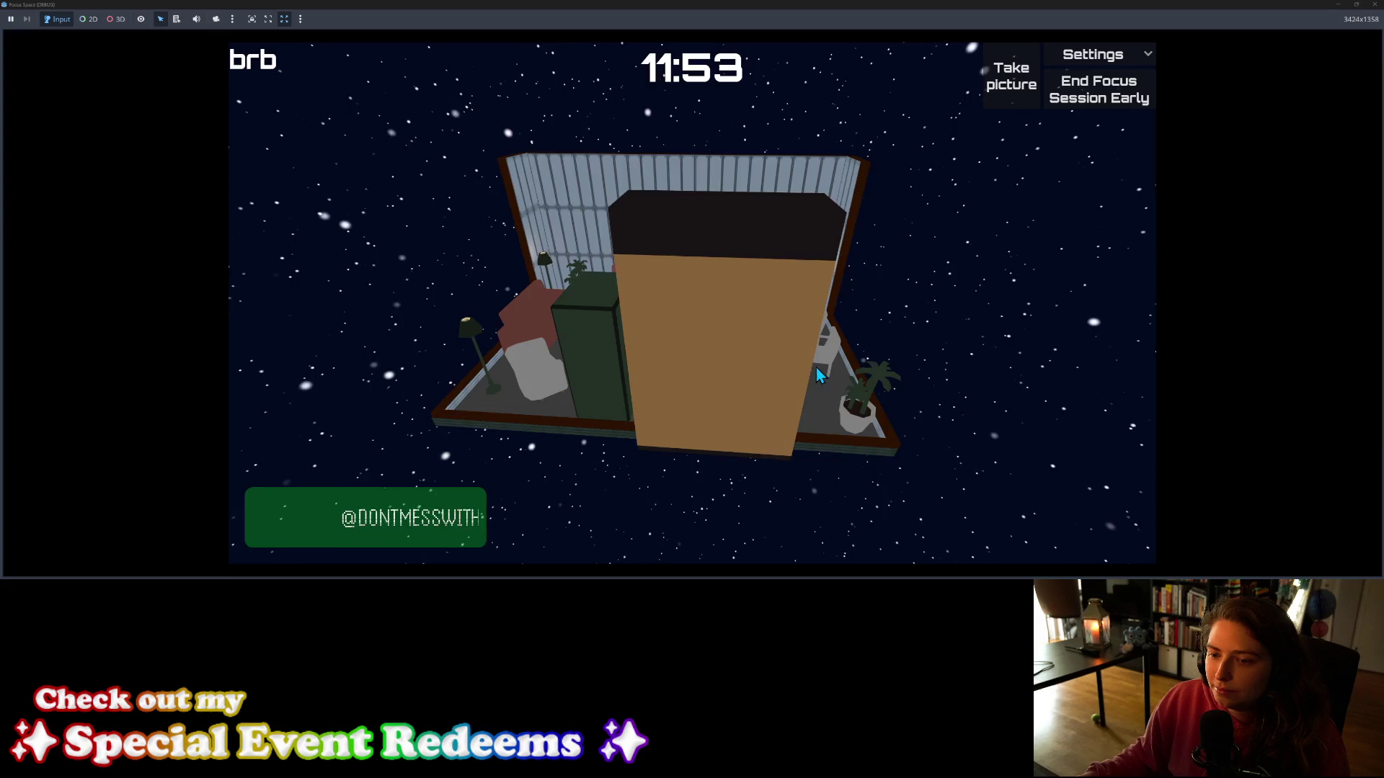
- Close the Focus Space game window and drag ICON_SciFi_Map_Lightning into the art_2d/ui folder
{"action": "left_click", "coordinate": [1373, 6]}
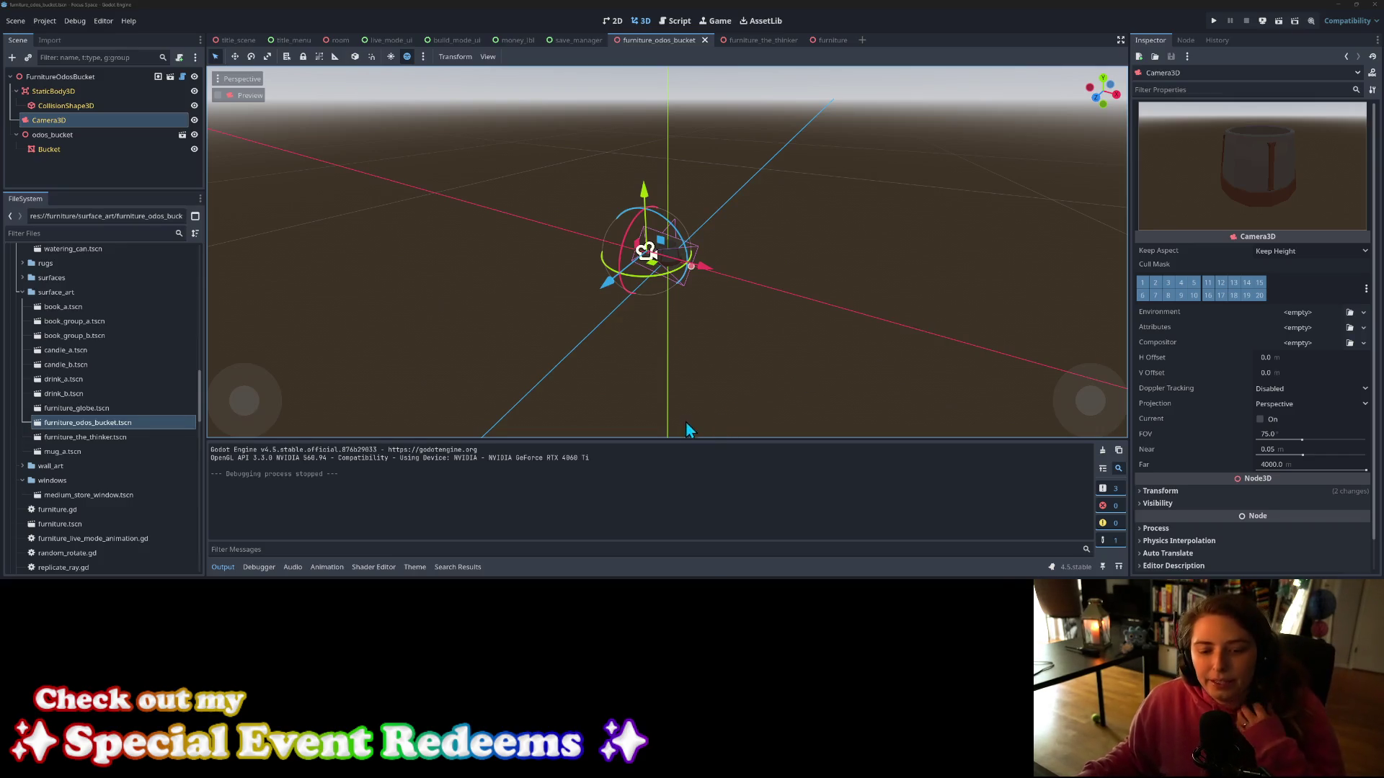
{"action": "left_click_drag", "start_coordinate": [648, 252], "coordinate": [652, 252]}
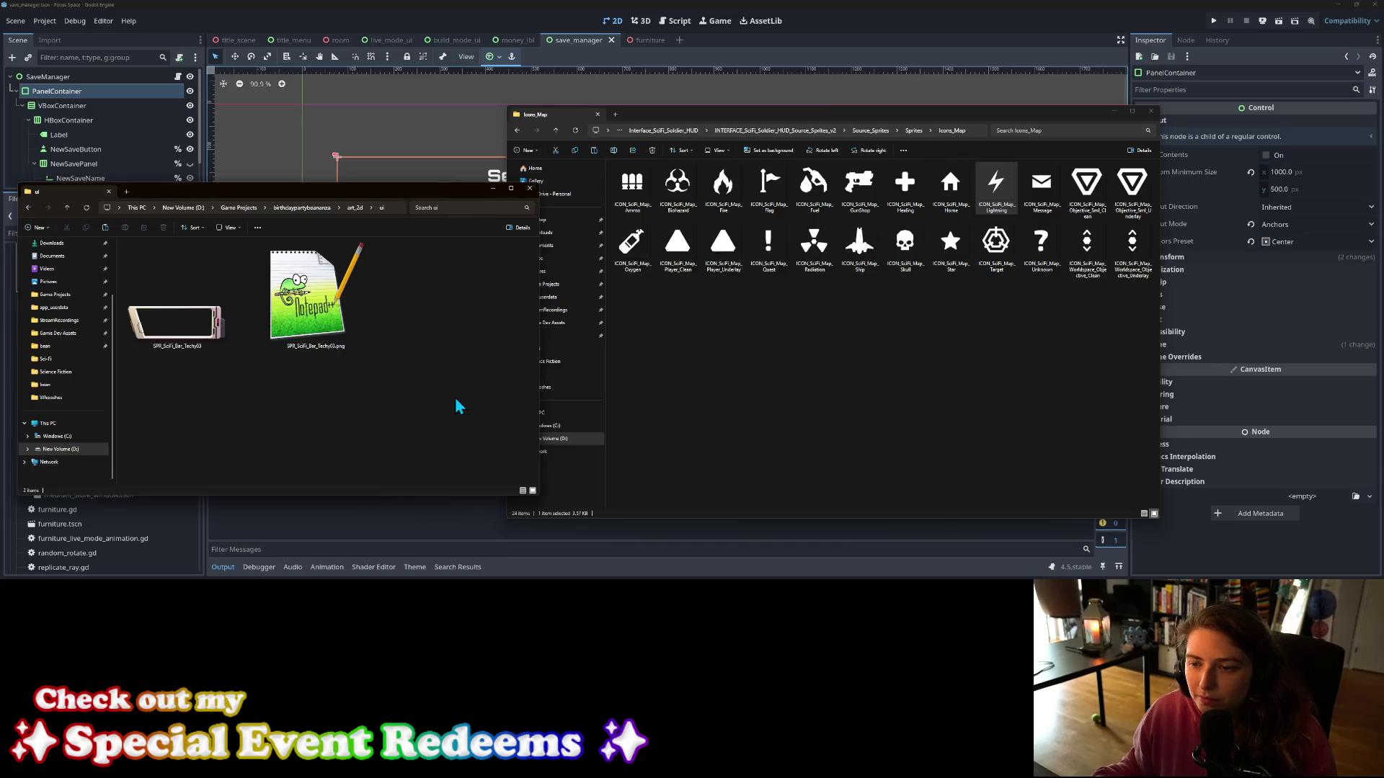
{"action": "left_click_drag", "start_coordinate": [454, 401], "coordinate": [472, 401]}
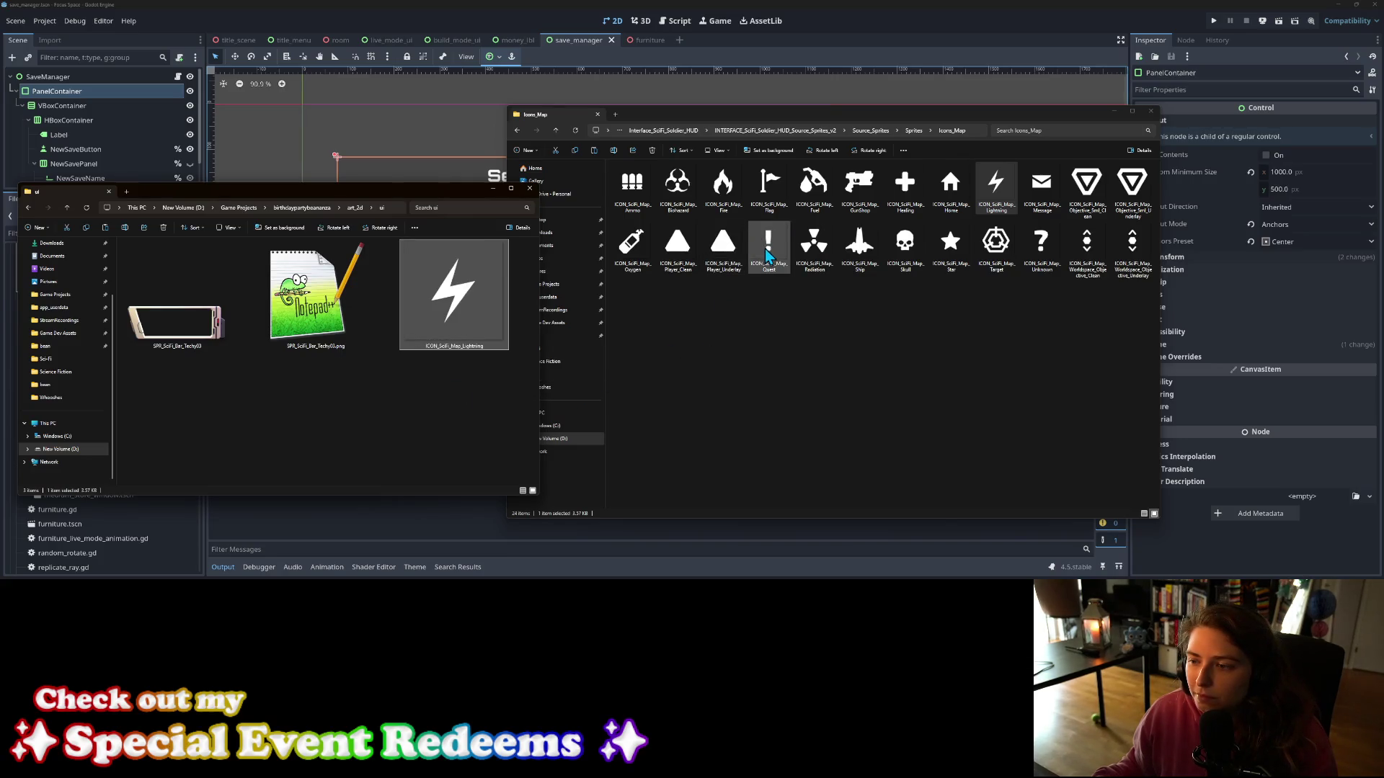
- Copy ICON_SciFi_Map_Star from the Icons_Map folder into the project's ui folder
{"action": "left_click", "coordinate": [950, 243]}
{"action": "key", "text": "ctrl+c"}
{"action": "left_click", "coordinate": [387, 435]}
{"action": "key", "text": "ctrl+v"}
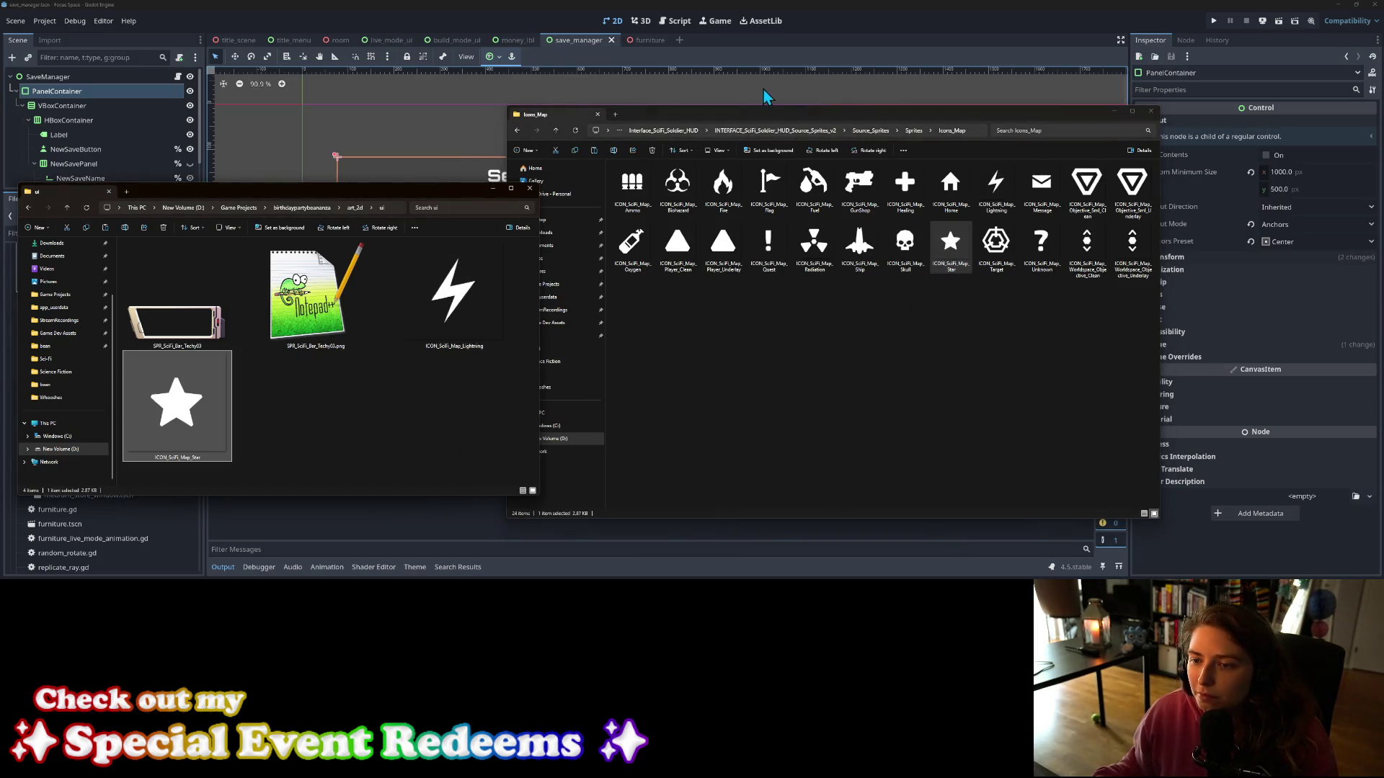
- Go up to the Sprites folder and open Icons_Inventory
{"action": "left_click_drag", "start_coordinate": [749, 116], "coordinate": [806, 121]}
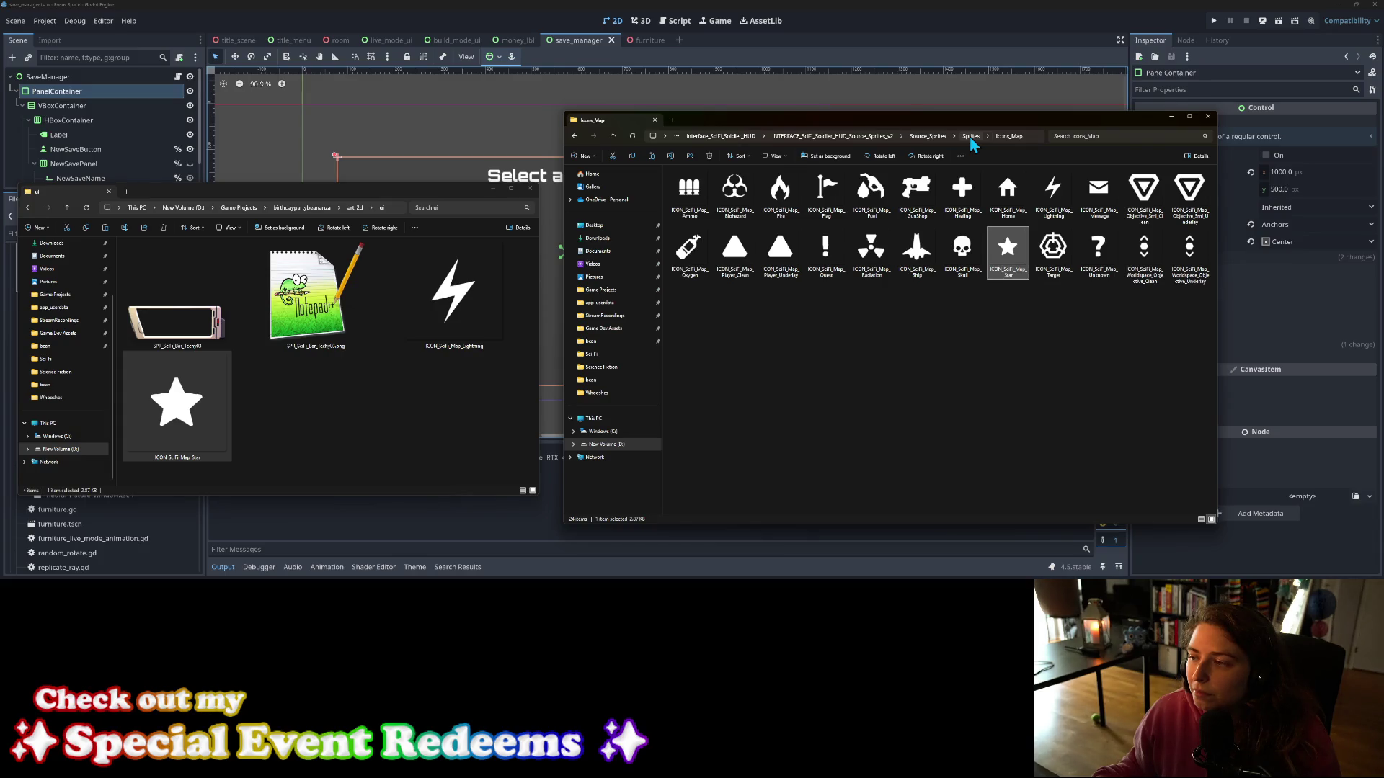
{"action": "left_click", "coordinate": [971, 137]}
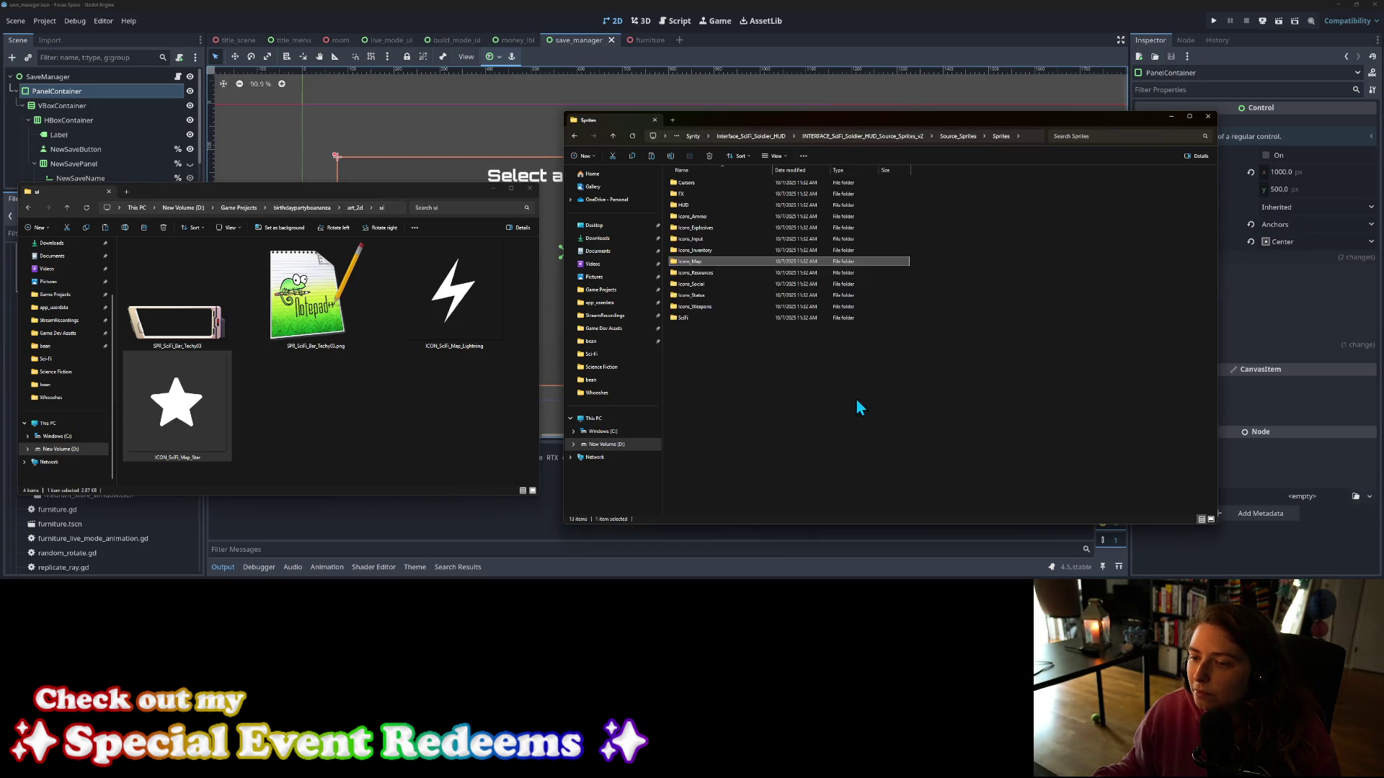
{"action": "double_click", "coordinate": [720, 250]}
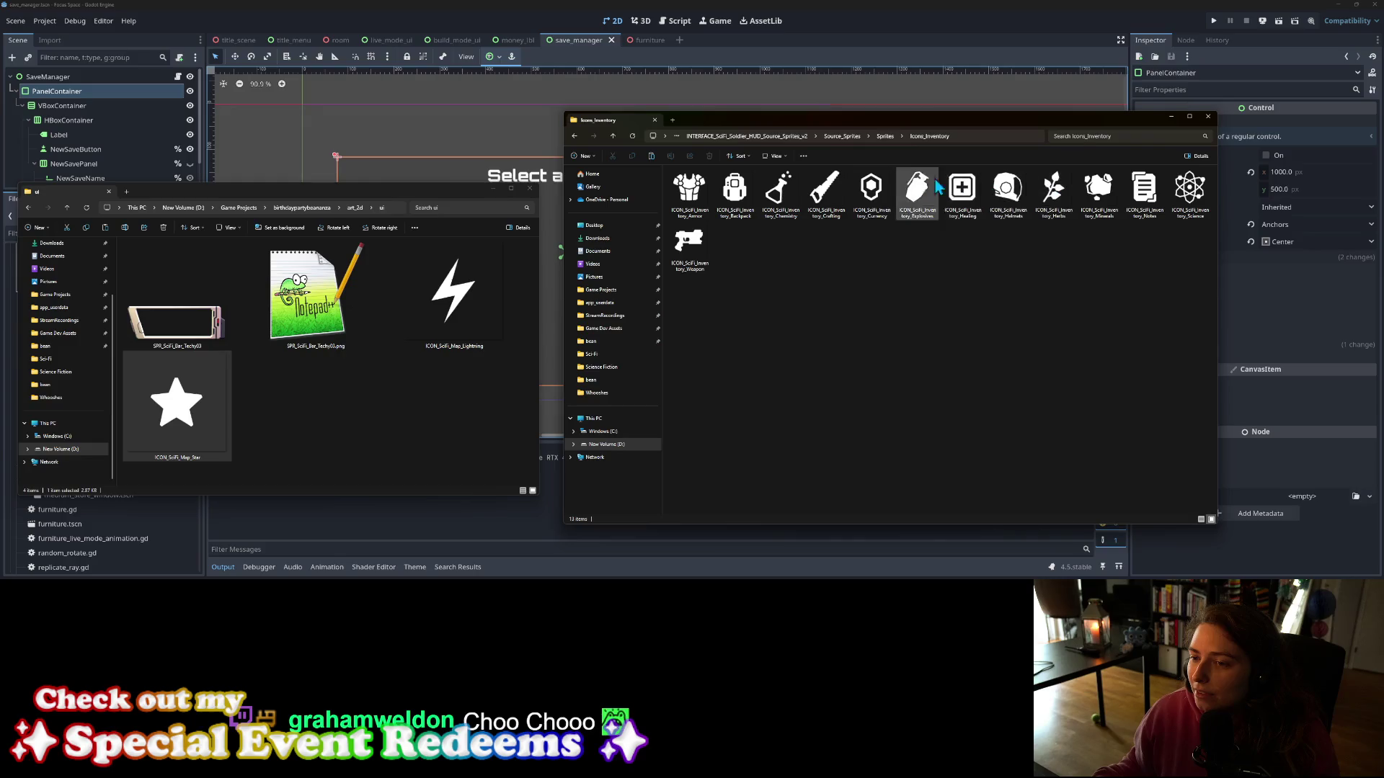
- Browse the GamepadGeneric and MouseKeyboard icon sets inside Icons_Input
{"action": "left_click", "coordinate": [886, 137]}
{"action": "double_click", "coordinate": [694, 244]}
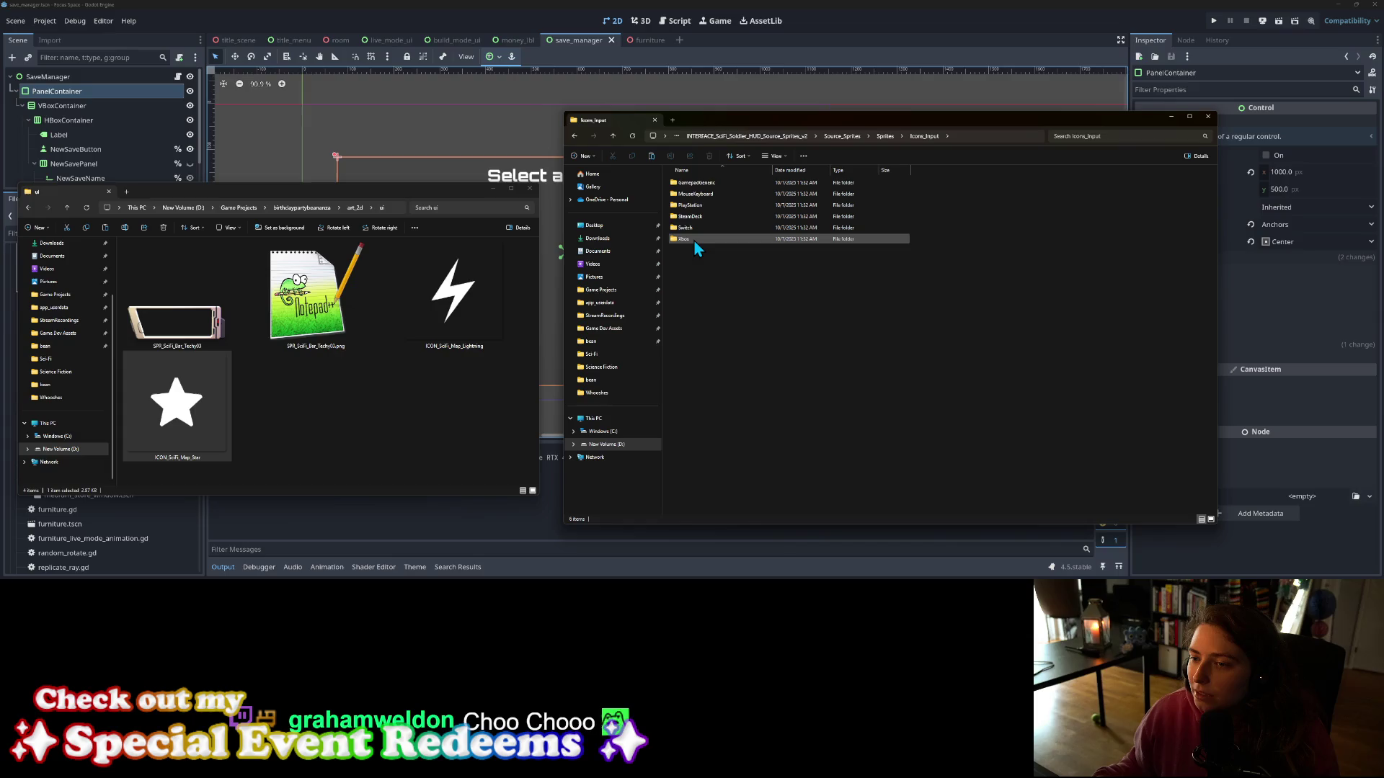
{"action": "left_click", "coordinate": [713, 186]}
{"action": "double_click", "coordinate": [713, 188]}
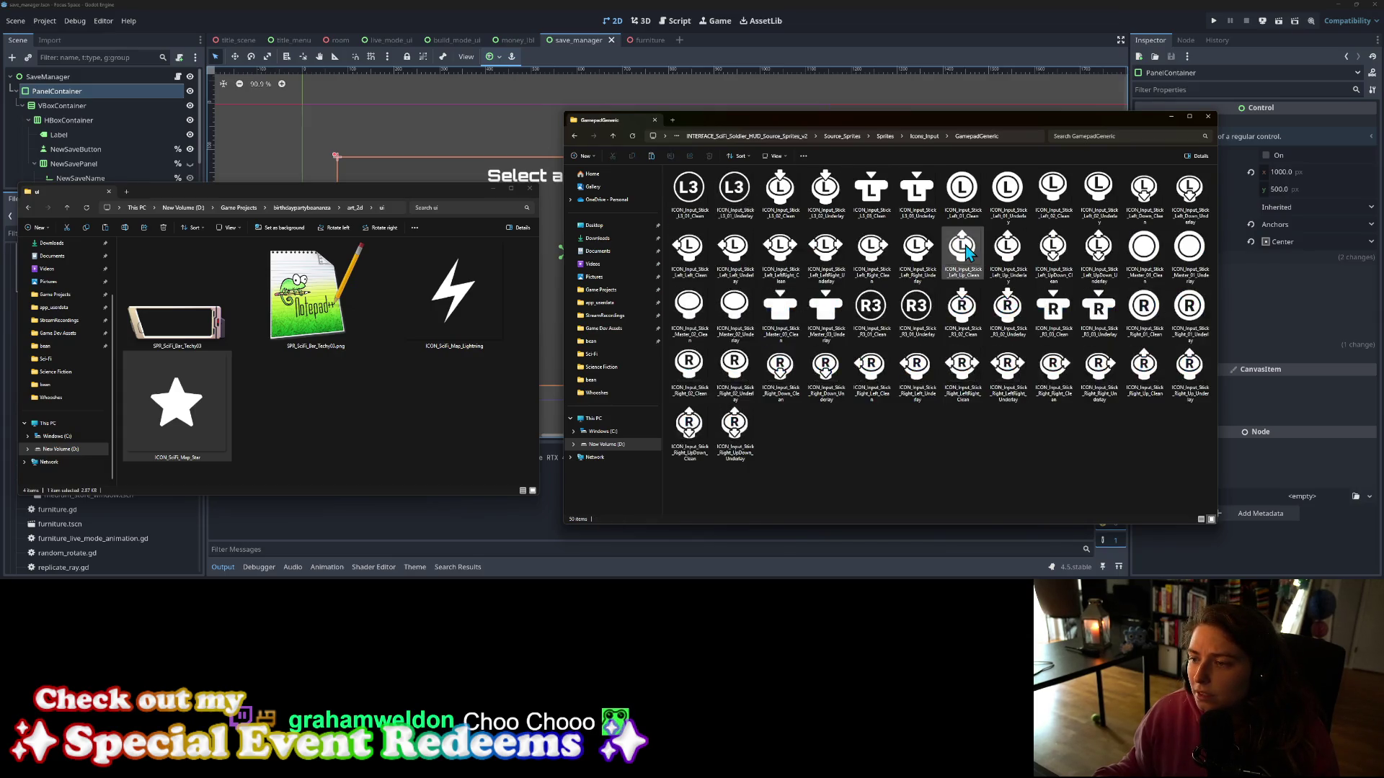
{"action": "left_click", "coordinate": [924, 137]}
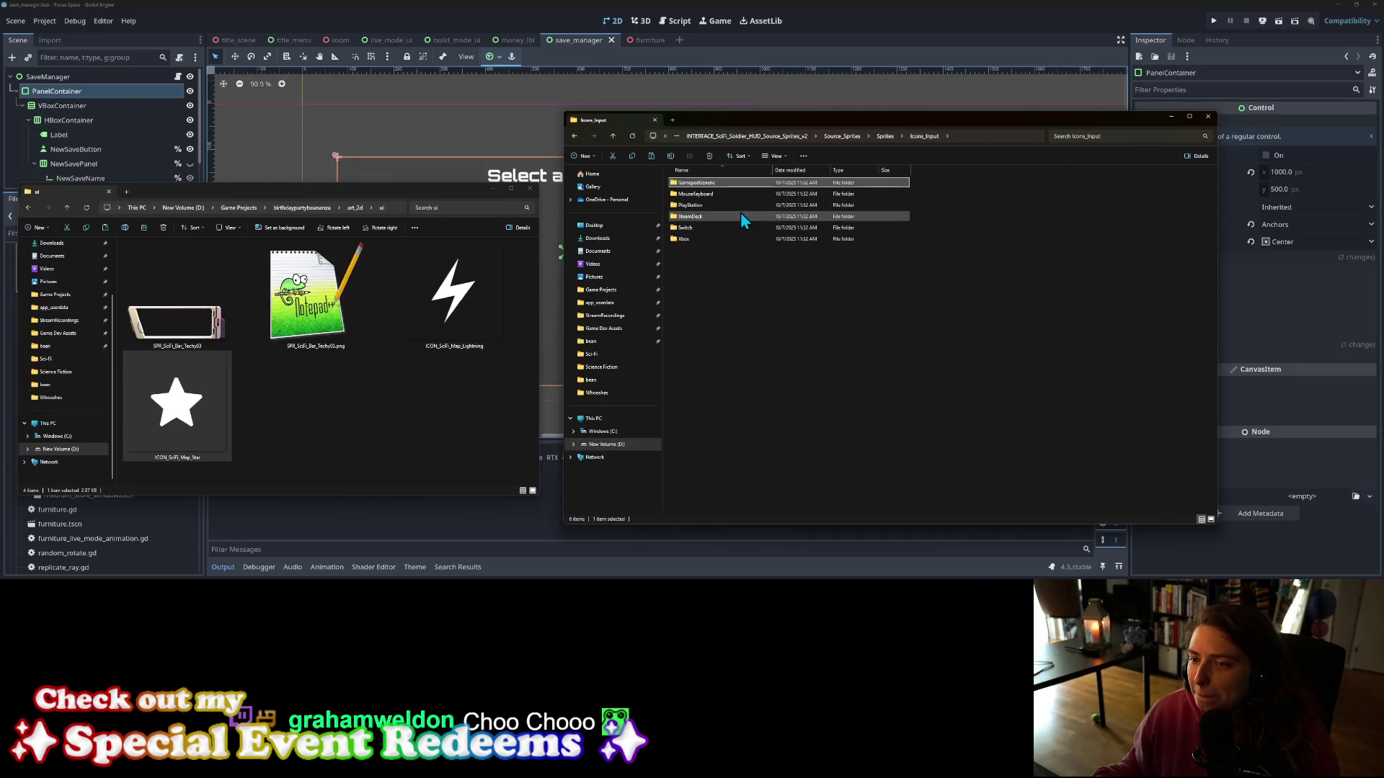
{"action": "double_click", "coordinate": [724, 195]}
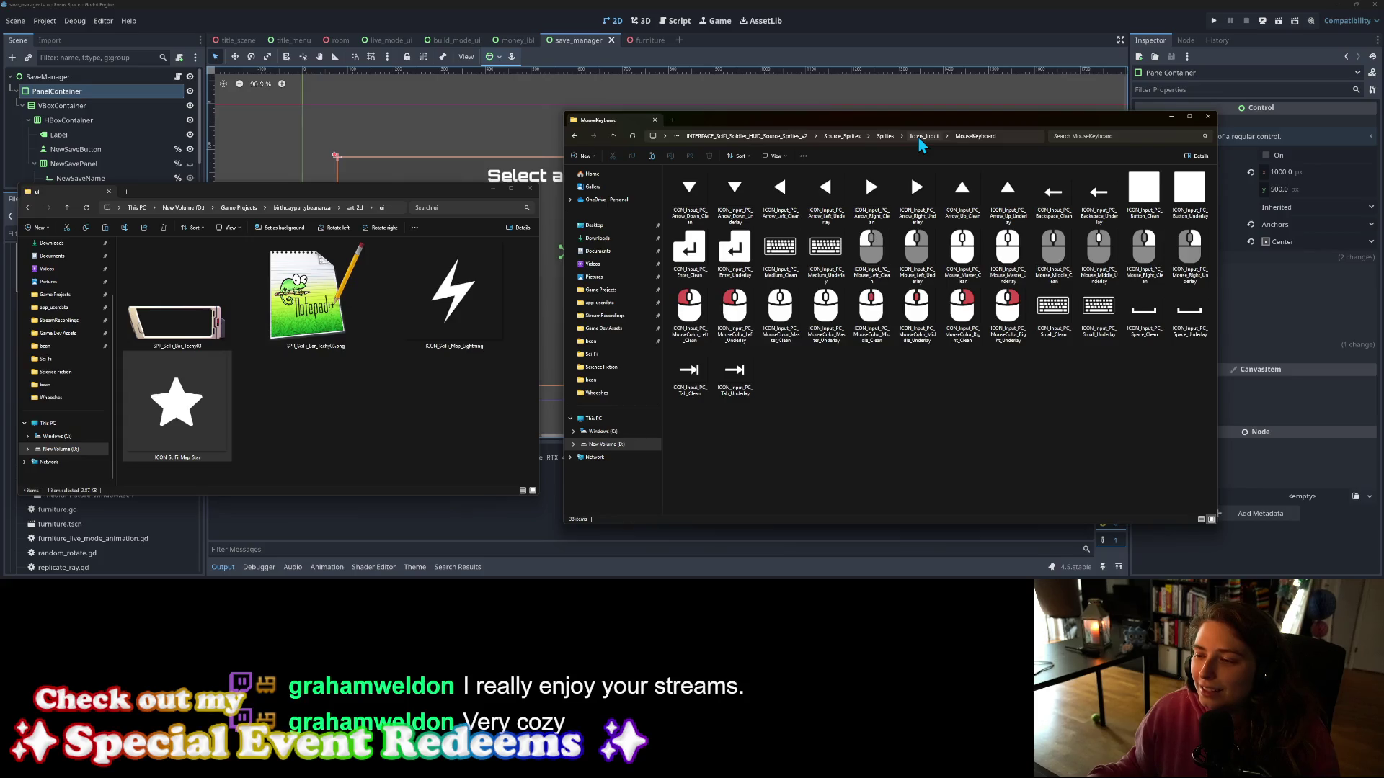
- Look through the Switch icons, revisit MouseKeyboard, then open the HUD sprites folder
{"action": "left_click", "coordinate": [921, 138]}
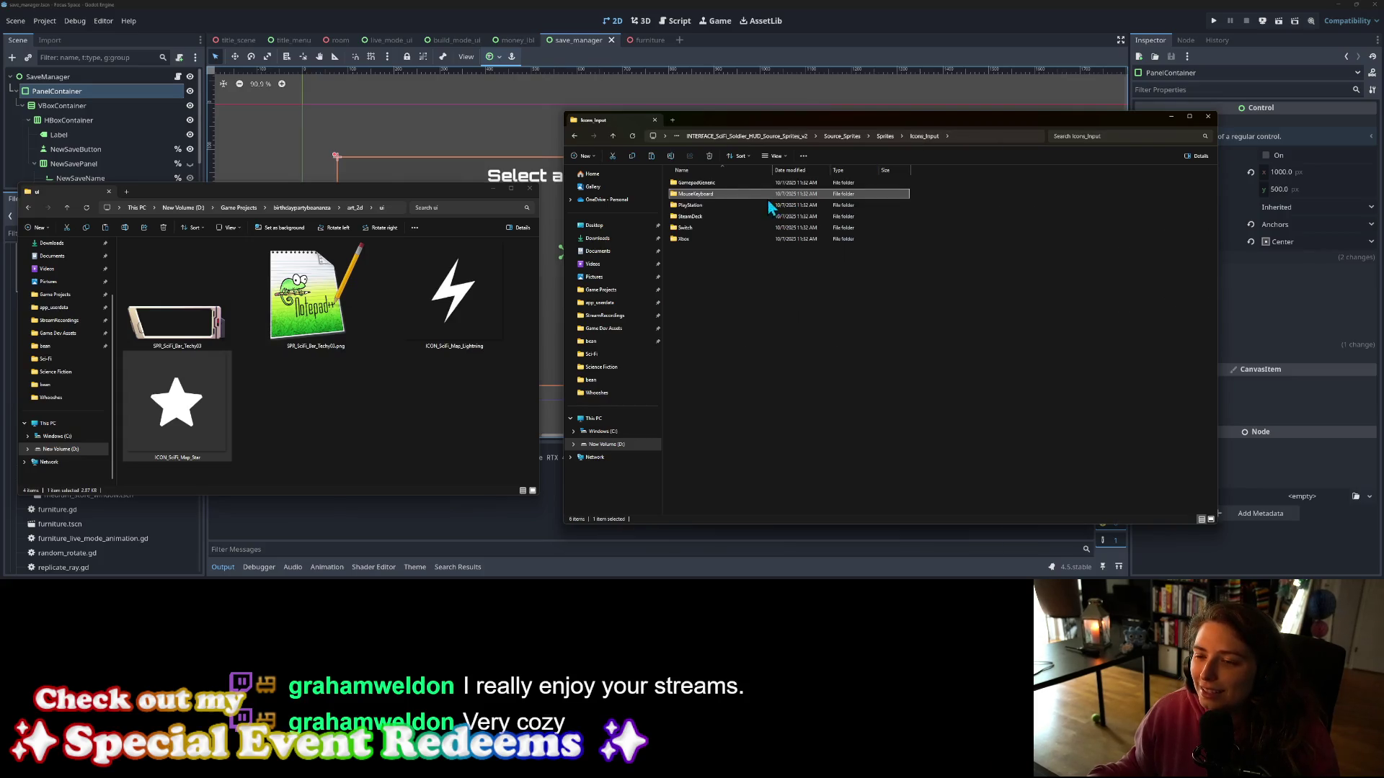
{"action": "double_click", "coordinate": [714, 230]}
{"action": "scroll", "coordinate": [958, 382], "scroll_direction": "down", "scroll_amount": 5}
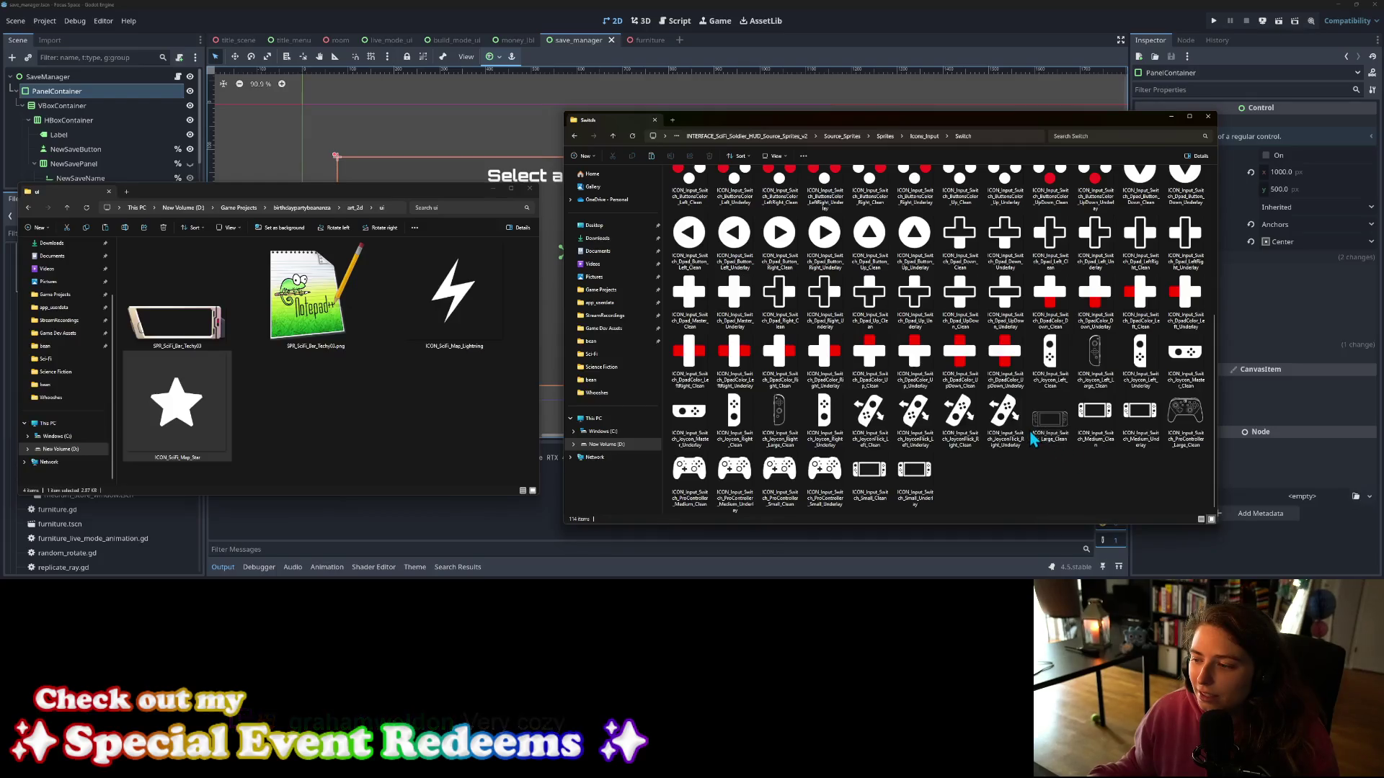
{"action": "scroll", "coordinate": [1036, 436], "scroll_direction": "up", "scroll_amount": 3}
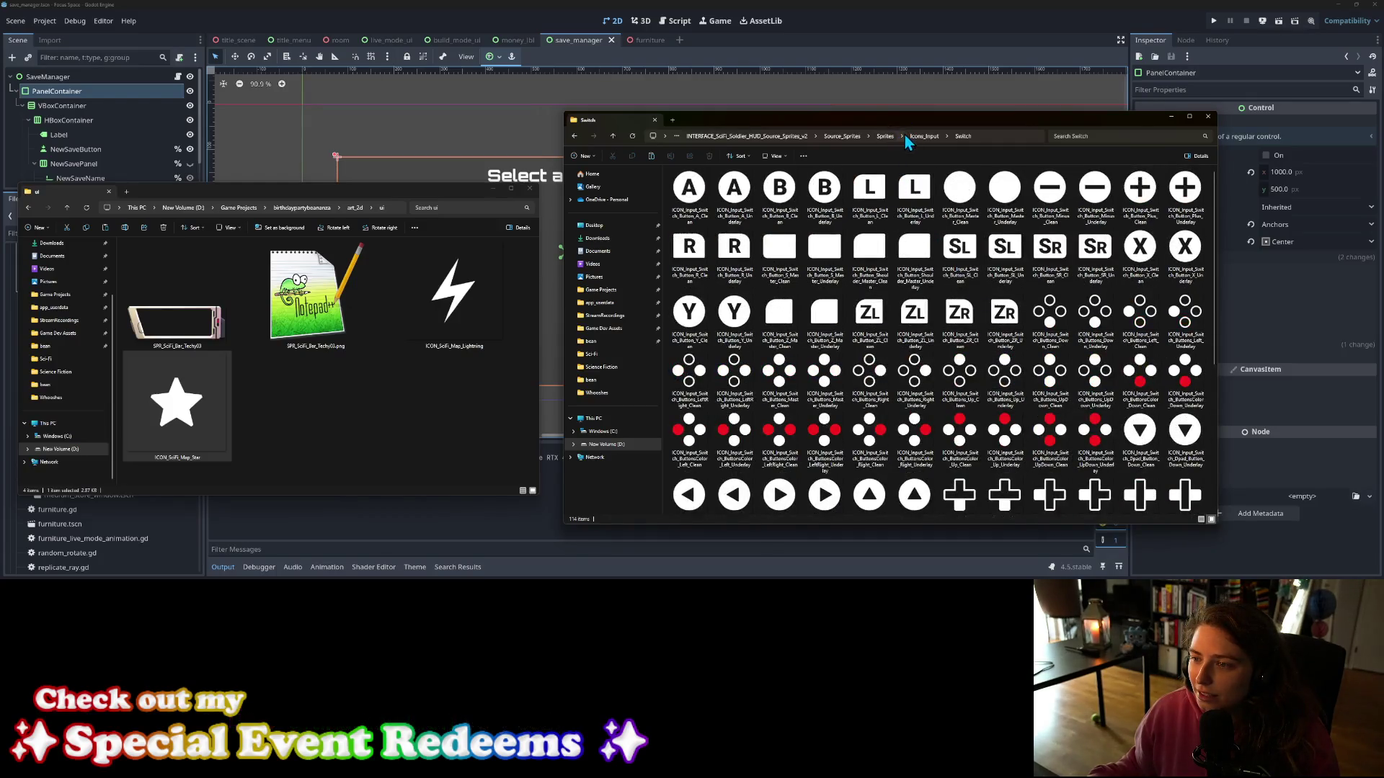
{"action": "left_click", "coordinate": [925, 137]}
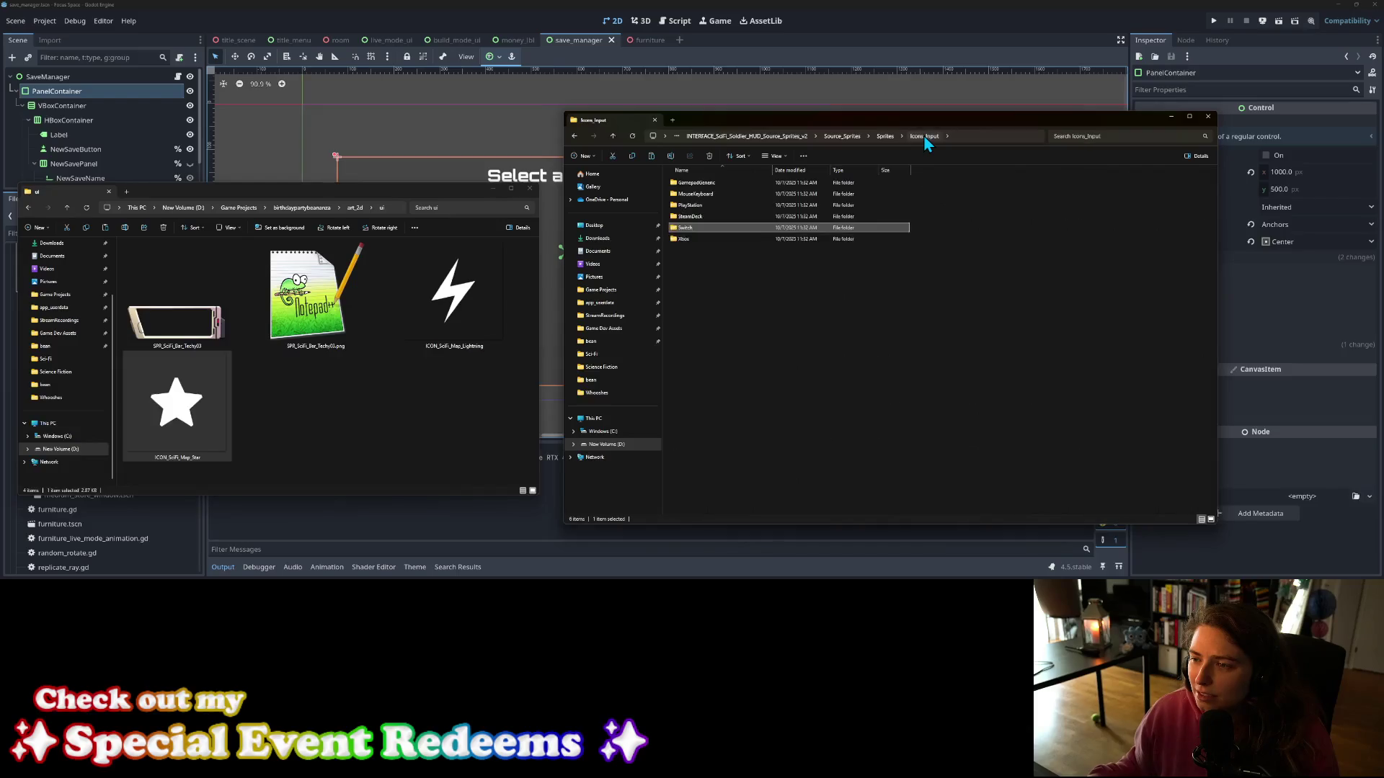
{"action": "left_click", "coordinate": [695, 195]}
{"action": "double_click", "coordinate": [695, 196]}
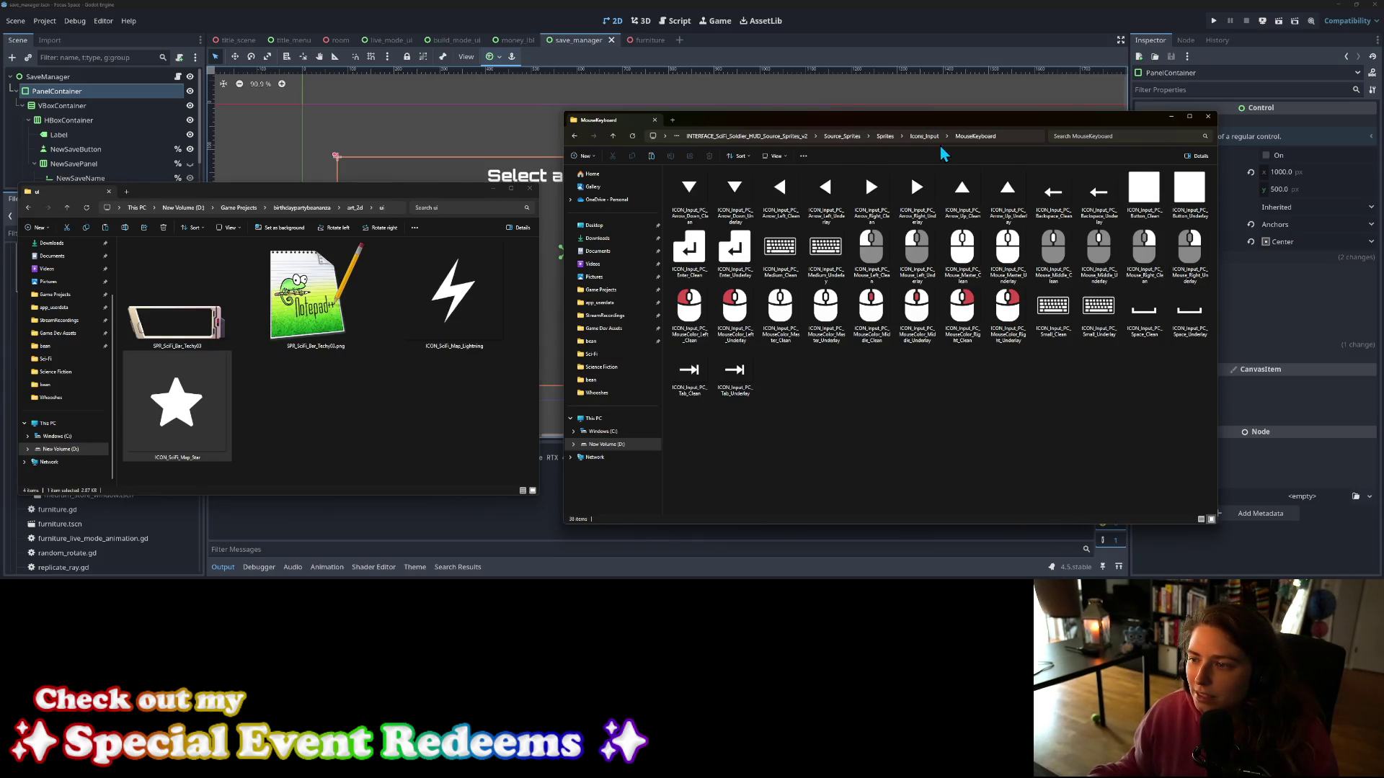
{"action": "left_click", "coordinate": [924, 137]}
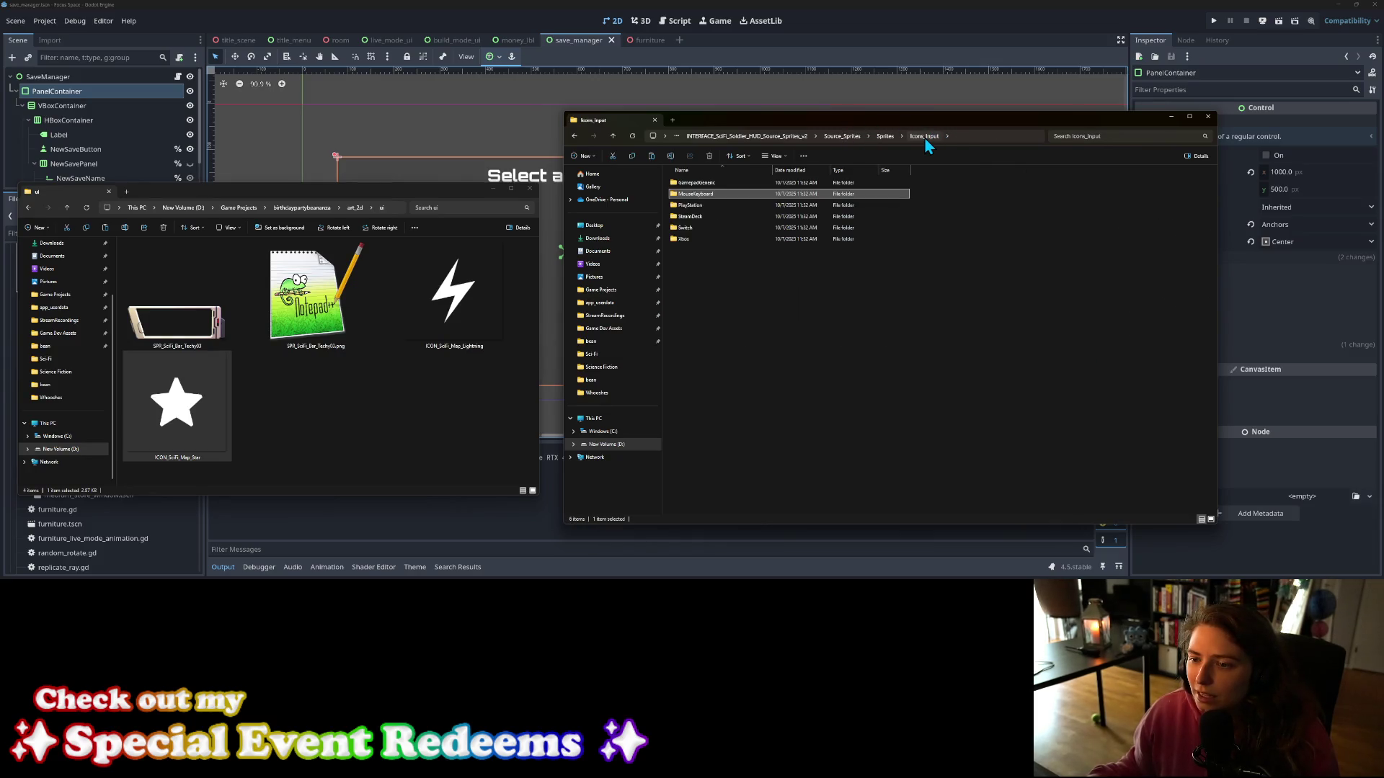
{"action": "left_click", "coordinate": [885, 137]}
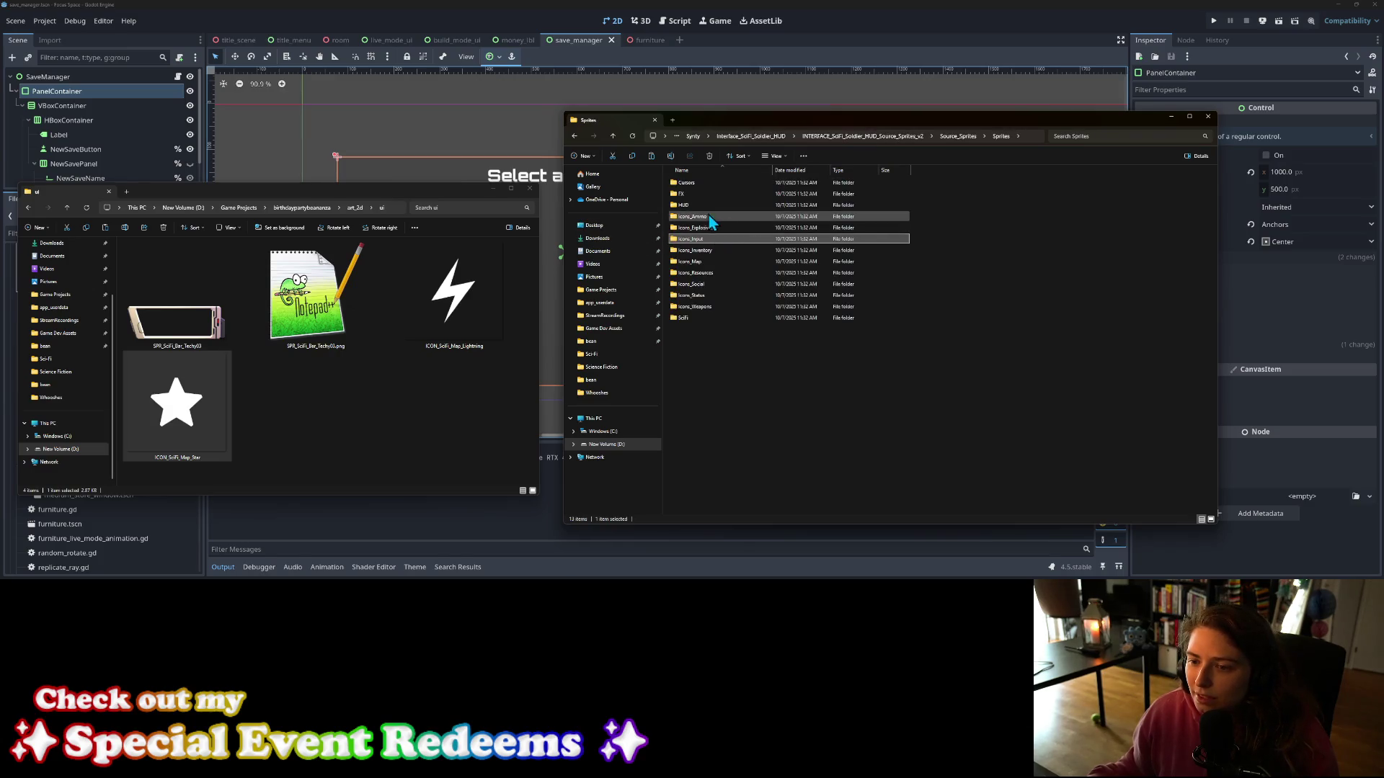
{"action": "double_click", "coordinate": [684, 205]}
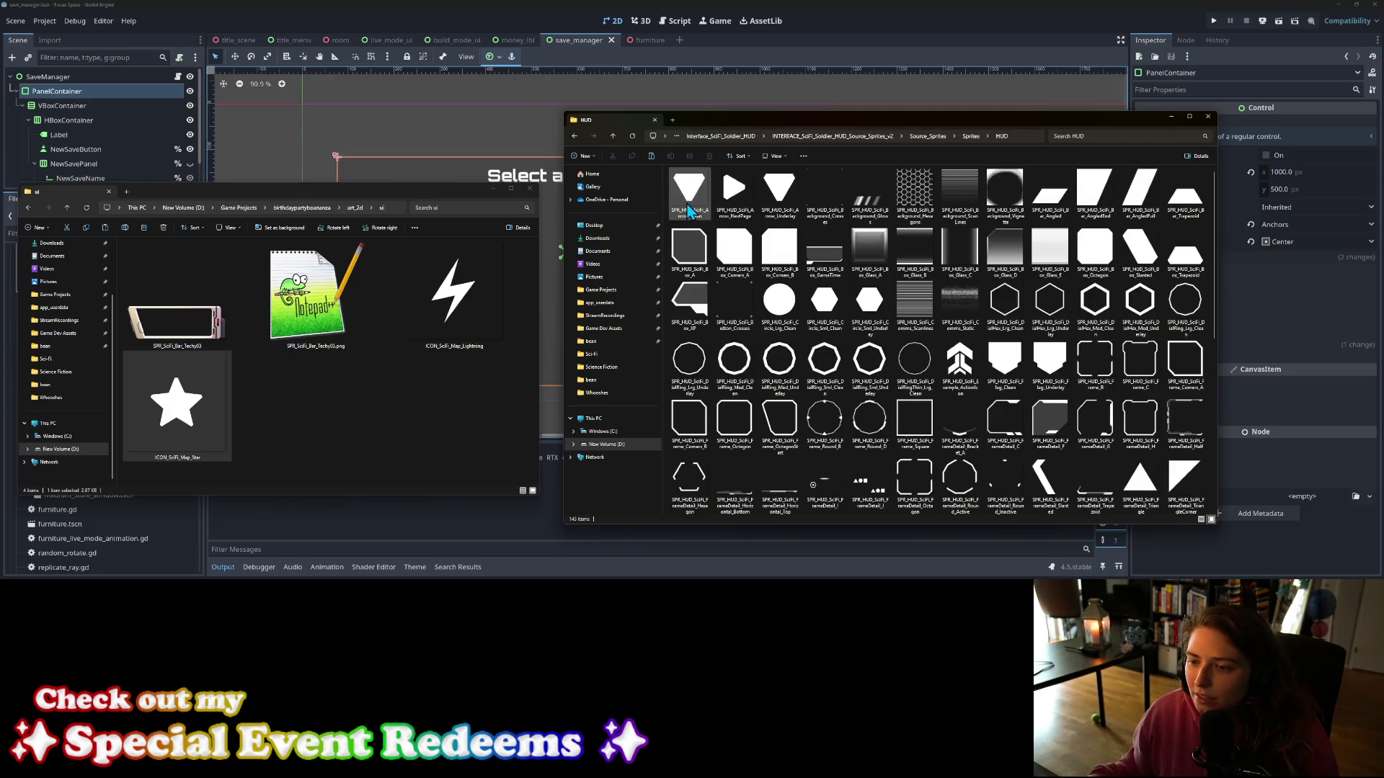
- Scroll through the HUD sprites, inspecting the Background_Hexagons and Background_Glows images
{"action": "scroll", "coordinate": [1007, 358], "scroll_direction": "down", "scroll_amount": 3}
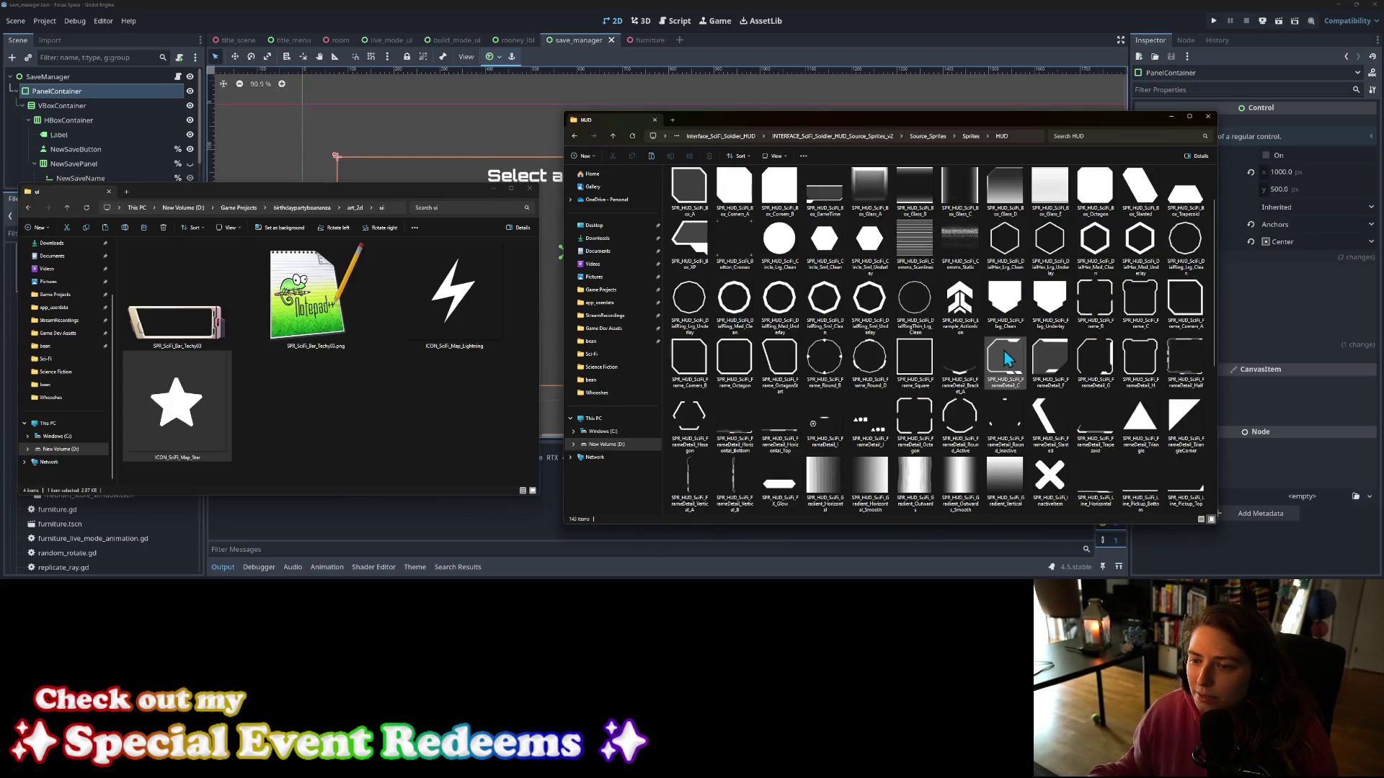
{"action": "scroll", "coordinate": [1006, 358], "scroll_direction": "down", "scroll_amount": 3}
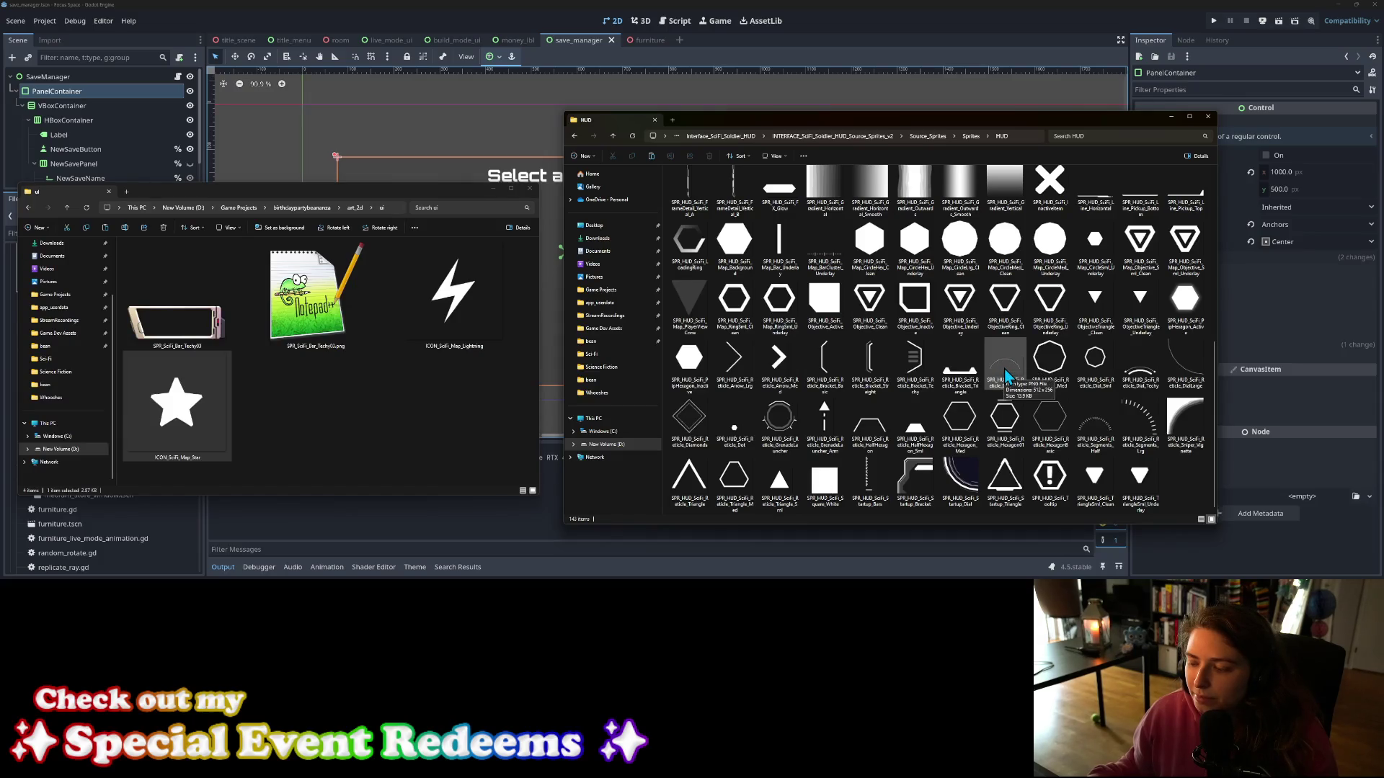
{"action": "scroll", "coordinate": [1007, 375], "scroll_direction": "up", "scroll_amount": 6}
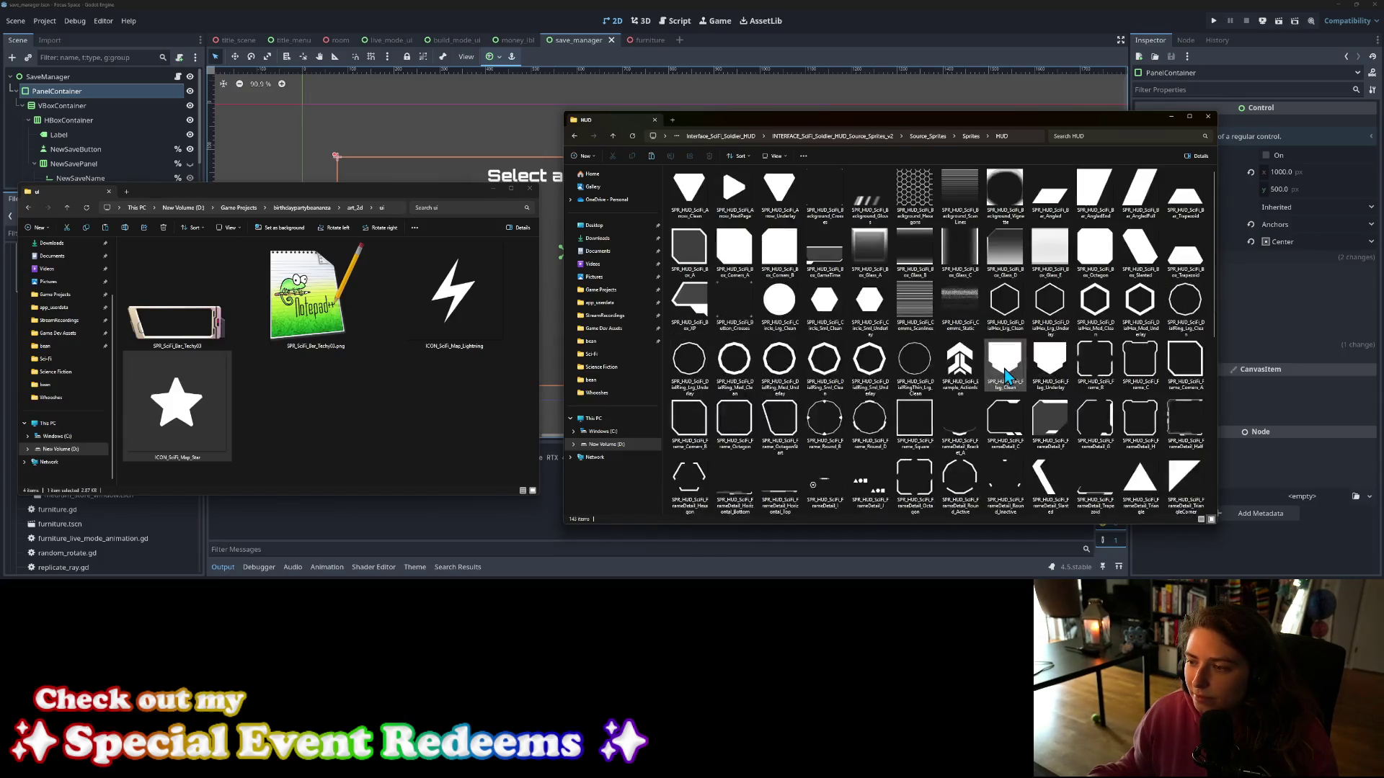
{"action": "left_click", "coordinate": [905, 196]}
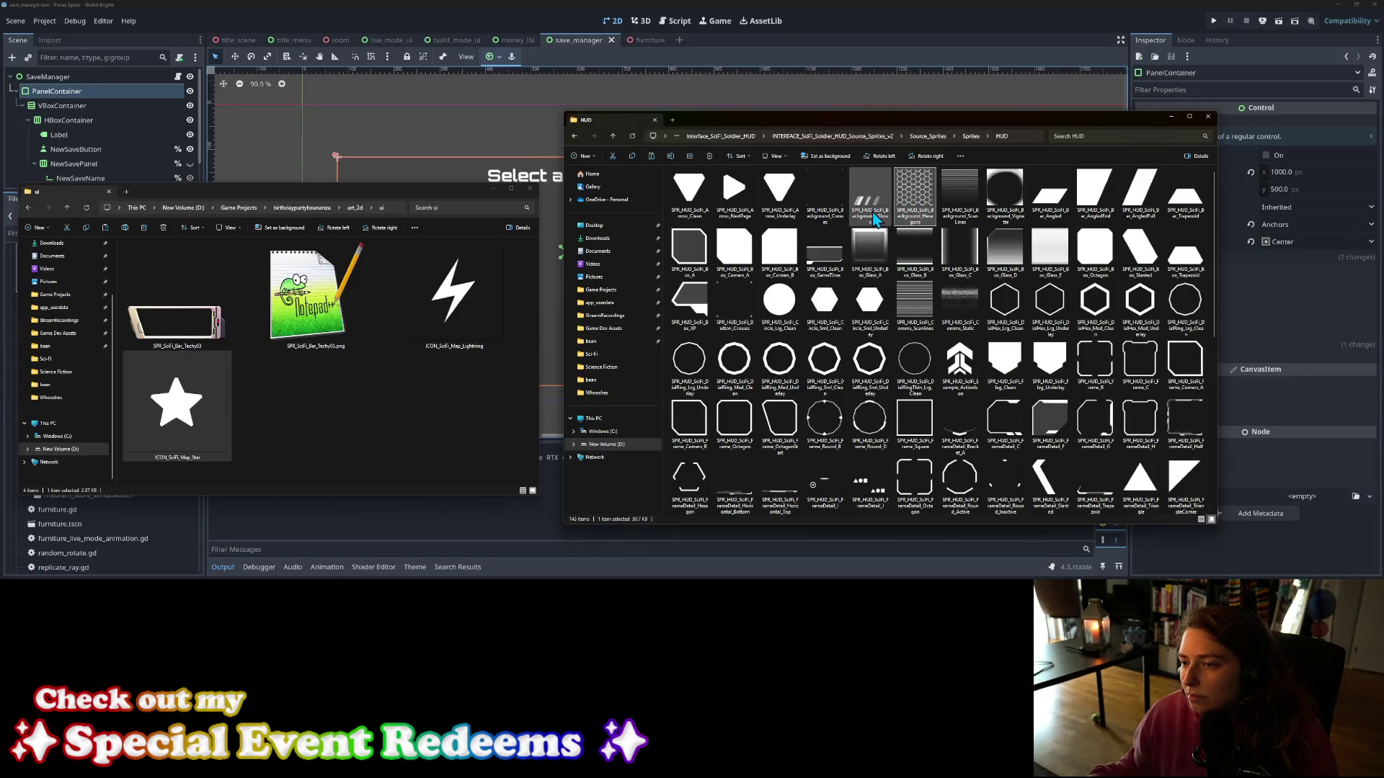
{"action": "left_click", "coordinate": [885, 209]}
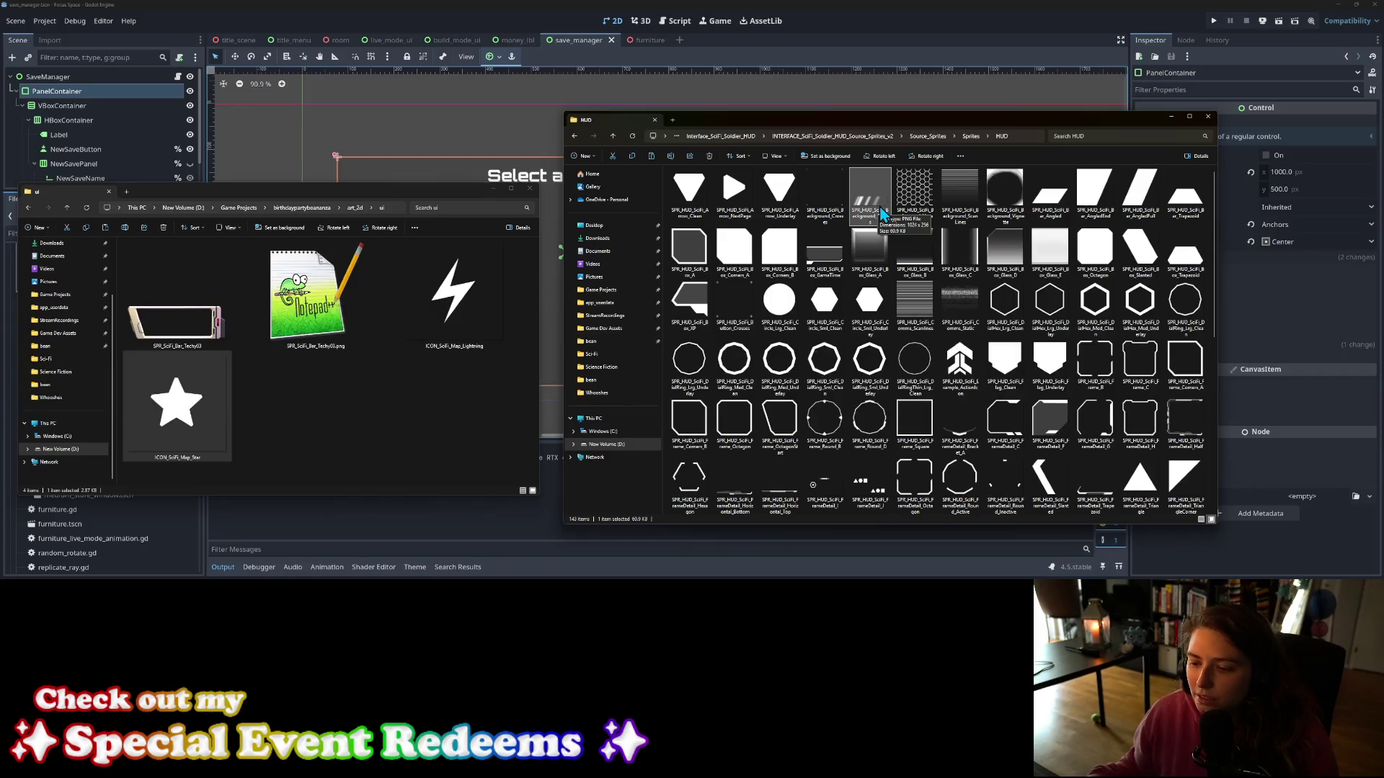
{"action": "scroll", "coordinate": [910, 317], "scroll_direction": "down", "scroll_amount": 1}
{"action": "scroll", "coordinate": [909, 317], "scroll_direction": "up", "scroll_amount": 1}
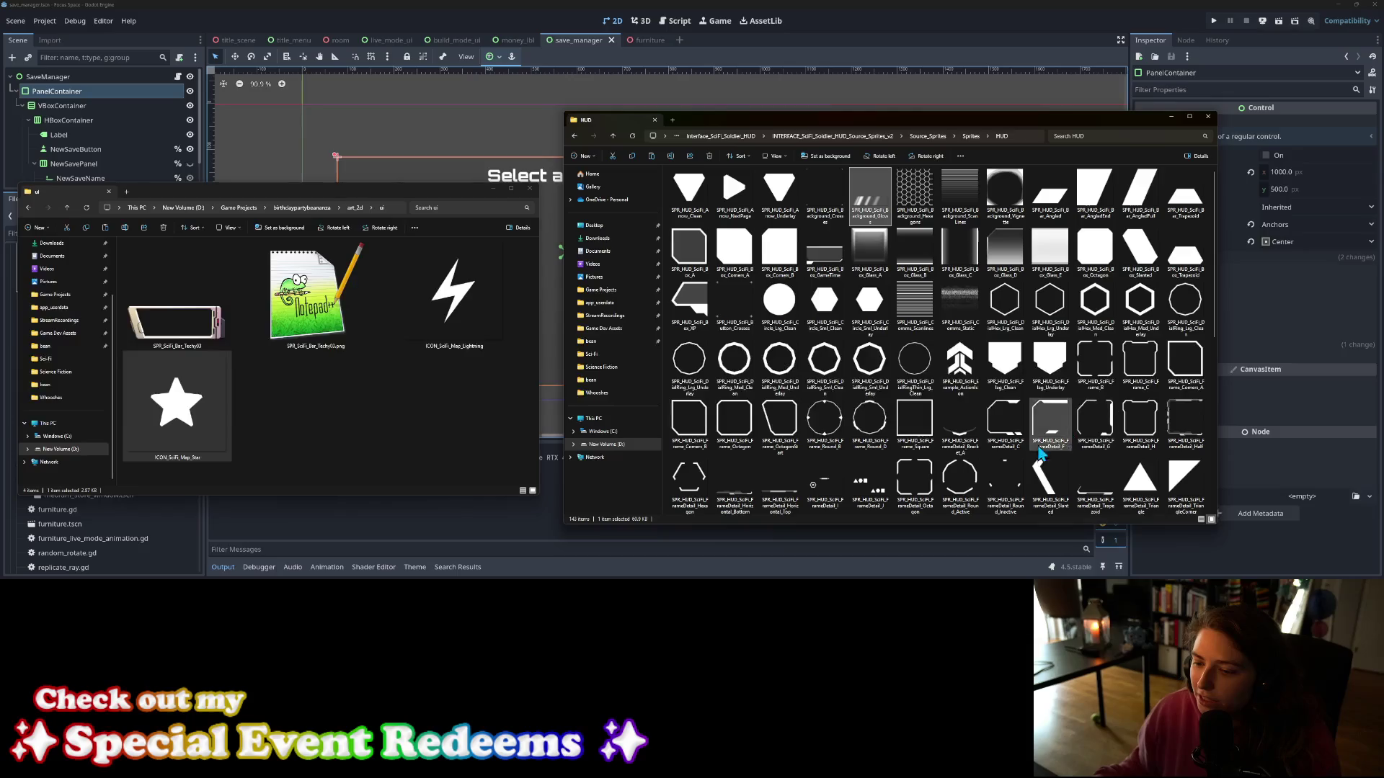
{"action": "scroll", "coordinate": [1092, 441], "scroll_direction": "down", "scroll_amount": 1}
{"action": "scroll", "coordinate": [1094, 438], "scroll_direction": "down", "scroll_amount": 2}
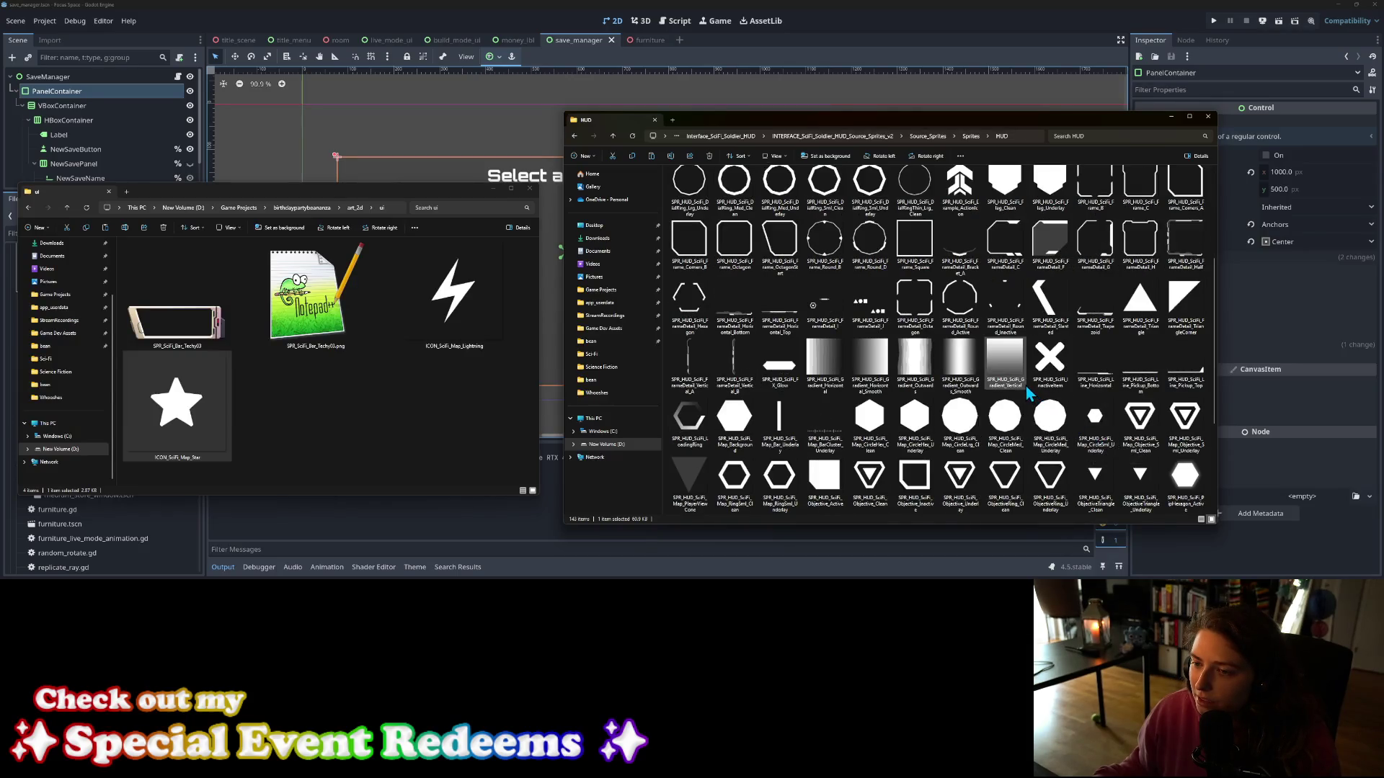
{"action": "scroll", "coordinate": [1016, 371], "scroll_direction": "up", "scroll_amount": 1}
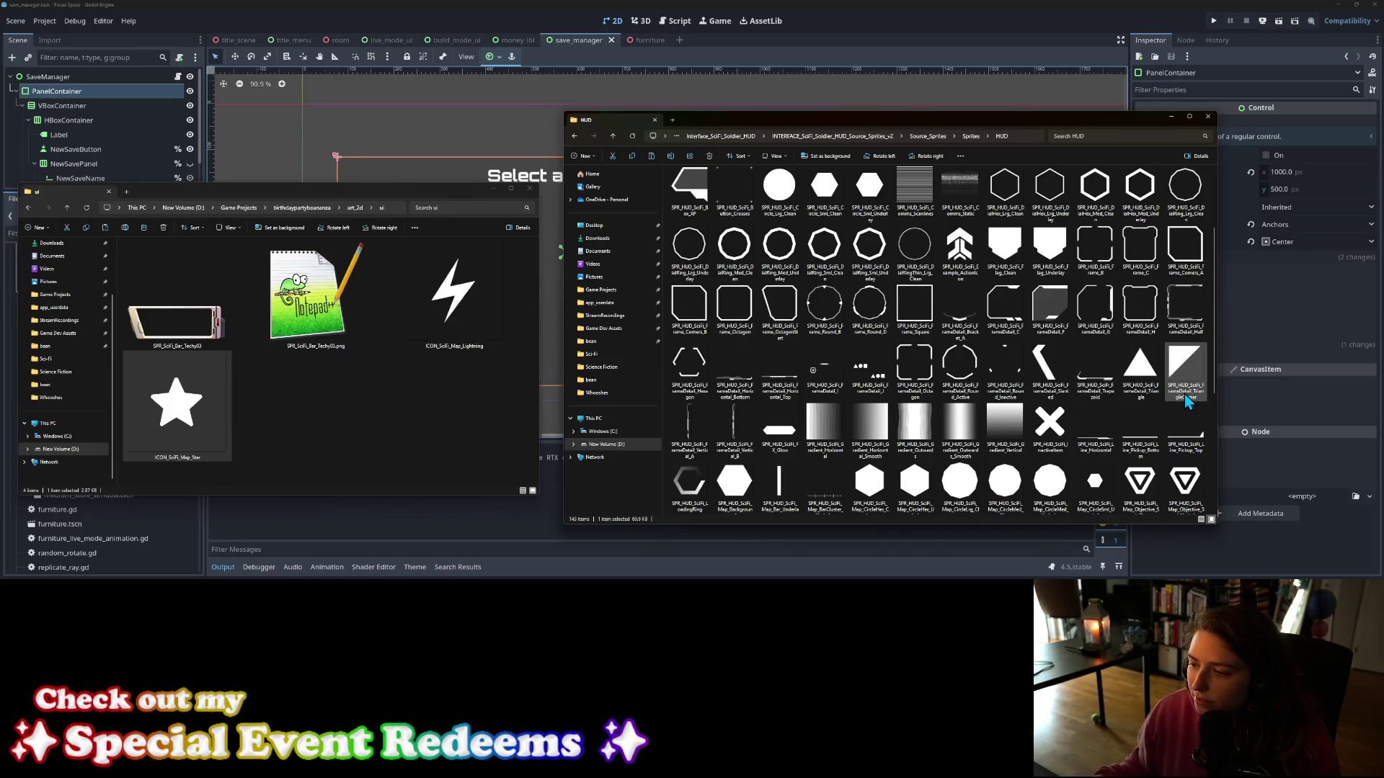
{"action": "scroll", "coordinate": [1185, 400], "scroll_direction": "down", "scroll_amount": 4}
{"action": "scroll", "coordinate": [1174, 397], "scroll_direction": "up", "scroll_amount": 3}
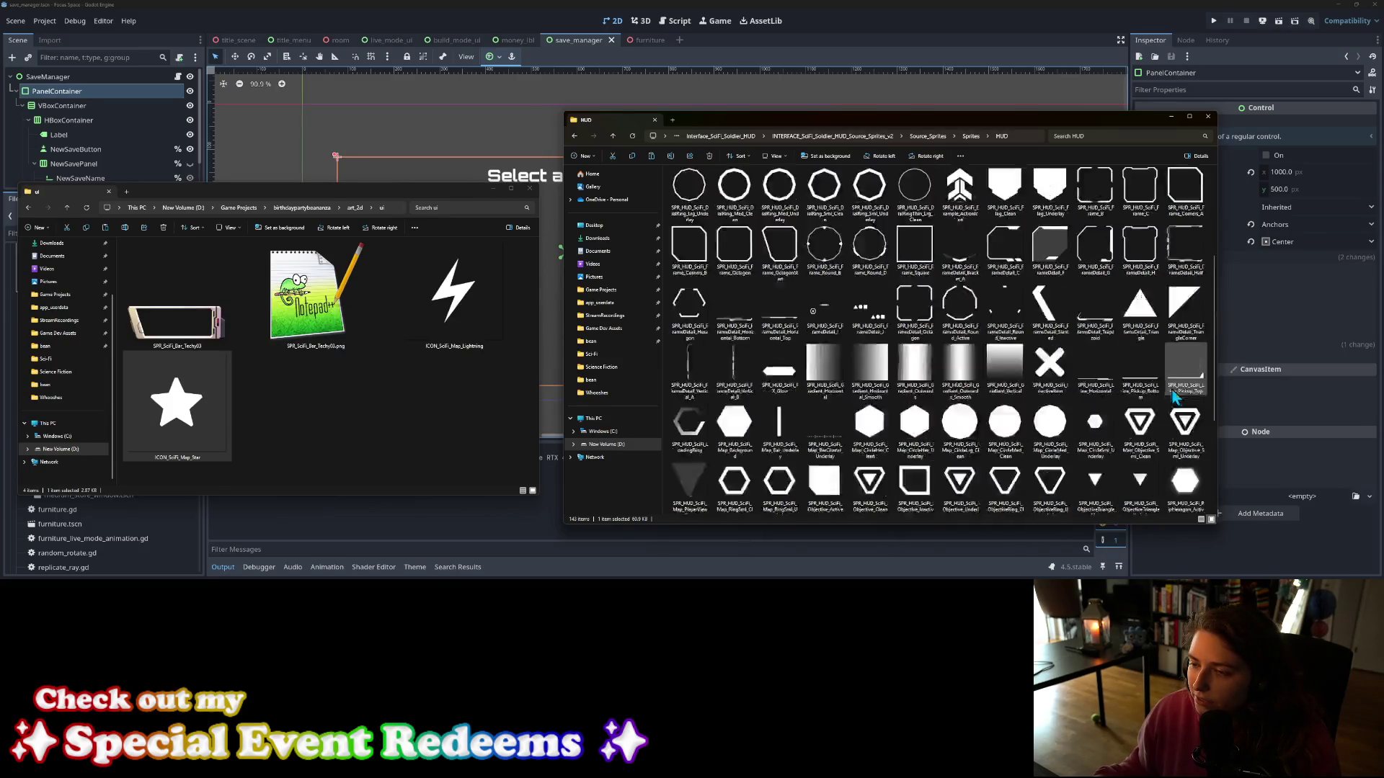
{"action": "scroll", "coordinate": [1174, 397], "scroll_direction": "up", "scroll_amount": 3}
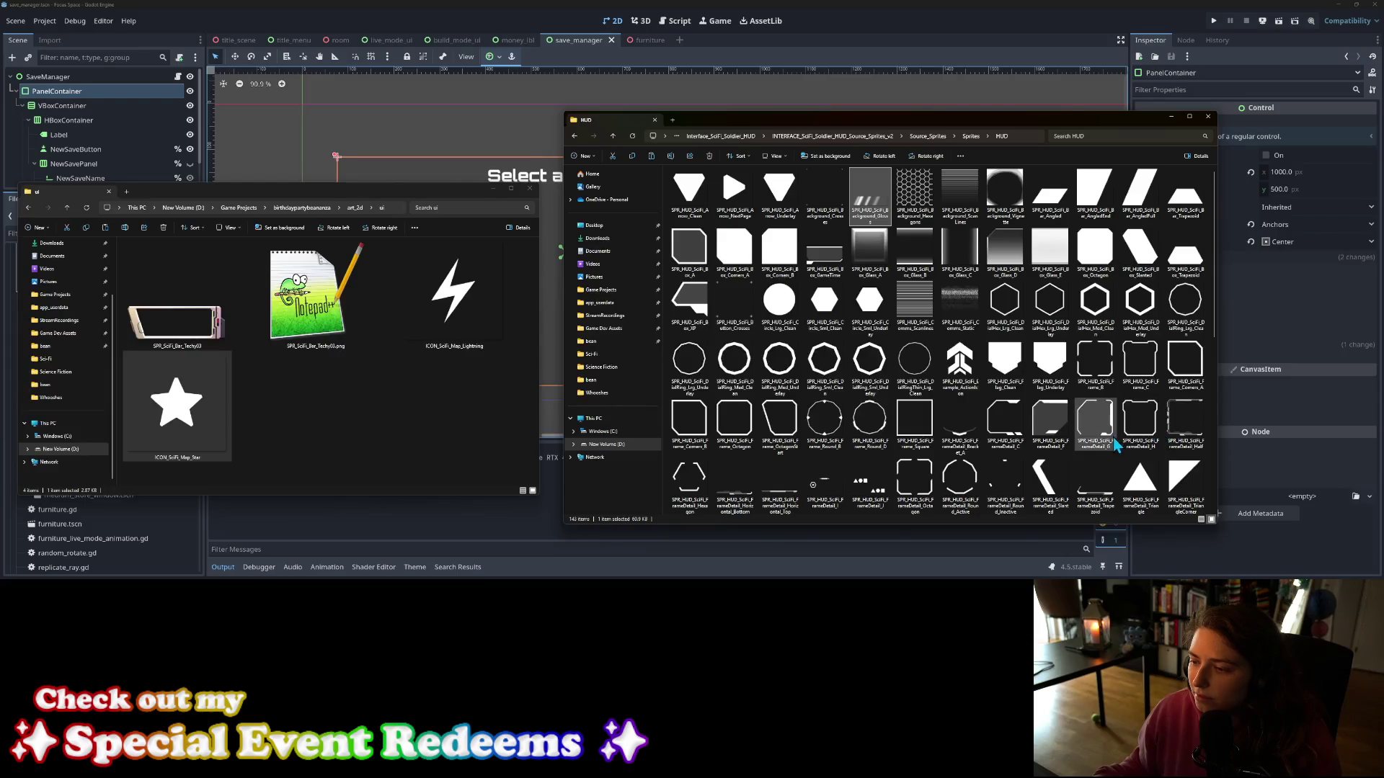
{"action": "scroll", "coordinate": [1053, 408], "scroll_direction": "down", "scroll_amount": 3}
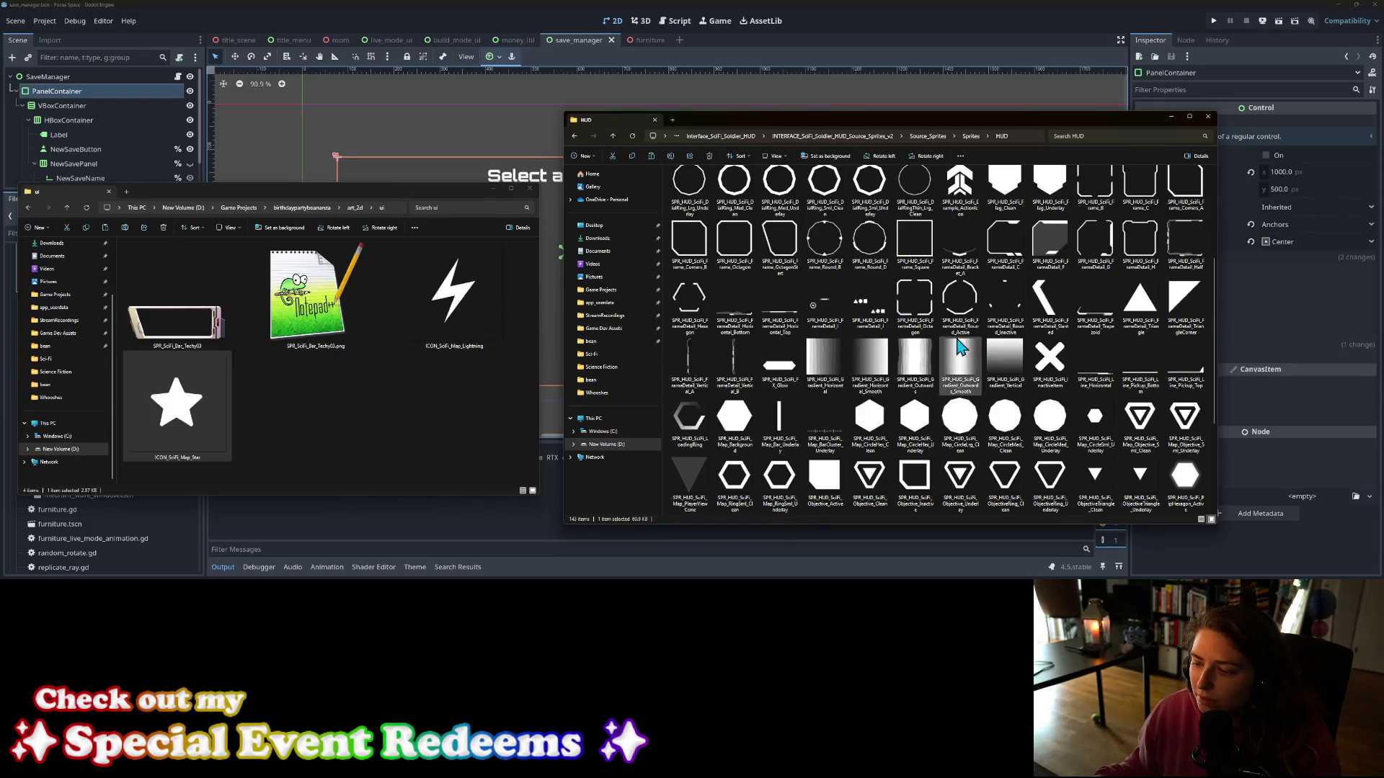
- Scan the remaining HUD thumbnails, select Box_GameTime, and return to the Sprites folder
{"action": "scroll", "coordinate": [1049, 414], "scroll_direction": "down", "scroll_amount": 3}
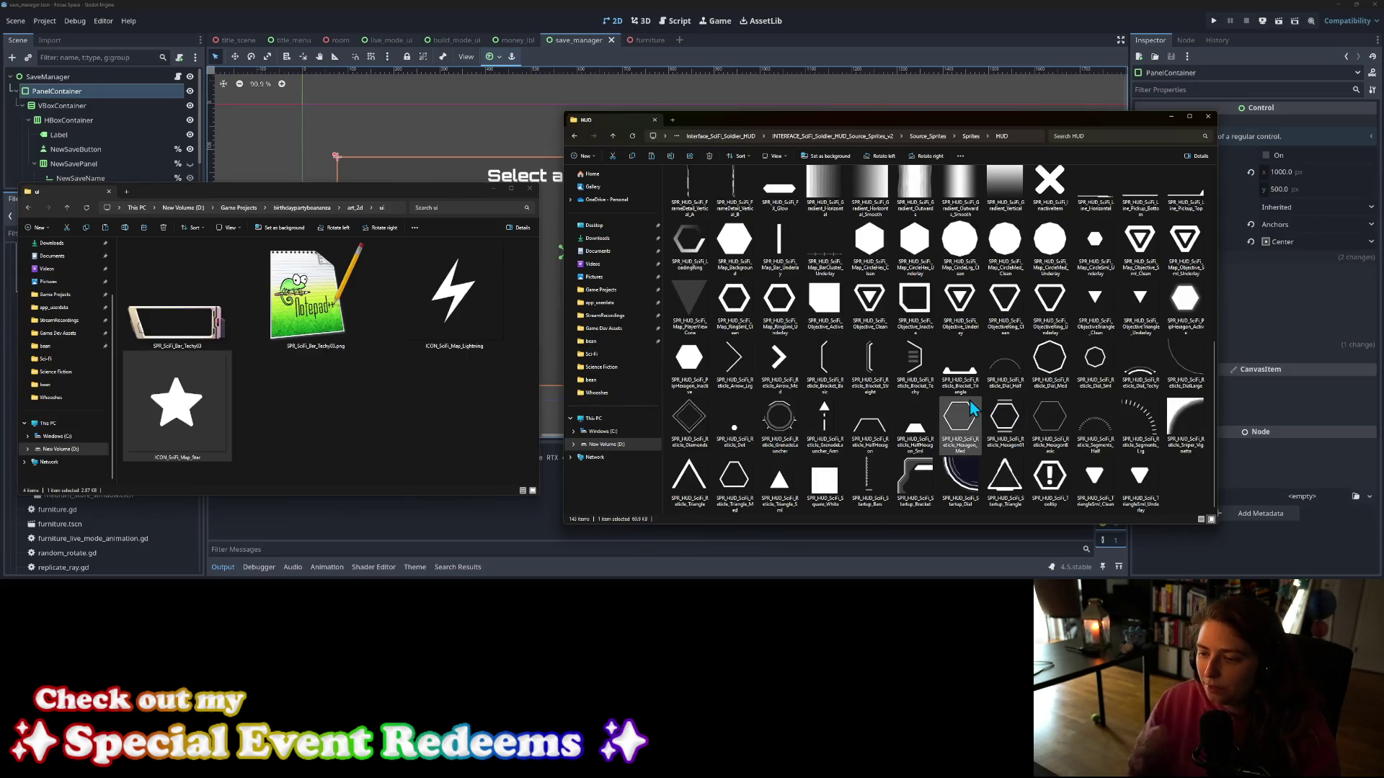
{"action": "mouse_move", "coordinate": [972, 409]}
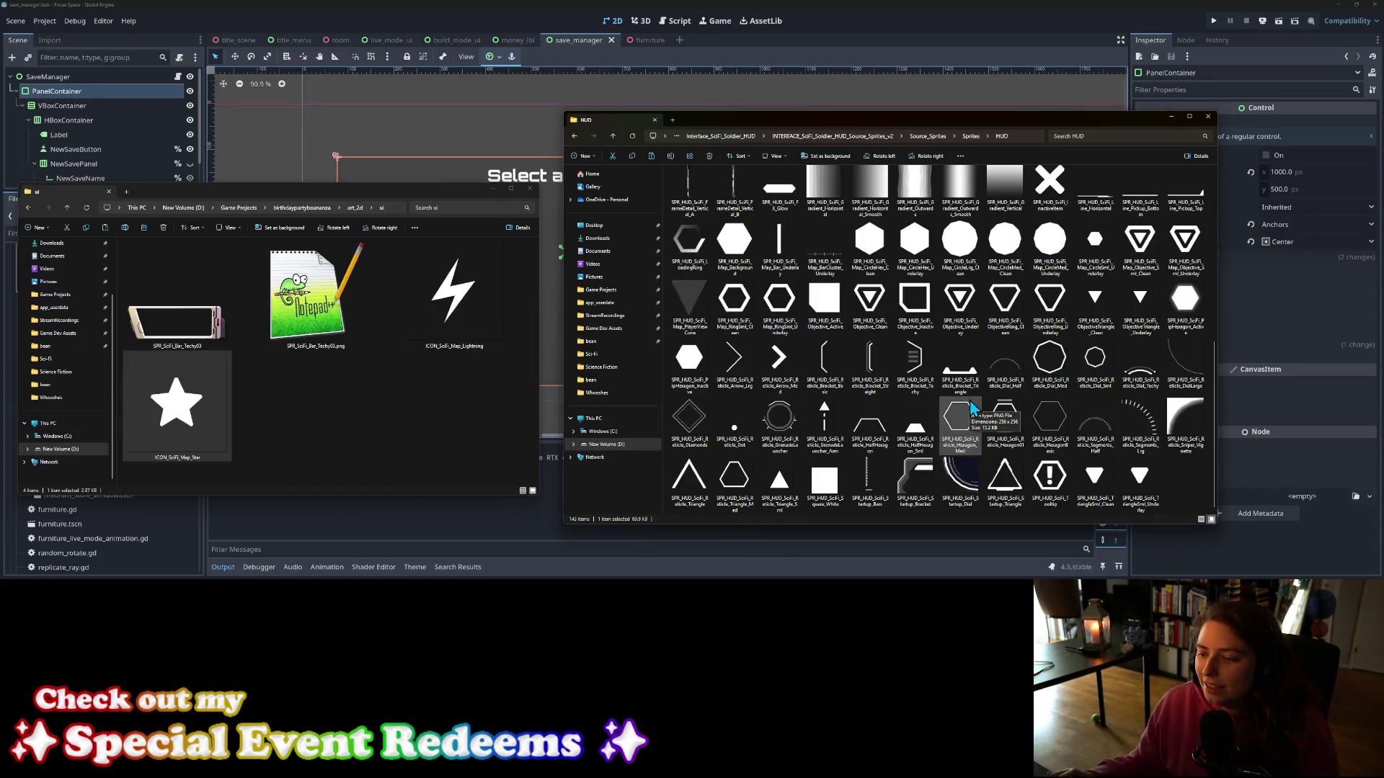
{"action": "scroll", "coordinate": [970, 408], "scroll_direction": "up", "scroll_amount": 5}
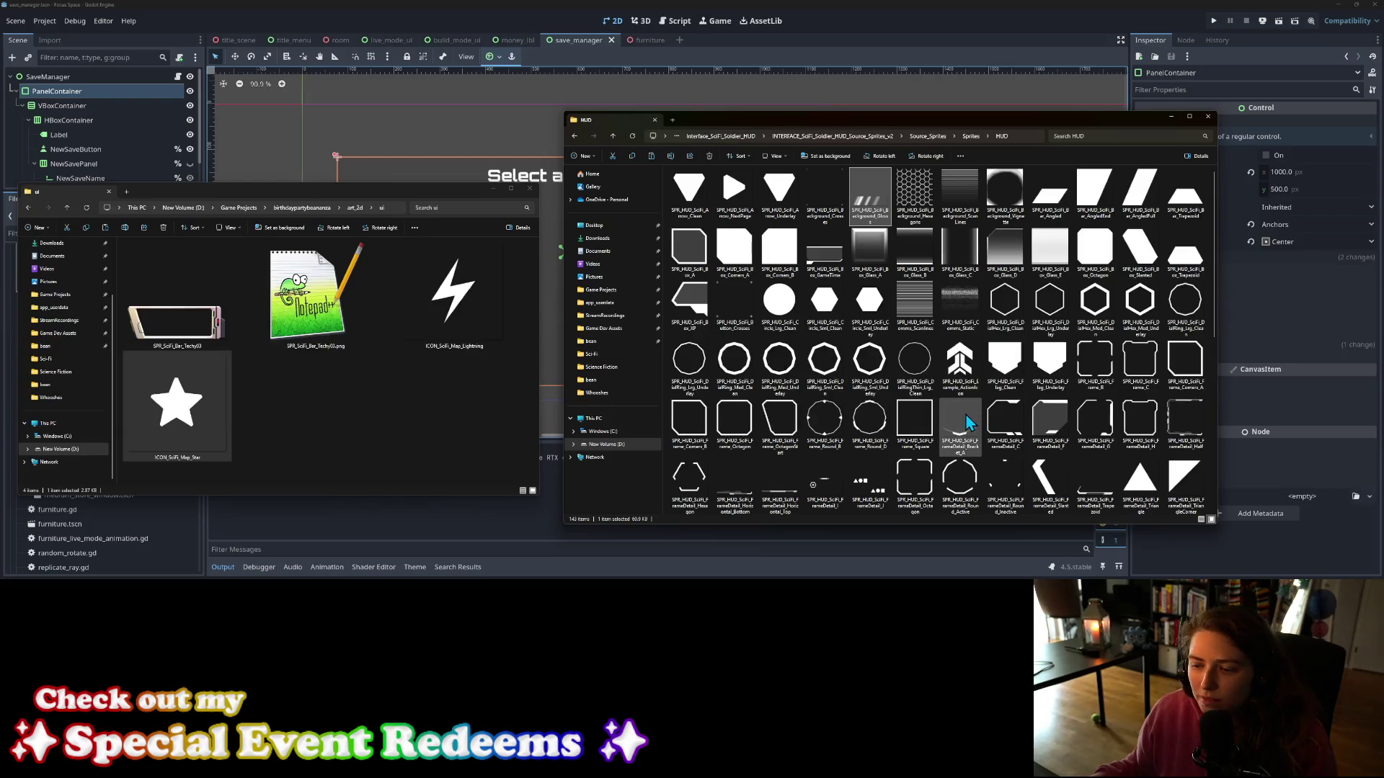
{"action": "mouse_move", "coordinate": [779, 410]}
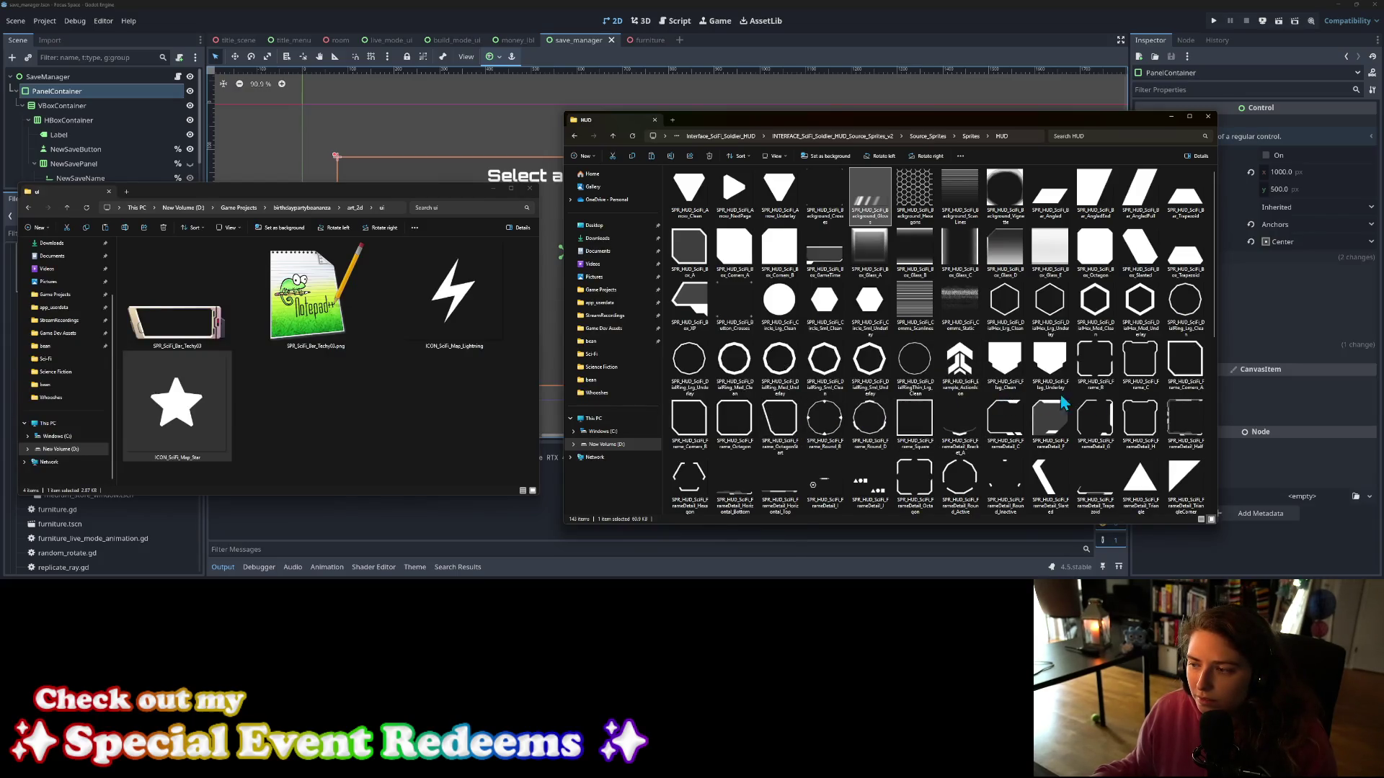
{"action": "scroll", "coordinate": [1129, 421], "scroll_direction": "down", "scroll_amount": 1}
{"action": "scroll", "coordinate": [1129, 422], "scroll_direction": "down", "scroll_amount": 2}
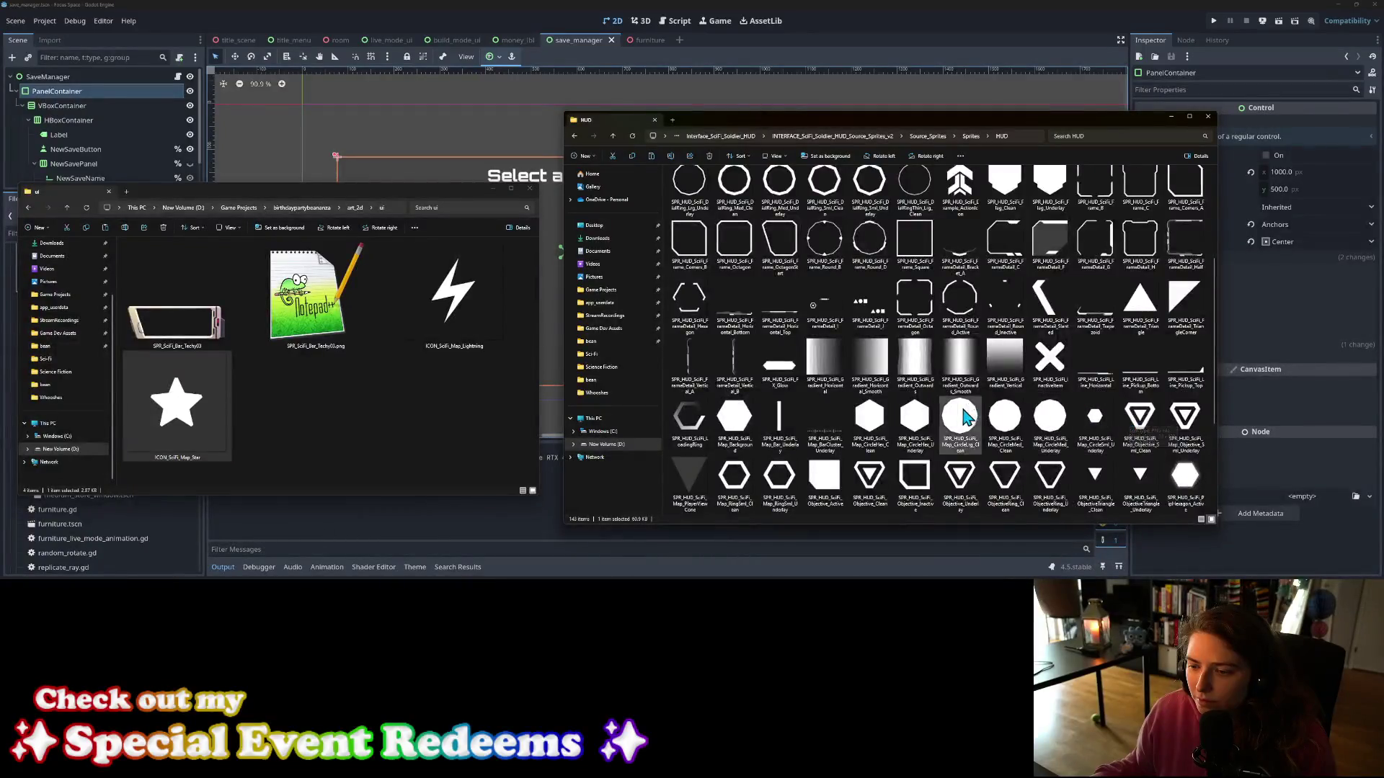
{"action": "scroll", "coordinate": [960, 407], "scroll_direction": "up", "scroll_amount": 1}
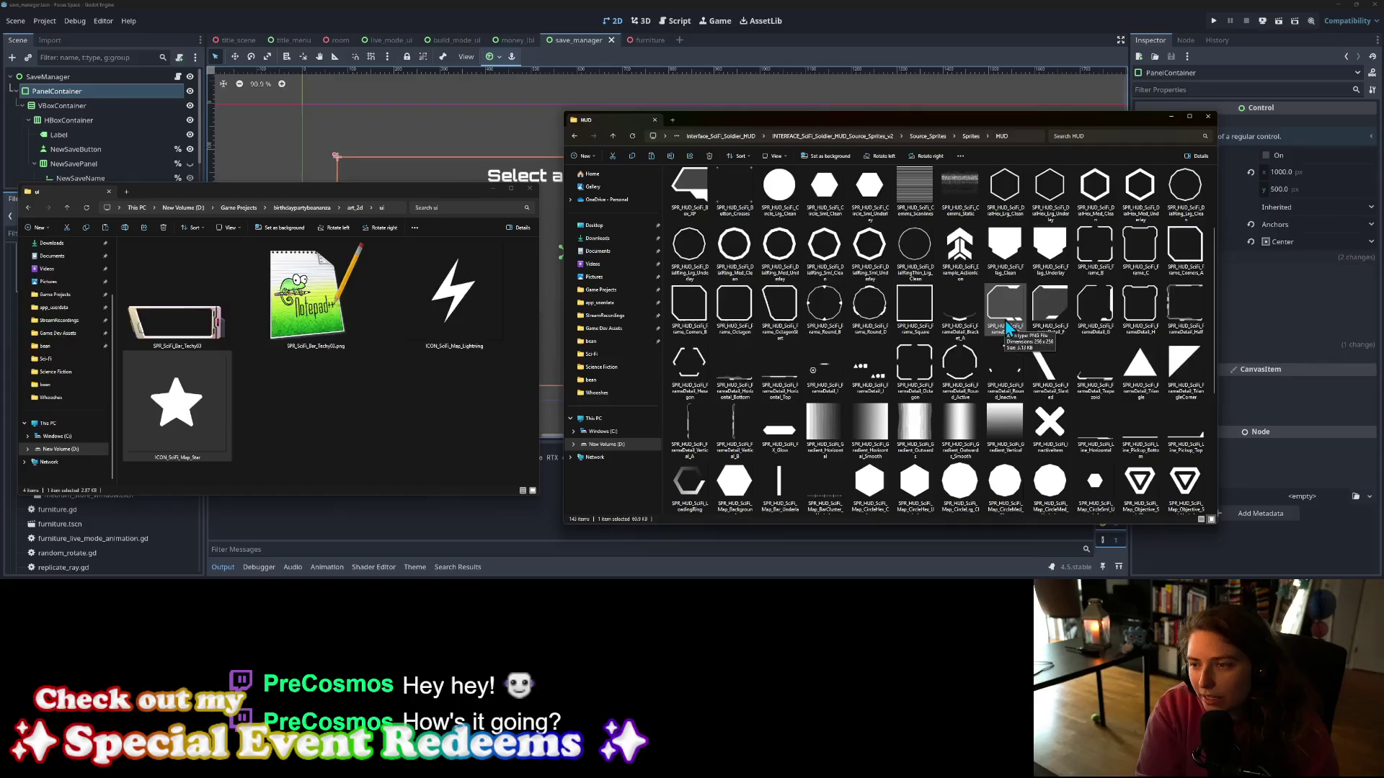
{"action": "scroll", "coordinate": [949, 247], "scroll_direction": "up", "scroll_amount": 2}
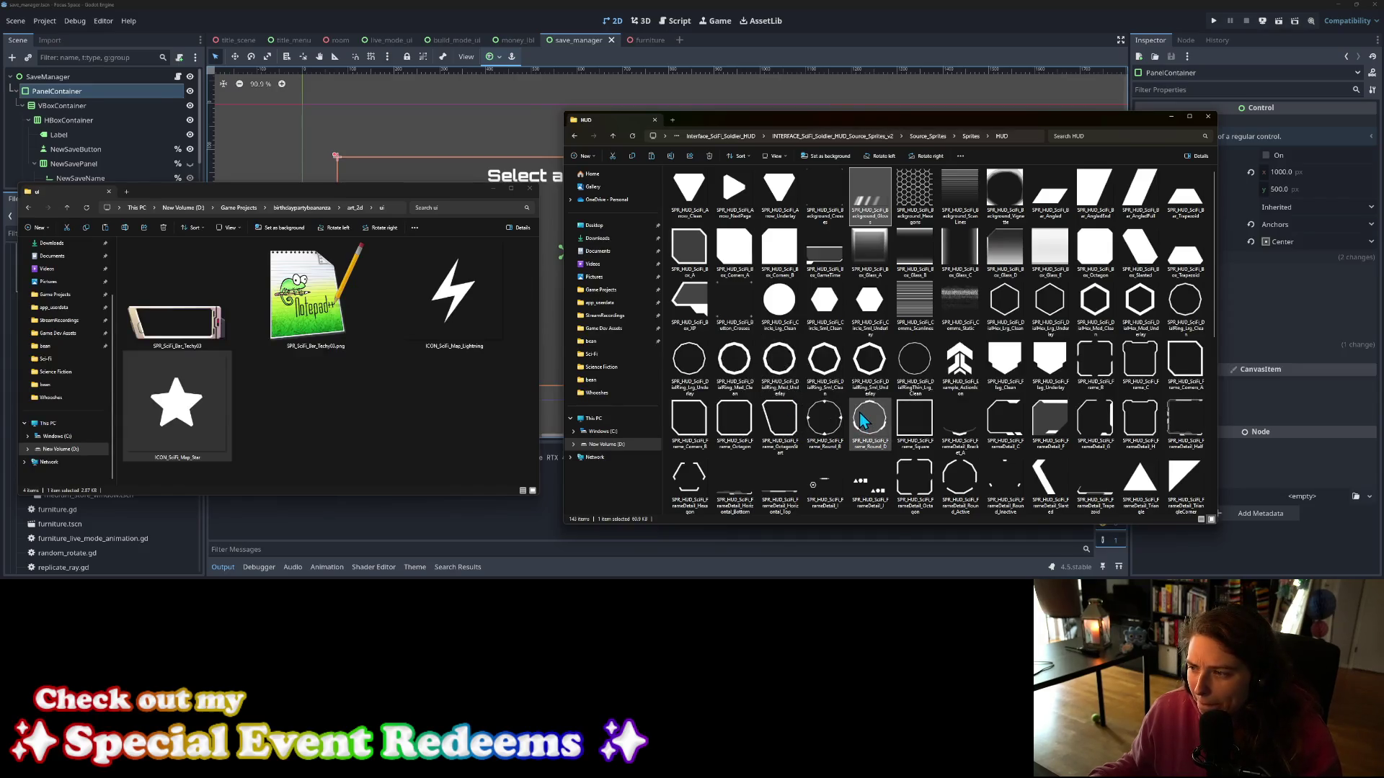
{"action": "scroll", "coordinate": [821, 389], "scroll_direction": "down", "scroll_amount": 1}
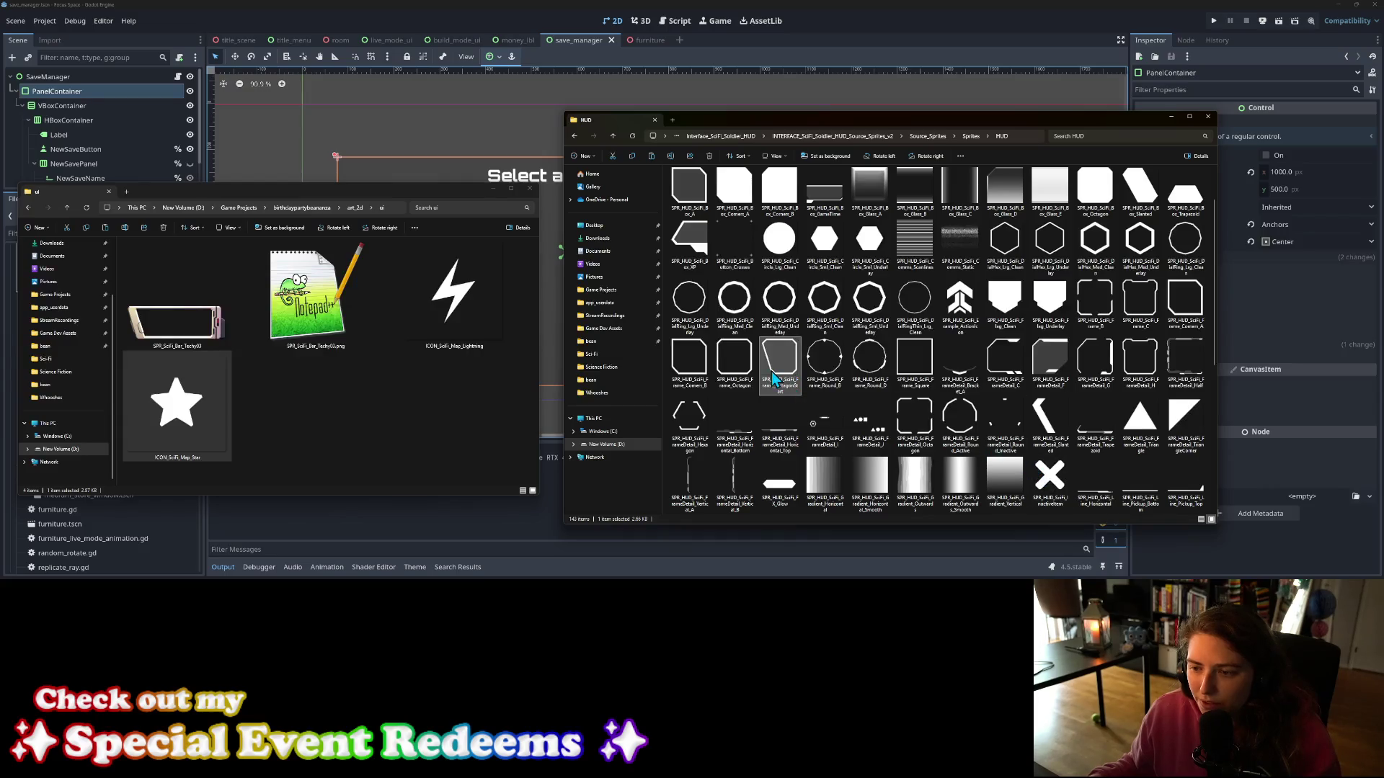
{"action": "scroll", "coordinate": [779, 379], "scroll_direction": "down", "scroll_amount": 5}
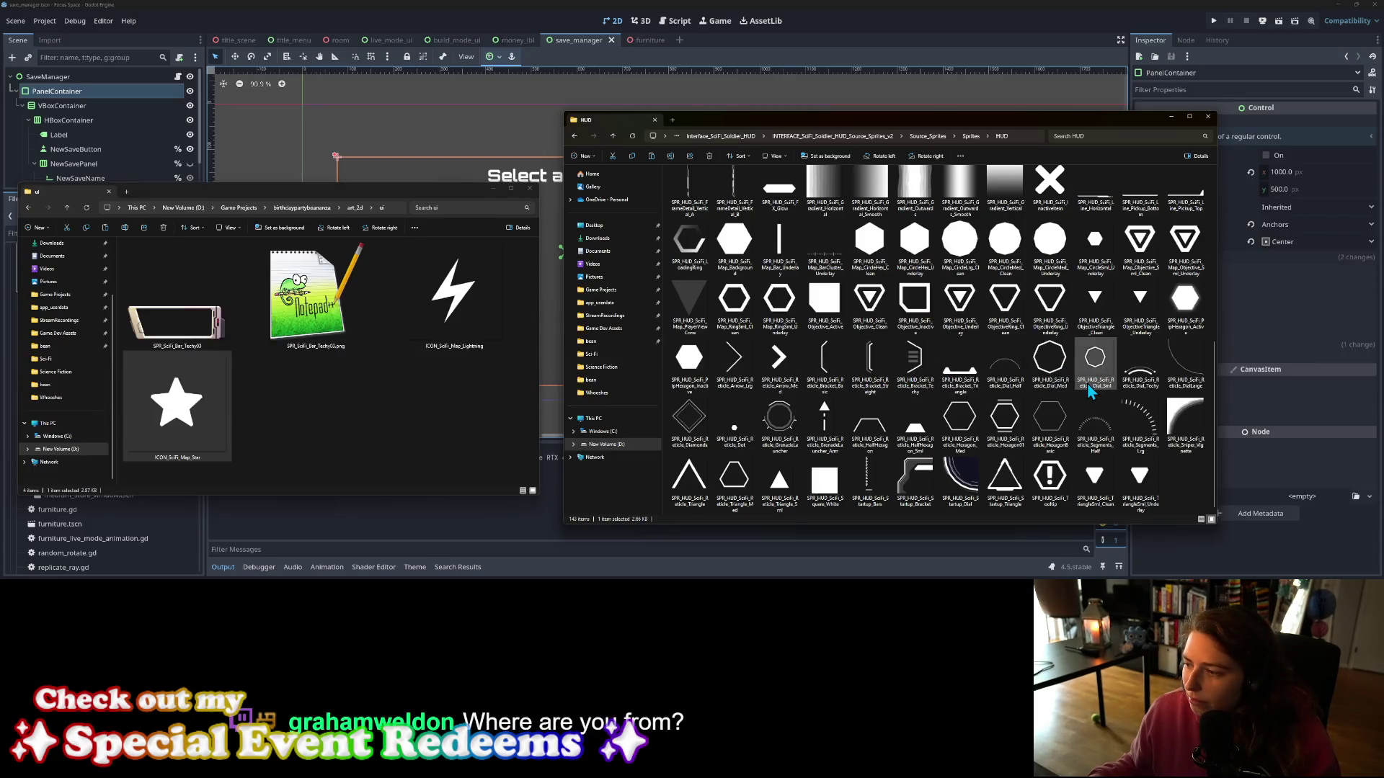
{"action": "scroll", "coordinate": [1086, 386], "scroll_direction": "up", "scroll_amount": 1}
{"action": "scroll", "coordinate": [1085, 383], "scroll_direction": "up", "scroll_amount": 5}
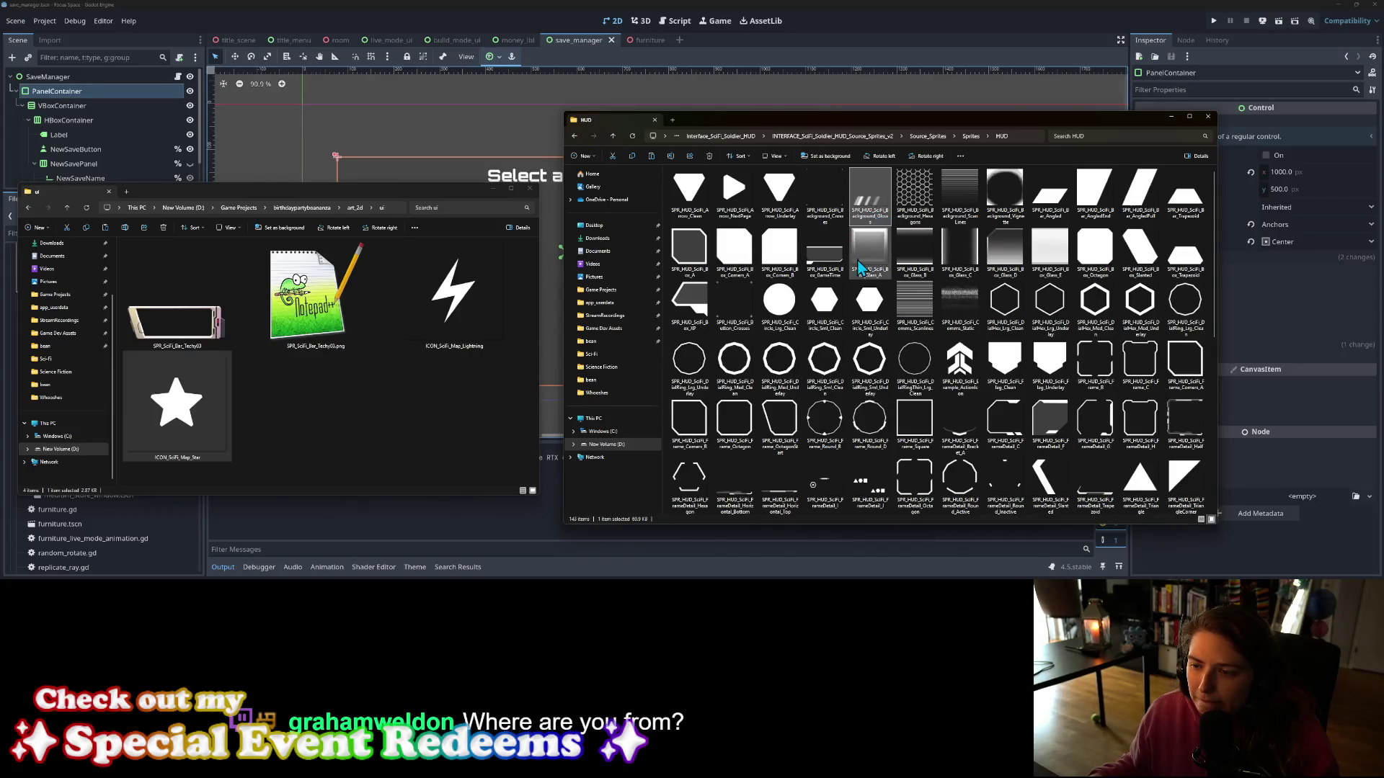
{"action": "left_click", "coordinate": [828, 269]}
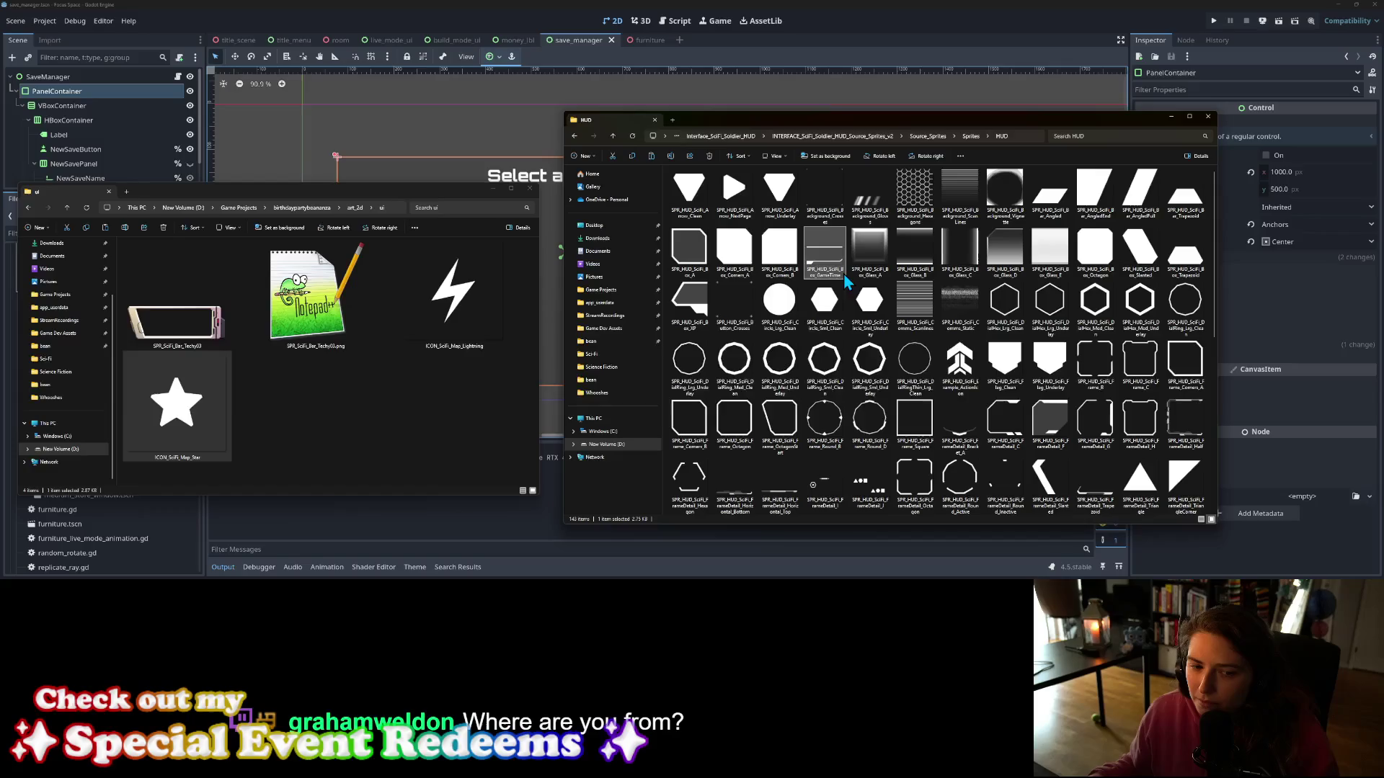
{"action": "left_click", "coordinate": [972, 137]}
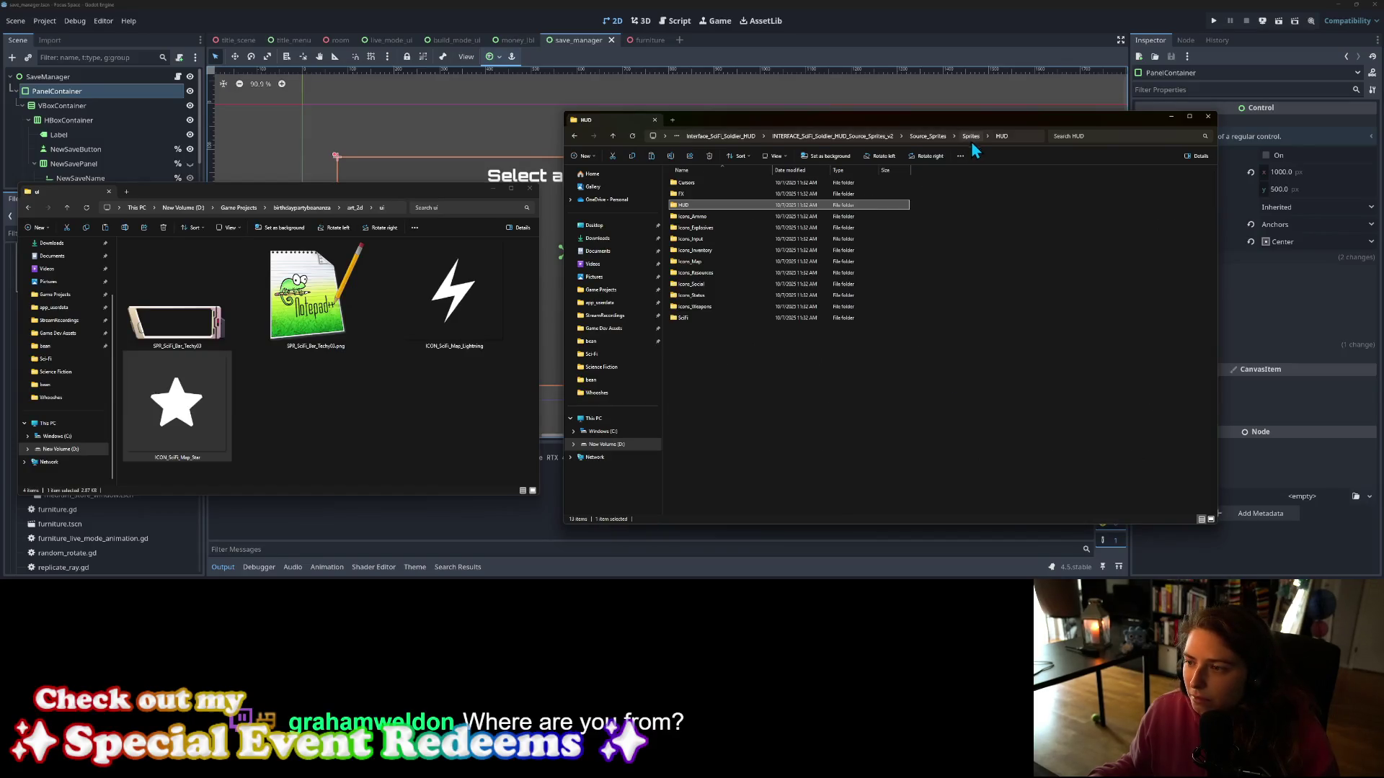
{"action": "double_click", "coordinate": [689, 194]}
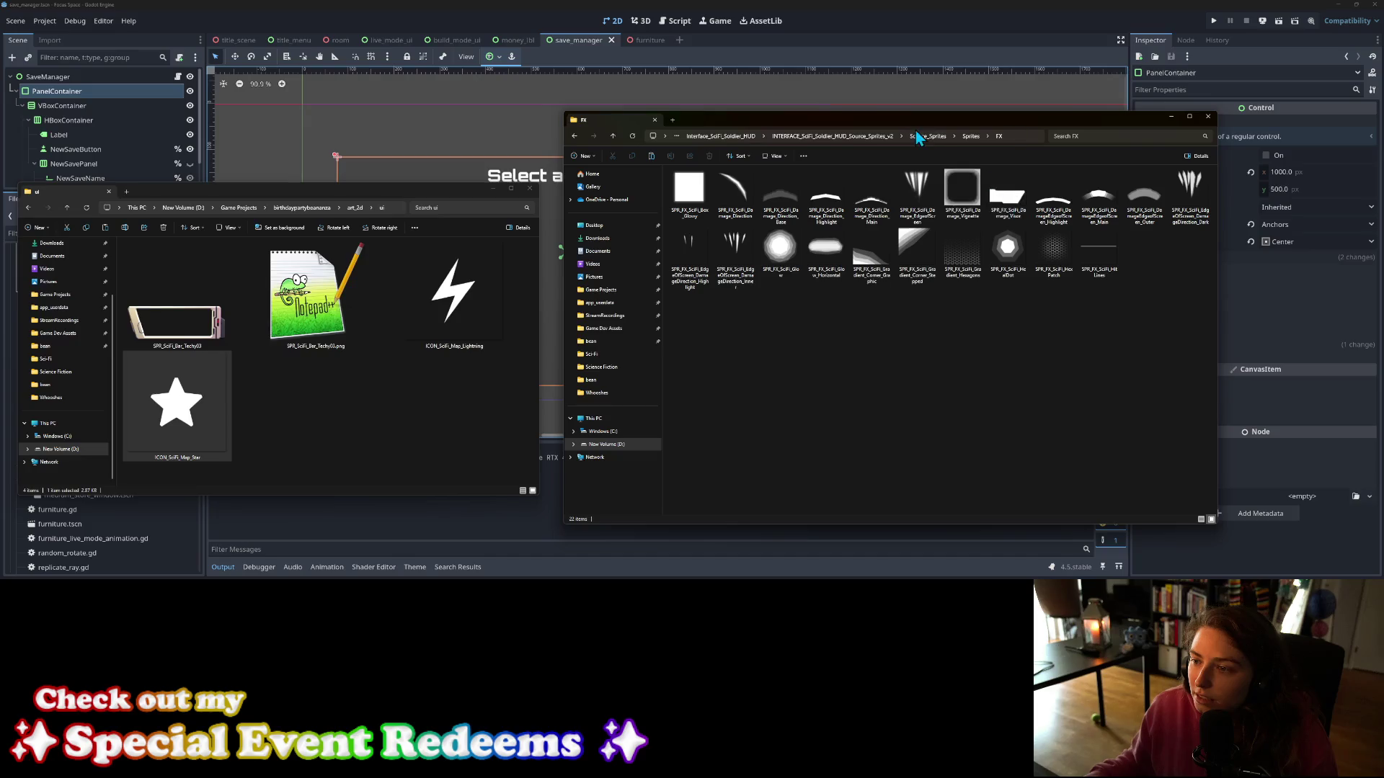
{"action": "left_click", "coordinate": [968, 136]}
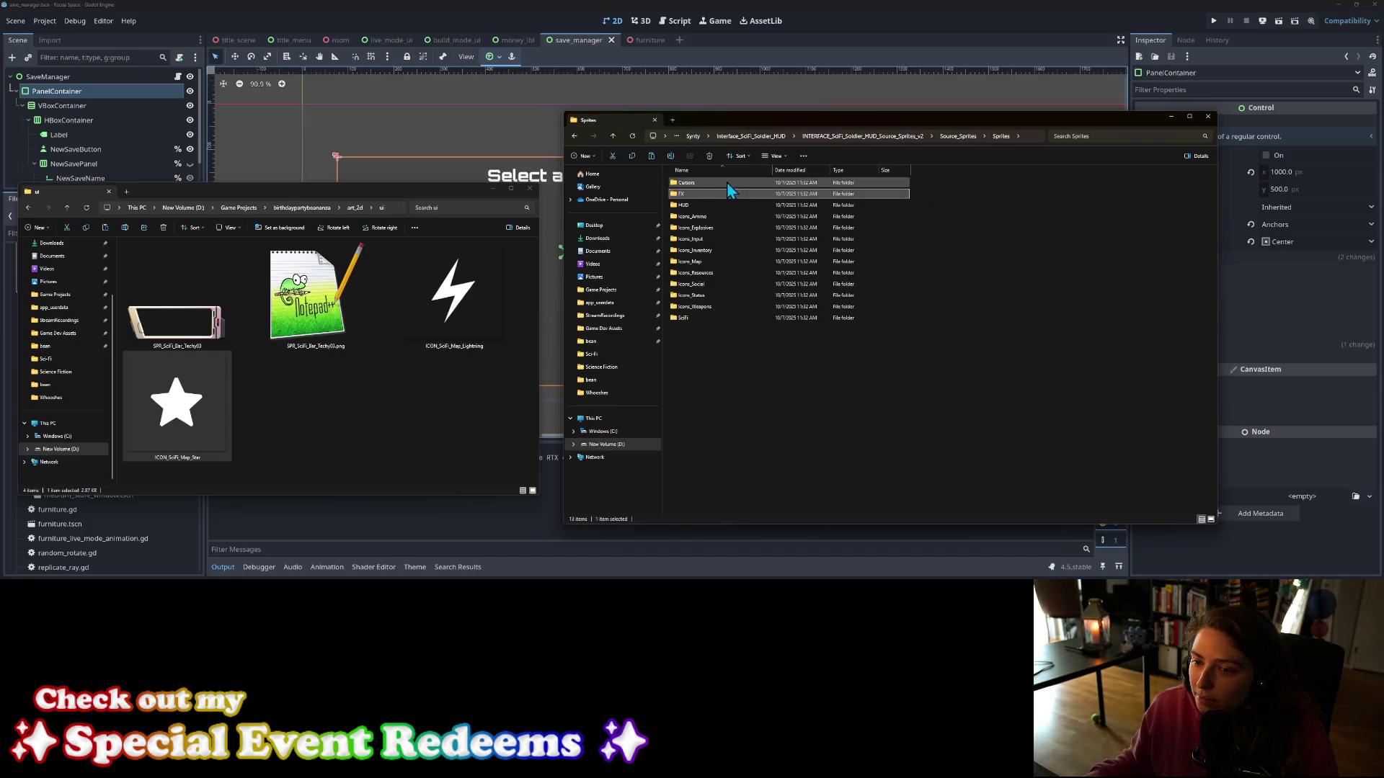
- Copy SPR_MouseCursor_SciFi_Pointer from the Cursors folder into the project's ui folder
{"action": "double_click", "coordinate": [724, 183]}
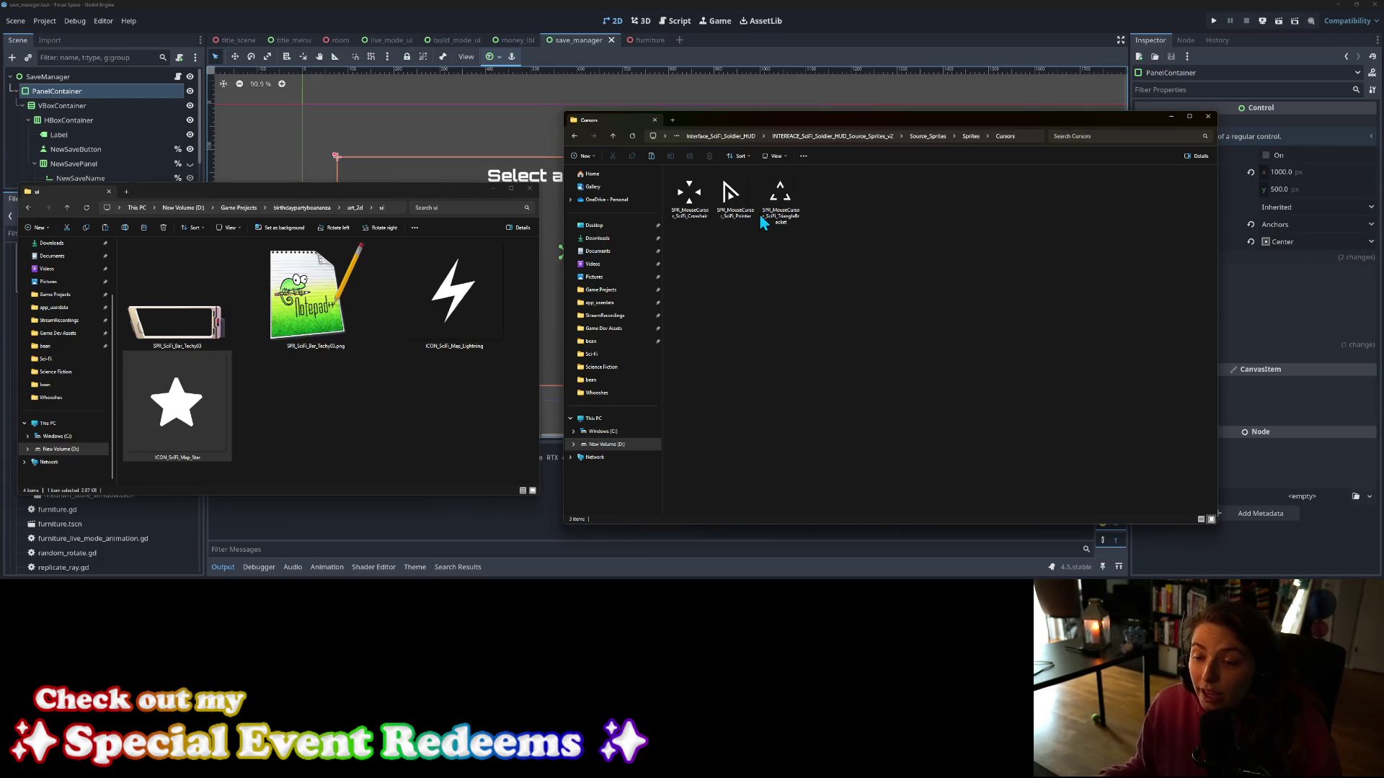
{"action": "left_click", "coordinate": [732, 193]}
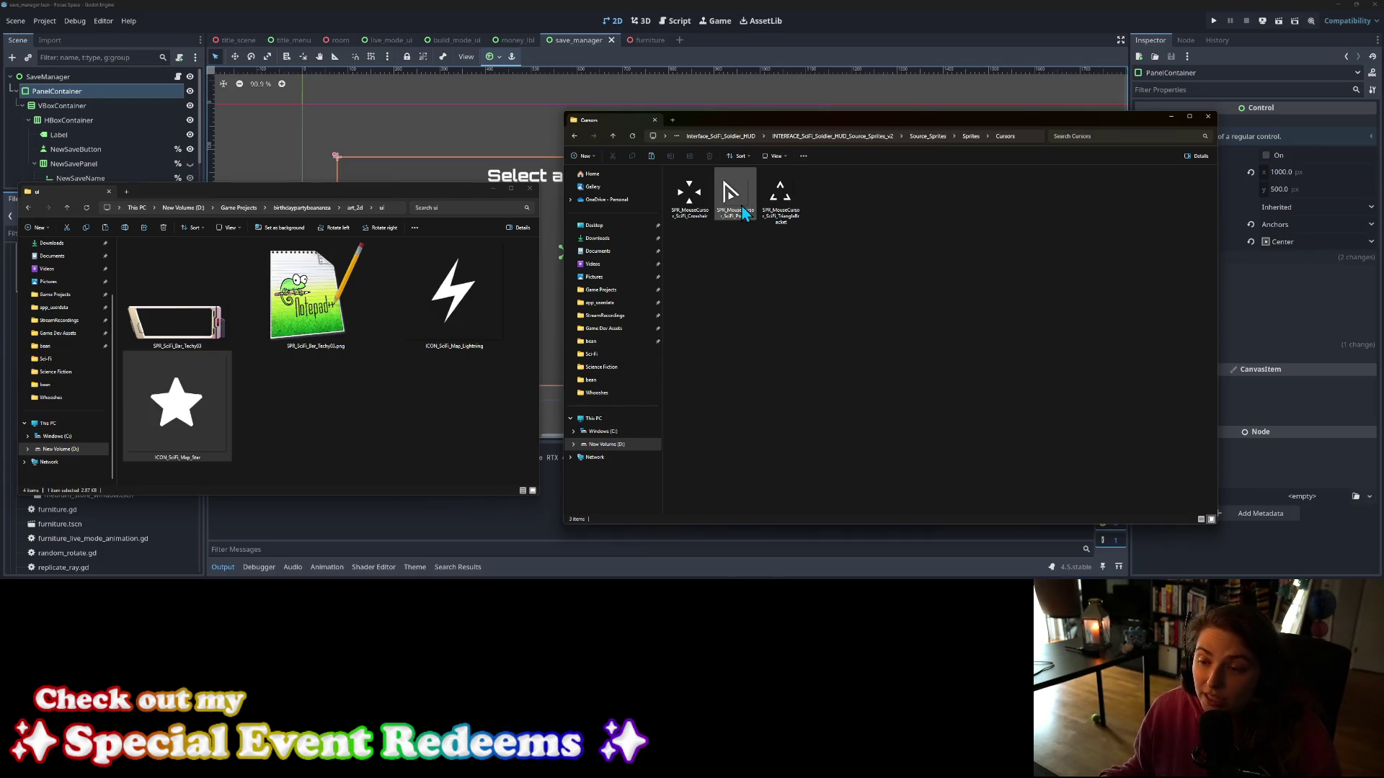
{"action": "left_click_drag", "start_coordinate": [664, 317], "coordinate": [414, 408]}
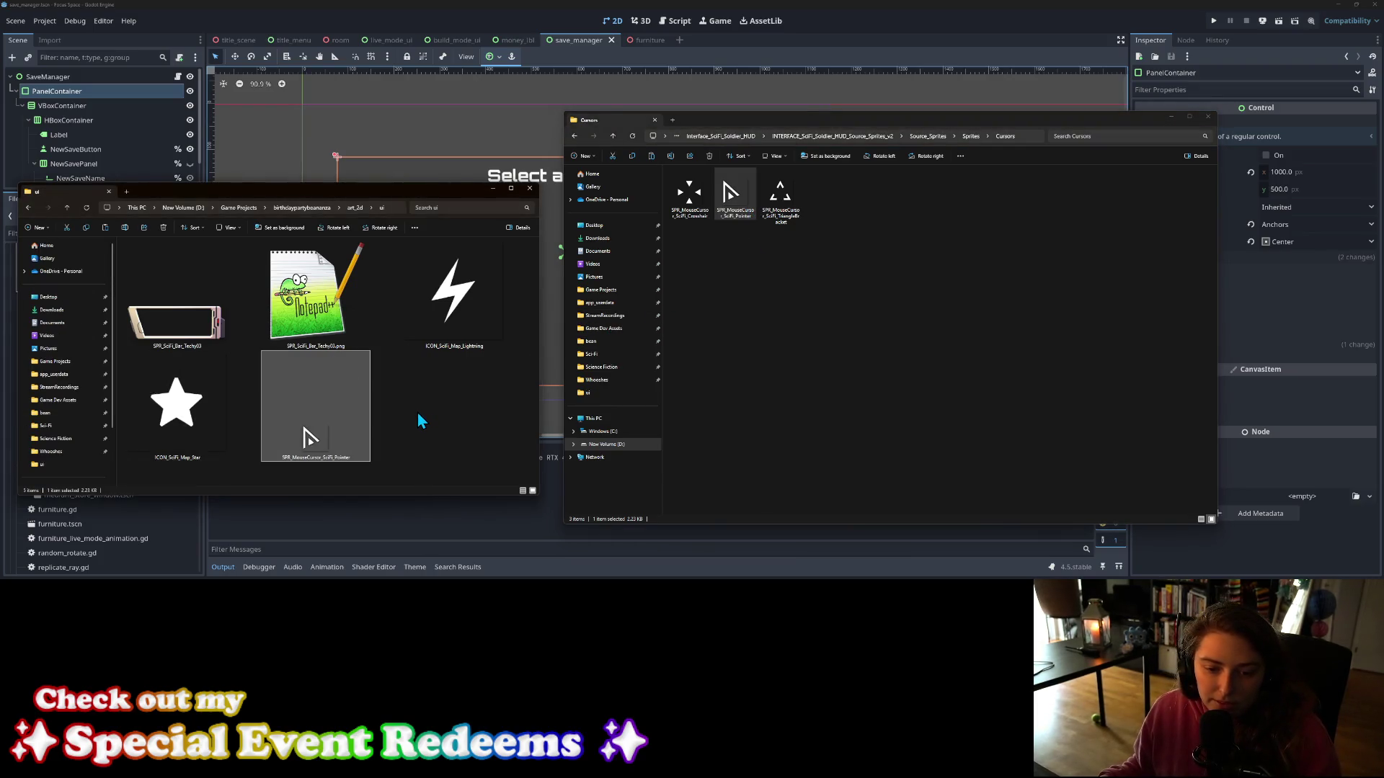
{"action": "left_click", "coordinate": [418, 413]}
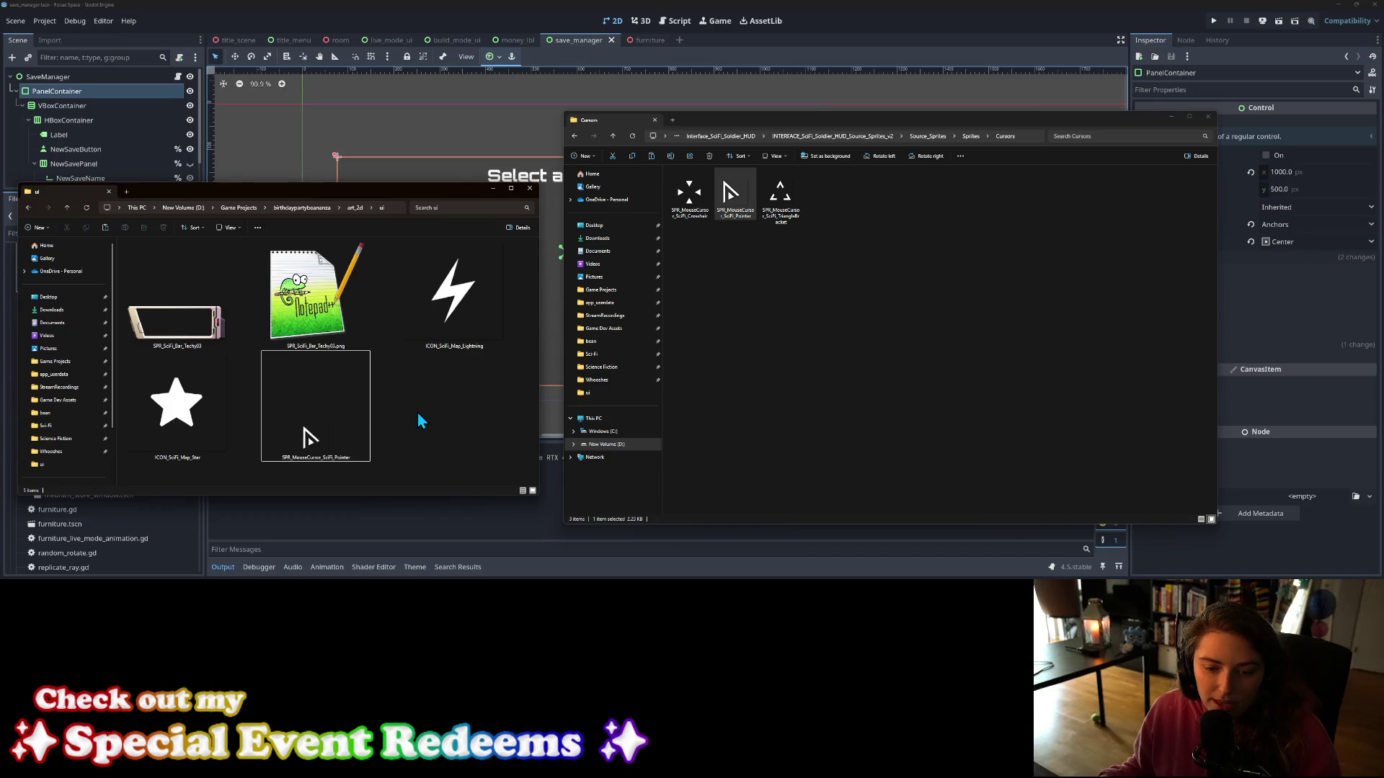
- Go up to Source_Sprites and look inside the Samples and Core folders
{"action": "left_click", "coordinate": [756, 443]}
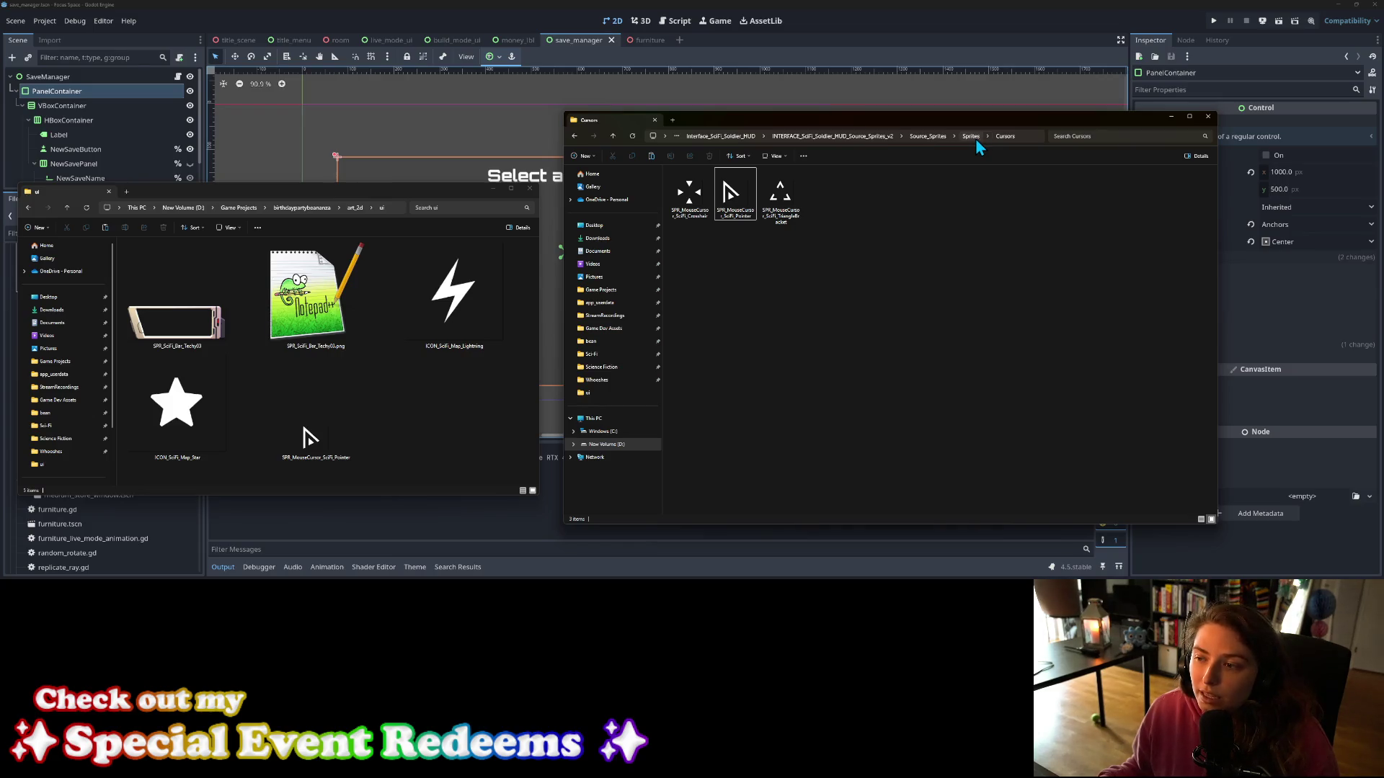
{"action": "left_click", "coordinate": [972, 136]}
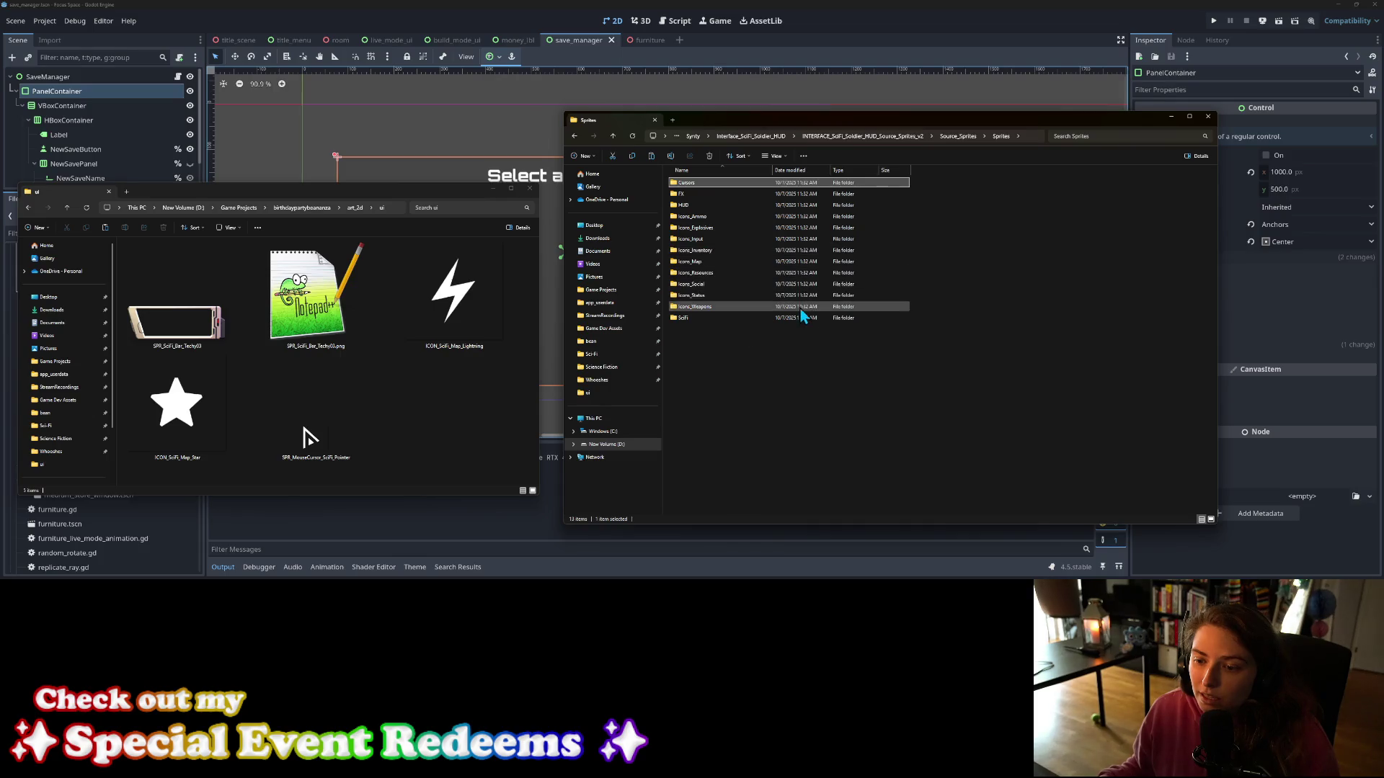
{"action": "left_click", "coordinate": [1014, 258]}
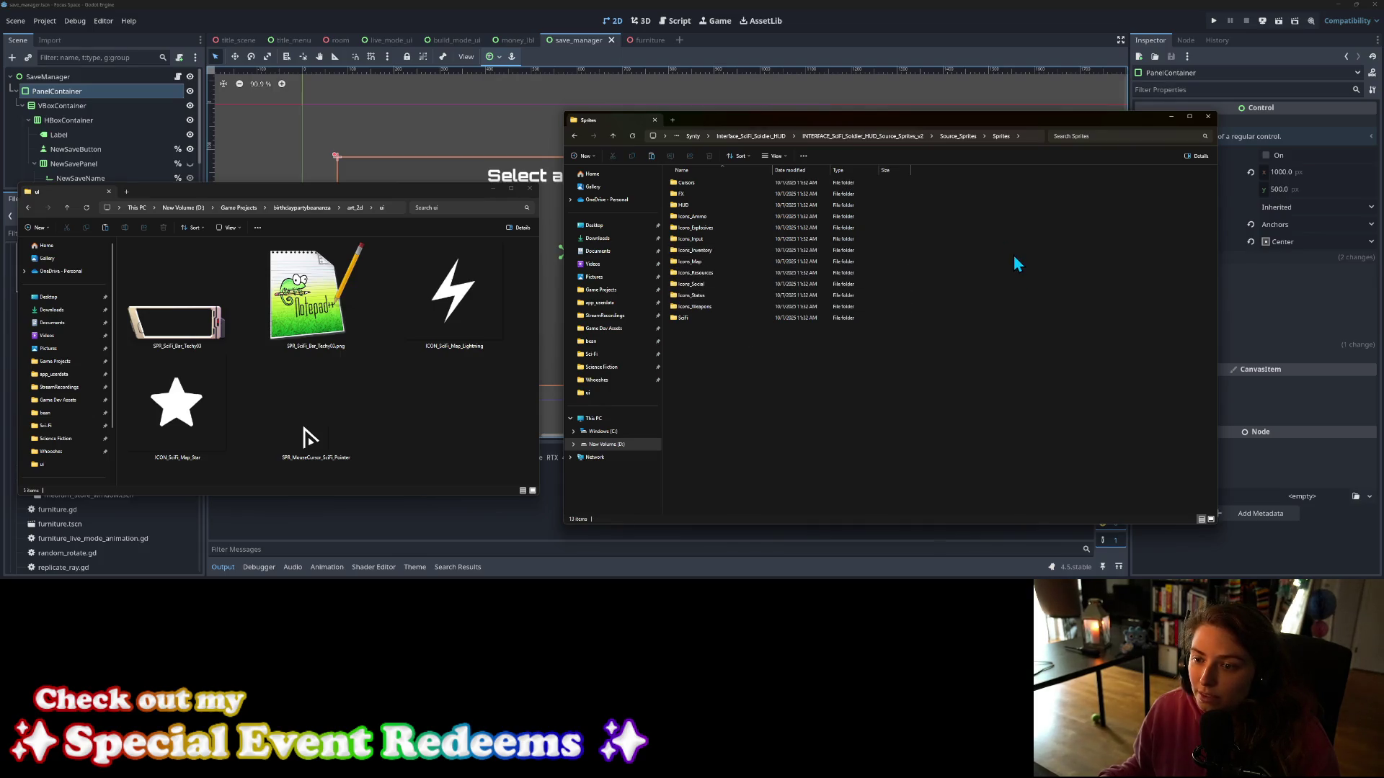
{"action": "left_click", "coordinate": [964, 137]}
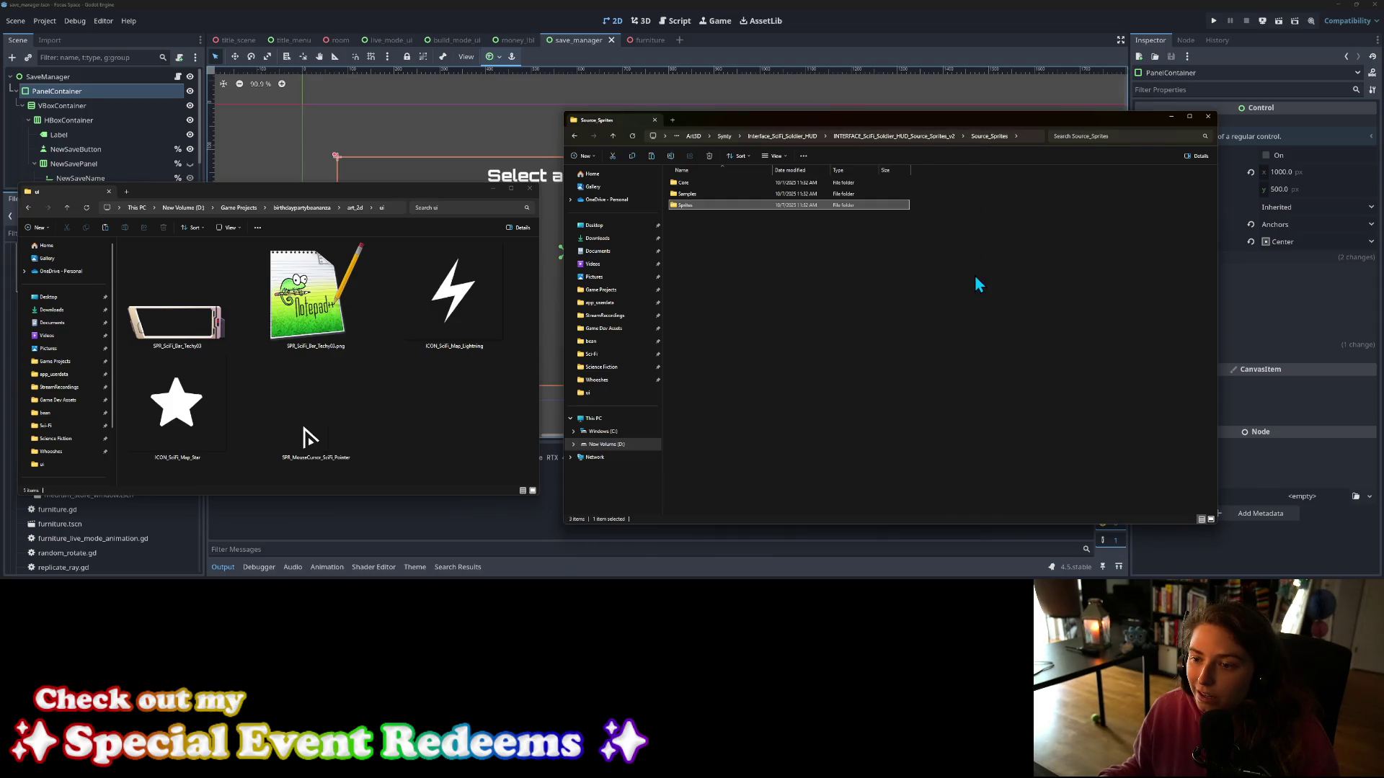
{"action": "double_click", "coordinate": [704, 193]}
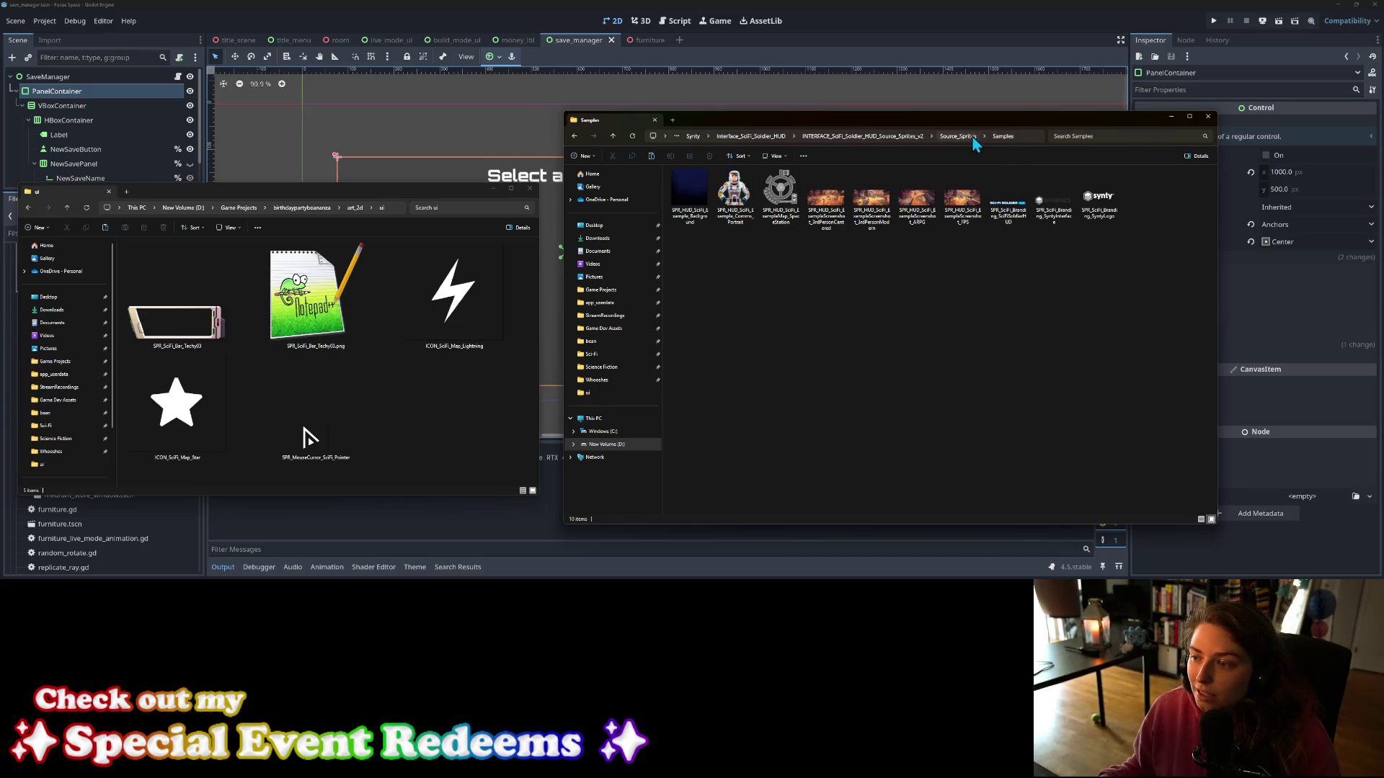
{"action": "left_click", "coordinate": [958, 137]}
{"action": "double_click", "coordinate": [704, 183]}
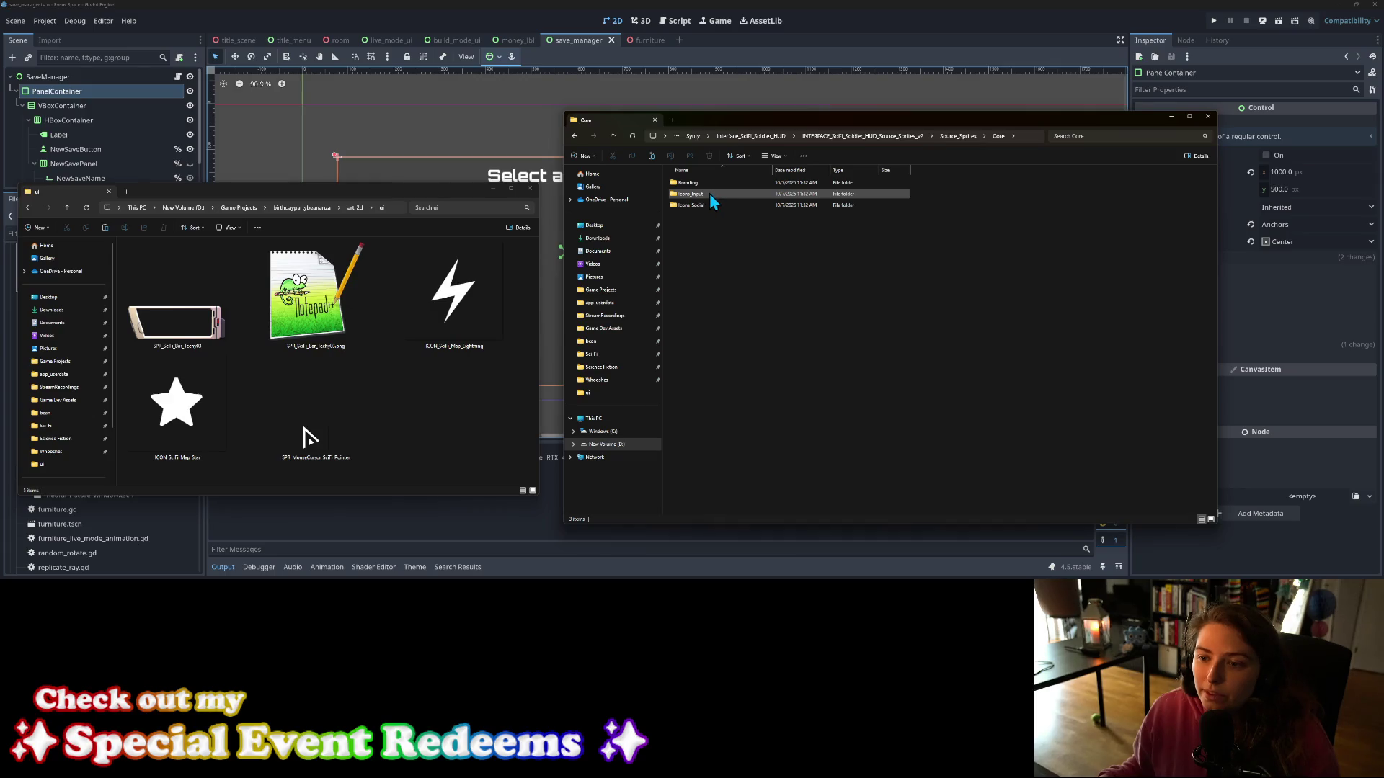
- Browse Core's Branding and Icons_Social folders, then open Icons_Input
{"action": "left_click", "coordinate": [698, 183]}
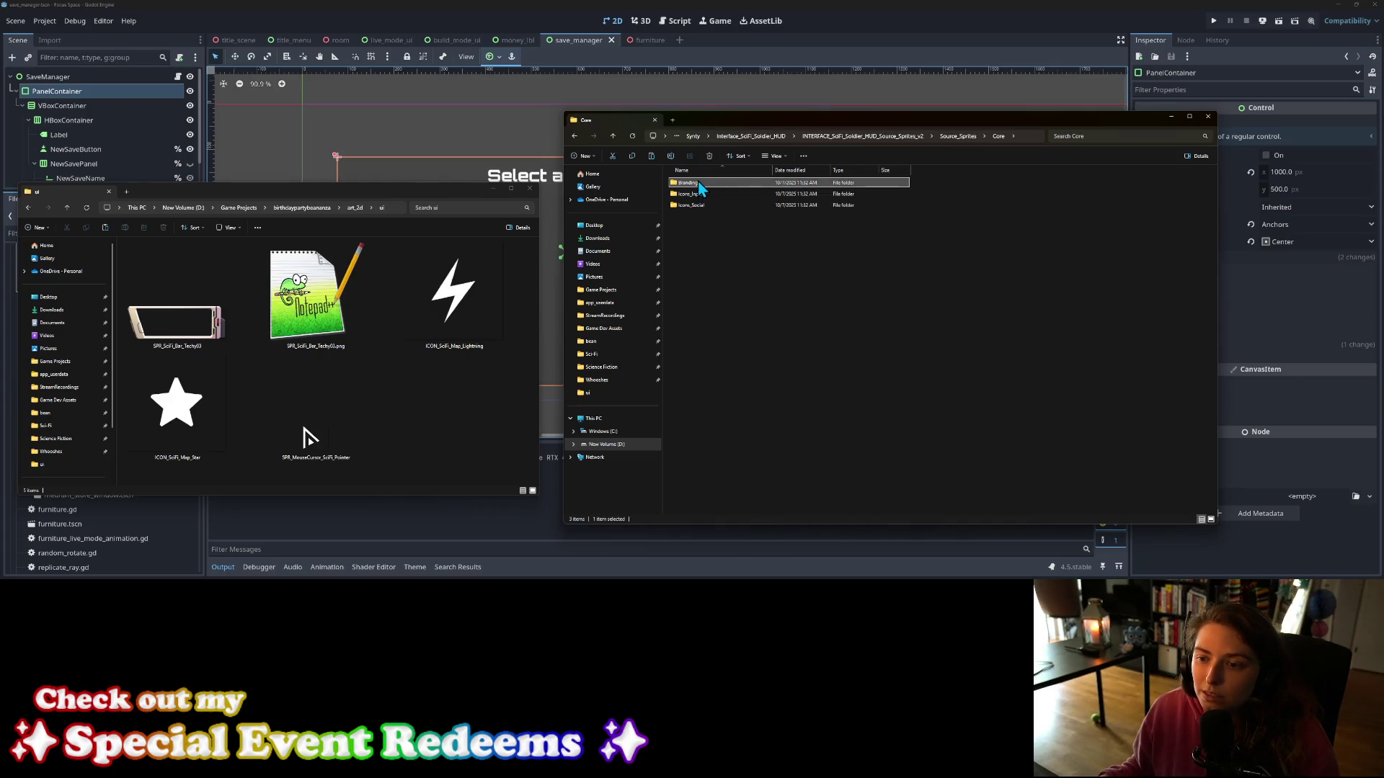
{"action": "double_click", "coordinate": [698, 184]}
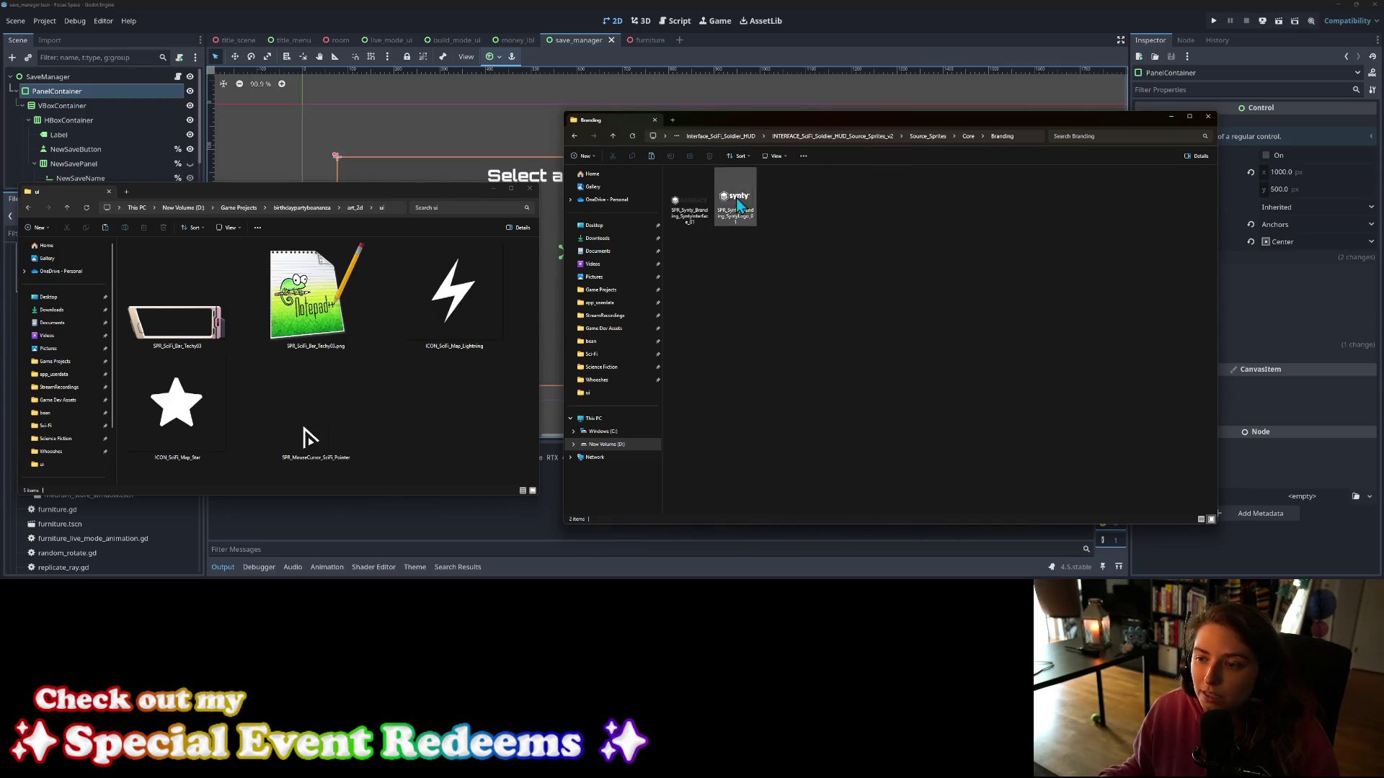
{"action": "left_click", "coordinate": [965, 138]}
{"action": "double_click", "coordinate": [710, 204]}
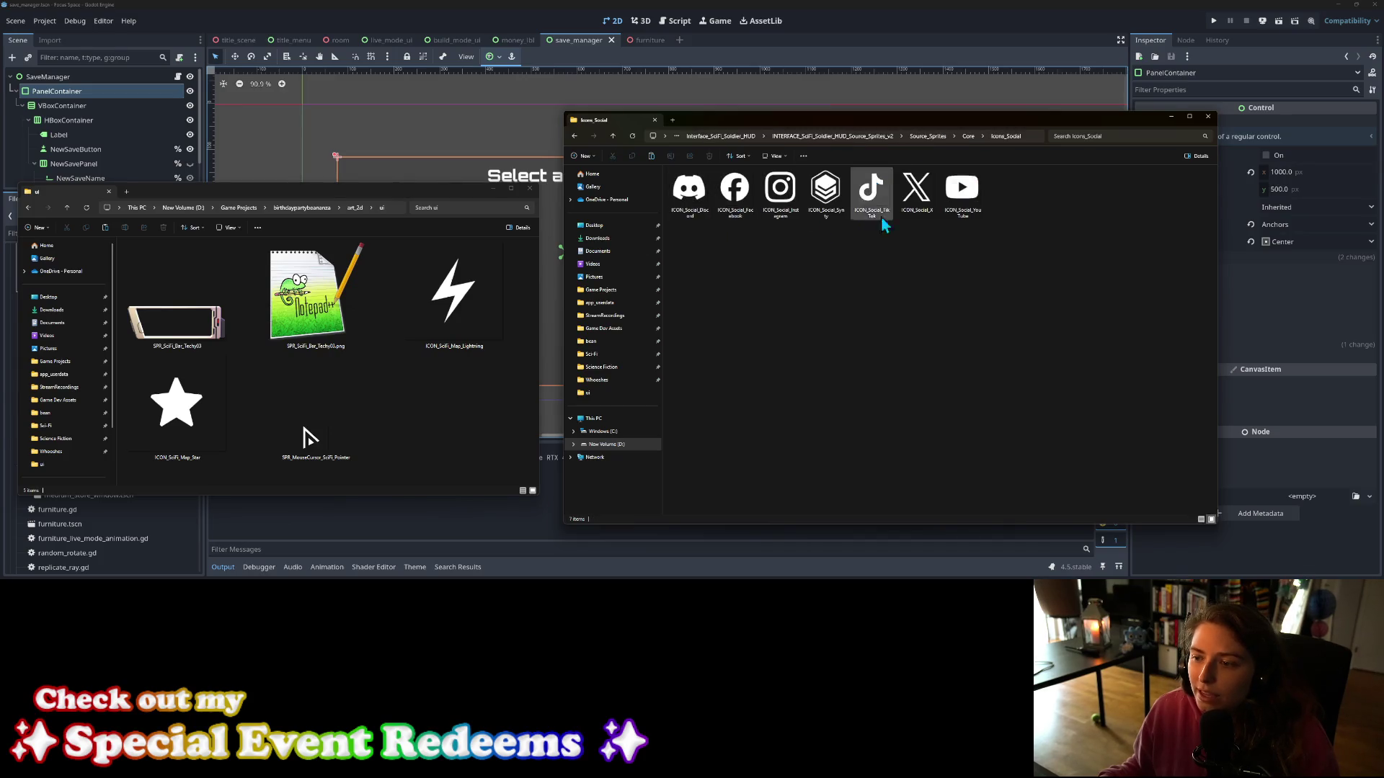
{"action": "left_click", "coordinate": [968, 137]}
{"action": "left_click", "coordinate": [696, 195]}
{"action": "double_click", "coordinate": [696, 195]}
- Check the MouseKeyboard and GamepadGeneric icons, then minimize Explorer and return to Godot
{"action": "double_click", "coordinate": [706, 195]}
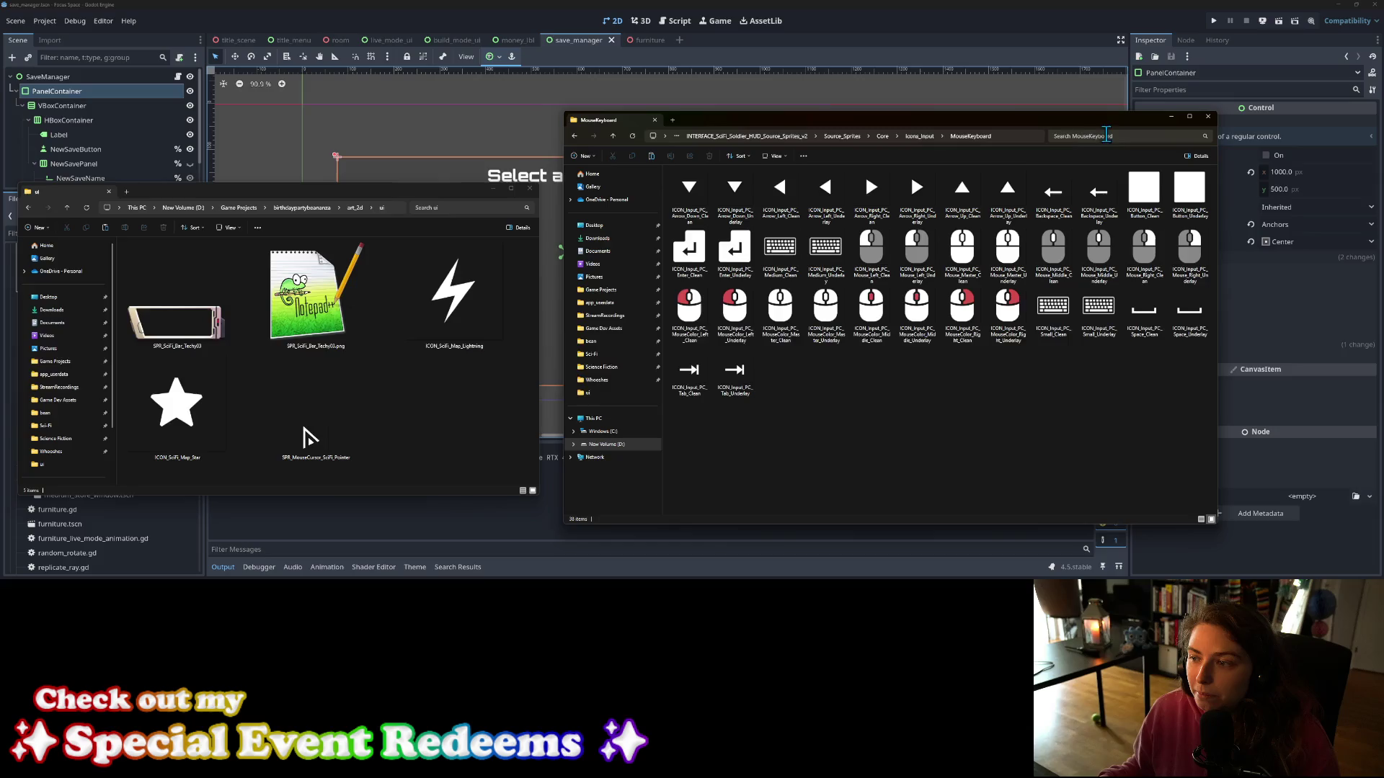
{"action": "left_click", "coordinate": [922, 137]}
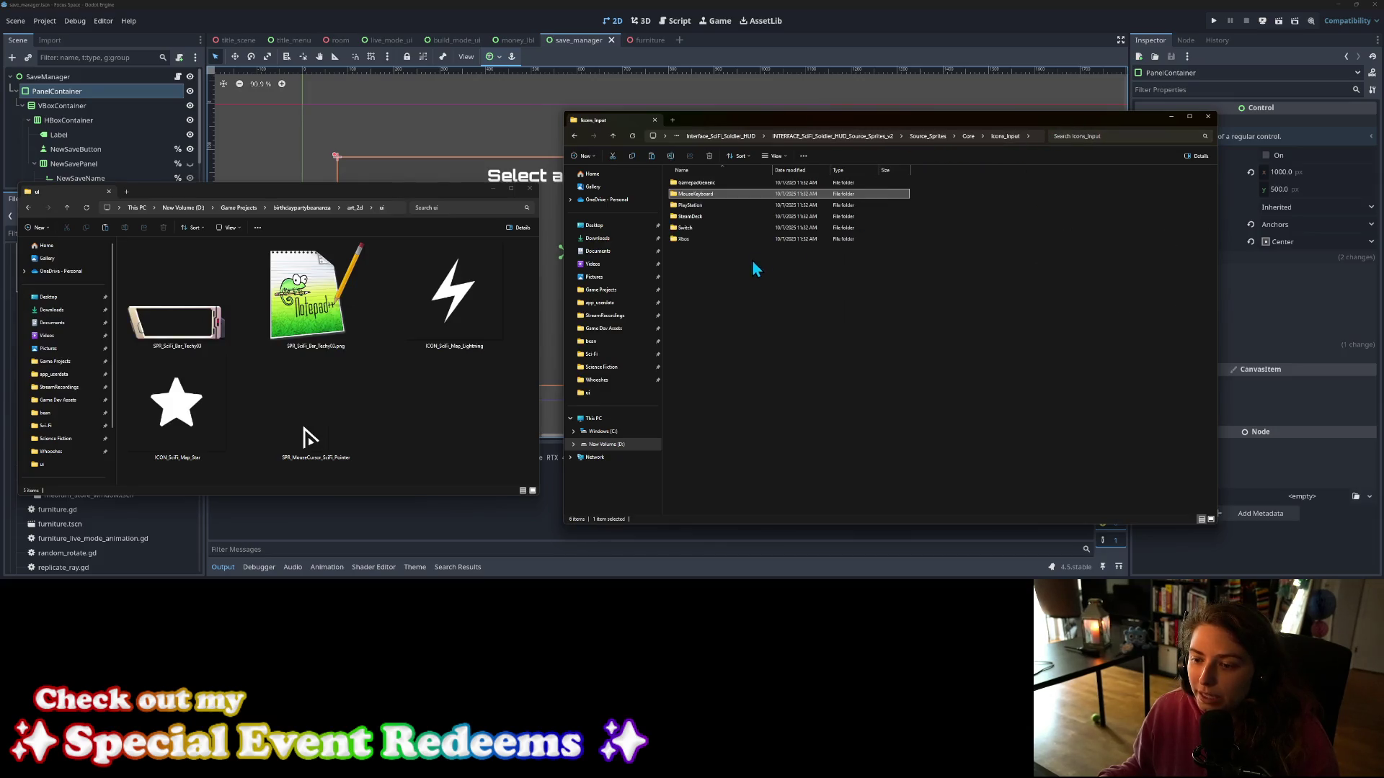
{"action": "double_click", "coordinate": [703, 183]}
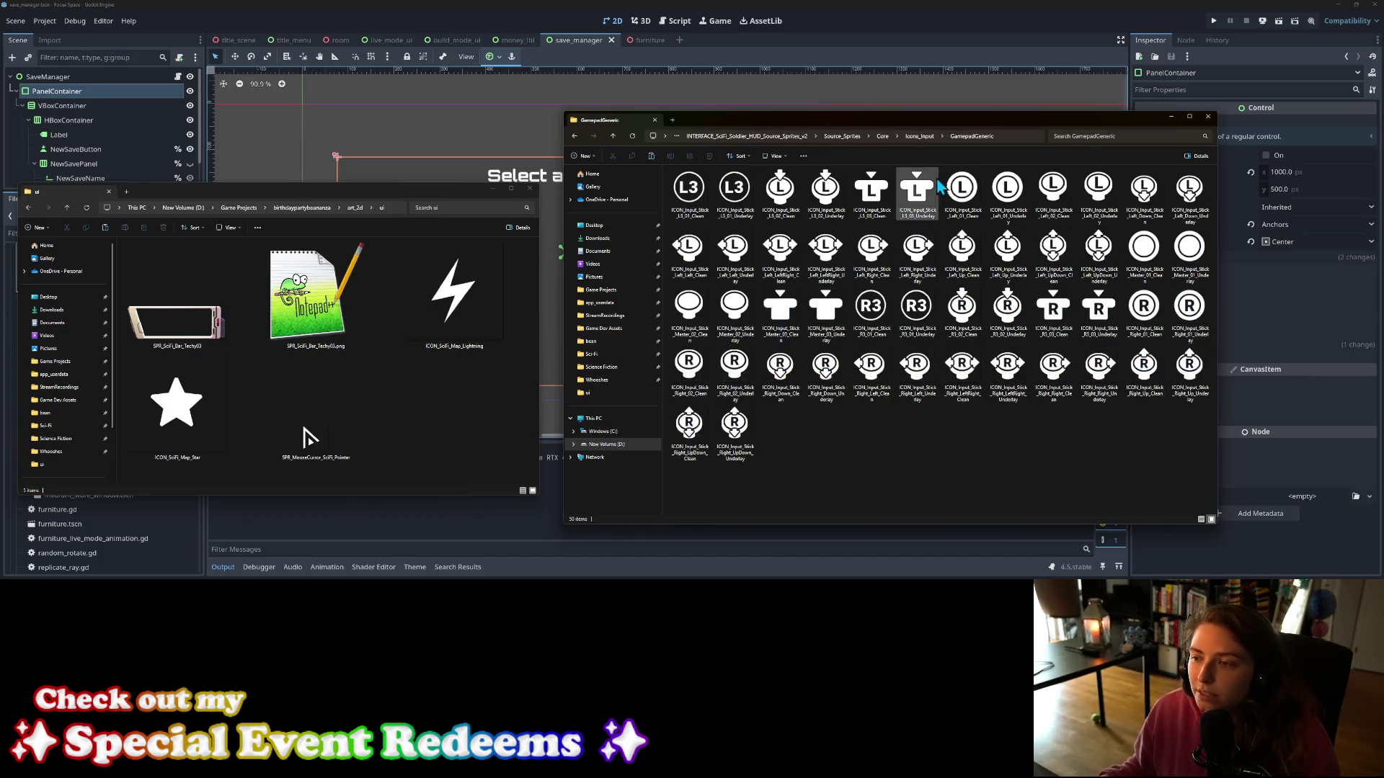
{"action": "left_click", "coordinate": [919, 138]}
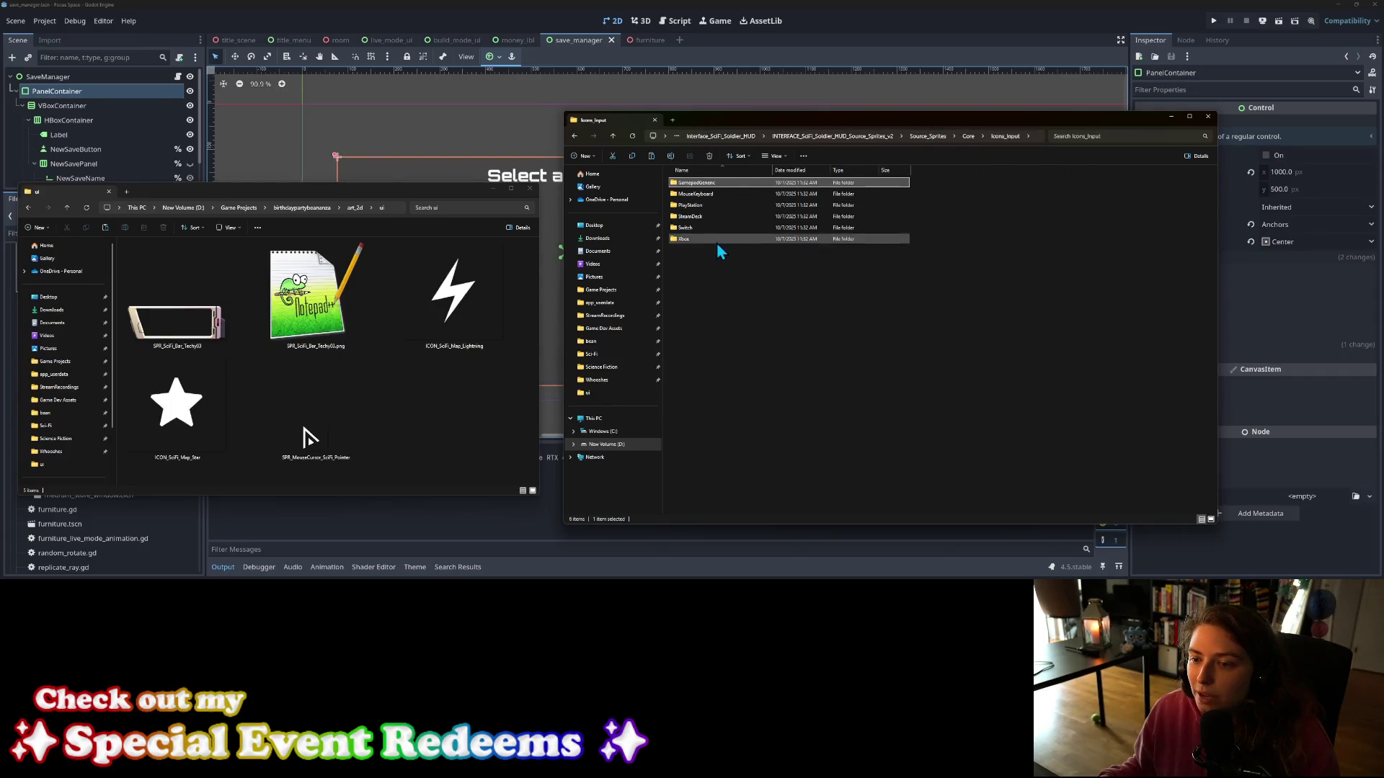
{"action": "left_click", "coordinate": [1171, 119]}
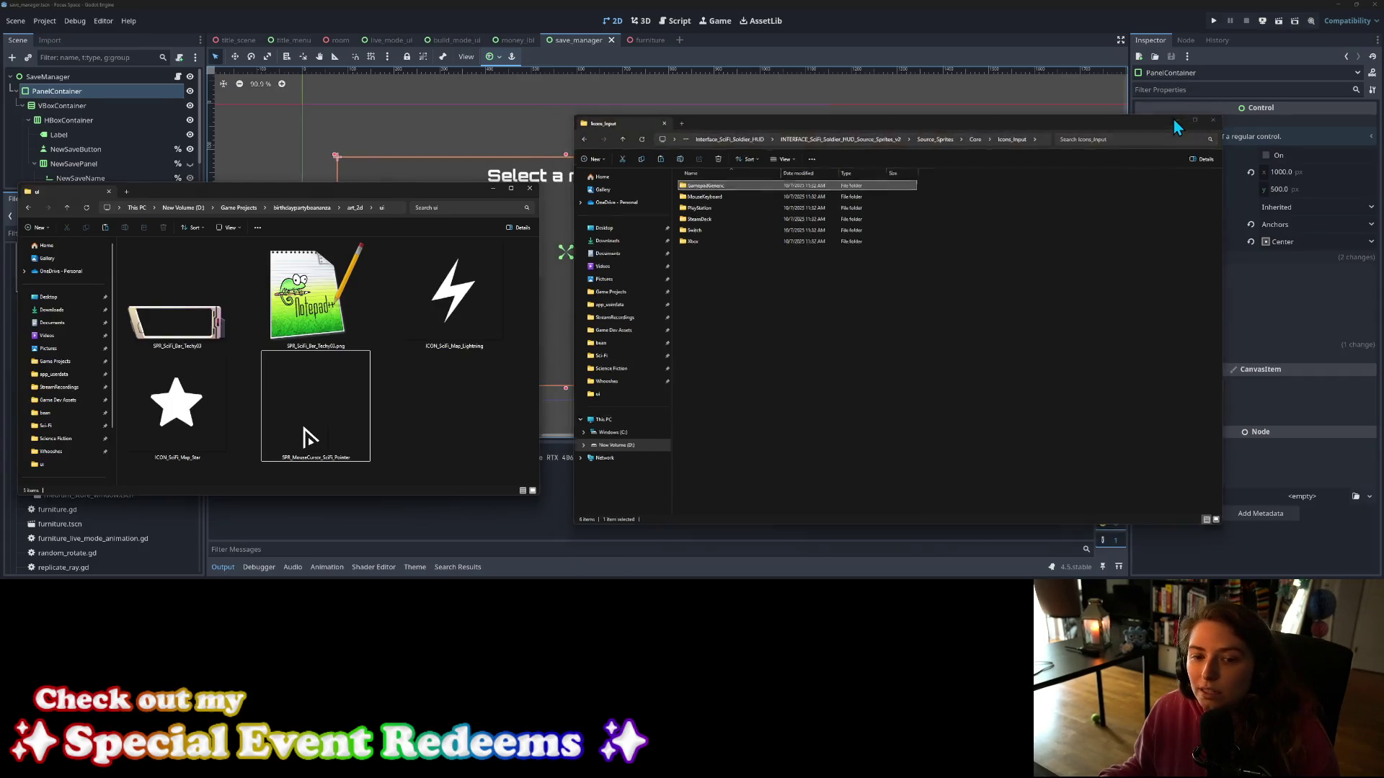
{"action": "left_click", "coordinate": [570, 9]}
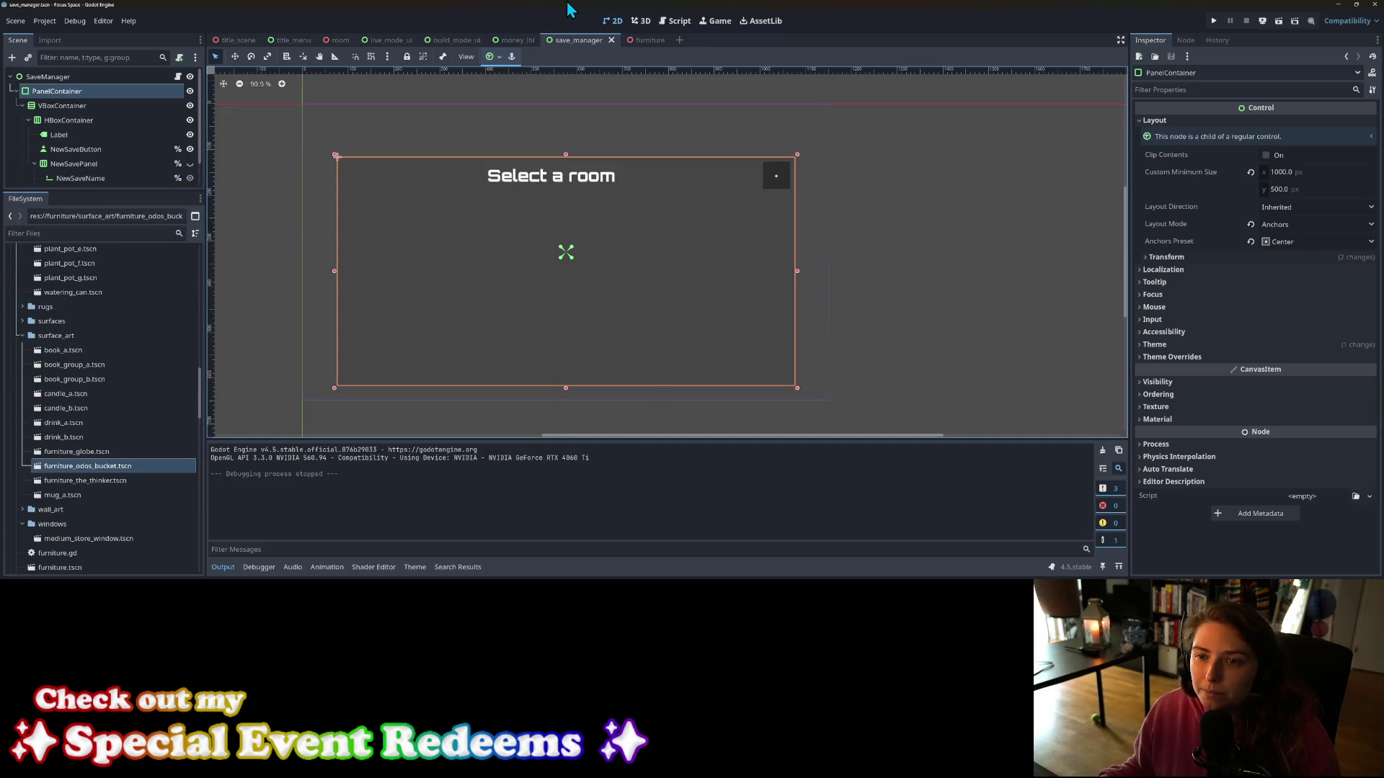
- Open Project Settings and scroll the General list to find the Display section
{"action": "left_click", "coordinate": [44, 20]}
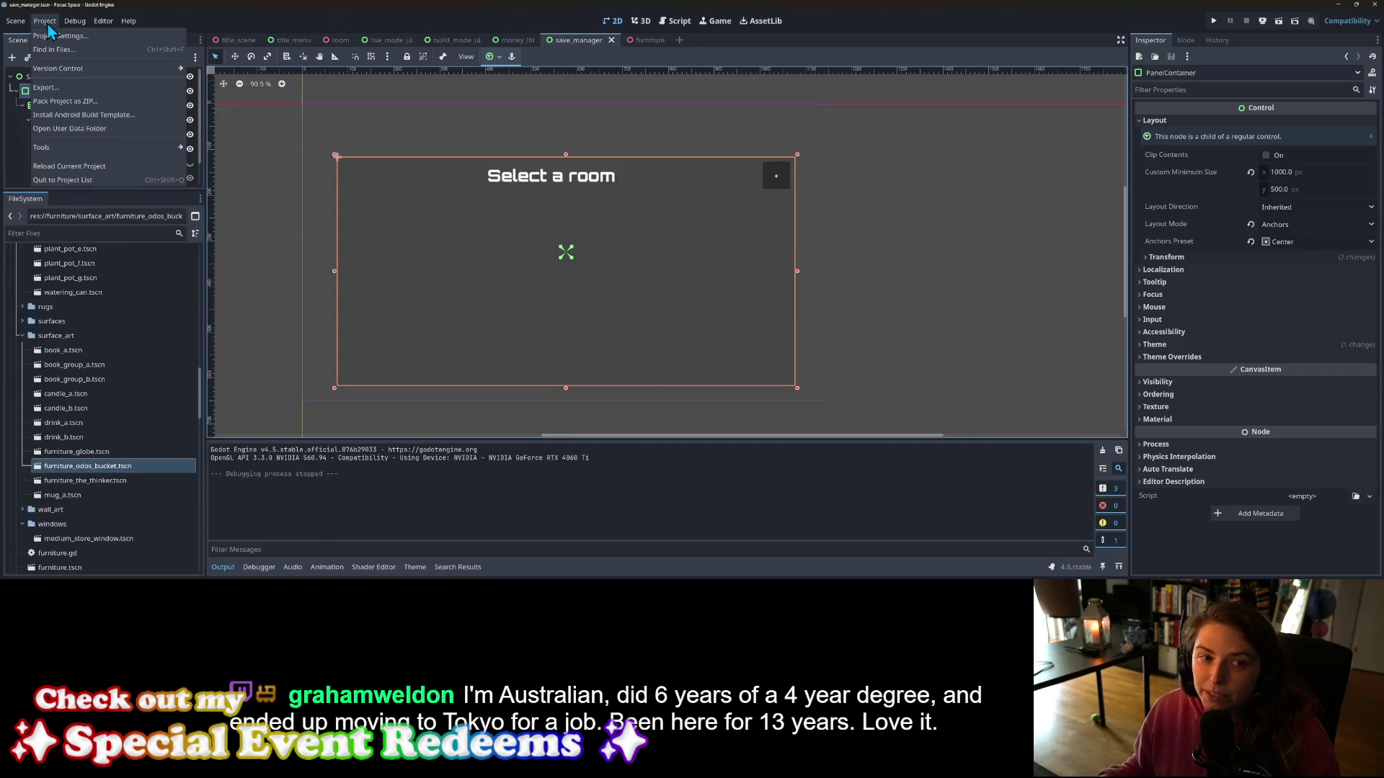
{"action": "left_click", "coordinate": [54, 39]}
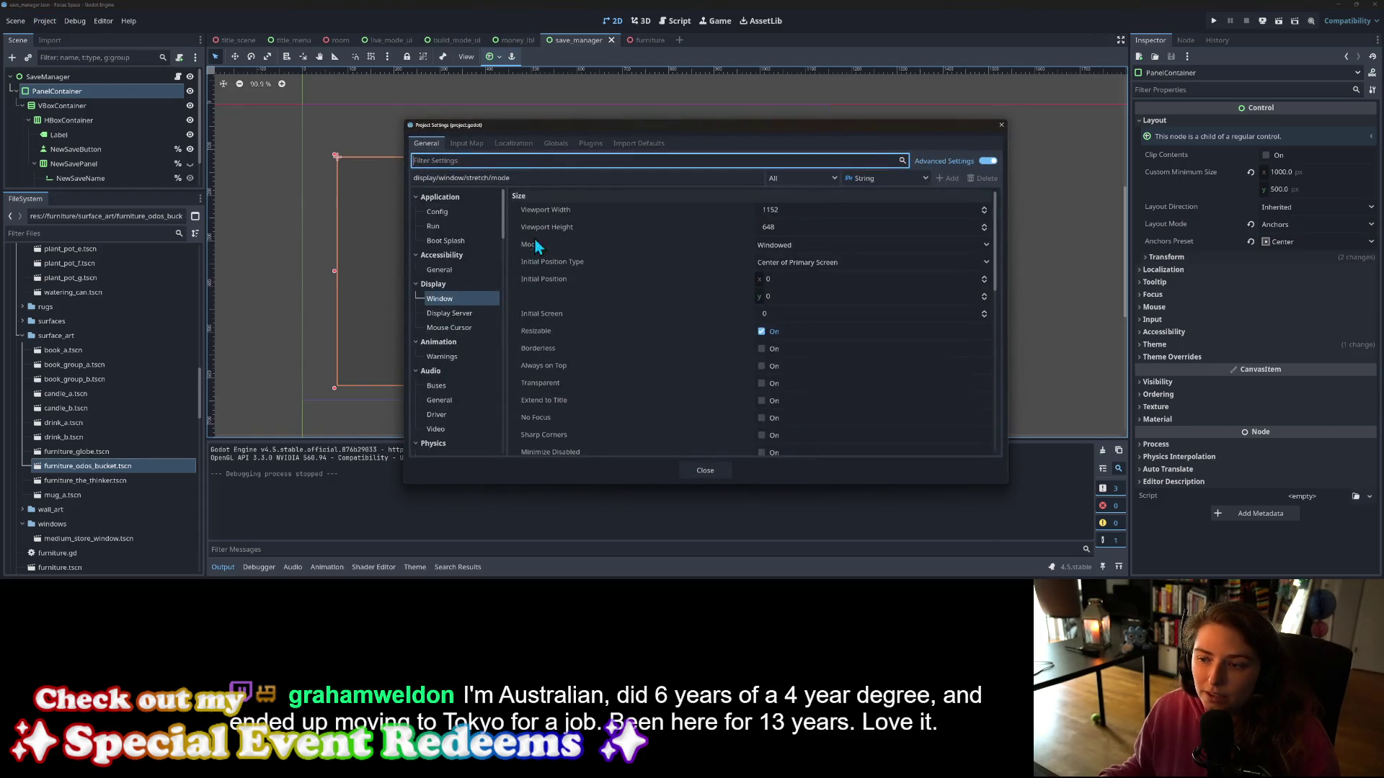
{"action": "scroll", "coordinate": [462, 357], "scroll_direction": "down", "scroll_amount": 3}
{"action": "scroll", "coordinate": [460, 357], "scroll_direction": "down", "scroll_amount": 10}
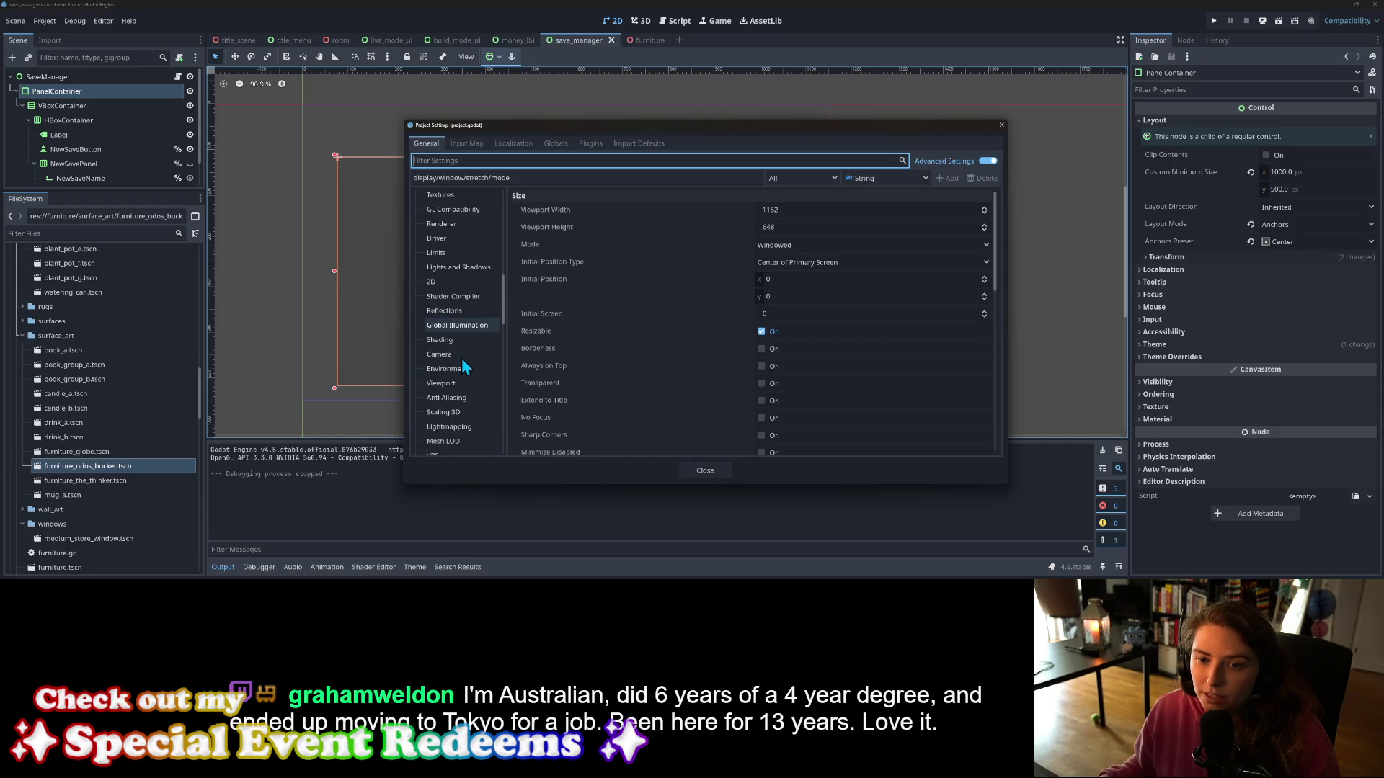
{"action": "scroll", "coordinate": [462, 361], "scroll_direction": "down", "scroll_amount": 4}
{"action": "scroll", "coordinate": [463, 358], "scroll_direction": "down", "scroll_amount": 1}
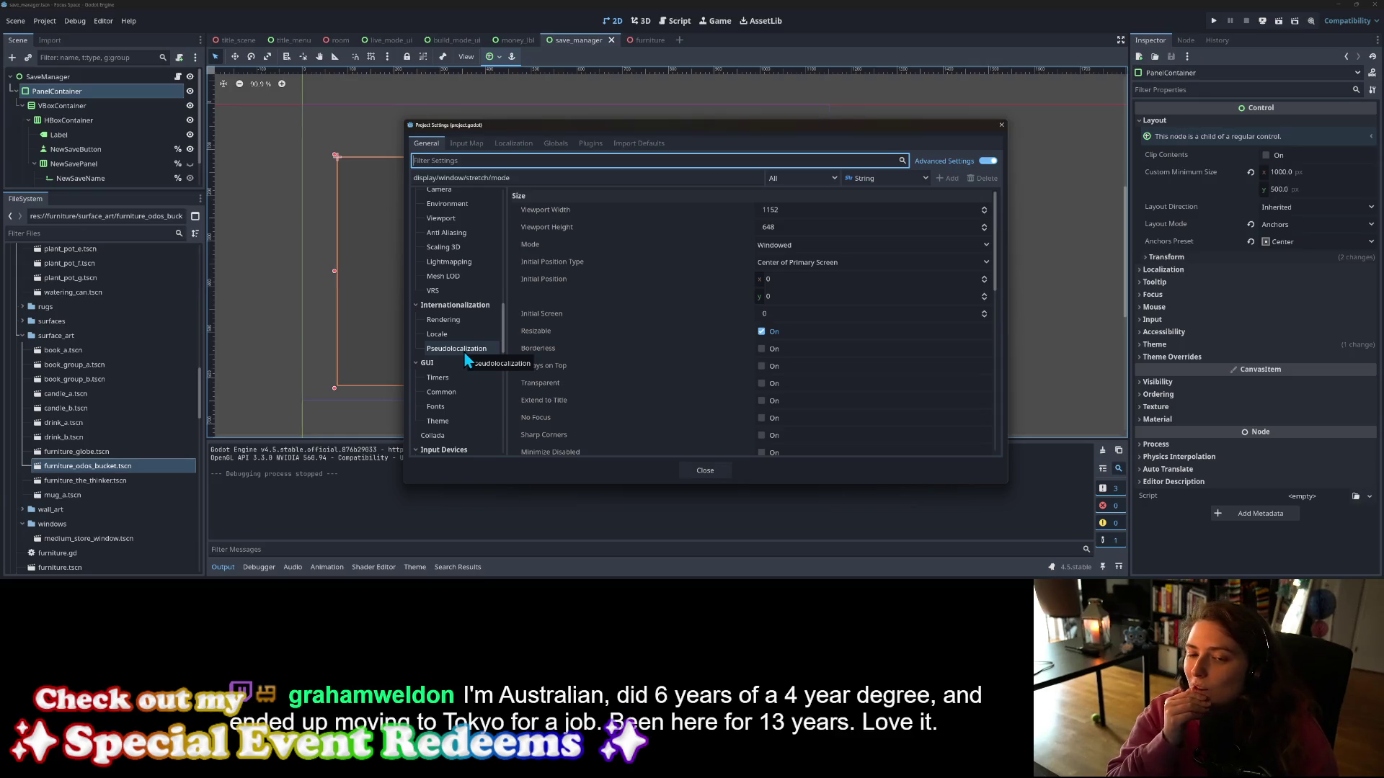
{"action": "scroll", "coordinate": [467, 366], "scroll_direction": "down", "scroll_amount": 8}
{"action": "scroll", "coordinate": [468, 369], "scroll_direction": "up", "scroll_amount": 12}
{"action": "scroll", "coordinate": [463, 380], "scroll_direction": "up", "scroll_amount": 8}
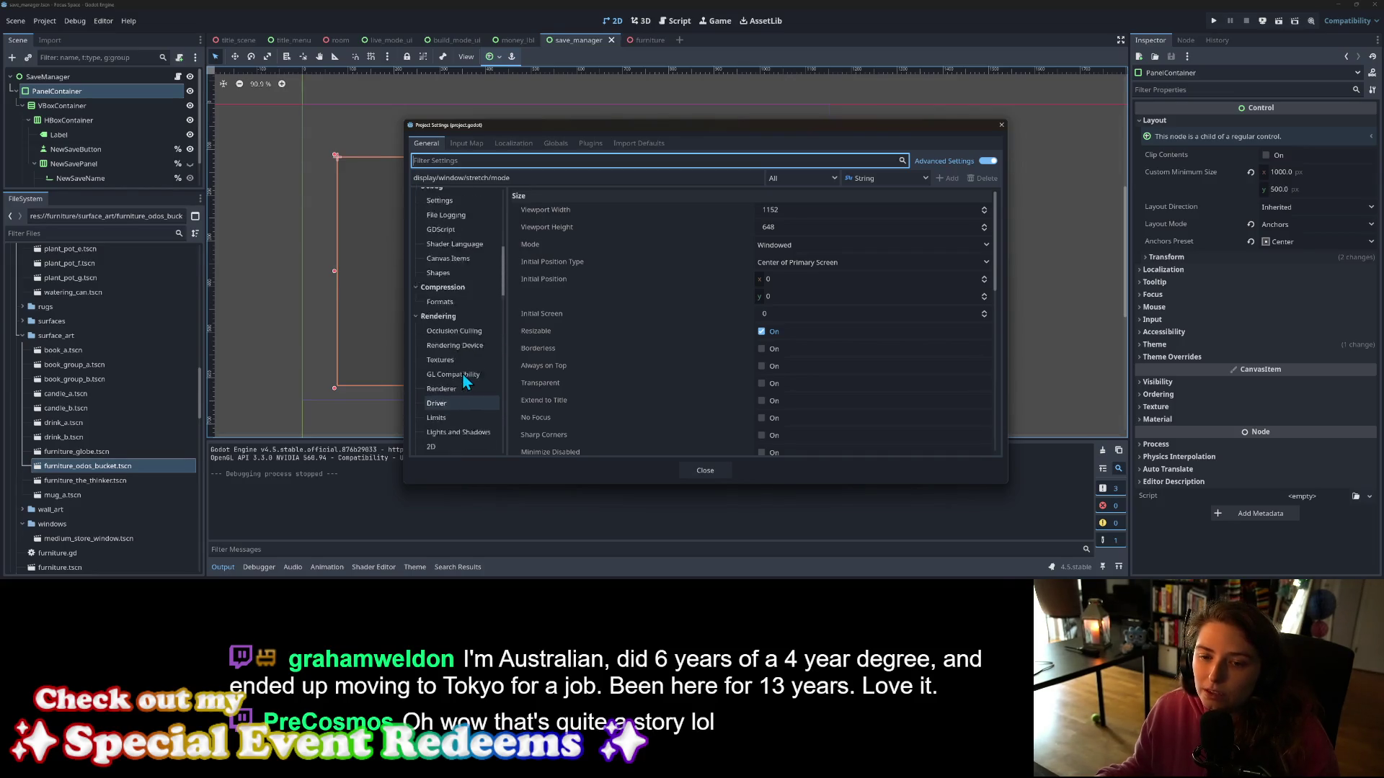
{"action": "scroll", "coordinate": [463, 382], "scroll_direction": "up", "scroll_amount": 4}
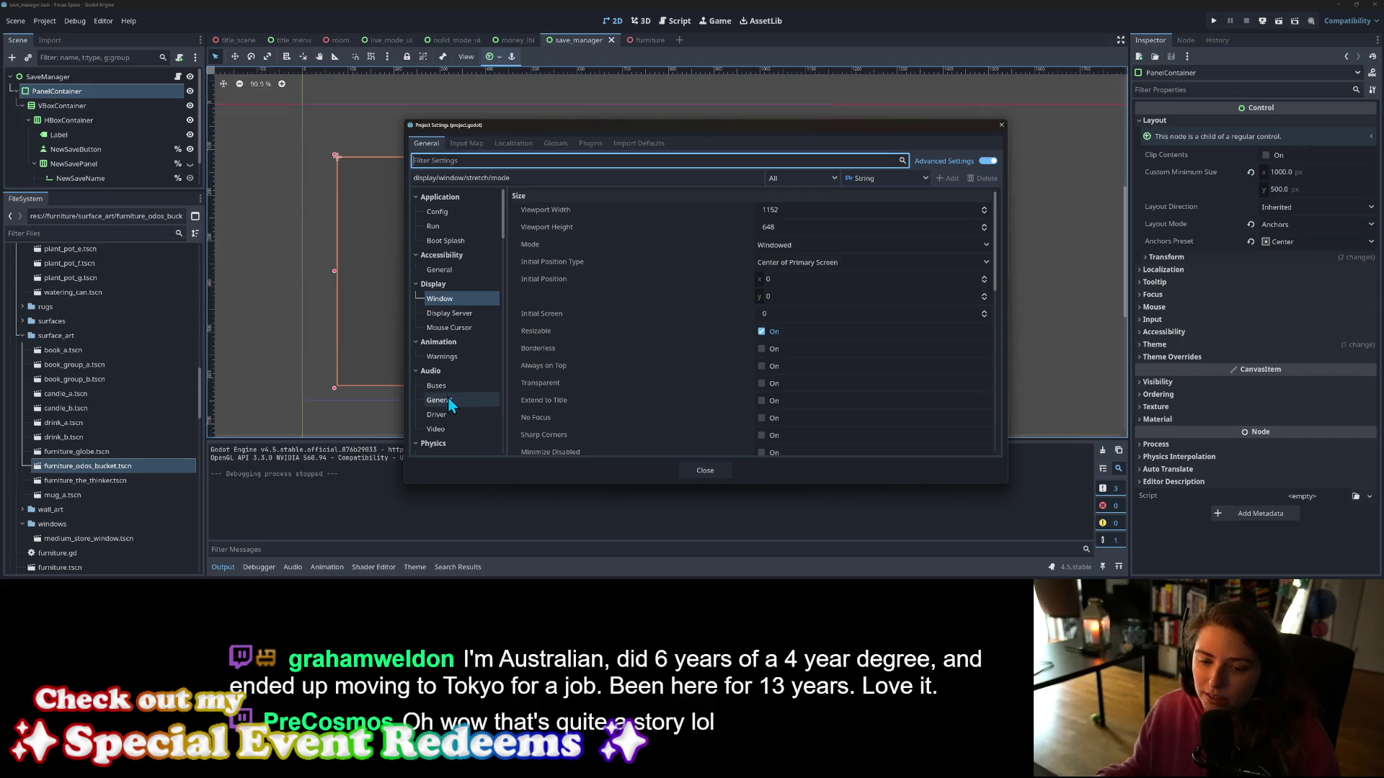
{"action": "scroll", "coordinate": [448, 399], "scroll_direction": "down", "scroll_amount": 5}
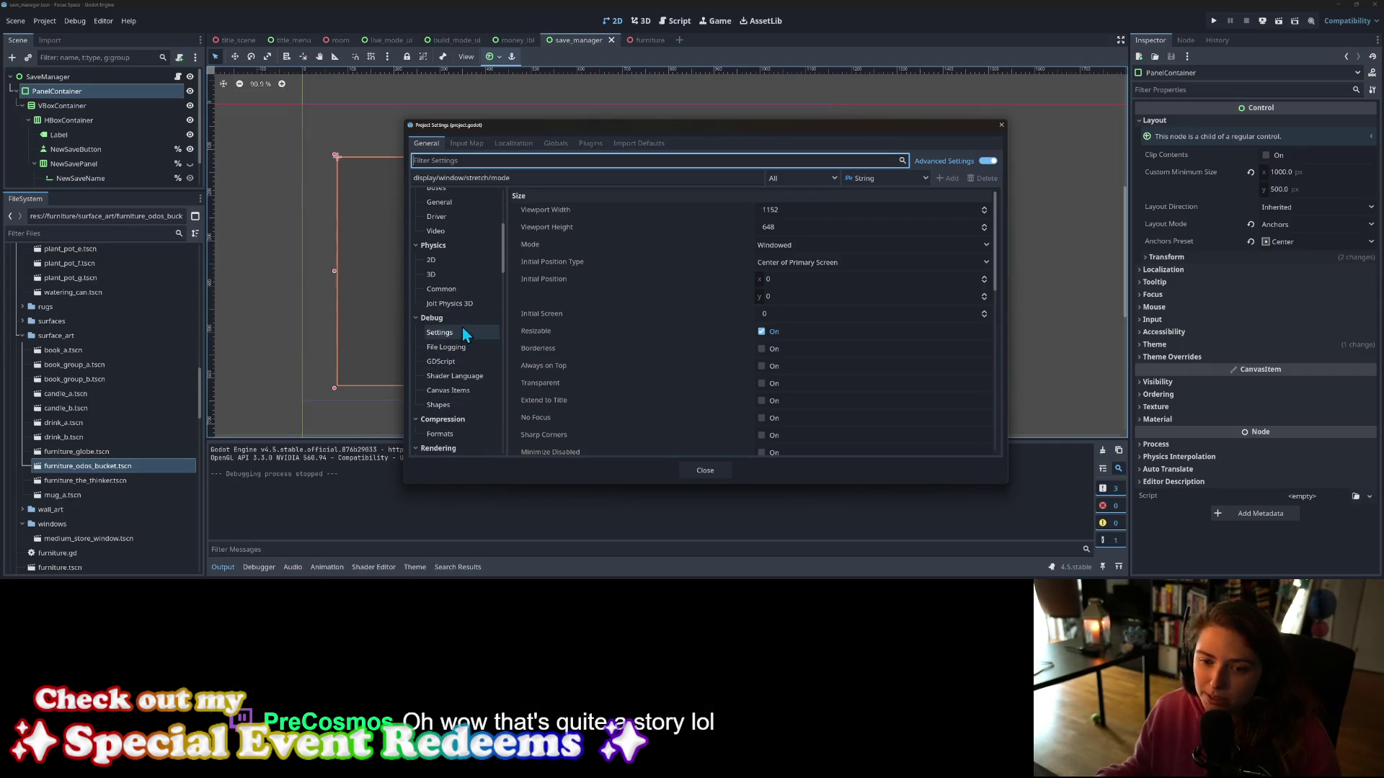
{"action": "scroll", "coordinate": [452, 305], "scroll_direction": "up", "scroll_amount": 5}
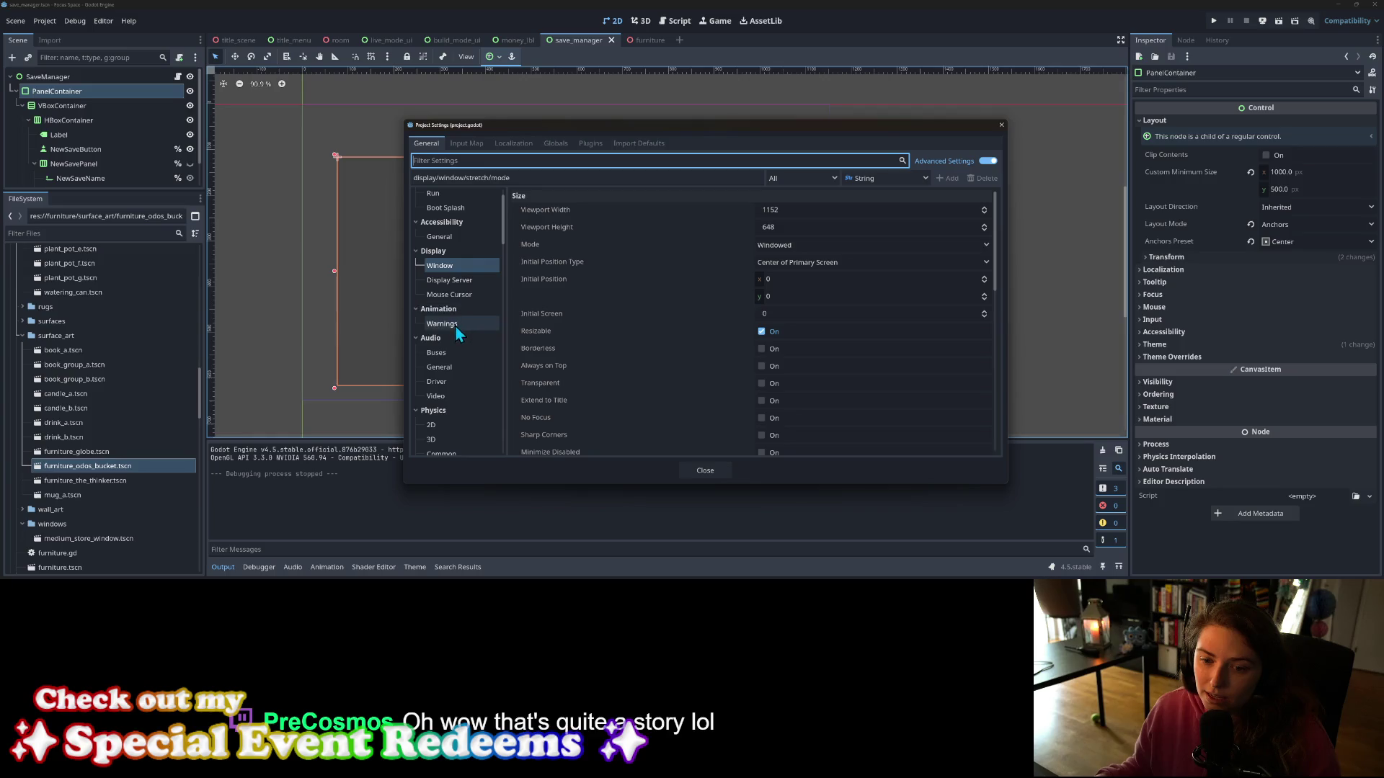
- Load art_2d/ui/SPR_MouseCursor_SciFi_Pointer.png as the Mouse Cursor Custom Image and close settings
{"action": "left_click", "coordinate": [443, 296]}
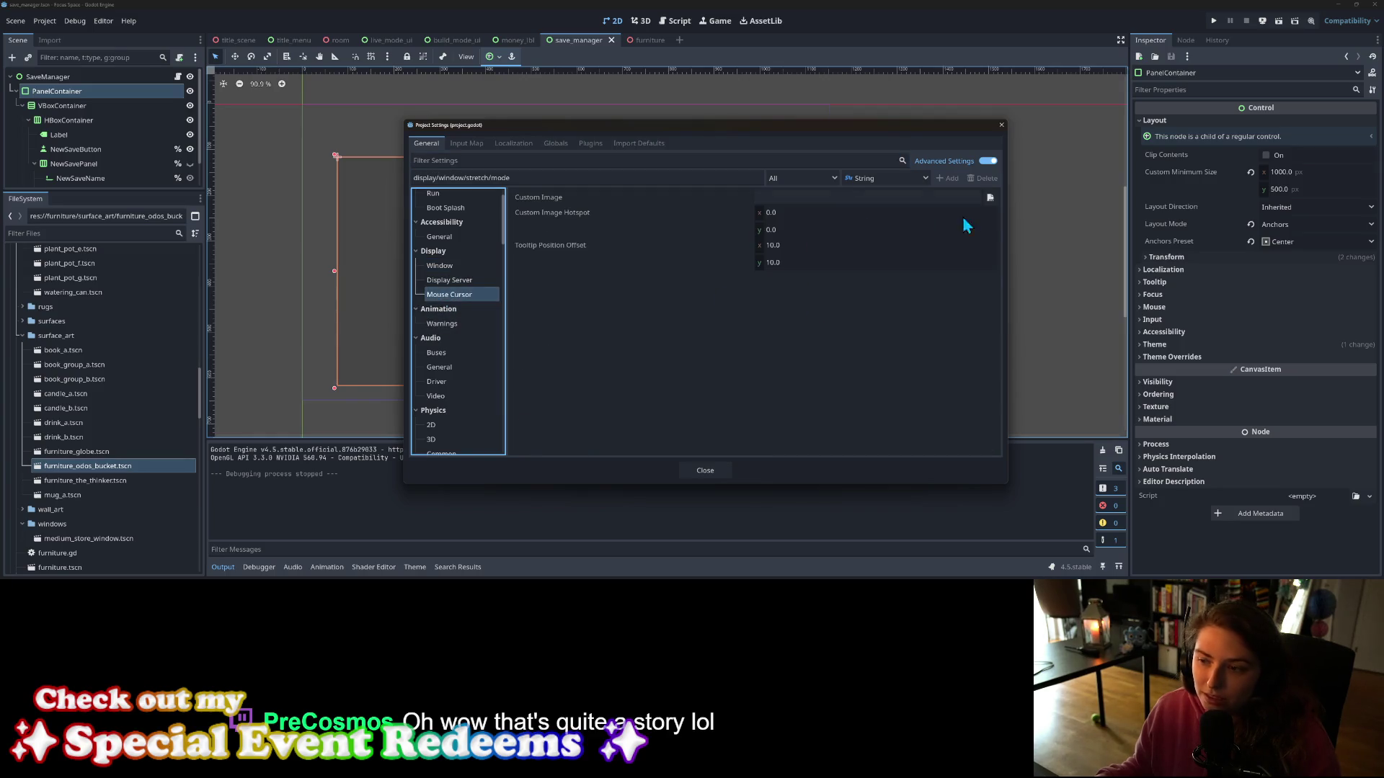
{"action": "left_click", "coordinate": [989, 197]}
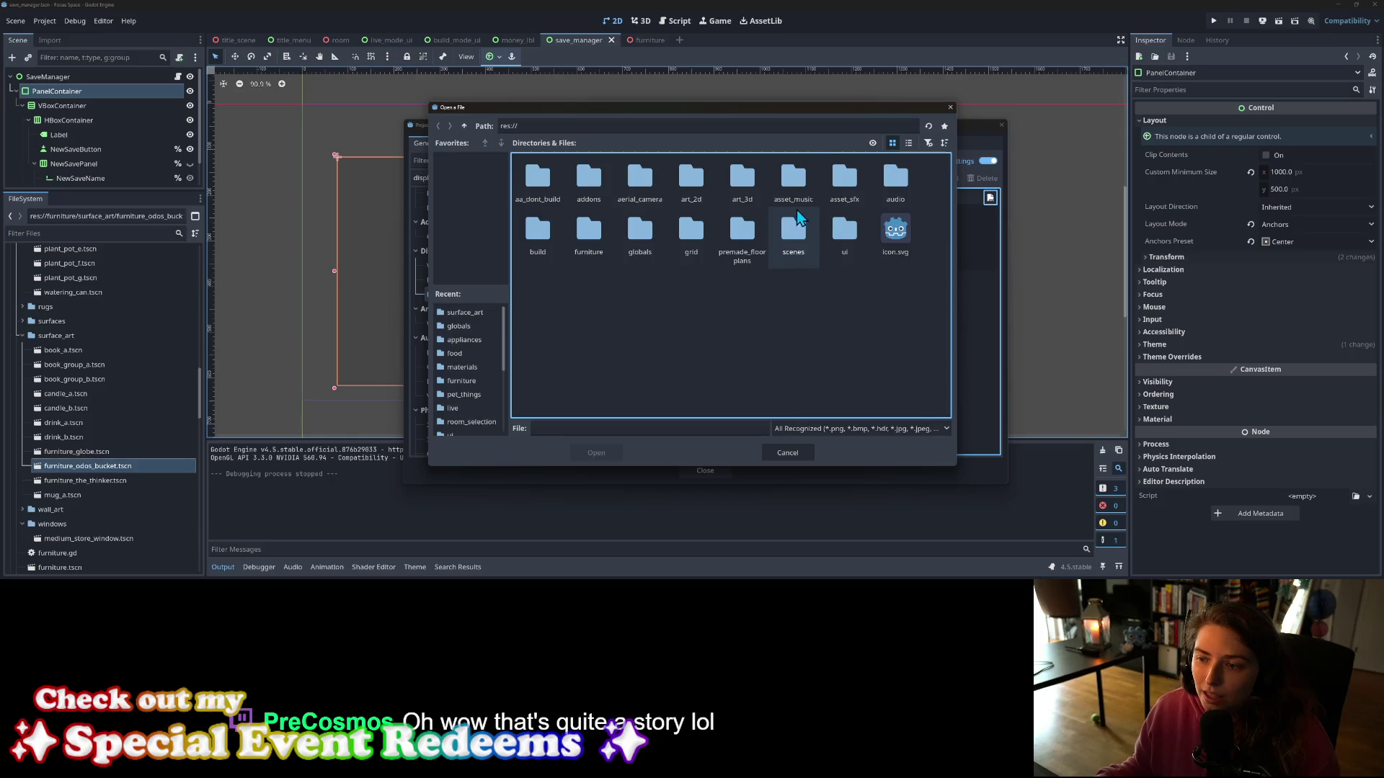
{"action": "double_click", "coordinate": [691, 187]}
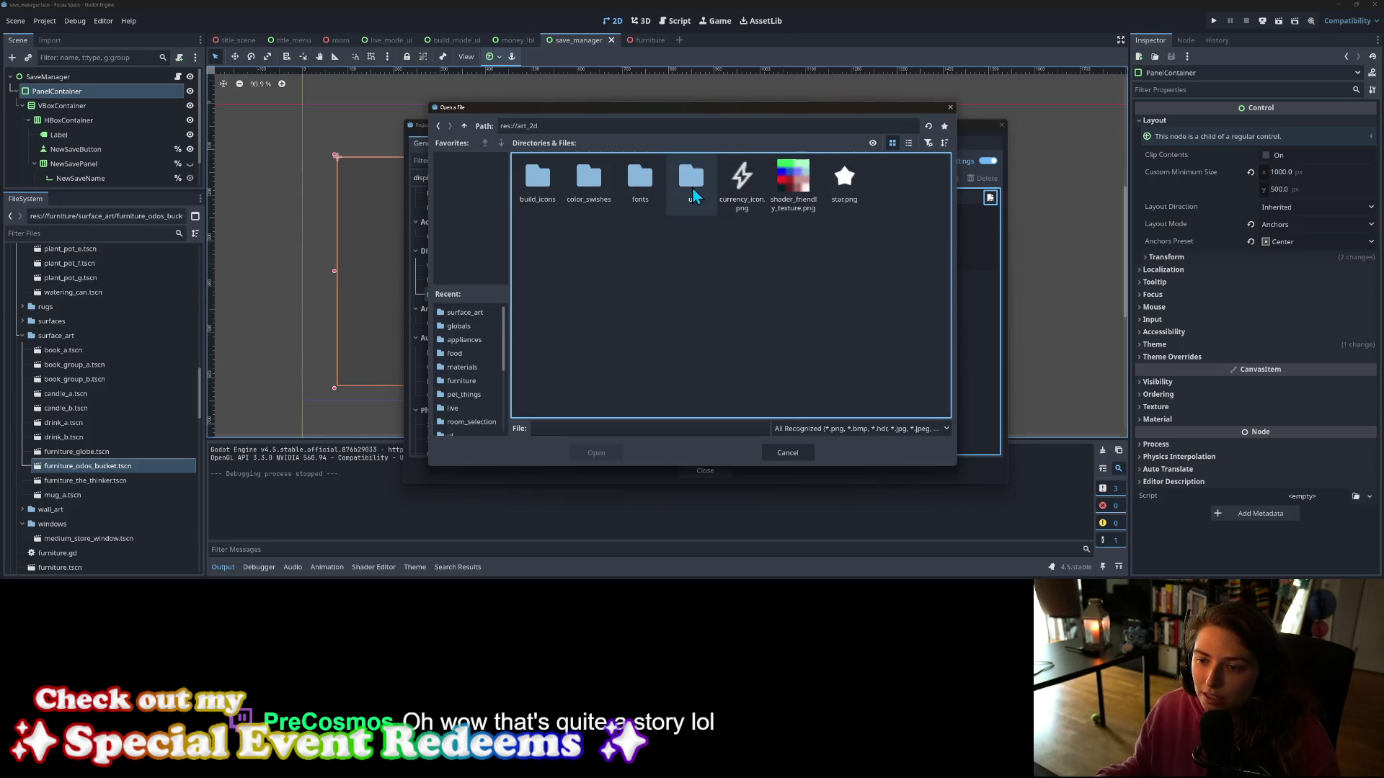
{"action": "double_click", "coordinate": [690, 180]}
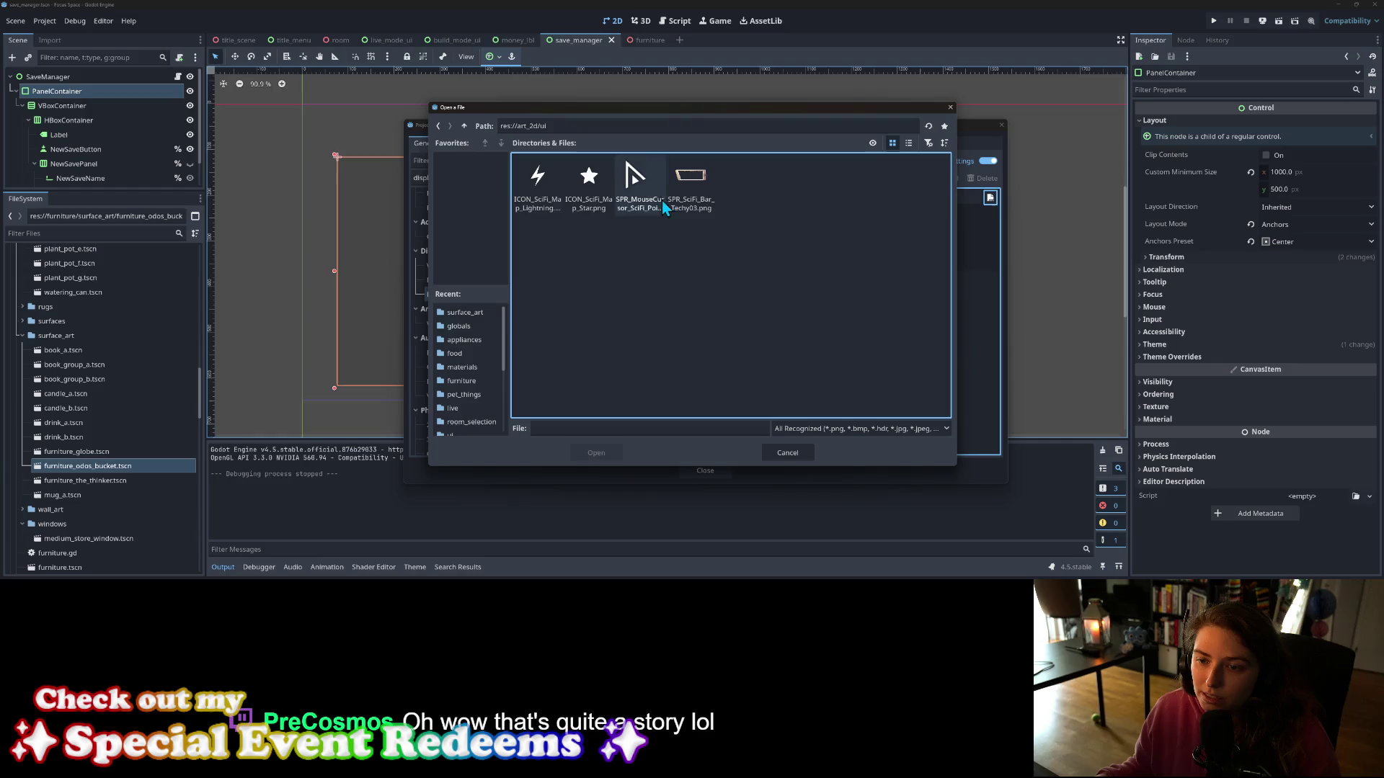
{"action": "left_click", "coordinate": [640, 194]}
{"action": "left_click", "coordinate": [598, 457]}
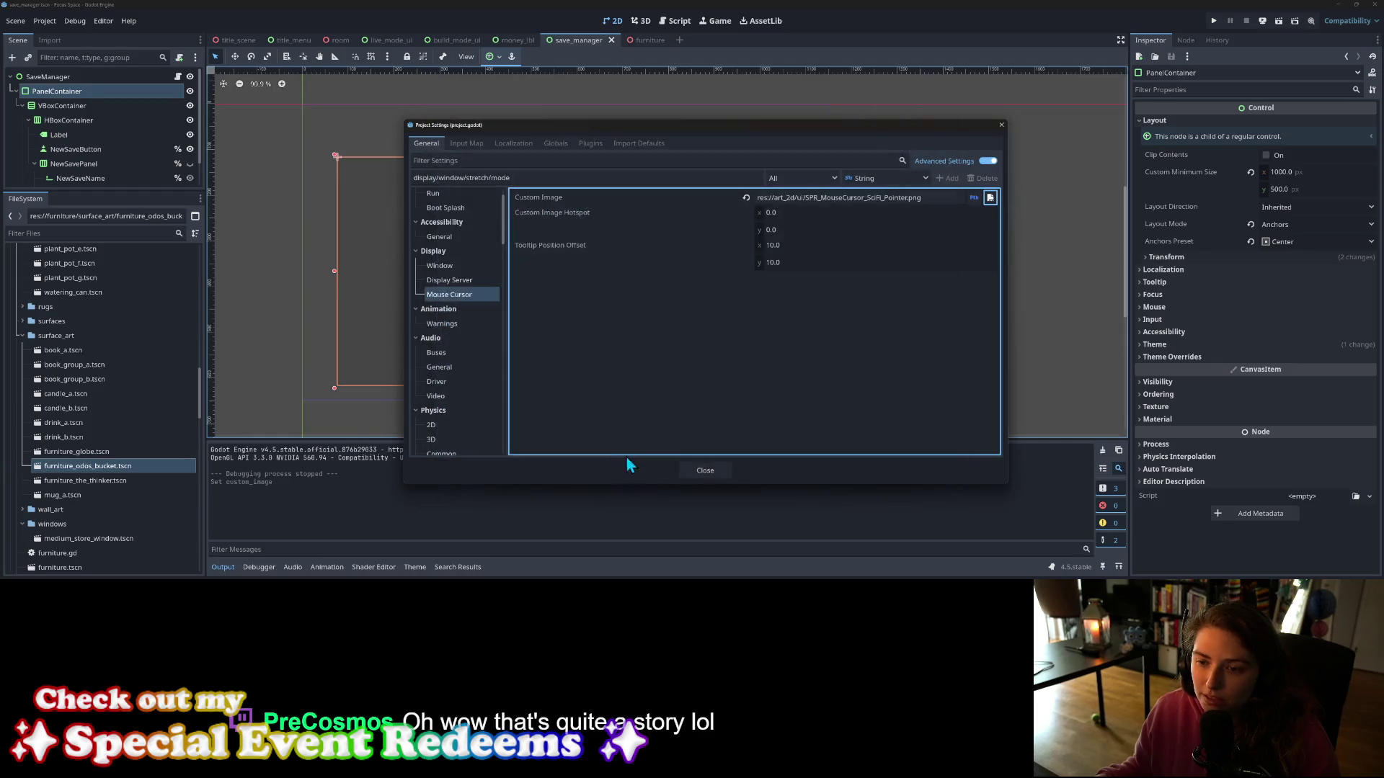
{"action": "left_click", "coordinate": [695, 472]}
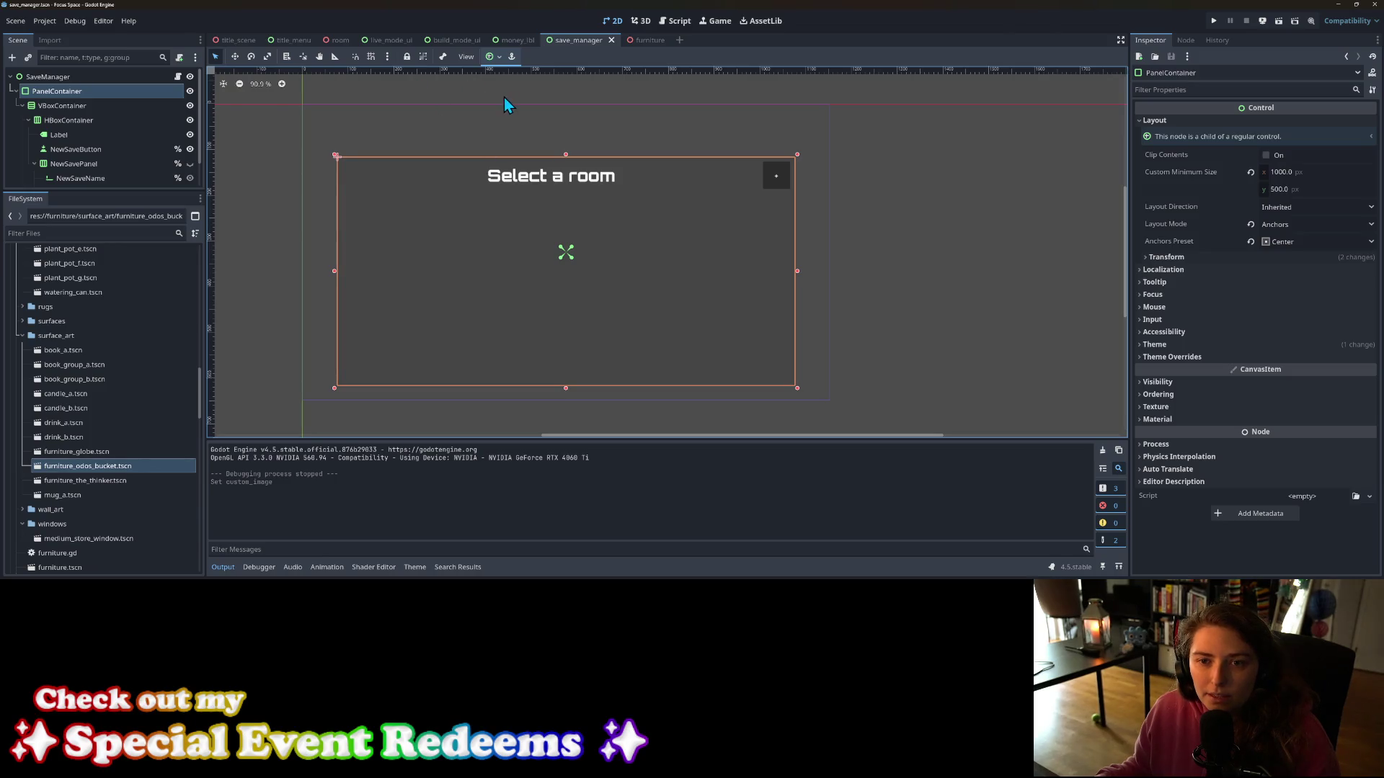
{"action": "left_click", "coordinate": [514, 41]}
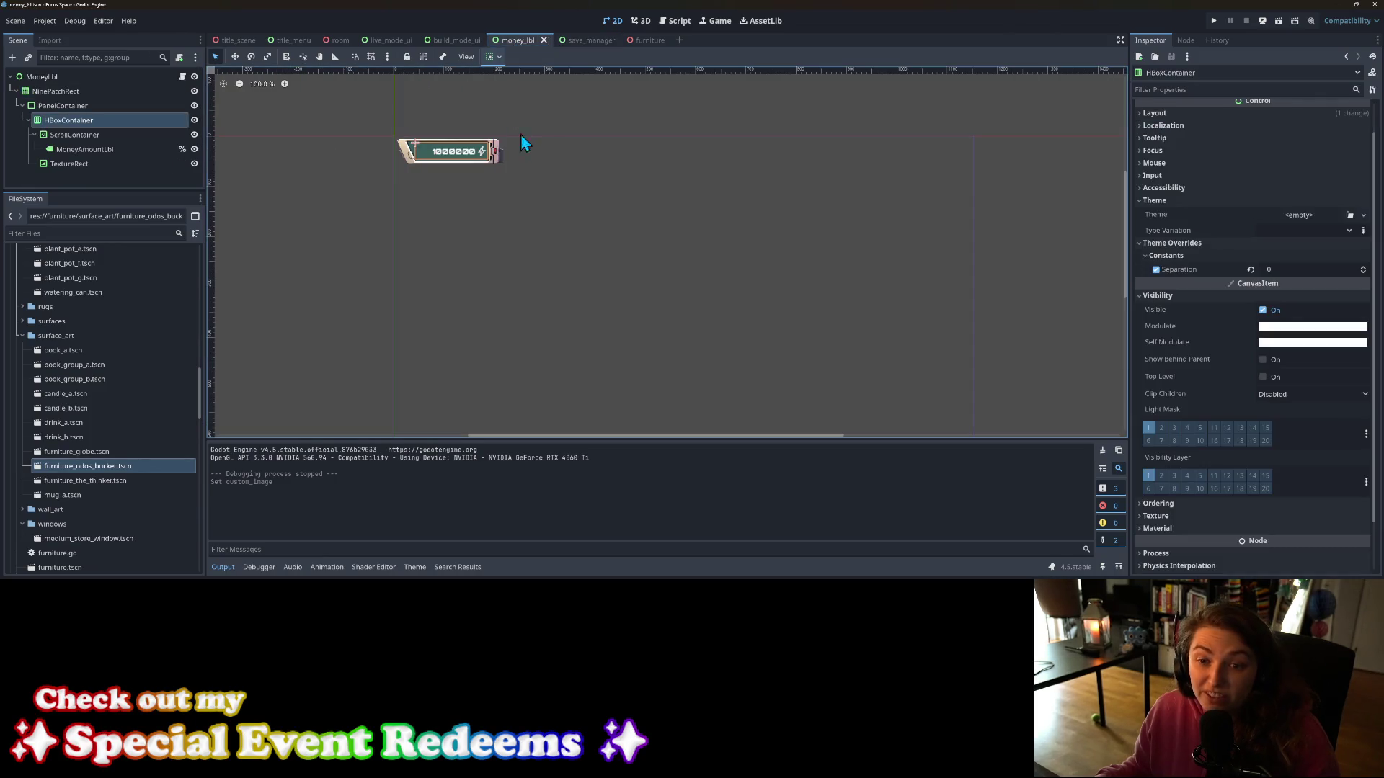
- Inspect the lightning TextureRect in money_lbl and rename it to CurrencySymbol
{"action": "left_click", "coordinate": [476, 156]}
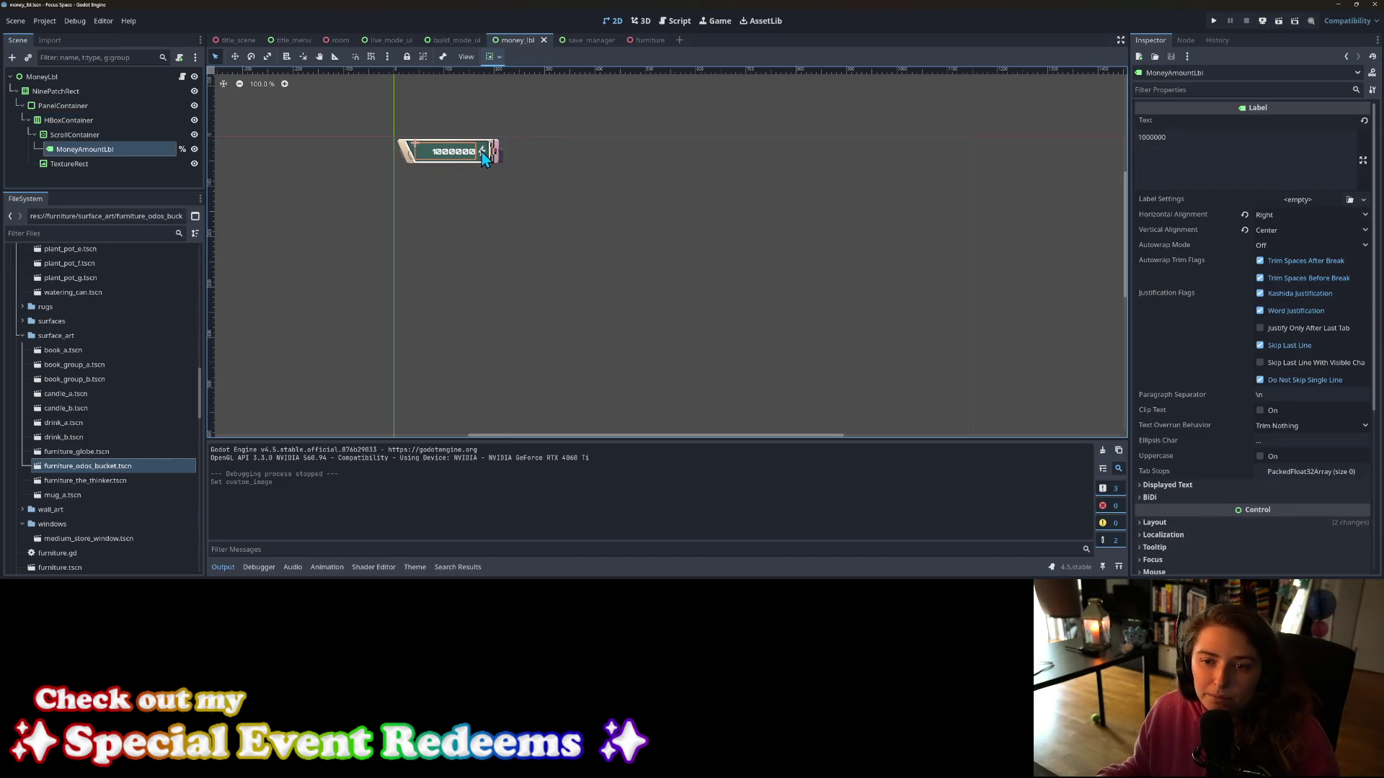
{"action": "left_click", "coordinate": [483, 157]}
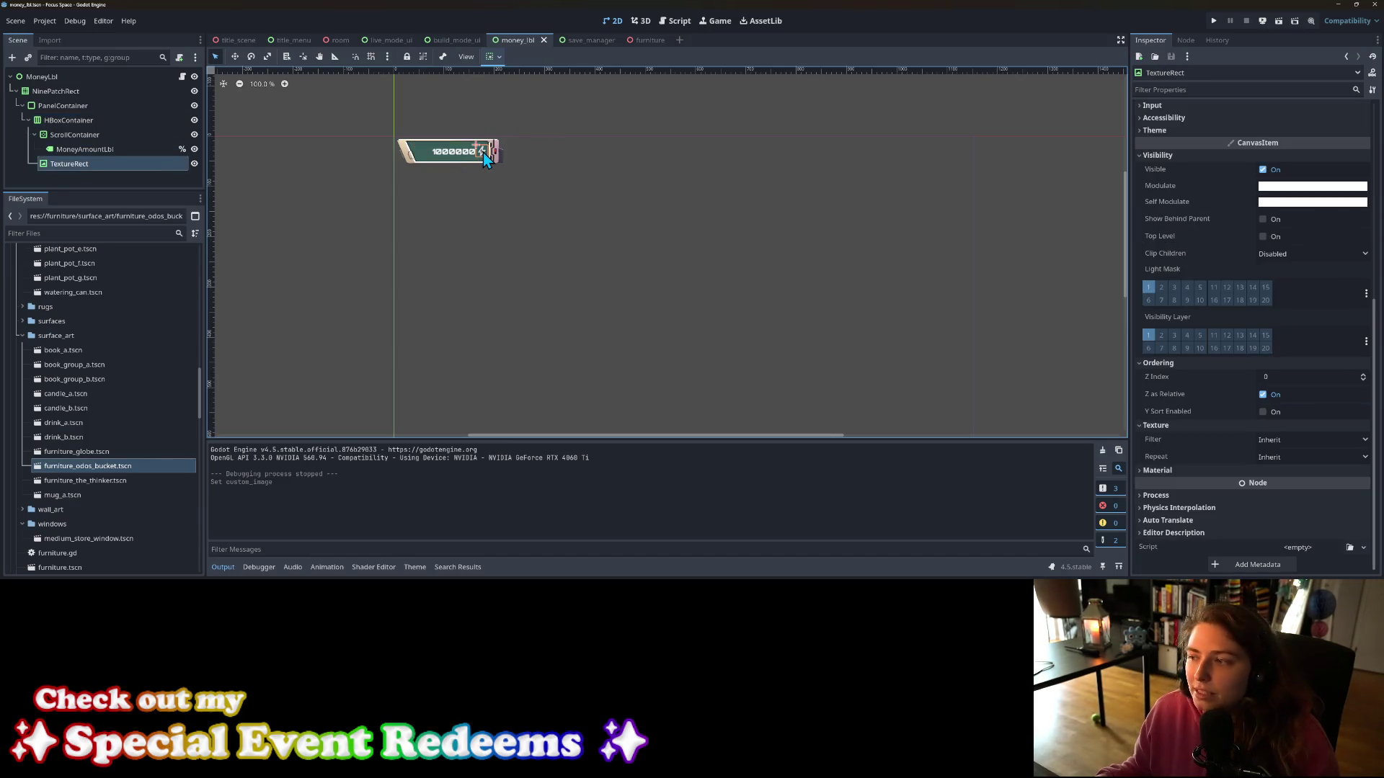
{"action": "scroll", "coordinate": [1283, 144], "scroll_direction": "up", "scroll_amount": 5}
{"action": "left_click", "coordinate": [1287, 136]}
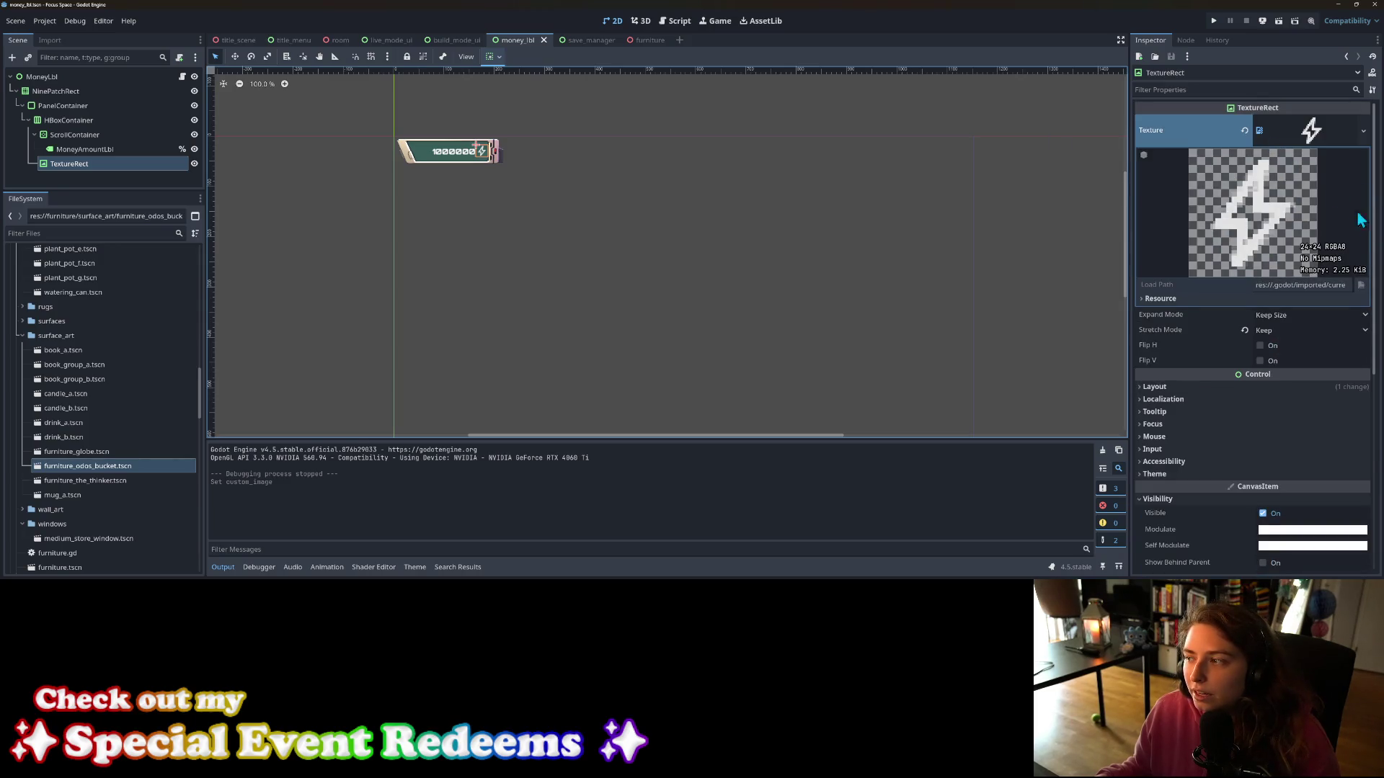
{"action": "right_click", "coordinate": [129, 167]}
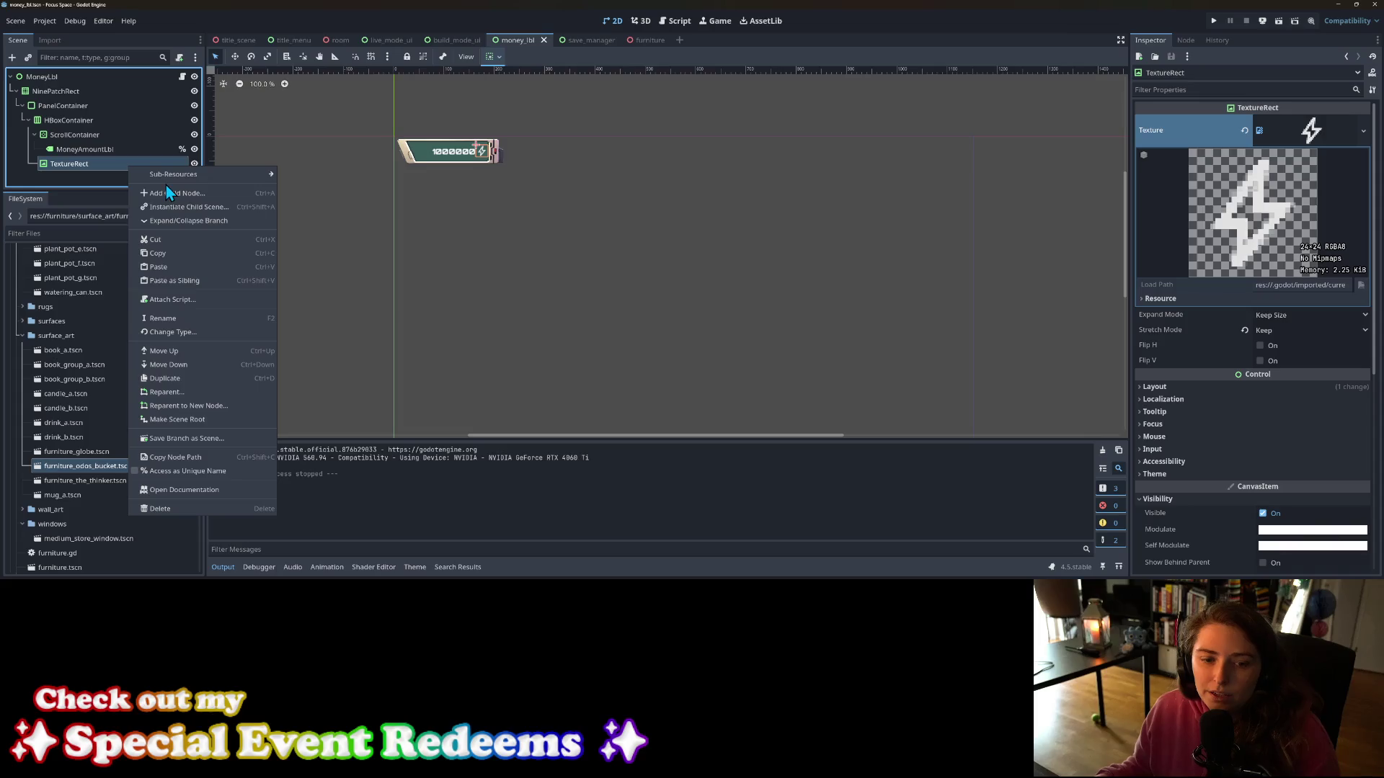
{"action": "left_click", "coordinate": [176, 316]}
{"action": "type", "text": "Current"}
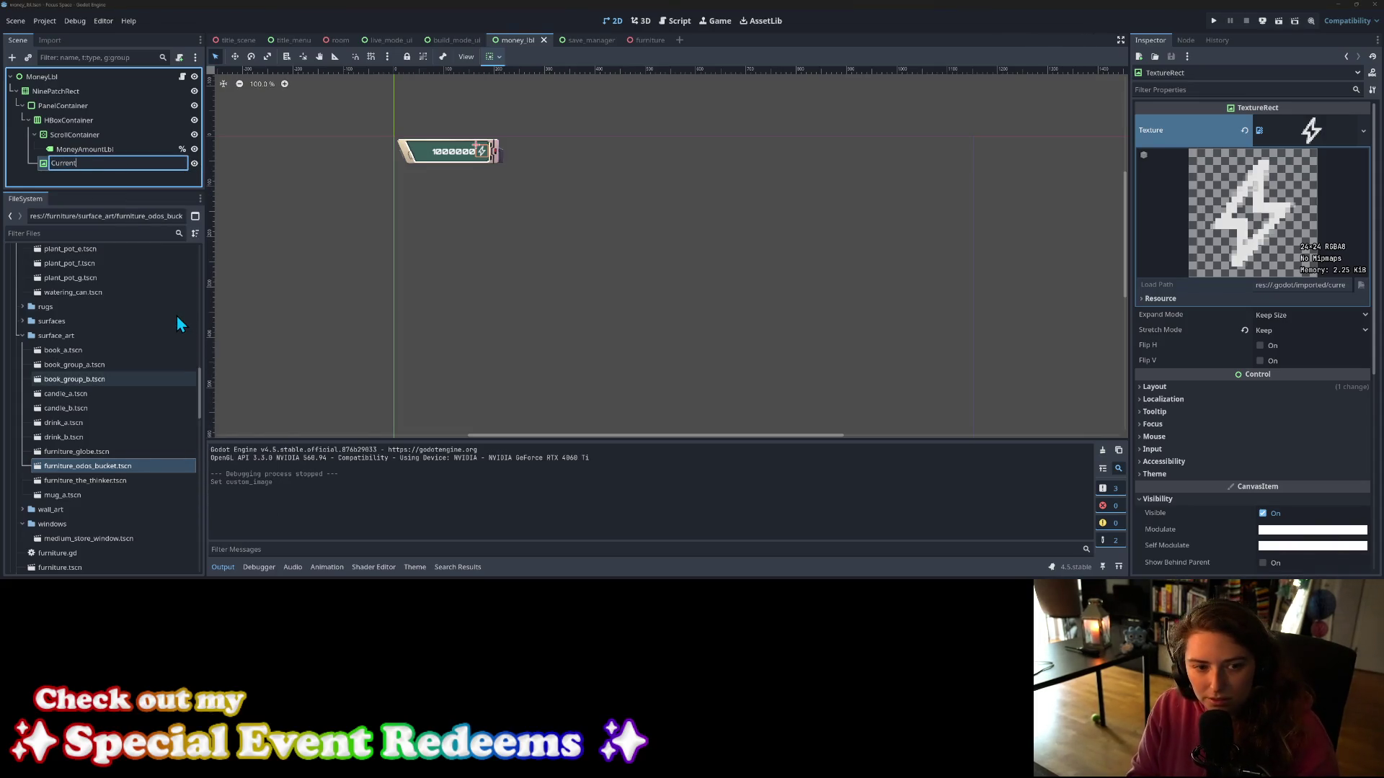
{"action": "type", "text": "ySy"}
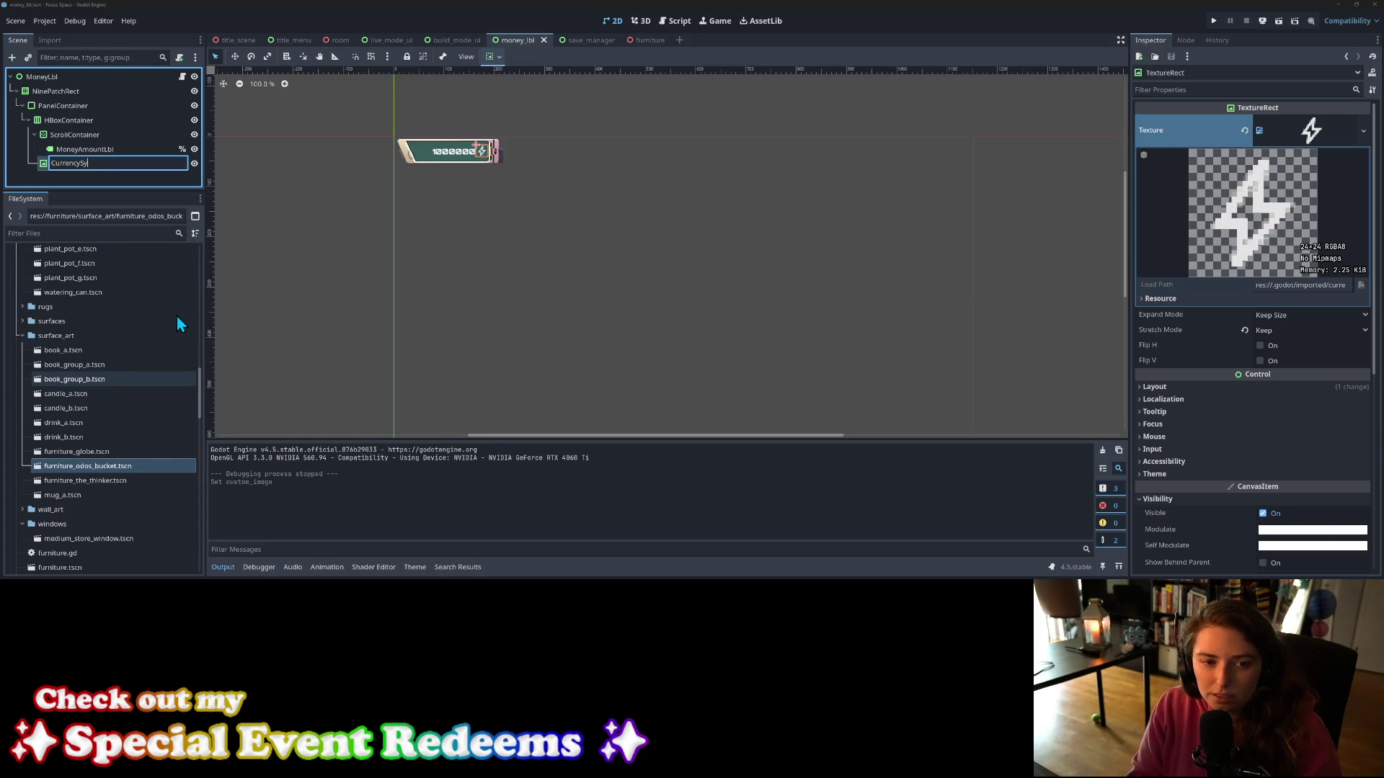
{"action": "type", "text": "mbol"}
{"action": "key", "text": "Return"}
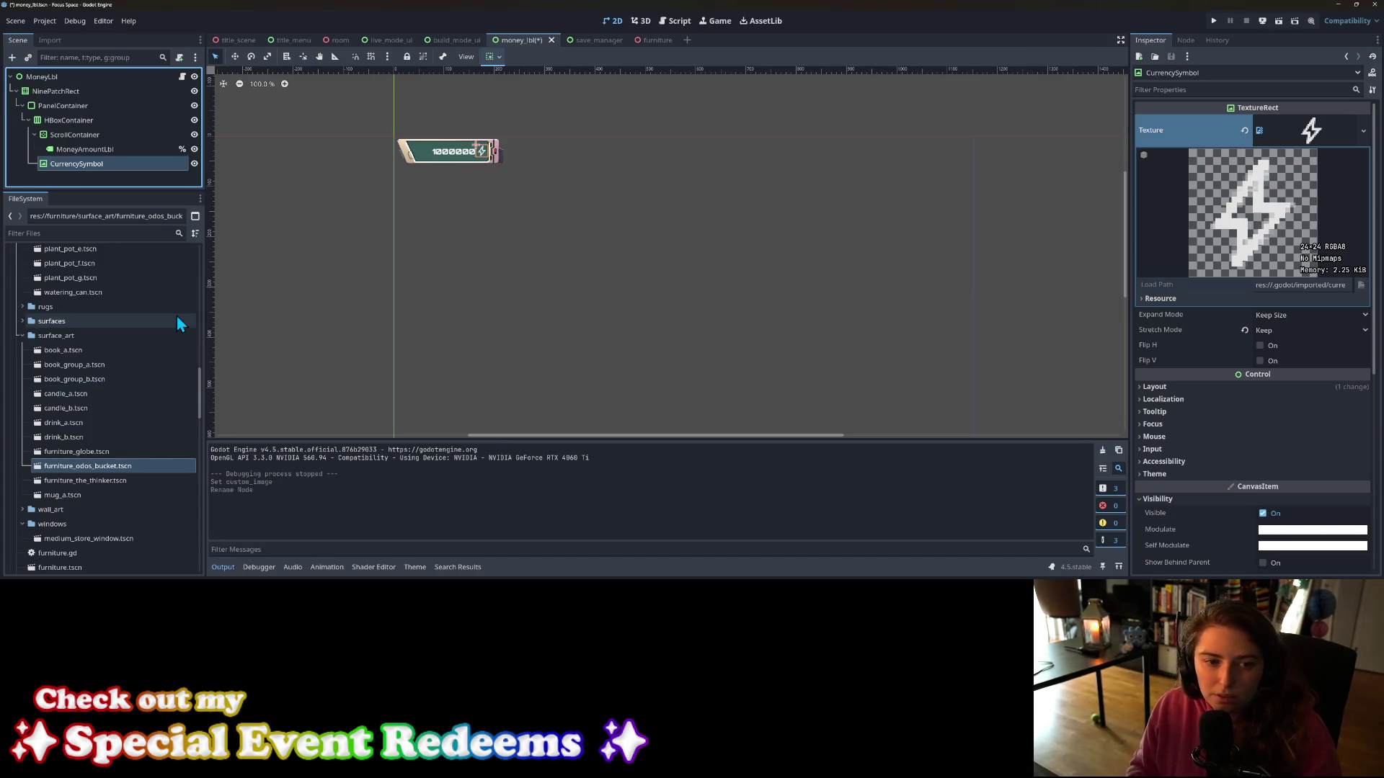
- Save the CurrencySymbol branch as currency_symbol.tscn and open that new scene
{"action": "right_click", "coordinate": [119, 164]}
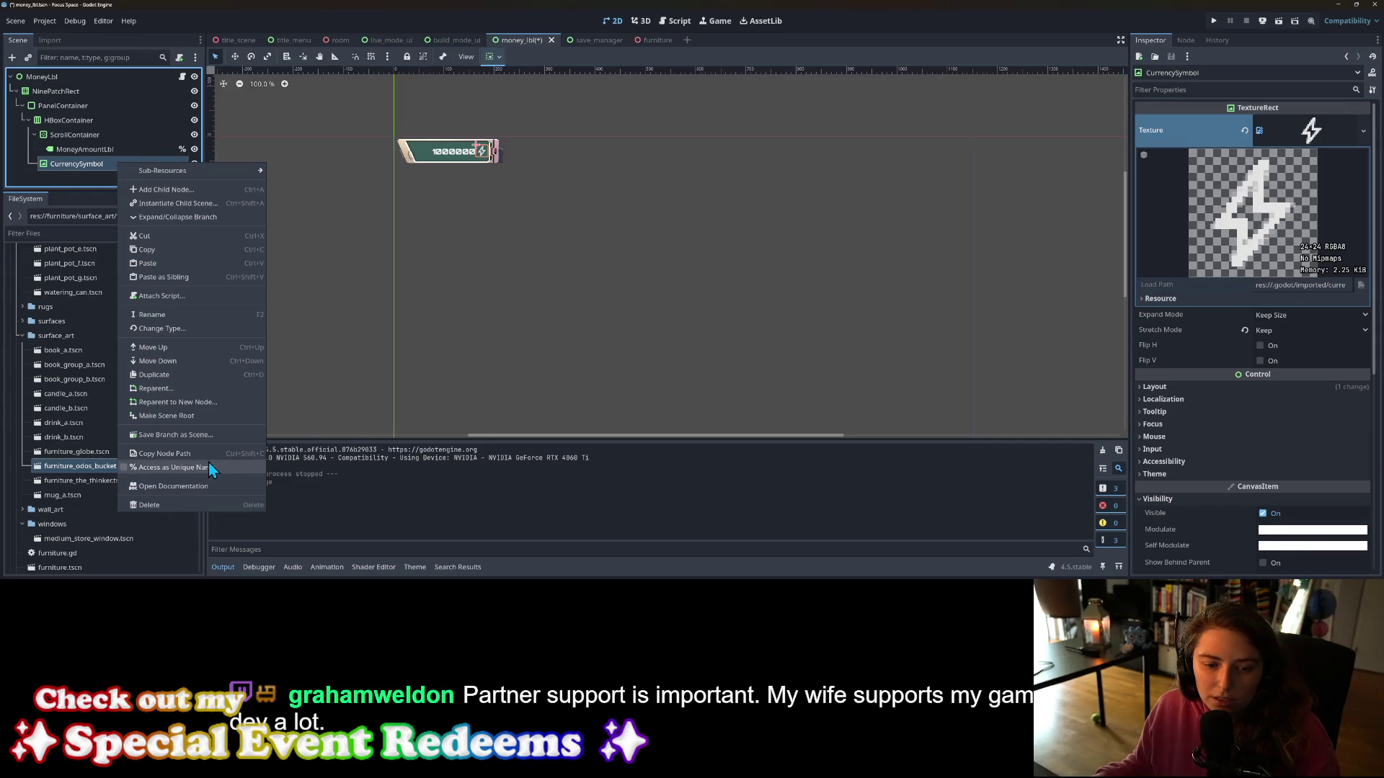
{"action": "left_click", "coordinate": [199, 436]}
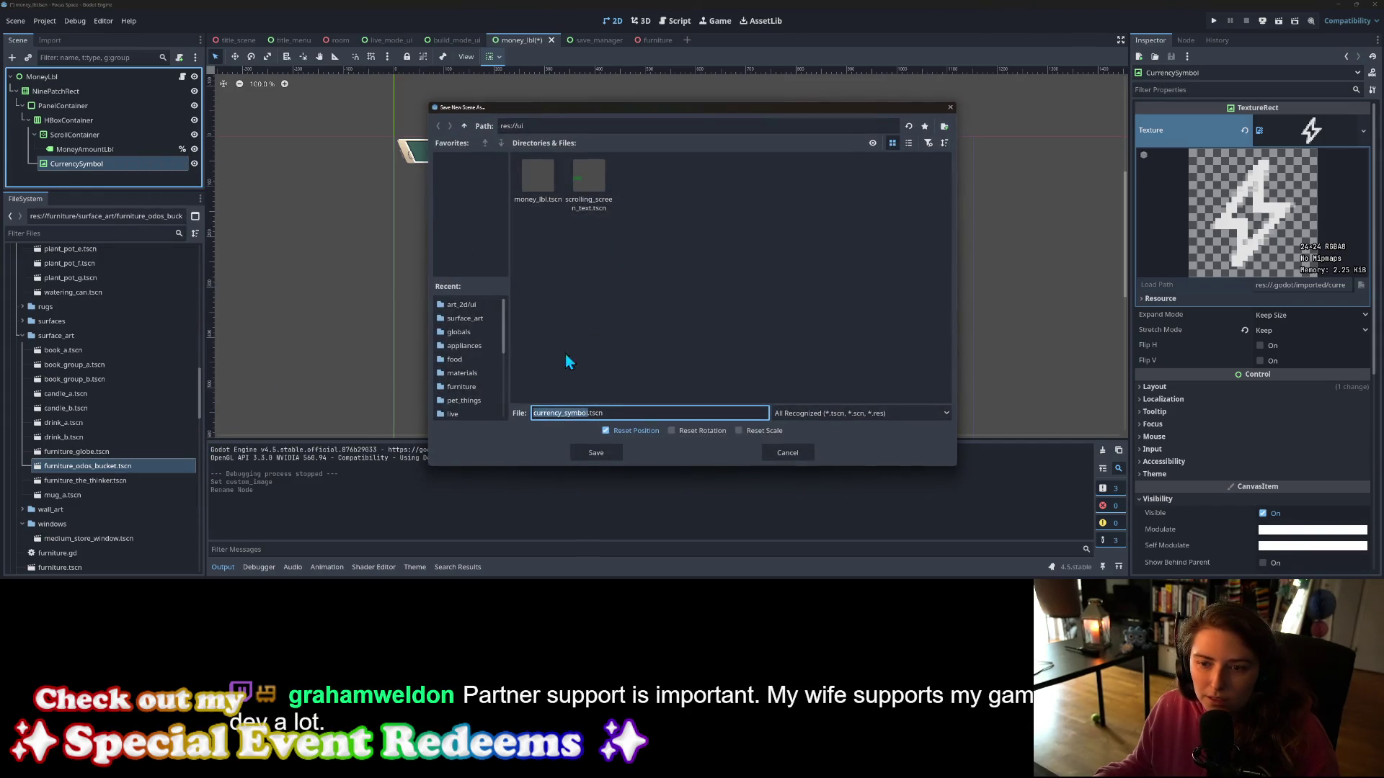
{"action": "left_click", "coordinate": [596, 453]}
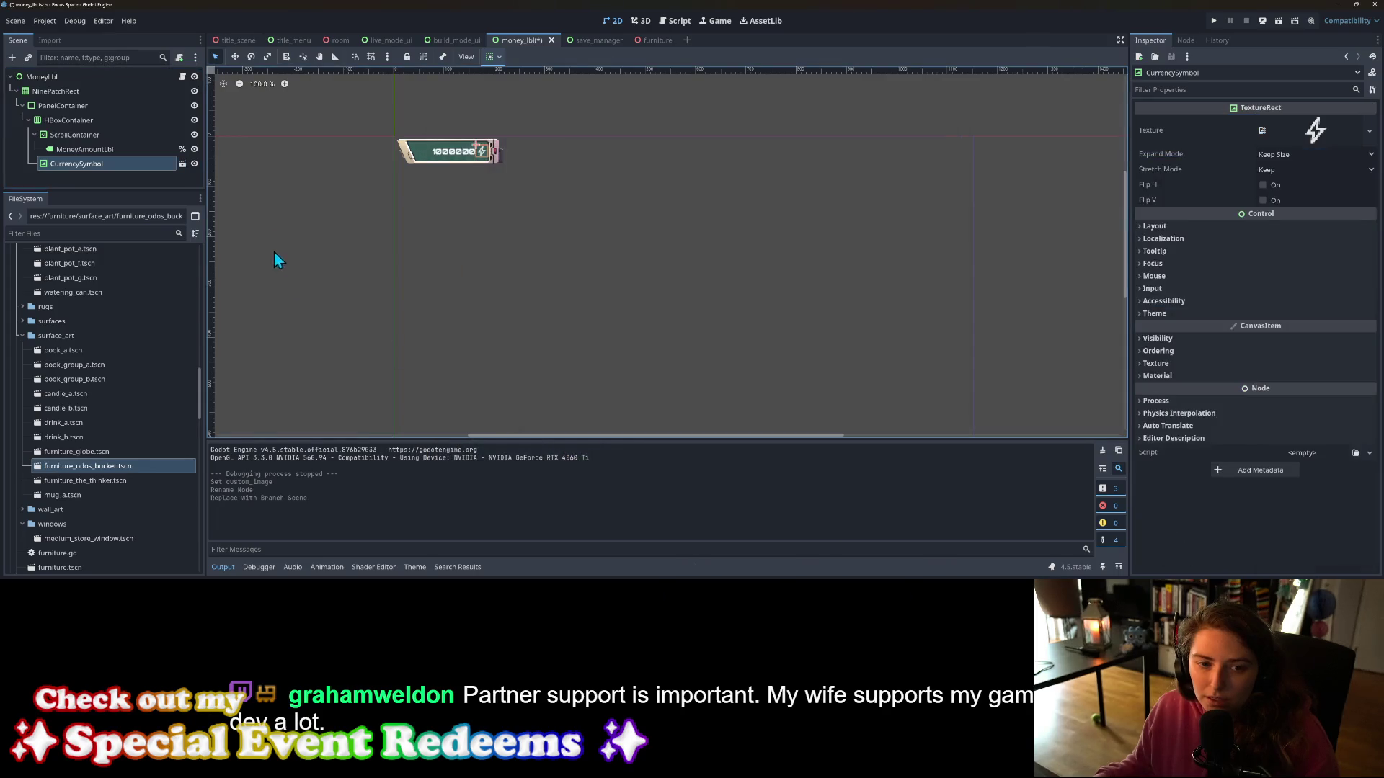
{"action": "left_click", "coordinate": [182, 164]}
- Quick-load the sci-fi Lightning icon as the CurrencySymbol node's texture
{"action": "left_click", "coordinate": [85, 76]}
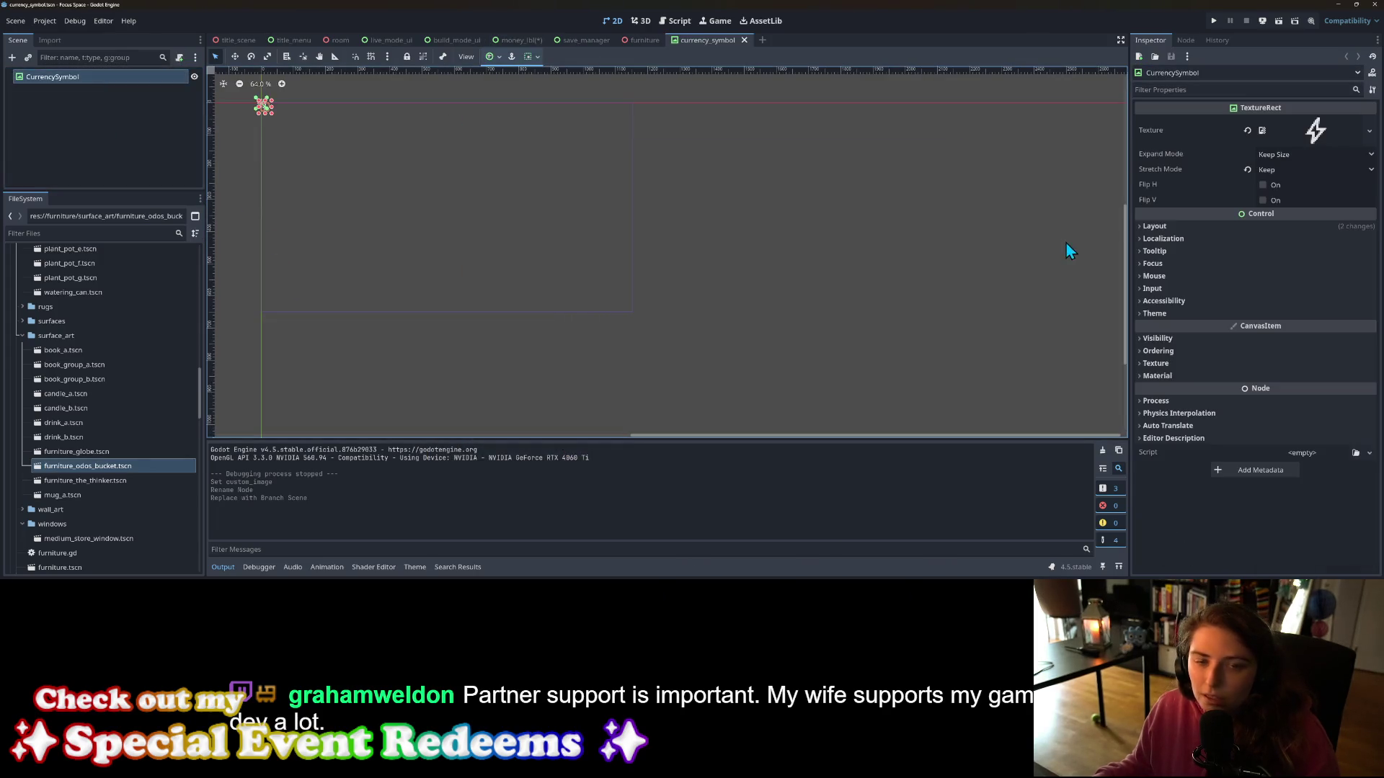
{"action": "left_click", "coordinate": [1369, 130]}
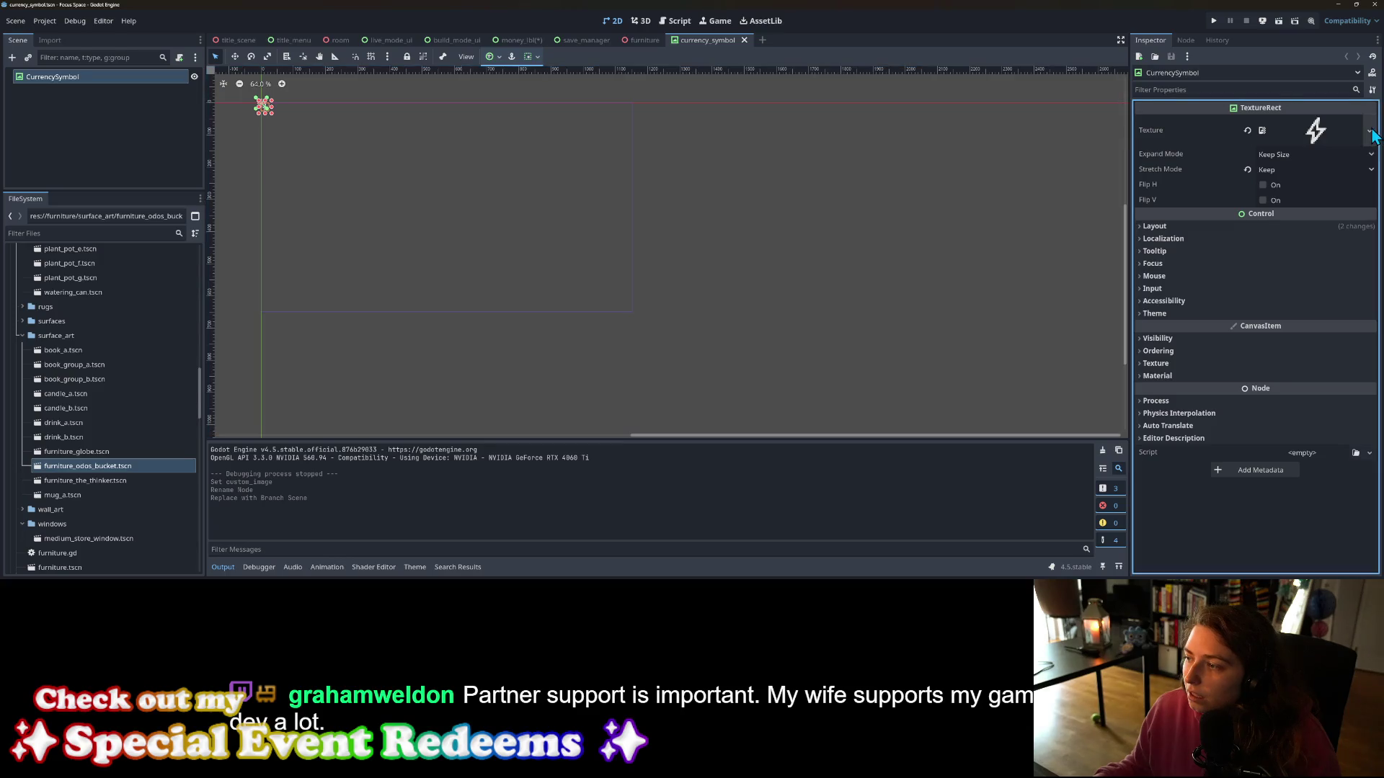
{"action": "left_click", "coordinate": [1289, 419]}
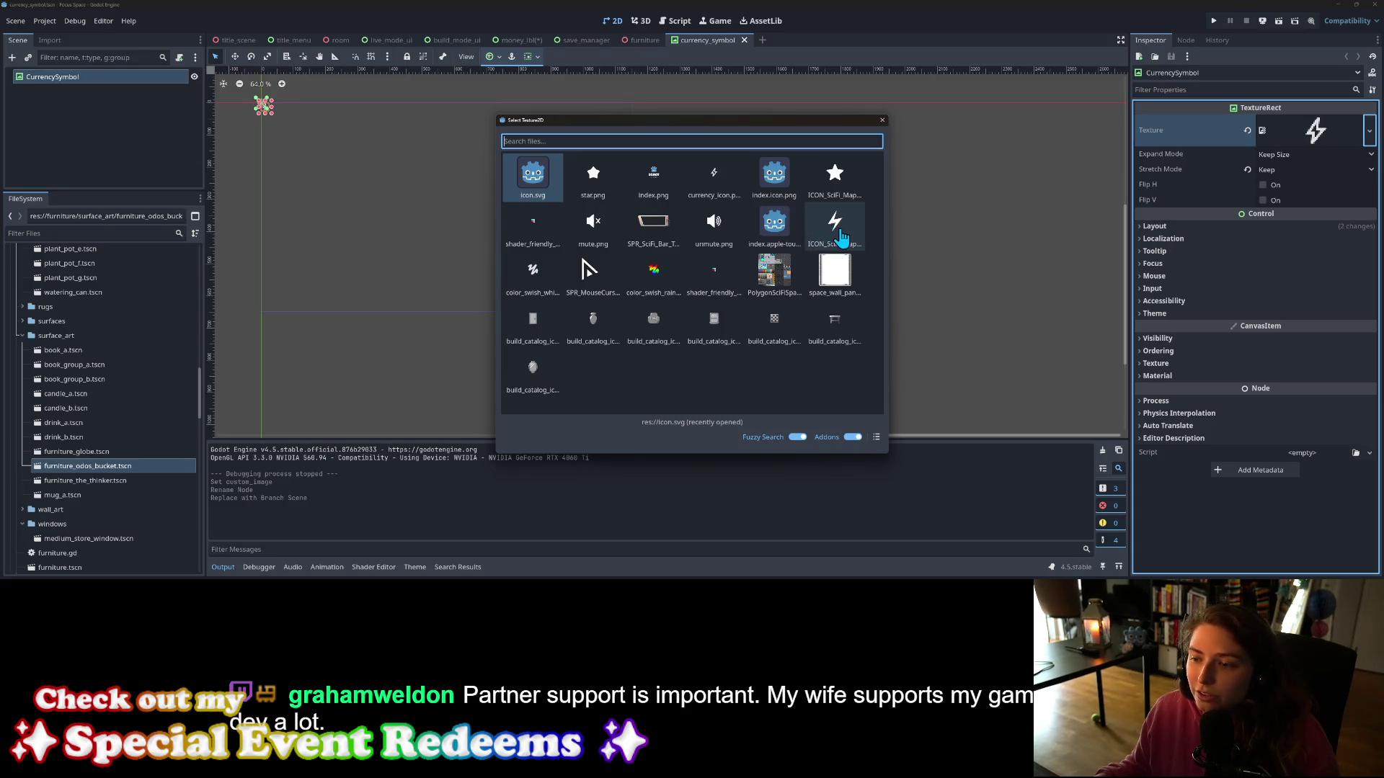
{"action": "left_click", "coordinate": [836, 223]}
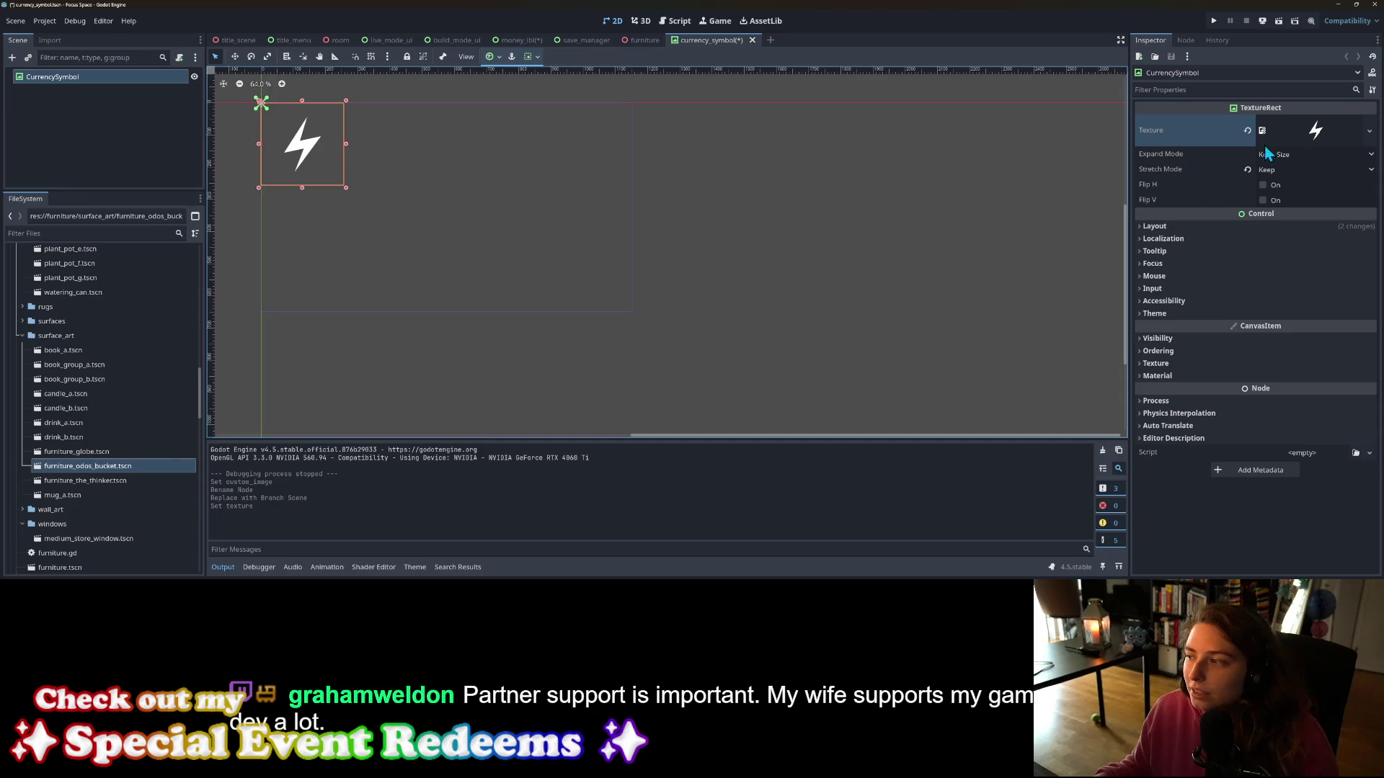
- Try the expand modes, settle on Keep Size, and save currency_symbol.tscn
{"action": "left_click", "coordinate": [1310, 155]}
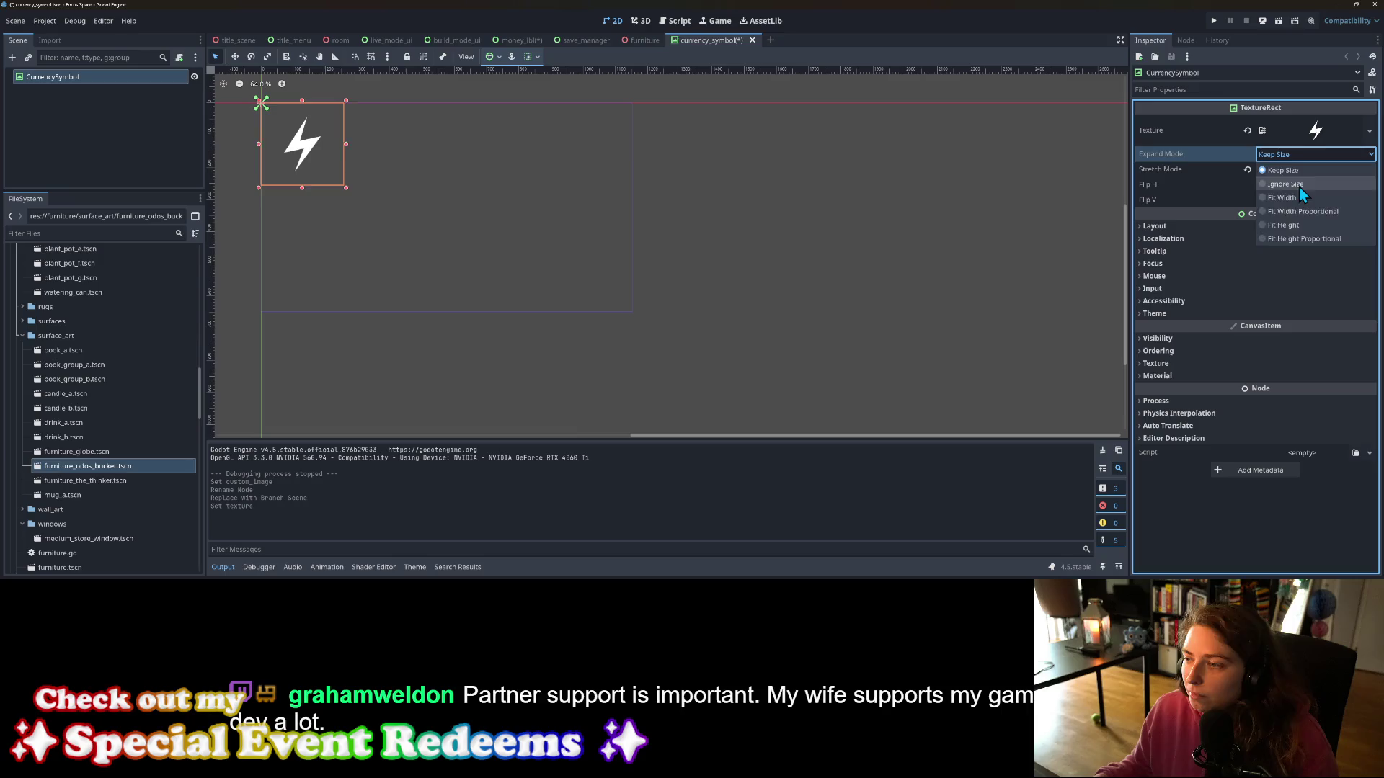
{"action": "left_click", "coordinate": [1298, 185]}
{"action": "left_click", "coordinate": [1294, 156]}
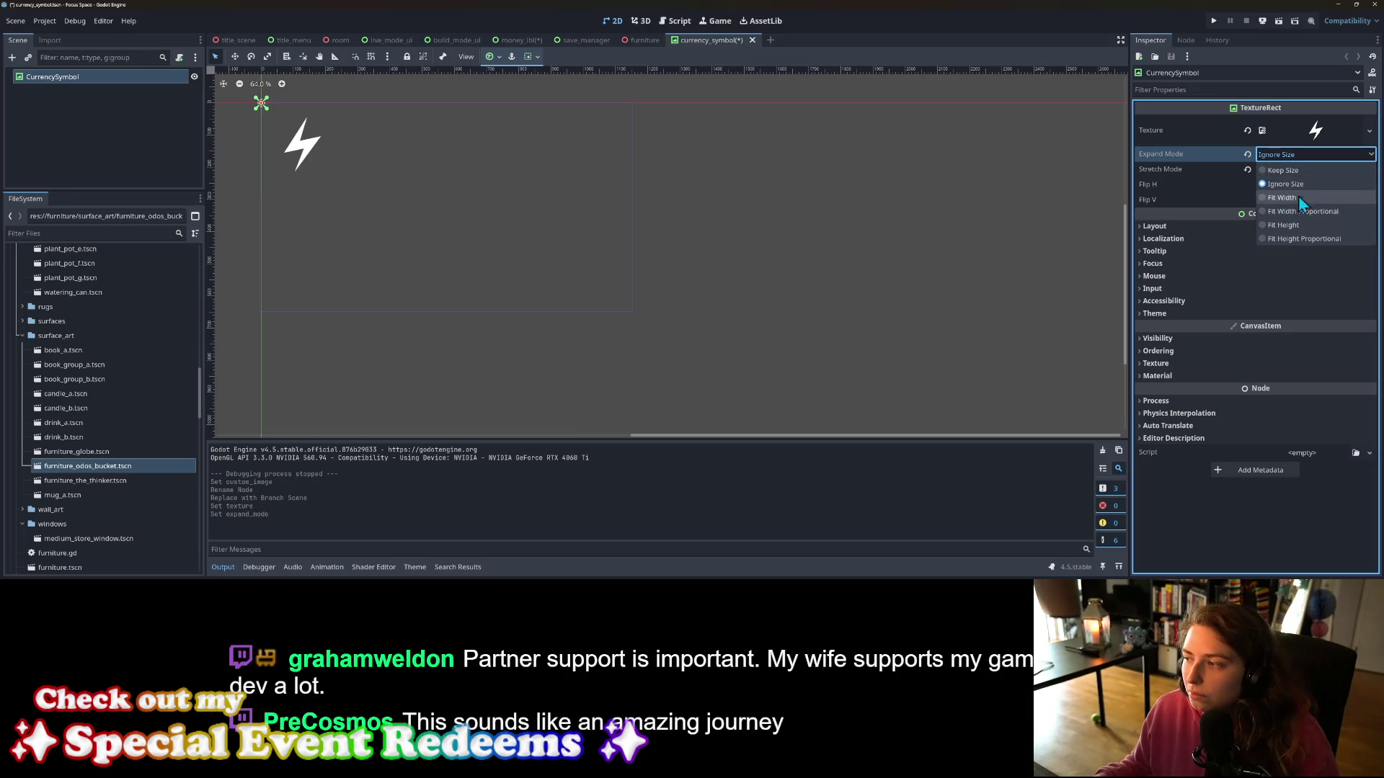
{"action": "left_click", "coordinate": [1298, 198]}
{"action": "left_click", "coordinate": [1287, 158]}
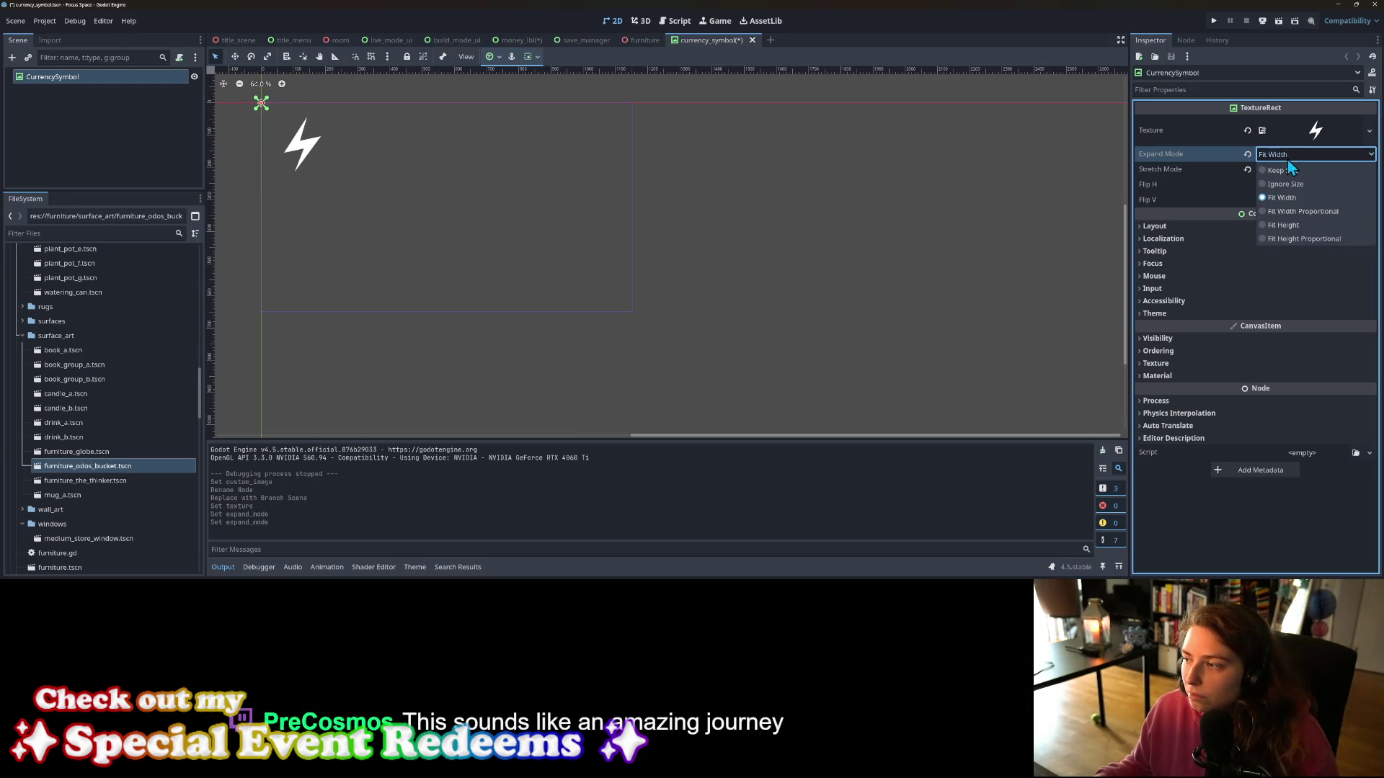
{"action": "left_click", "coordinate": [1293, 173]}
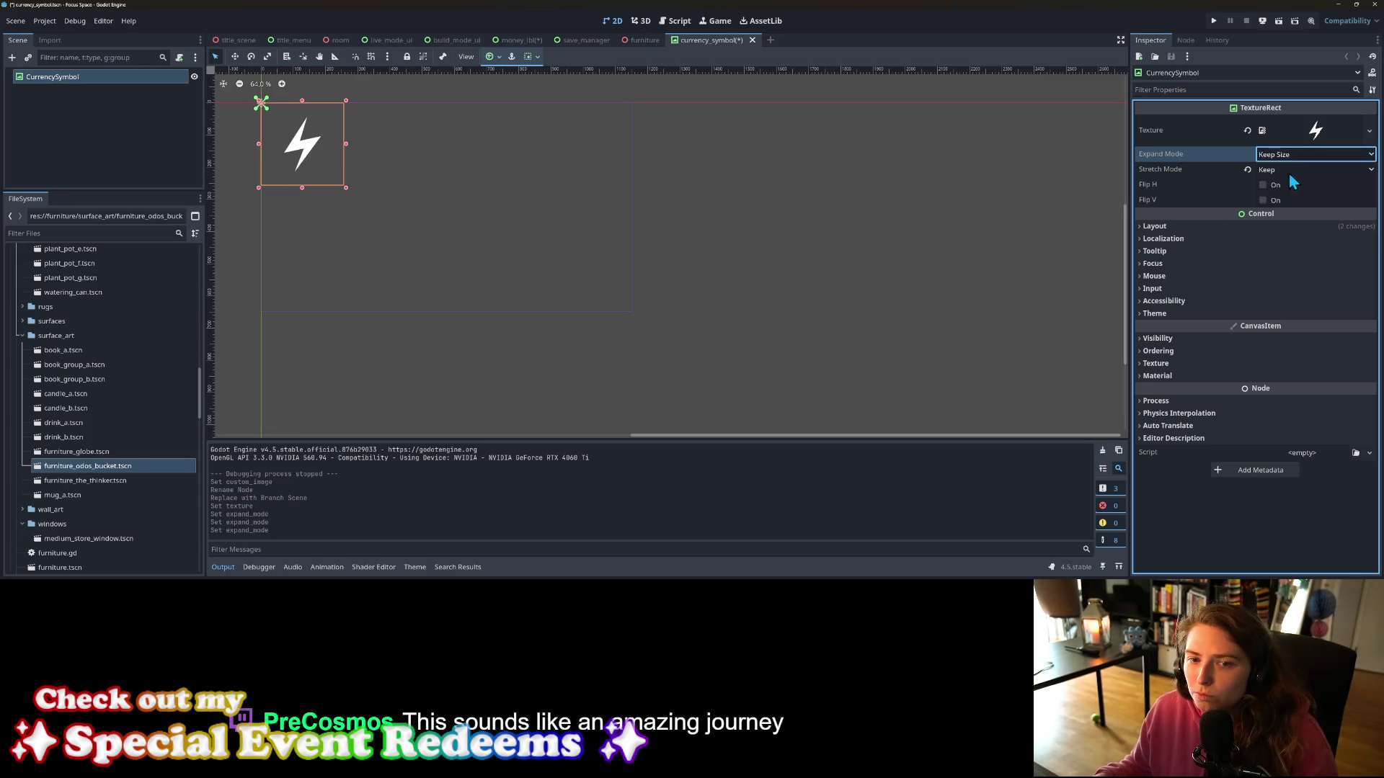
{"action": "key", "text": "ctrl+s"}
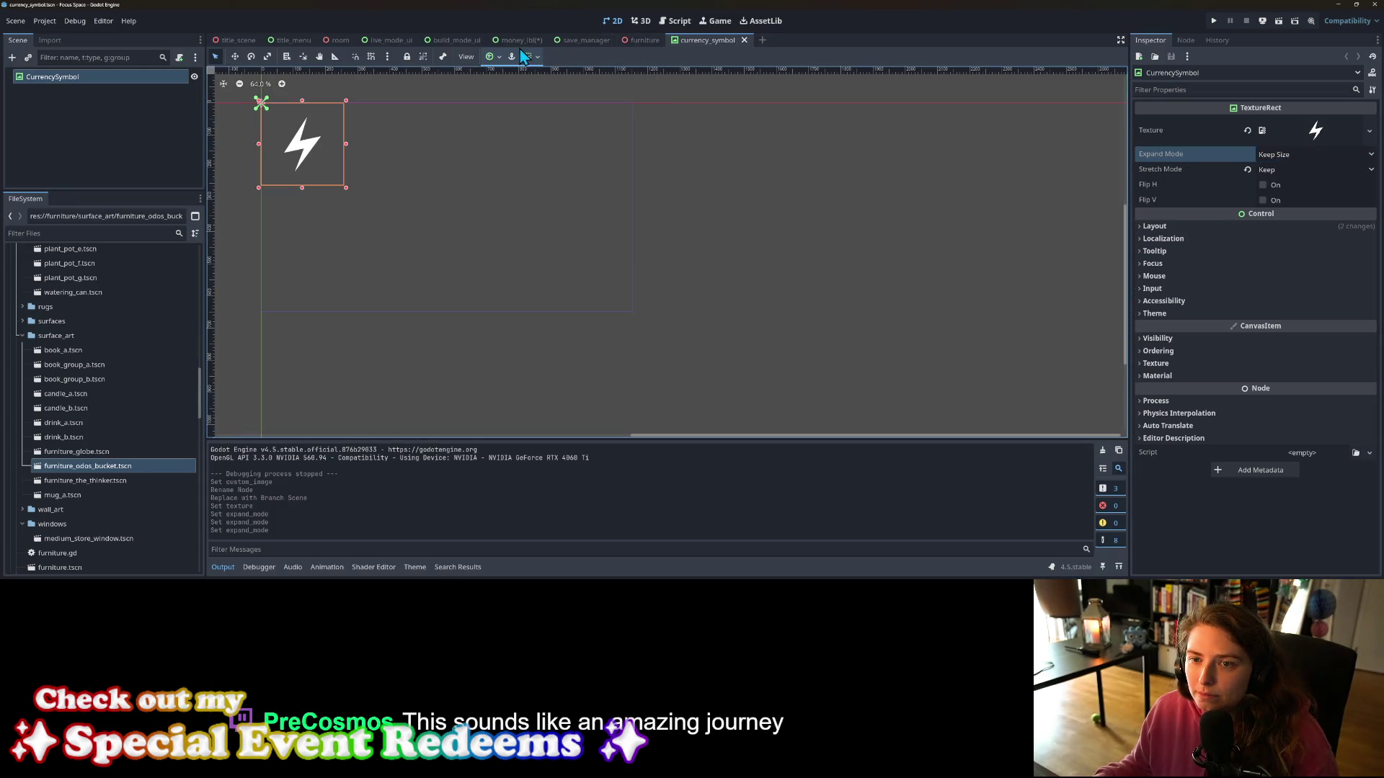
{"action": "left_click", "coordinate": [518, 40]}
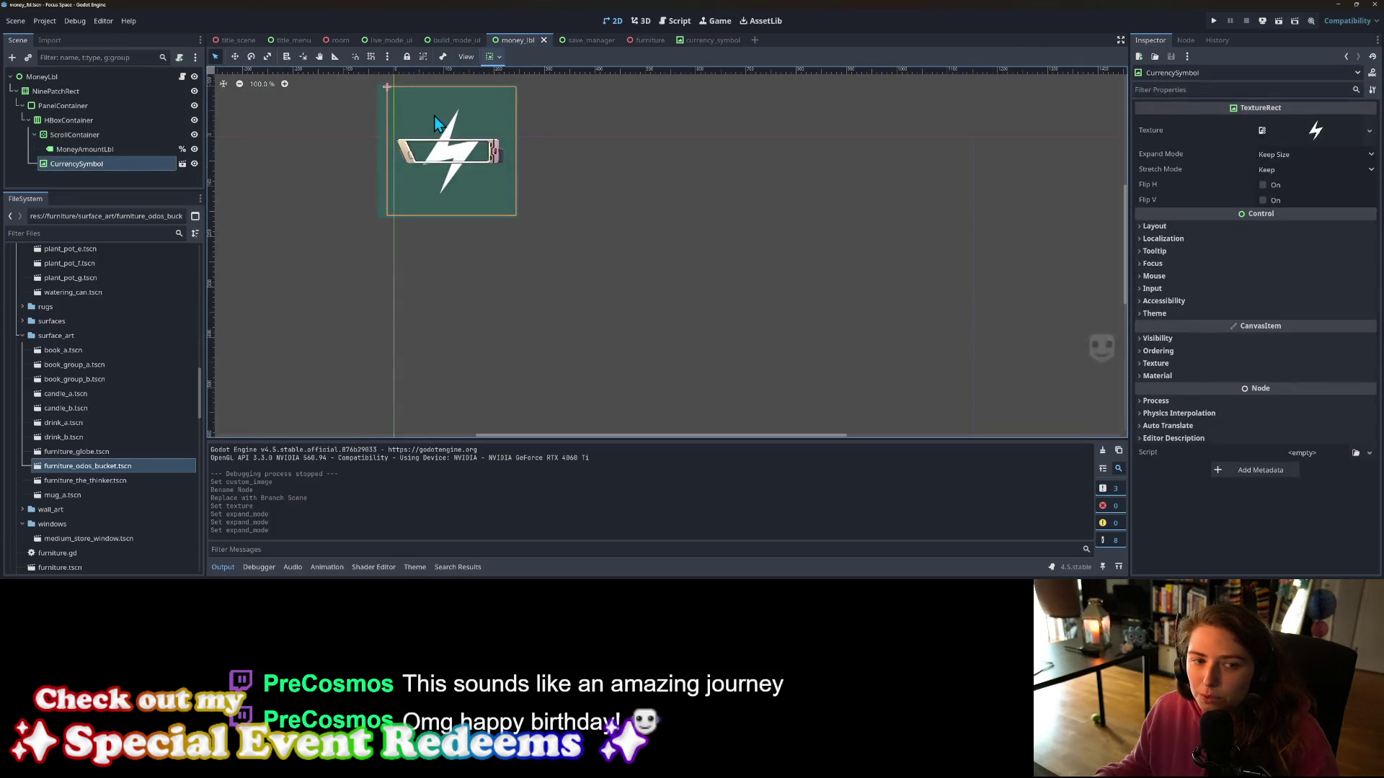
- Try CurrencySymbol's Ignore Size, Keep Size, Fit Height and Fit Width Proportional expand modes, with Scale stretch
{"action": "left_click", "coordinate": [1309, 156]}
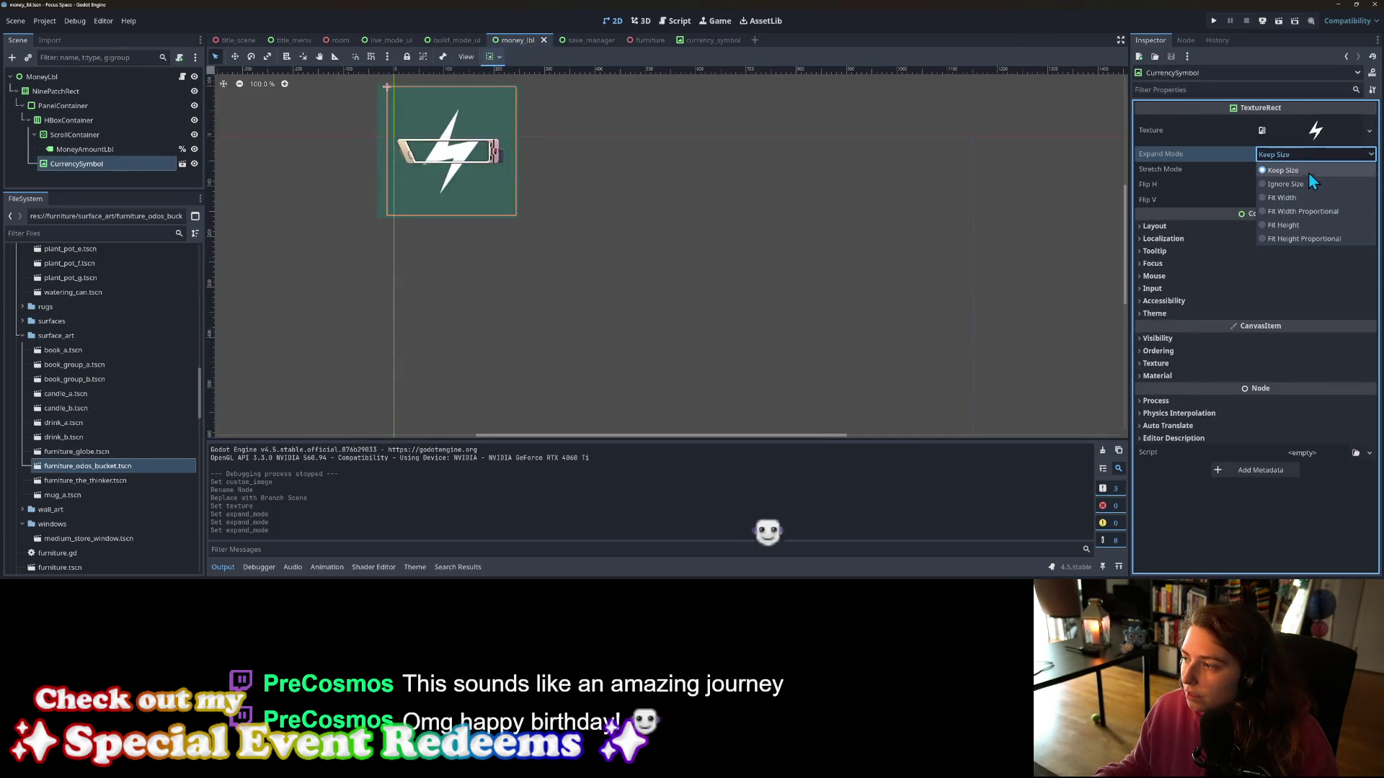
{"action": "left_click", "coordinate": [1305, 184]}
{"action": "left_click", "coordinate": [1300, 155]}
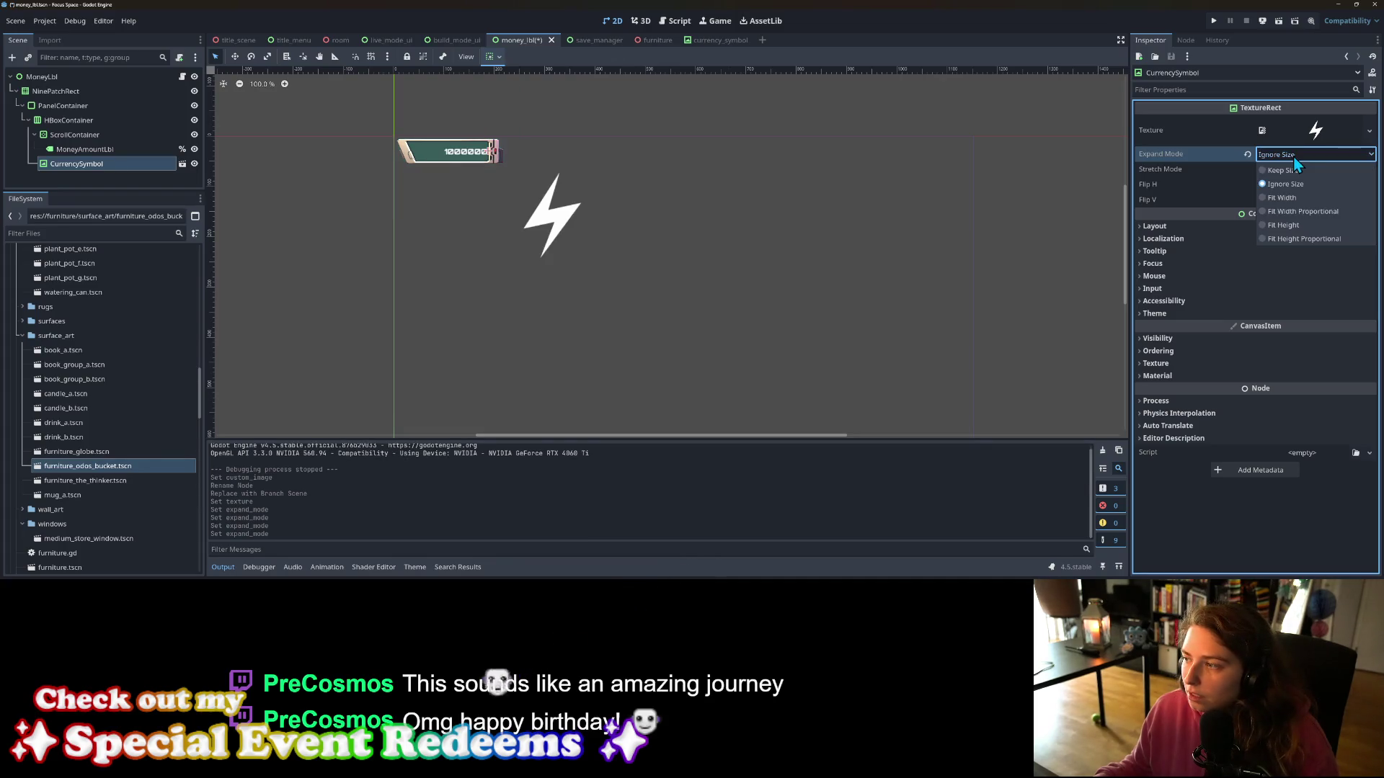
{"action": "left_click", "coordinate": [1295, 167]}
{"action": "left_click", "coordinate": [1288, 172]}
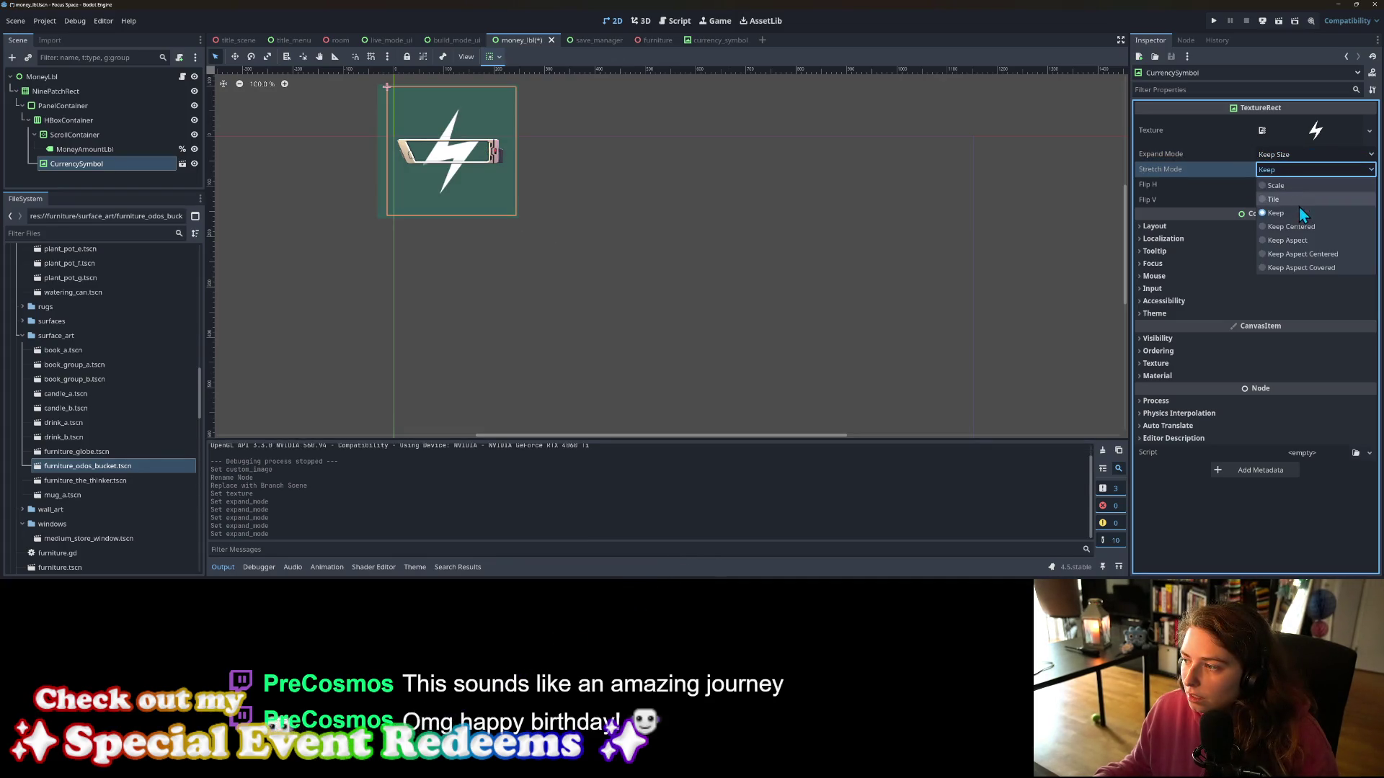
{"action": "left_click", "coordinate": [1291, 187]}
{"action": "left_click", "coordinate": [1289, 157]}
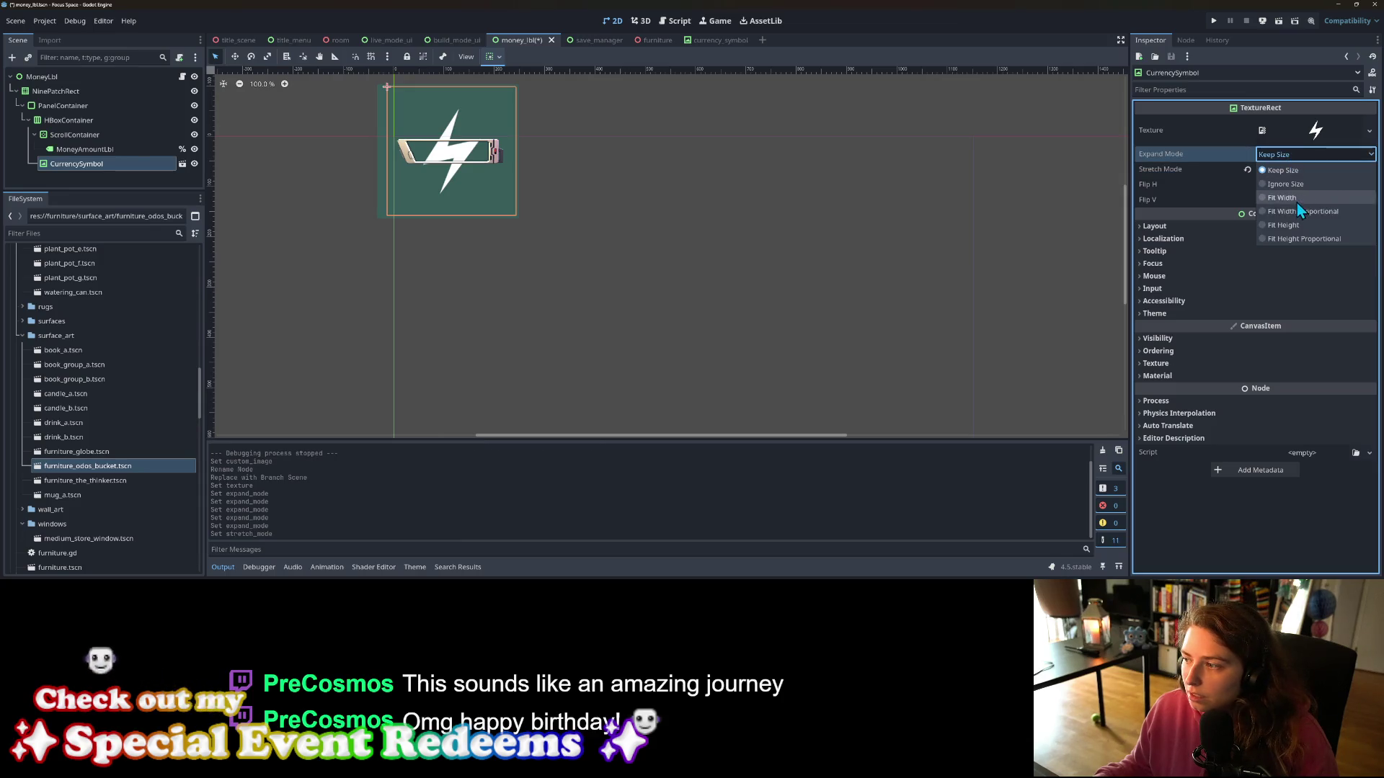
{"action": "left_click", "coordinate": [1295, 226]}
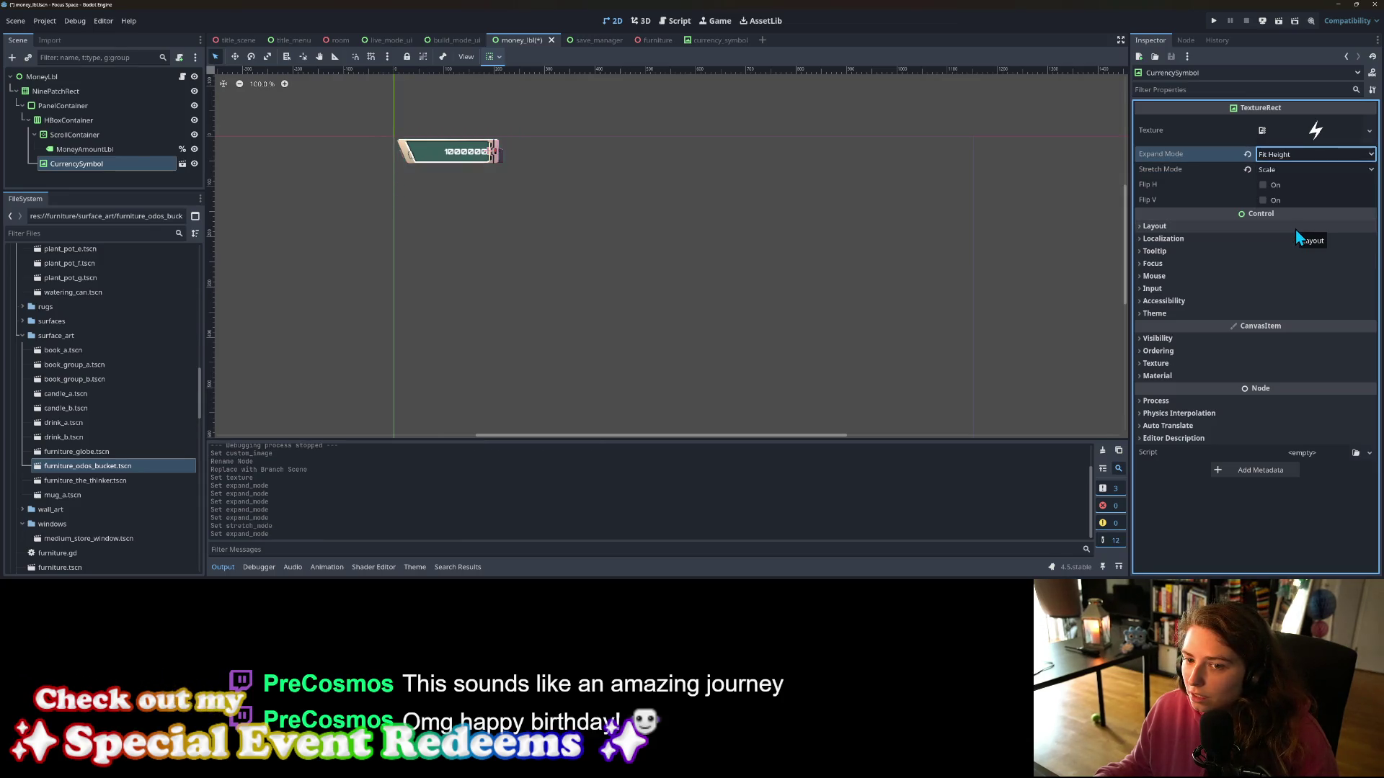
{"action": "left_click", "coordinate": [1287, 156]}
{"action": "left_click", "coordinate": [1301, 212]}
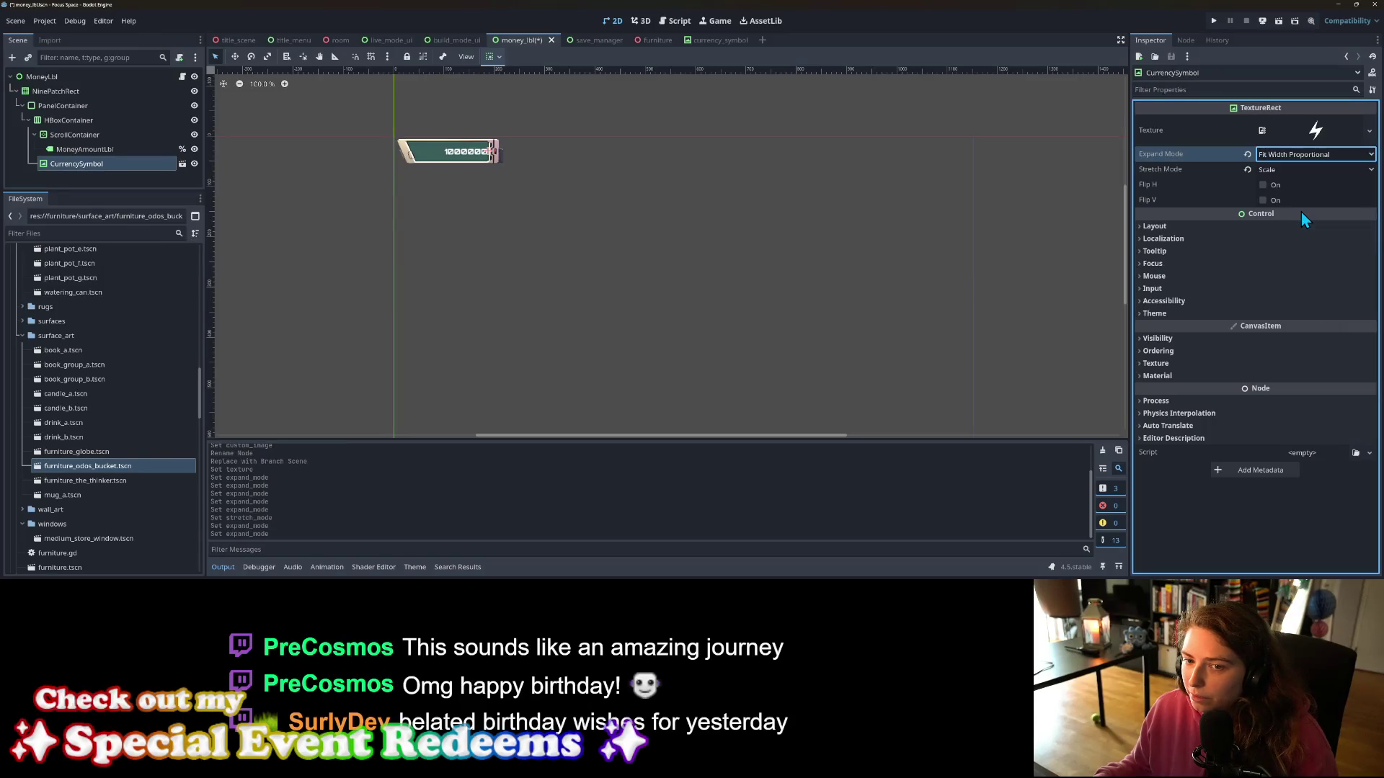
{"action": "left_click", "coordinate": [1289, 170]}
{"action": "left_click", "coordinate": [1287, 165]}
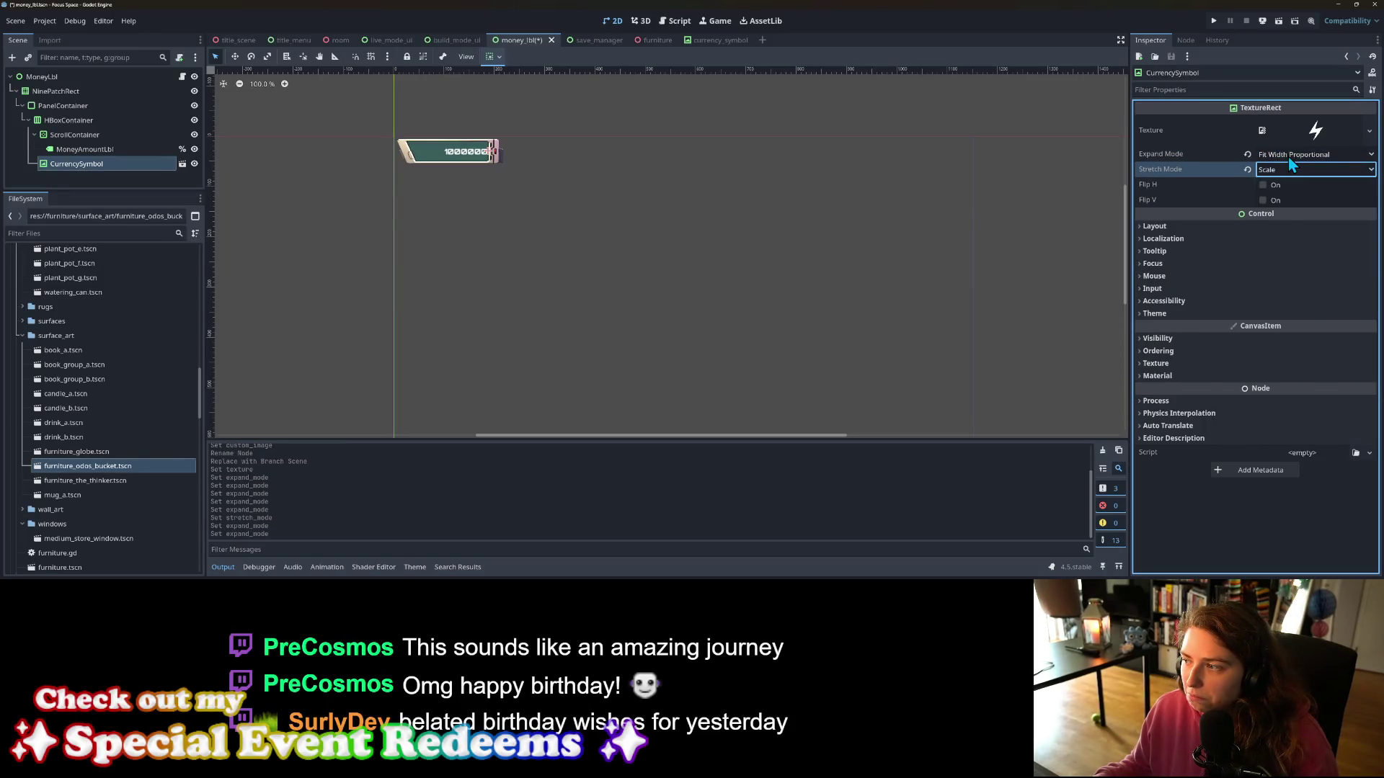
- Cycle through Fit Width, Fit Height Proportional and Ignore Size, settling on Fit Width with Scale stretch
{"action": "left_click", "coordinate": [1287, 158]}
{"action": "left_click", "coordinate": [1290, 195]}
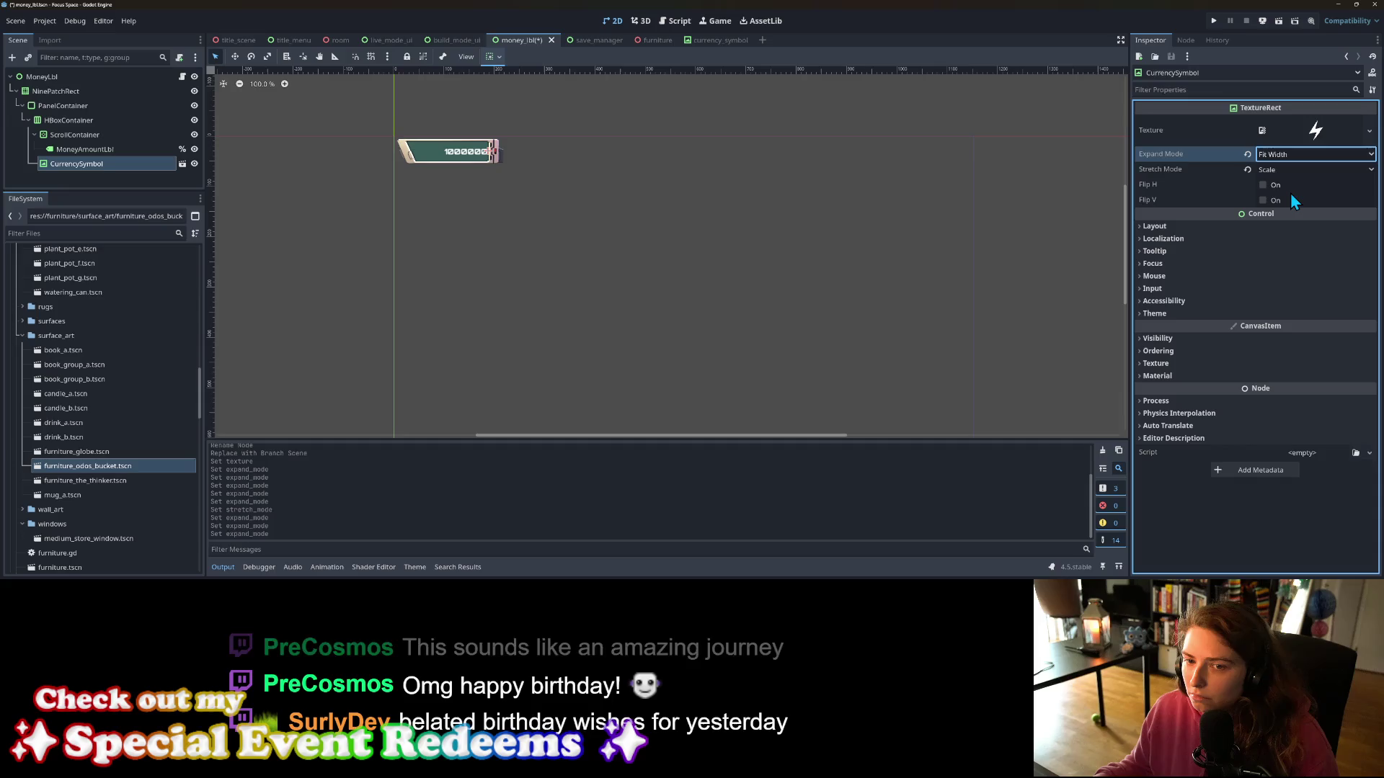
{"action": "left_click", "coordinate": [1278, 154]}
{"action": "left_click", "coordinate": [1294, 239]}
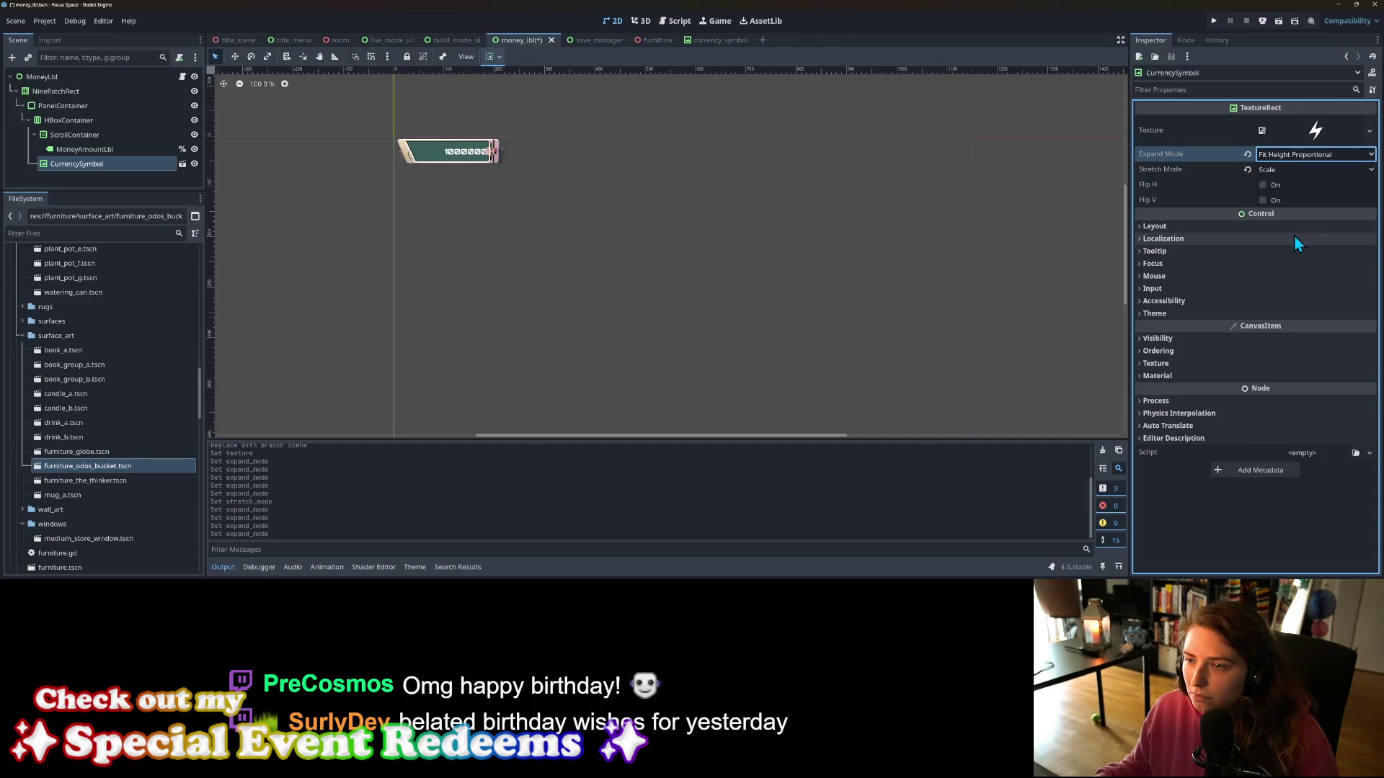
{"action": "left_click", "coordinate": [1278, 155]}
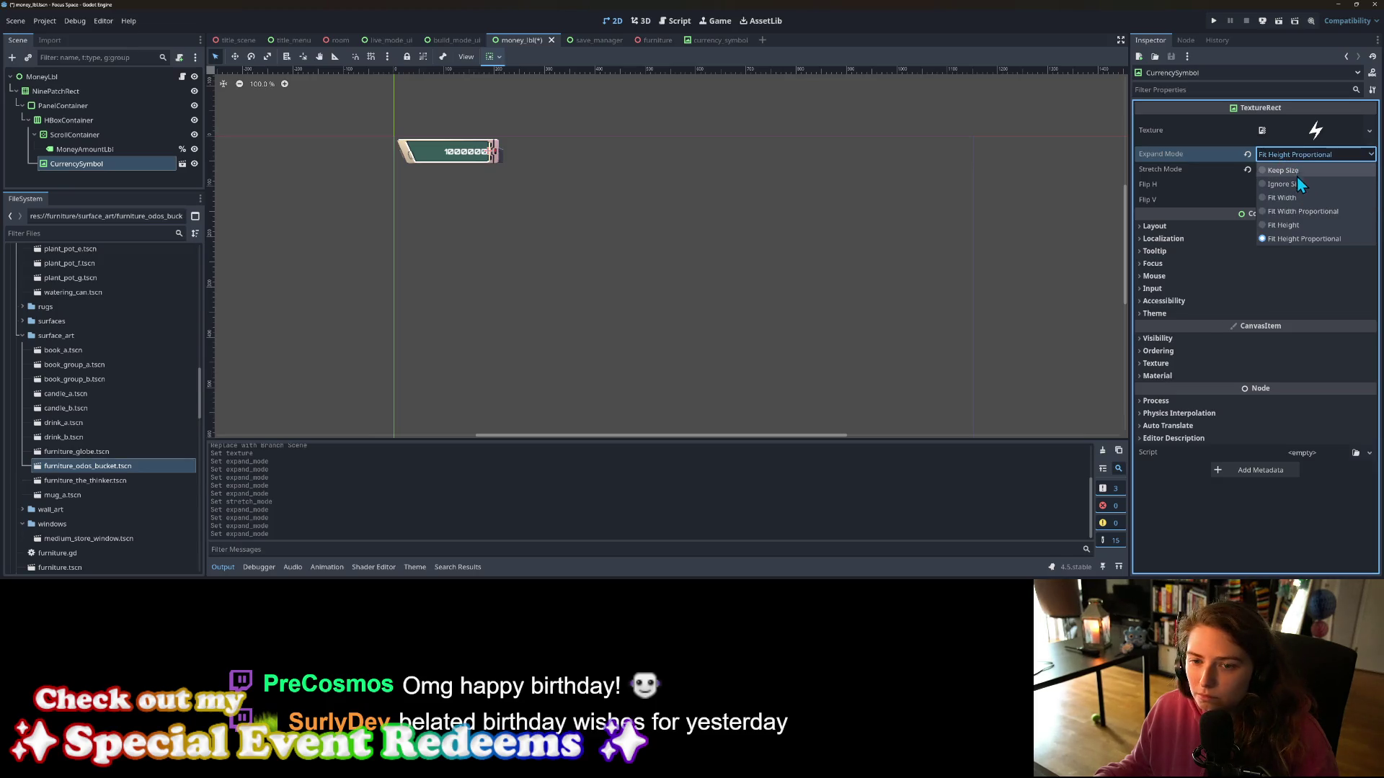
{"action": "left_click", "coordinate": [1296, 182]}
{"action": "left_click", "coordinate": [1301, 154]}
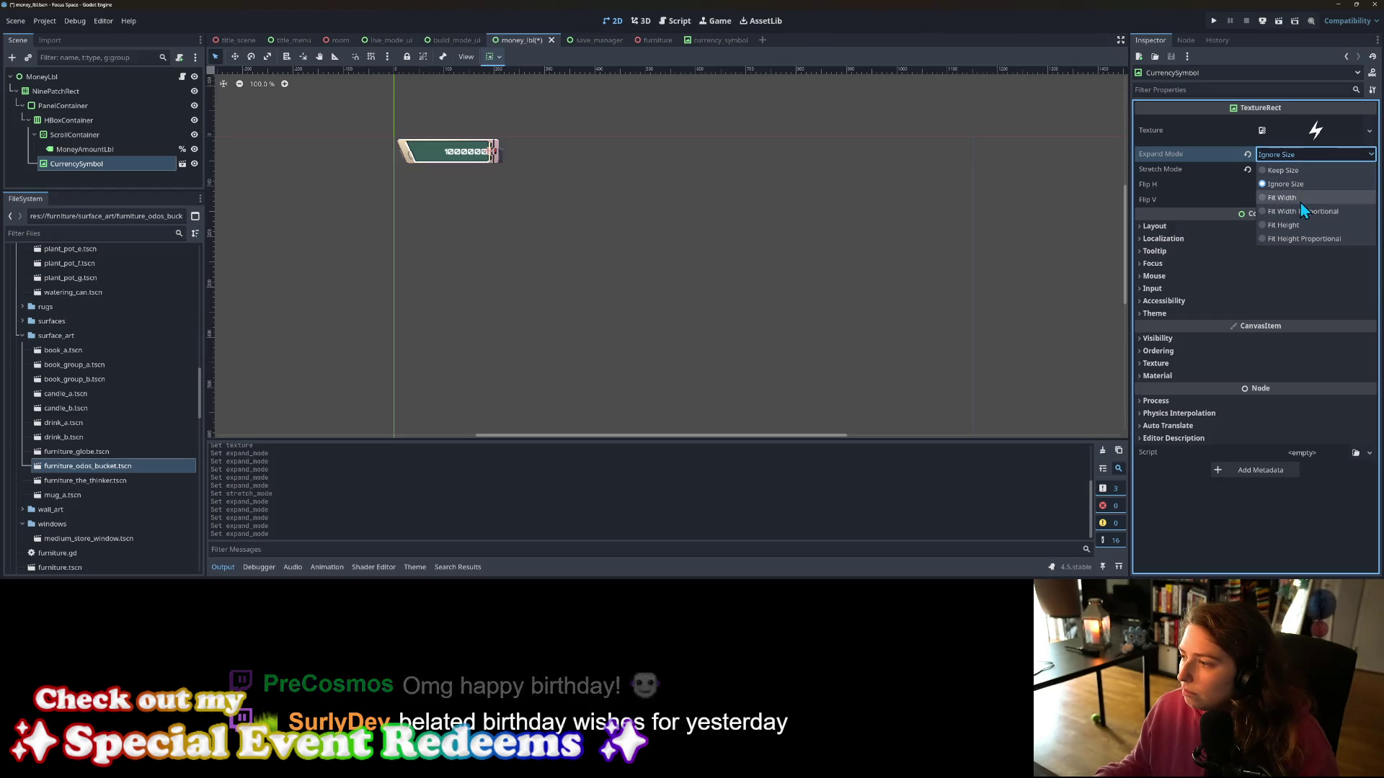
{"action": "left_click", "coordinate": [1300, 199]}
{"action": "left_click", "coordinate": [1282, 171]}
{"action": "left_click", "coordinate": [1291, 175]}
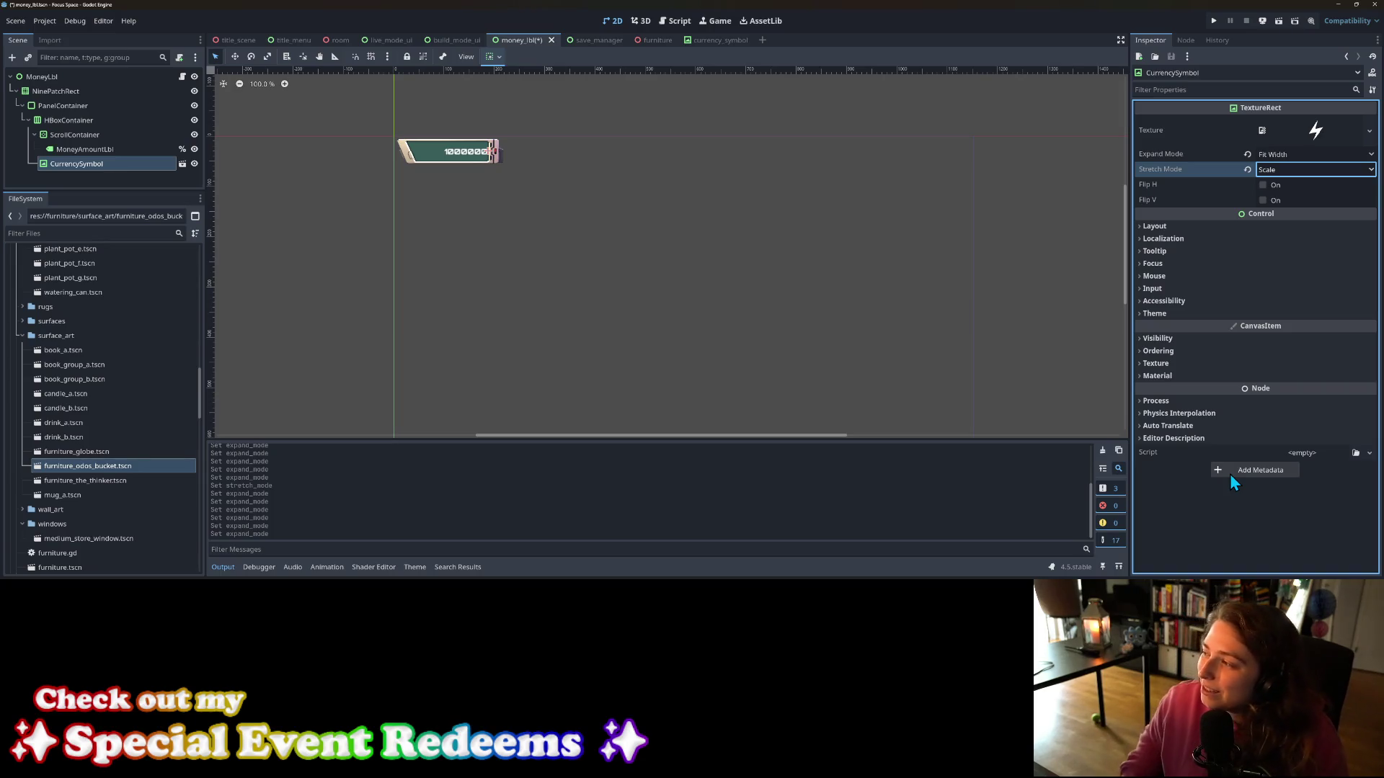
- Zoom onto the money label, set Fit Width Proportional, and try stretch modes, ending on Keep Centered
{"action": "scroll", "coordinate": [447, 151], "scroll_direction": "up", "scroll_amount": 17}
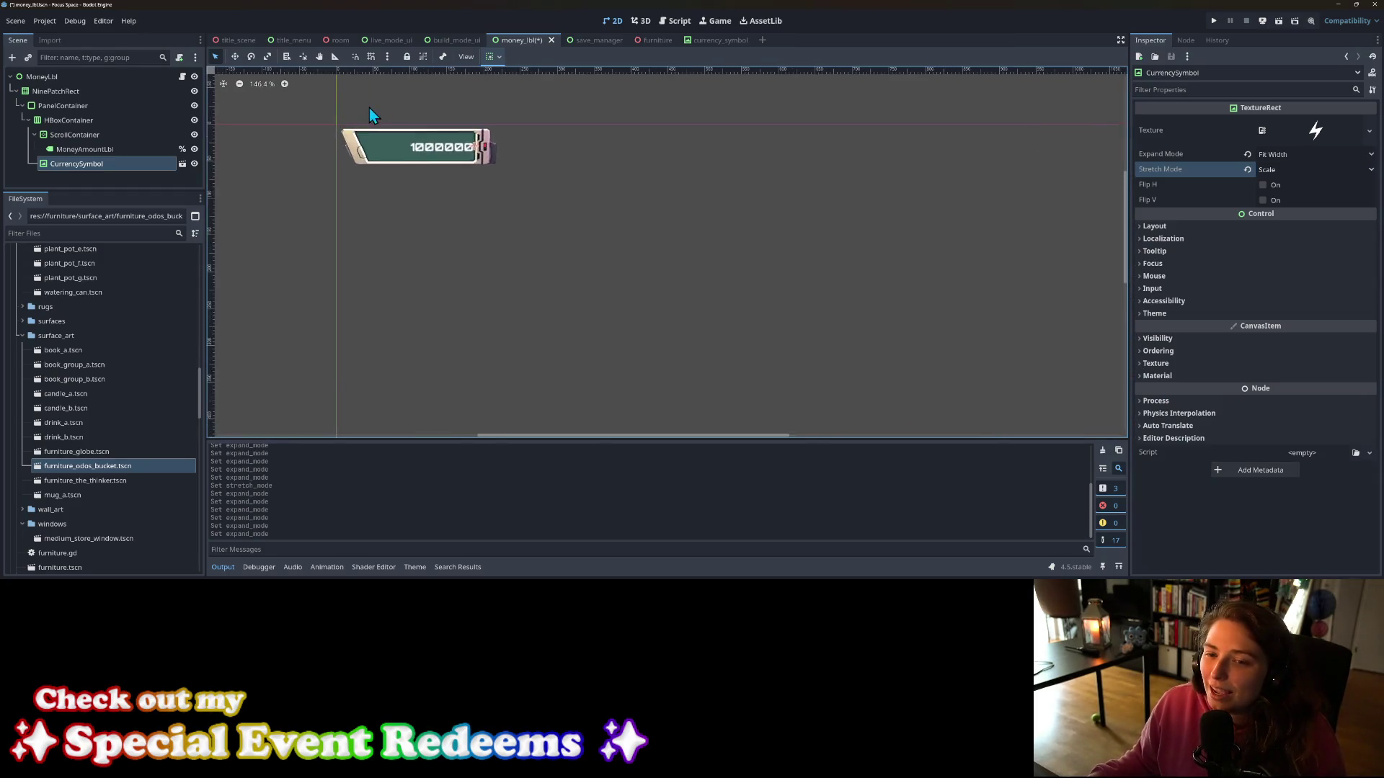
{"action": "left_click_drag", "start_coordinate": [565, 200], "coordinate": [723, 245]}
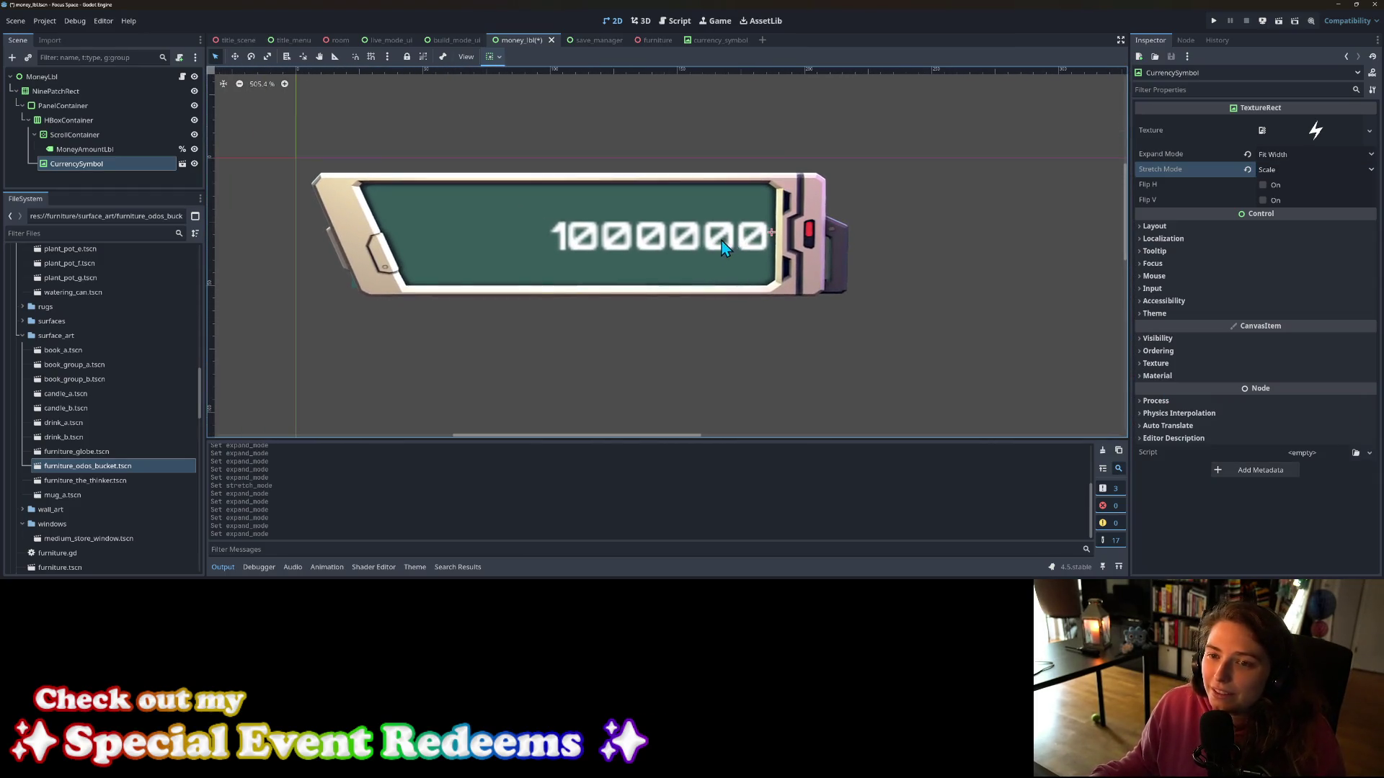
{"action": "left_click", "coordinate": [1283, 155]}
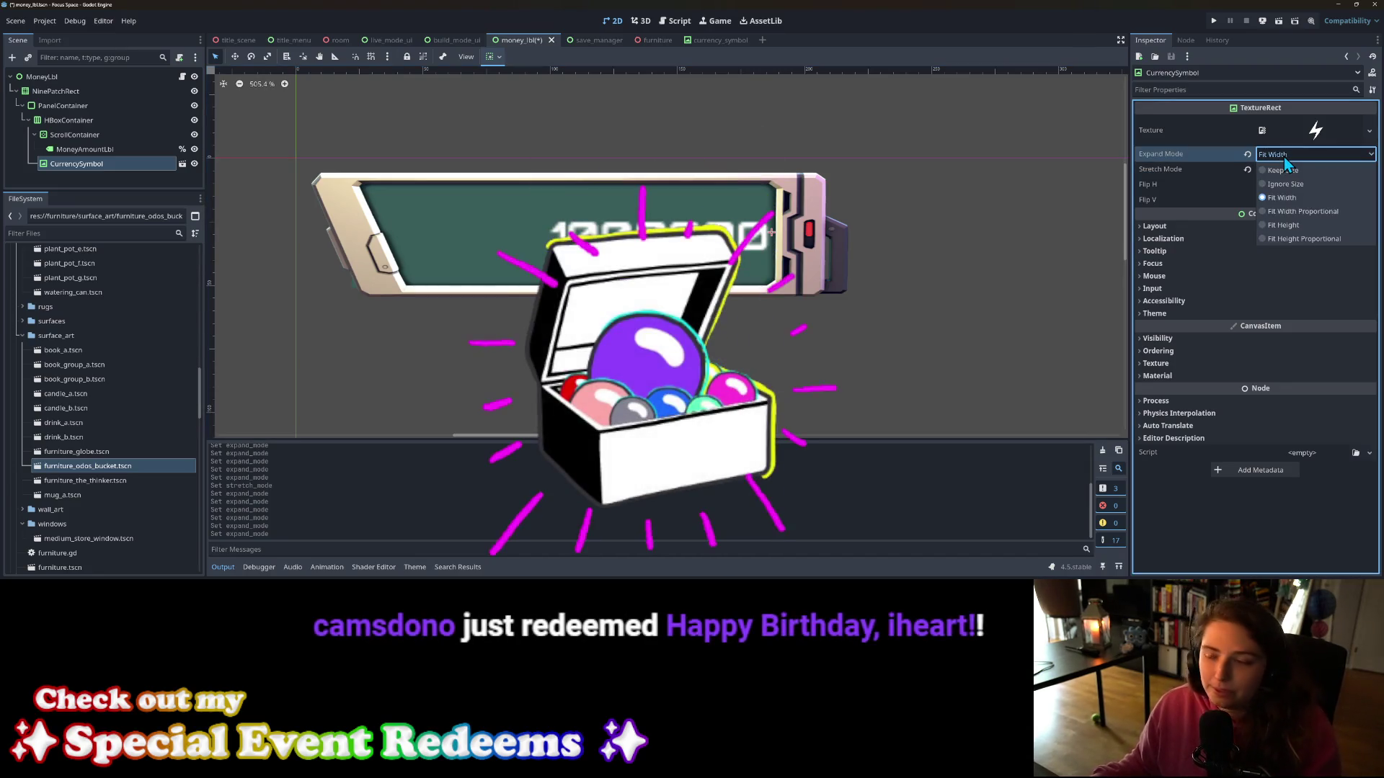
{"action": "left_click", "coordinate": [1306, 213]}
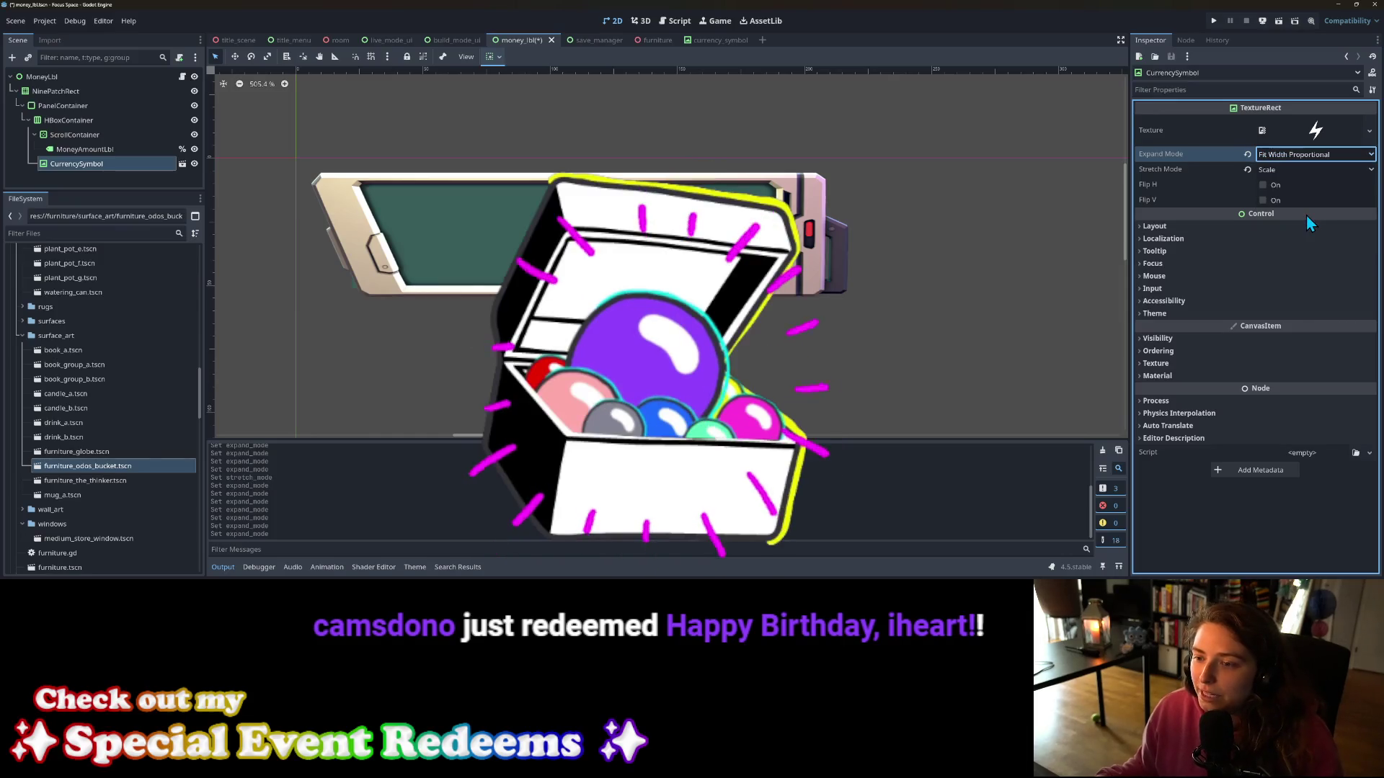
{"action": "left_click", "coordinate": [1274, 168]}
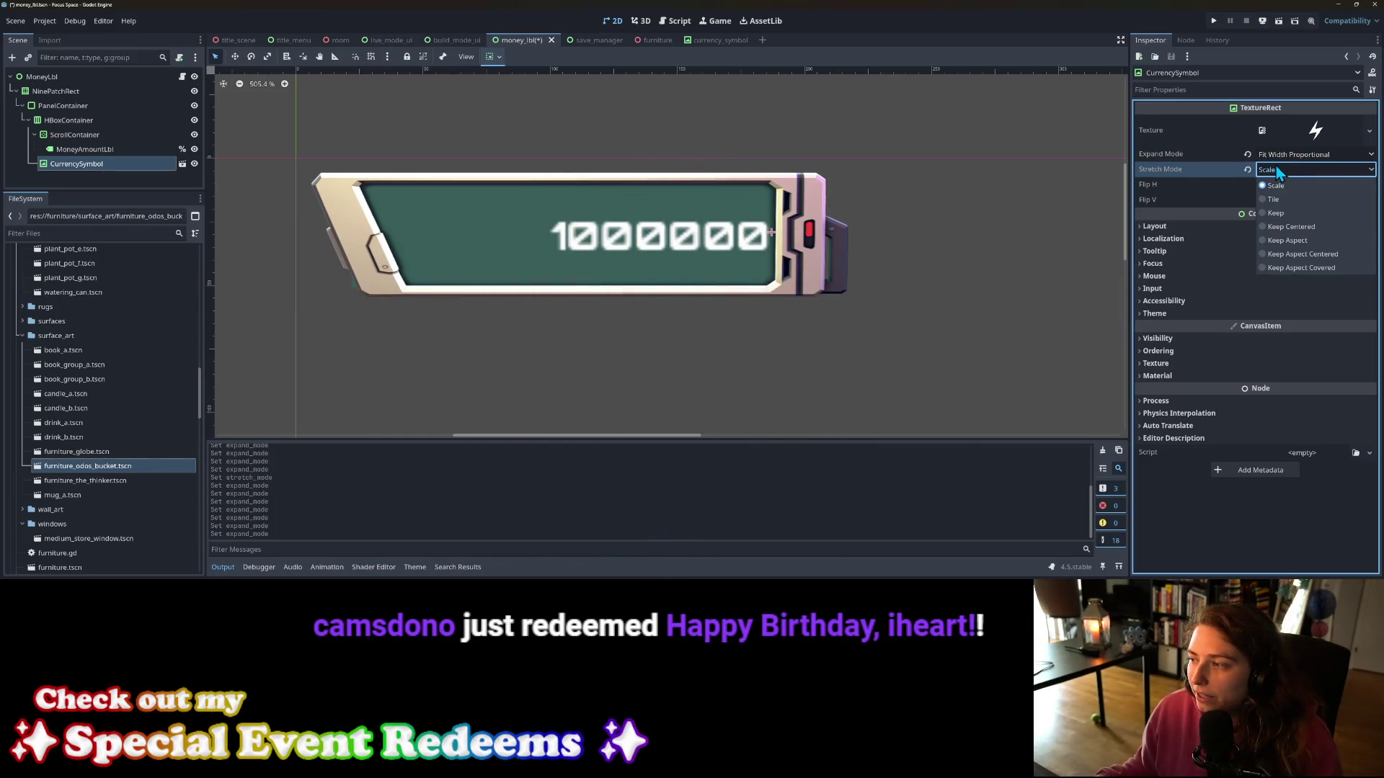
{"action": "left_click", "coordinate": [1314, 241]}
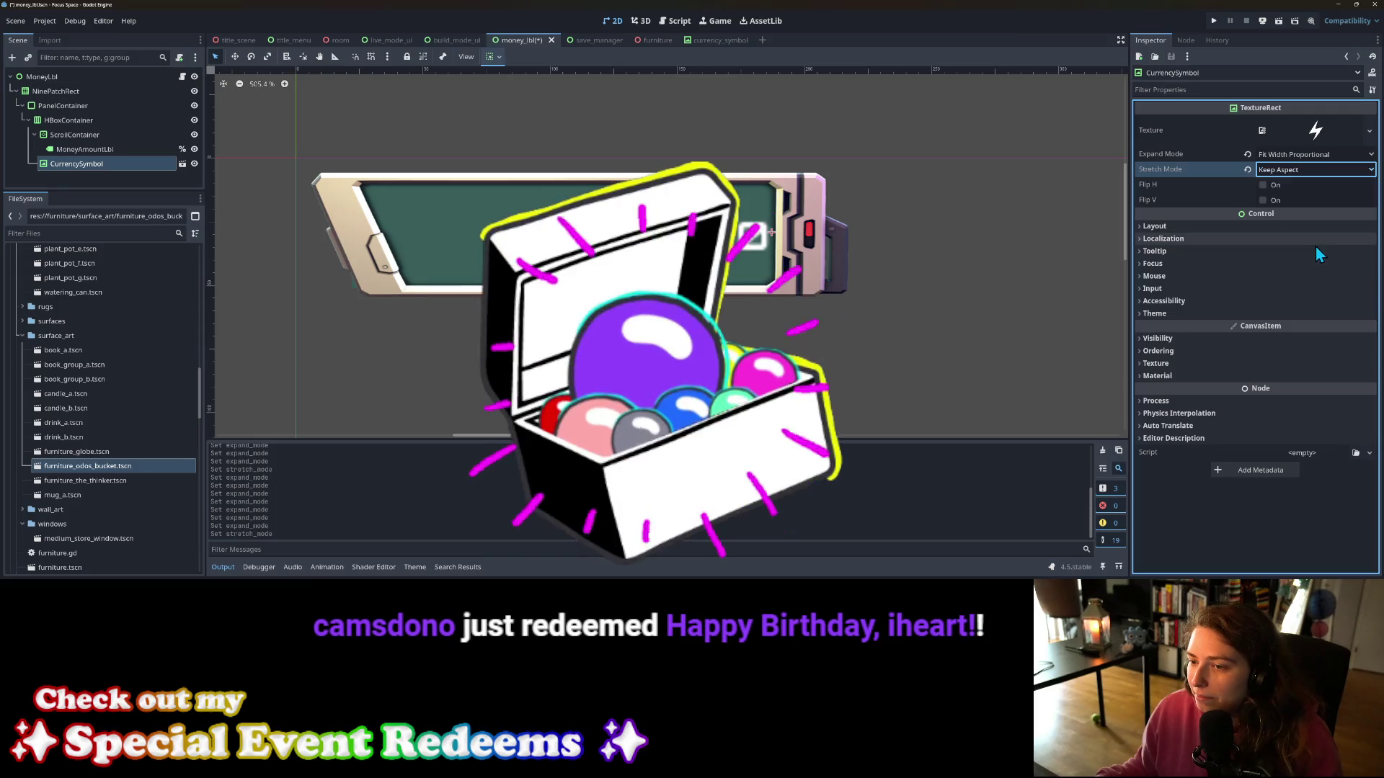
{"action": "left_click", "coordinate": [1294, 170]}
{"action": "left_click", "coordinate": [1327, 258]}
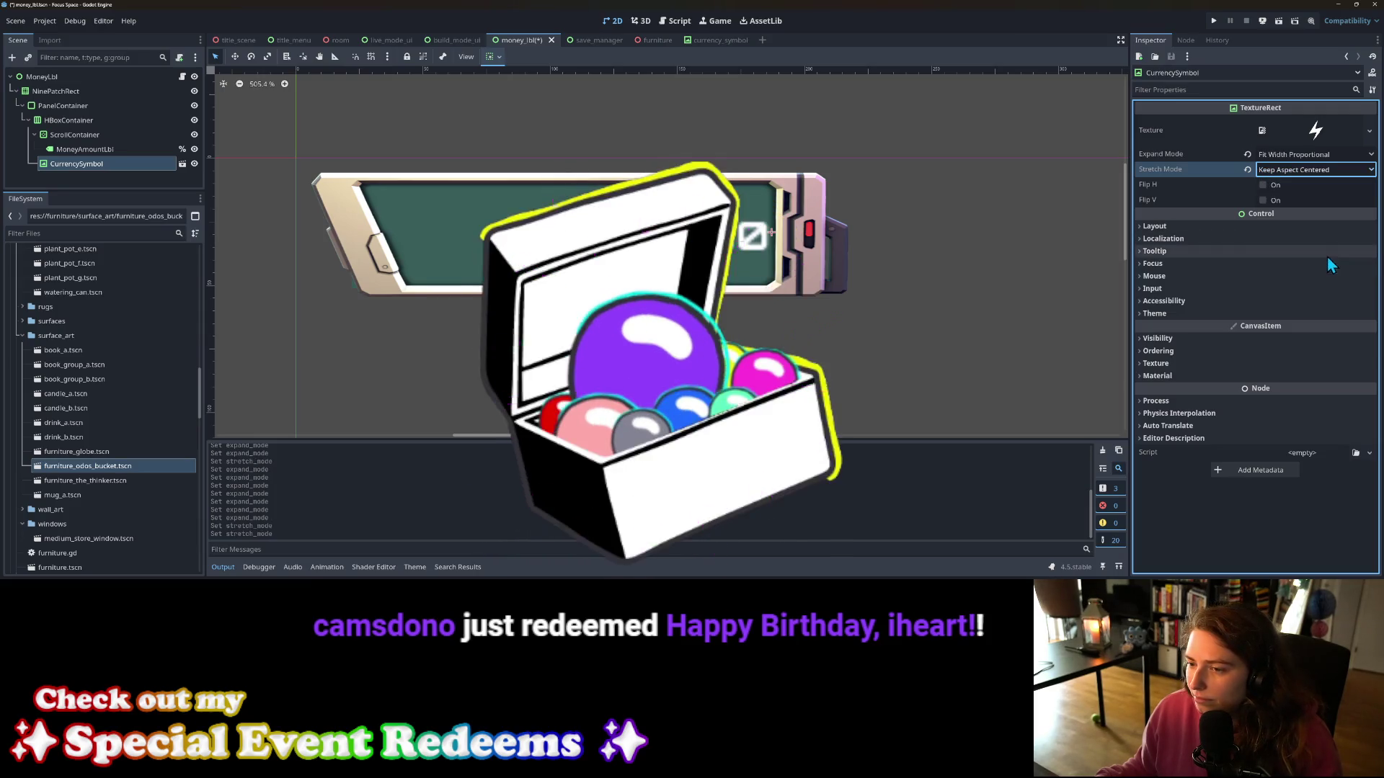
{"action": "left_click", "coordinate": [1287, 171]}
{"action": "left_click", "coordinate": [1307, 228]}
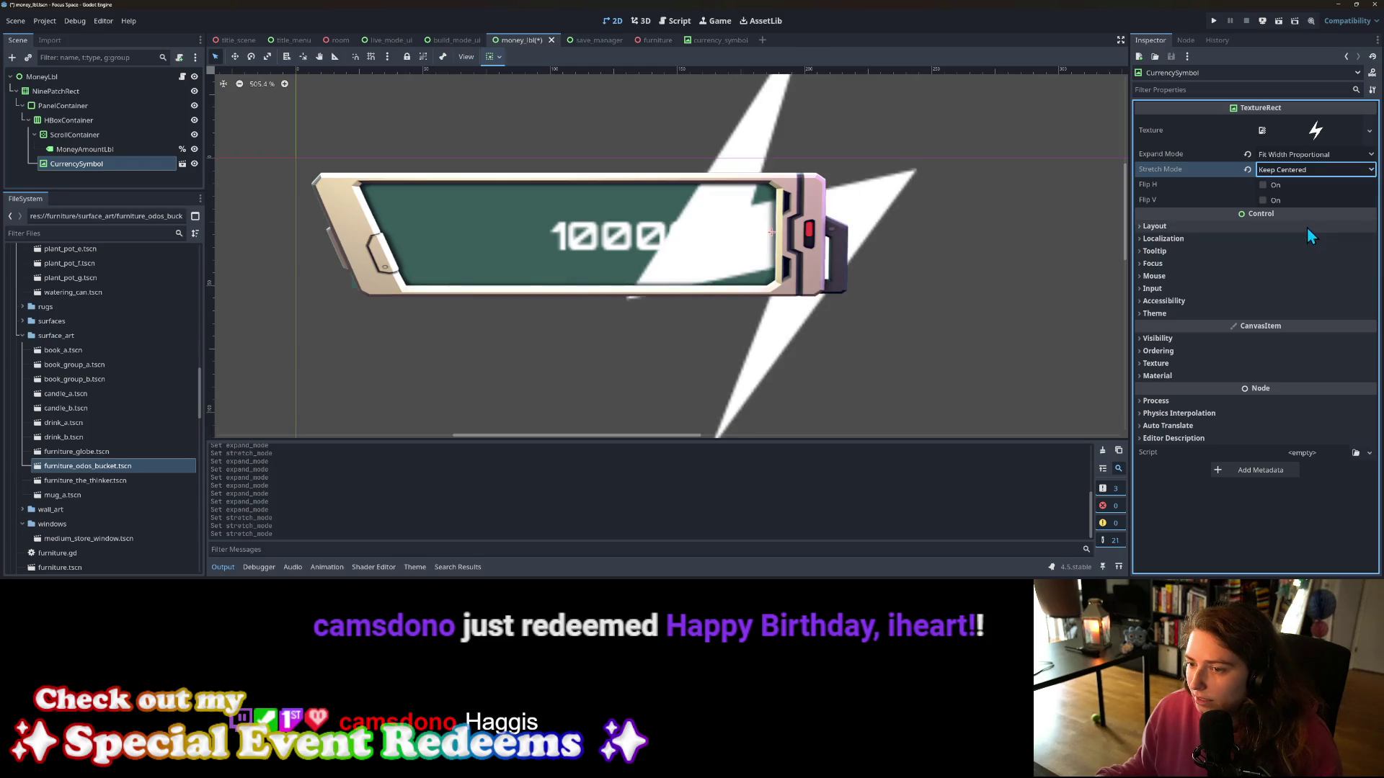
- Try Fit Height, toggle the horizontal Expand flag on and off, then return to Fit Width Proportional
{"action": "left_click", "coordinate": [1297, 155]}
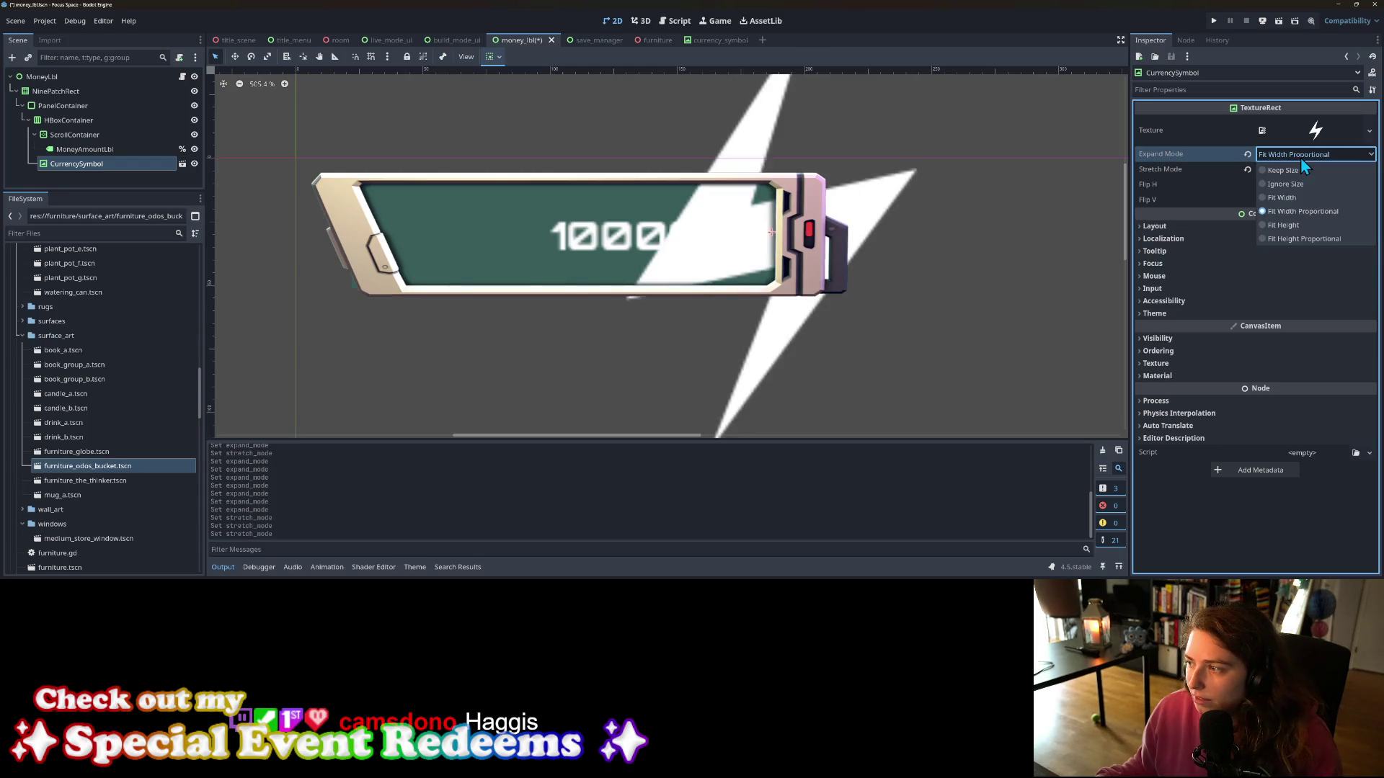
{"action": "left_click", "coordinate": [1307, 226]}
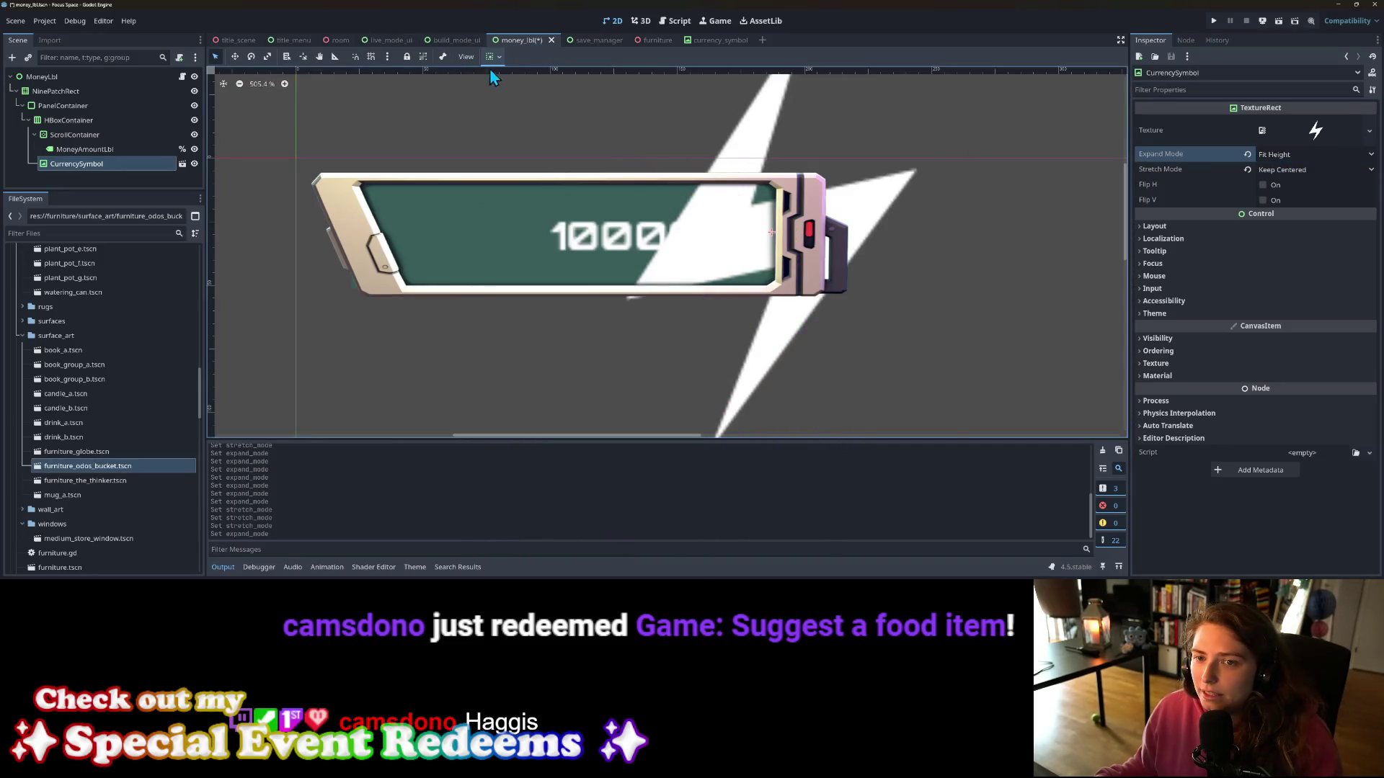
{"action": "left_click", "coordinate": [495, 56]}
{"action": "left_click", "coordinate": [548, 109]}
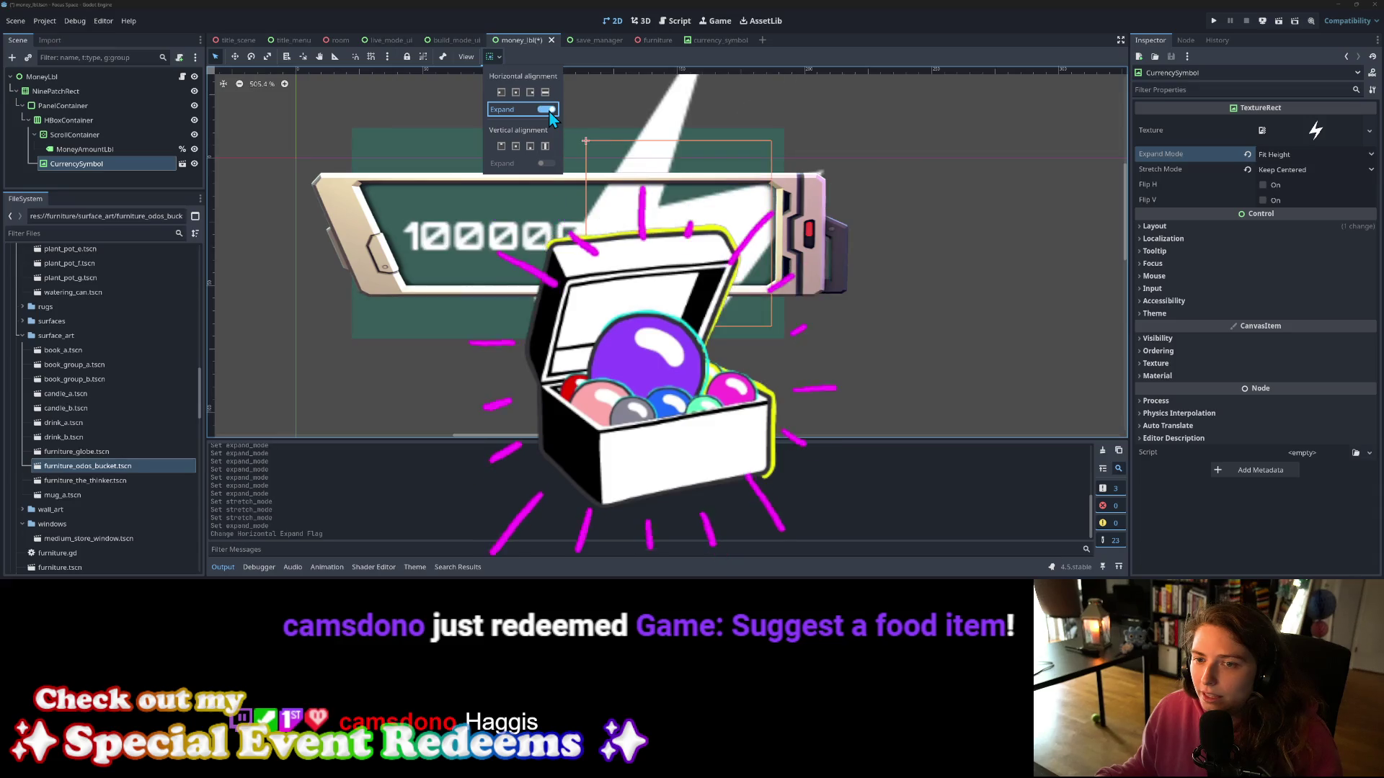
{"action": "left_click", "coordinate": [548, 110]}
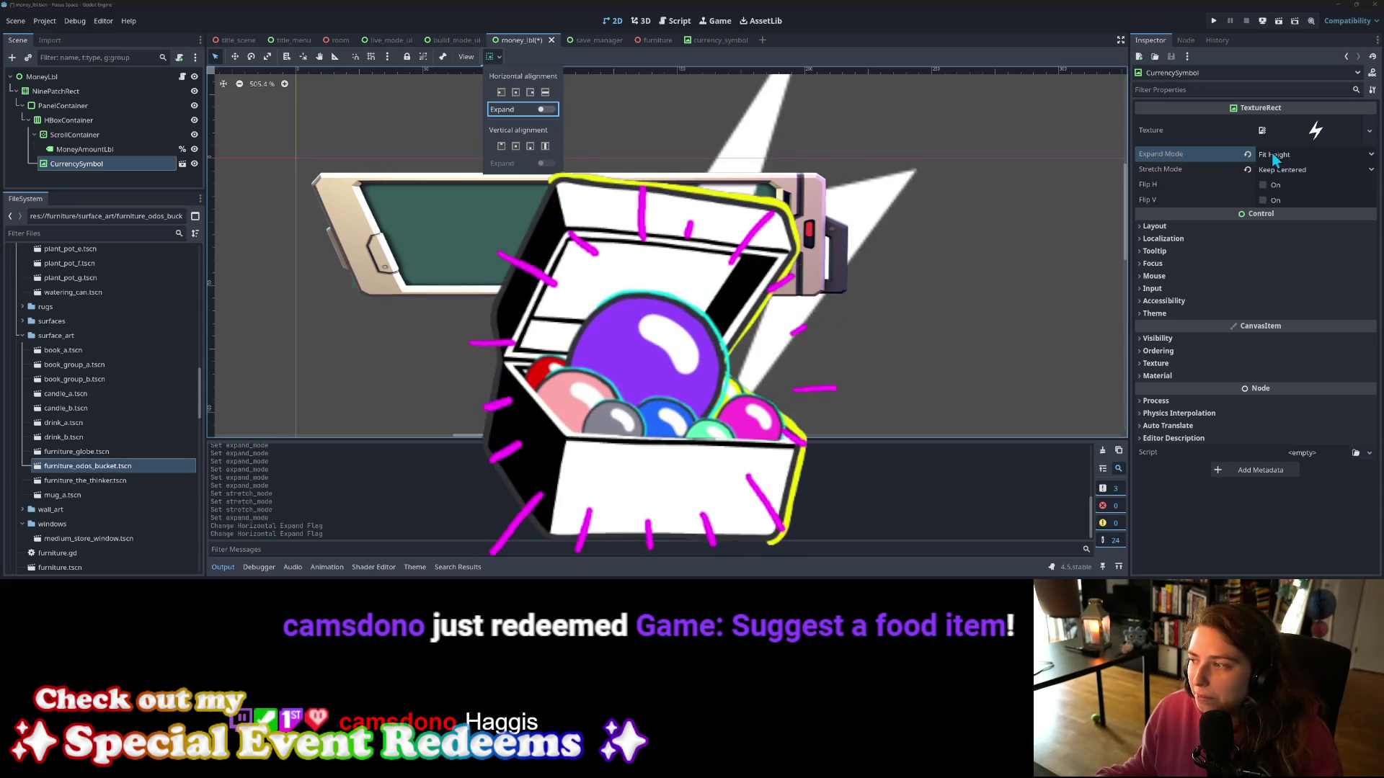
{"action": "left_click", "coordinate": [1308, 167]}
{"action": "left_click", "coordinate": [1308, 156]}
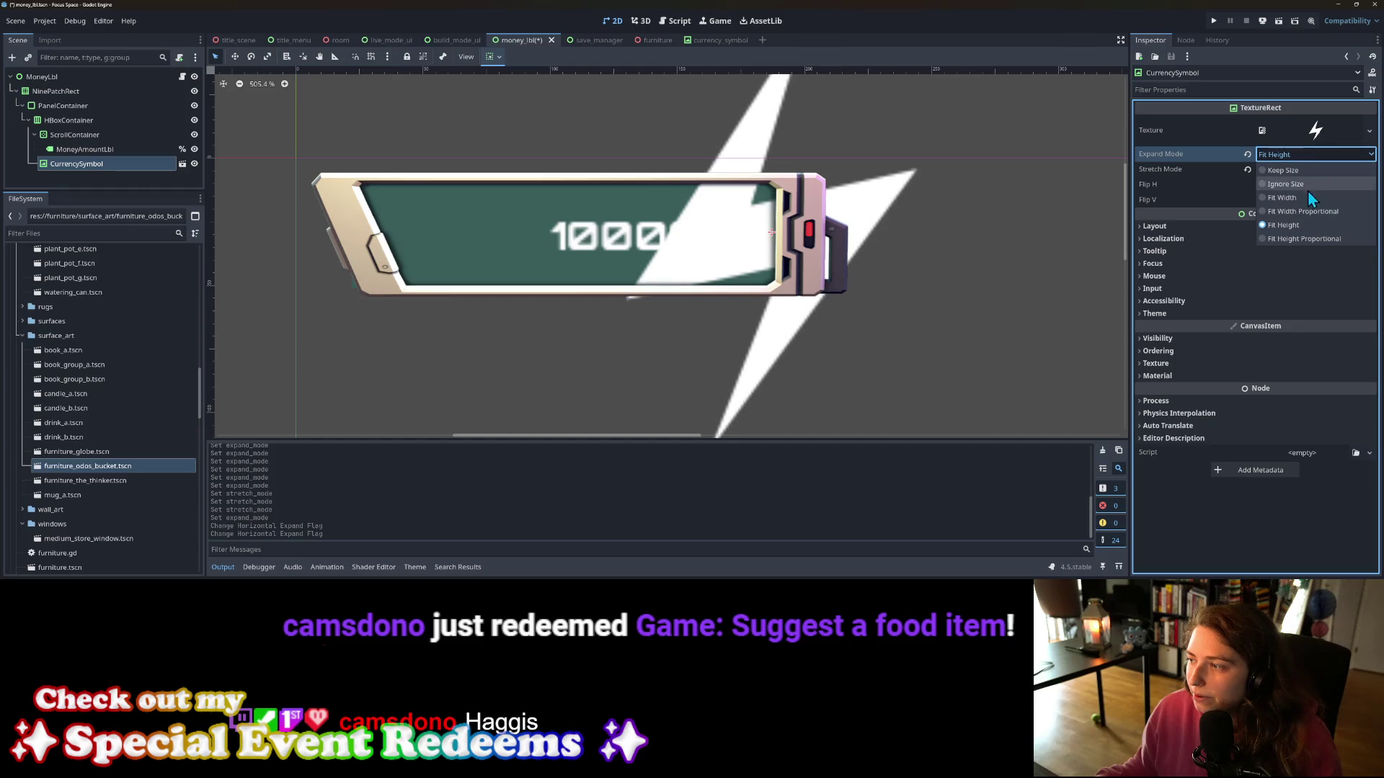
{"action": "left_click", "coordinate": [1307, 210]}
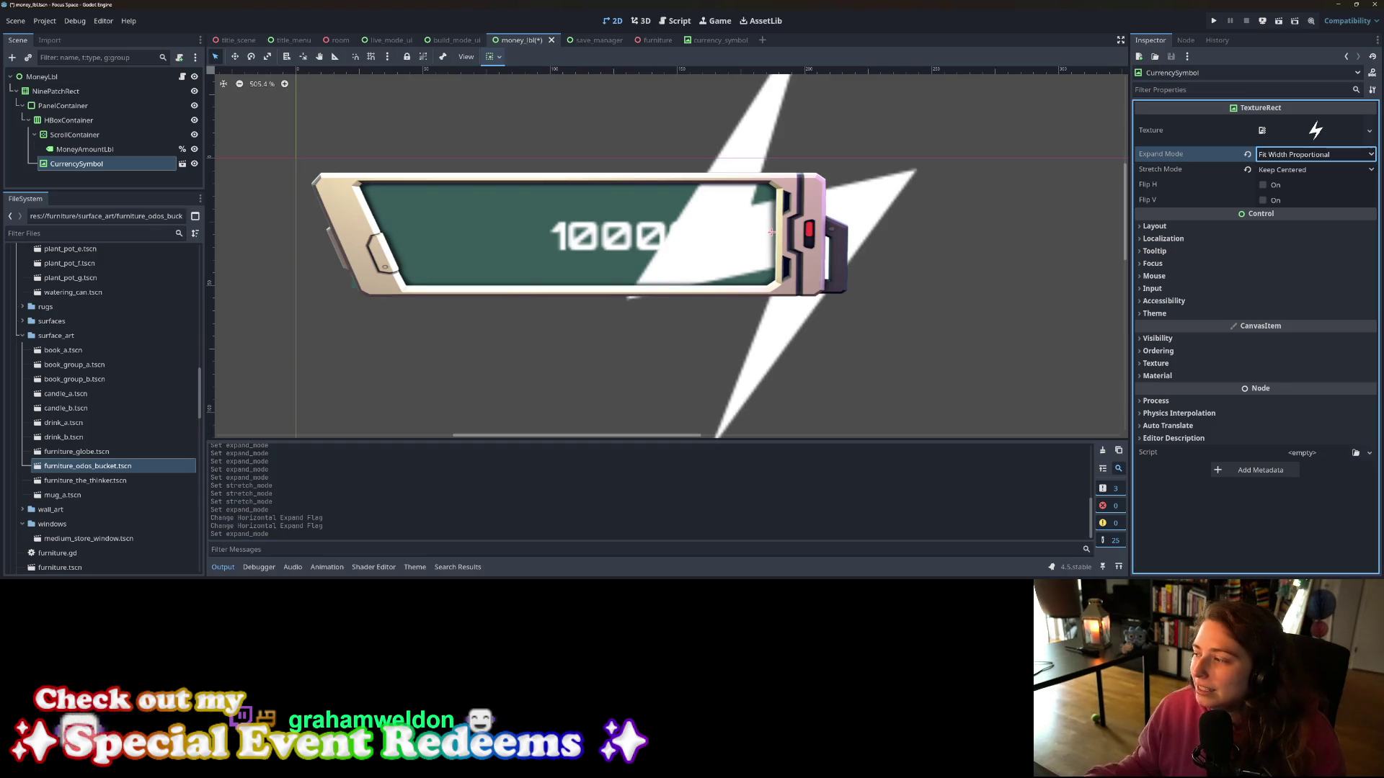
- Switch CurrencySymbol's expand mode to plain Fit Width
{"action": "left_click", "coordinate": [1295, 156]}
{"action": "left_click", "coordinate": [1296, 198]}
{"action": "left_click", "coordinate": [1289, 160]}
{"action": "left_click", "coordinate": [1290, 159]}
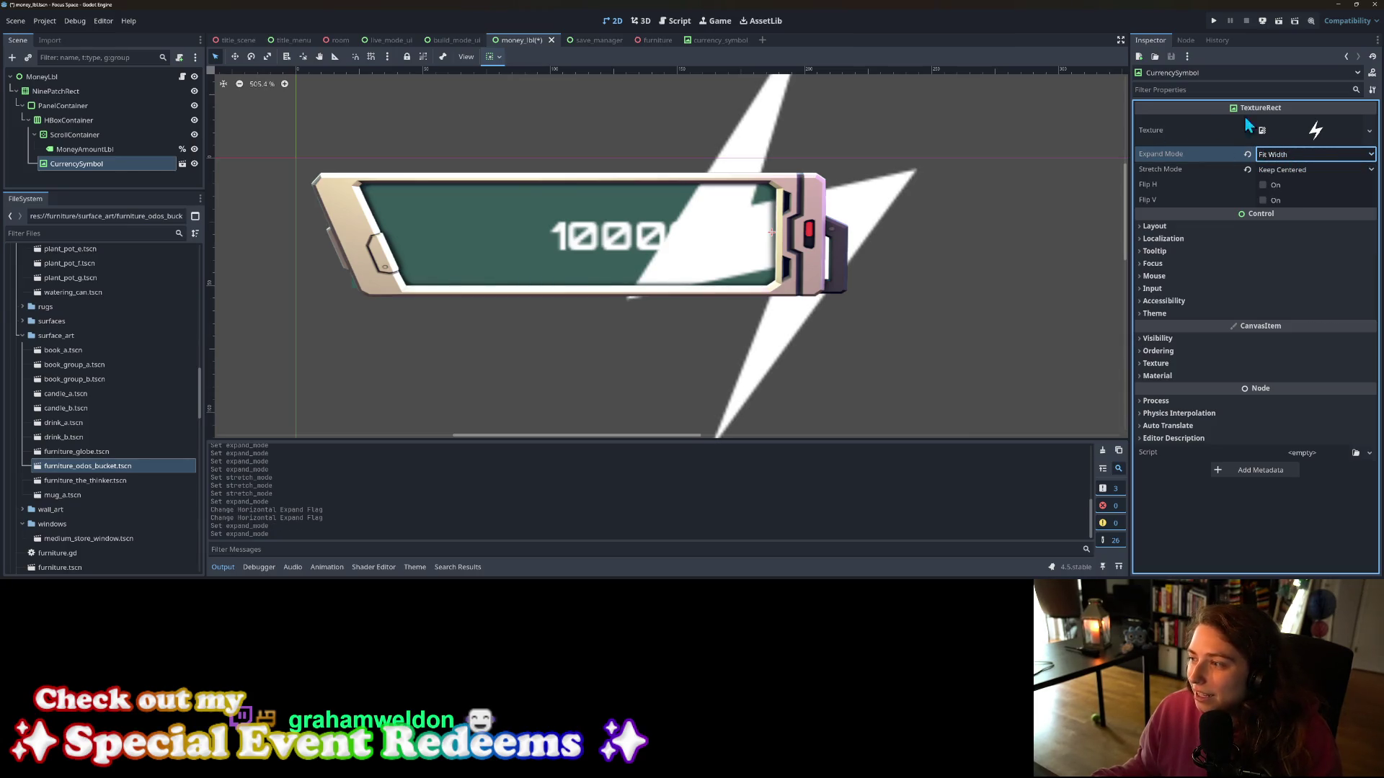
- Expand CurrencySymbol's Layout section and open its scene in the editor
{"action": "left_click", "coordinate": [1354, 160]}
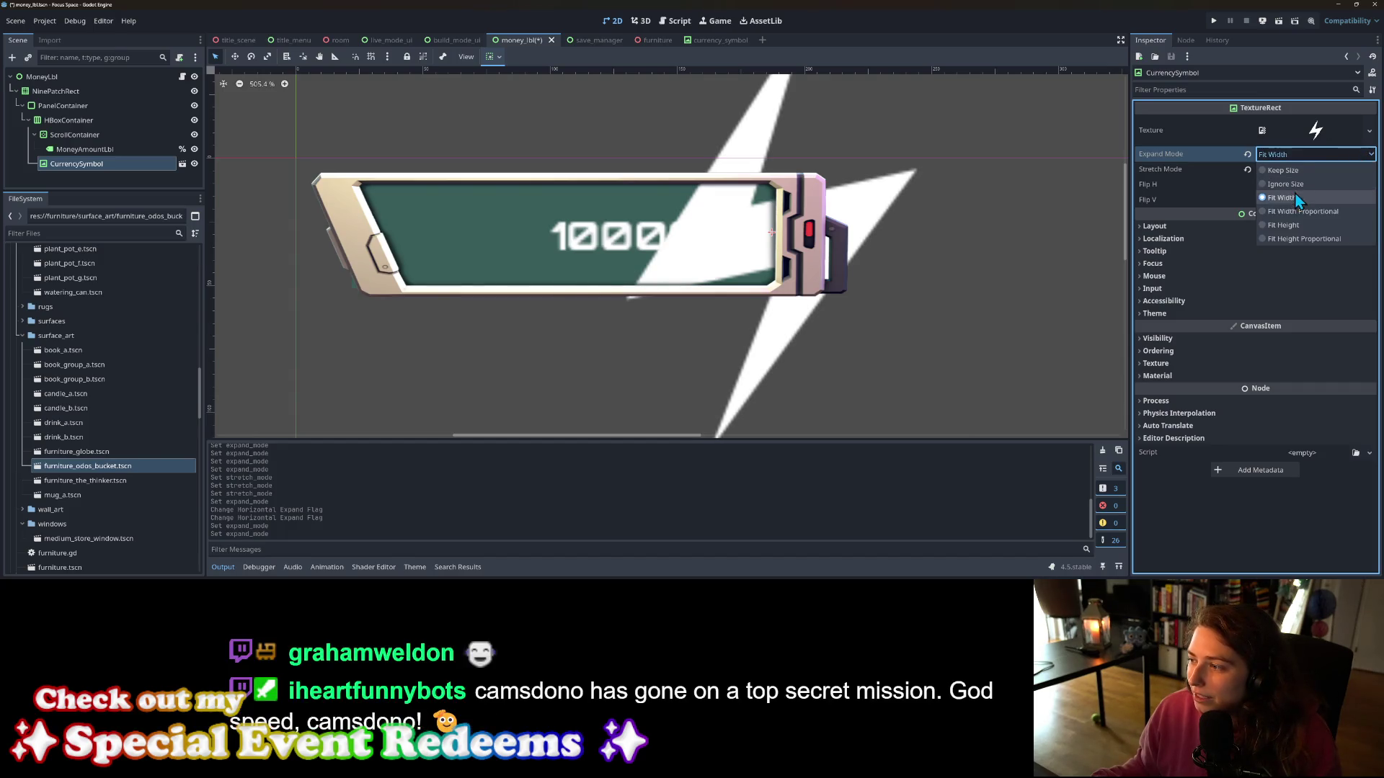
{"action": "left_click", "coordinate": [1196, 155]}
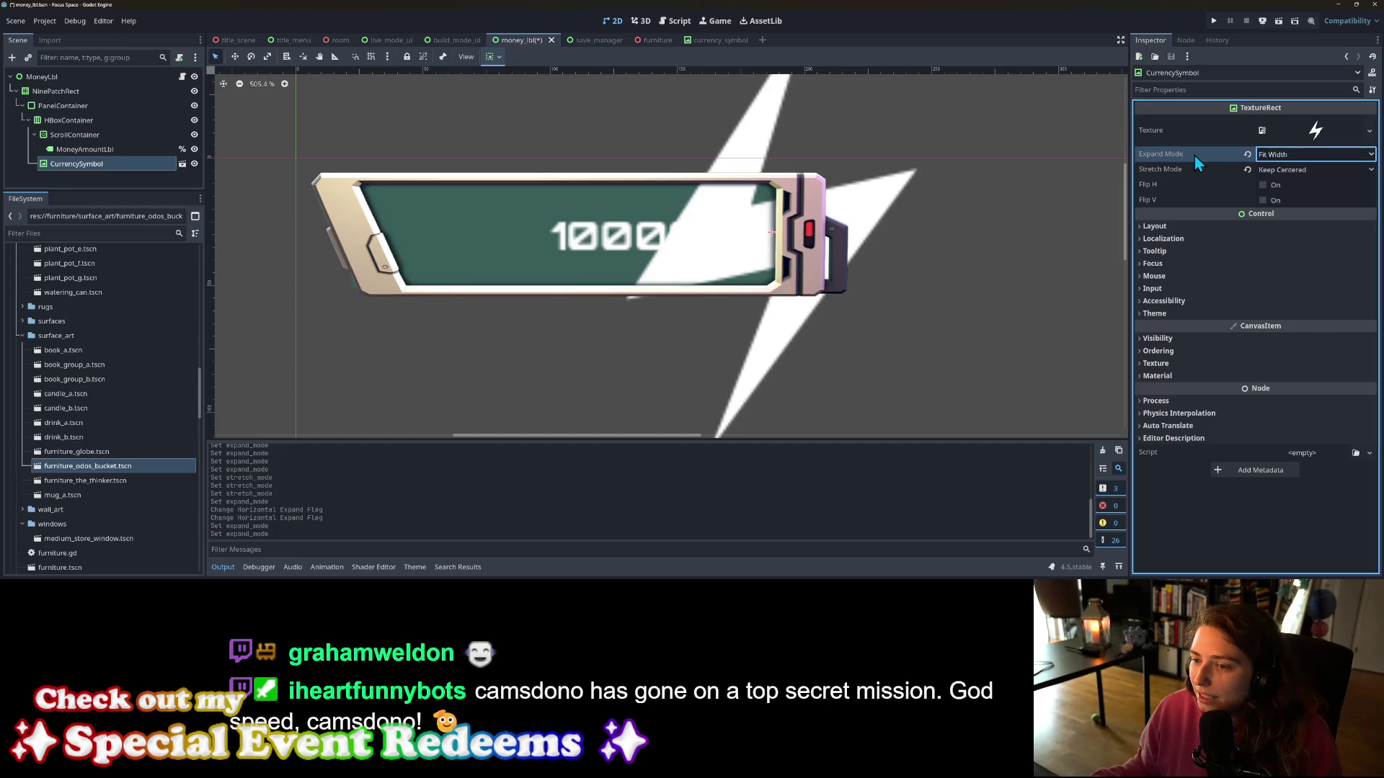
{"action": "left_click", "coordinate": [1170, 228]}
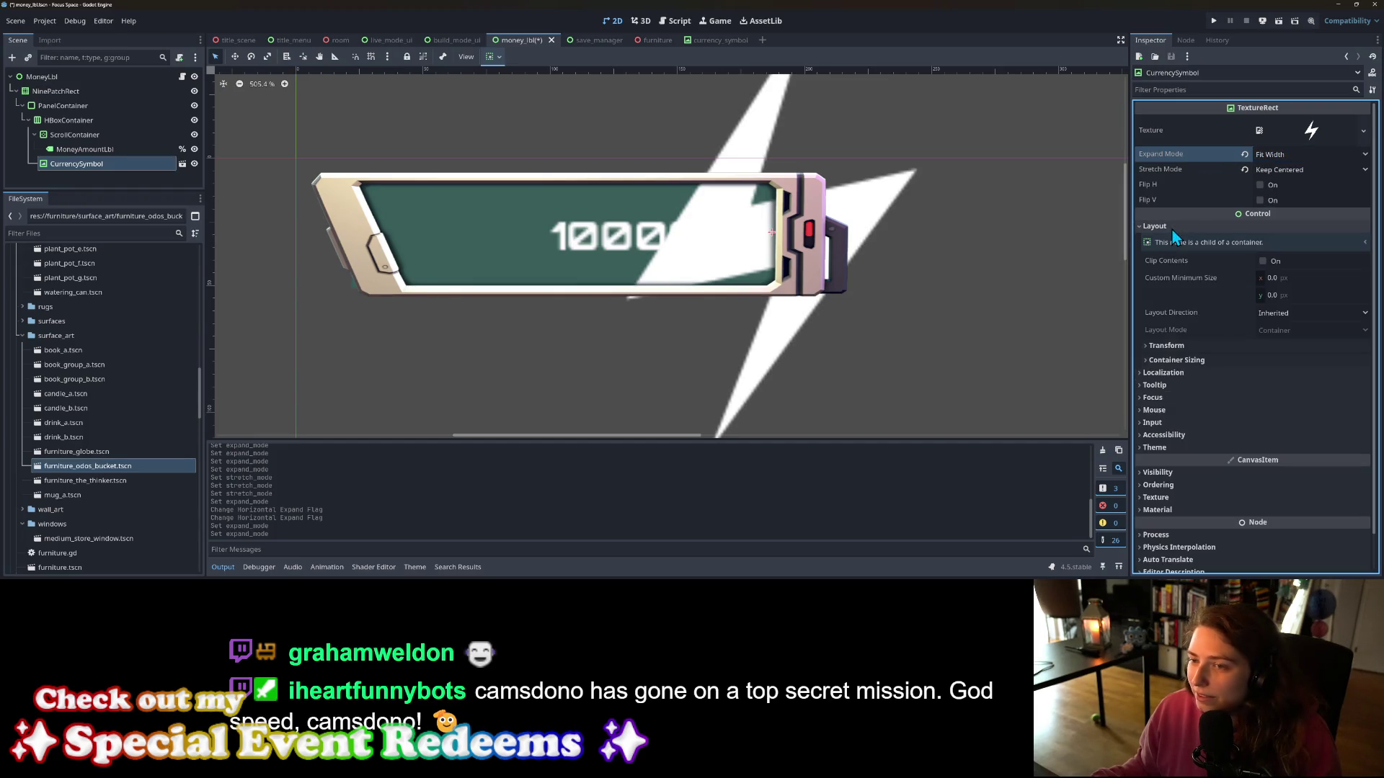
{"action": "left_click", "coordinate": [183, 165]}
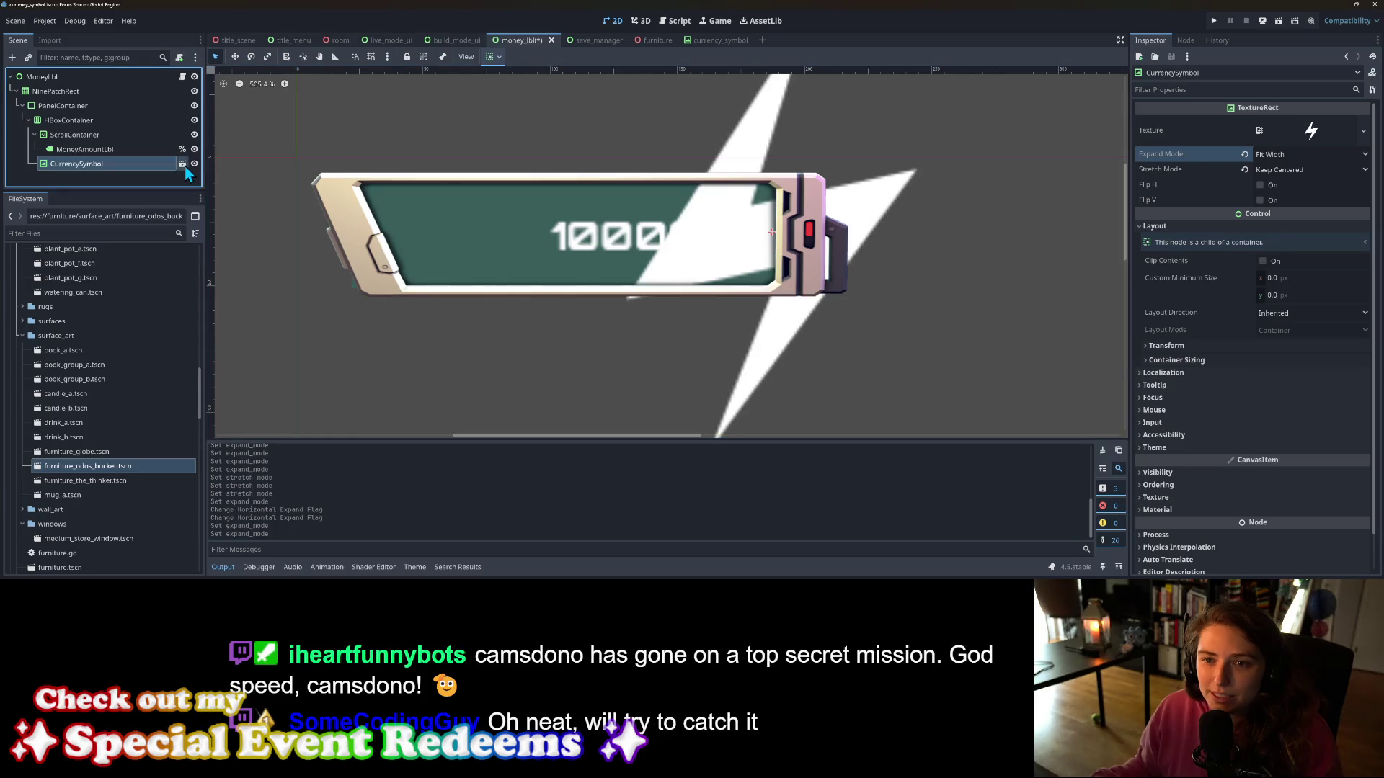
- Set currency_symbol.tscn to Fit Width Proportional expand and Scale stretch, and save it
{"action": "left_click", "coordinate": [1349, 144]}
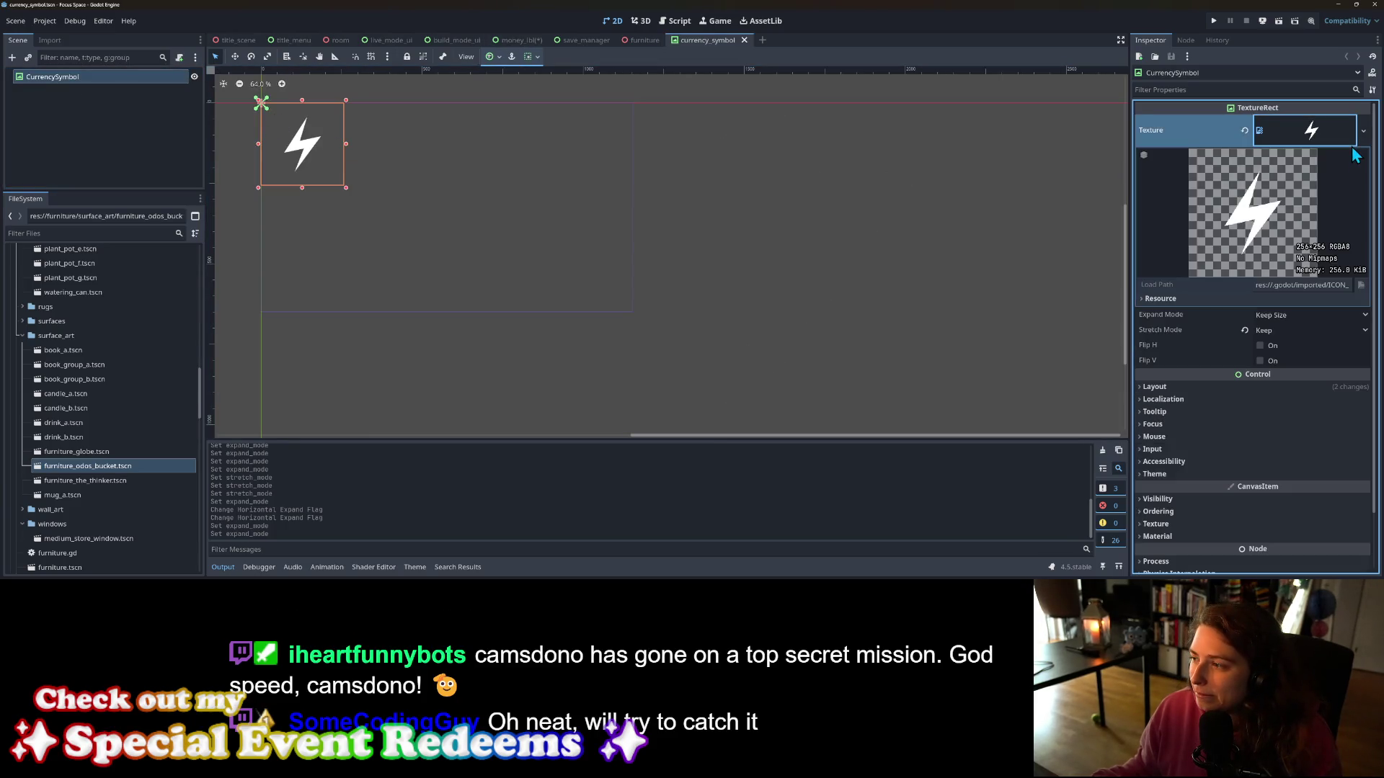
{"action": "left_click", "coordinate": [1350, 147]}
{"action": "left_click", "coordinate": [1327, 153]}
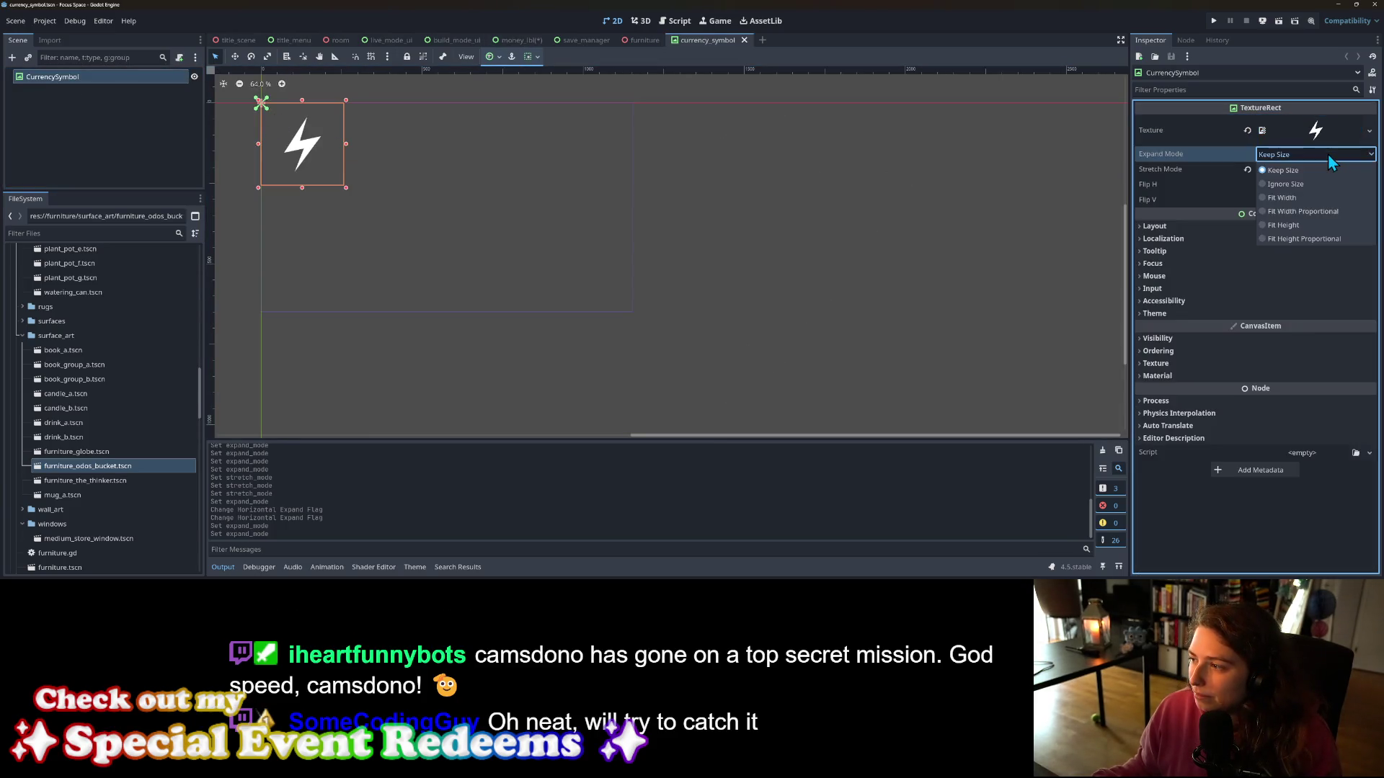
{"action": "left_click", "coordinate": [1311, 213]}
{"action": "left_click", "coordinate": [1287, 169]}
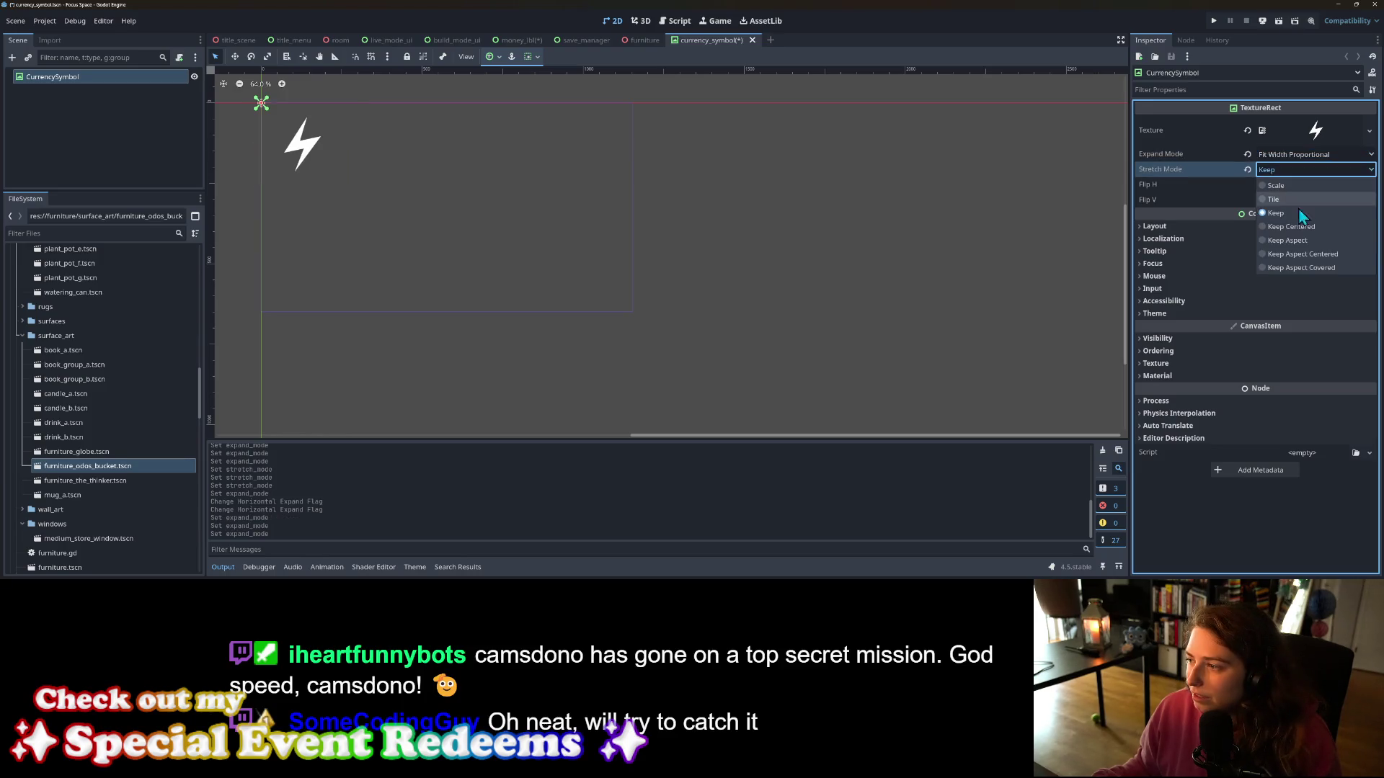
{"action": "left_click", "coordinate": [1279, 187]}
{"action": "key", "text": "ctrl+s"}
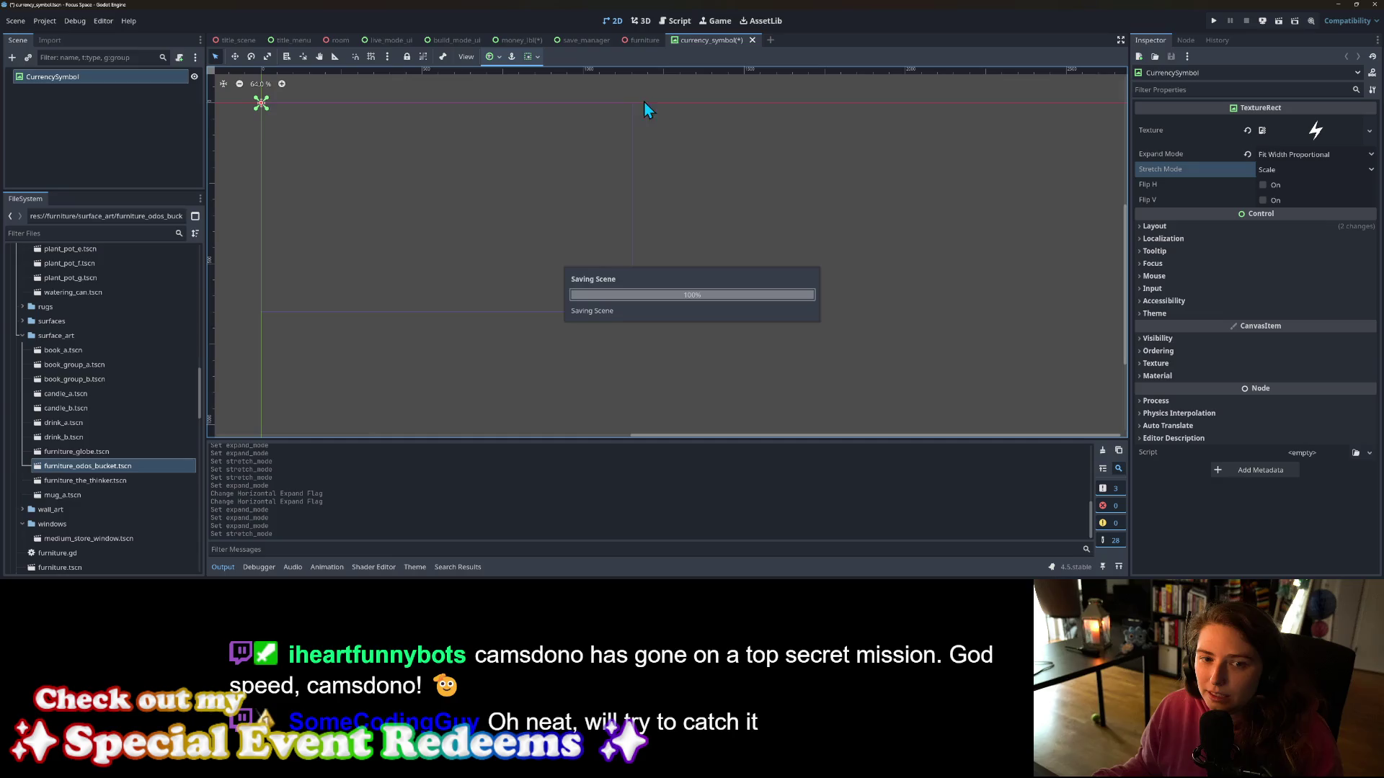
- Return to the money_lbl scene without changing anchor presets
{"action": "left_click", "coordinate": [500, 59]}
{"action": "left_click", "coordinate": [594, 55]}
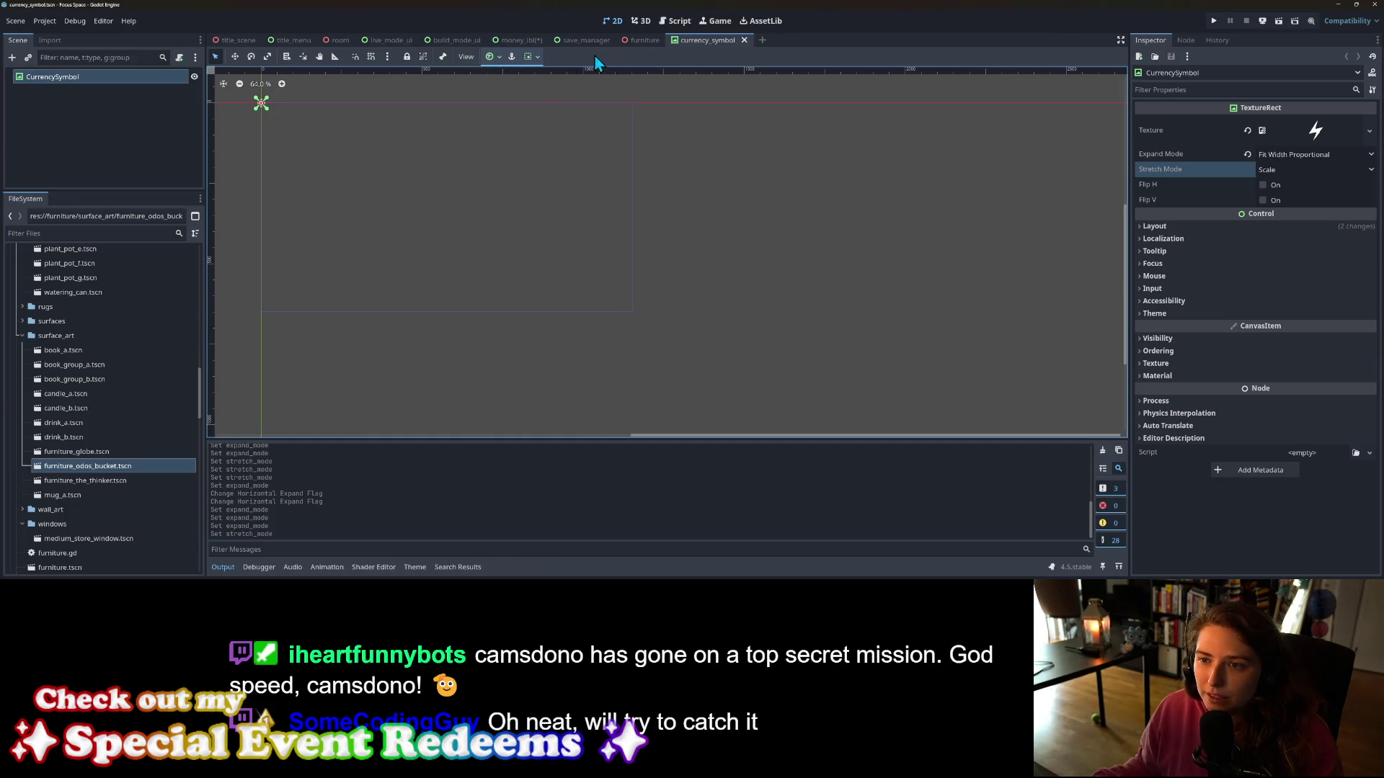
{"action": "left_click", "coordinate": [526, 41]}
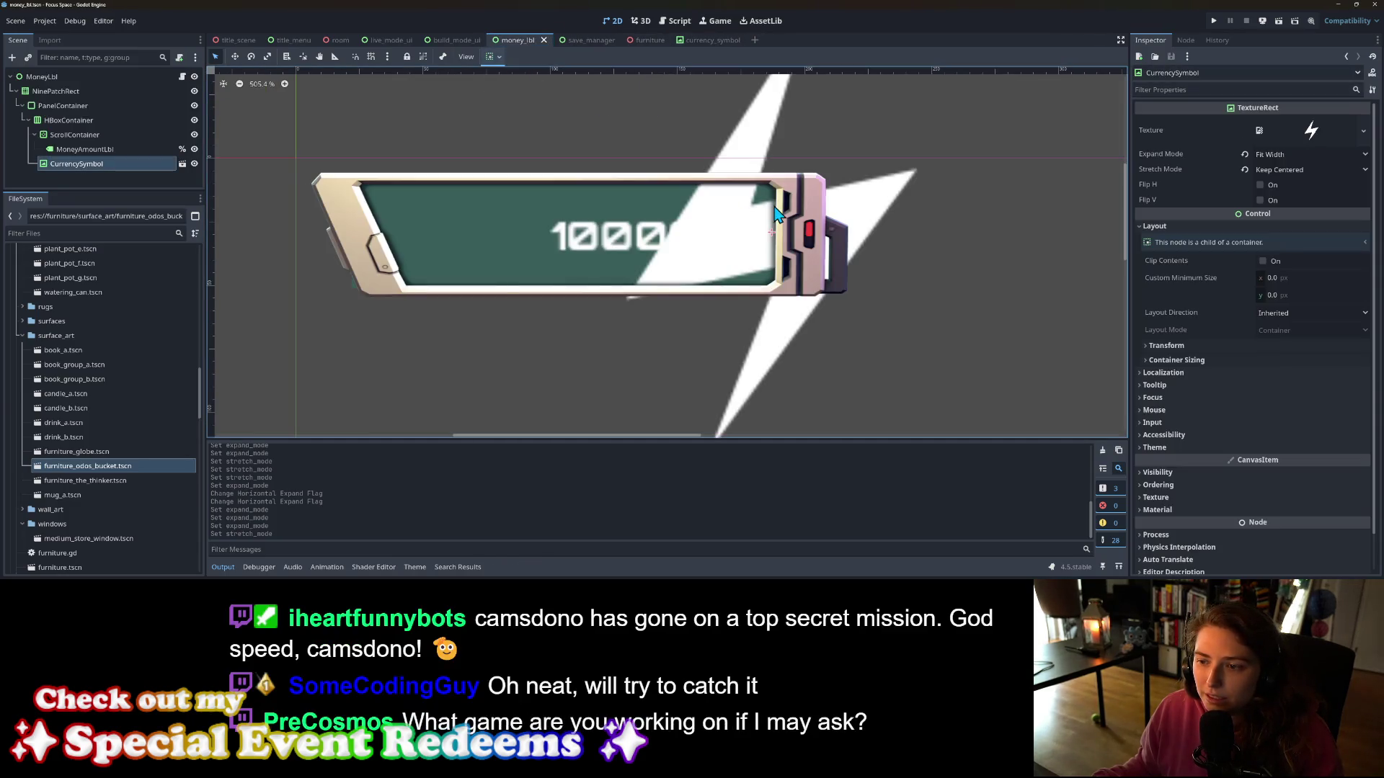
- Revert CurrencySymbol's stretch and expand mode overrides to their defaults in money_lbl
{"action": "left_click", "coordinate": [1244, 170]}
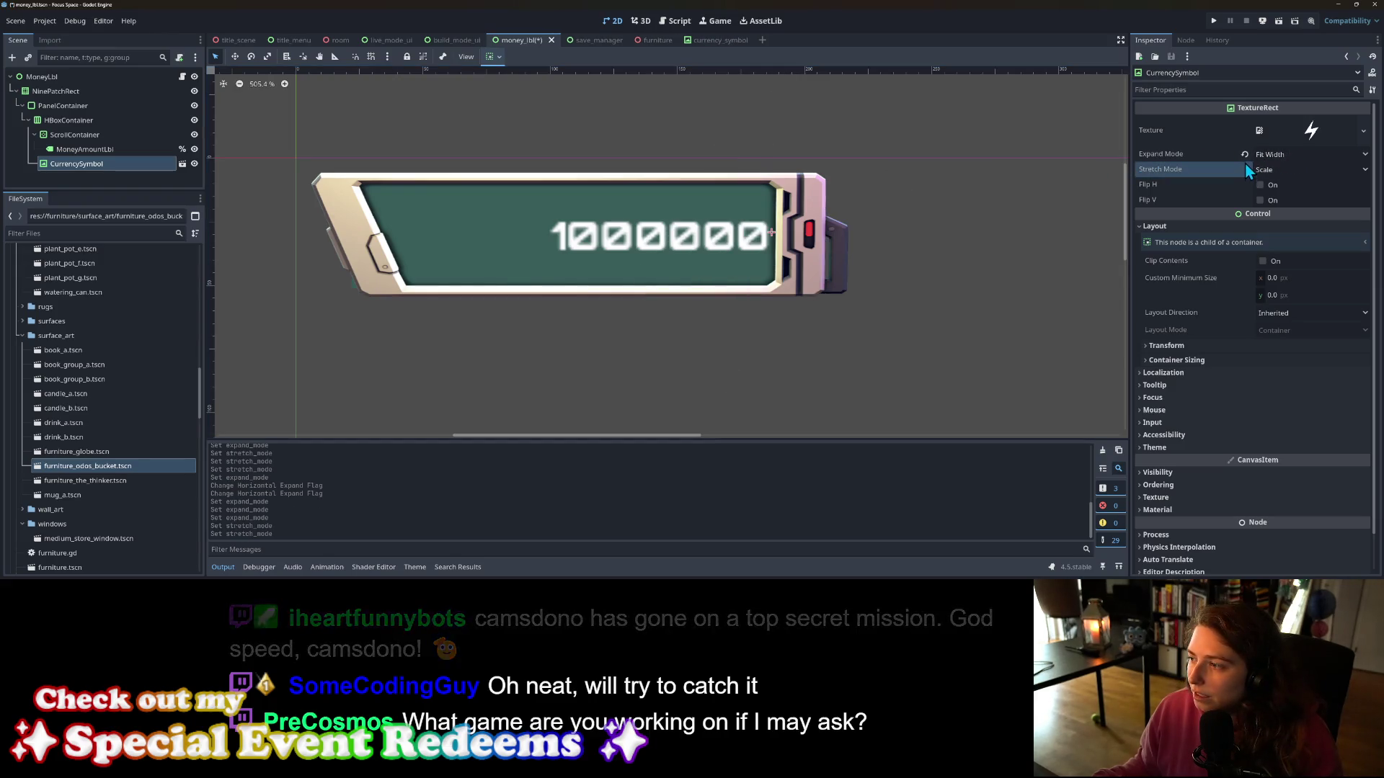
{"action": "left_click", "coordinate": [1246, 154]}
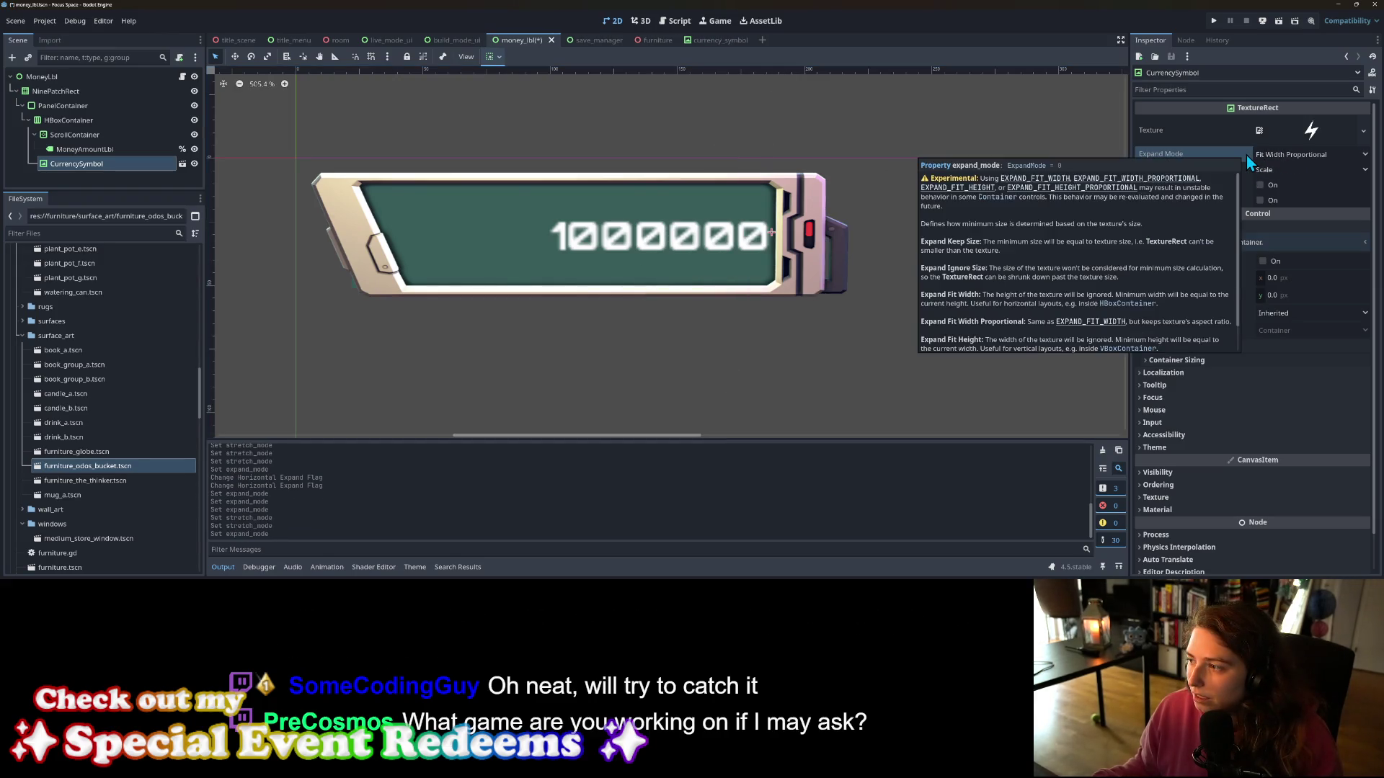
{"action": "left_click", "coordinate": [1287, 279]}
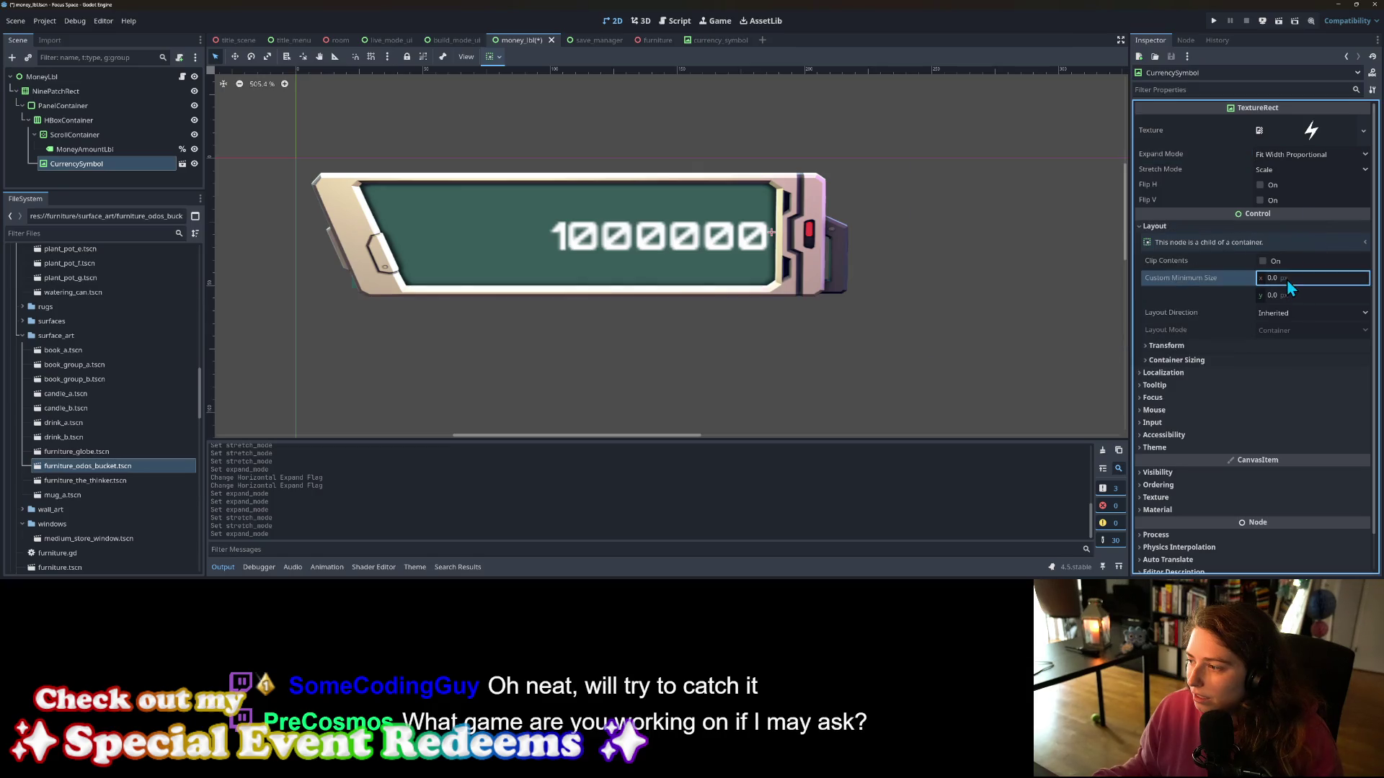
- Apply the Full Rect anchor preset in currency_symbol and save that scene
{"action": "left_click", "coordinate": [729, 42]}
{"action": "left_click", "coordinate": [491, 56]}
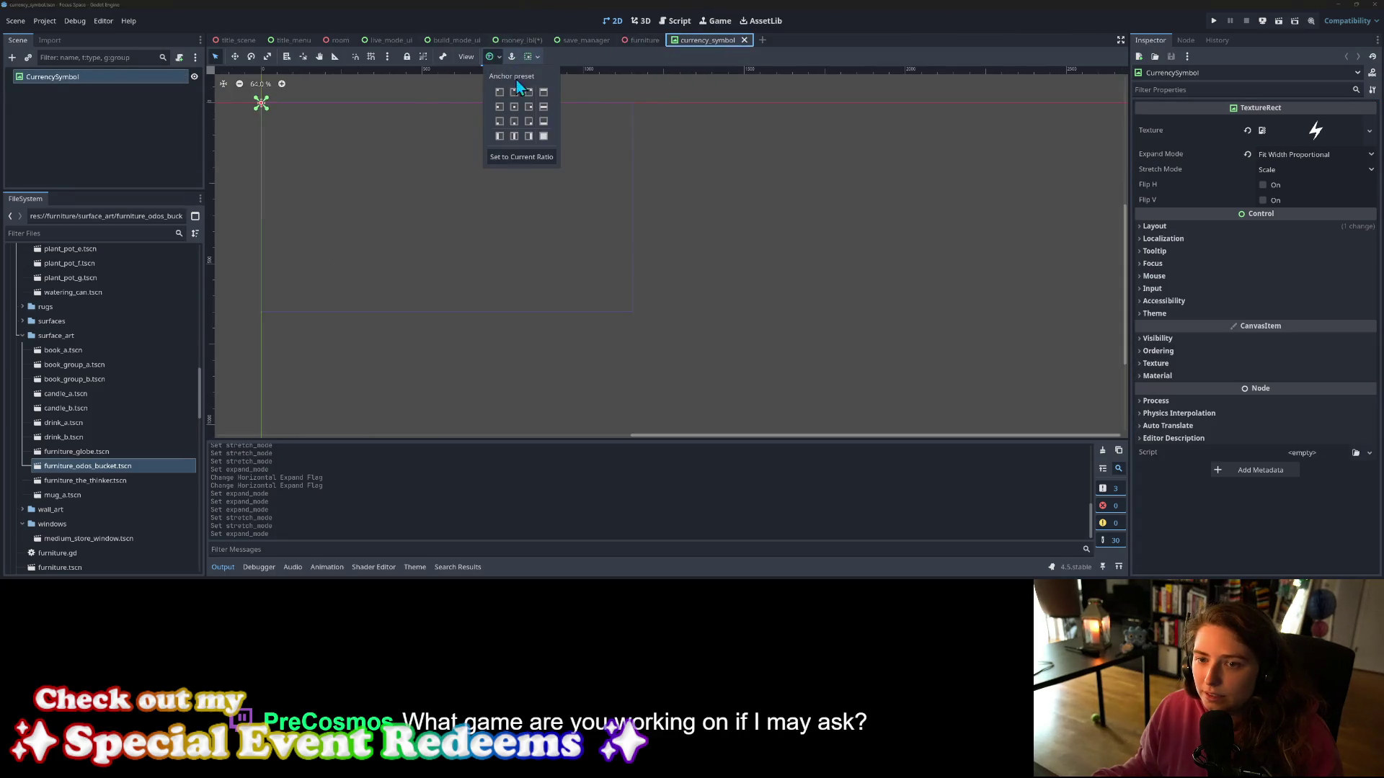
{"action": "left_click", "coordinate": [550, 136]}
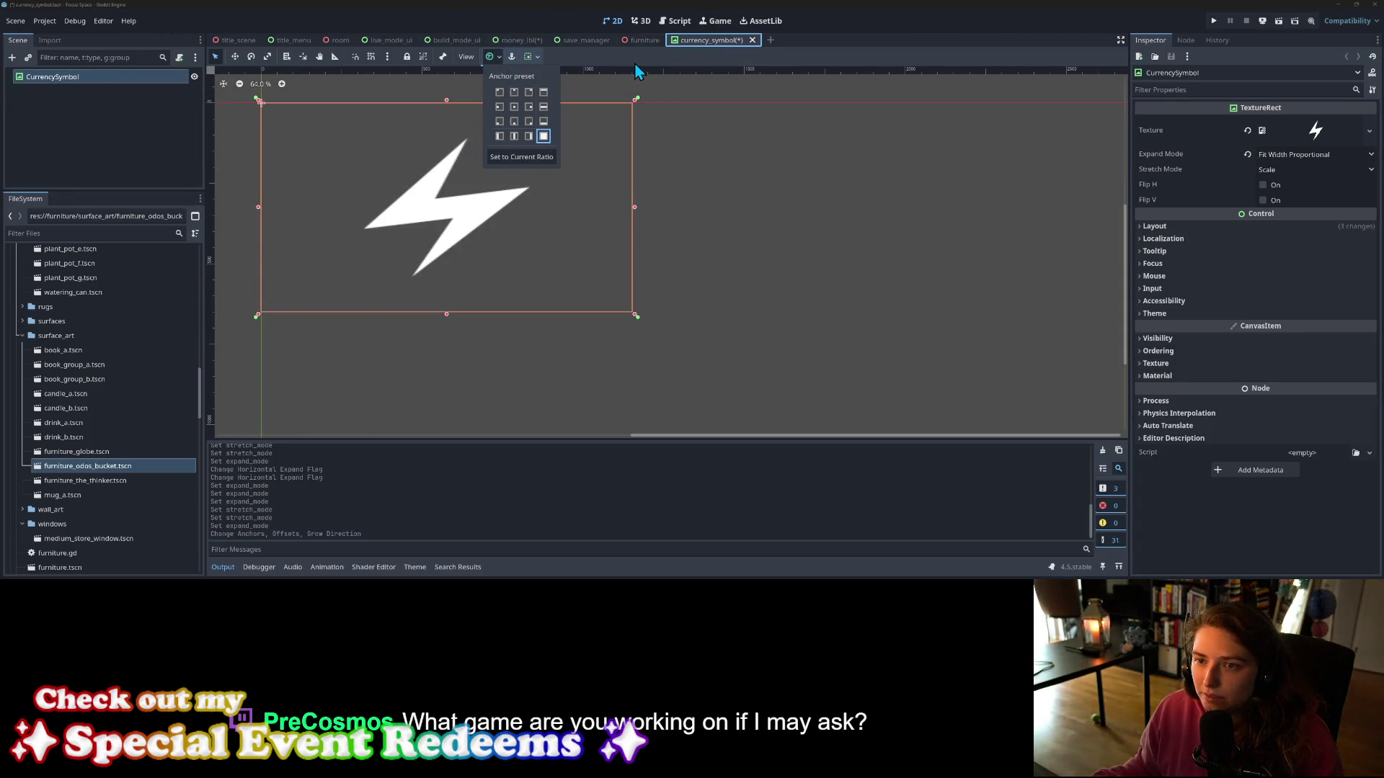
{"action": "key", "text": "ctrl+s"}
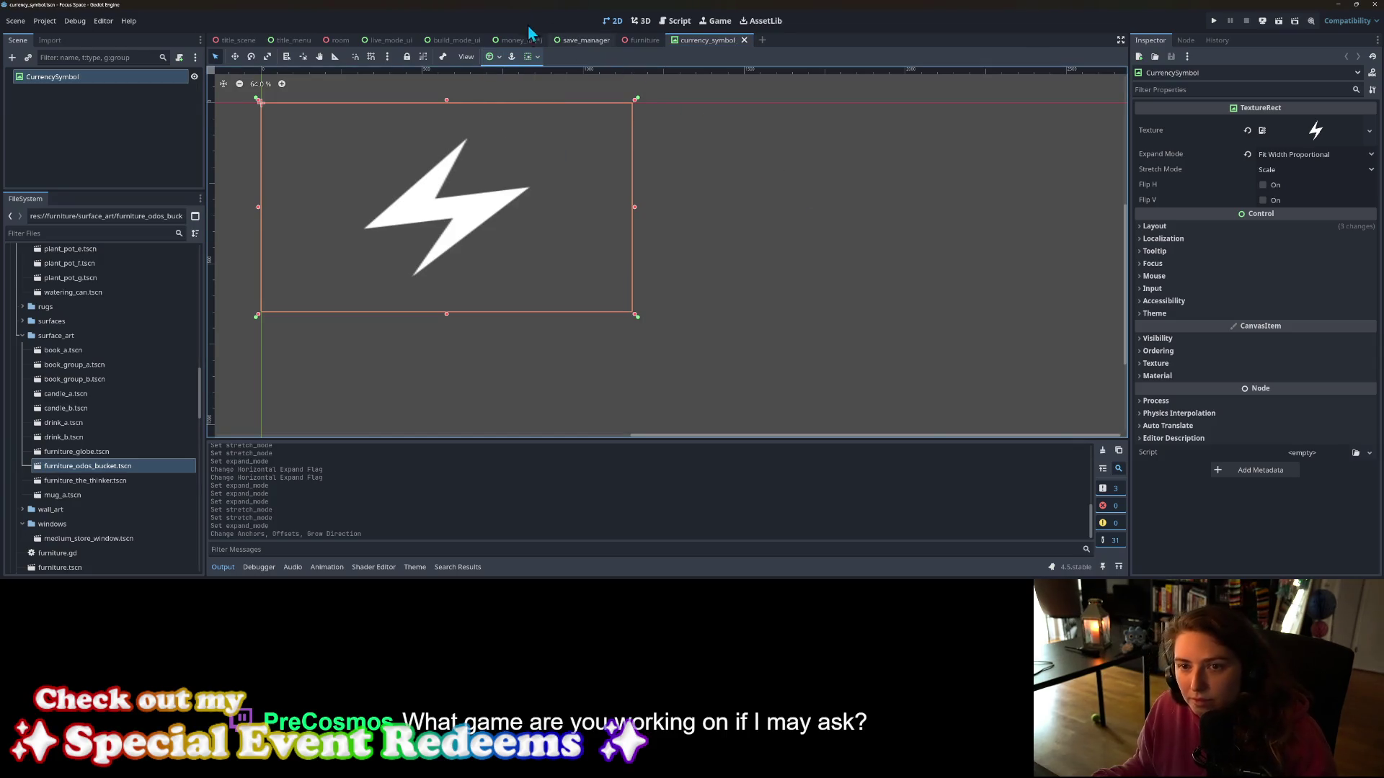
{"action": "left_click", "coordinate": [519, 40]}
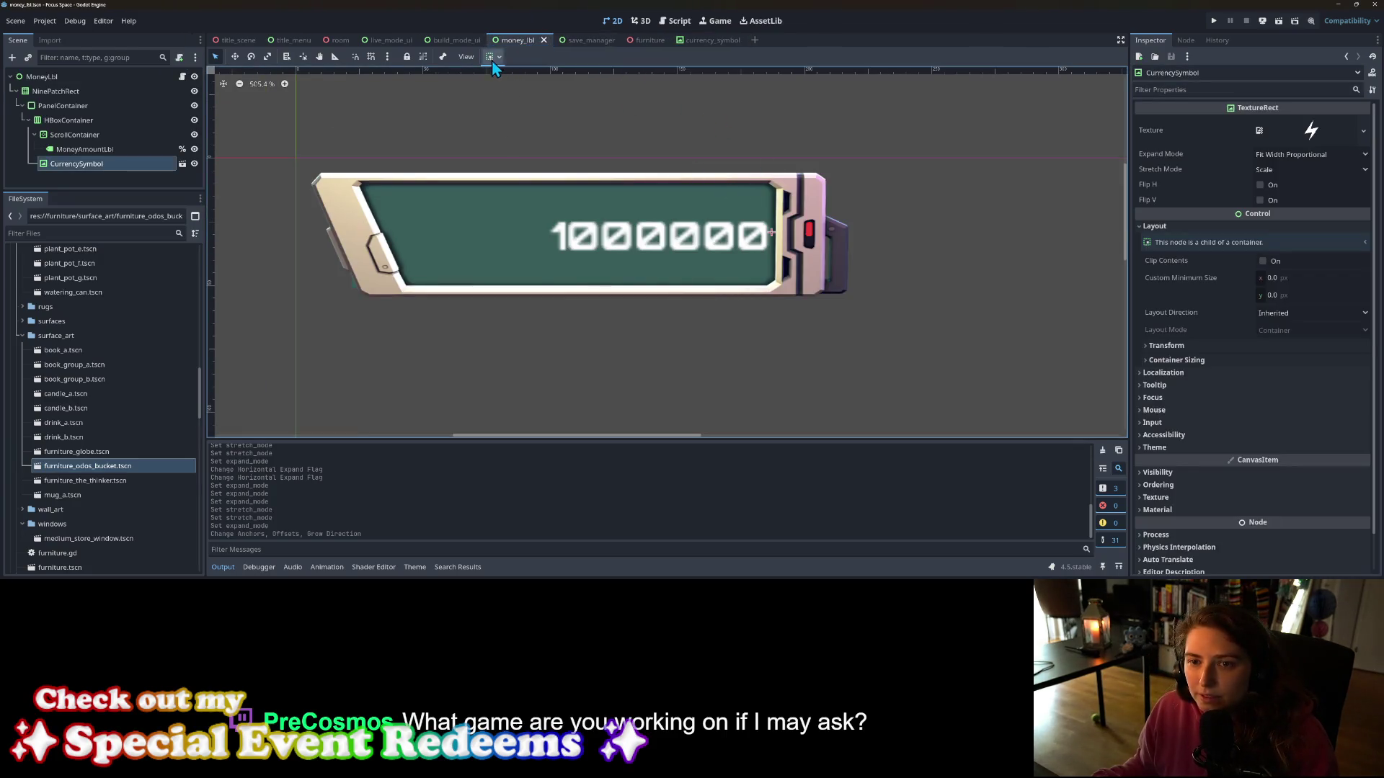
- Give CurrencySymbol Fill horizontal and vertical container sizing in money_lbl, then save the scene
{"action": "left_click", "coordinate": [493, 58]}
{"action": "left_click", "coordinate": [546, 93]}
{"action": "left_click", "coordinate": [545, 147]}
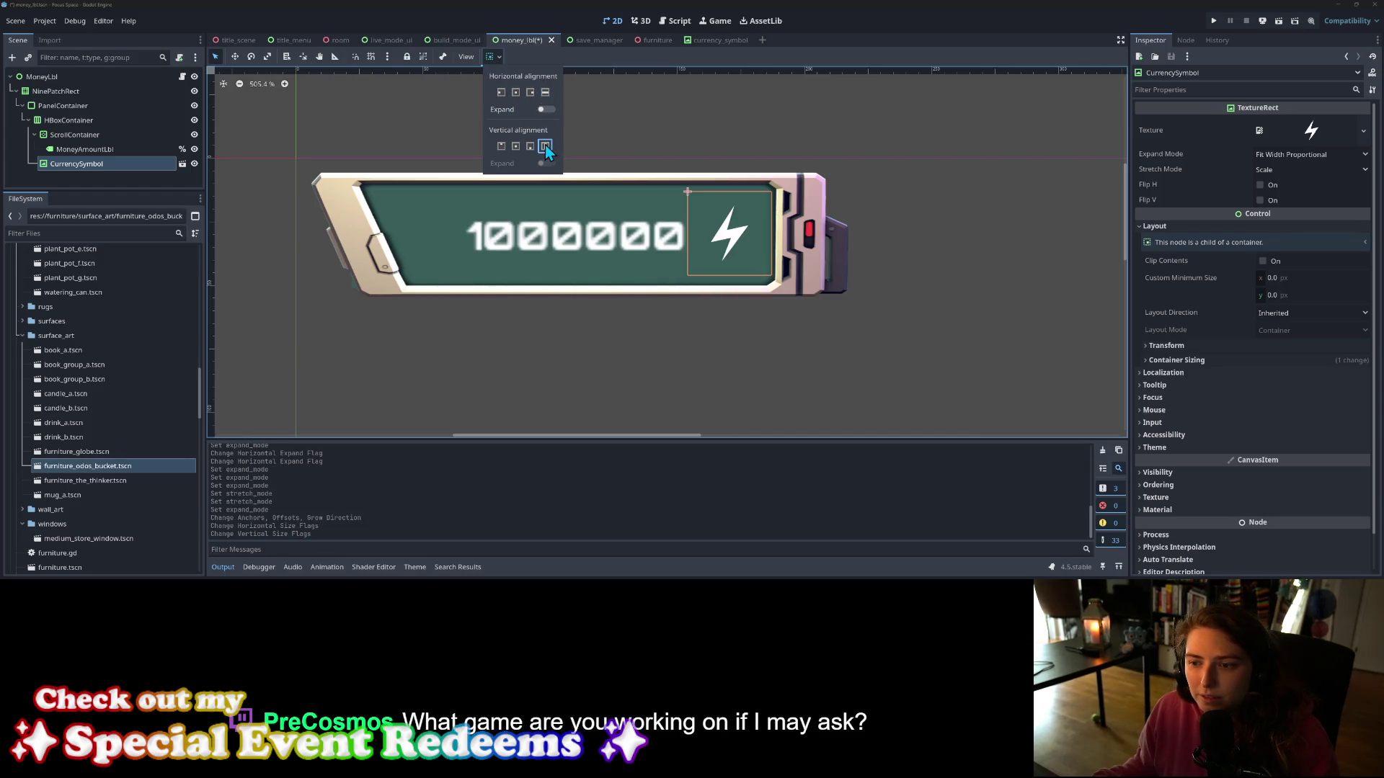
{"action": "left_click", "coordinate": [1006, 247]}
{"action": "left_click", "coordinate": [834, 357]}
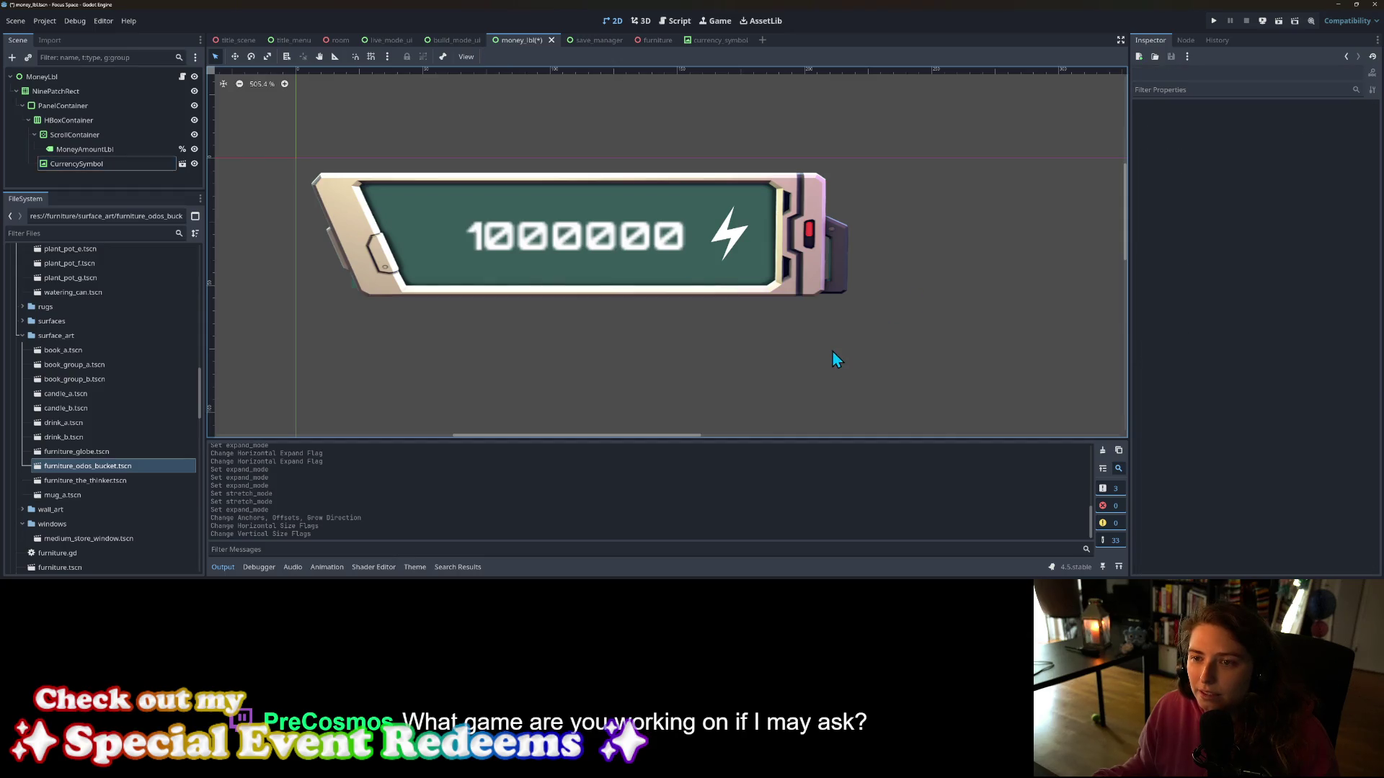
{"action": "scroll", "coordinate": [745, 346], "scroll_direction": "down", "scroll_amount": 10}
{"action": "mouse_move", "coordinate": [742, 356]}
{"action": "left_mouse_down"}
{"action": "mouse_move", "coordinate": [784, 385]}
{"action": "mouse_move", "coordinate": [696, 232]}
{"action": "left_mouse_up"}
{"action": "scroll", "coordinate": [696, 232], "scroll_direction": "up", "scroll_amount": 6}
{"action": "scroll", "coordinate": [696, 232], "scroll_direction": "up", "scroll_amount": 8}
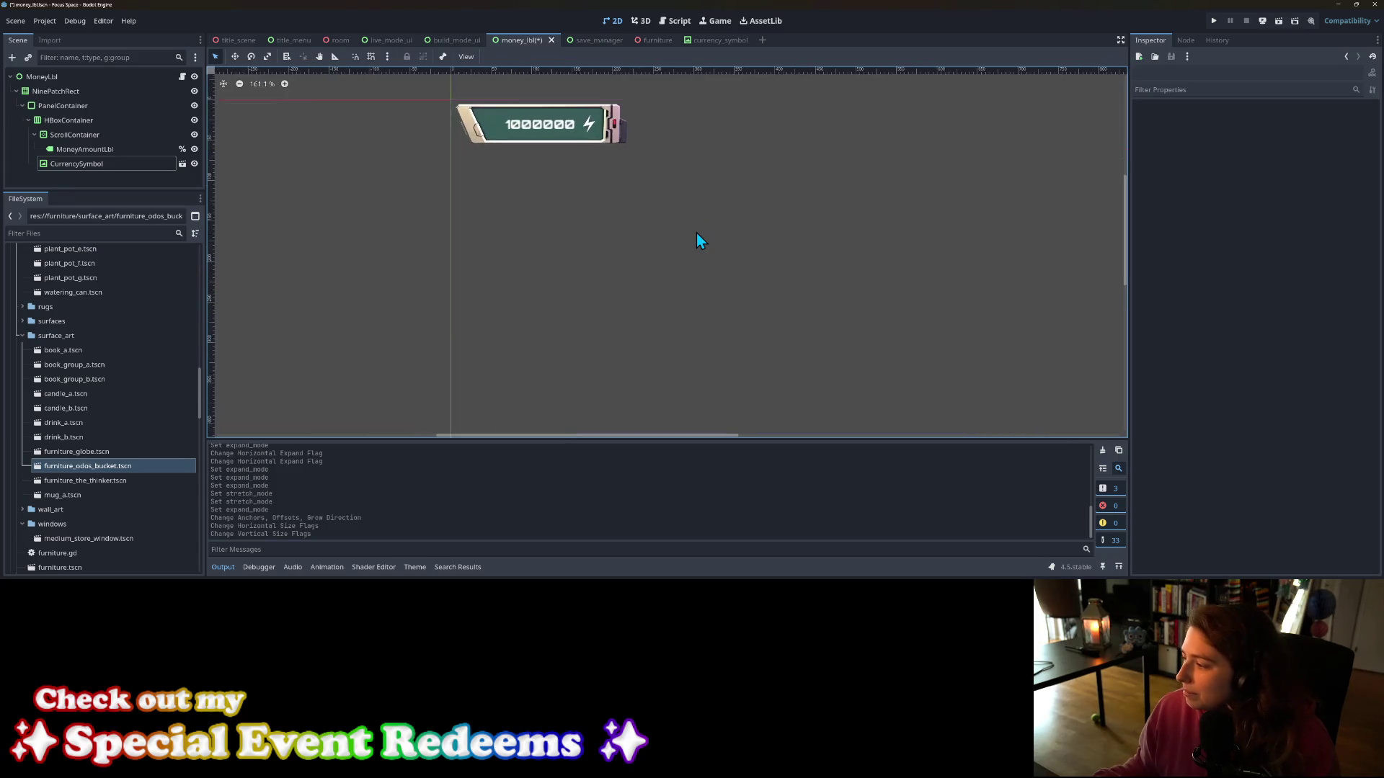
{"action": "left_click_drag", "start_coordinate": [670, 213], "coordinate": [724, 315]}
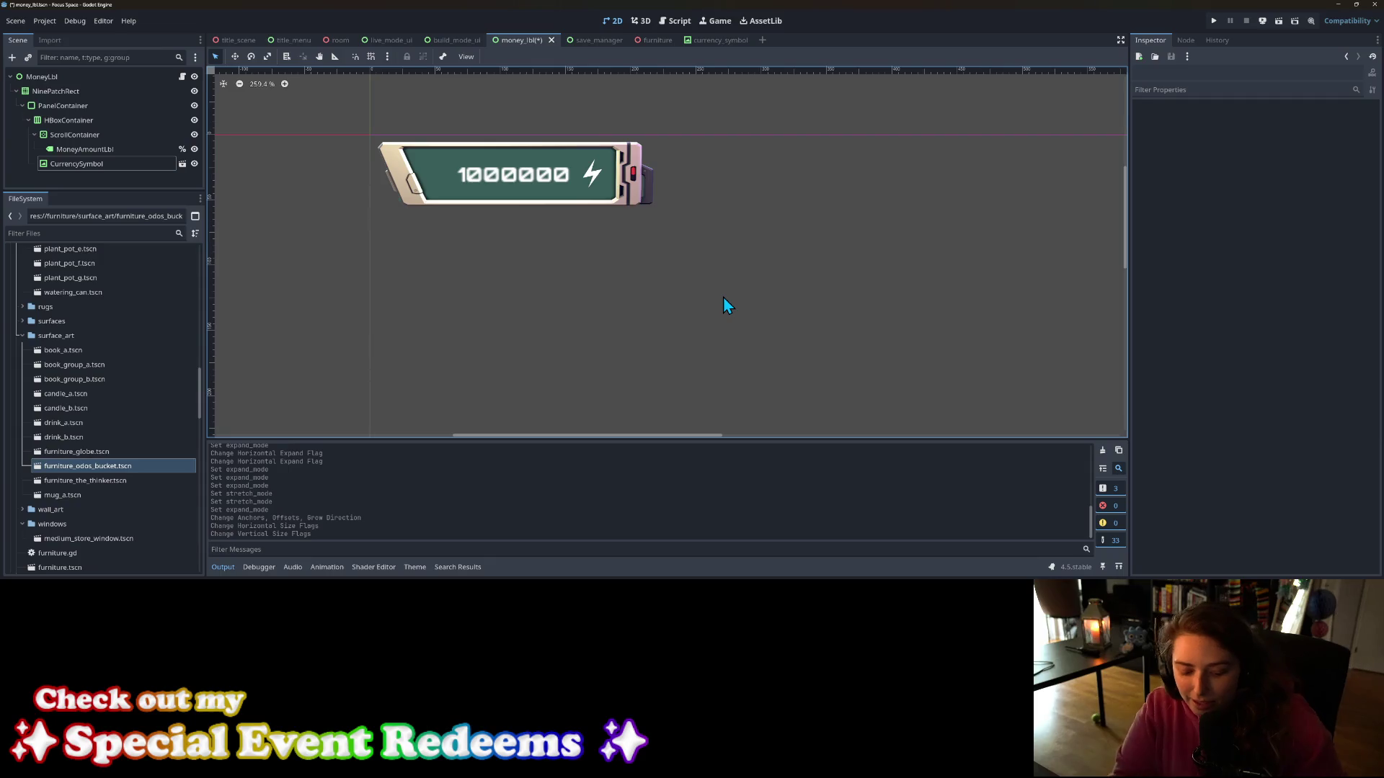
{"action": "key", "text": "ctrl+s"}
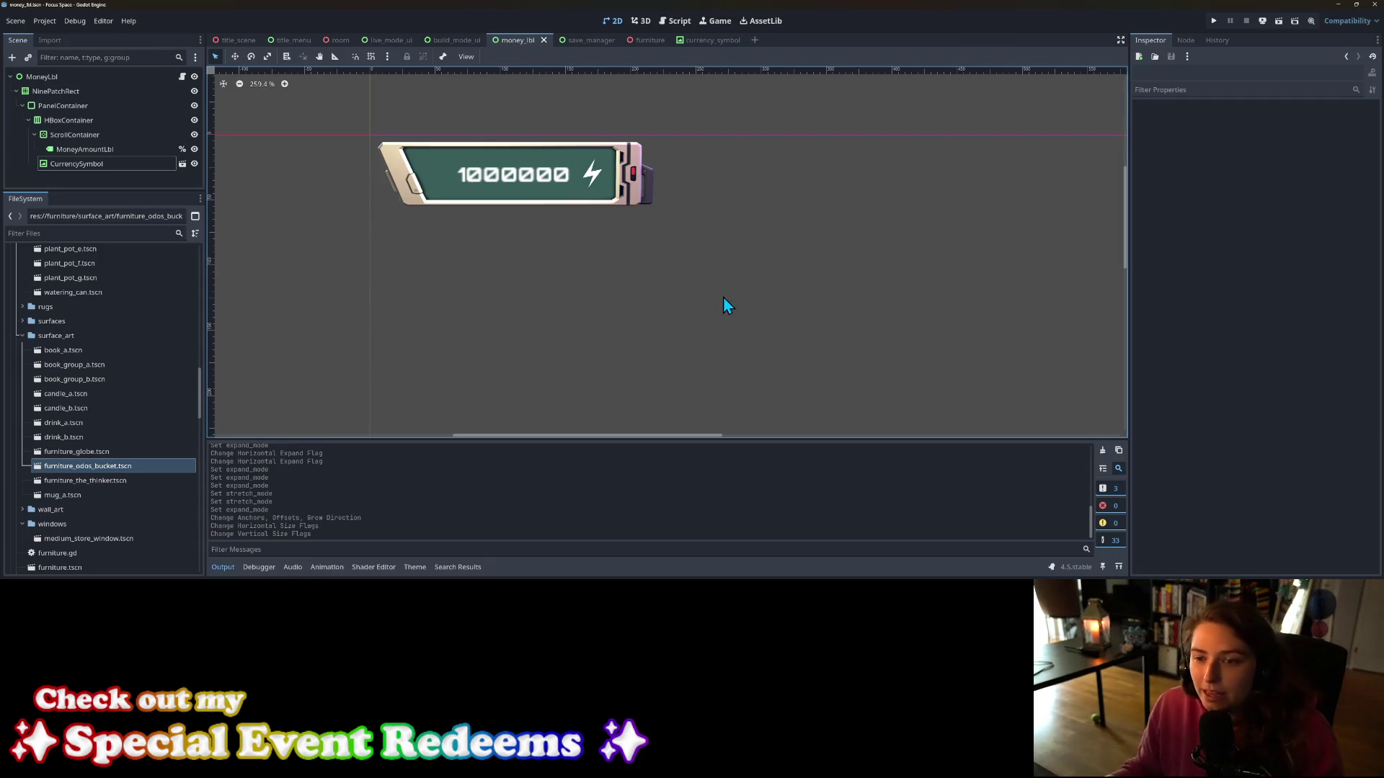
{"action": "left_click", "coordinate": [596, 179]}
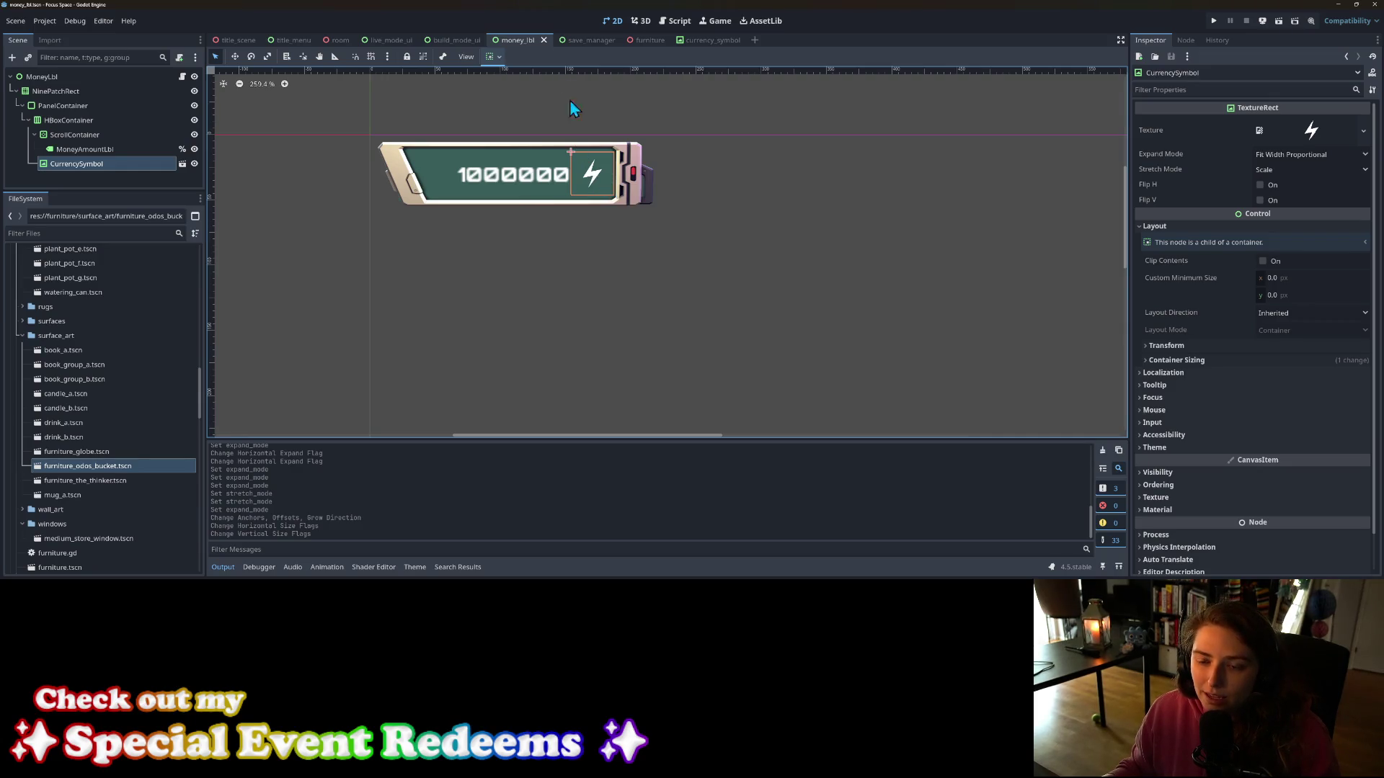
- Try Fit Height Proportional on the lightning symbol, restore Fit Width Proportional, and save
{"action": "left_click", "coordinate": [881, 374]}
{"action": "scroll", "coordinate": [741, 331], "scroll_direction": "down", "scroll_amount": 3}
{"action": "scroll", "coordinate": [717, 330], "scroll_direction": "up", "scroll_amount": 1}
{"action": "scroll", "coordinate": [772, 369], "scroll_direction": "up", "scroll_amount": 5}
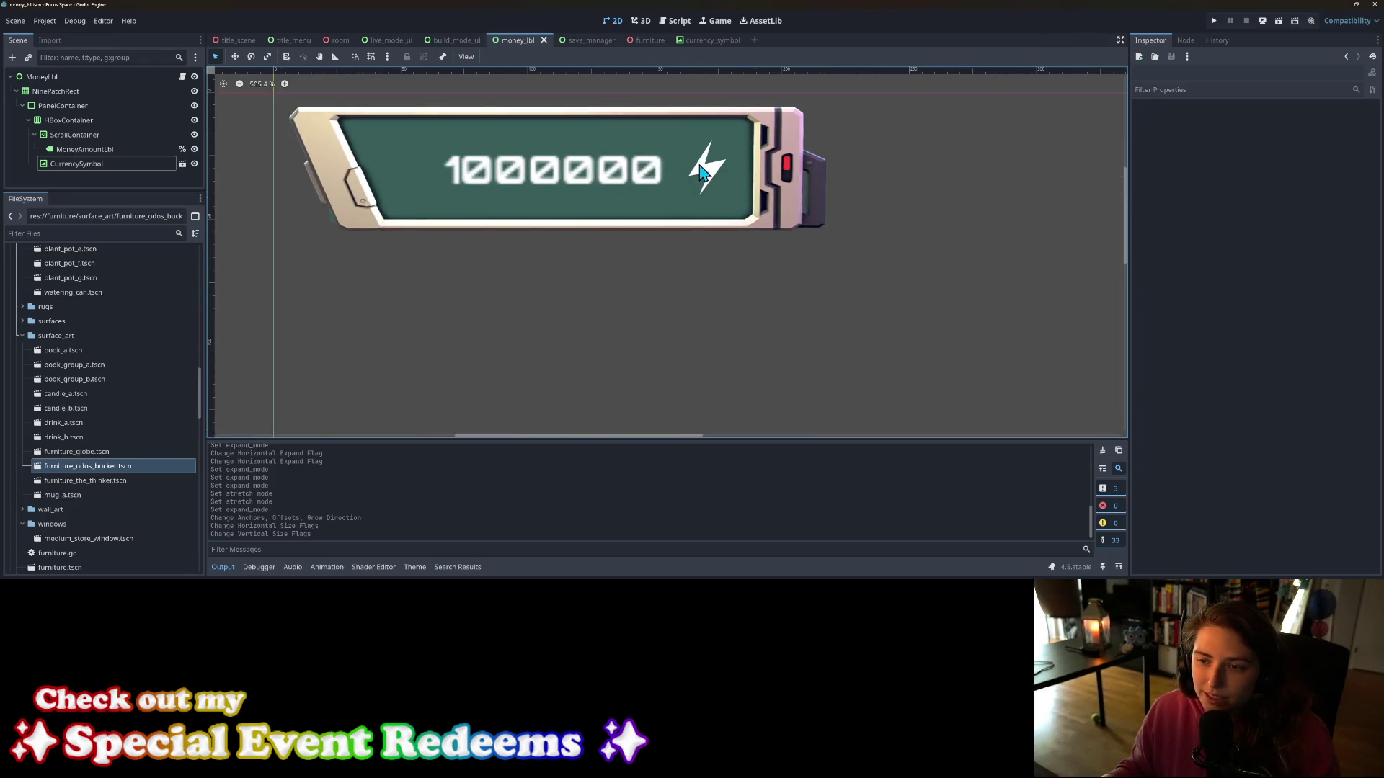
{"action": "left_click", "coordinate": [701, 171]}
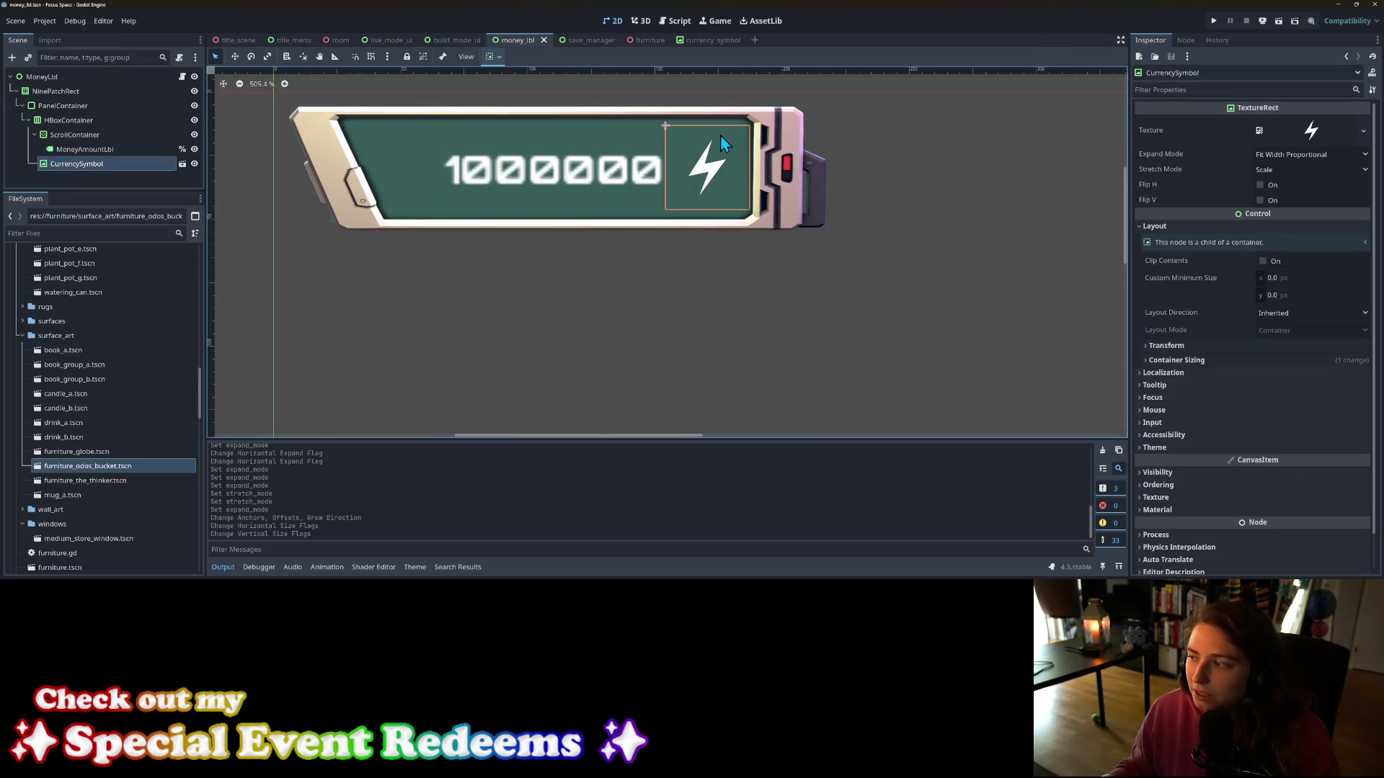
{"action": "left_click", "coordinate": [1290, 155]}
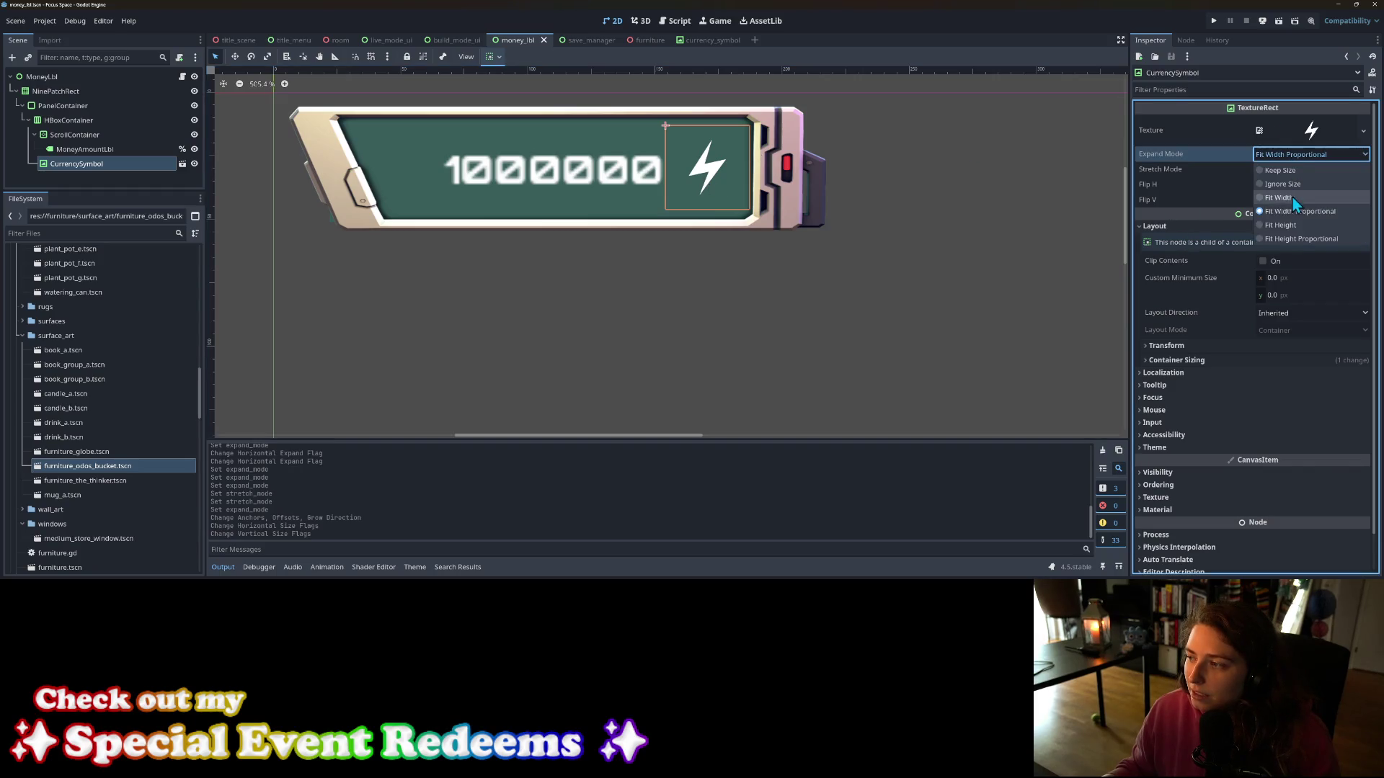
{"action": "left_click", "coordinate": [1300, 238]}
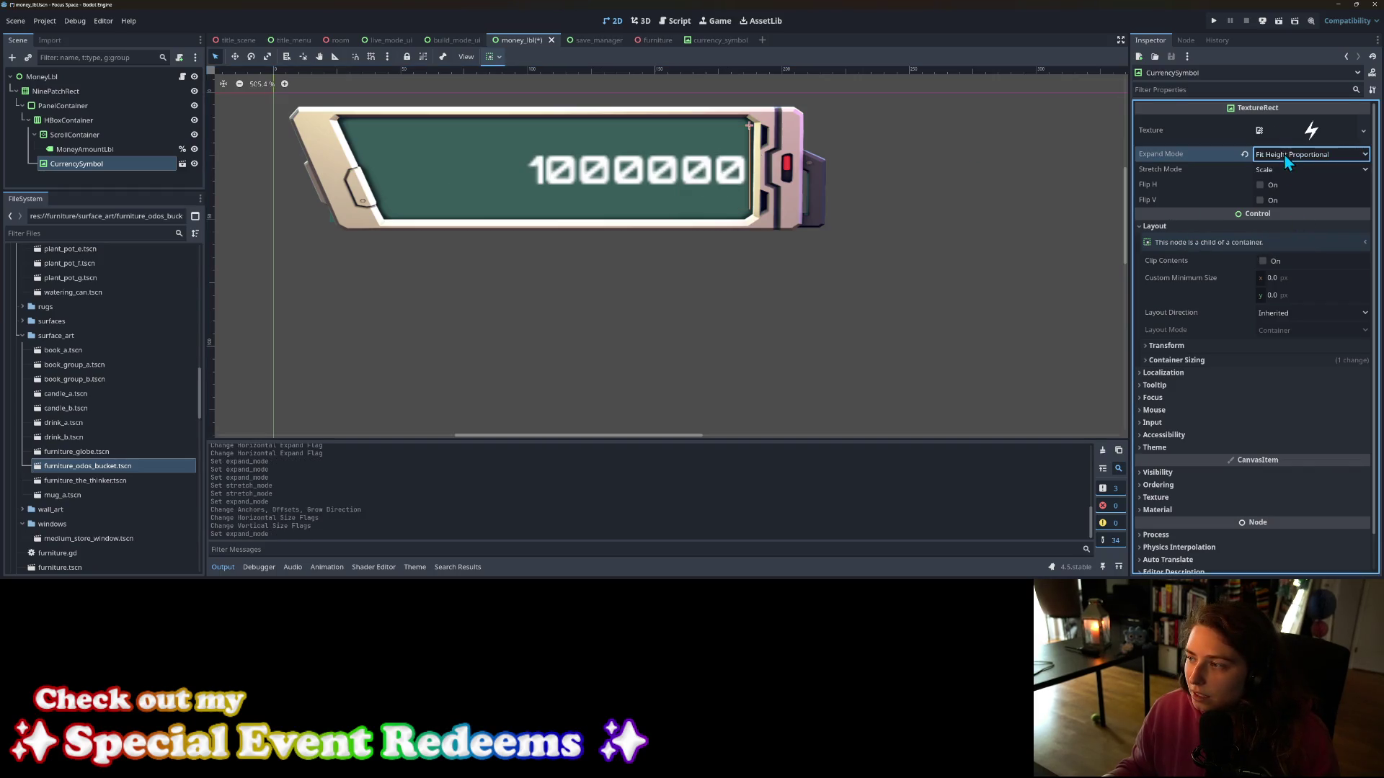
{"action": "left_click", "coordinate": [1283, 155]}
{"action": "left_click", "coordinate": [1294, 215]}
{"action": "left_click", "coordinate": [976, 222]}
{"action": "key", "text": "ctrl+s"}
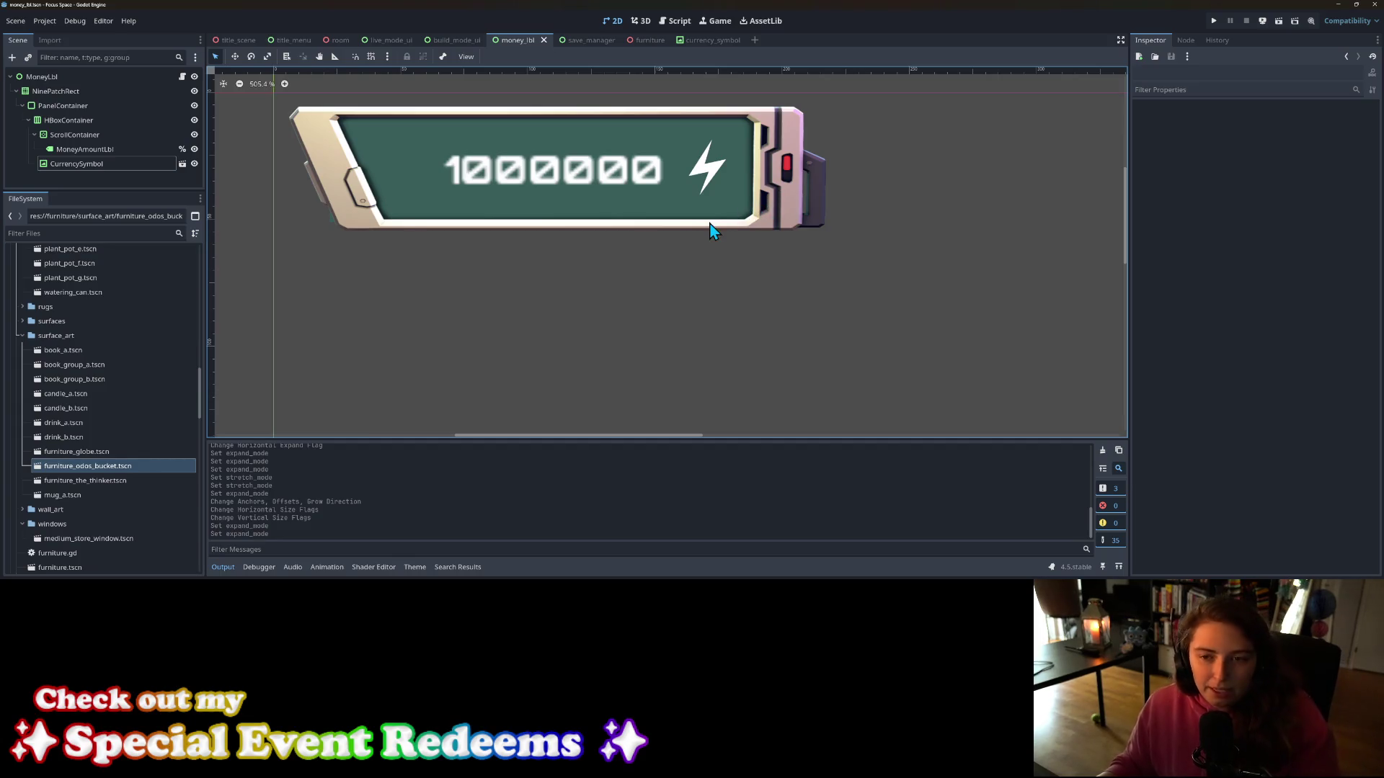
- Hide the Output panel and select the money label's PanelContainer
{"action": "scroll", "coordinate": [627, 296], "scroll_direction": "down", "scroll_amount": 3}
{"action": "scroll", "coordinate": [613, 310], "scroll_direction": "up", "scroll_amount": 4}
{"action": "scroll", "coordinate": [730, 343], "scroll_direction": "down", "scroll_amount": 5}
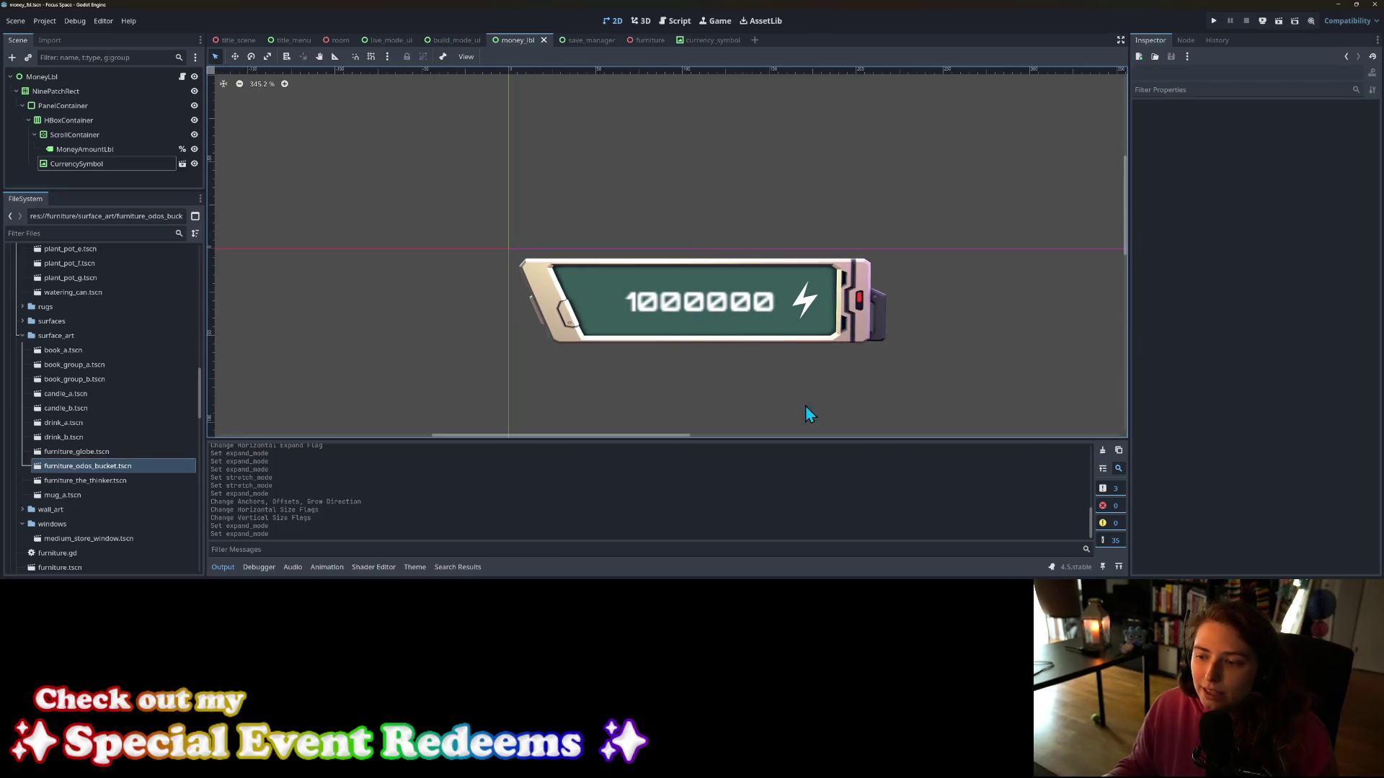
{"action": "scroll", "coordinate": [814, 402], "scroll_direction": "up", "scroll_amount": 2}
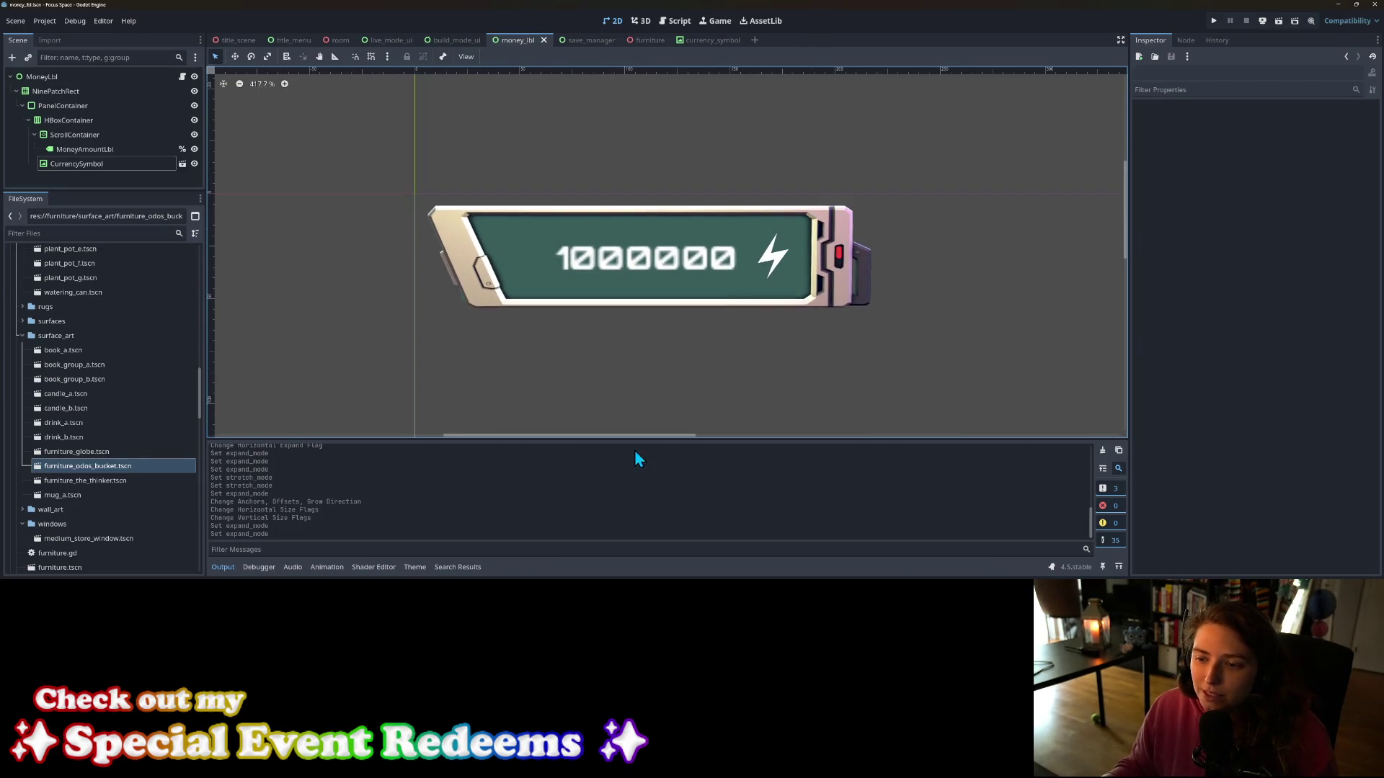
{"action": "left_click", "coordinate": [223, 568]}
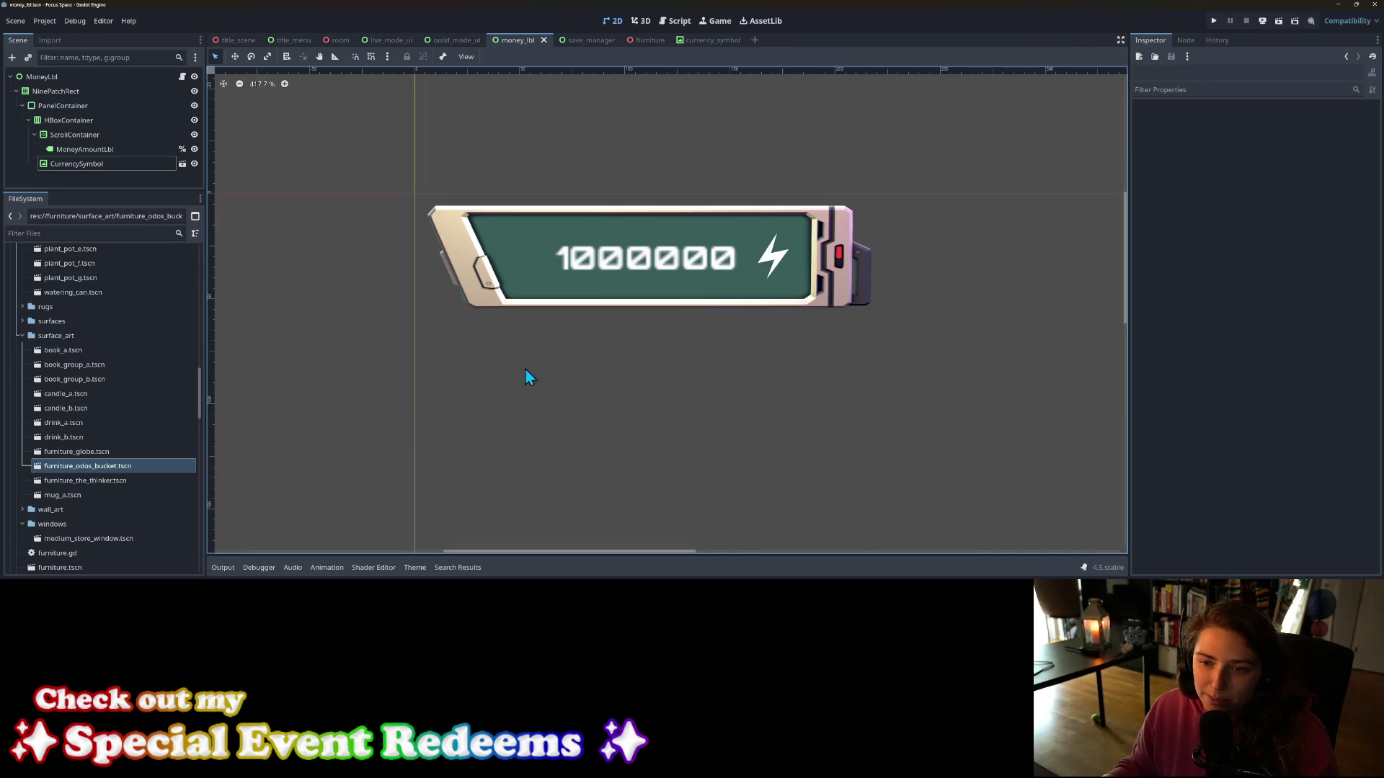
{"action": "scroll", "coordinate": [712, 387], "scroll_direction": "down", "scroll_amount": 4}
{"action": "scroll", "coordinate": [701, 399], "scroll_direction": "up", "scroll_amount": 3}
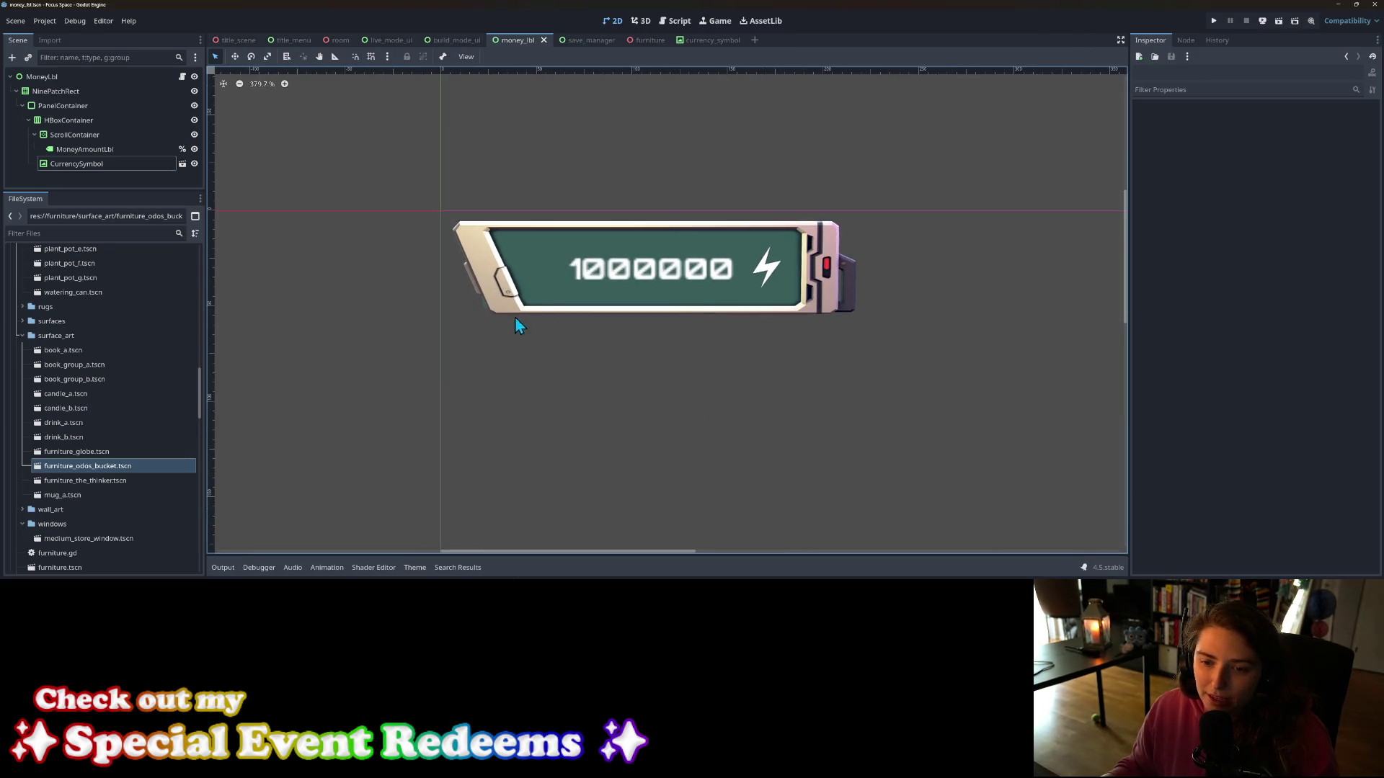
{"action": "left_click", "coordinate": [486, 317]}
- Nudge the PanelContainer's left edge slightly right and reselect it
{"action": "scroll", "coordinate": [489, 317], "scroll_direction": "up", "scroll_amount": 4}
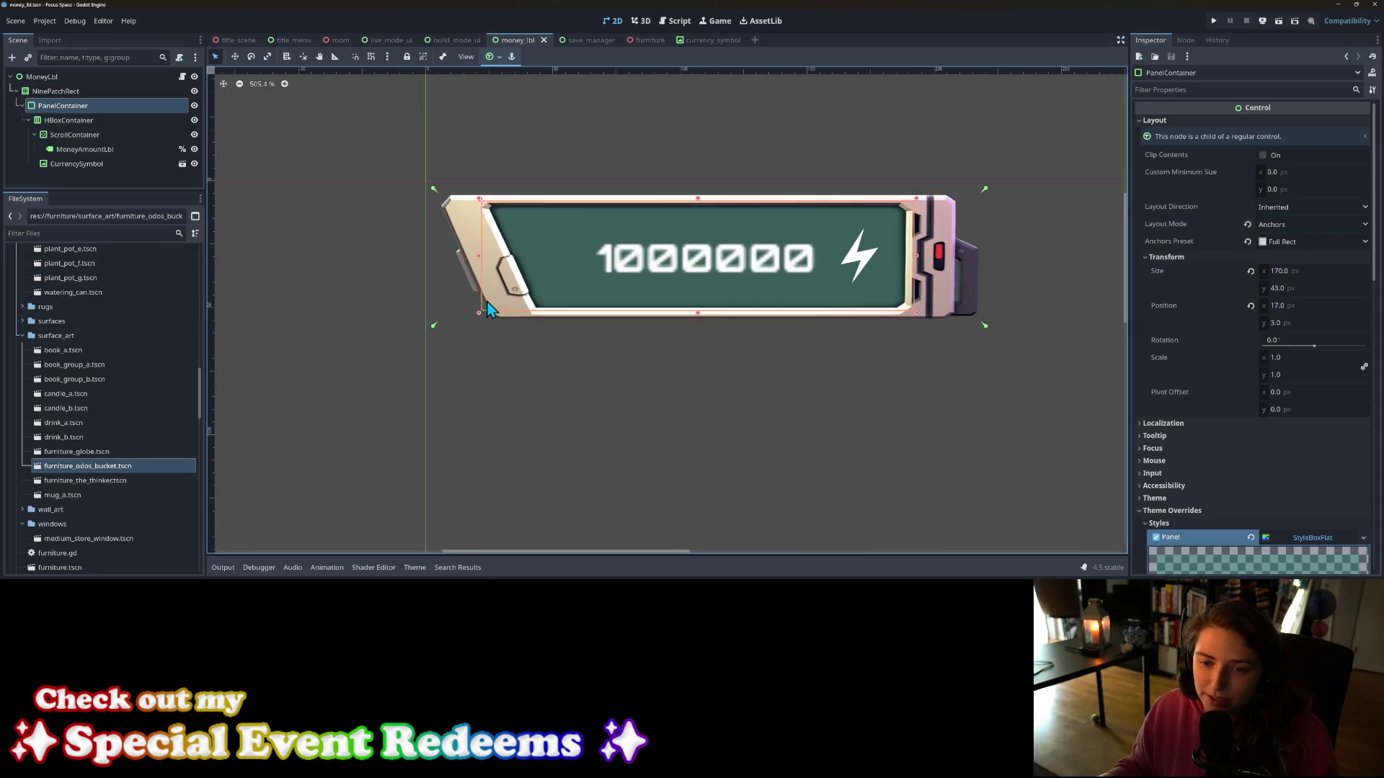
{"action": "left_click_drag", "start_coordinate": [477, 257], "coordinate": [485, 256]}
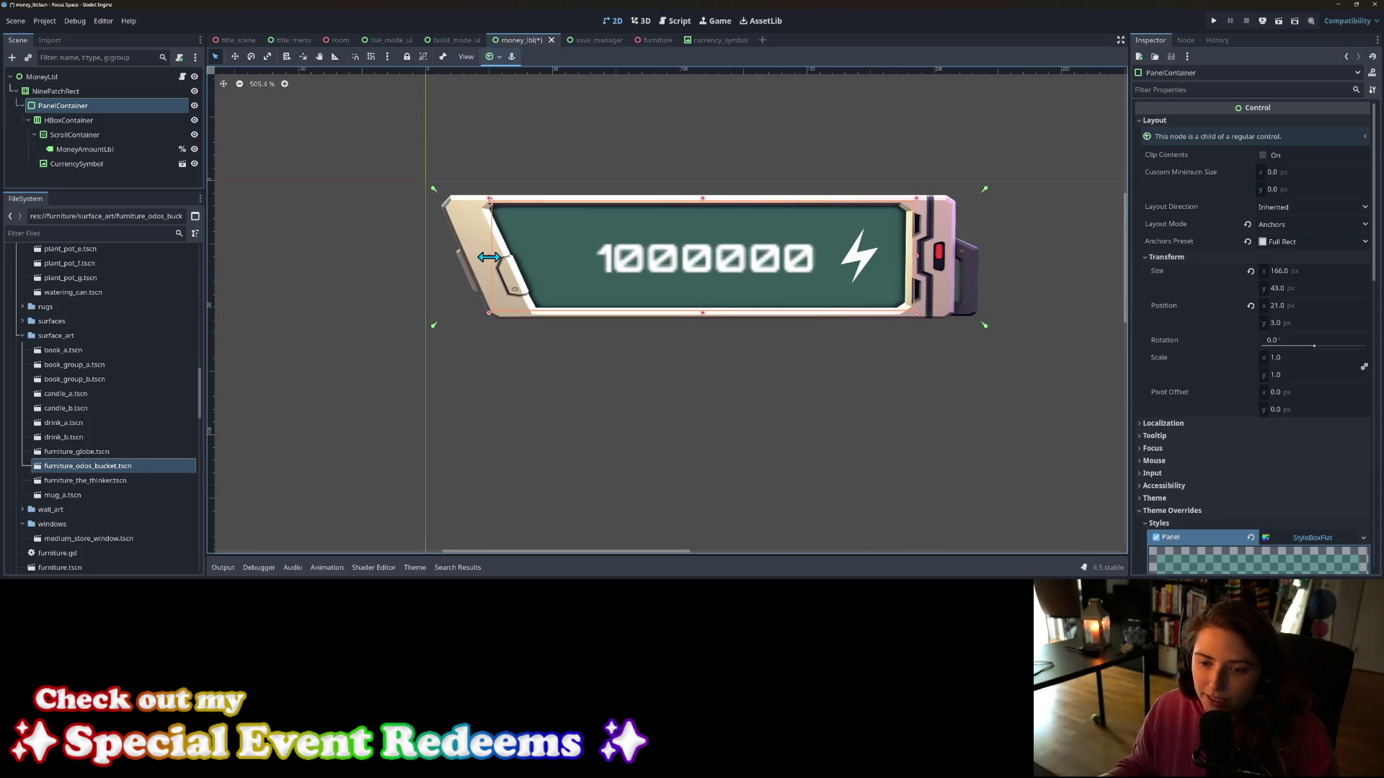
{"action": "left_click", "coordinate": [538, 387]}
{"action": "left_click", "coordinate": [526, 261]}
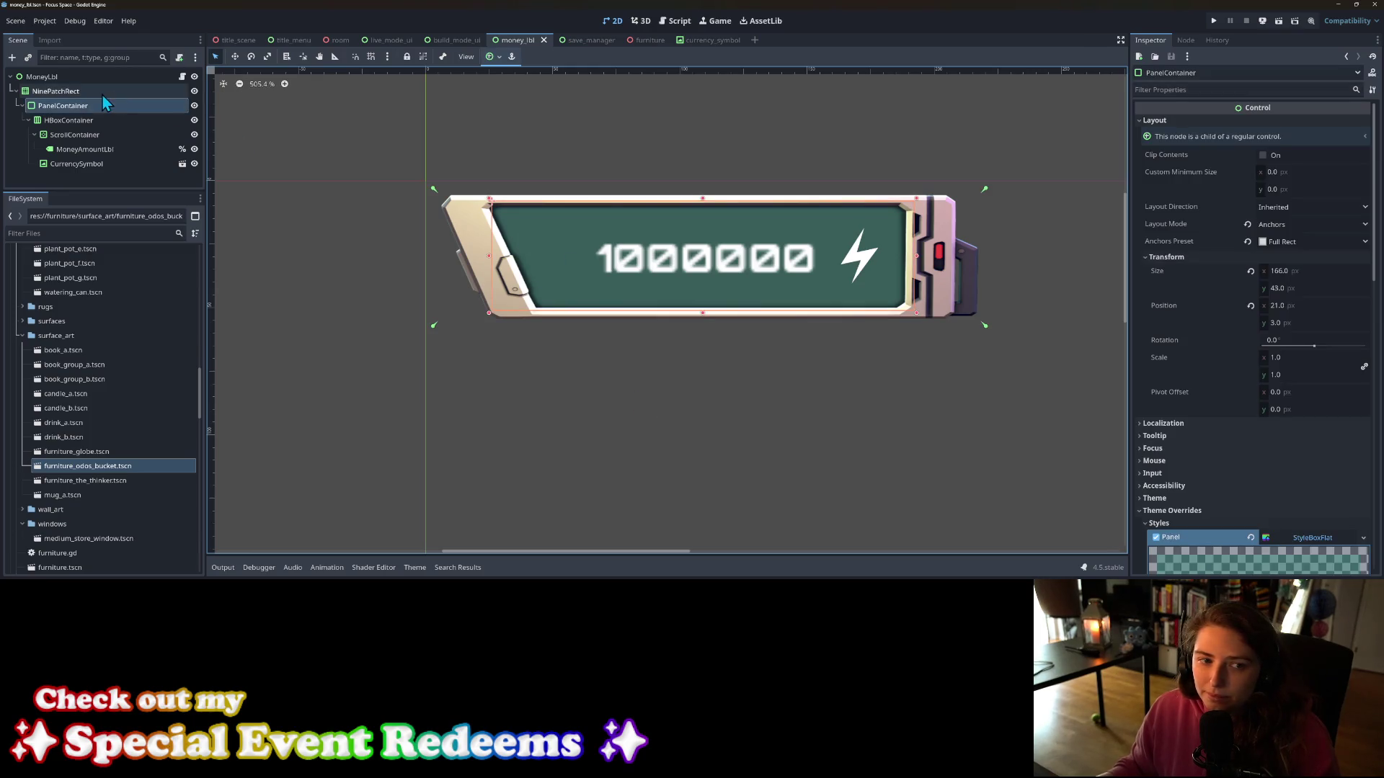
- Append zeros to MoneyAmountLbl's text, trim back to 1000000, save, and run the game
{"action": "left_click", "coordinate": [113, 149]}
{"action": "left_click", "coordinate": [1204, 146]}
{"action": "type", "text": "0000000000"}
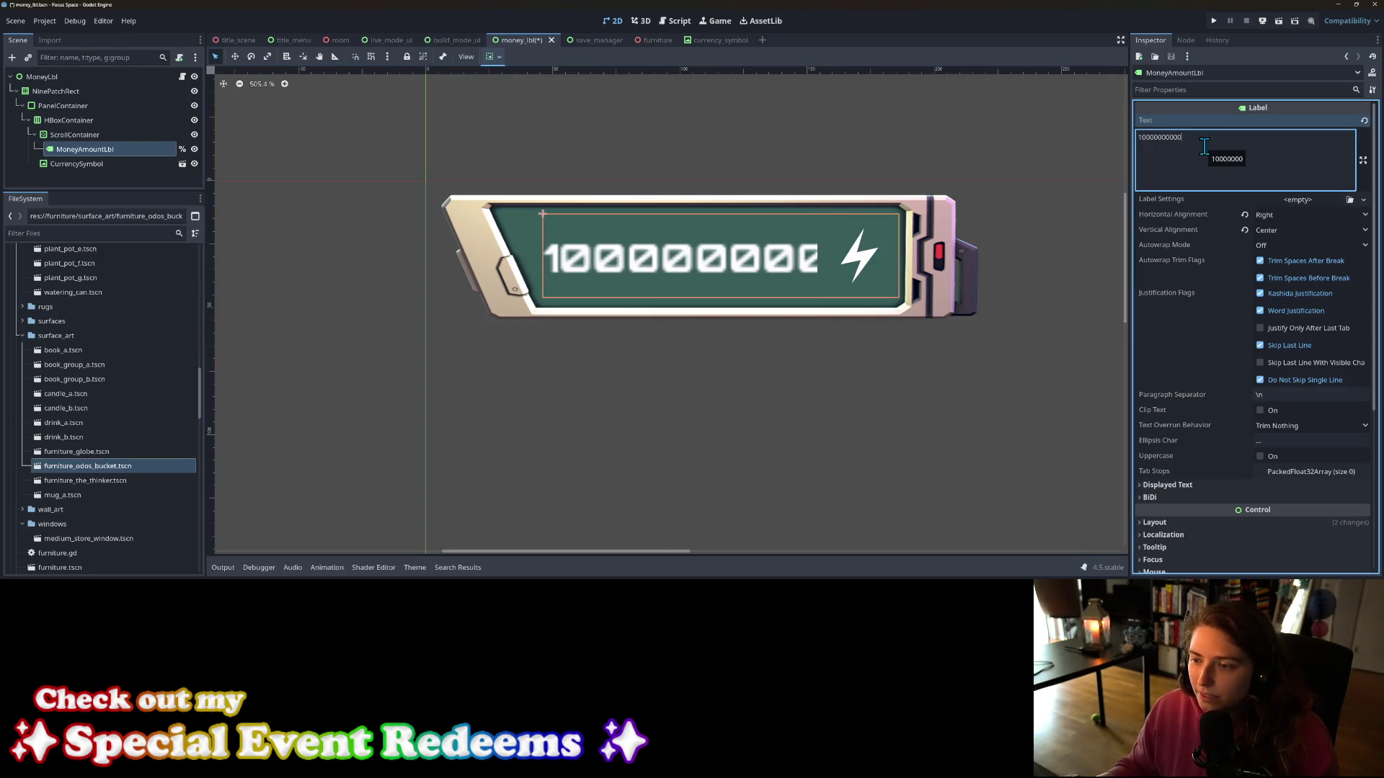
{"action": "key", "text": "BackSpace"}
{"action": "key", "text": "BackSpace"}
{"action": "key", "text": "BackSpace"}
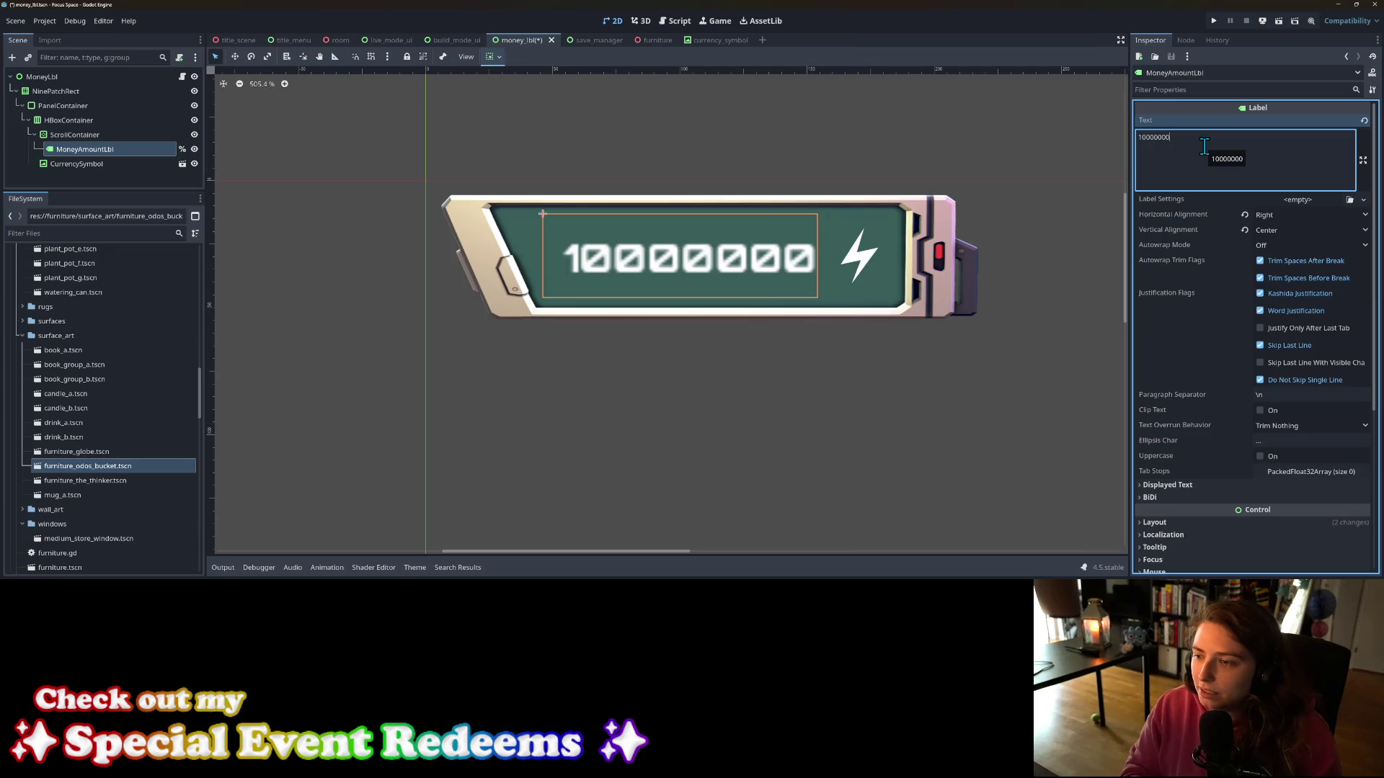
{"action": "key", "text": "ctrl+s"}
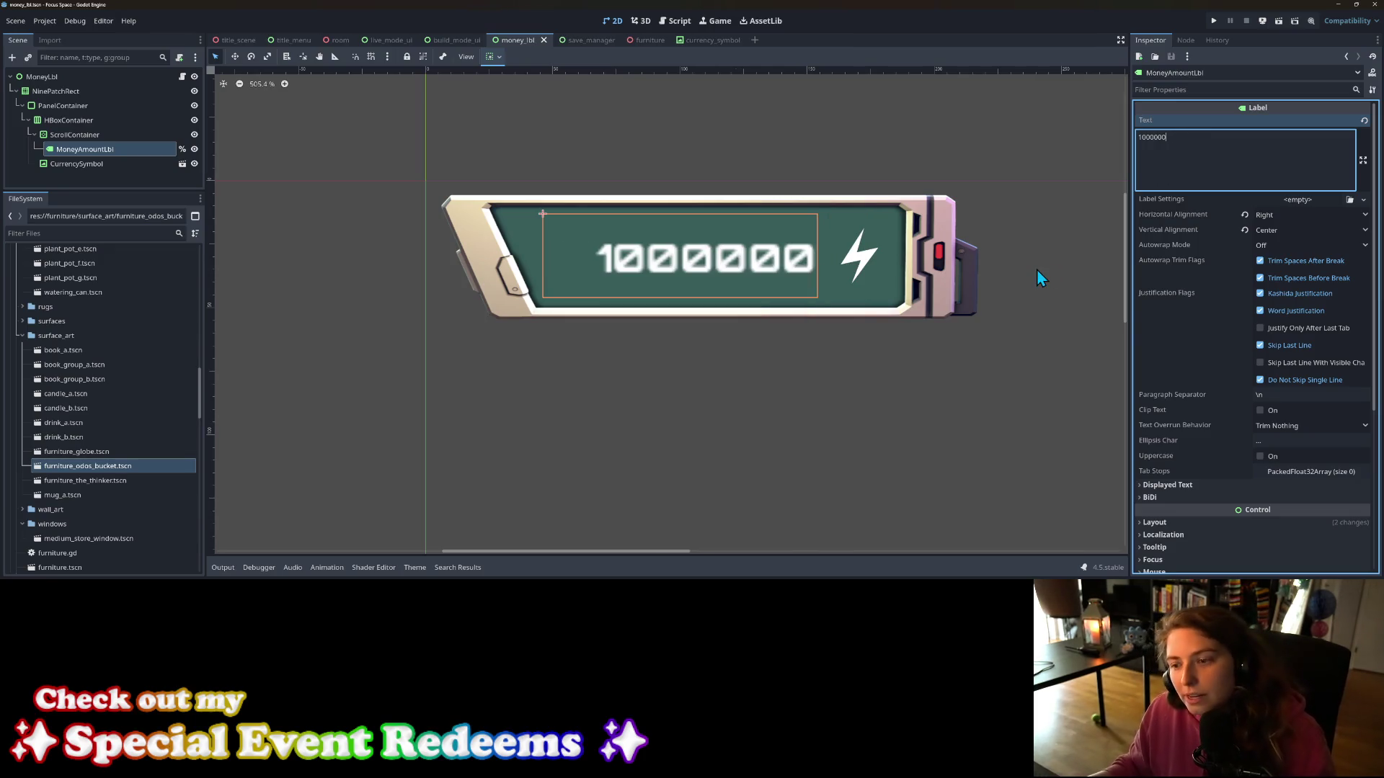
{"action": "left_click", "coordinate": [929, 377]}
{"action": "left_click", "coordinate": [840, 288]}
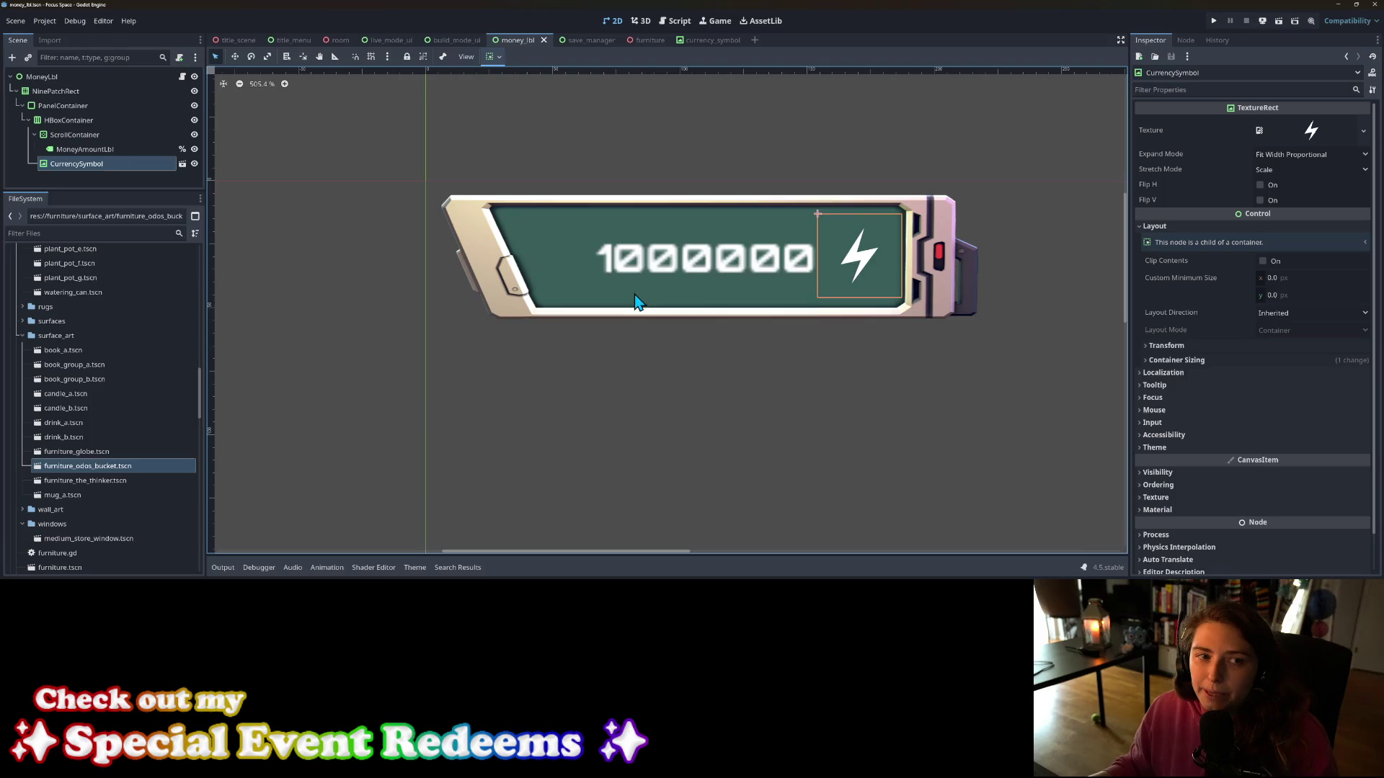
{"action": "left_click", "coordinate": [1213, 20]}
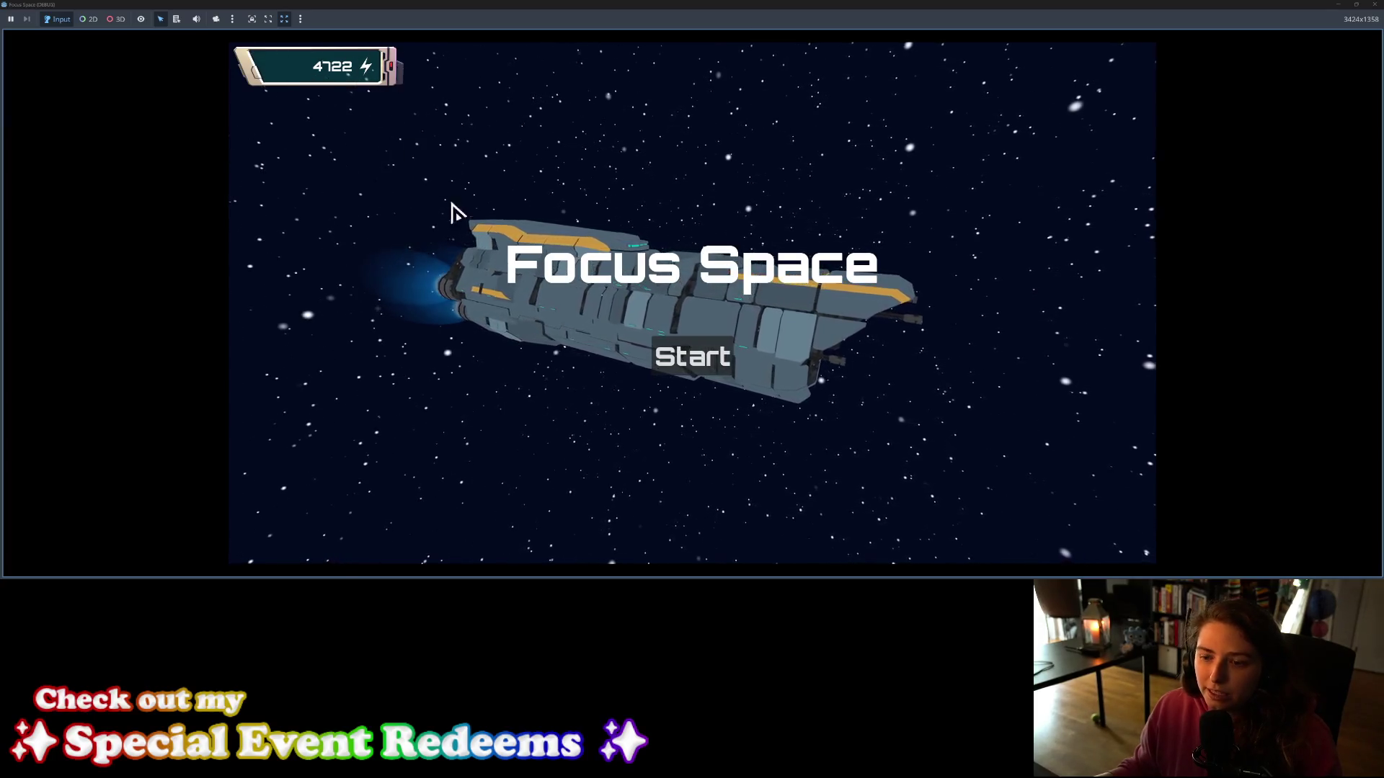
- Start the game, name a new room 'my_room1', skip the floor plan, then open my_living_room
{"action": "left_click", "coordinate": [710, 361]}
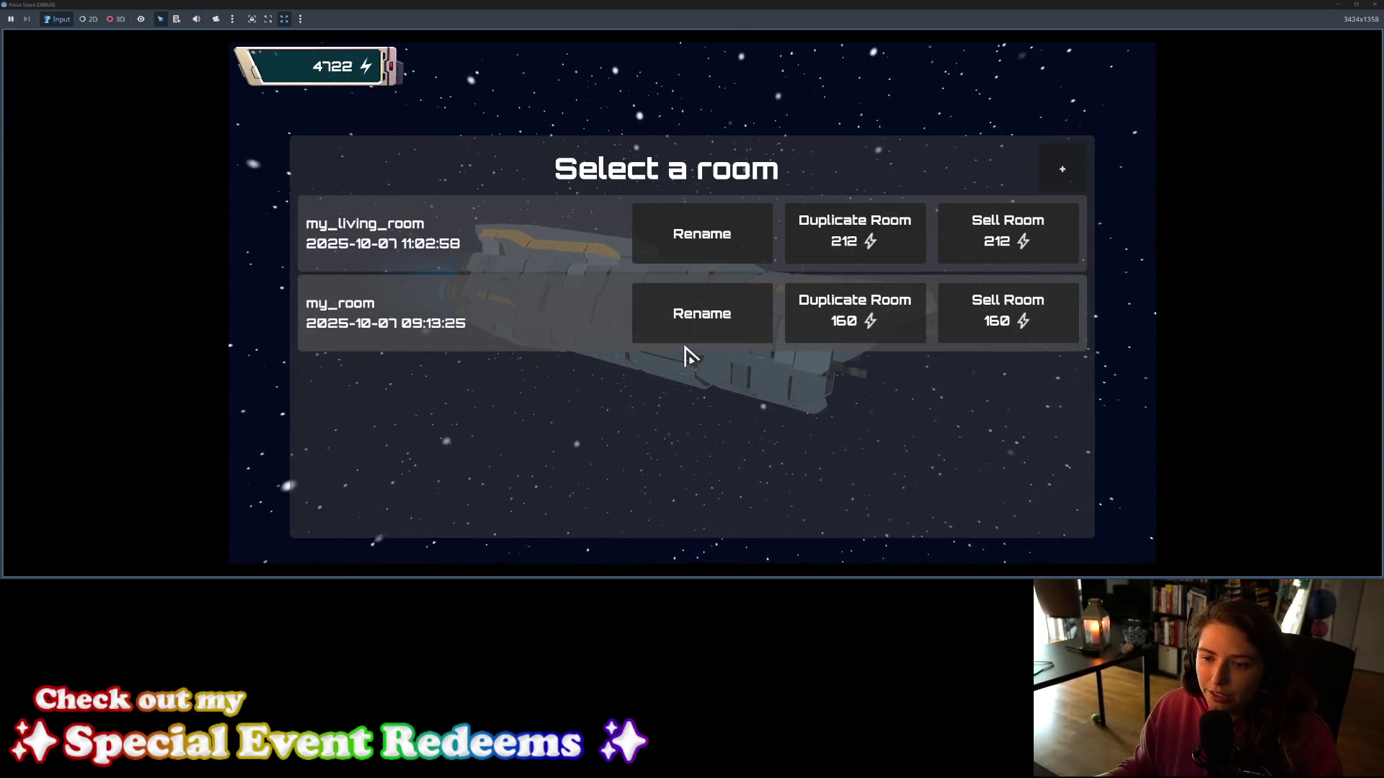
{"action": "left_click", "coordinate": [1067, 176]}
{"action": "type", "text": "my_room1"}
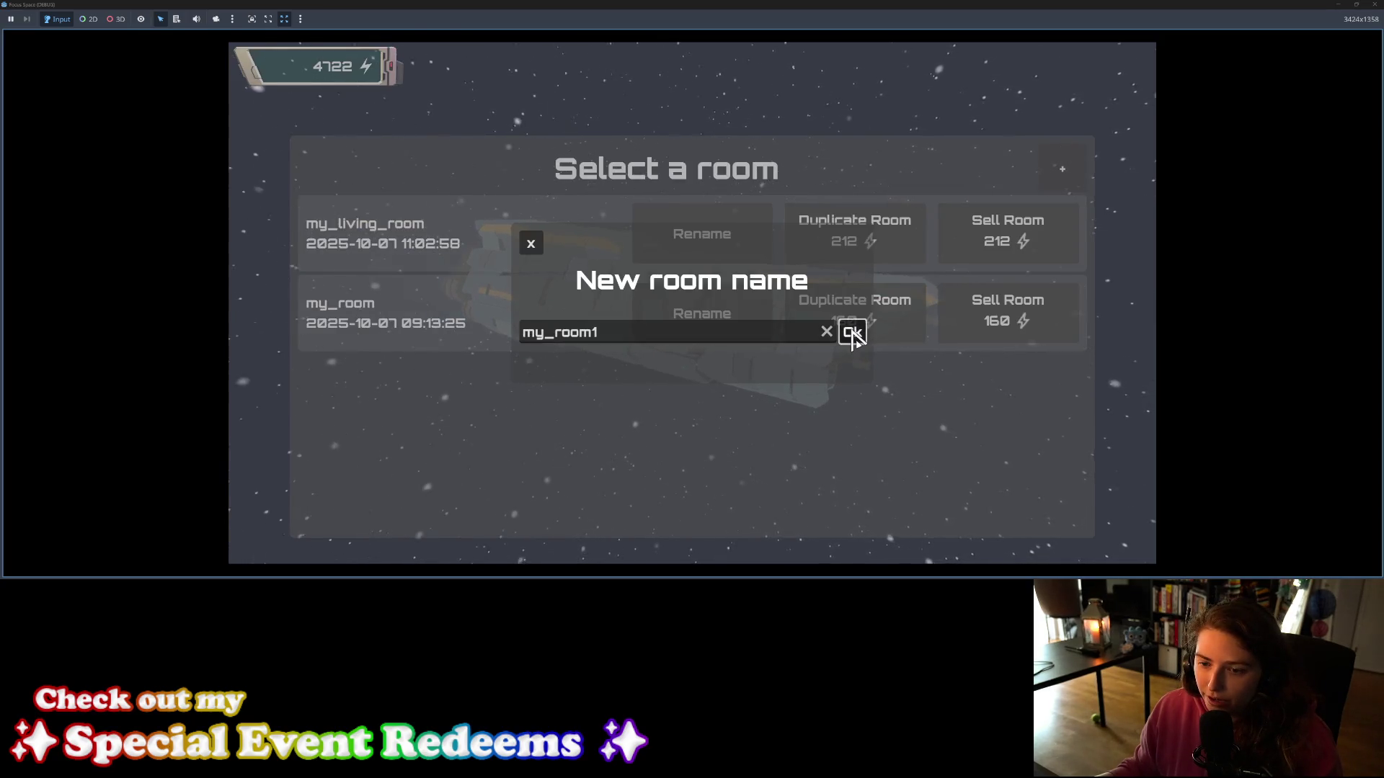
{"action": "left_click", "coordinate": [851, 333]}
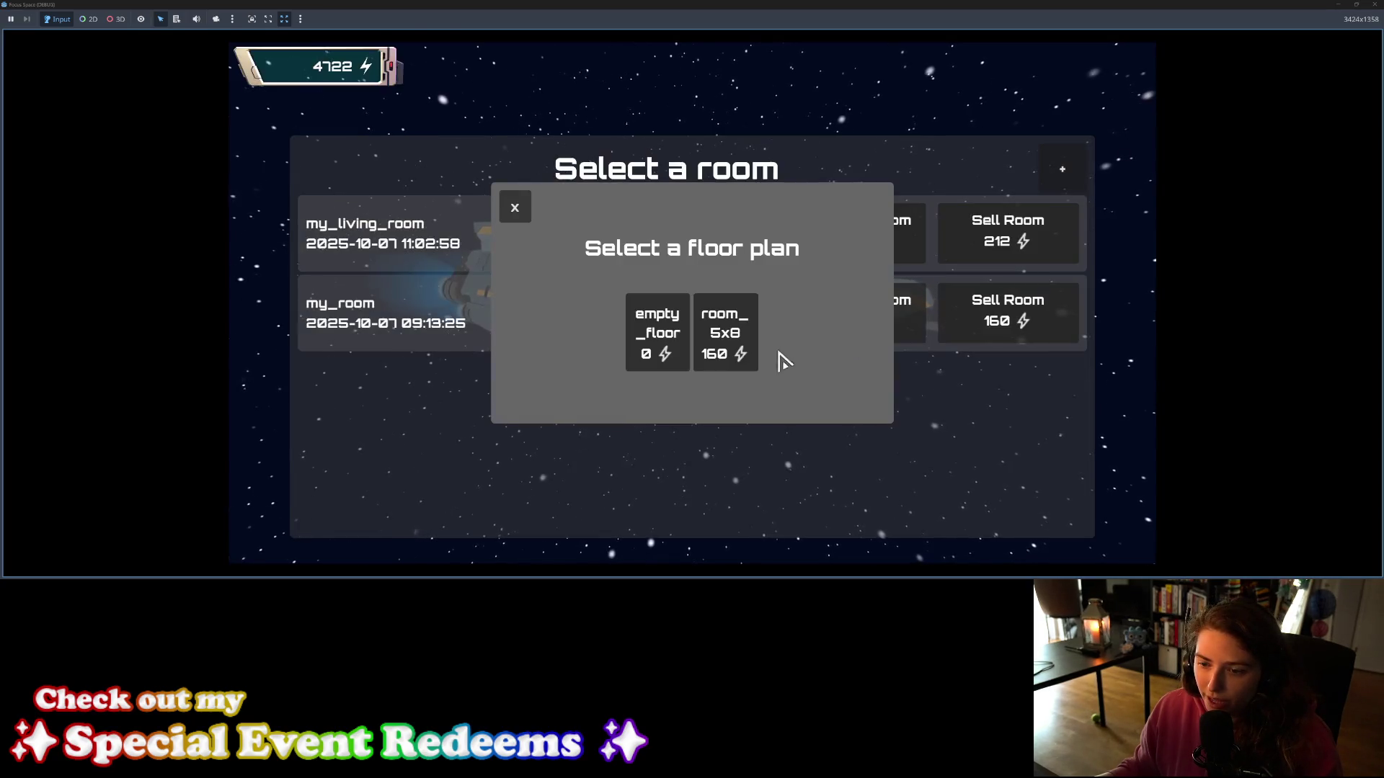
{"action": "left_click", "coordinate": [510, 217]}
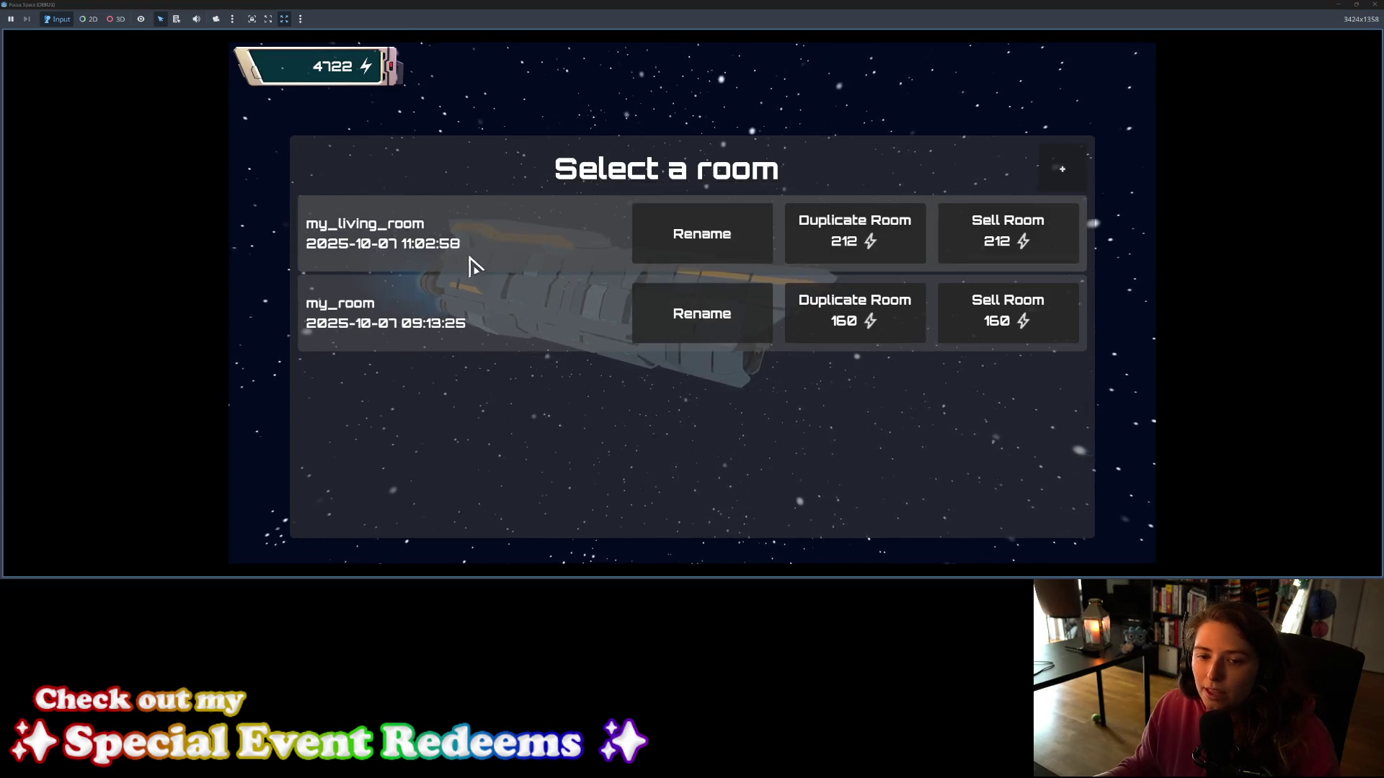
{"action": "left_click", "coordinate": [455, 247]}
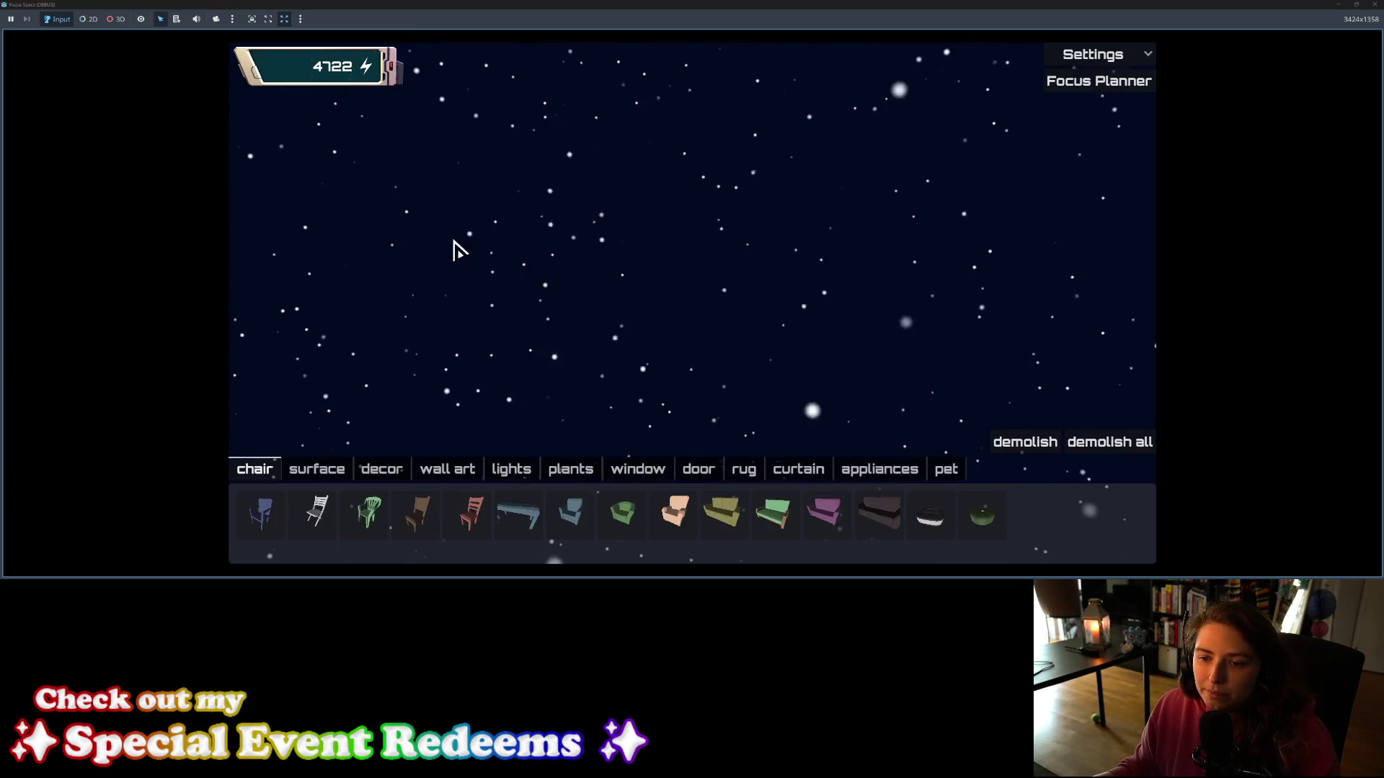
- View the Pinwheel Cushion details and cancel placing the Modern Angular couch
{"action": "scroll", "coordinate": [624, 368], "scroll_direction": "up", "scroll_amount": 5}
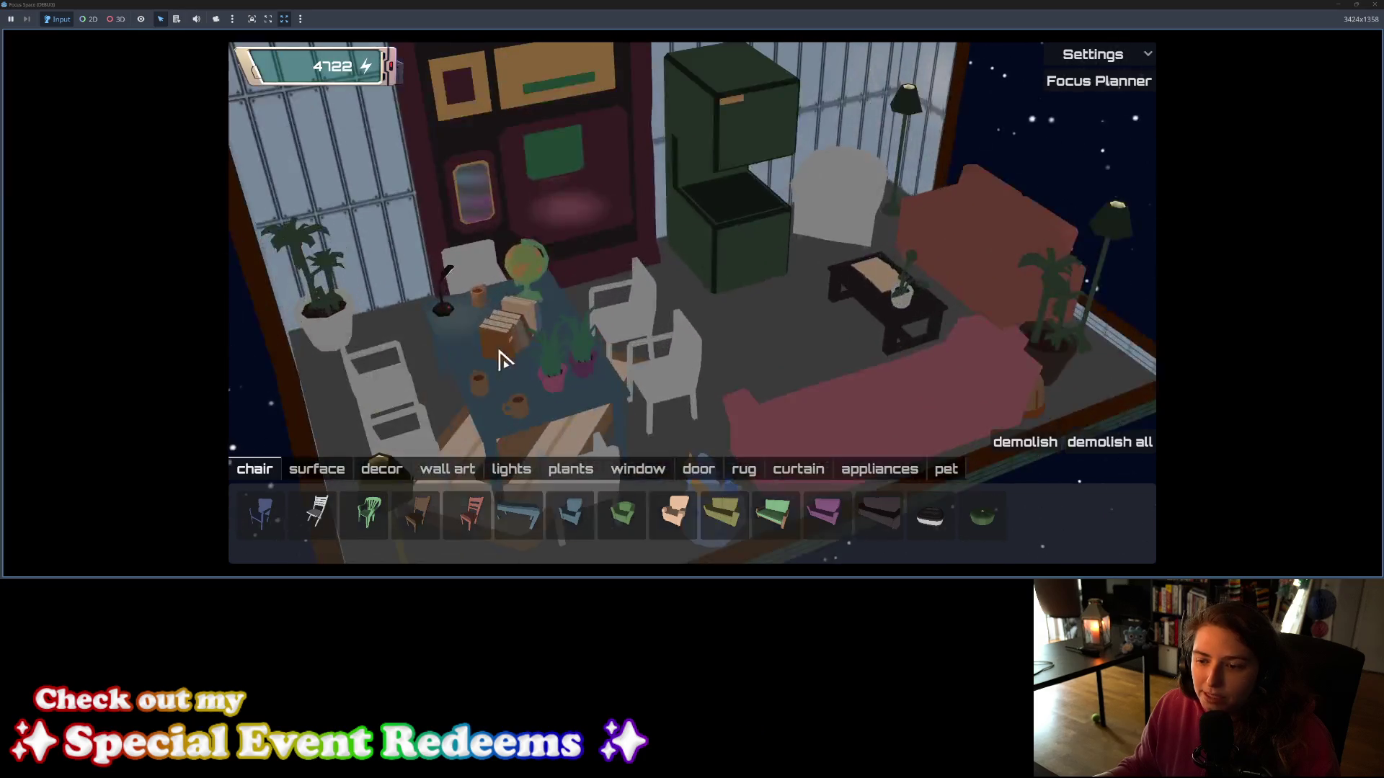
{"action": "left_click", "coordinate": [977, 517]}
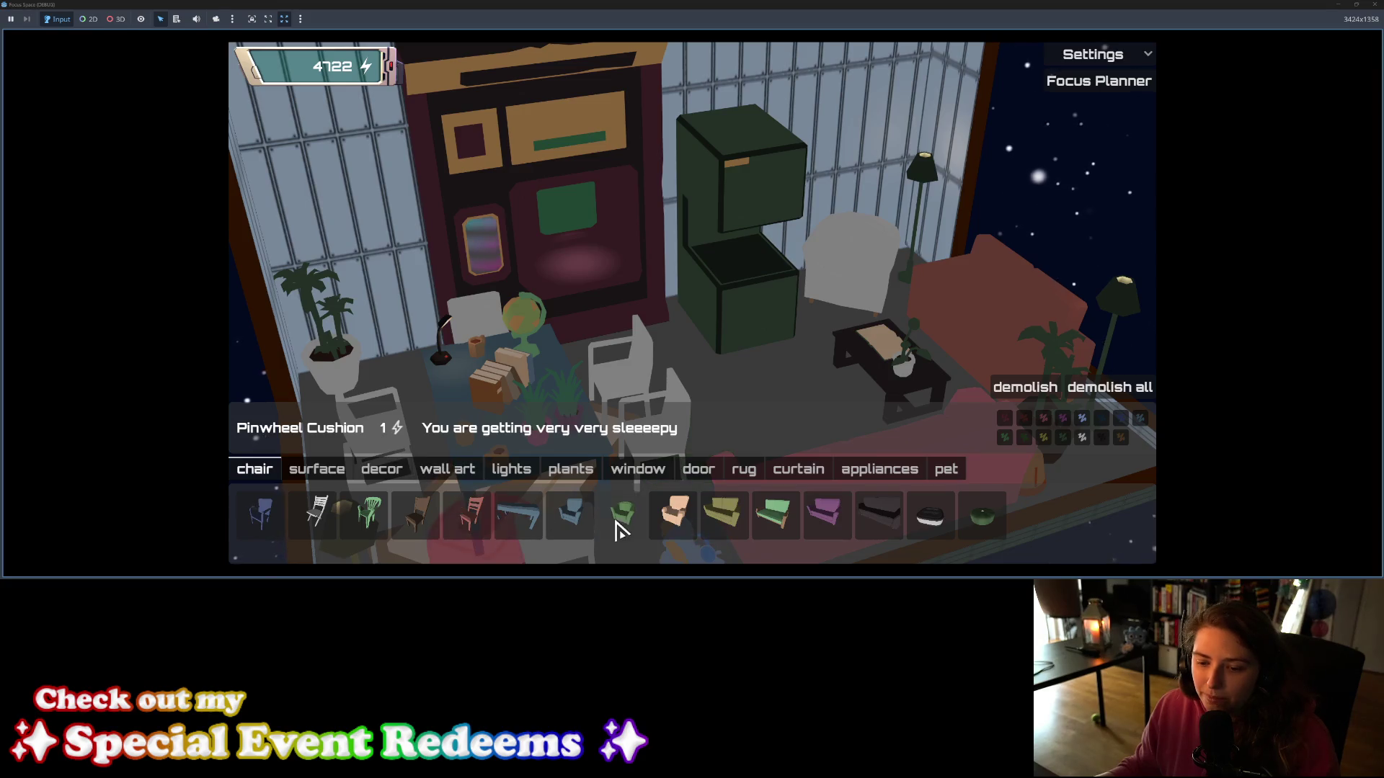
{"action": "left_click", "coordinate": [735, 529]}
{"action": "left_click", "coordinate": [750, 420]}
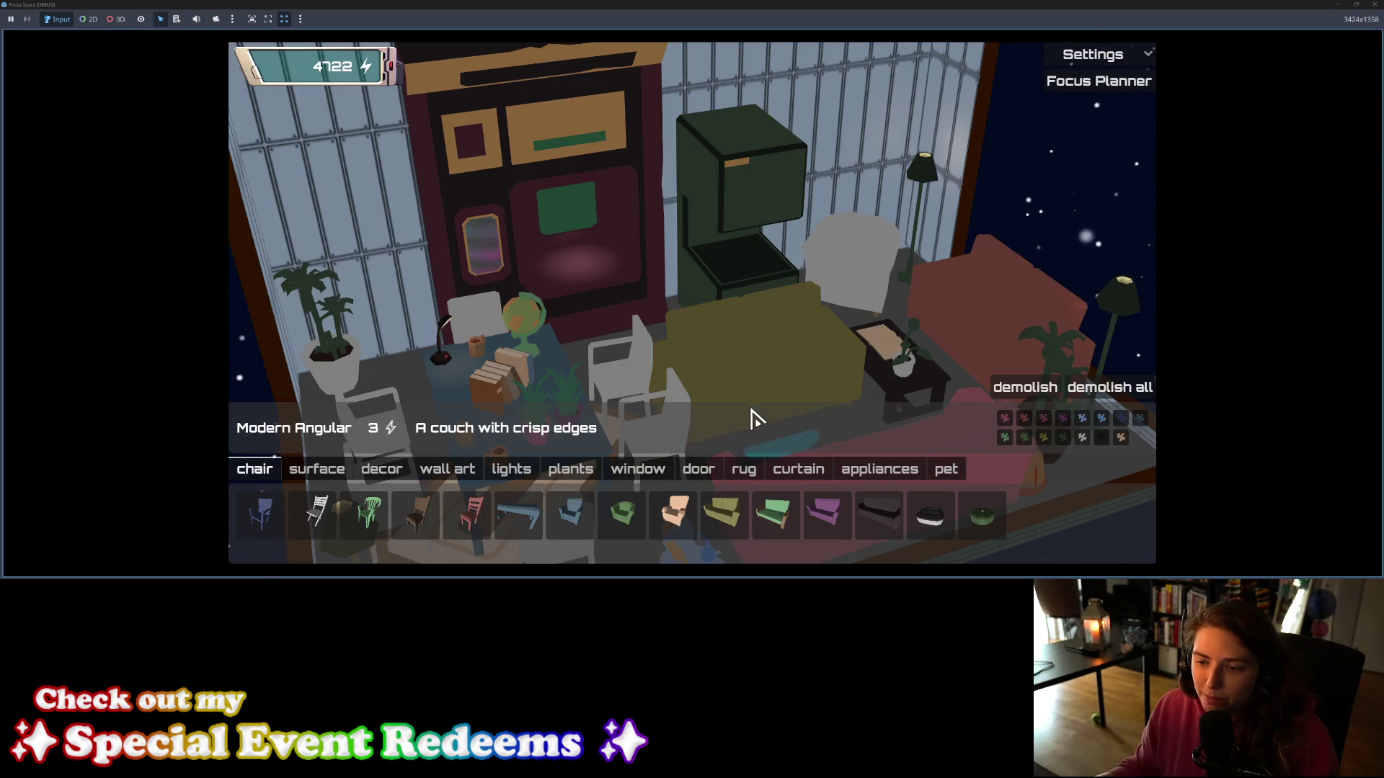
{"action": "key", "text": "Escape"}
{"action": "scroll", "coordinate": [767, 387], "scroll_direction": "down", "scroll_amount": 5}
{"action": "scroll", "coordinate": [721, 377], "scroll_direction": "up", "scroll_amount": 3}
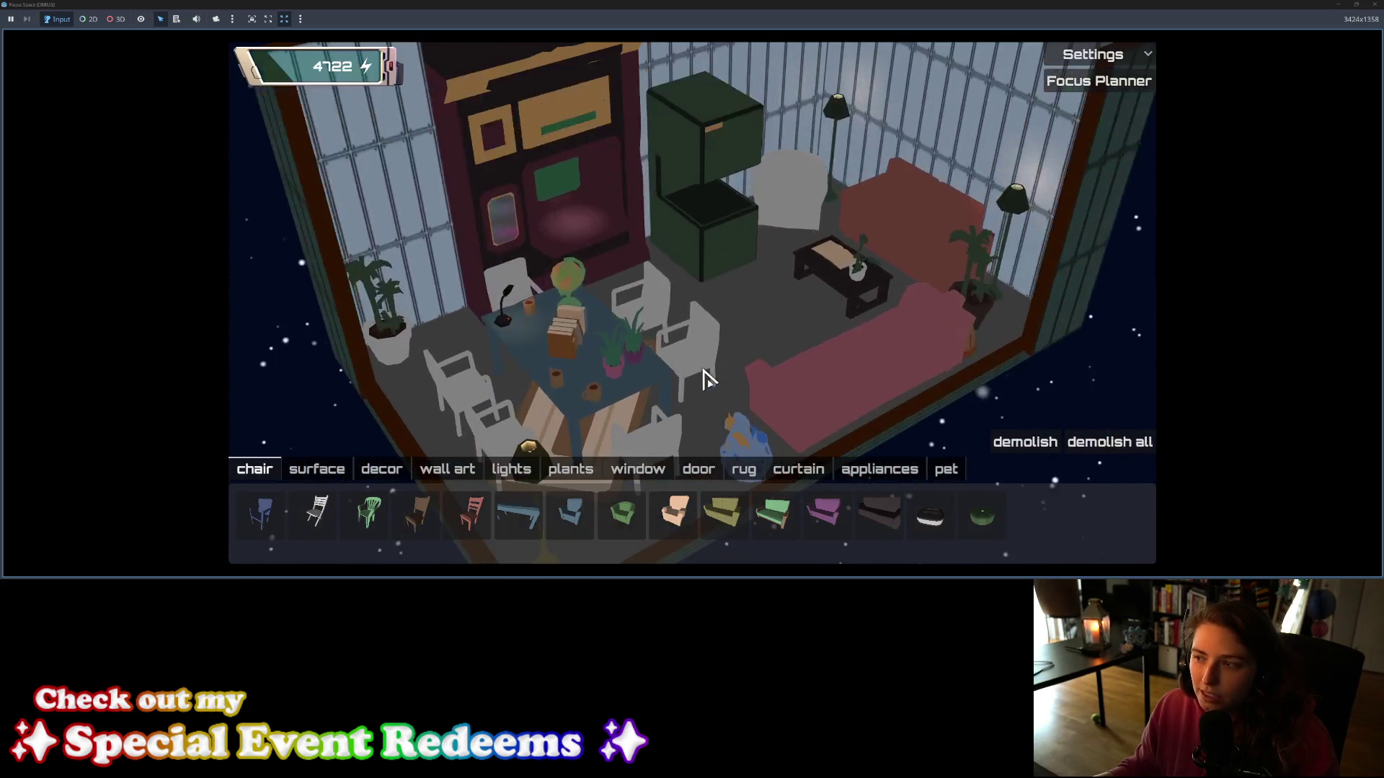
{"action": "scroll", "coordinate": [720, 379], "scroll_direction": "down", "scroll_amount": 3}
{"action": "scroll", "coordinate": [749, 383], "scroll_direction": "up", "scroll_amount": 3}
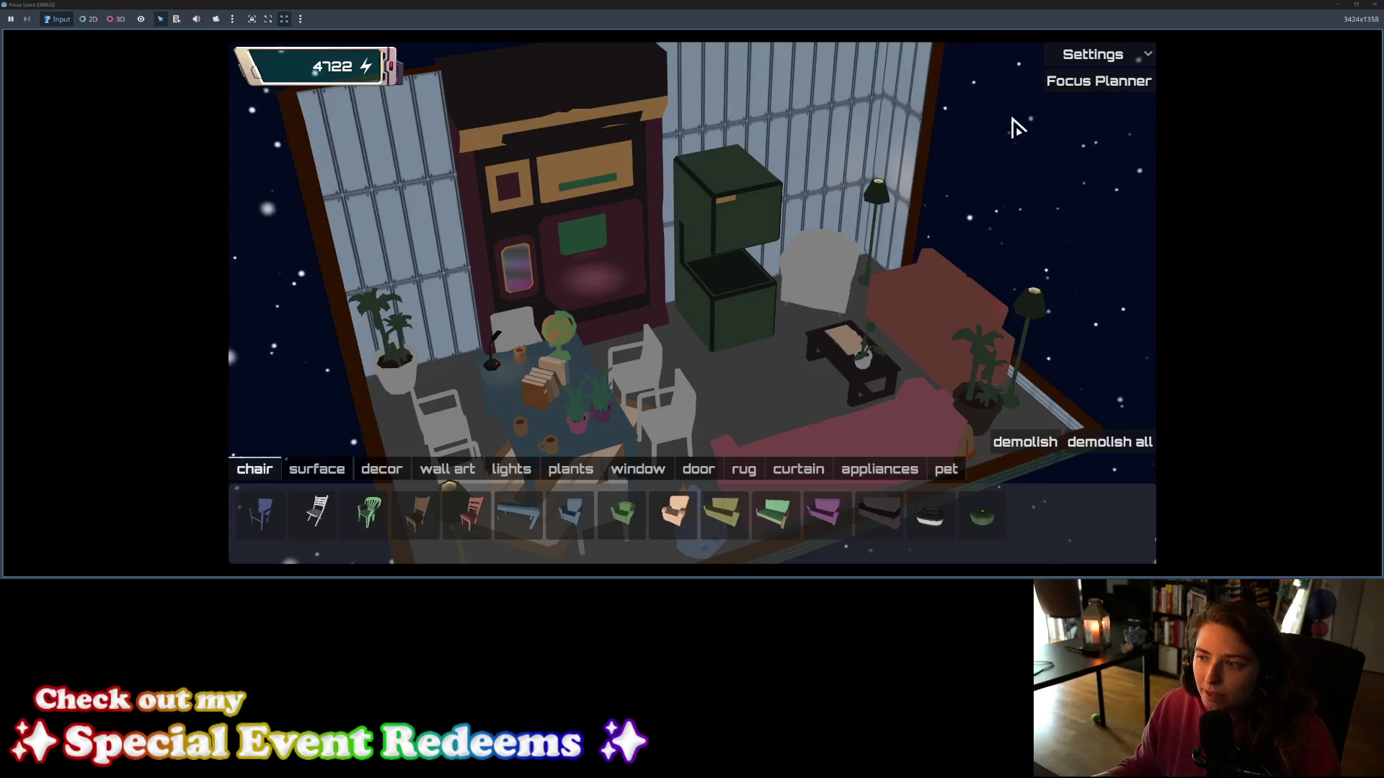
- Start a focus session from the Focus Planner, end it early, and dismiss the summary
{"action": "left_click", "coordinate": [1072, 87]}
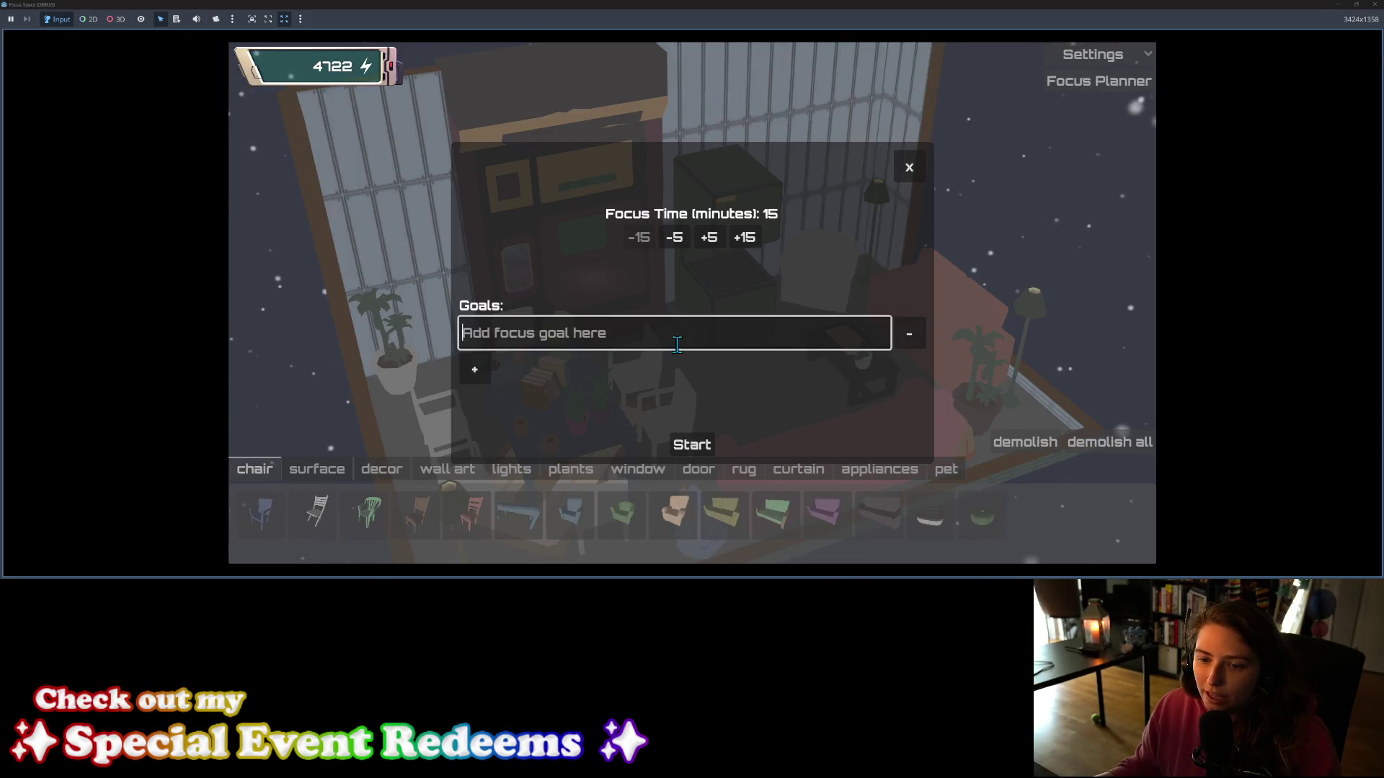
{"action": "left_click", "coordinate": [699, 445]}
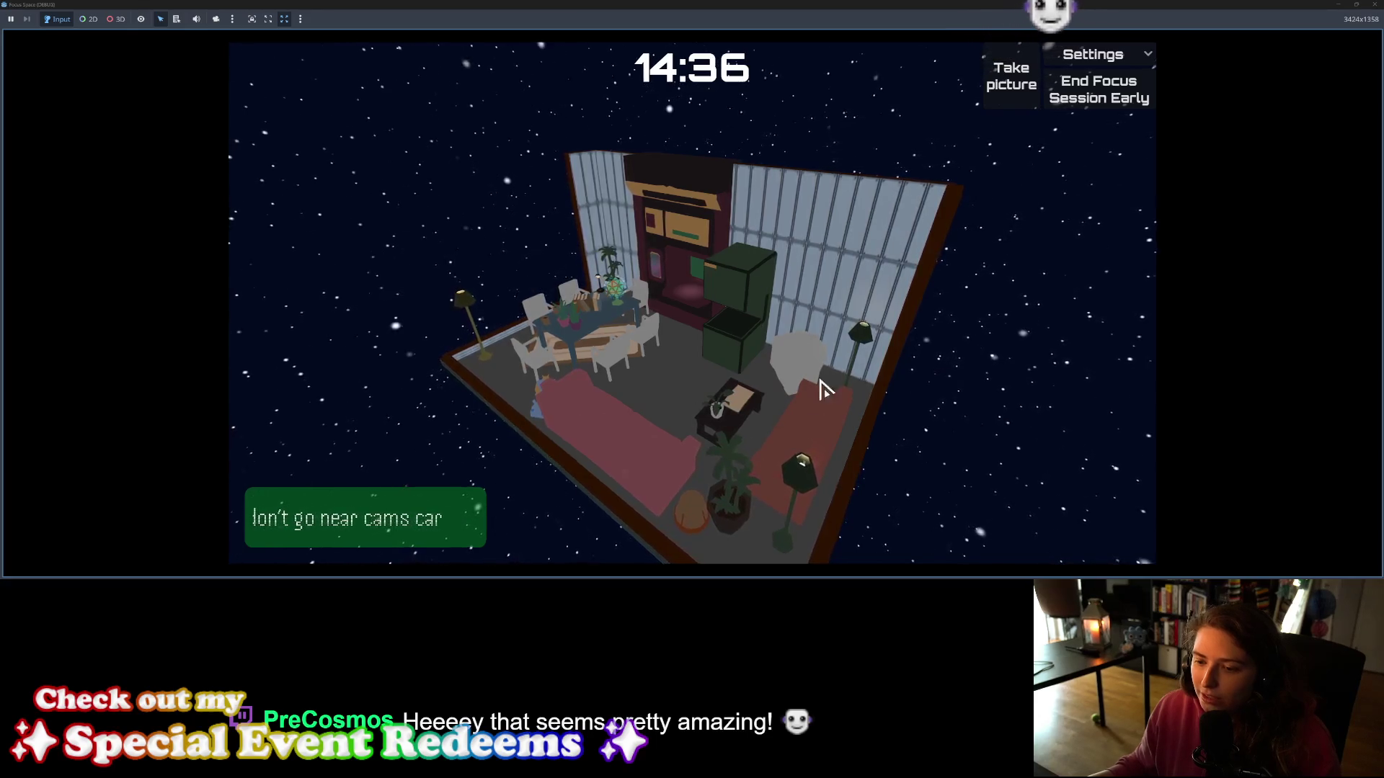
{"action": "left_click", "coordinate": [1093, 104]}
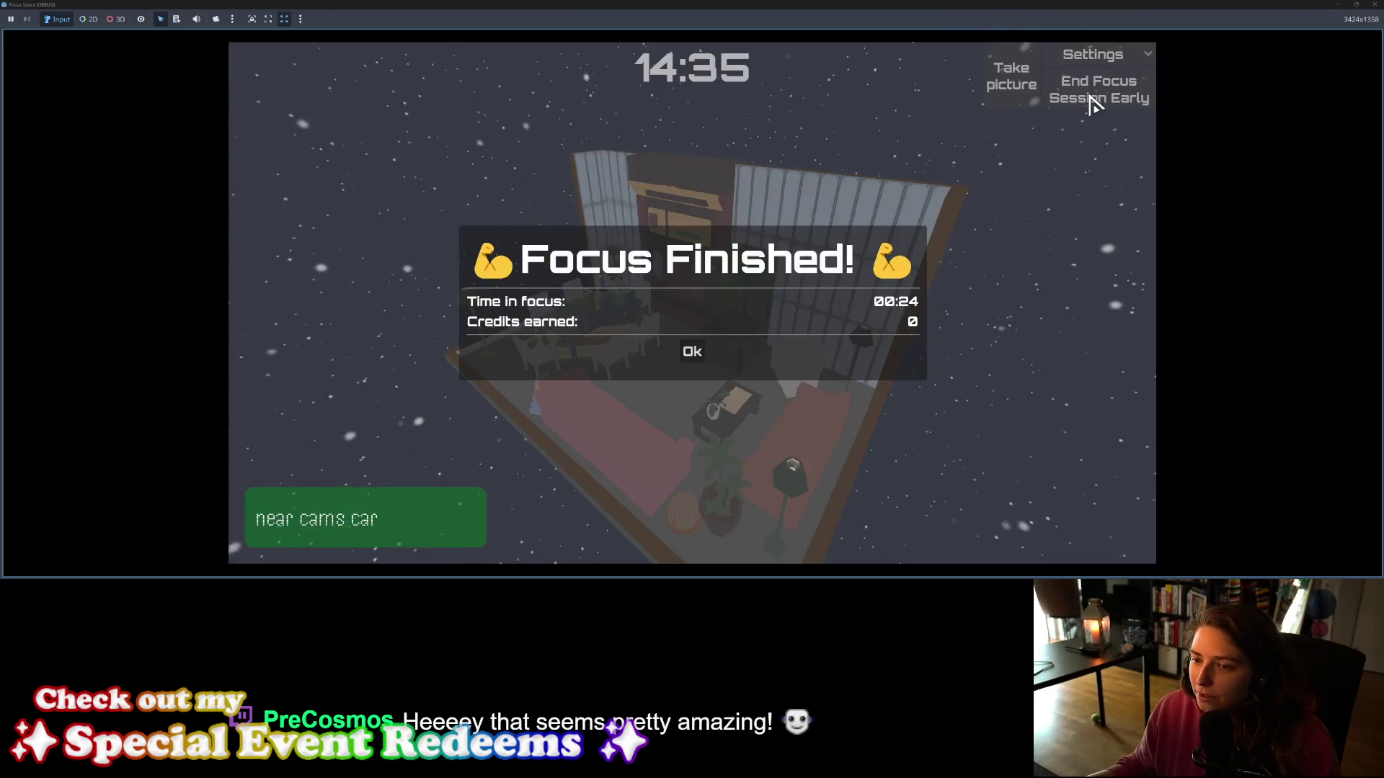
{"action": "left_click", "coordinate": [689, 351]}
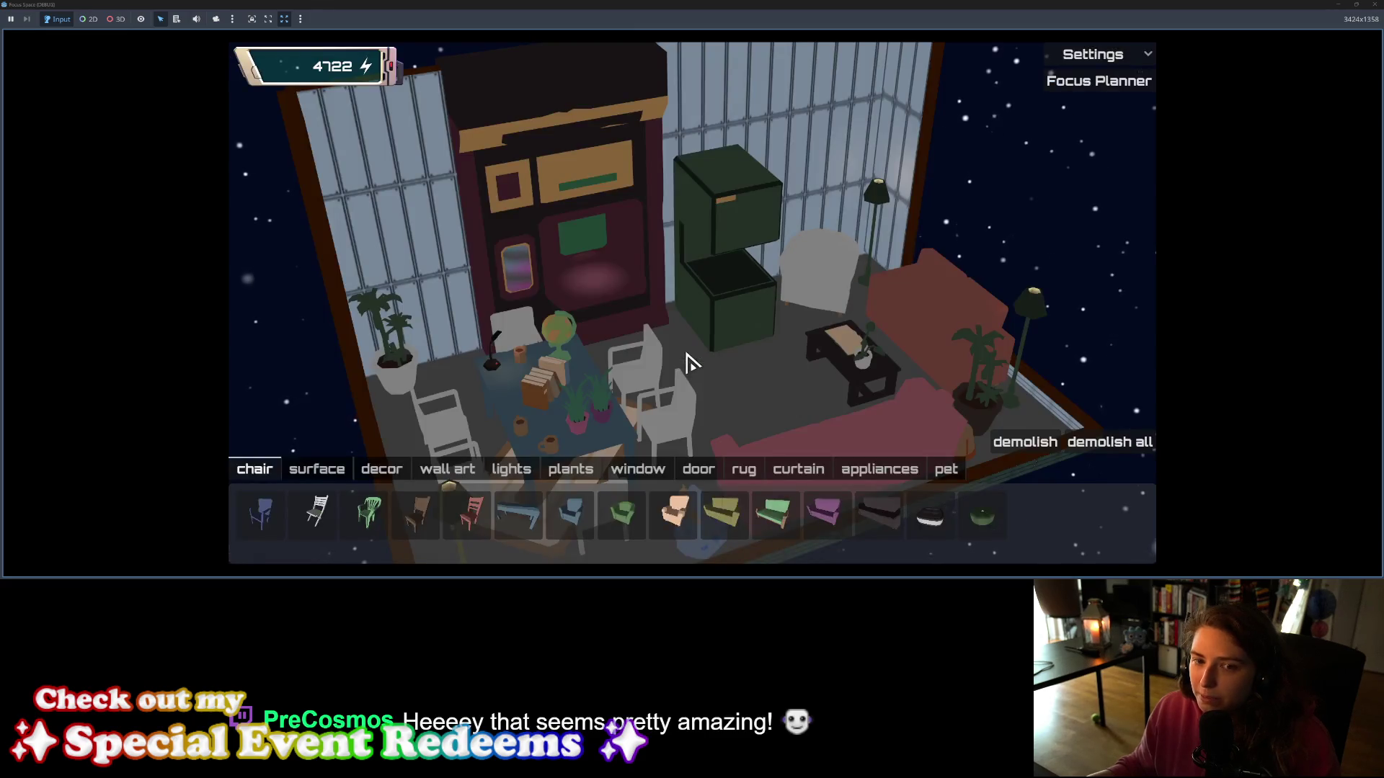
- Orbit and zoom around the furnished room to view it from the low front, right wall and left wall
{"action": "scroll", "coordinate": [683, 380], "scroll_direction": "up", "scroll_amount": 3}
{"action": "scroll", "coordinate": [683, 379], "scroll_direction": "down", "scroll_amount": 5}
{"action": "mouse_move", "coordinate": [683, 380]}
{"action": "left_mouse_down"}
{"action": "mouse_move", "coordinate": [563, 357]}
{"action": "mouse_move", "coordinate": [581, 361]}
{"action": "left_mouse_up"}
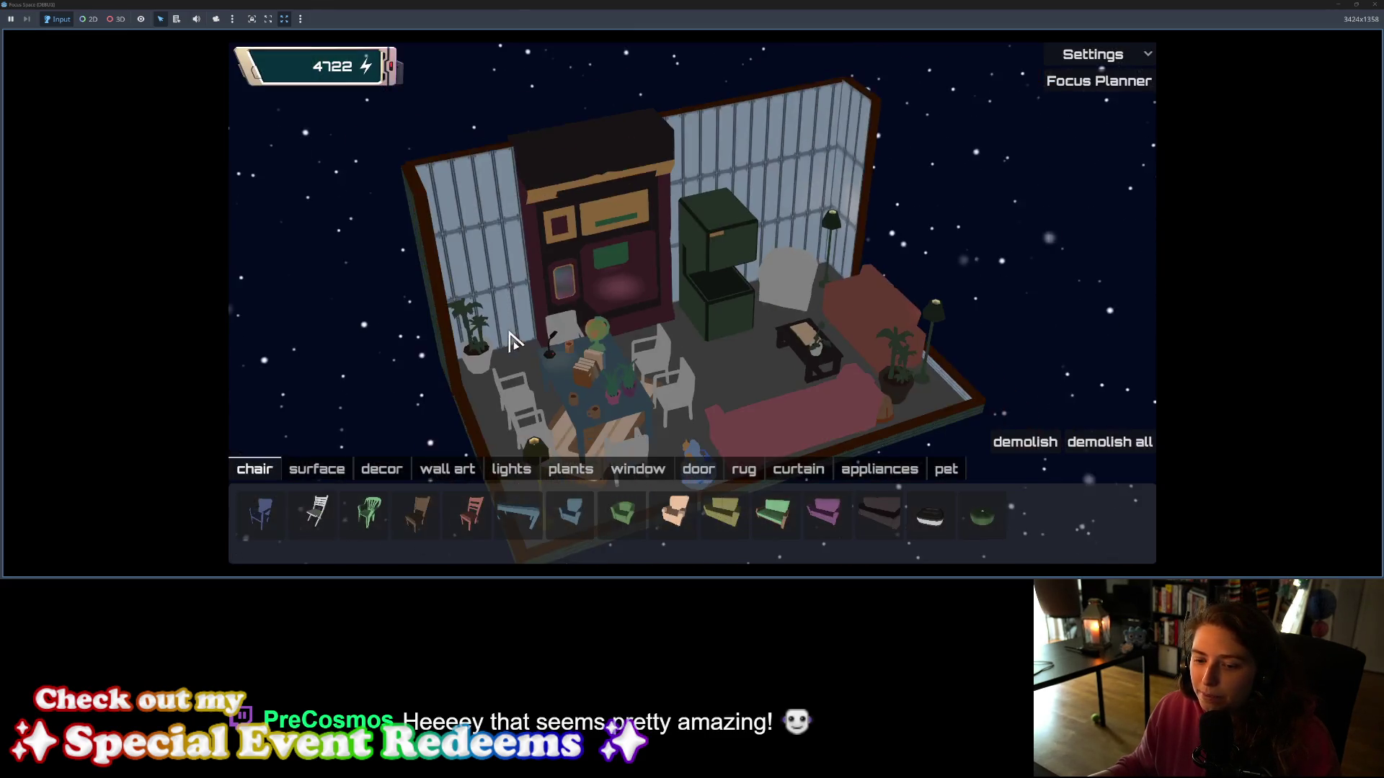
{"action": "scroll", "coordinate": [581, 361], "scroll_direction": "up", "scroll_amount": 5}
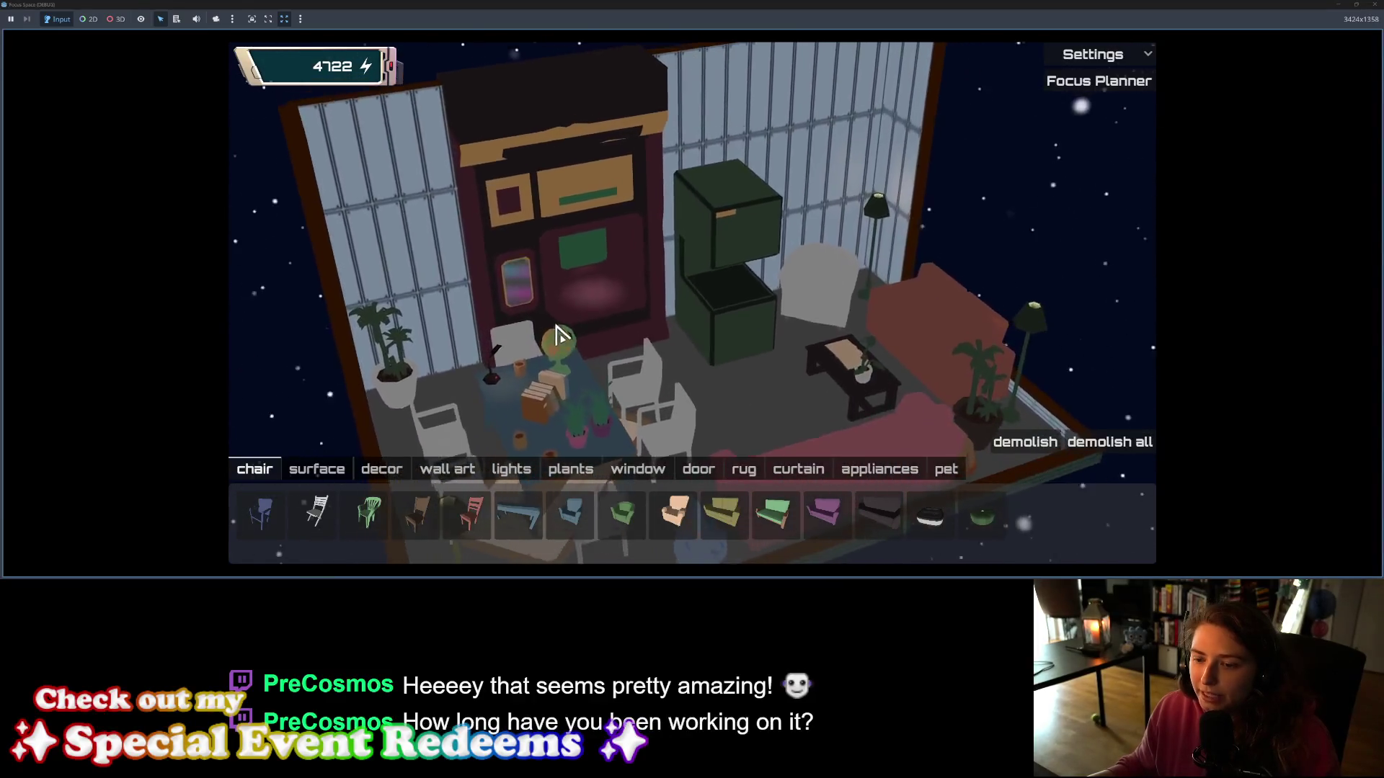
{"action": "scroll", "coordinate": [558, 335], "scroll_direction": "down", "scroll_amount": 2}
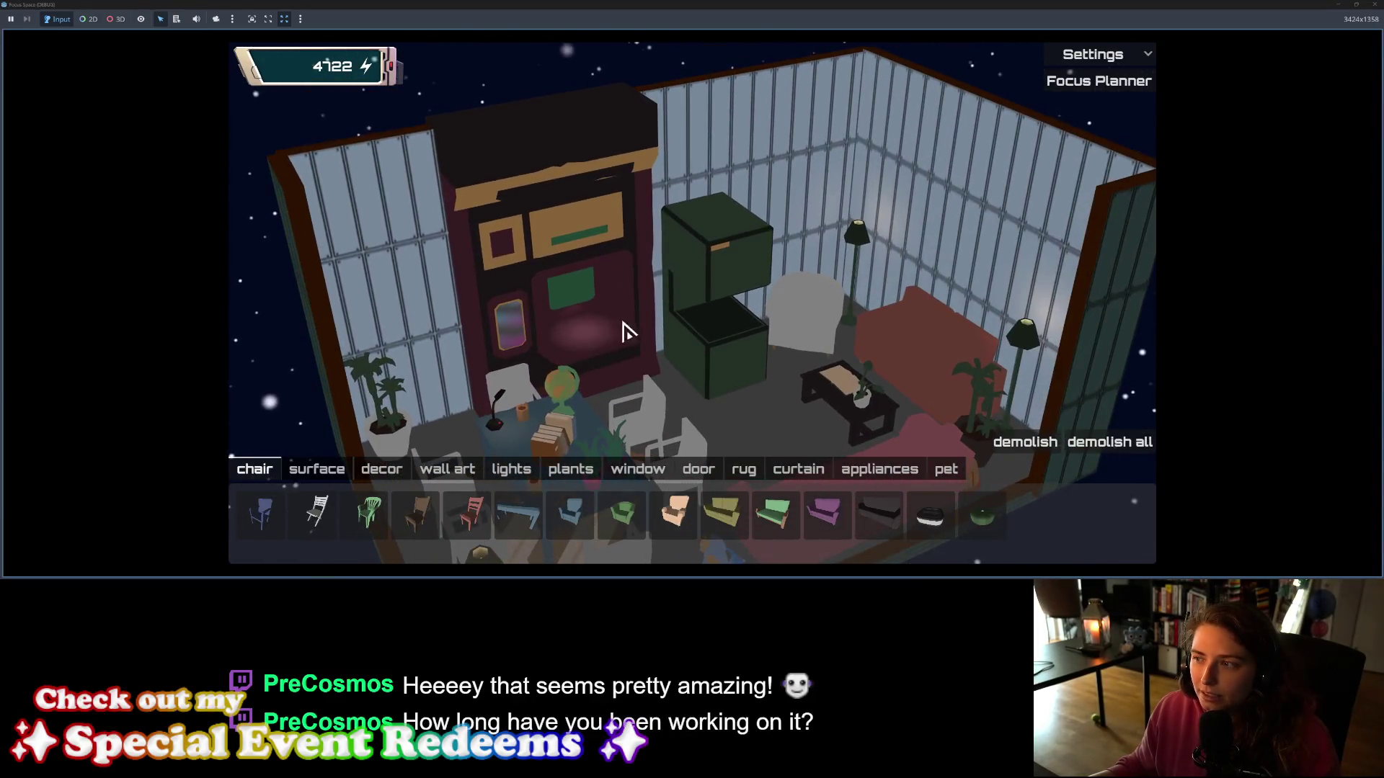
{"action": "scroll", "coordinate": [655, 333], "scroll_direction": "down", "scroll_amount": 1}
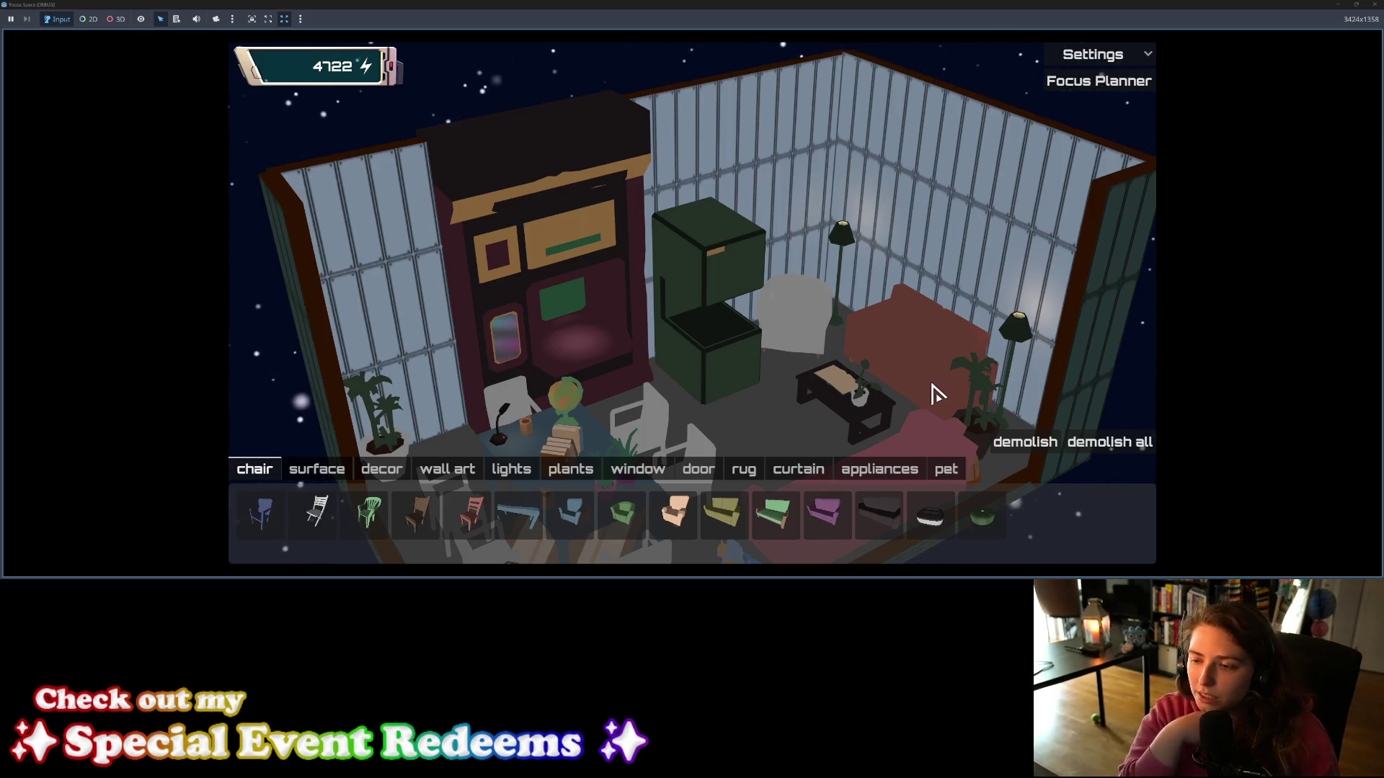
{"action": "mouse_move", "coordinate": [931, 346]}
{"action": "left_mouse_down"}
{"action": "mouse_move", "coordinate": [897, 333]}
{"action": "mouse_move", "coordinate": [911, 331]}
{"action": "left_mouse_up"}
{"action": "scroll", "coordinate": [901, 324], "scroll_direction": "up", "scroll_amount": 3}
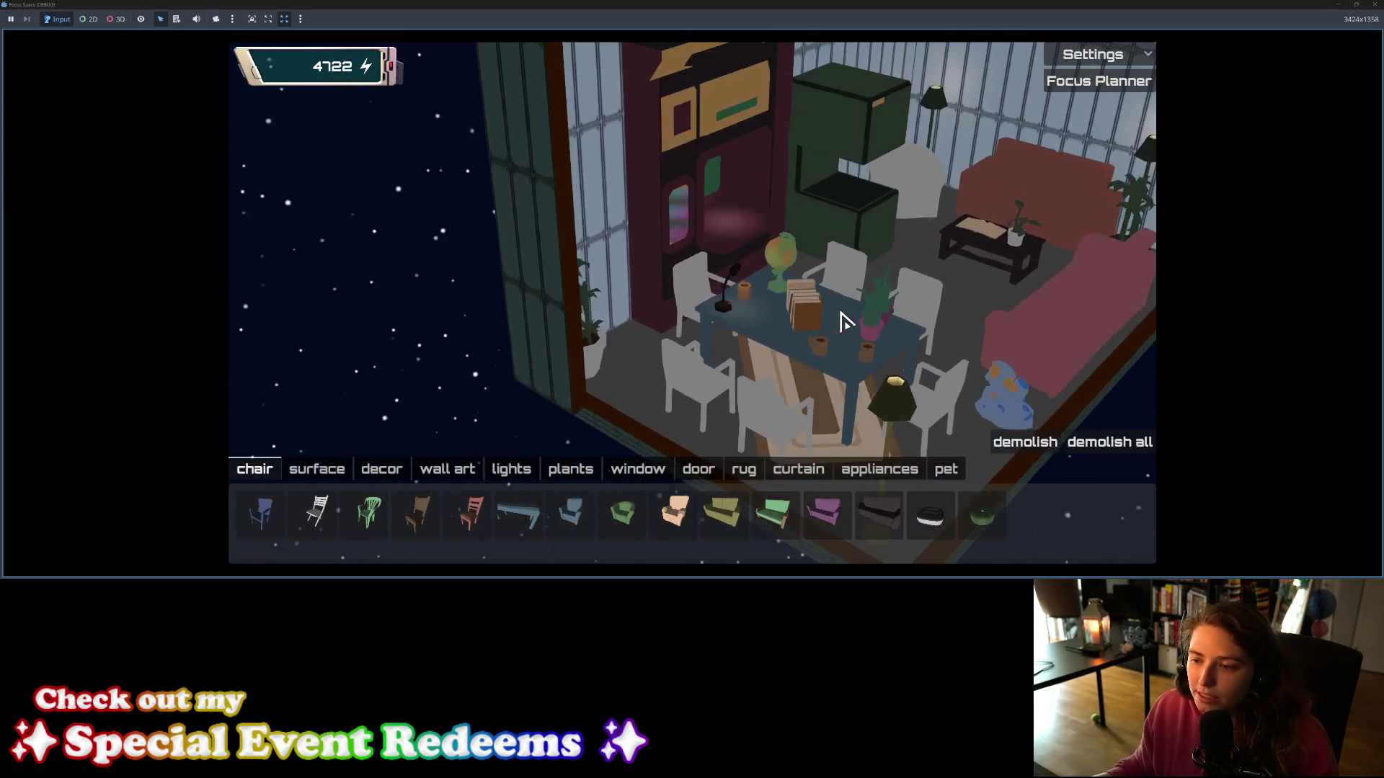
{"action": "scroll", "coordinate": [844, 320], "scroll_direction": "down", "scroll_amount": 5}
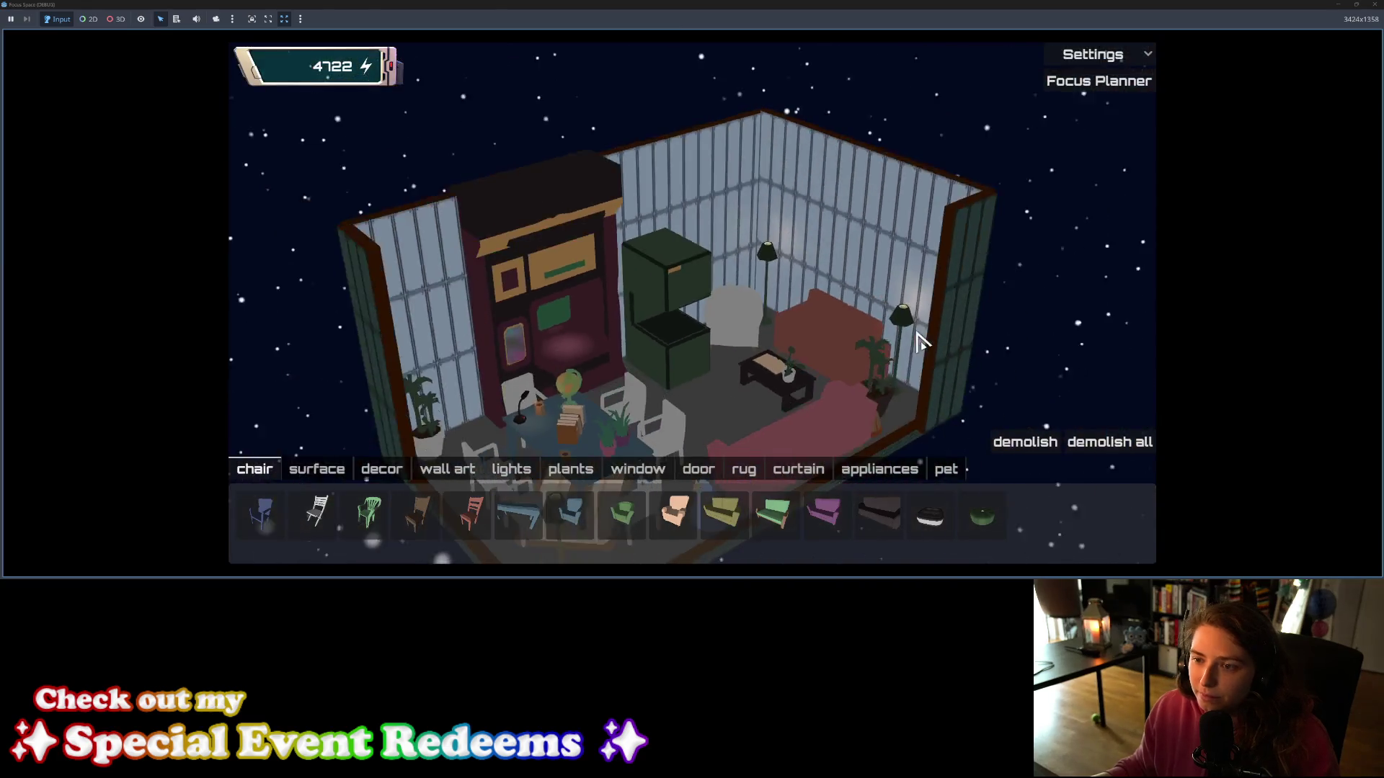
{"action": "mouse_move", "coordinate": [919, 338]}
{"action": "left_mouse_down"}
{"action": "mouse_move", "coordinate": [952, 312]}
{"action": "mouse_move", "coordinate": [934, 323]}
{"action": "left_mouse_up"}
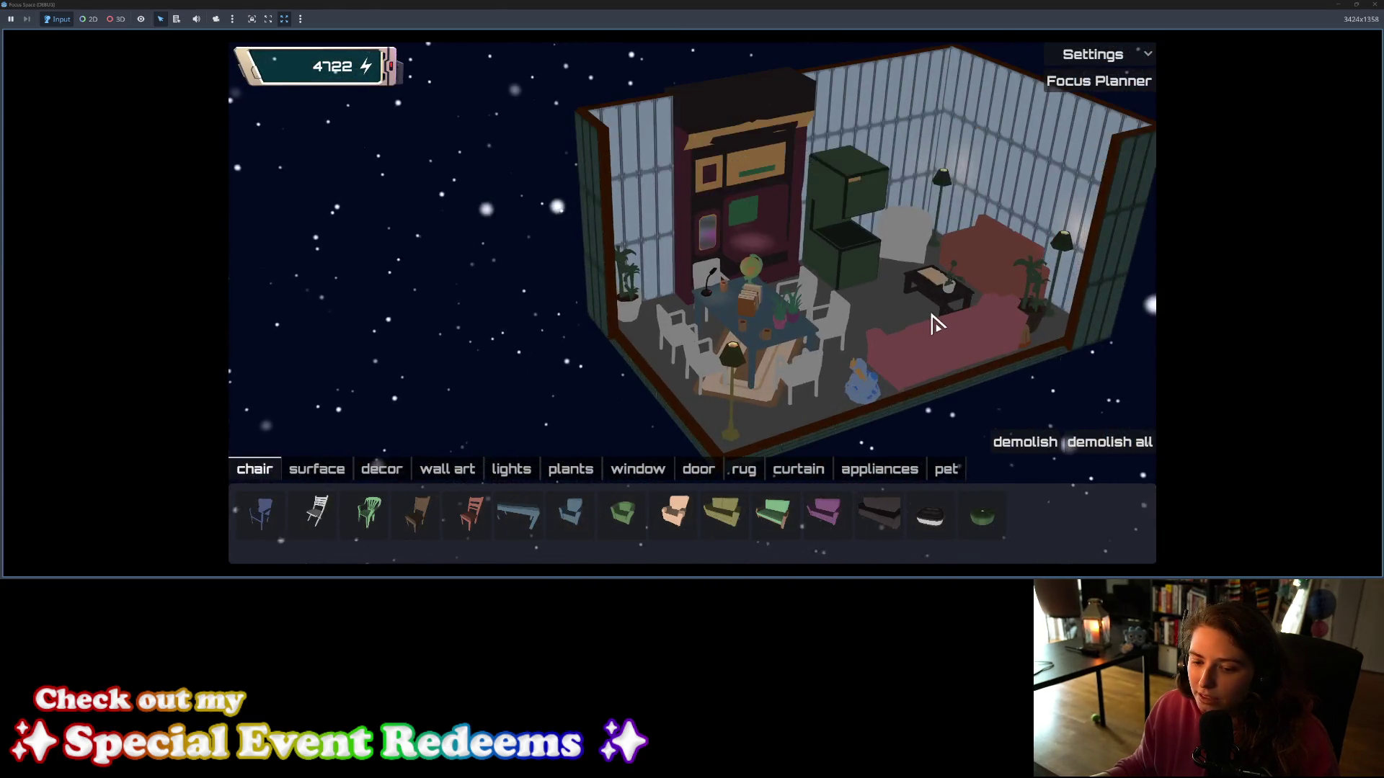
{"action": "scroll", "coordinate": [932, 323], "scroll_direction": "up", "scroll_amount": 4}
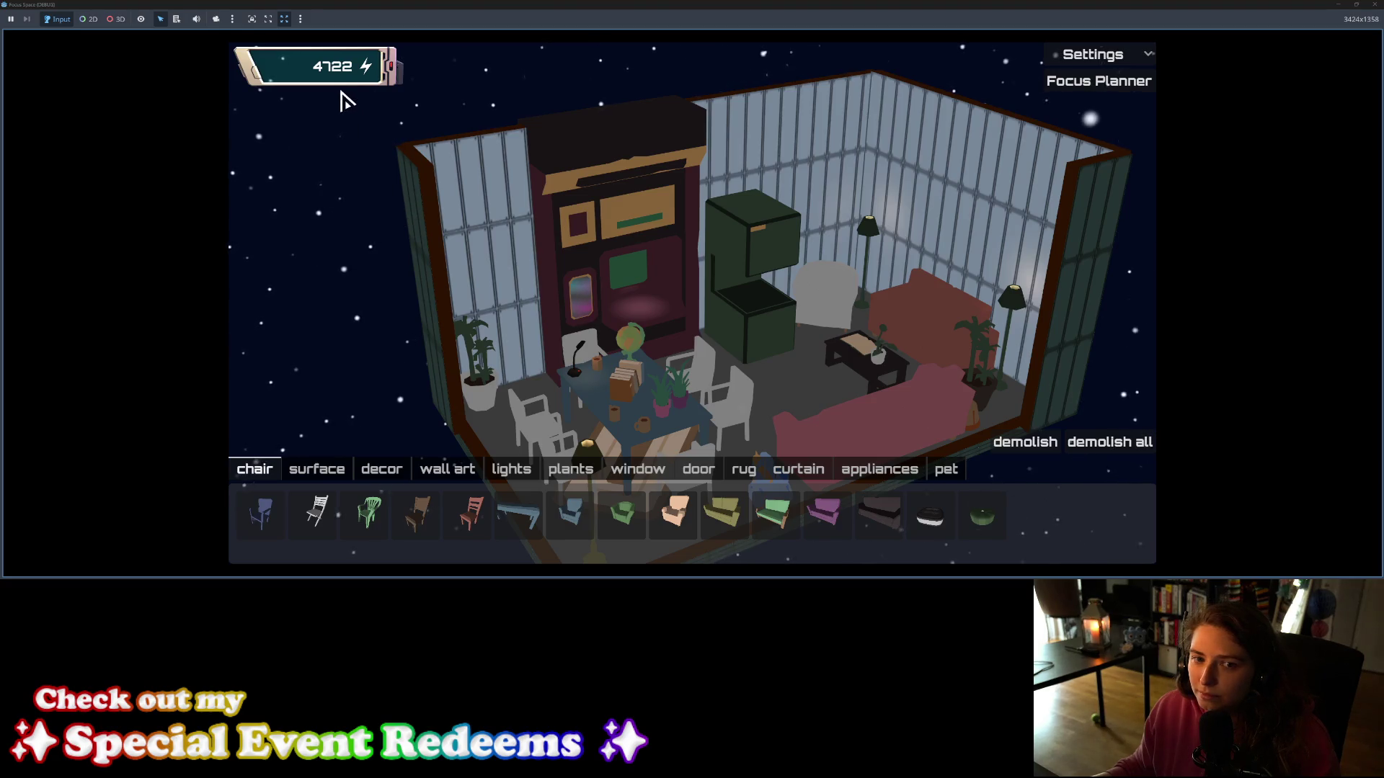
{"action": "mouse_move", "coordinate": [633, 333]}
{"action": "left_mouse_down"}
{"action": "mouse_move", "coordinate": [605, 330]}
{"action": "mouse_move", "coordinate": [648, 263]}
{"action": "left_mouse_up"}
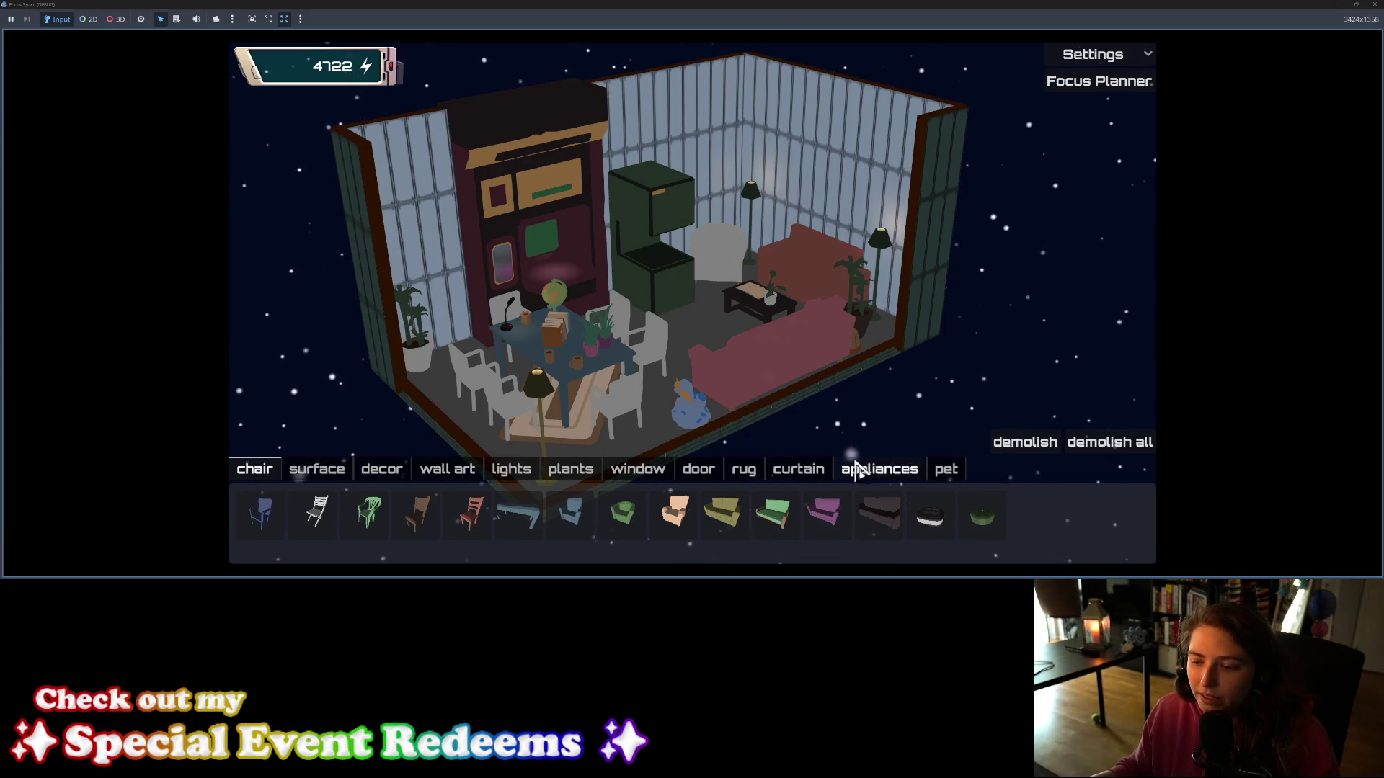
- Browse the appliance items, then list the decor items, showing Just a Bucket at 2 credits
{"action": "left_click", "coordinate": [875, 477]}
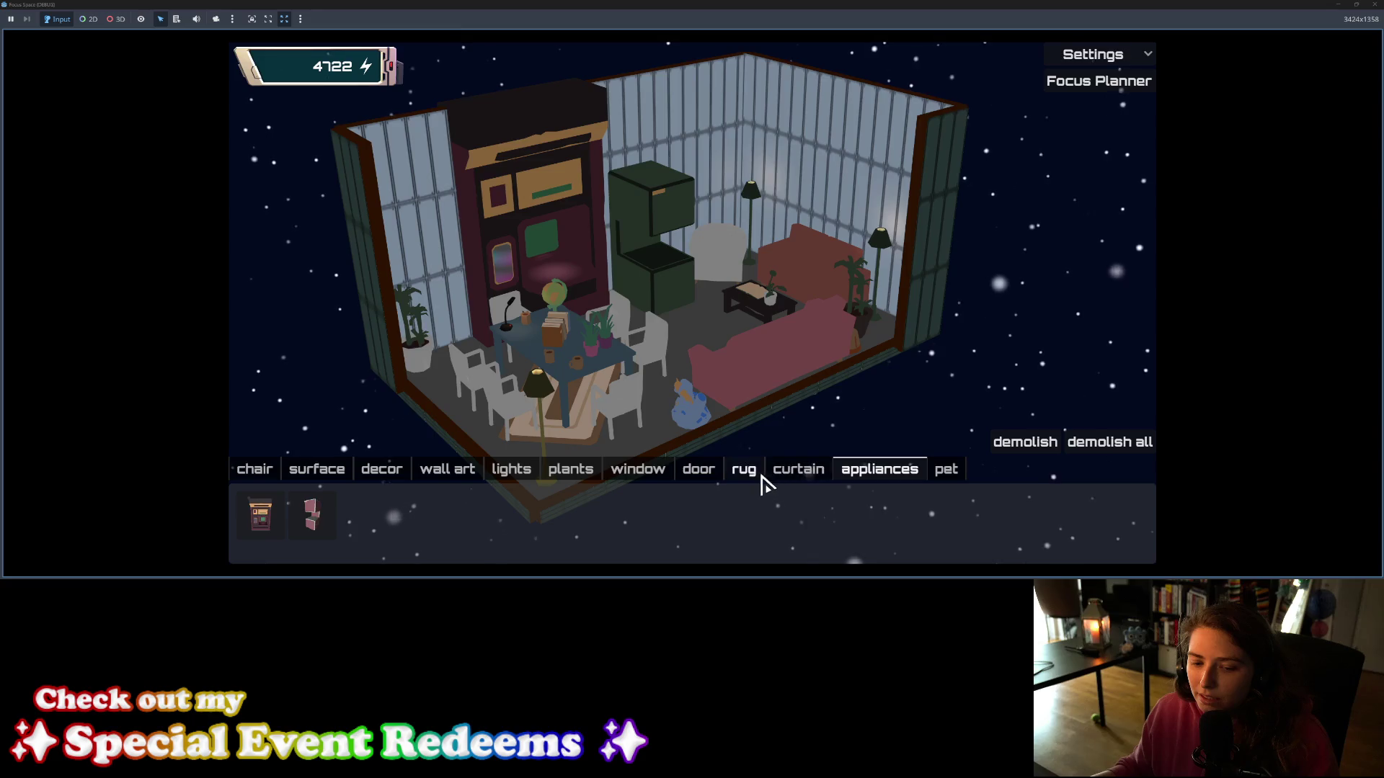
{"action": "left_click", "coordinate": [381, 469]}
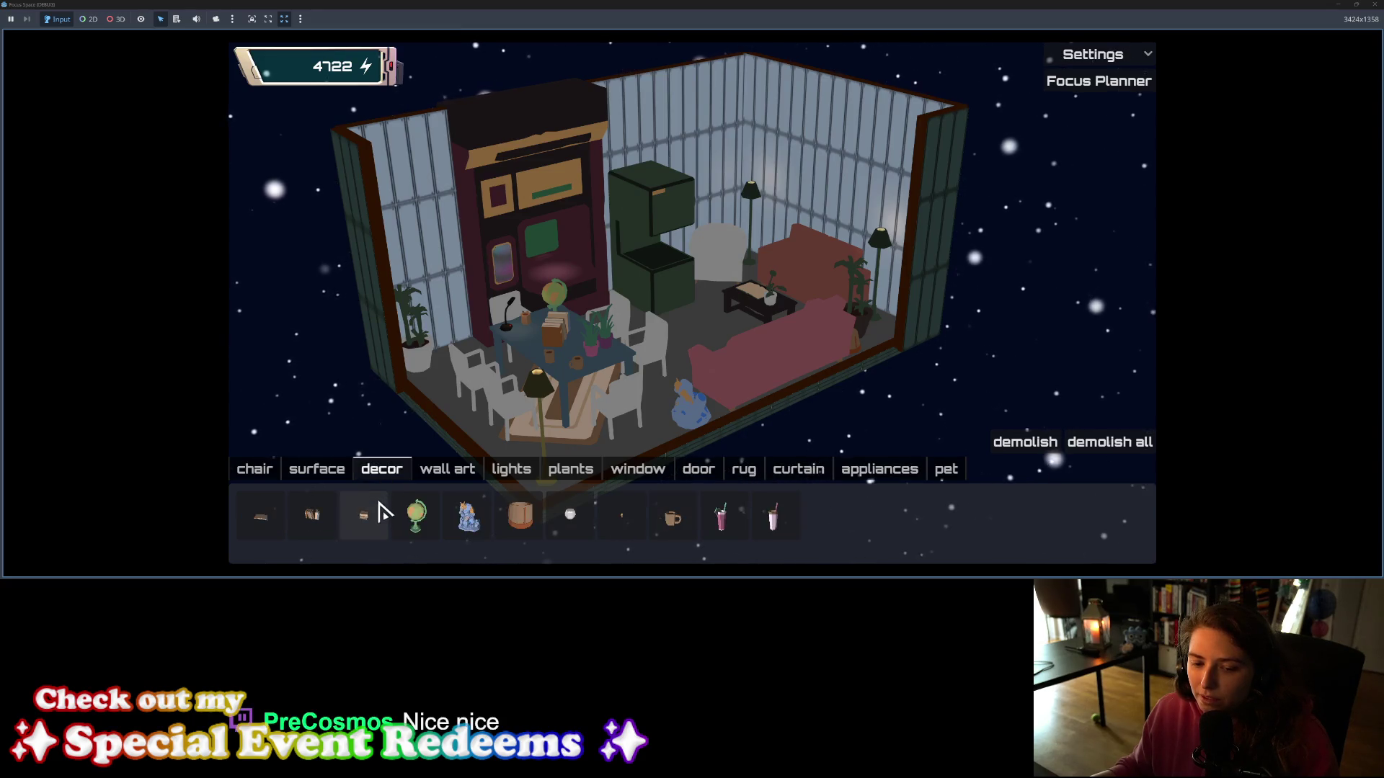
{"action": "mouse_move", "coordinate": [497, 531]}
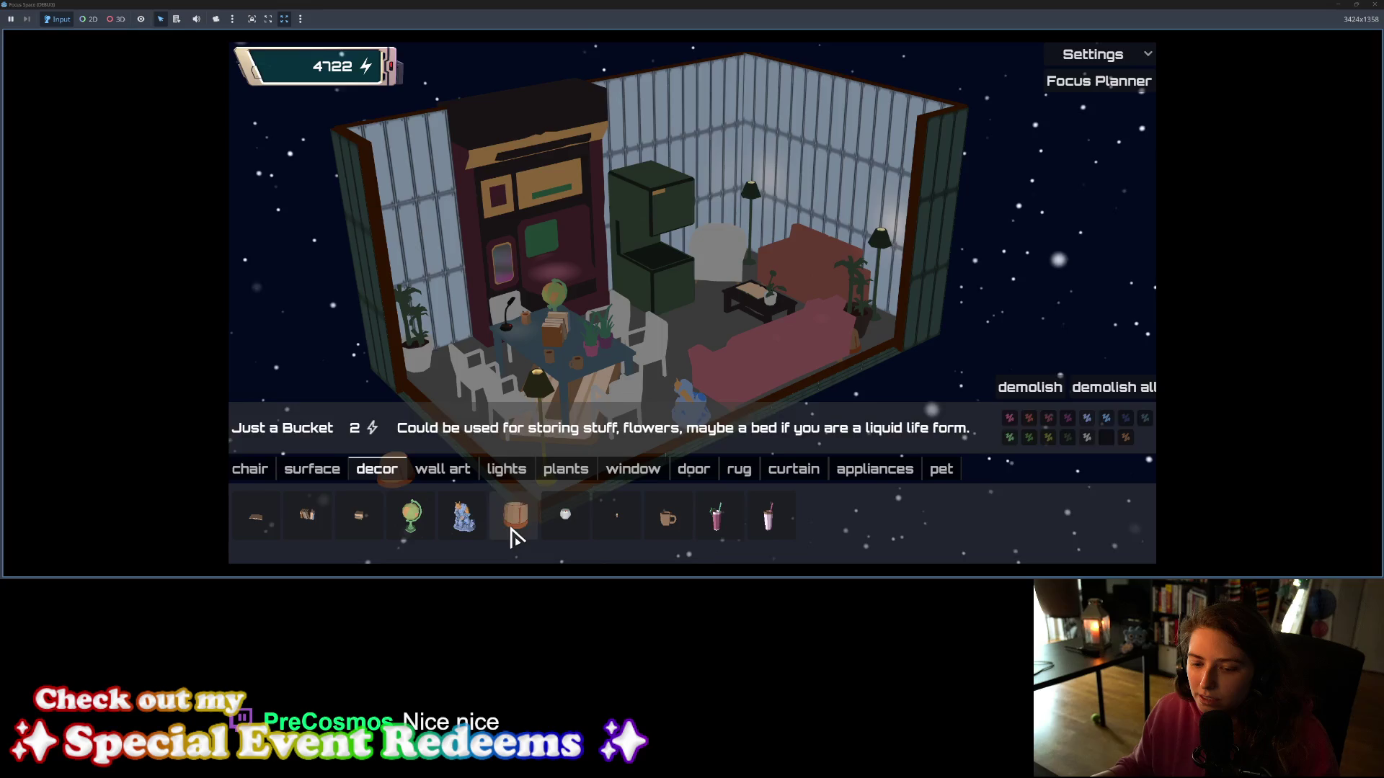